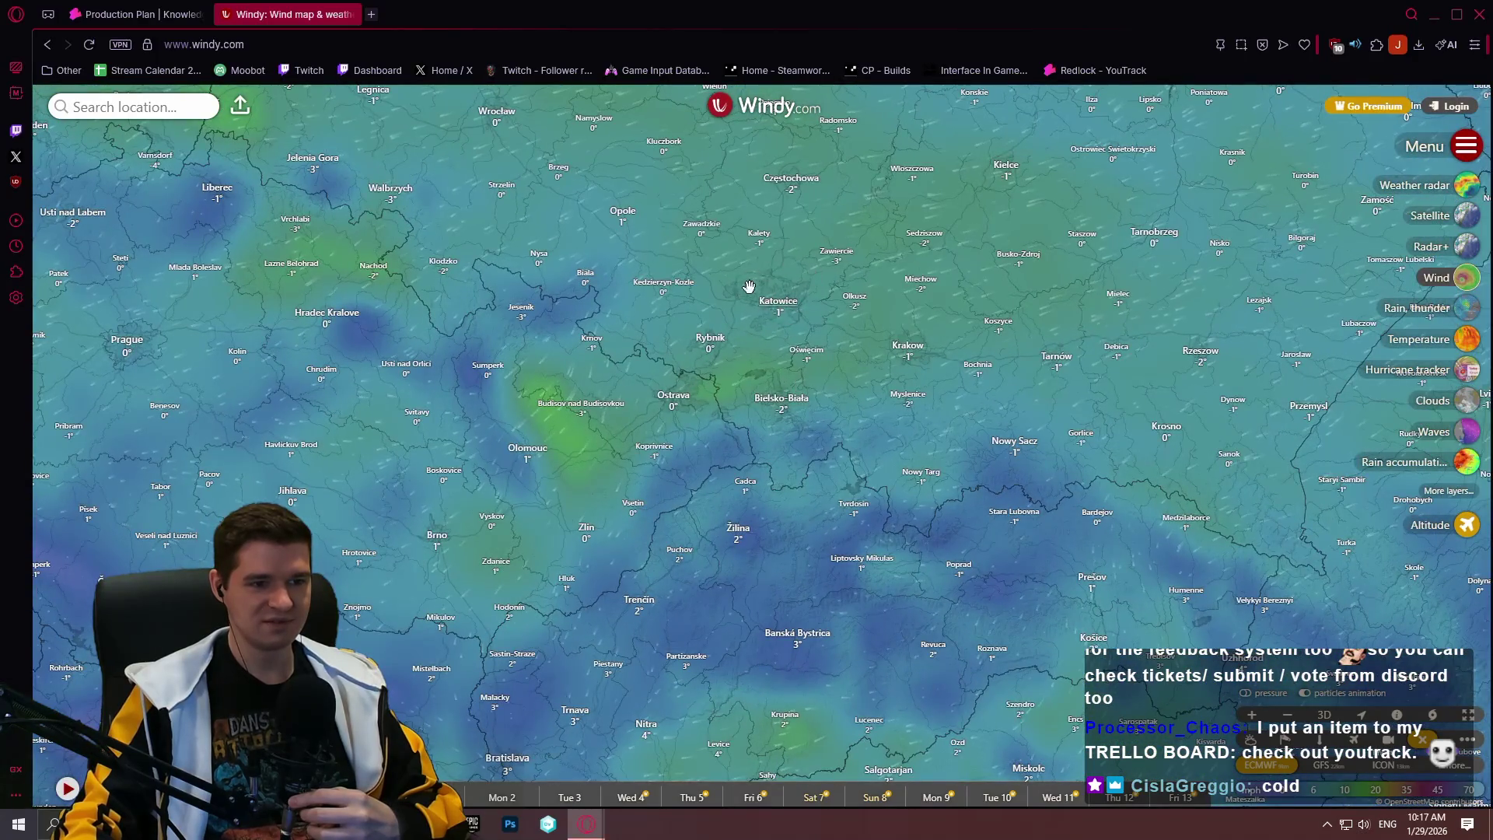
Pan the wind map from southern Poland past Vienna–Budapest down to central Italy
left_click_drag(593, 750, 756, 322)
left_click_drag(747, 637, 809, 233)
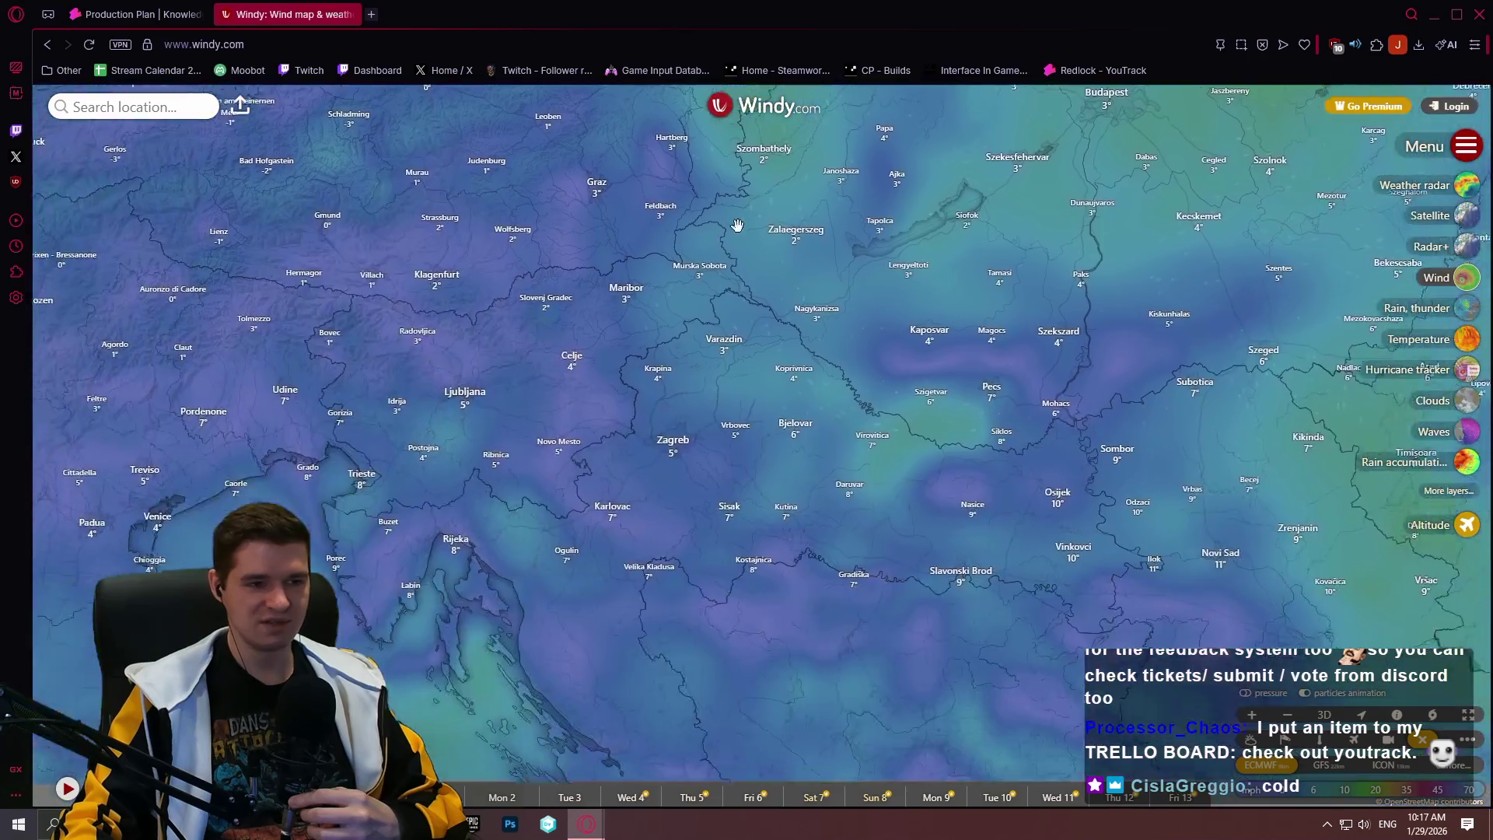
left_click_drag(777, 661, 855, 248)
left_click_drag(816, 684, 895, 296)
left_click_drag(871, 700, 934, 426)
scroll(918, 440, "down", 3)
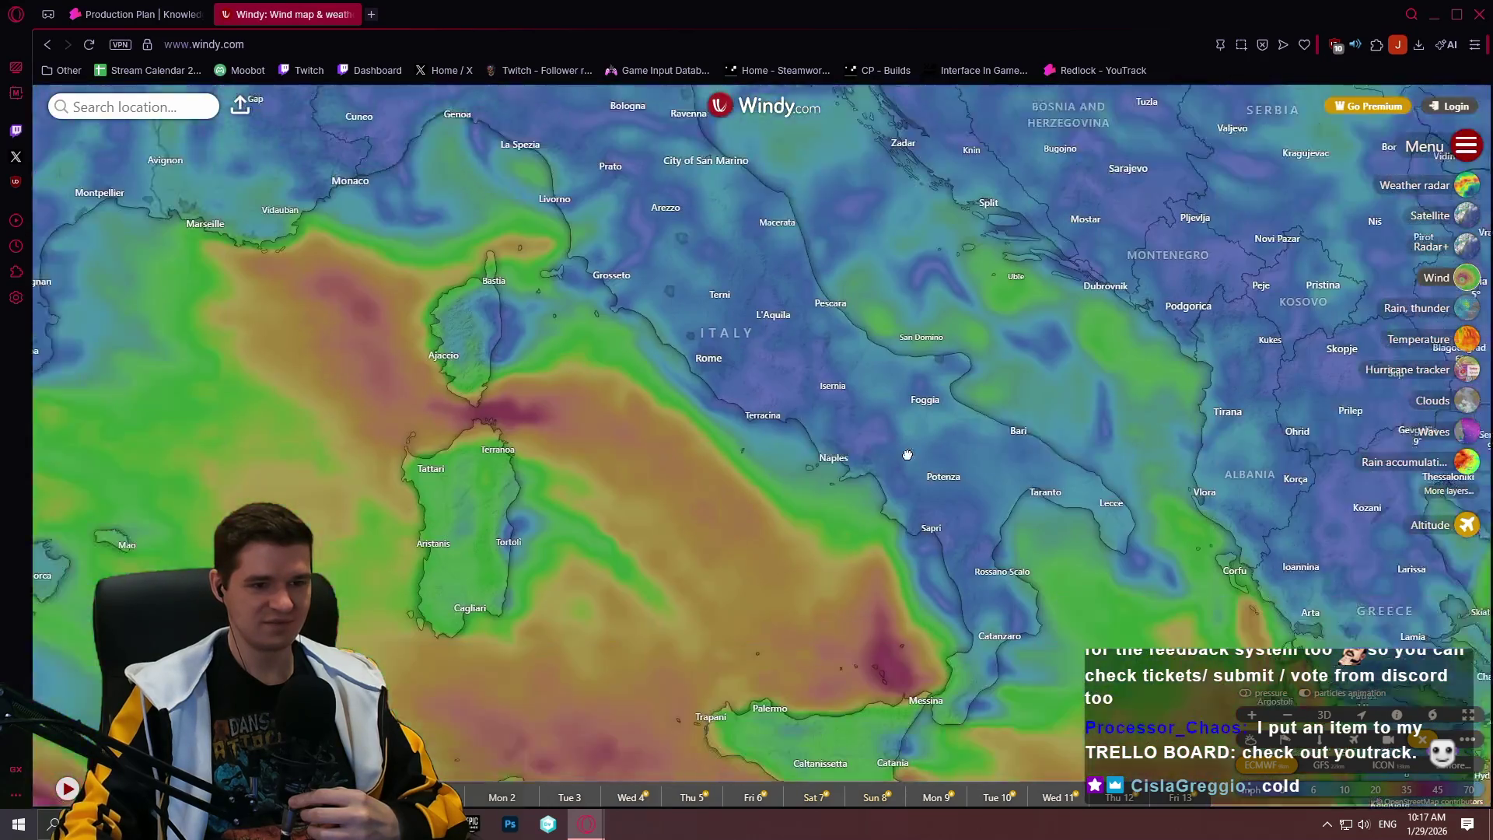
scroll(726, 373, "up", 2)
scroll(749, 376, "down", 2)
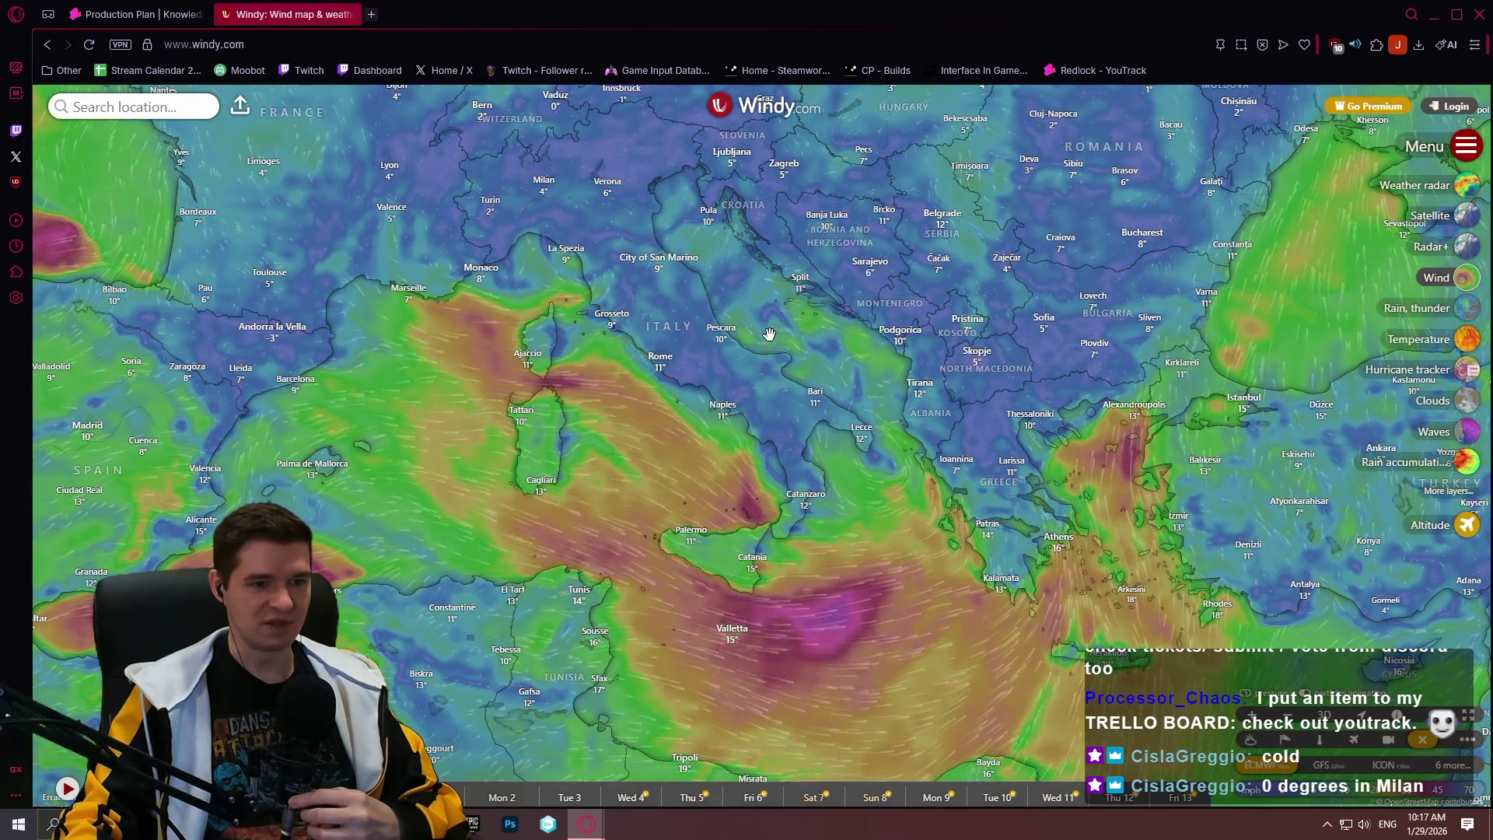
scroll(622, 261, "up", 3)
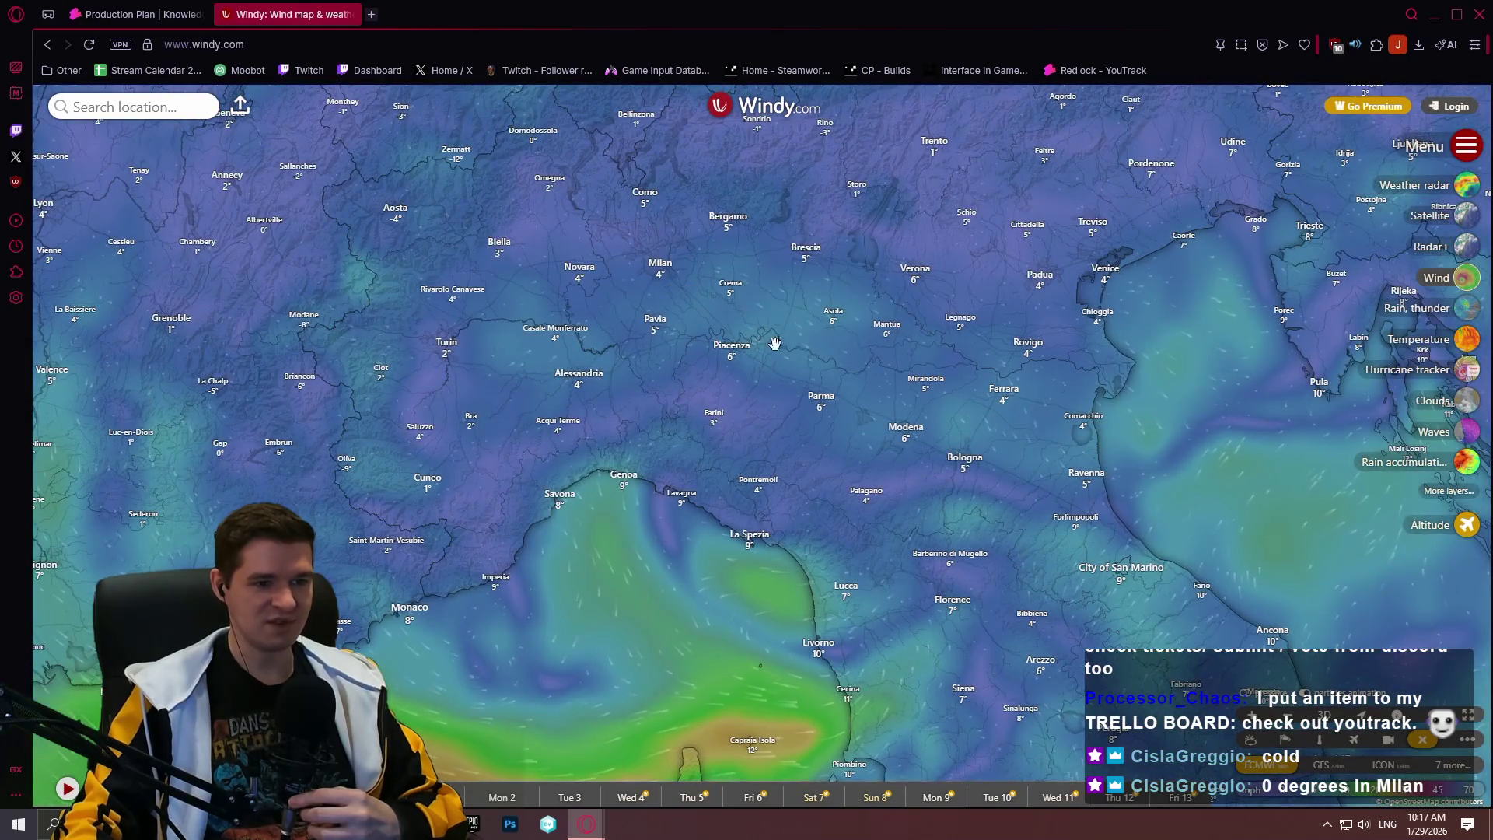
Shift the view from Liguria onward until the Arabian Peninsula and Persian Gulf show
left_click_drag(894, 519, 759, 477)
left_click_drag(946, 416, 788, 433)
scroll(792, 410, "down", 3)
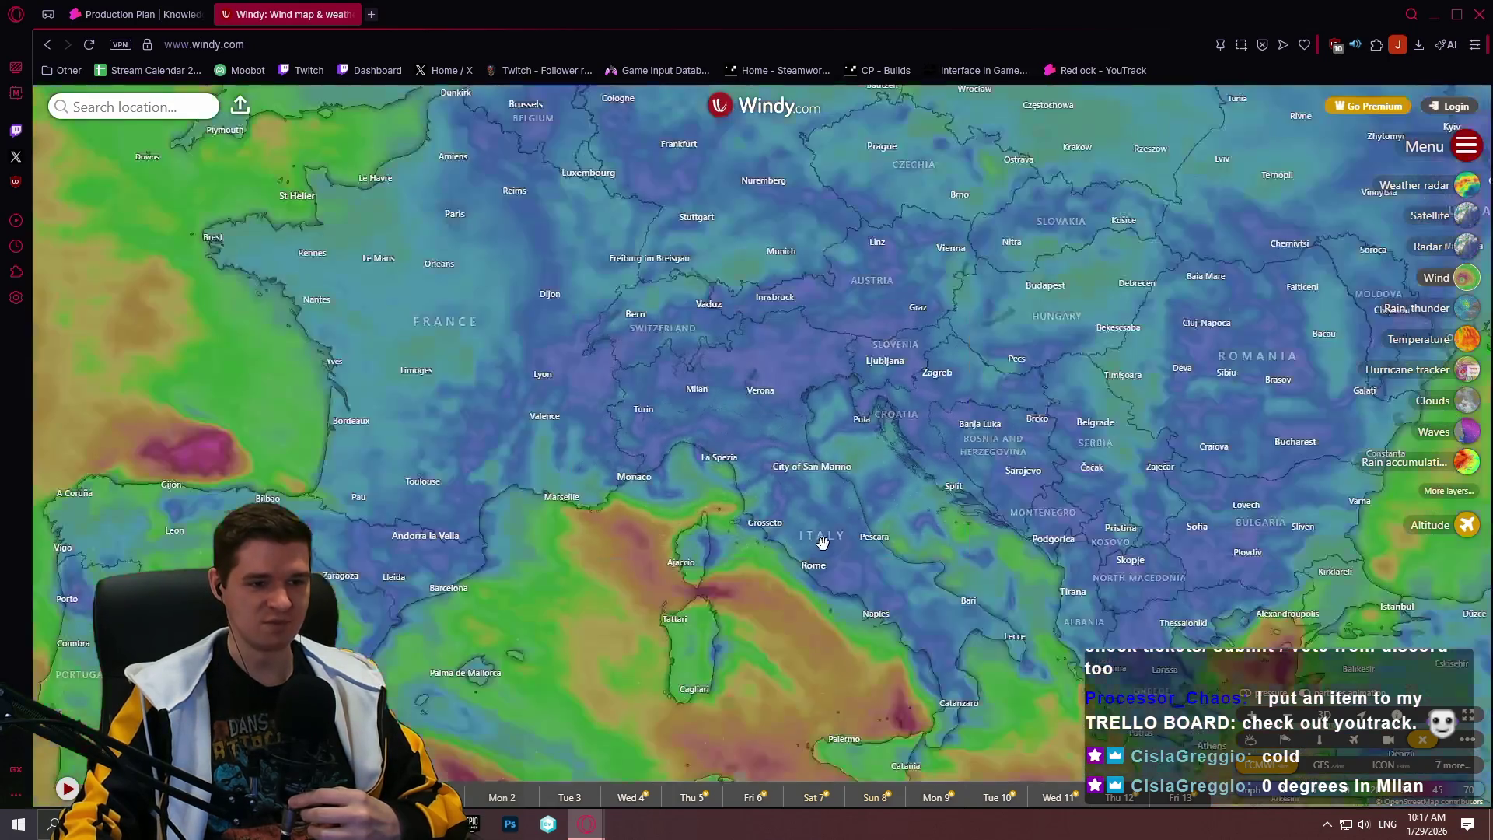
scroll(751, 560, "up", 3)
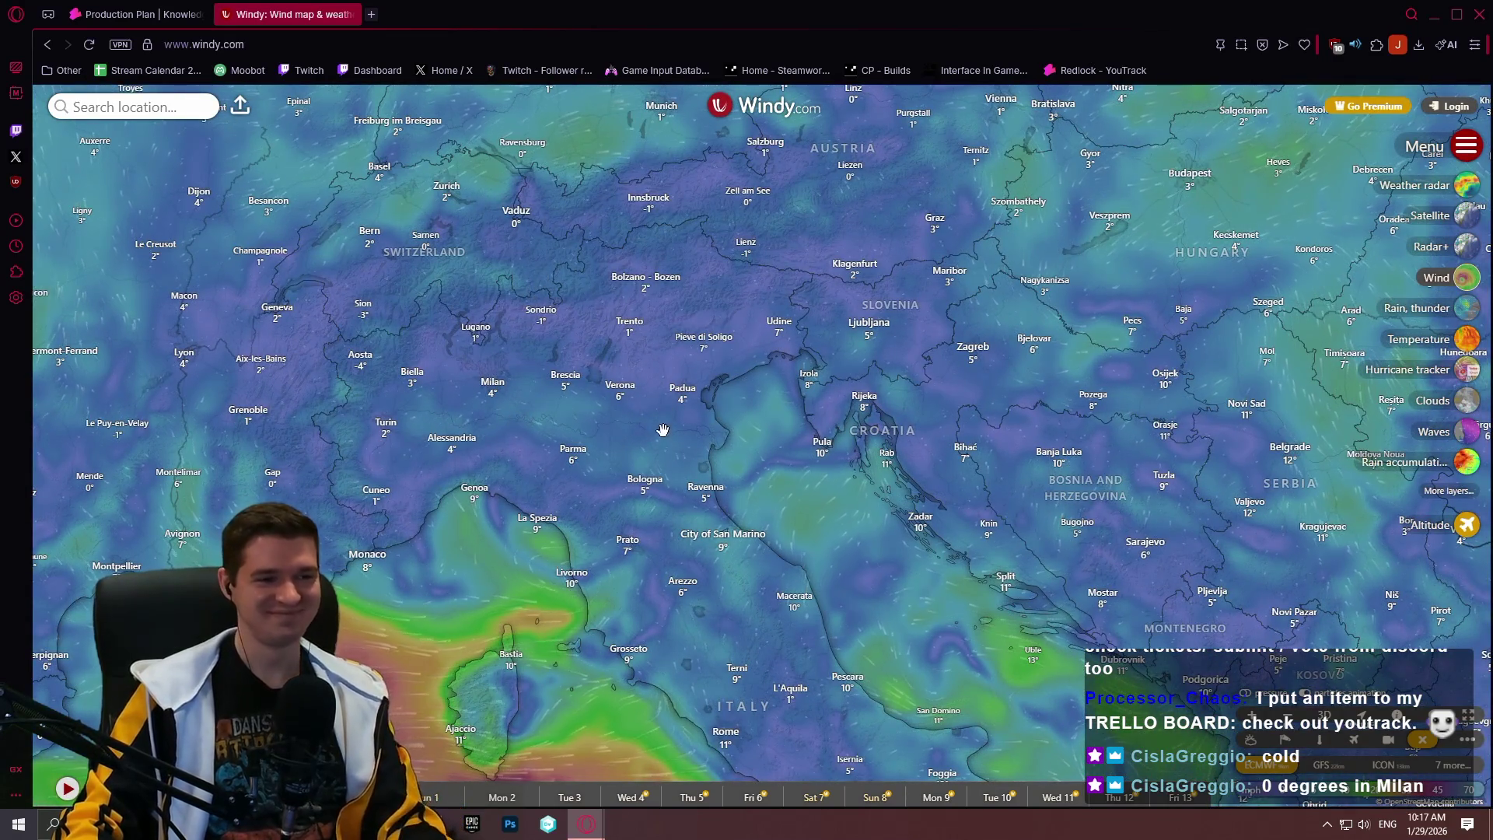
scroll(677, 443, "up", 2)
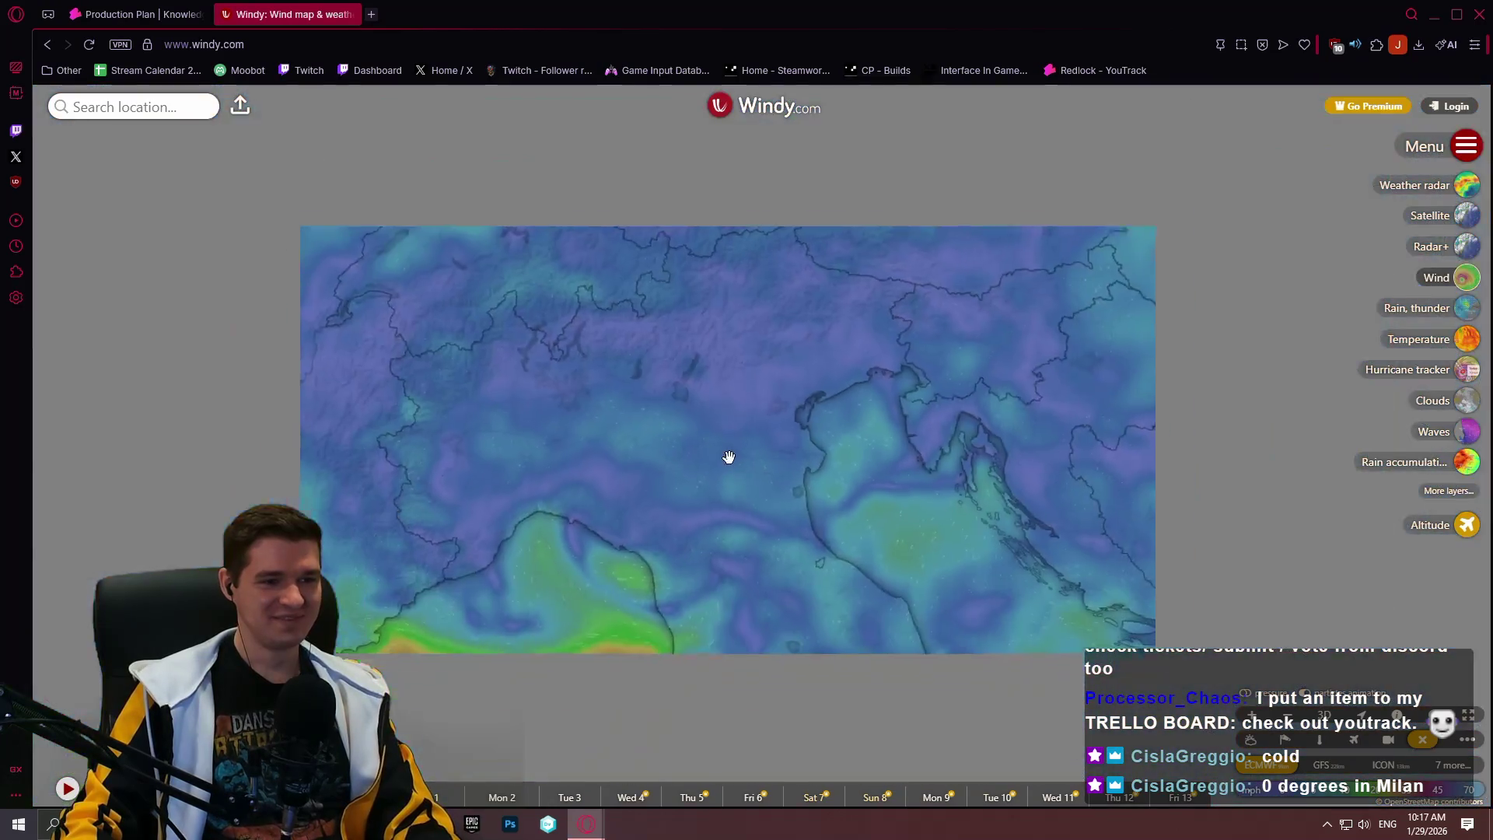
scroll(729, 456, "down", 2)
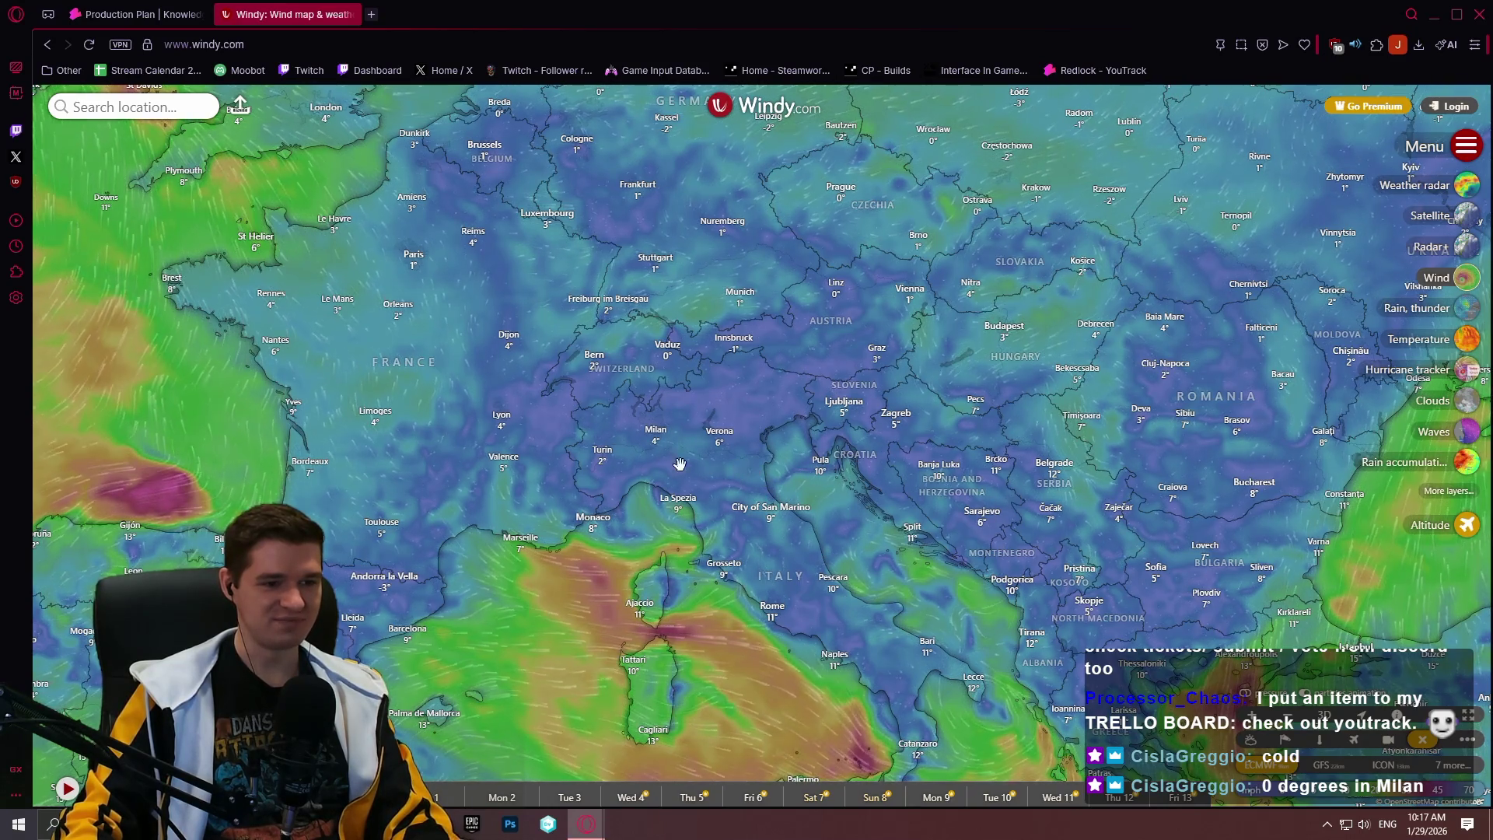
scroll(805, 511, "up", 2)
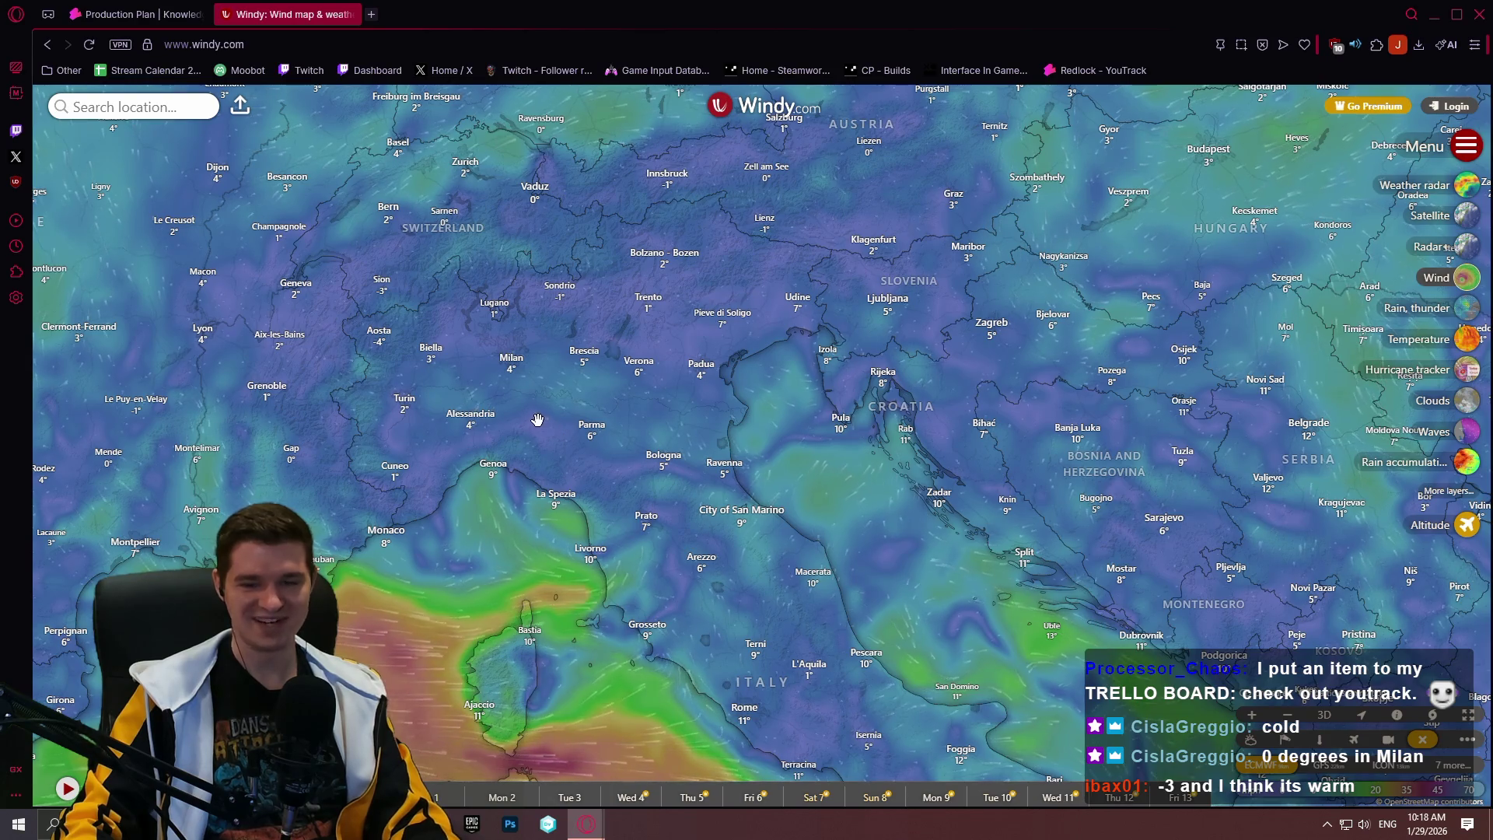
scroll(536, 423, "down", 3)
scroll(937, 528, "down", 3)
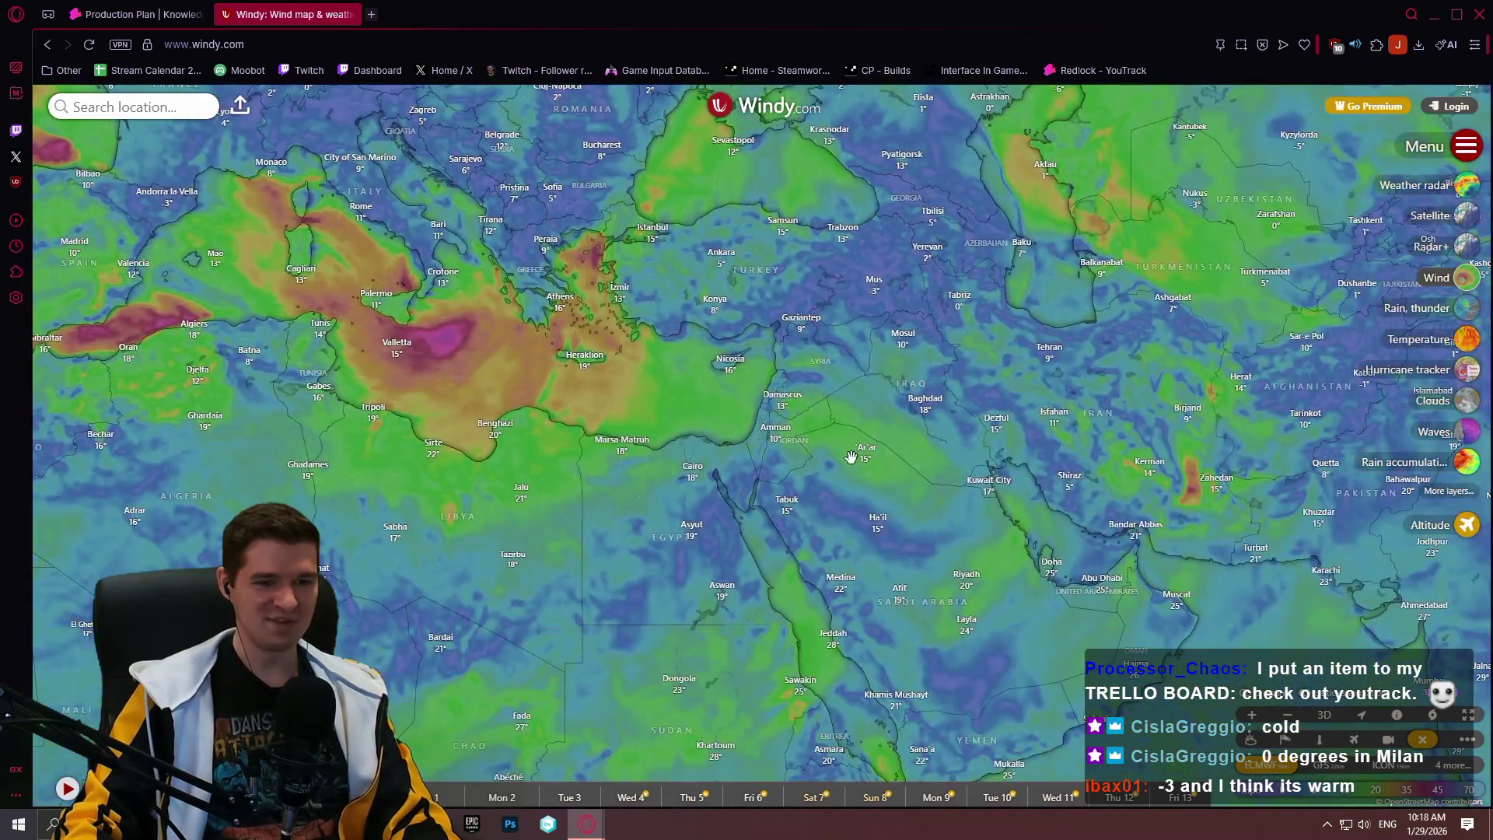
scroll(925, 498, "up", 5)
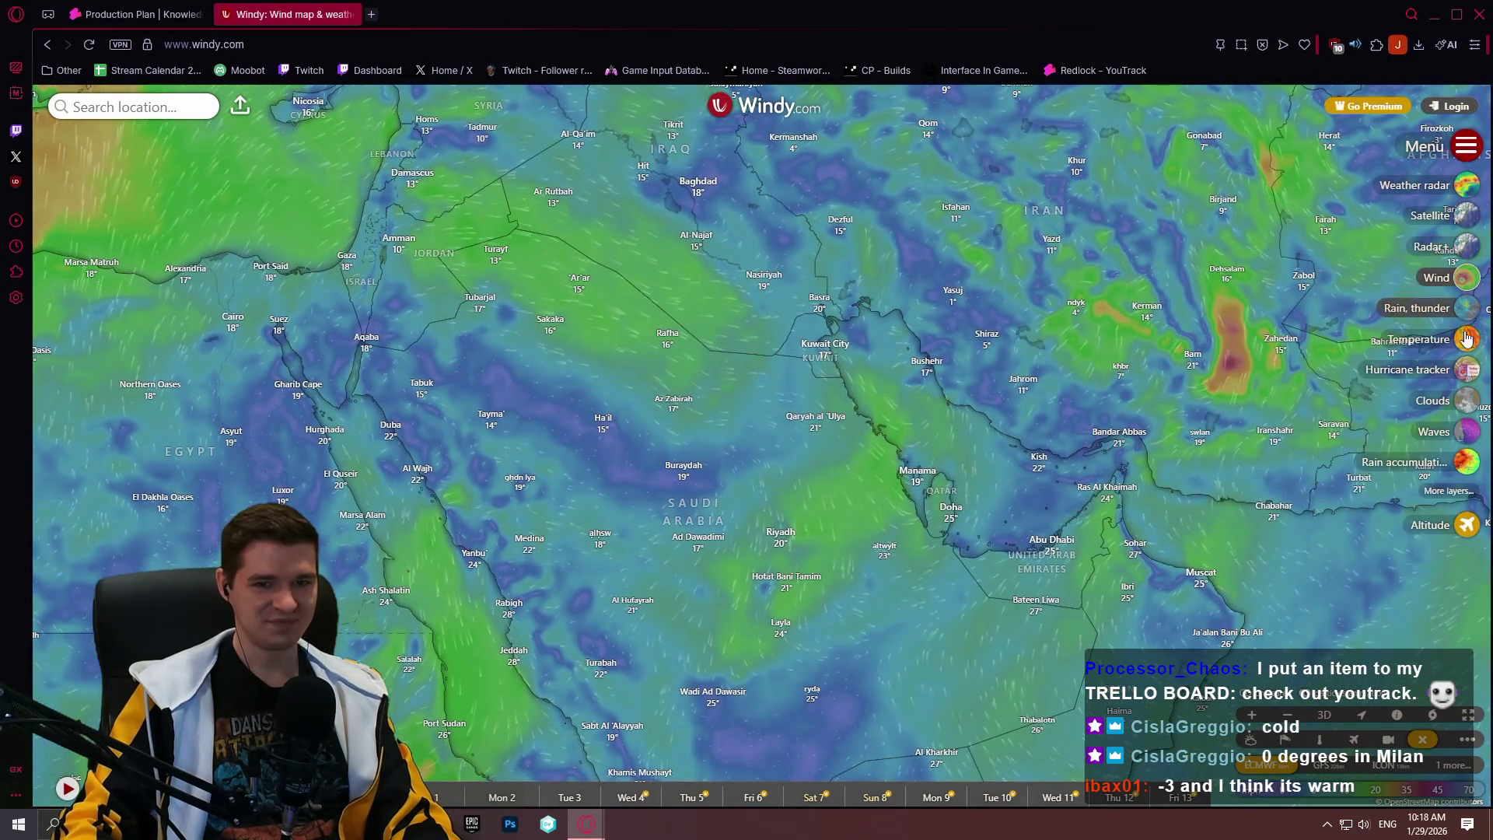
Switch to the temperature layer and center the map on the Red Sea, Yemen and Ethiopia
left_click(1466, 339)
left_click_drag(990, 596, 809, 254)
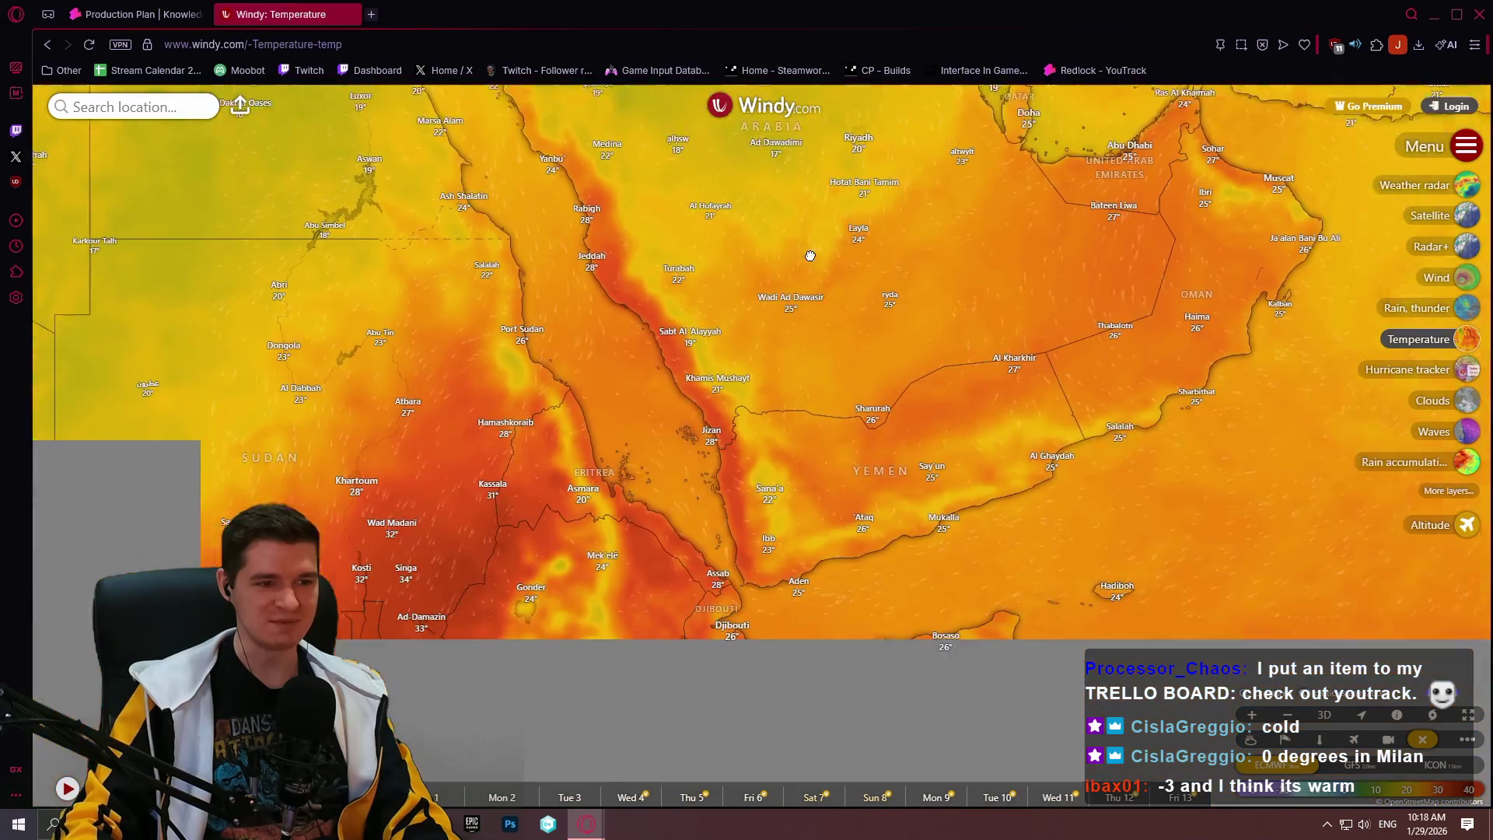
left_click_drag(556, 531, 829, 295)
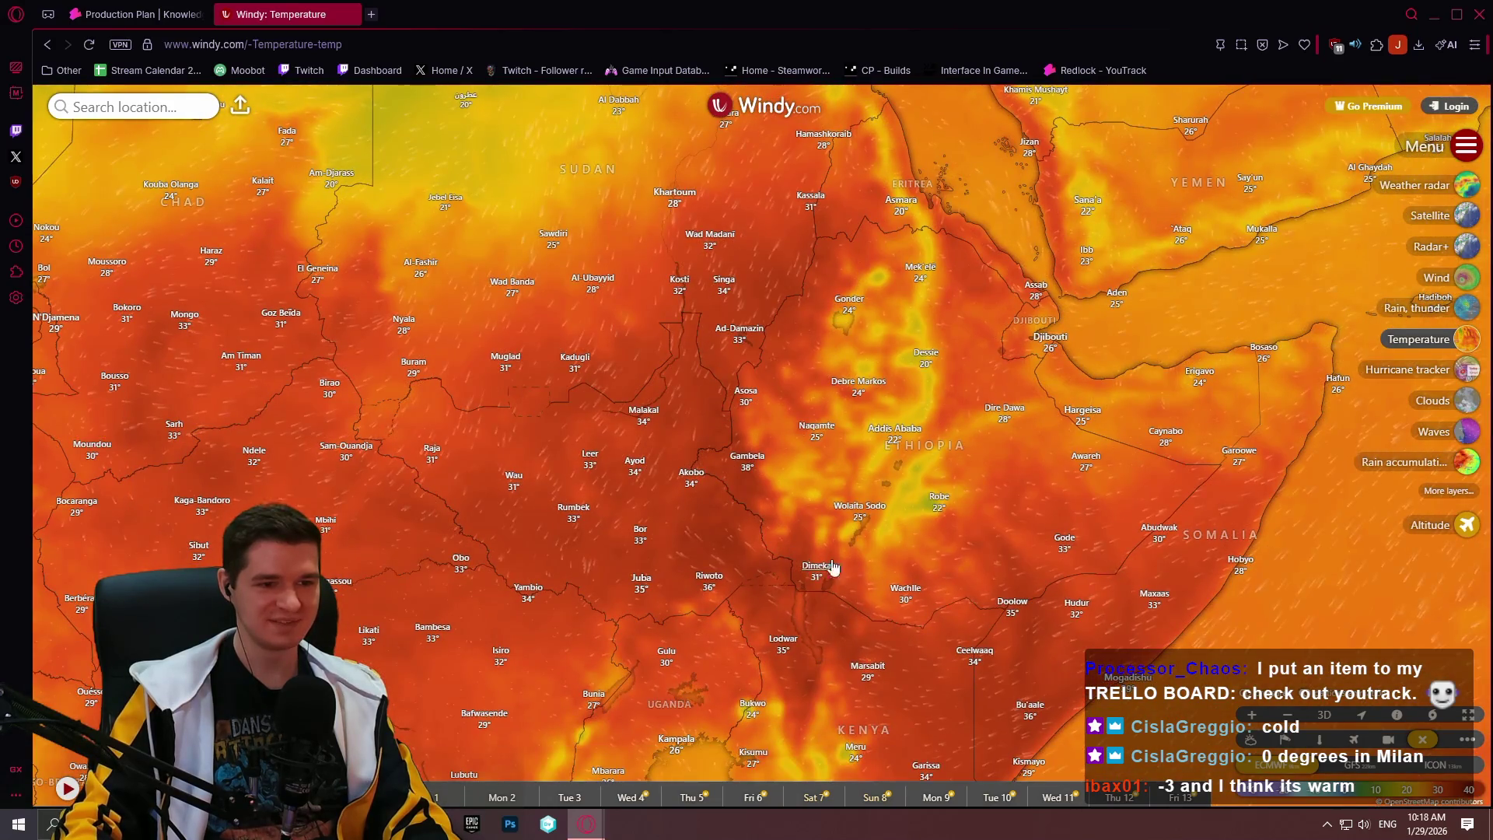
mouse_move(733, 486)
left_mouse_down()
mouse_move(827, 433)
mouse_move(807, 404)
left_mouse_up()
scroll(887, 414, "up", 1)
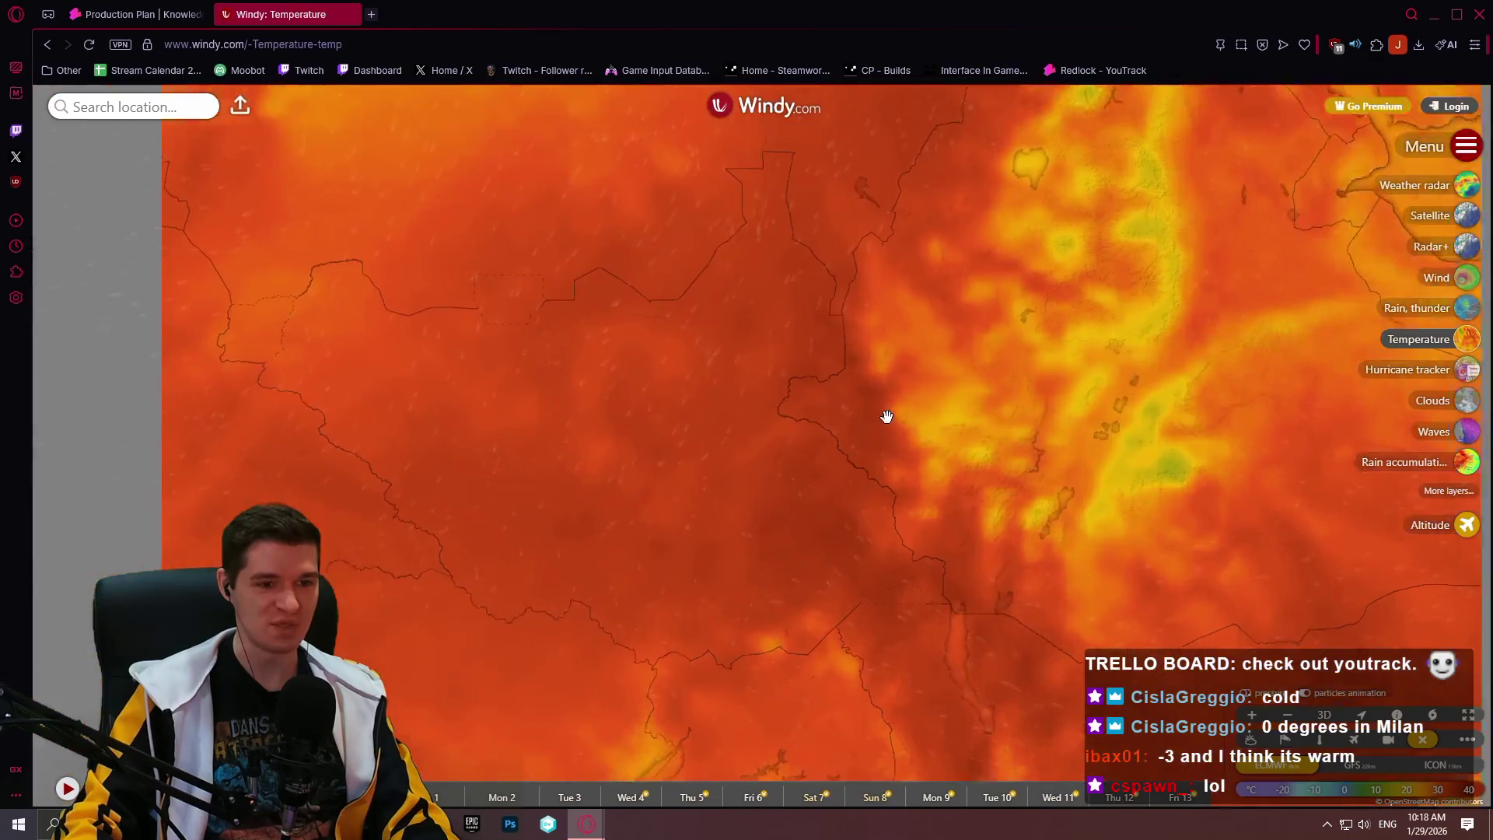
scroll(847, 443, "down", 3)
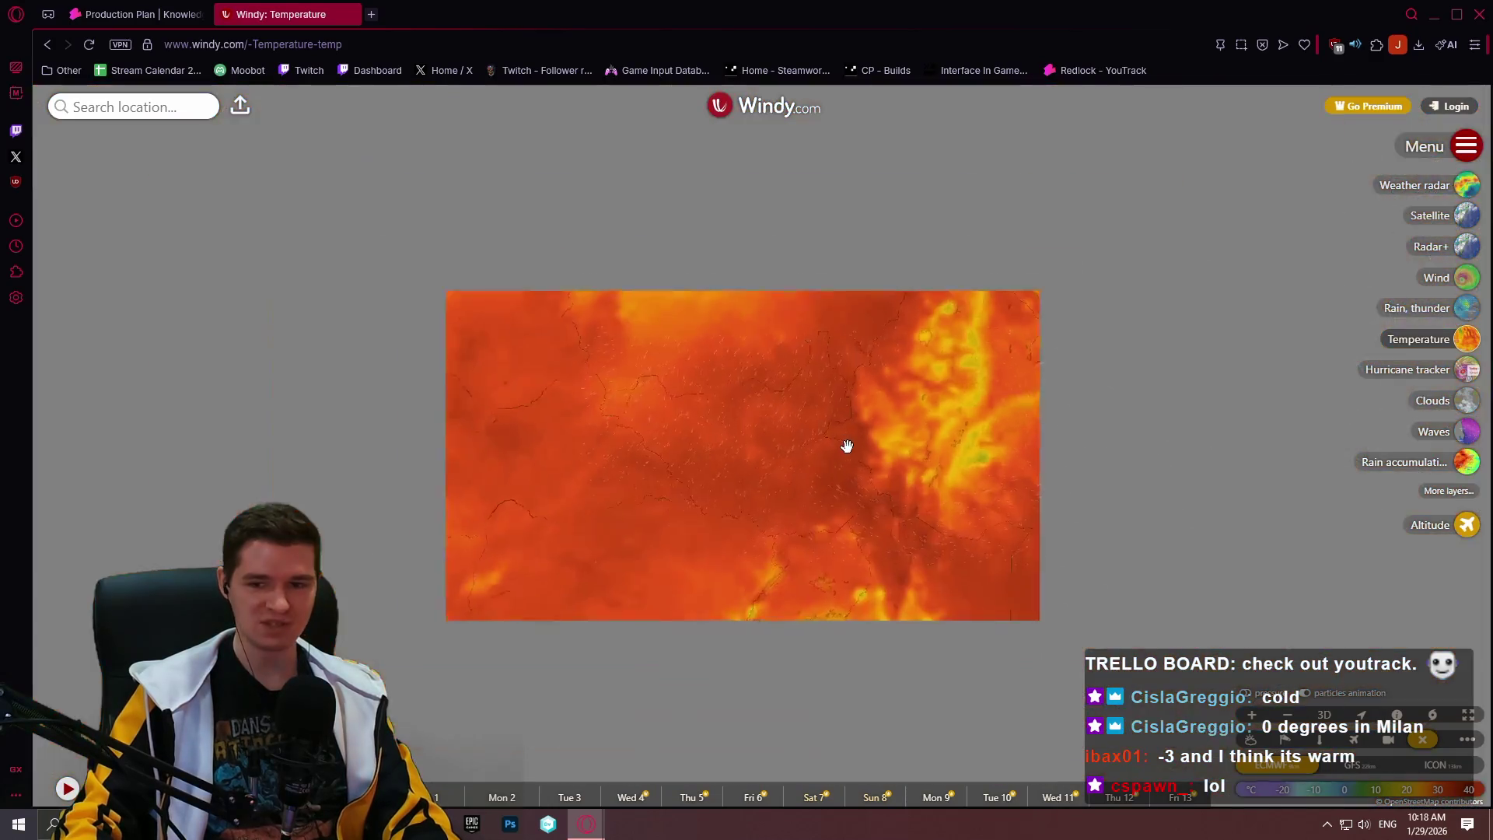
scroll(800, 450, "up", 2)
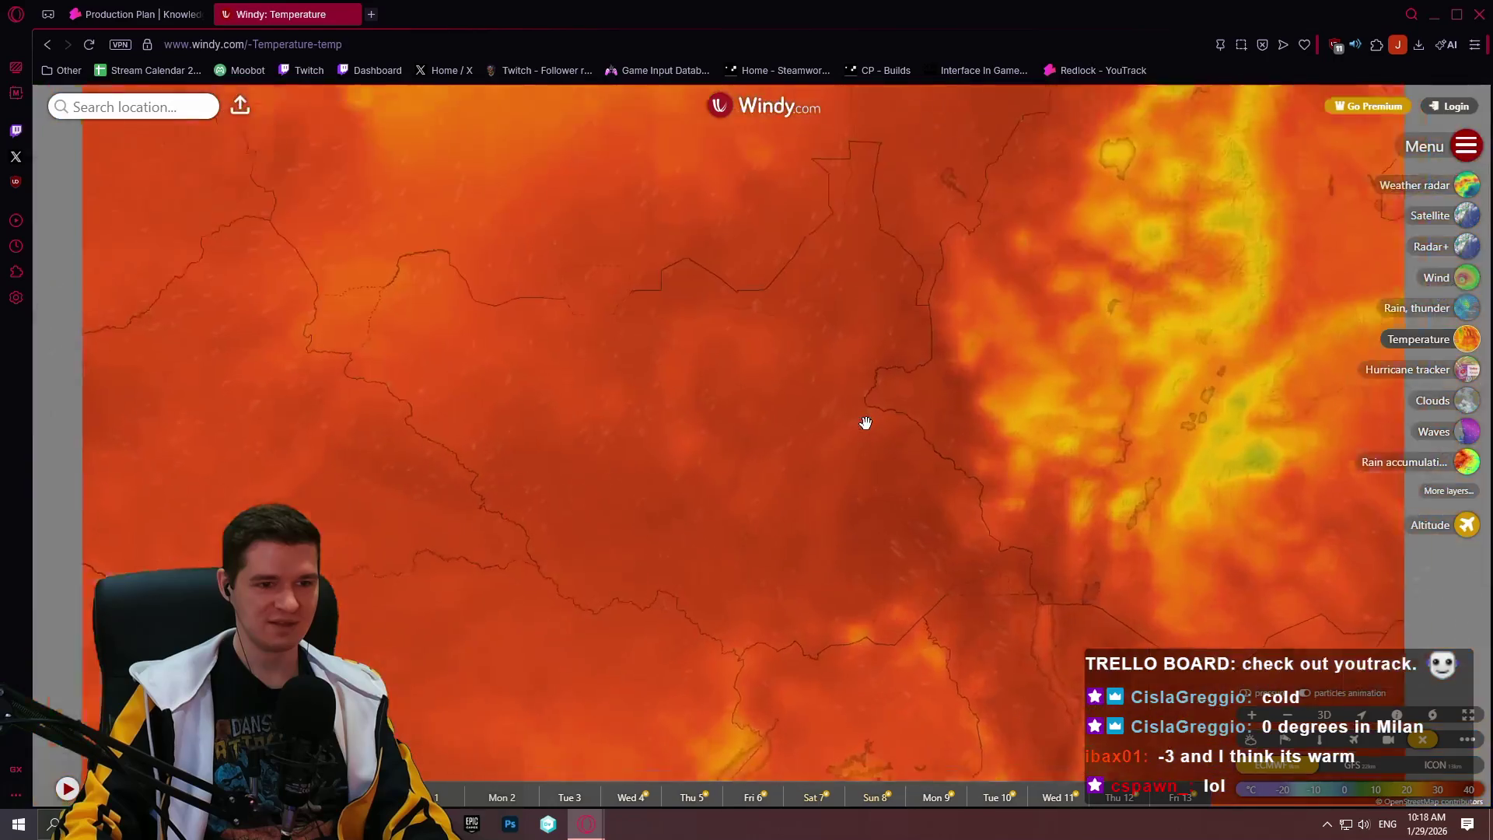
scroll(960, 416, "up", 1)
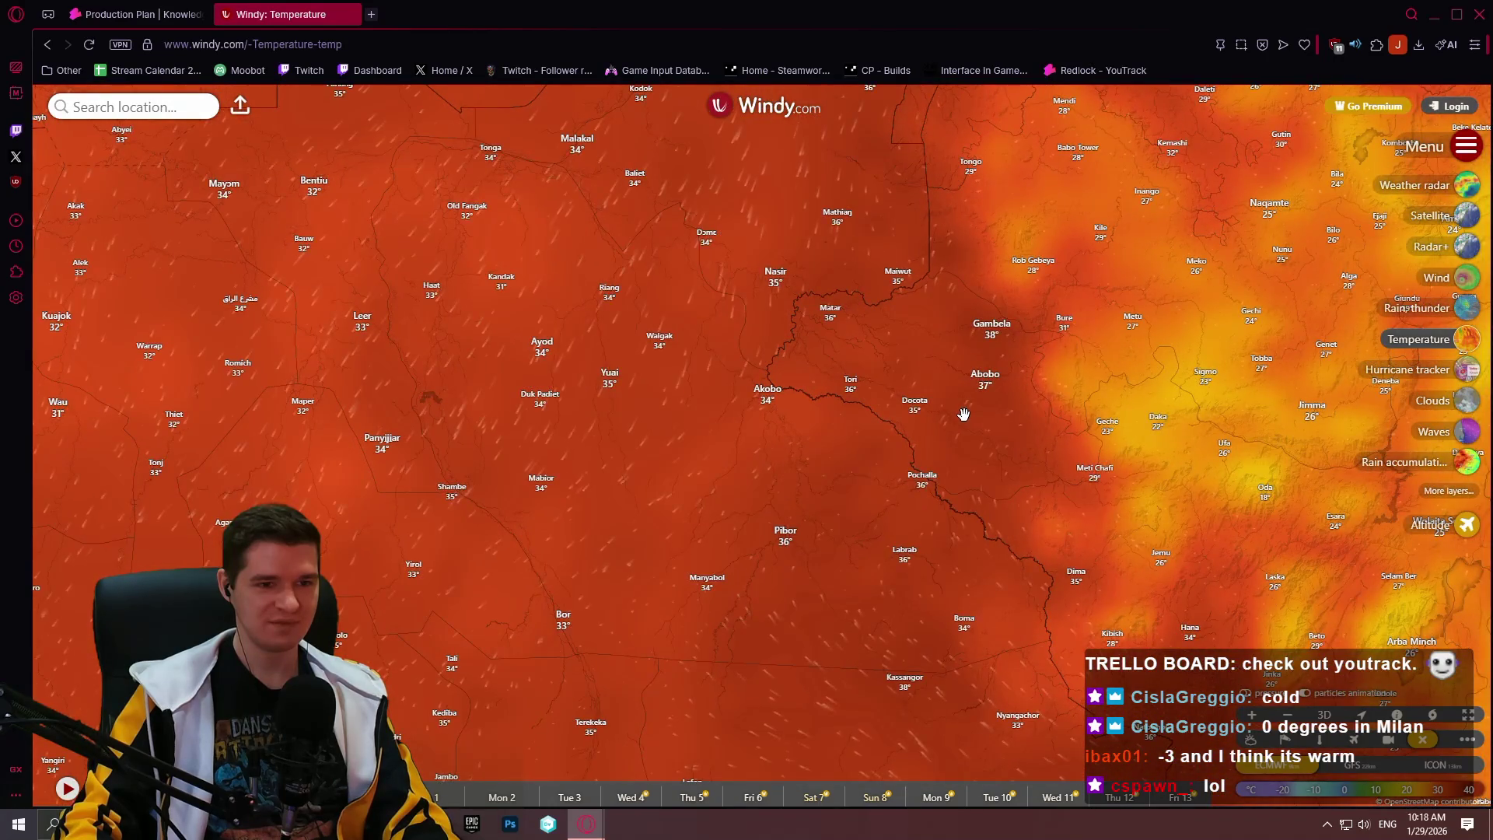
scroll(903, 384, "down", 1)
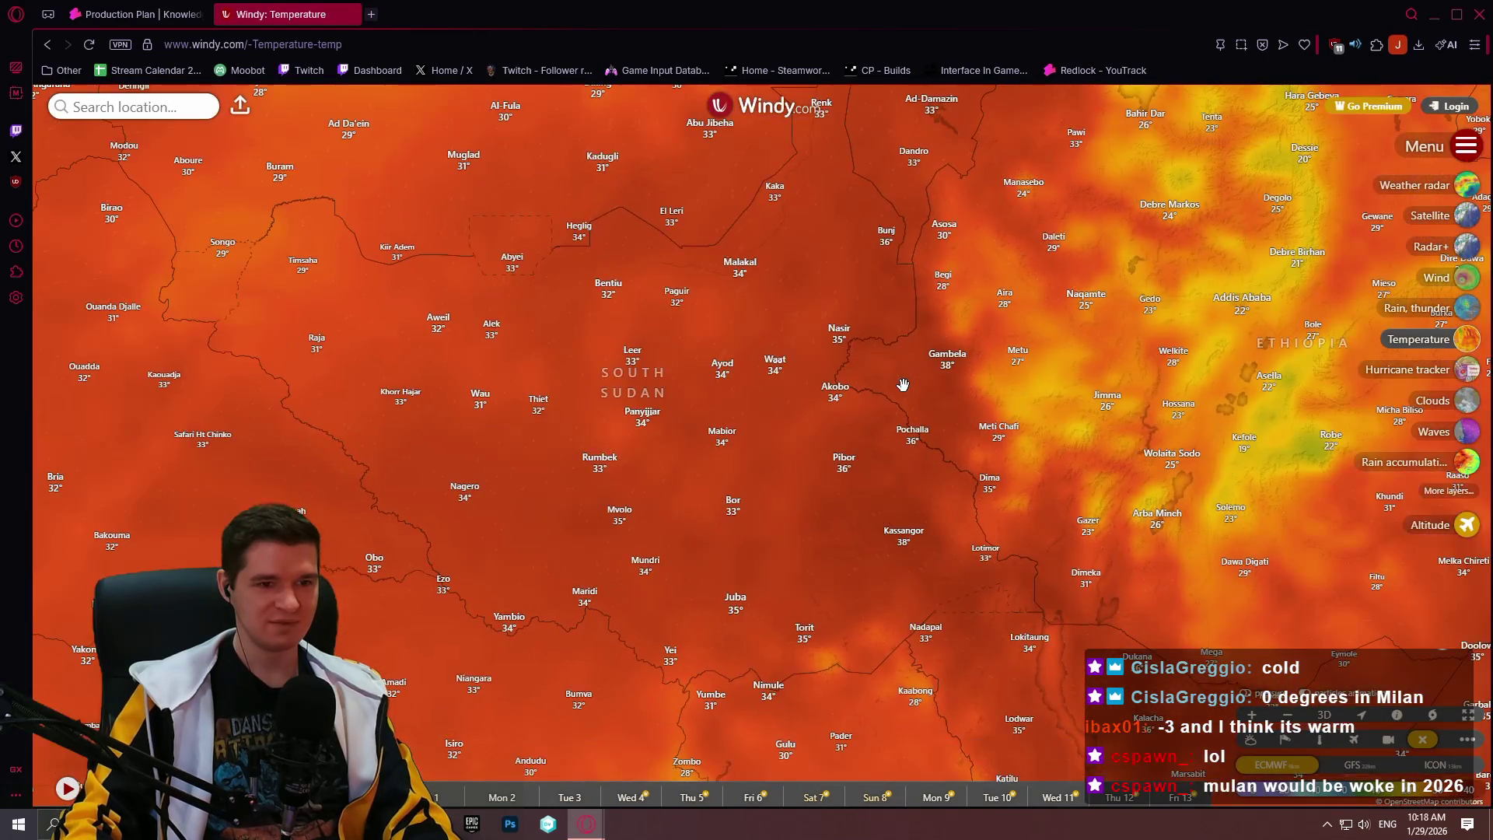
scroll(902, 384, "up", 1)
Pan across South Sudan, north to Europe and east to India, then close the weather tab
mouse_move(898, 386)
left_mouse_down()
mouse_move(1007, 213)
mouse_move(966, 252)
mouse_move(943, 483)
left_mouse_up()
scroll(943, 483, "down", 2)
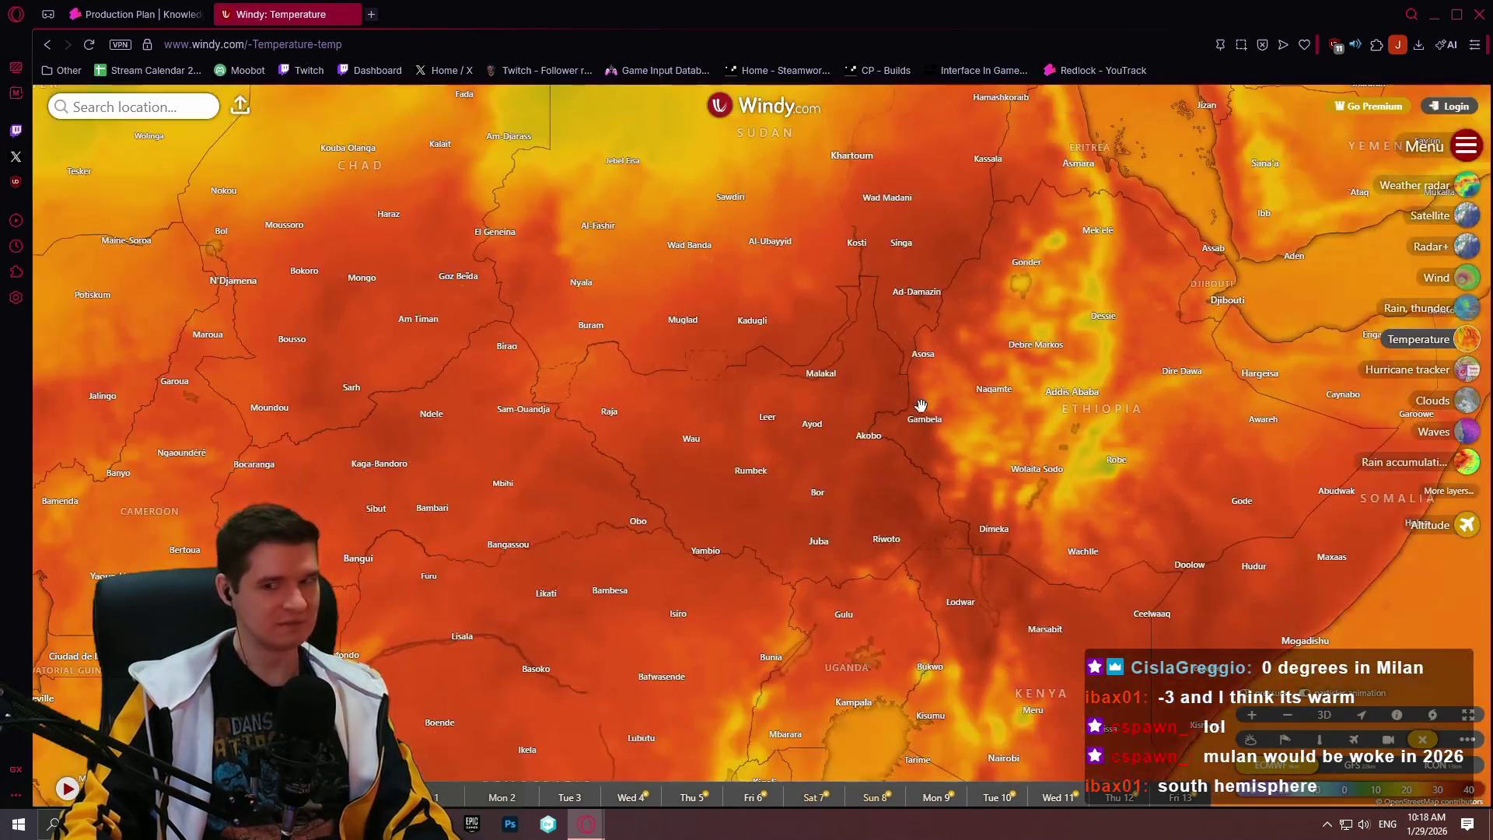
scroll(920, 405, "down", 2)
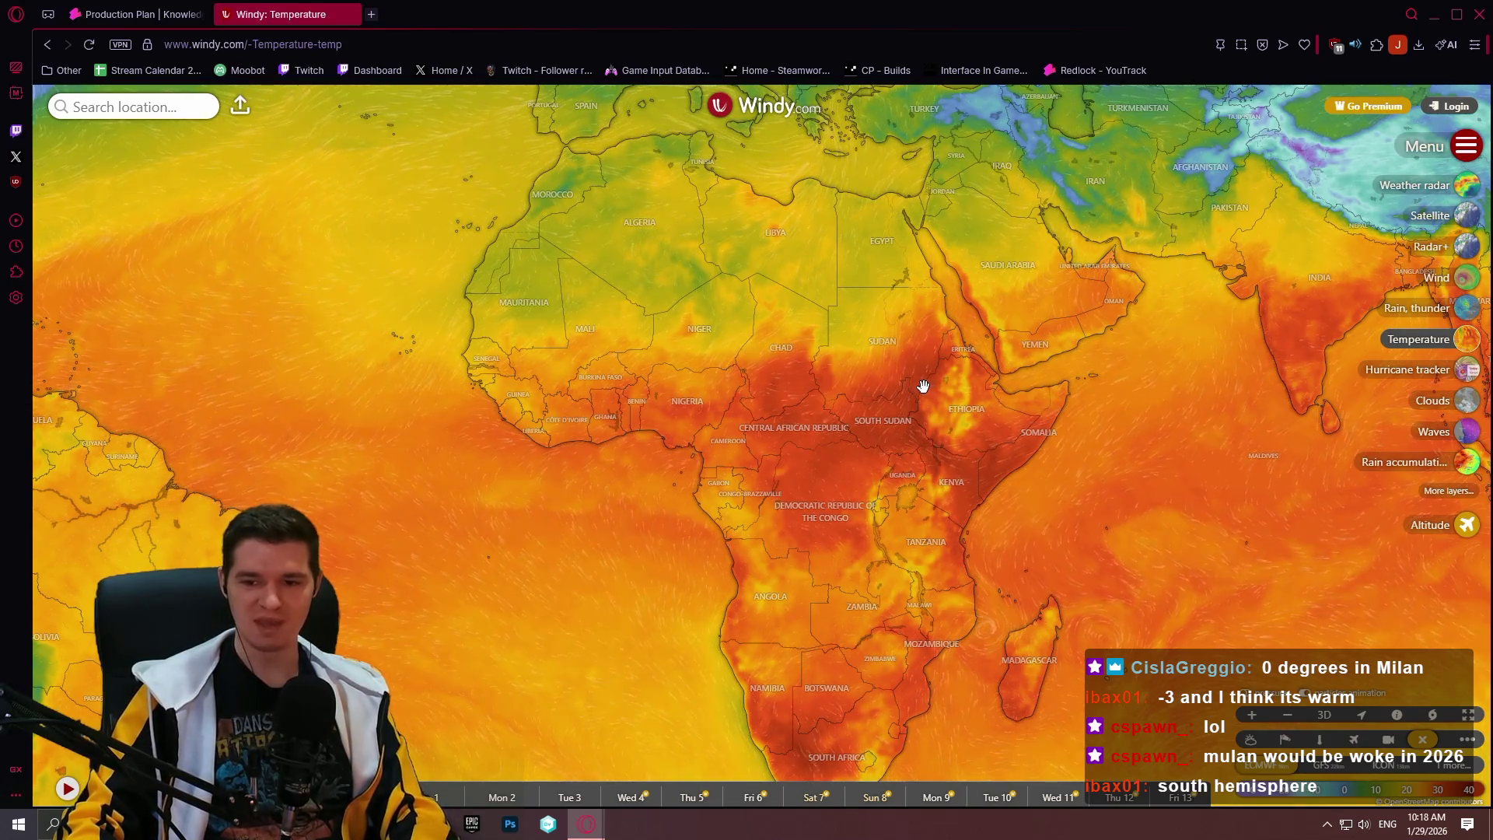
scroll(867, 377, "up", 2)
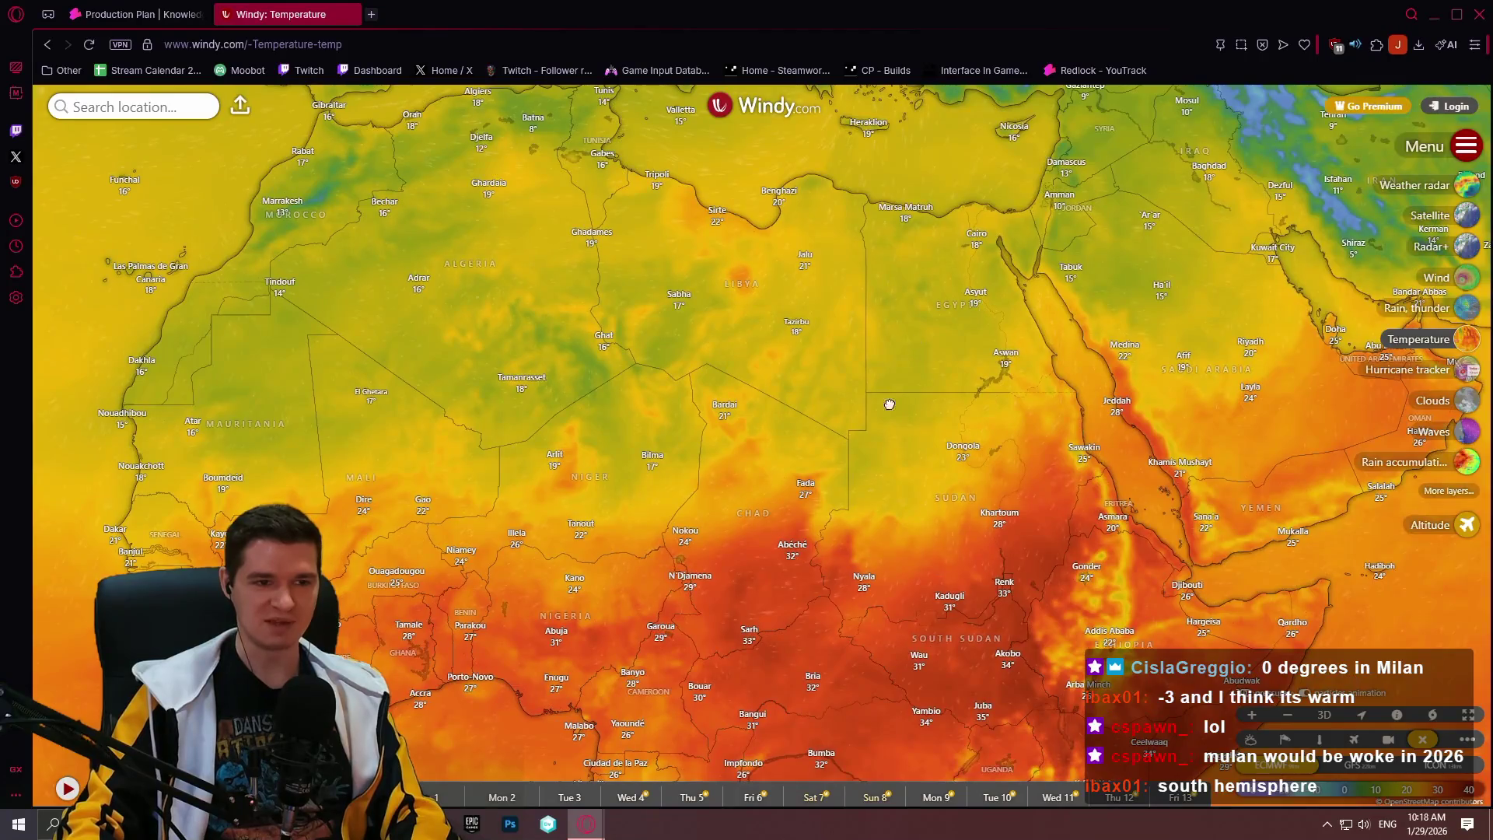
left_click_drag(917, 135, 860, 453)
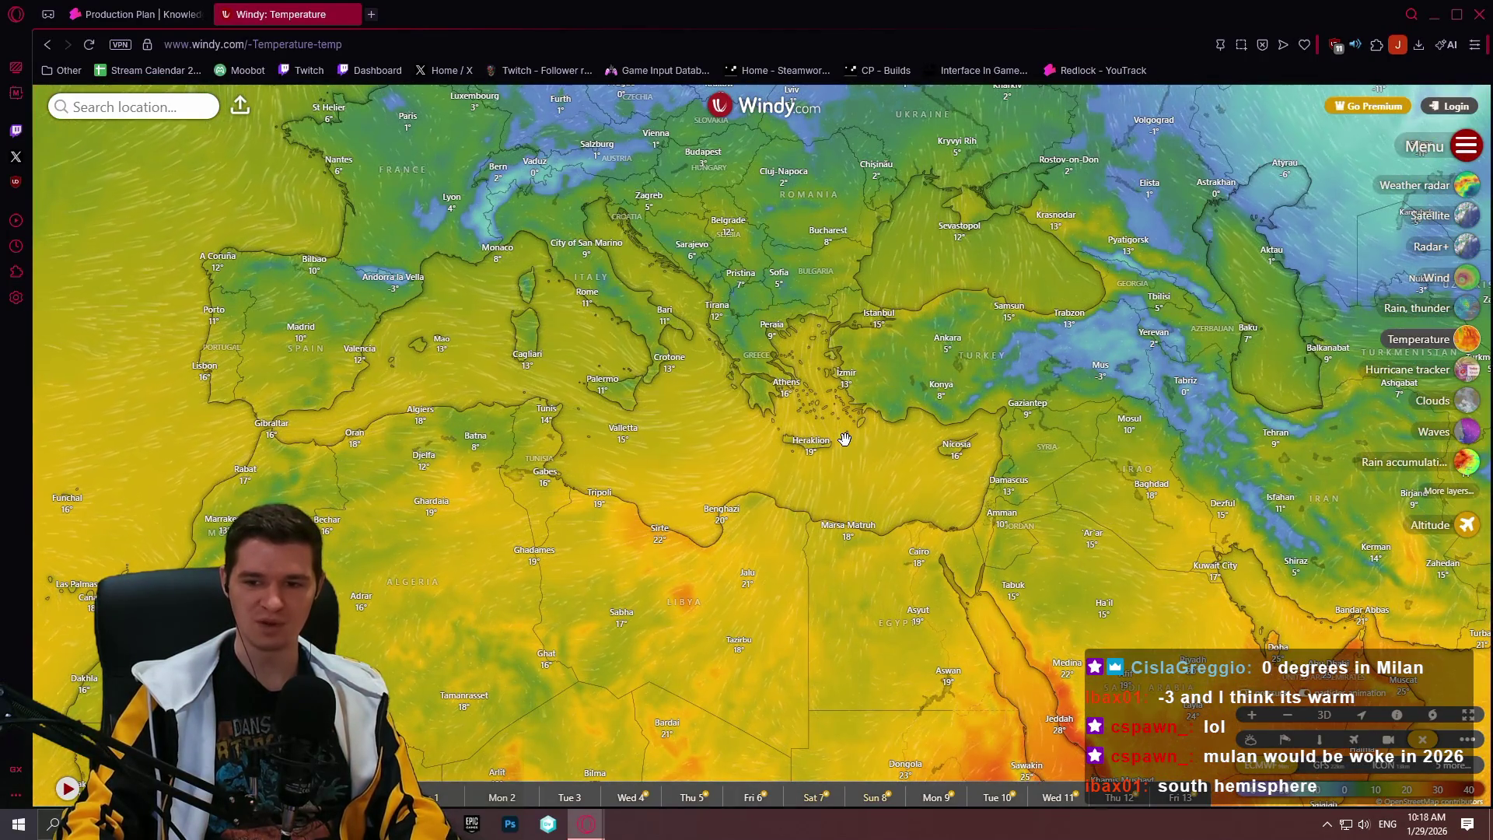
left_click_drag(874, 431, 392, 210)
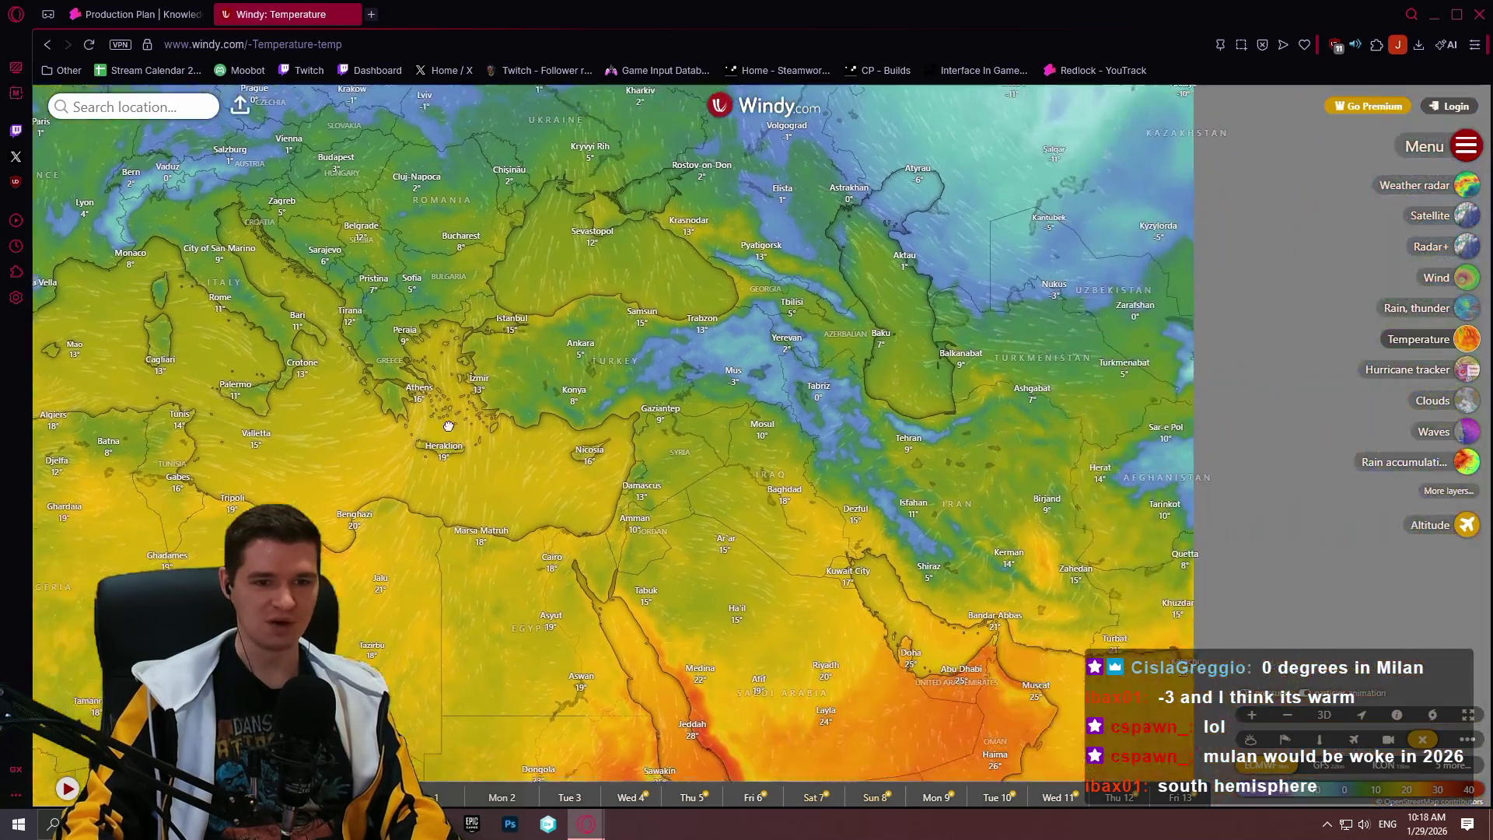
left_click_drag(1080, 417, 535, 277)
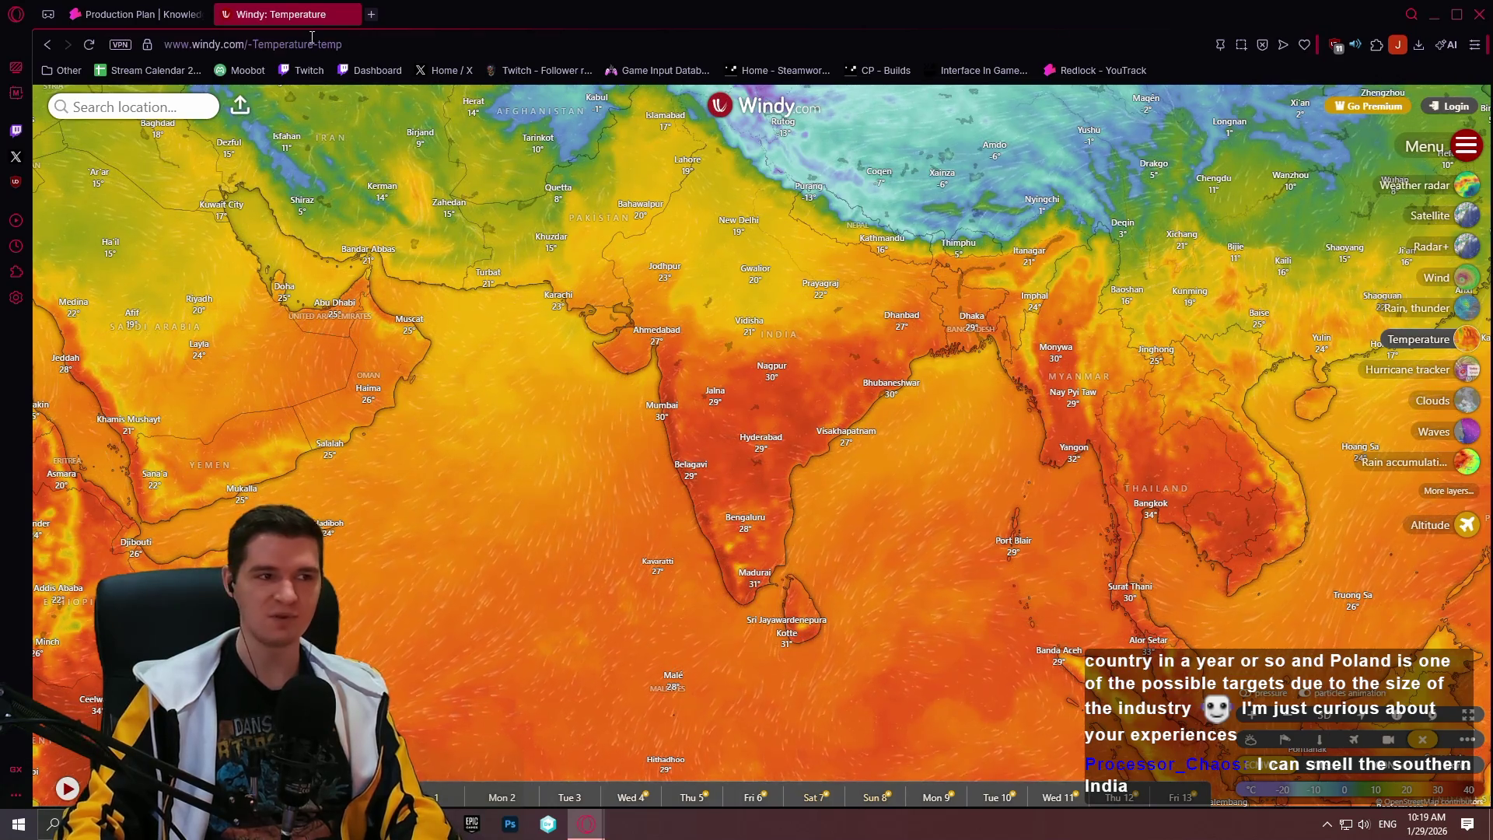
left_click(352, 14)
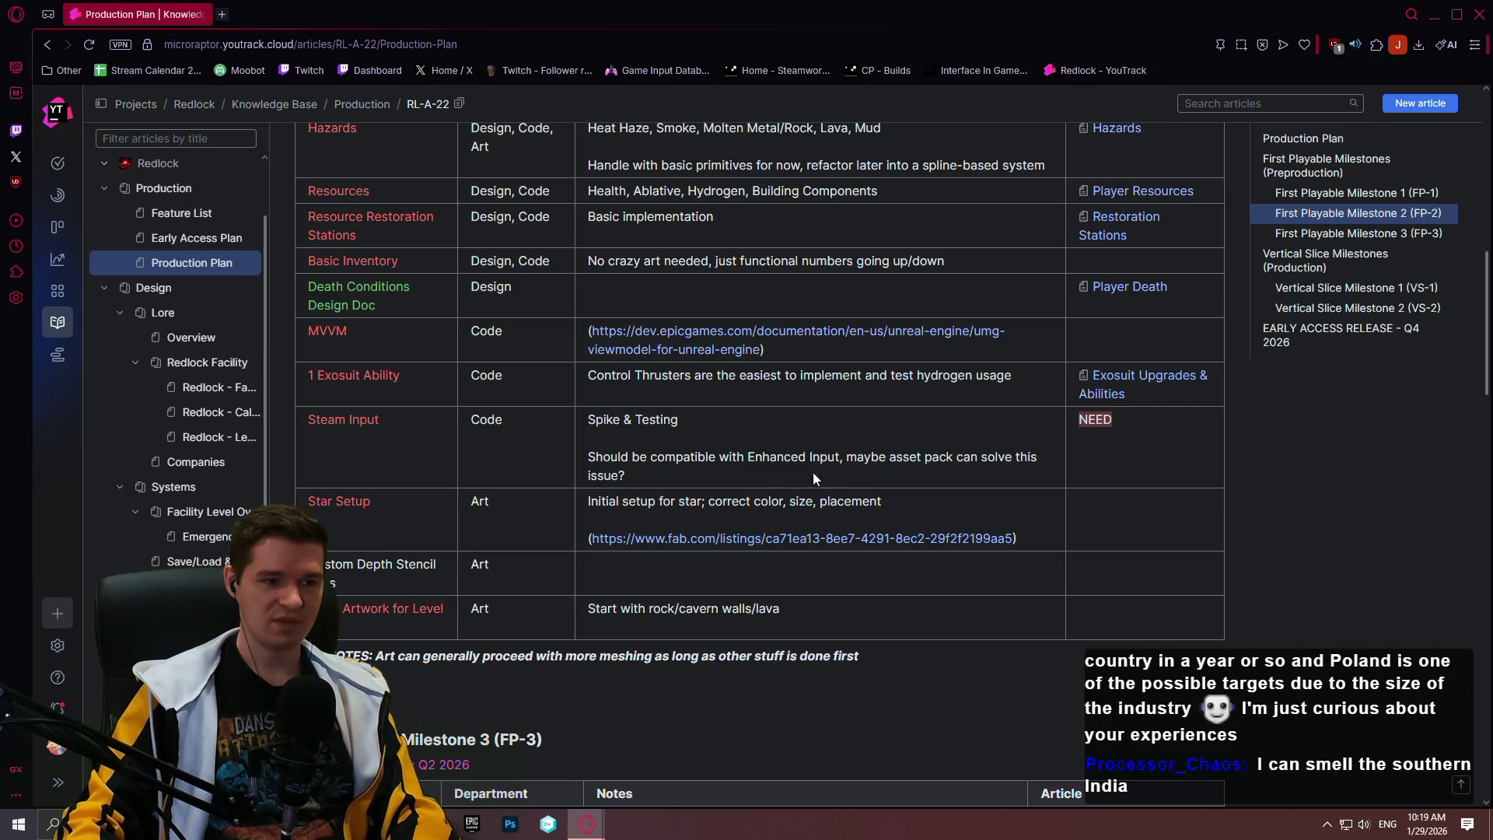
scroll(675, 437, "up", 1)
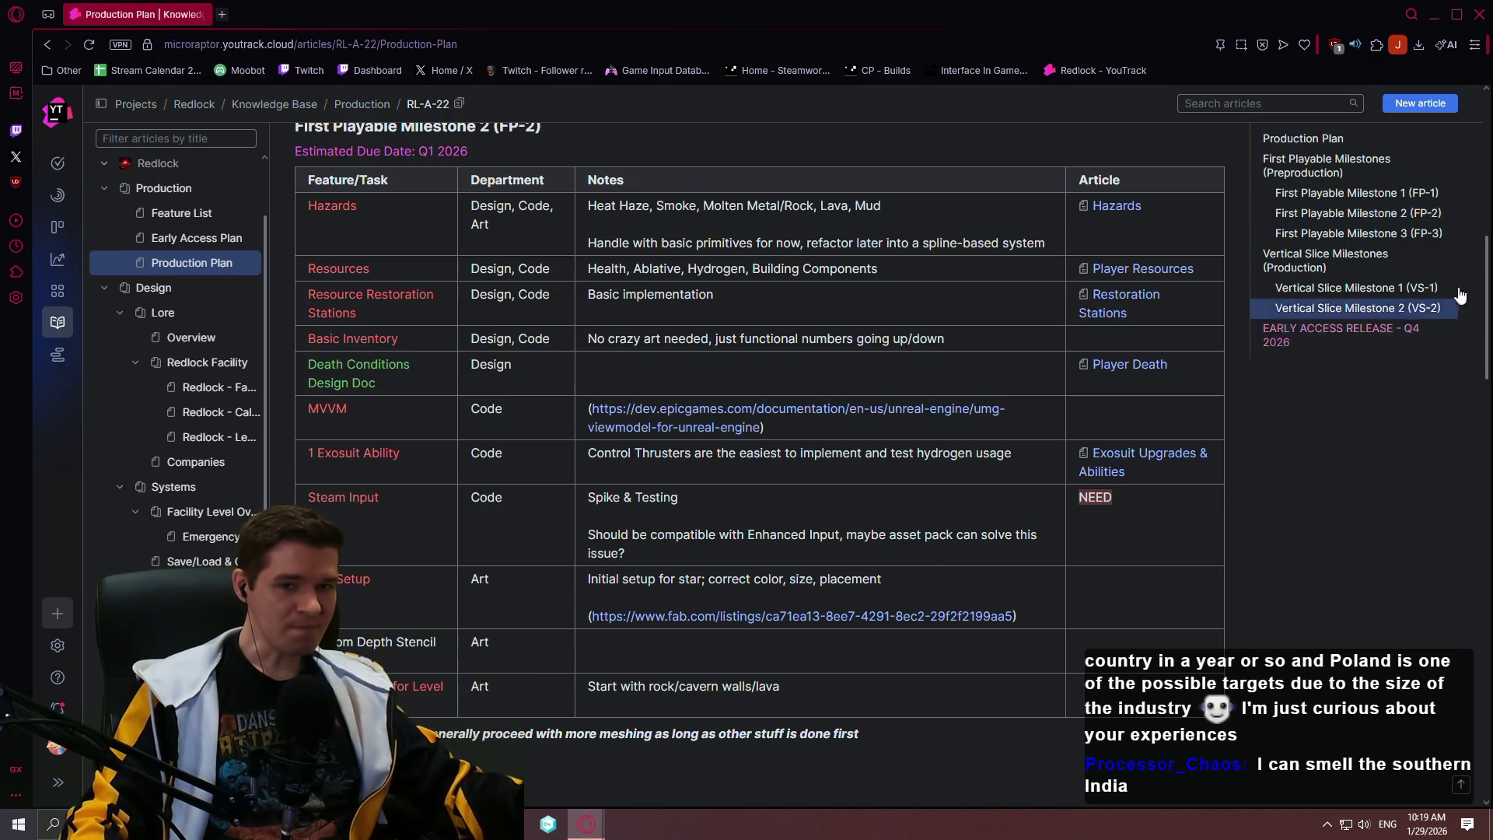
left_click_drag(1487, 251, 1472, 88)
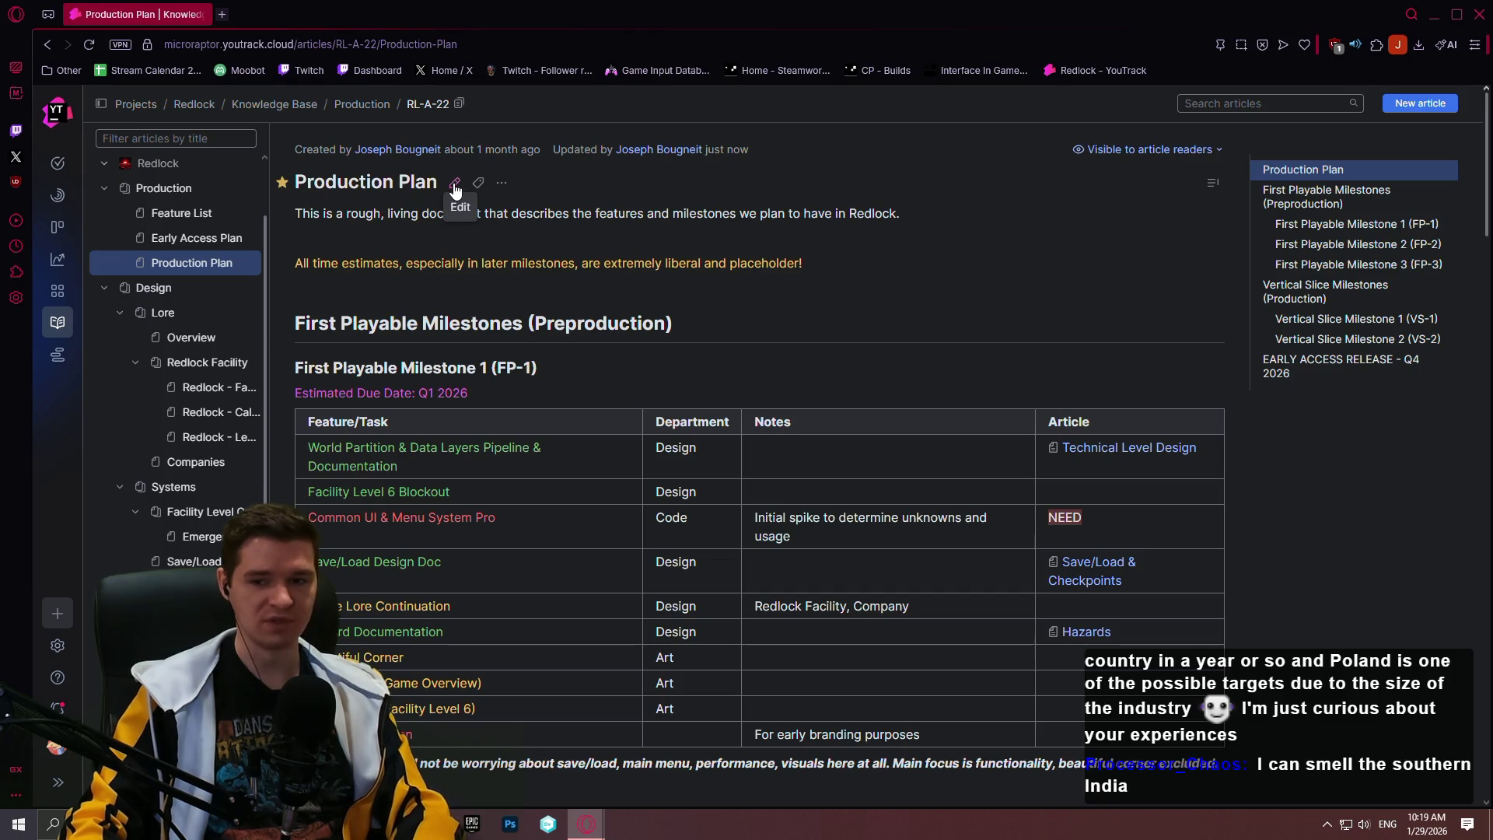
scroll(727, 548, "down", 8)
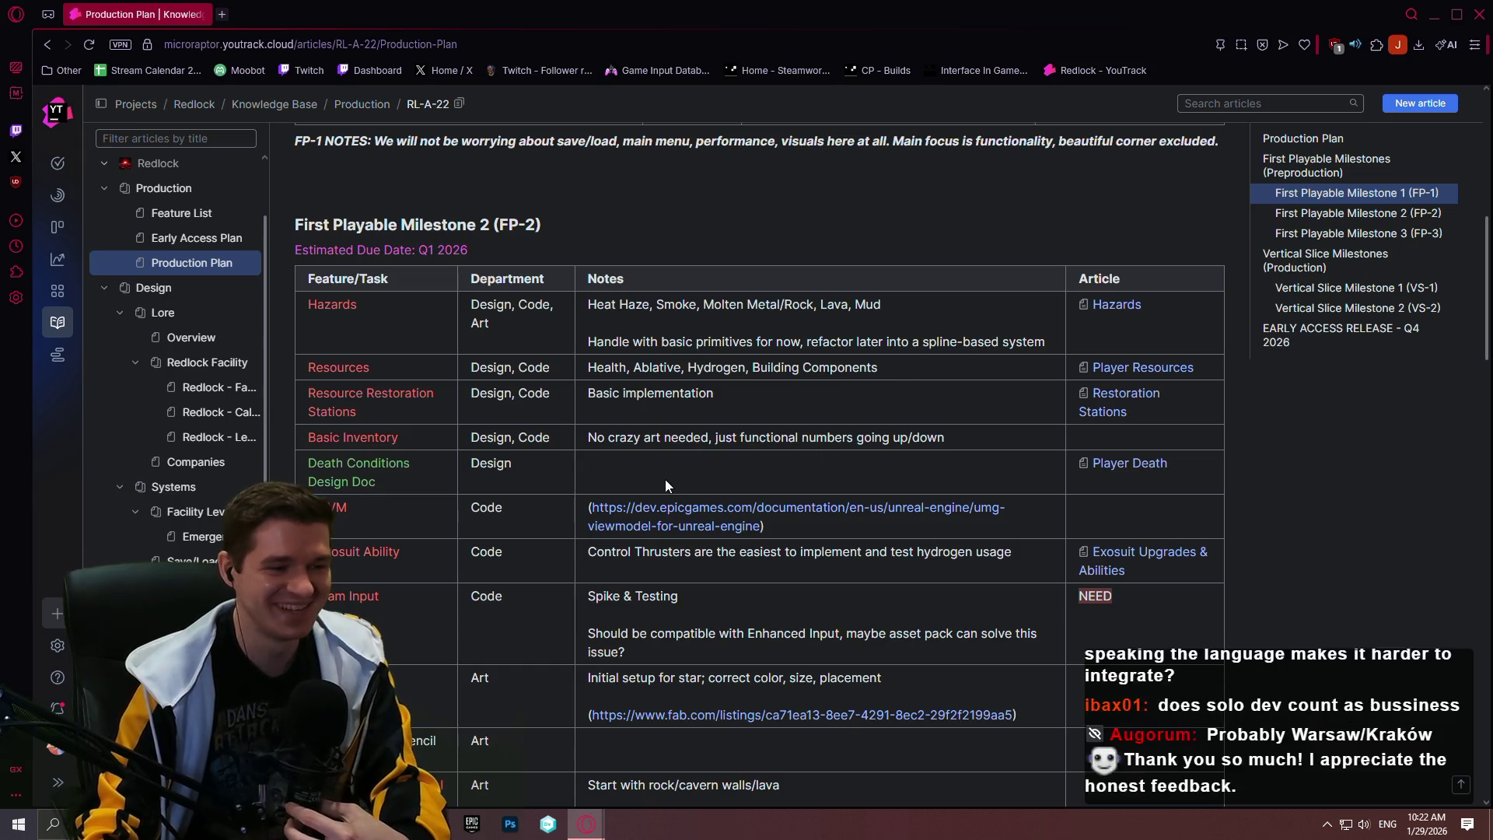
scroll(665, 479, "up", 1)
scroll(619, 577, "down", 2)
scroll(458, 538, "up", 3)
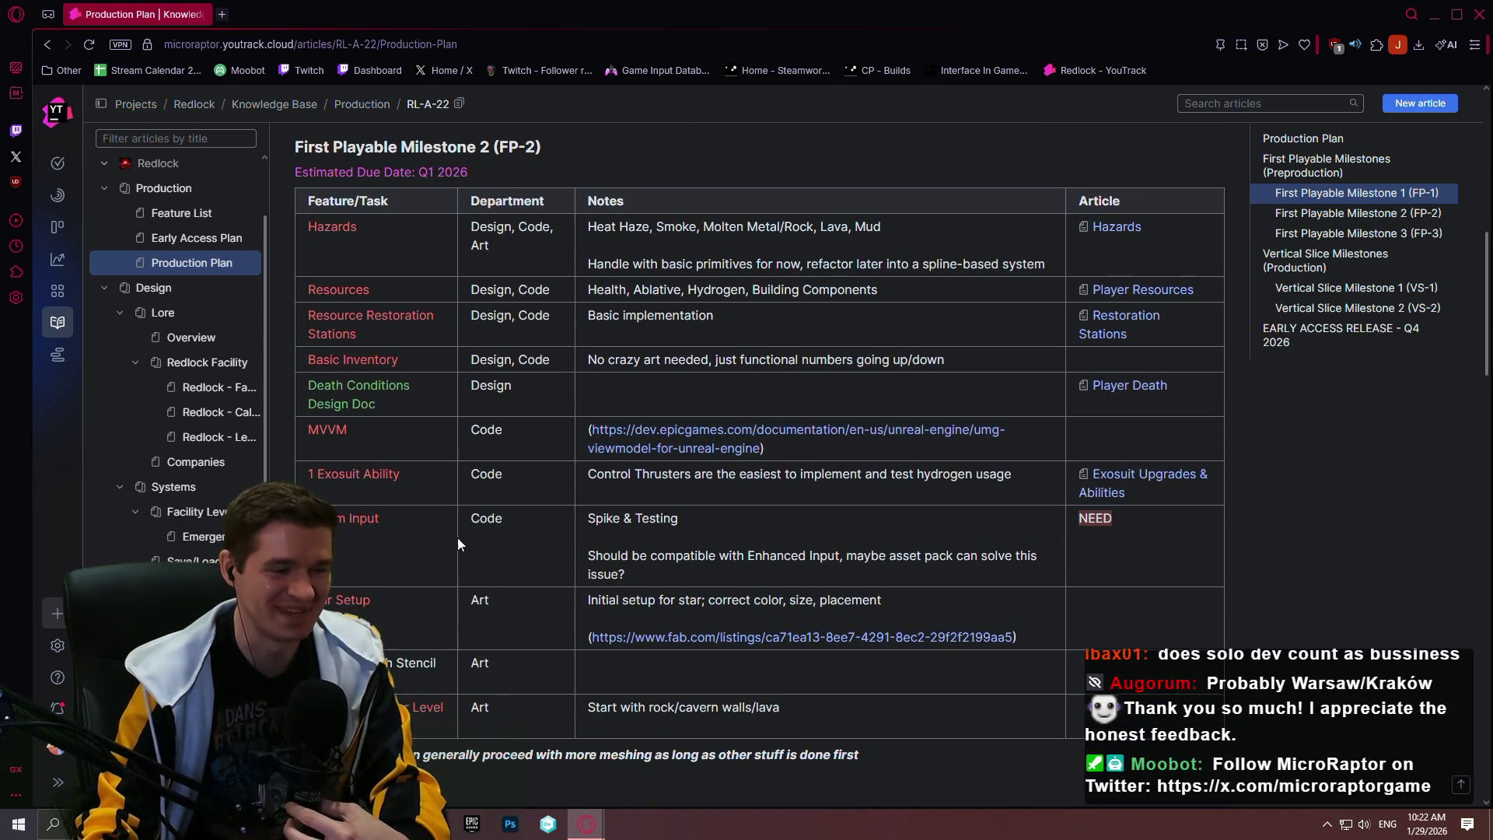
left_click(220, 15)
Search Google for 'ue5 custom depth stencil' and close the Production Plan tab
type("ue5 ")
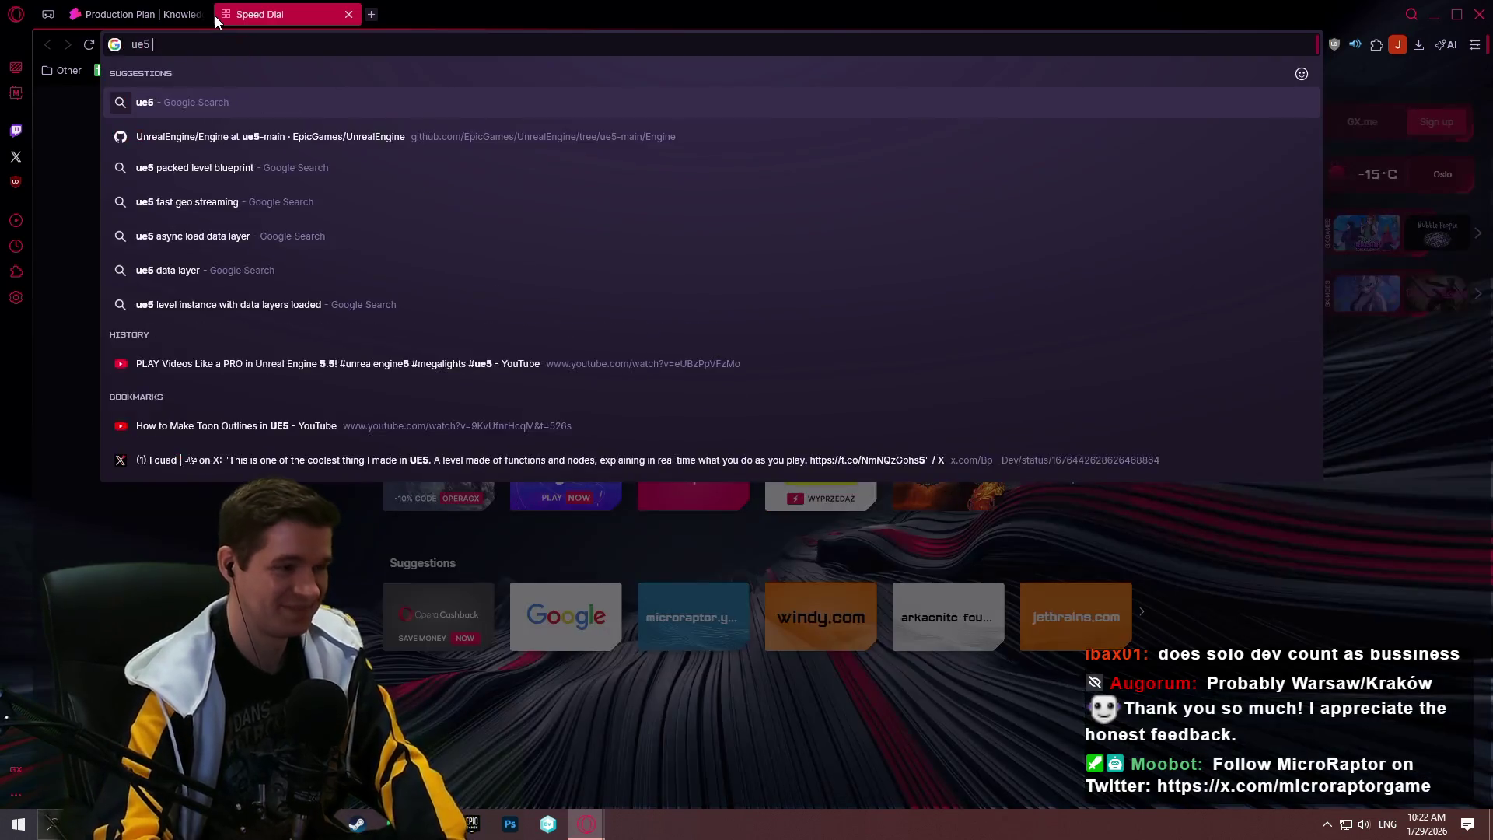
type("custom depth stencil")
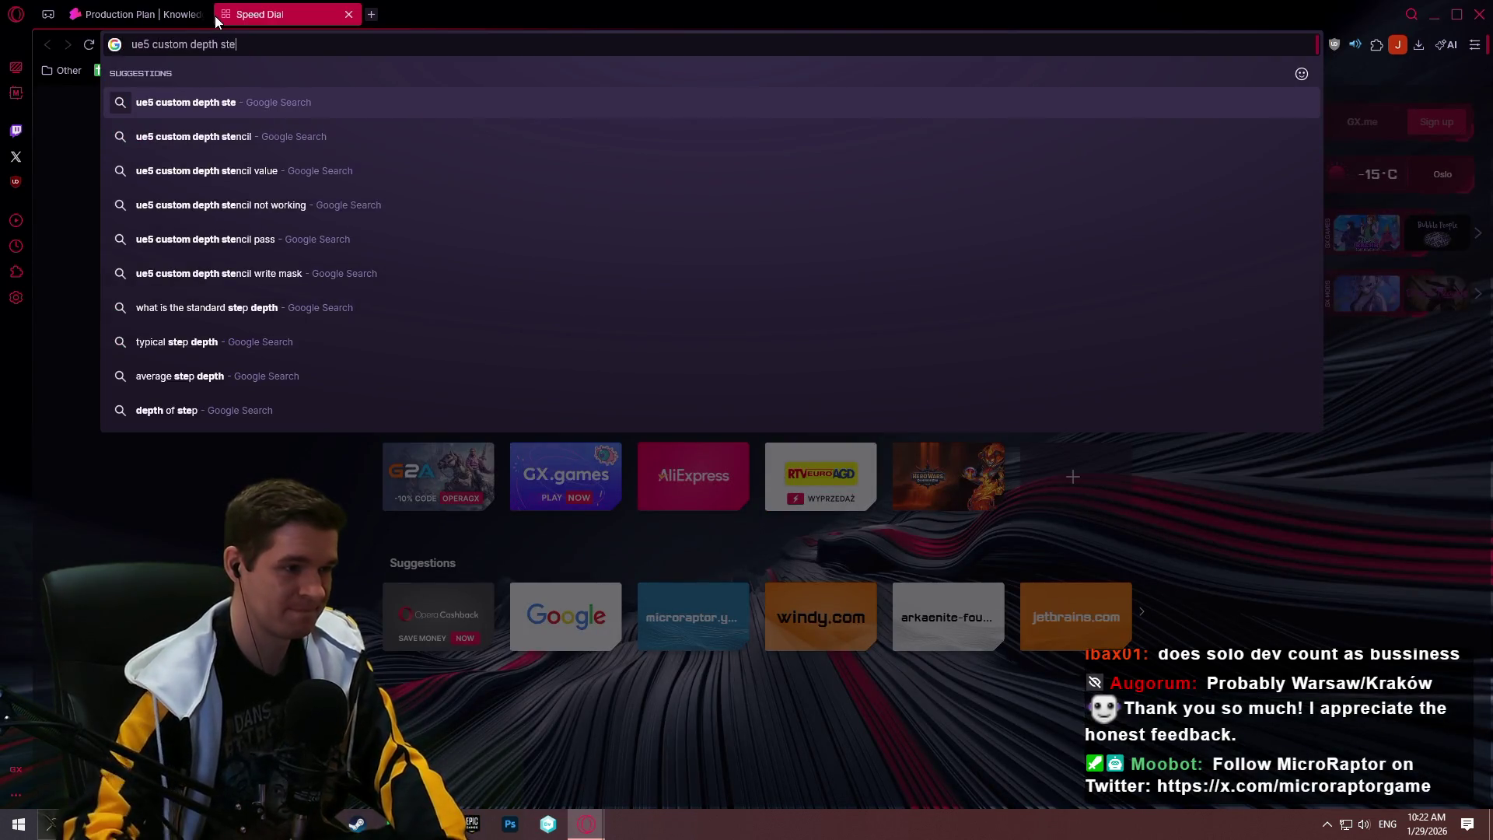
key("Return")
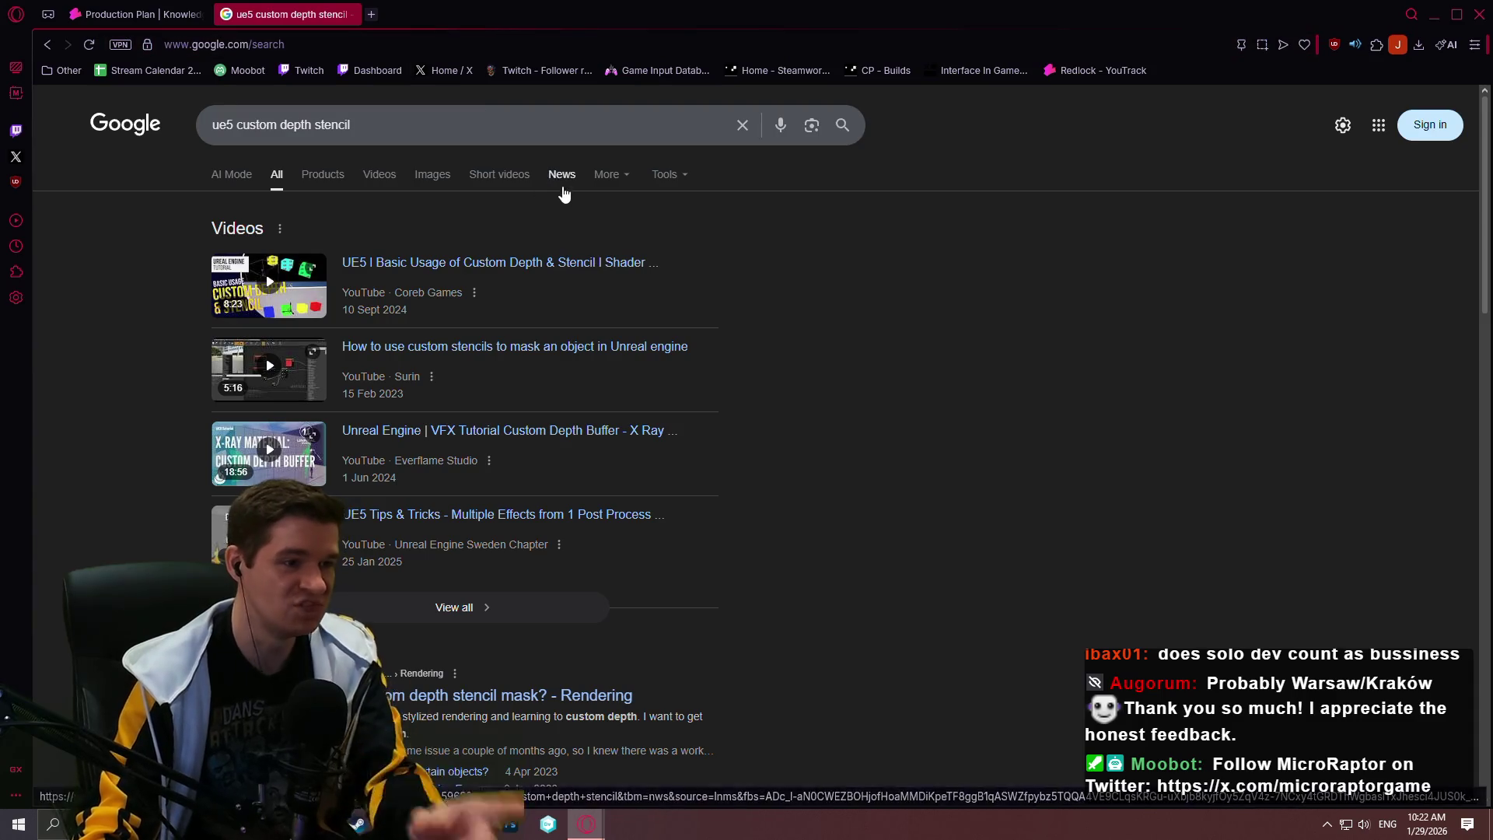
left_click(199, 15)
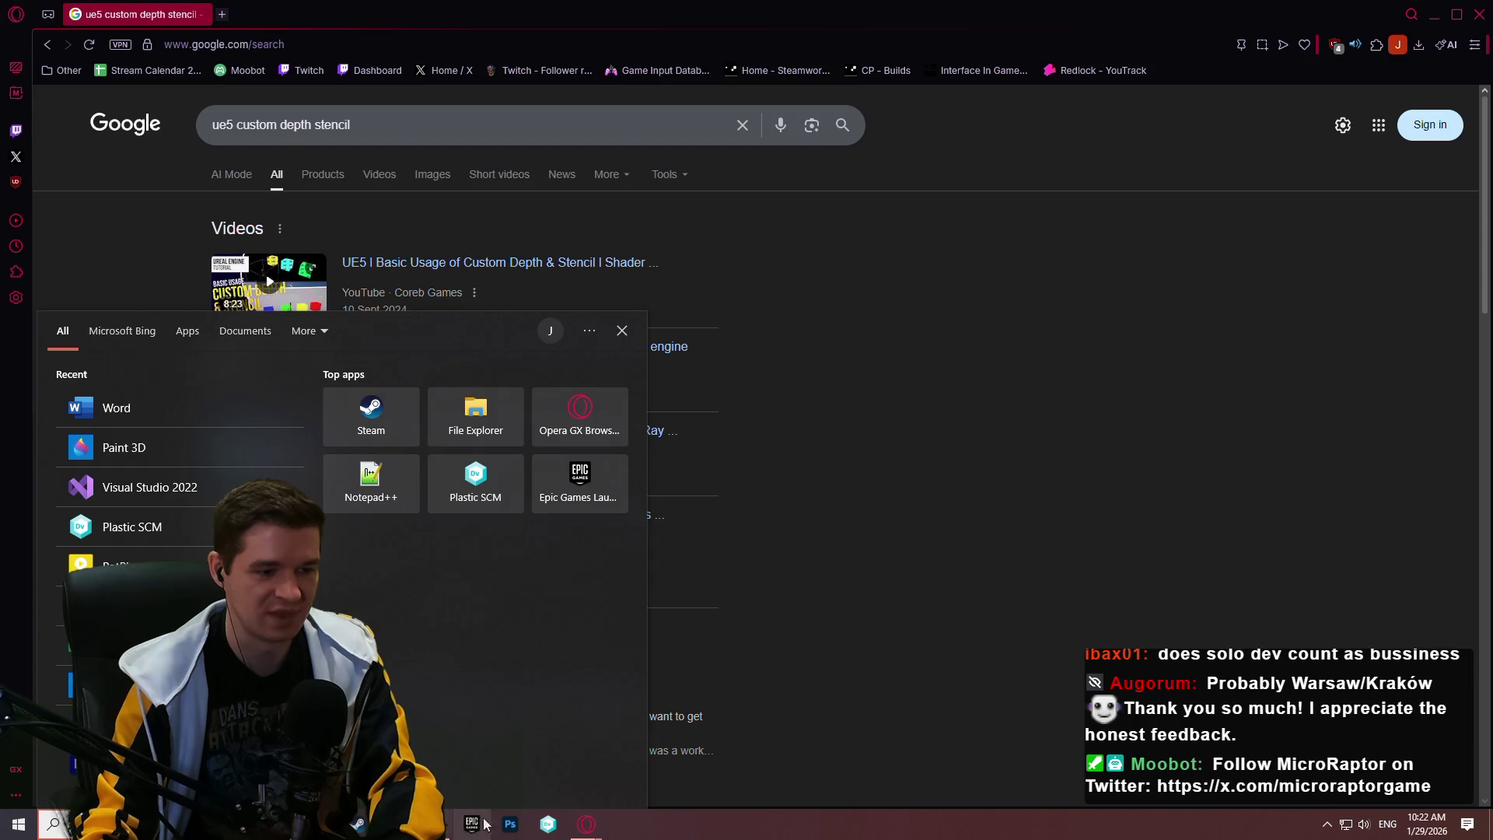
Launch Plastic SCM on the immersive-sim-toolkit workspace, then return to the stencil search results
left_click(548, 823)
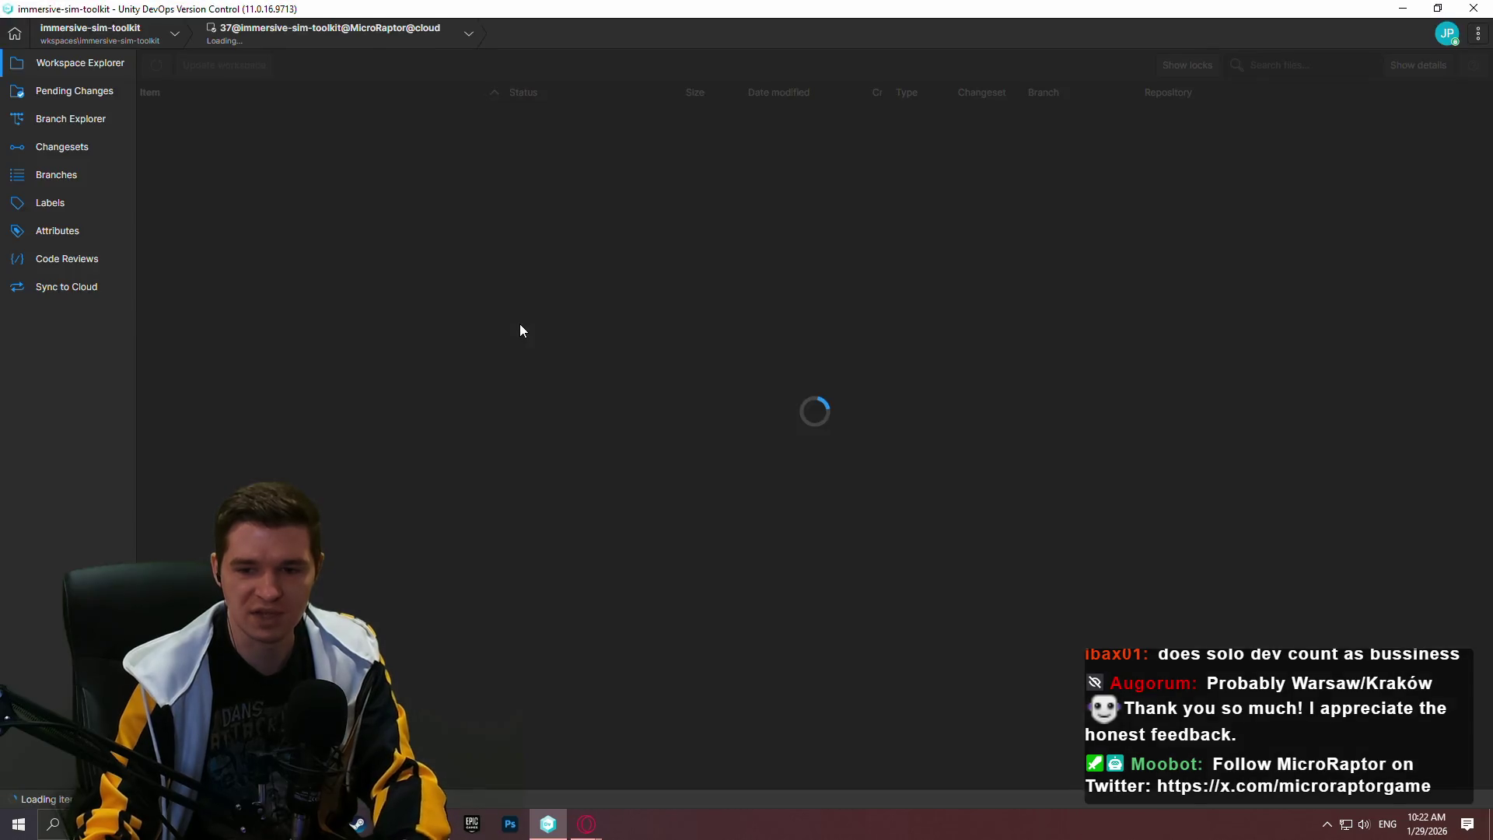
left_click(520, 327)
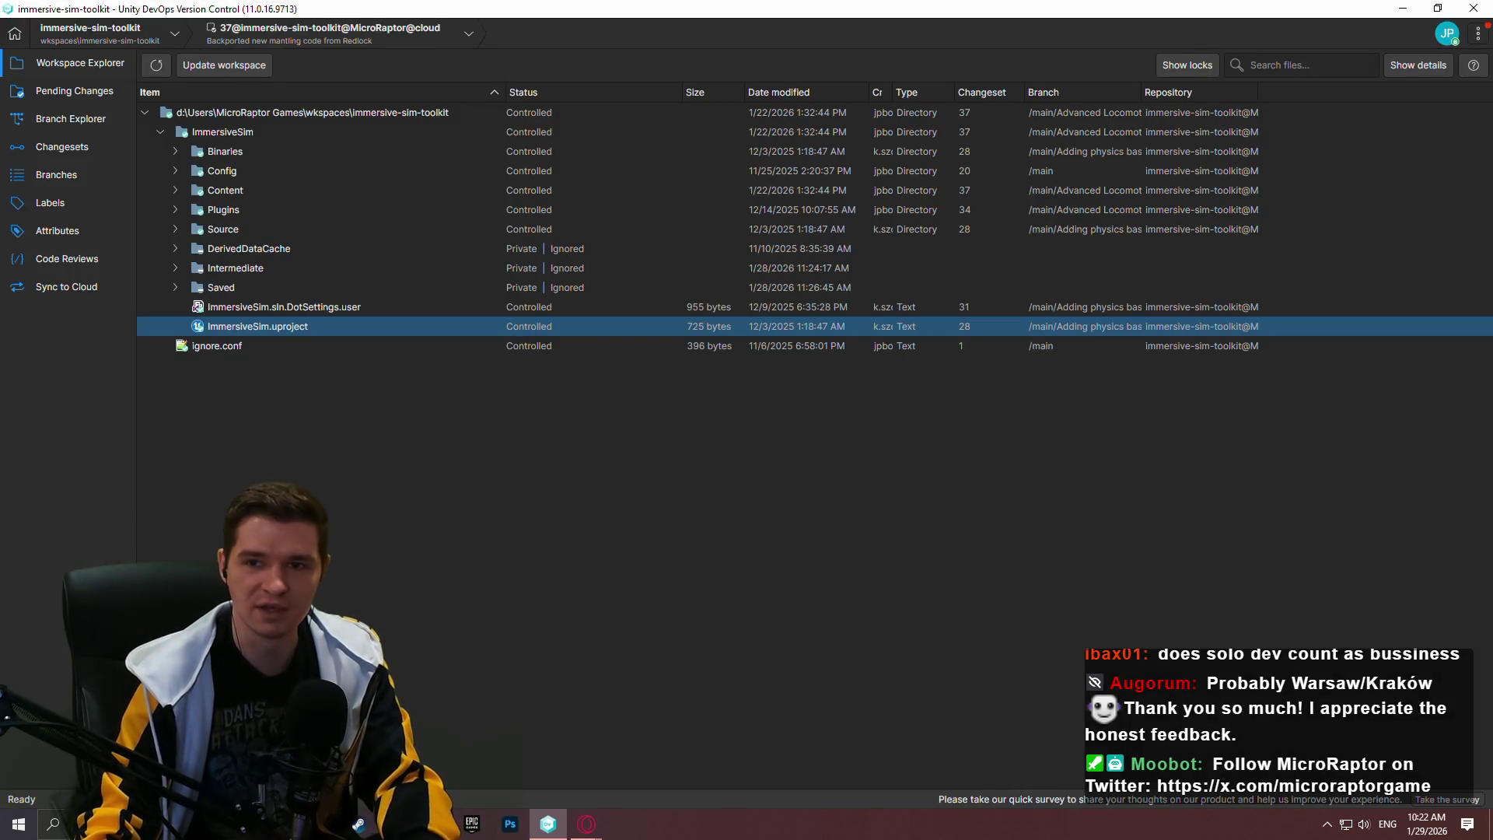
key("alt+Tab")
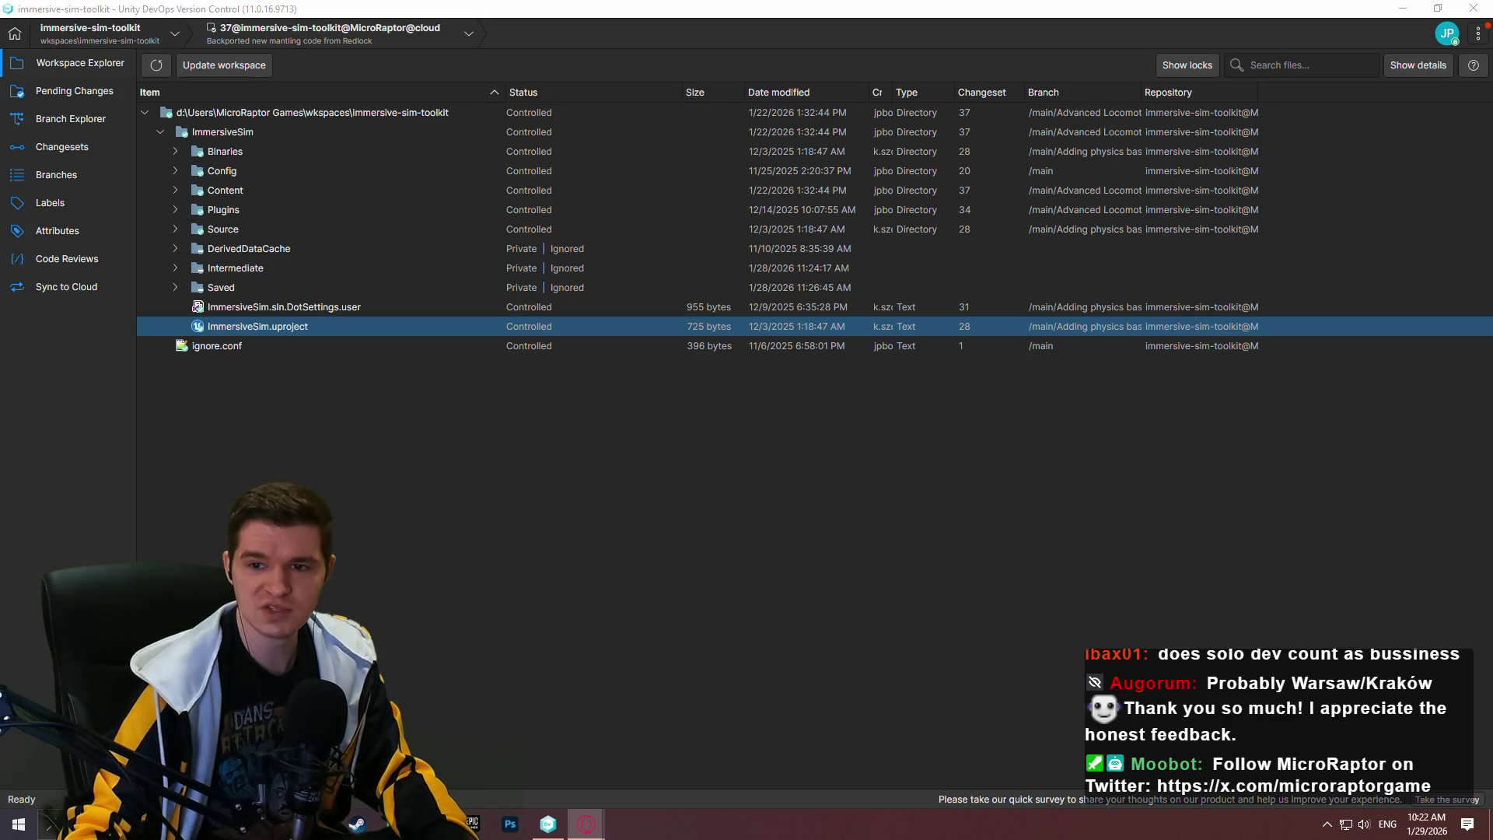
key("alt+Tab")
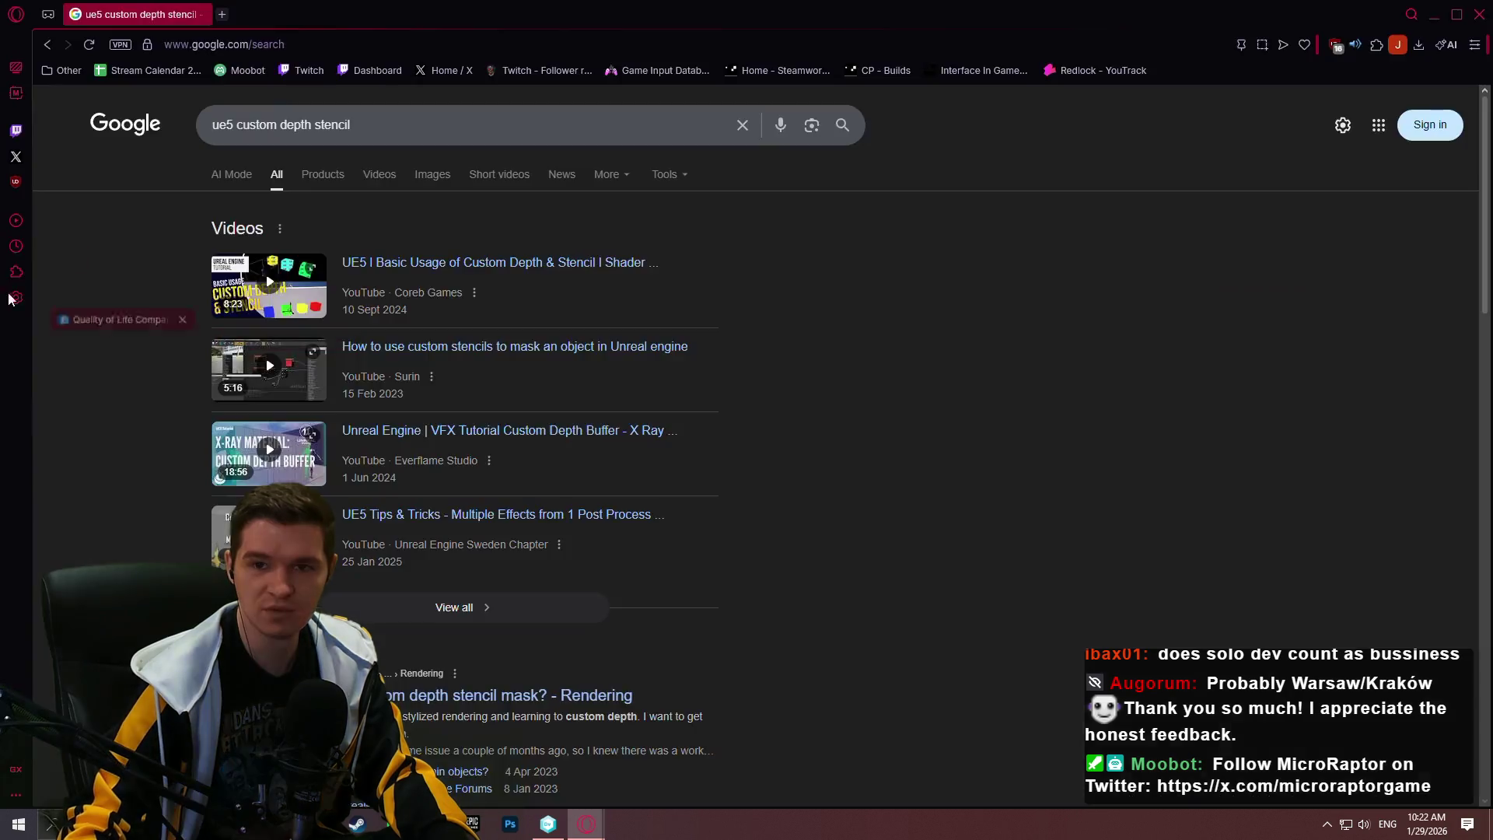
Compare Budapest, Hungary against Krakow (Cracow), Poland on Numbeo's Quality of Life page
left_click(391, 340)
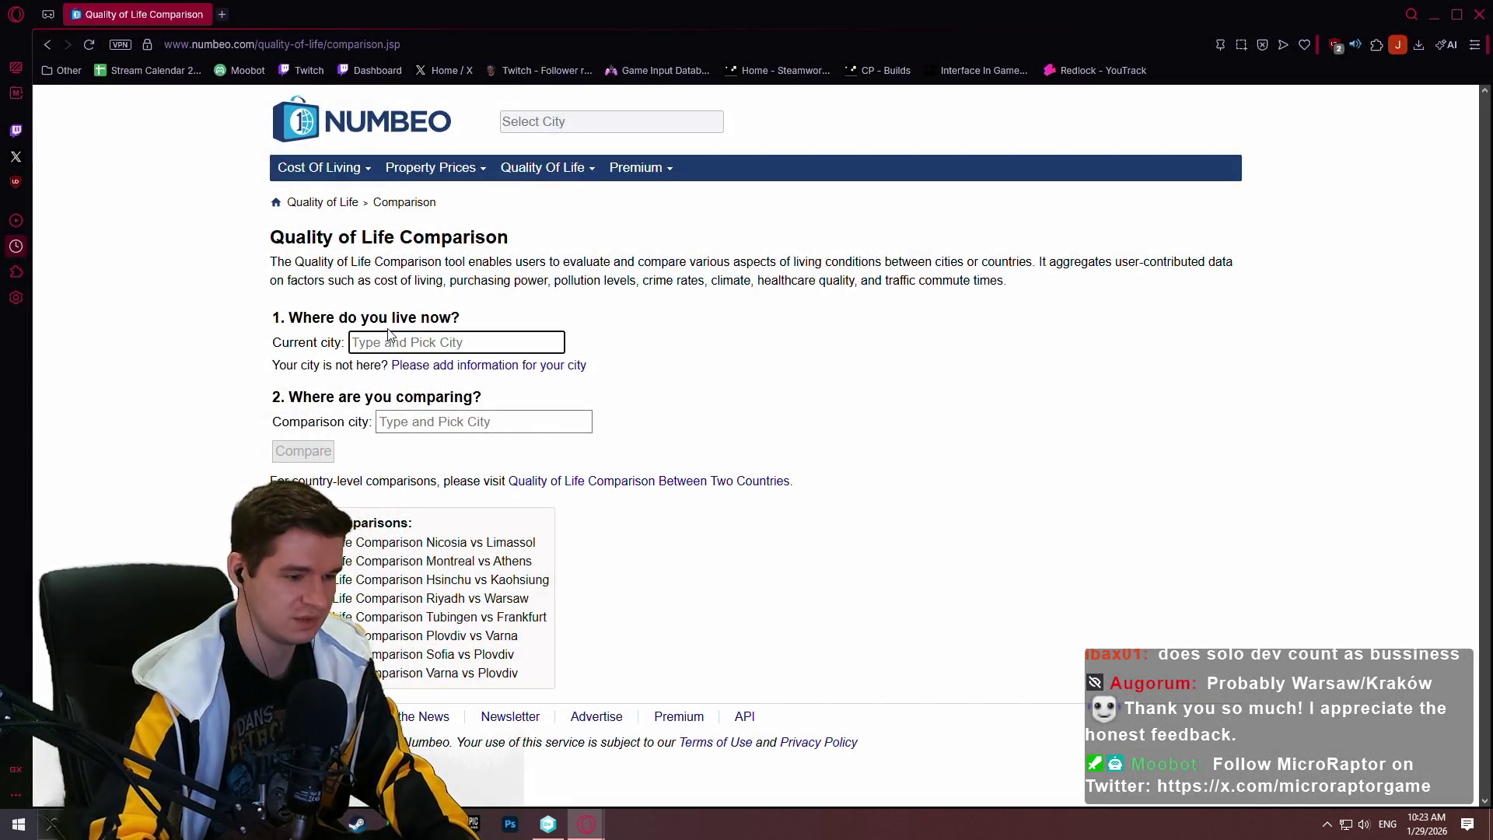
type("budape")
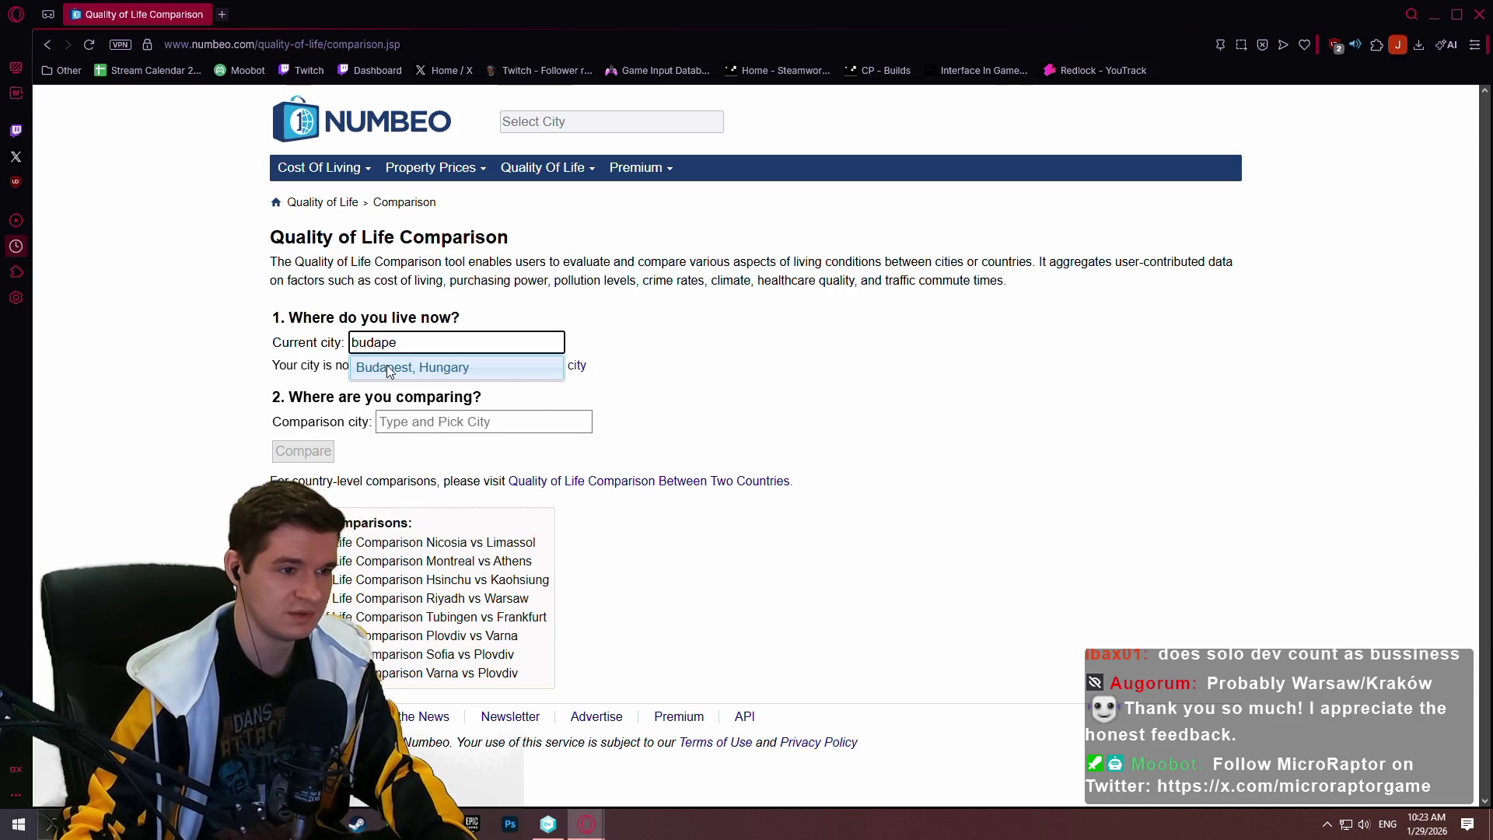
left_click(389, 369)
left_click(405, 423)
type("krako")
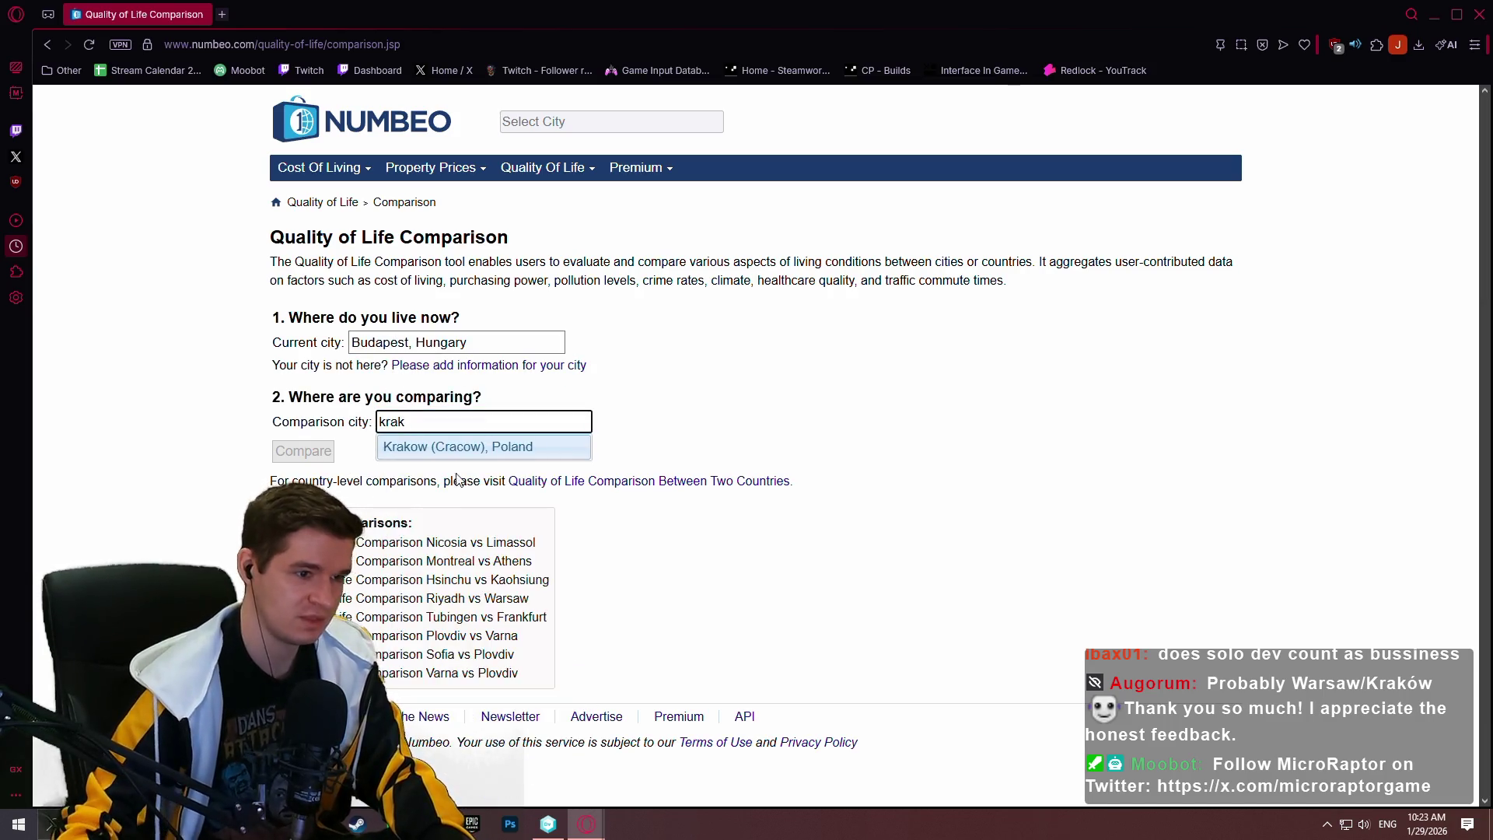
left_click(426, 447)
scroll(1226, 307, "down", 2)
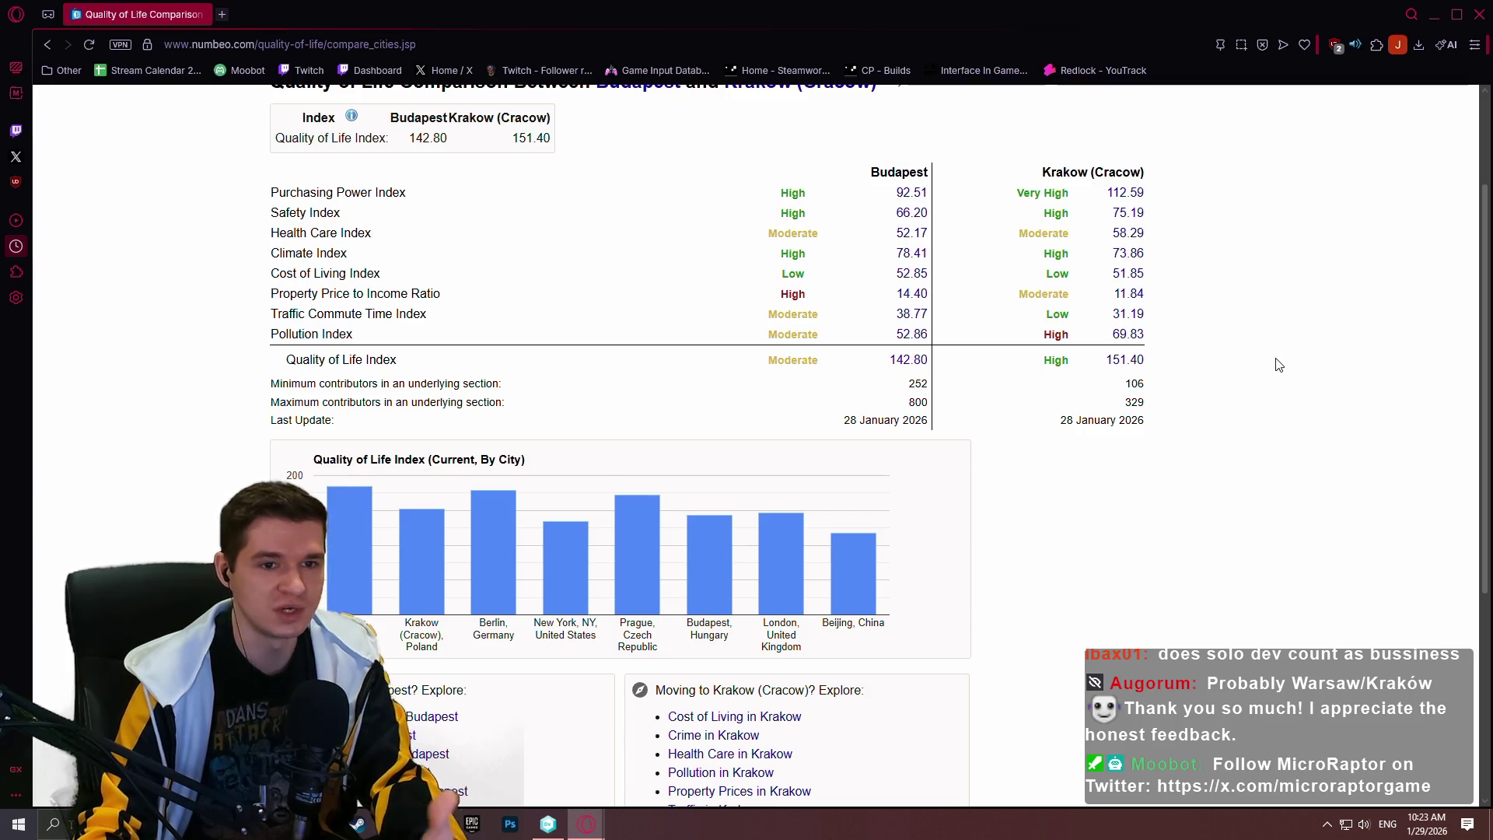
scroll(1291, 374, "up", 1)
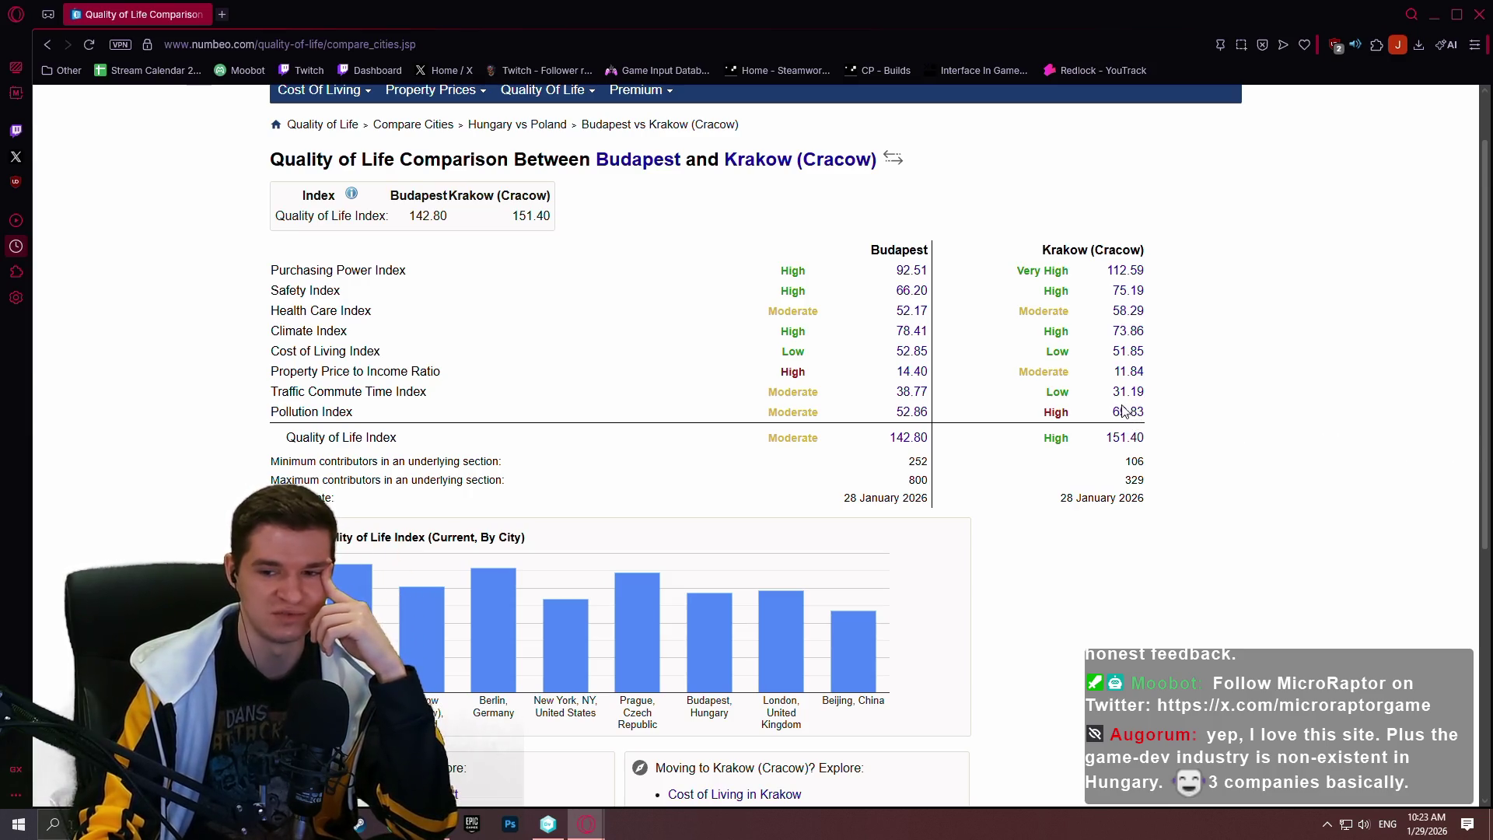
scroll(1243, 456, "down", 2)
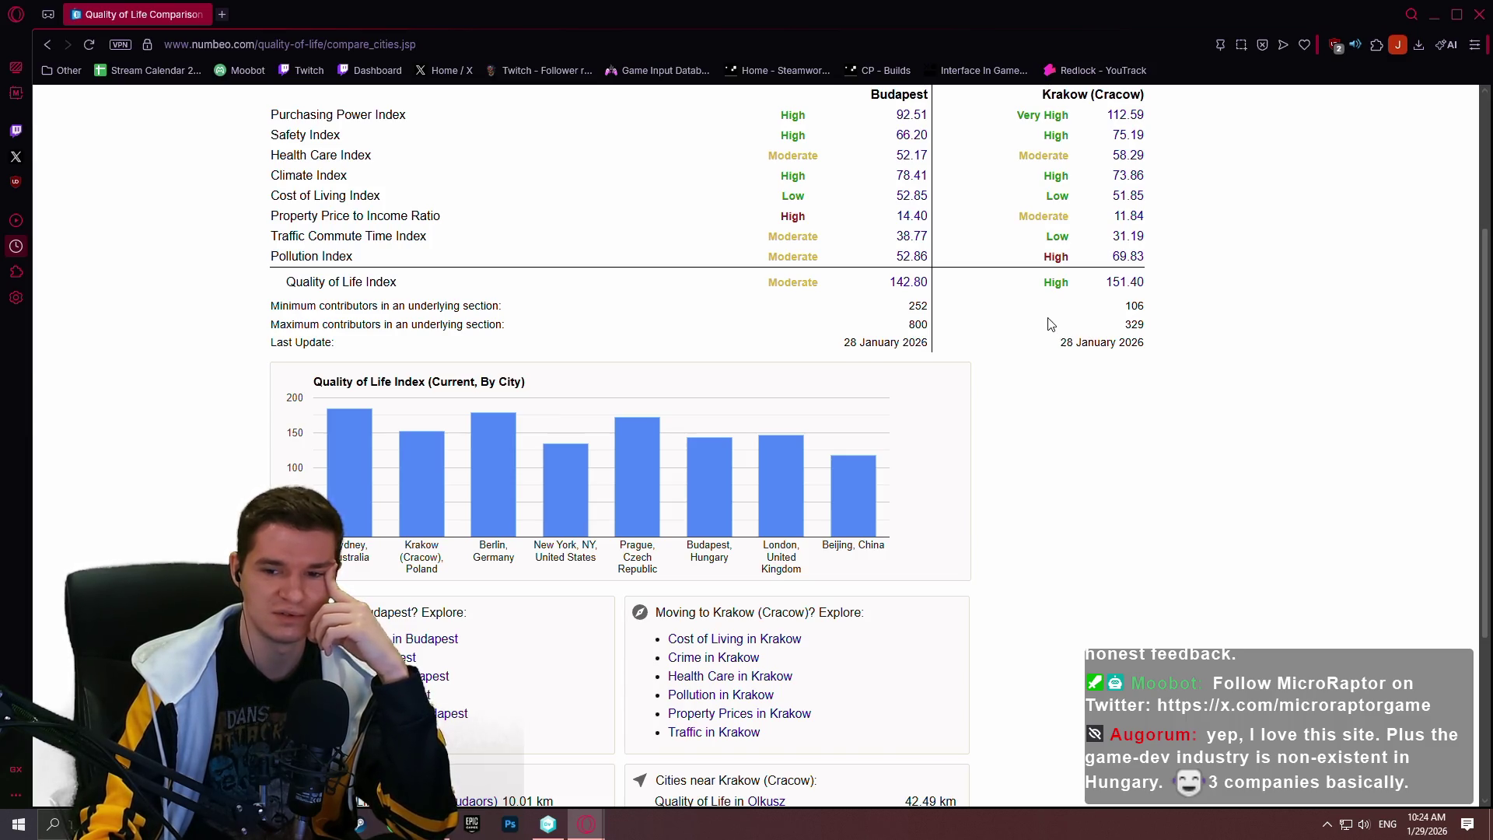
scroll(1249, 371, "down", 1)
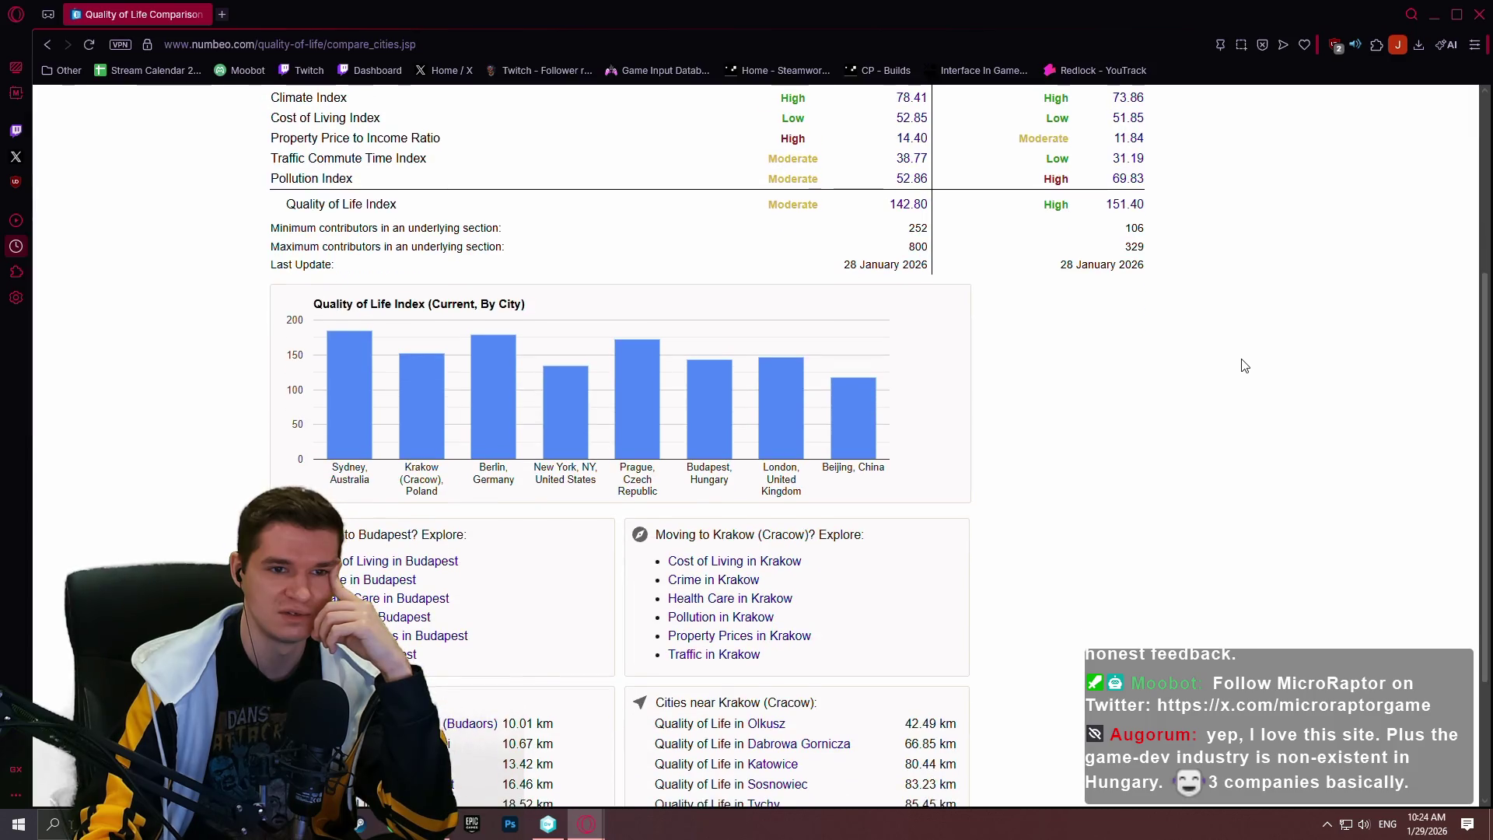
scroll(1233, 349, "down", 1)
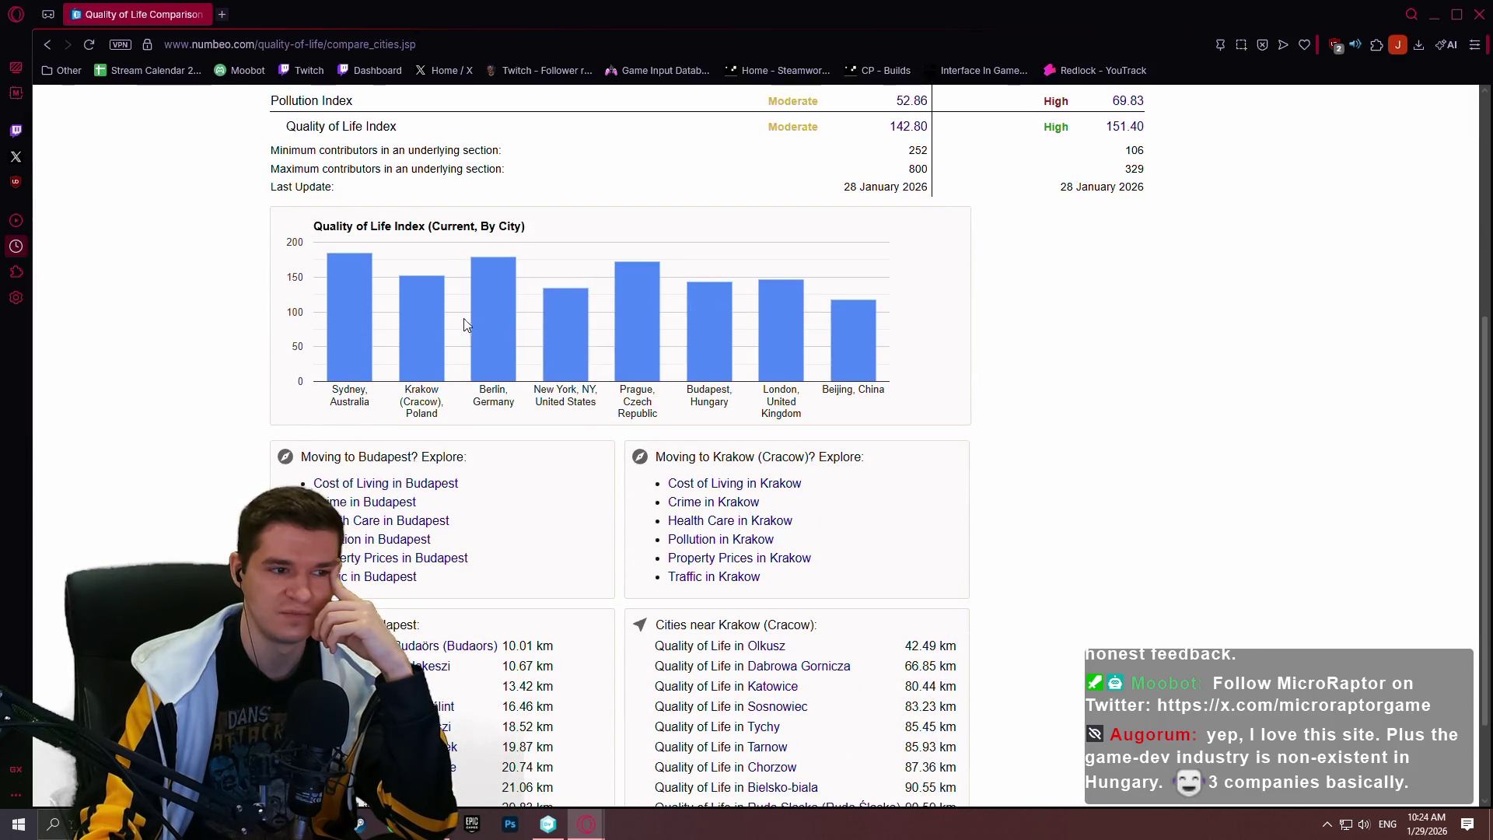
mouse_move(487, 315)
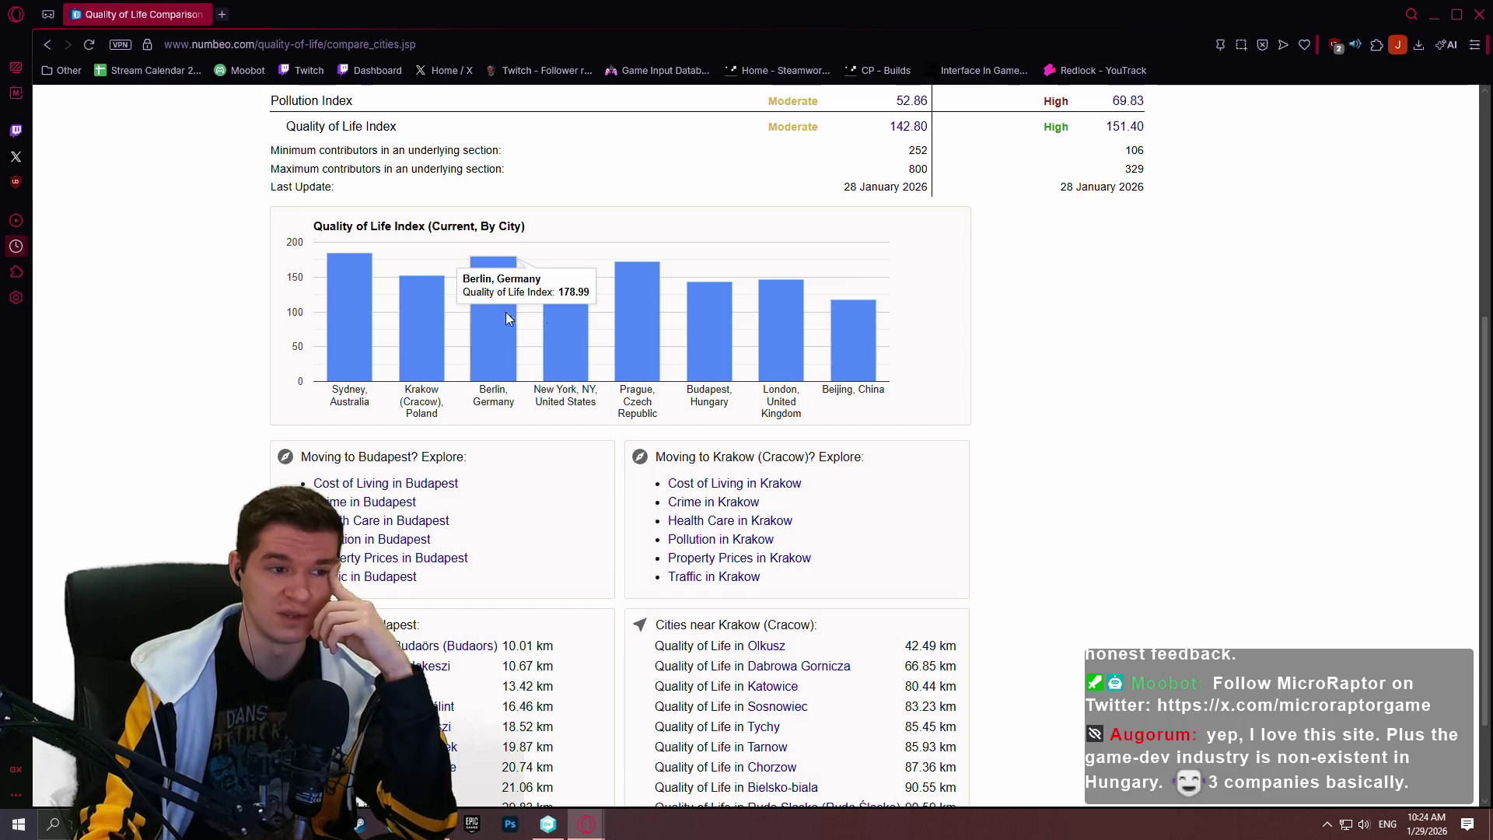
scroll(593, 321, "up", 1)
scroll(593, 321, "up", 5)
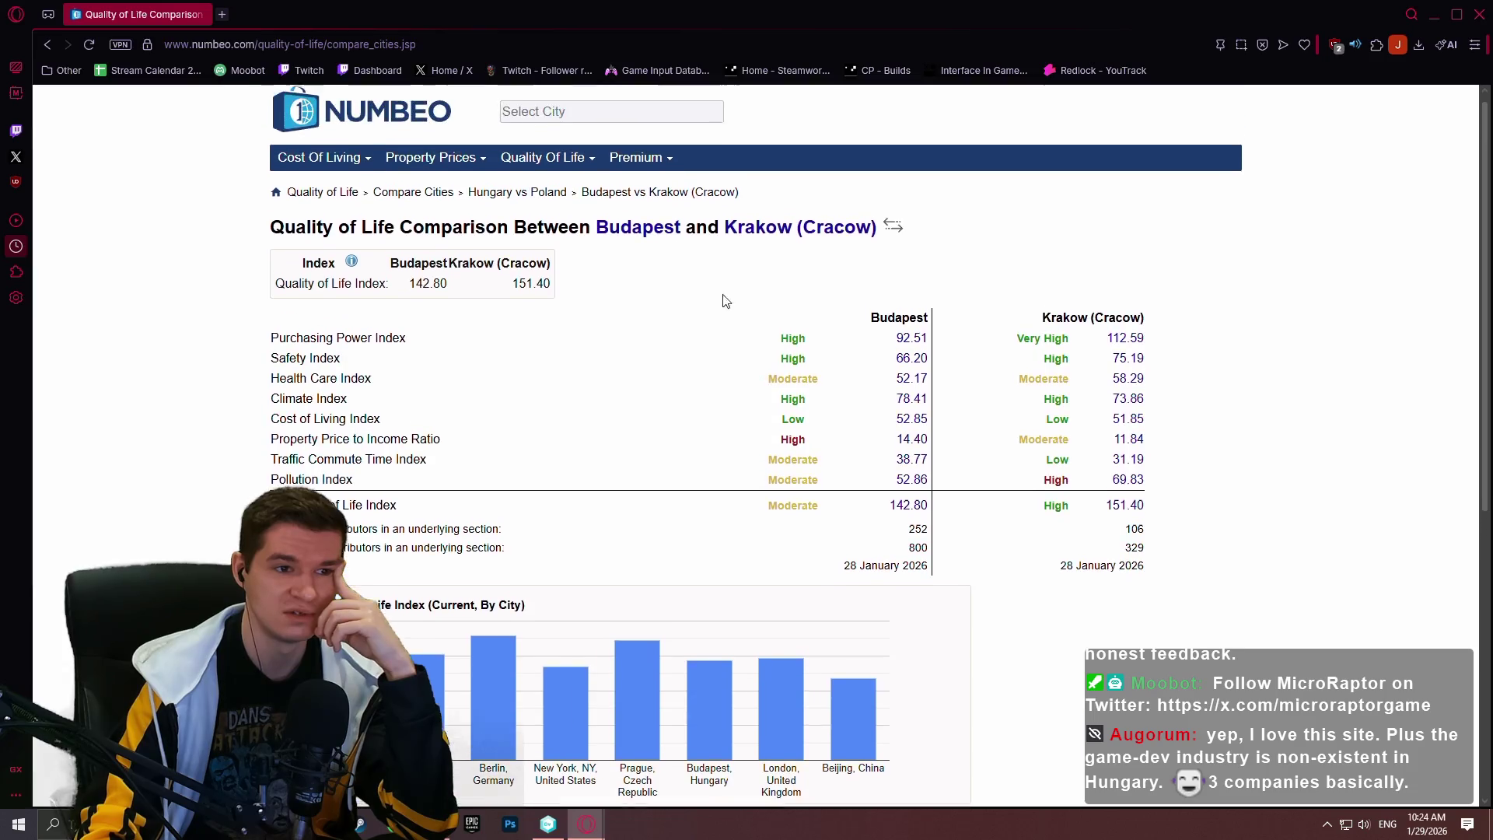
Return to the comparison form and make Krakow (Cracow), Poland the current city
left_click(47, 44)
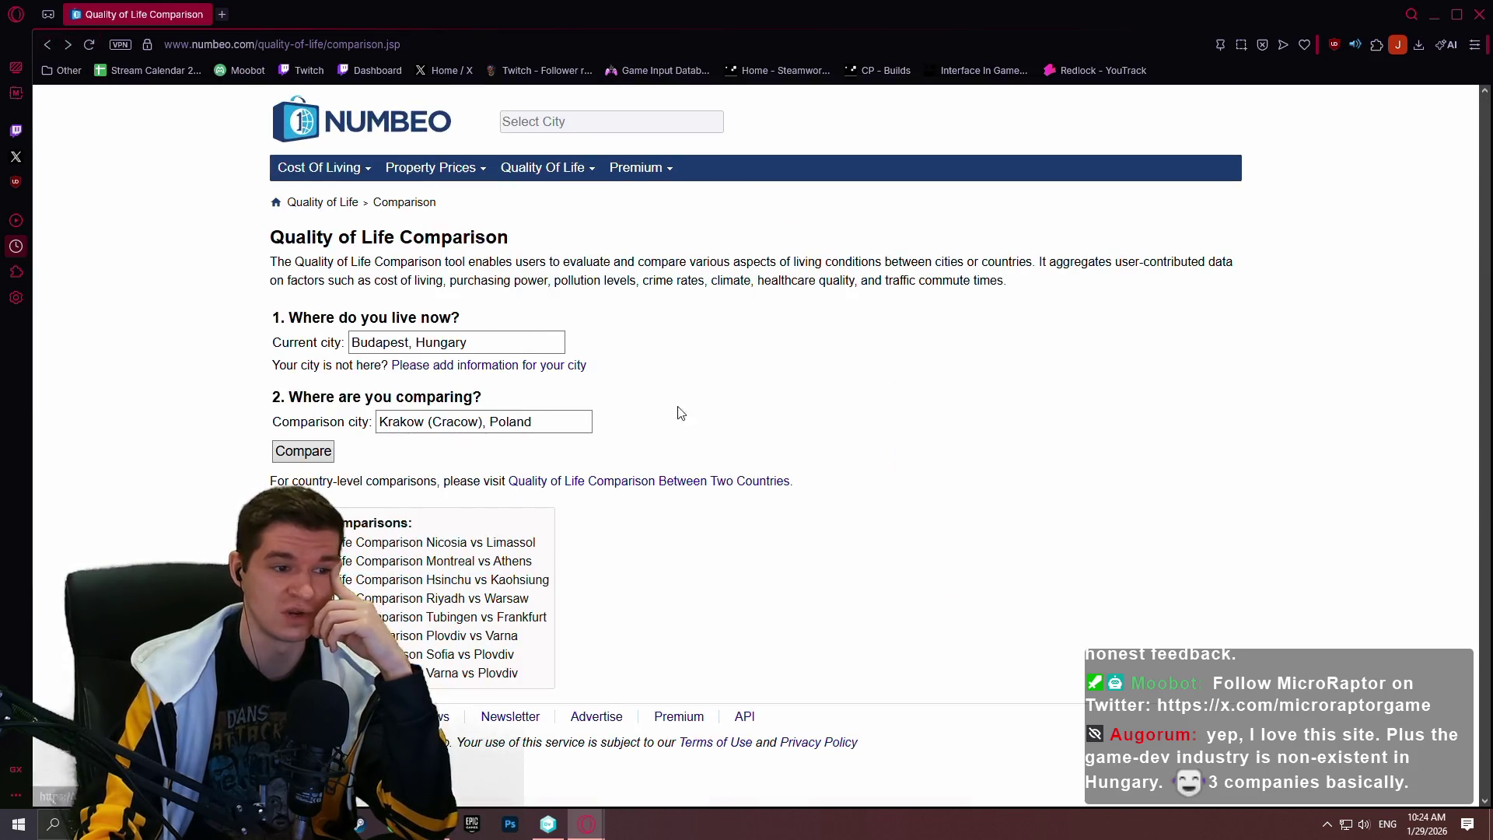
triple_click(529, 342)
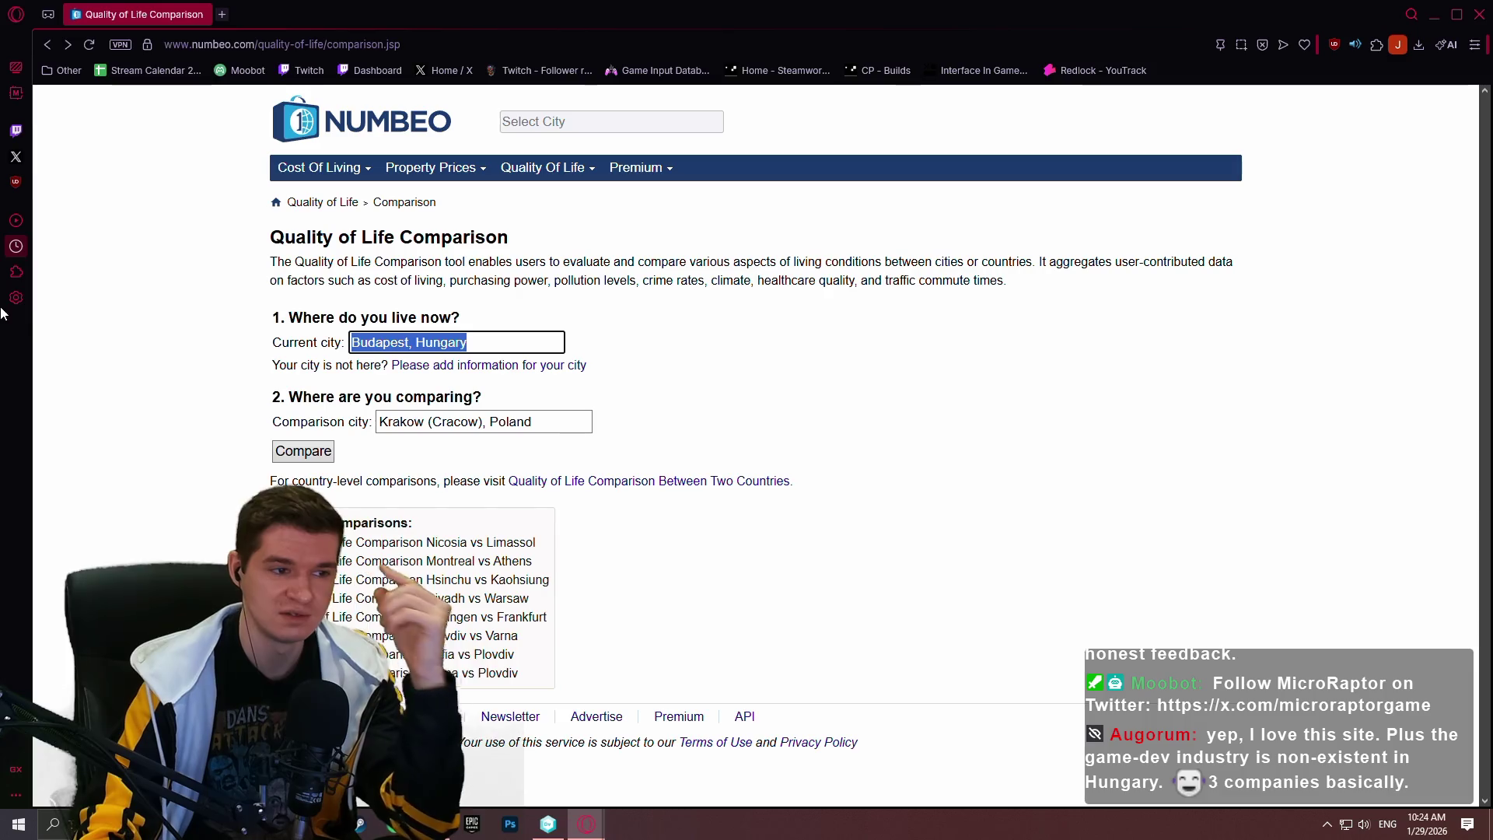
type("krak")
key("Return")
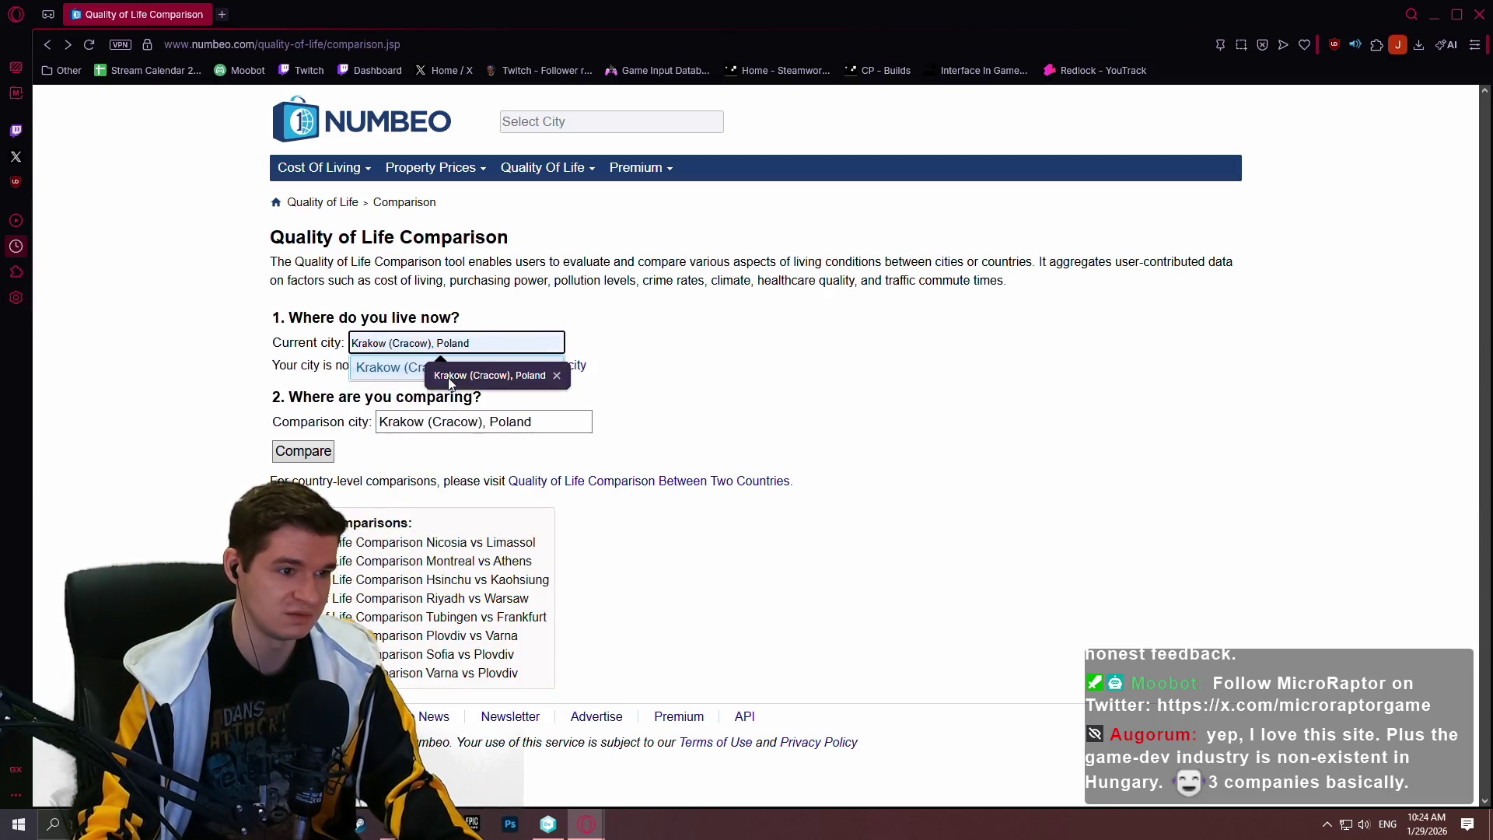
Set Katowice, Poland as comparison city, run the comparison and dismiss the sign-up prompt
left_click(515, 427)
key("ctrl+a")
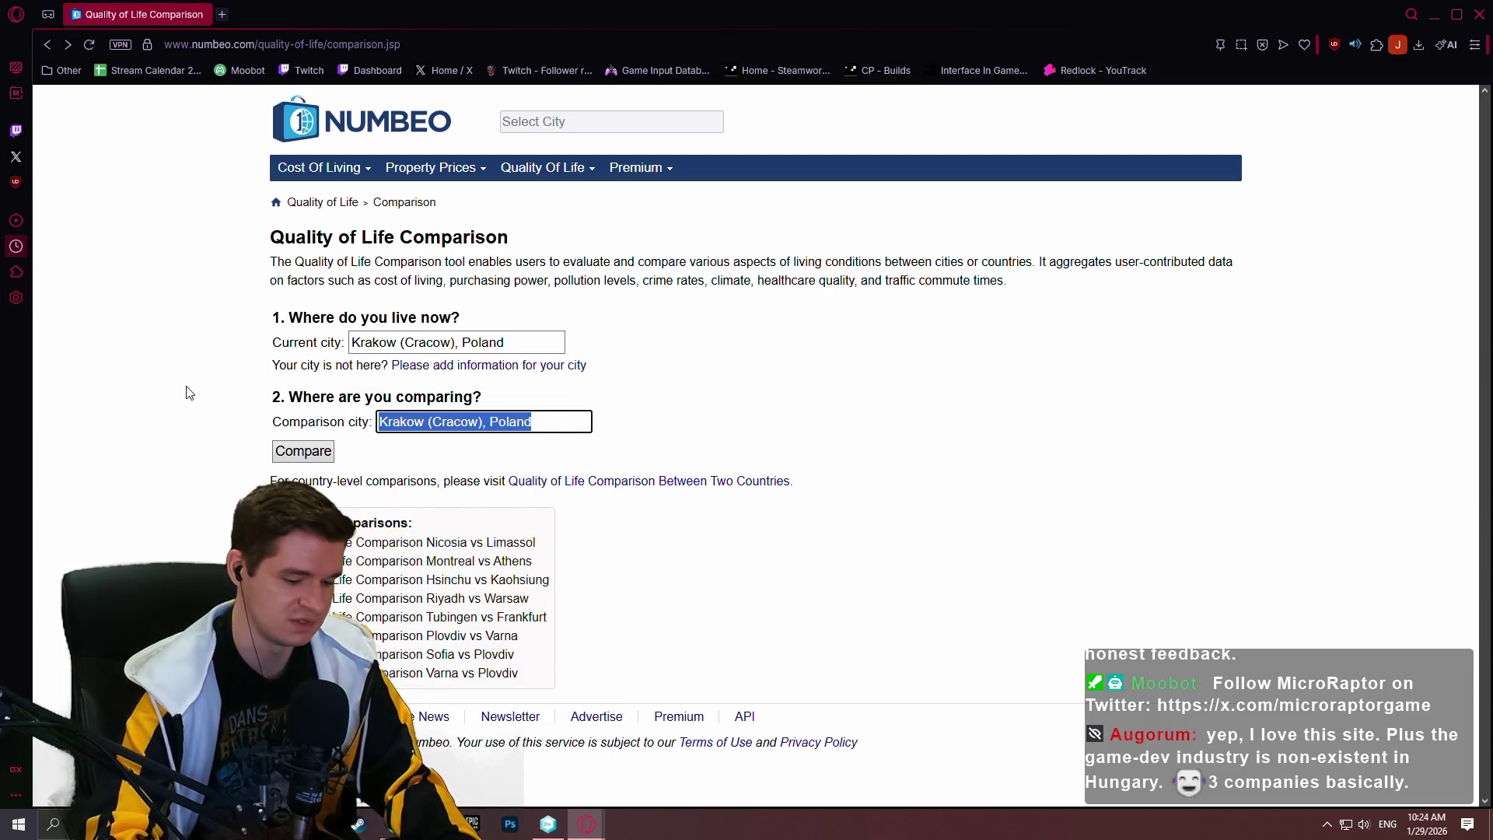
type("karto")
key("BackSpace")
key("BackSpace")
key("BackSpace")
type("towi")
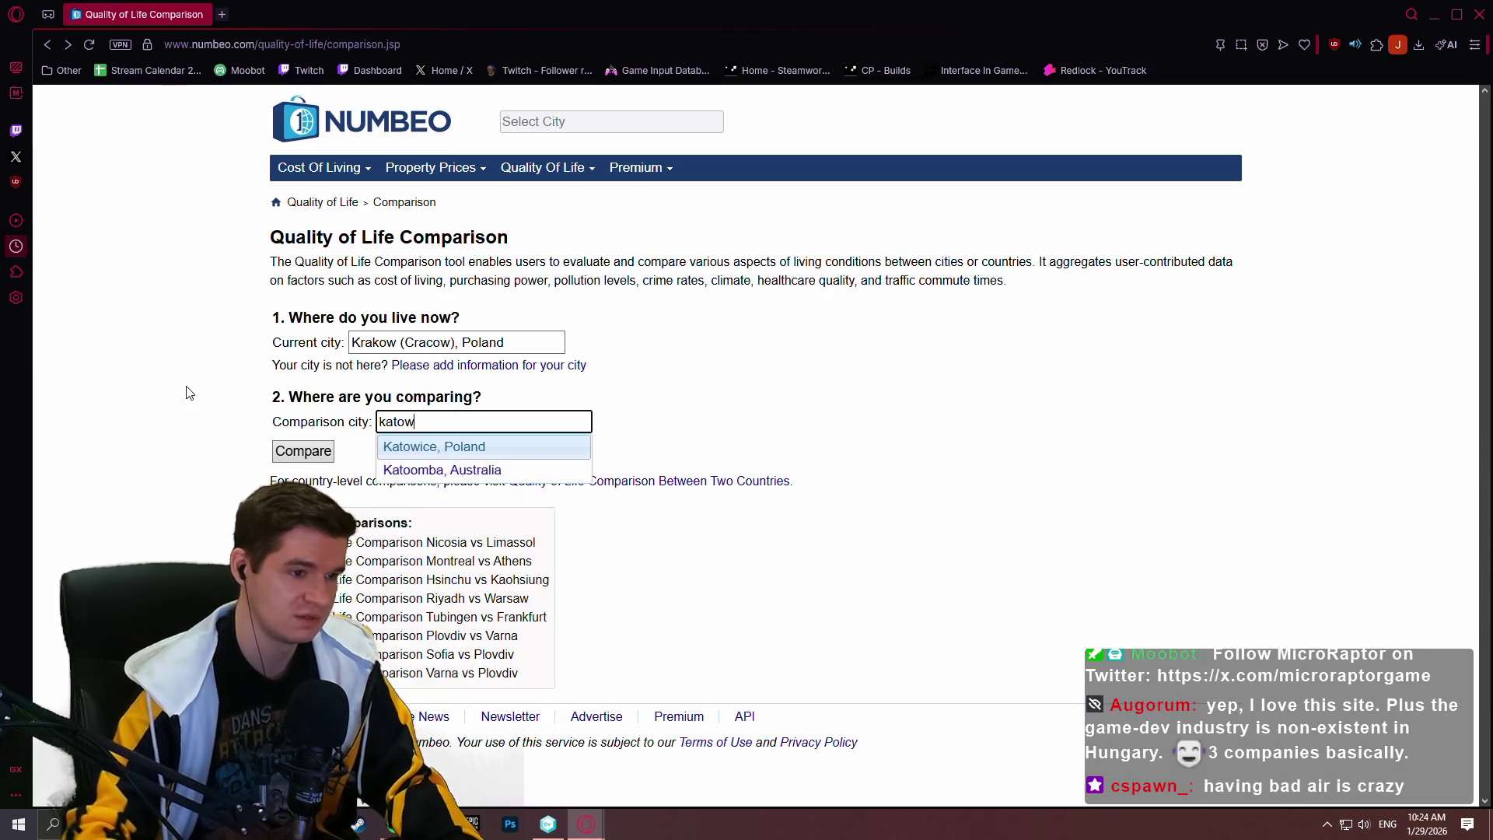
key("Return")
left_click(280, 459)
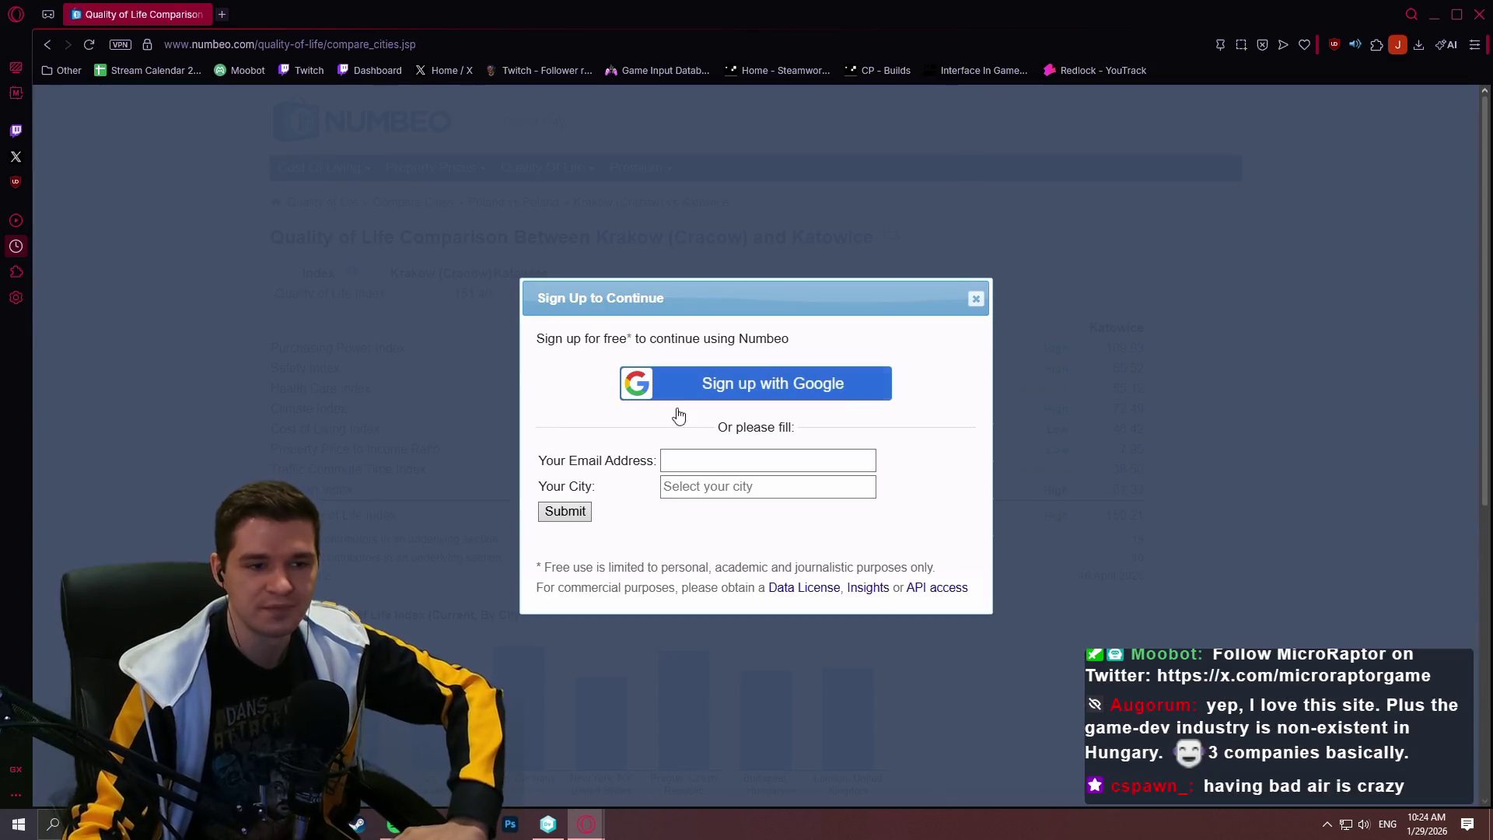
left_click(976, 296)
scroll(1330, 350, "down", 2)
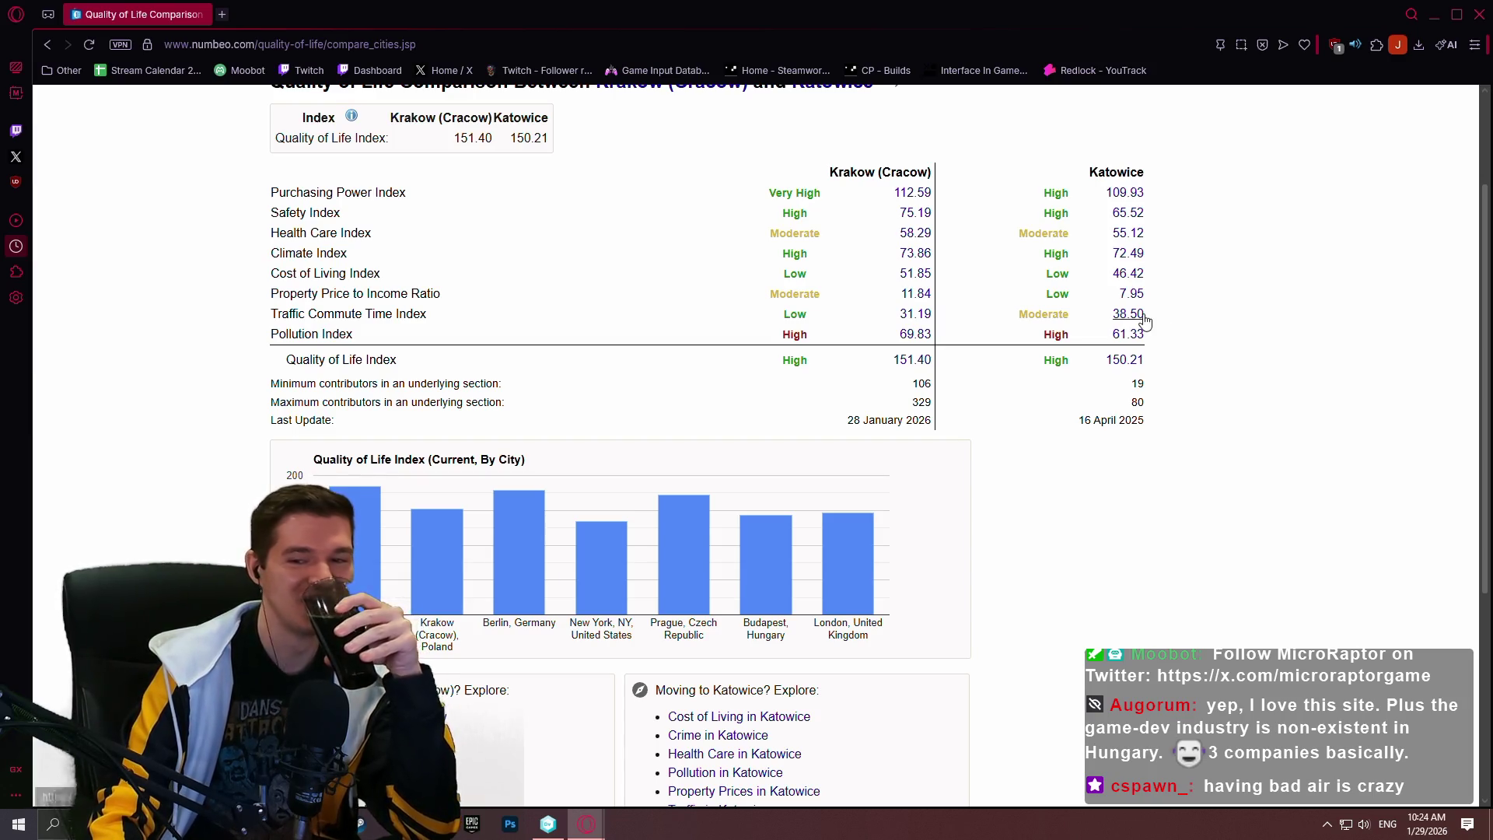
Load windy.com in a new browser tab
left_click(221, 14)
type("windy")
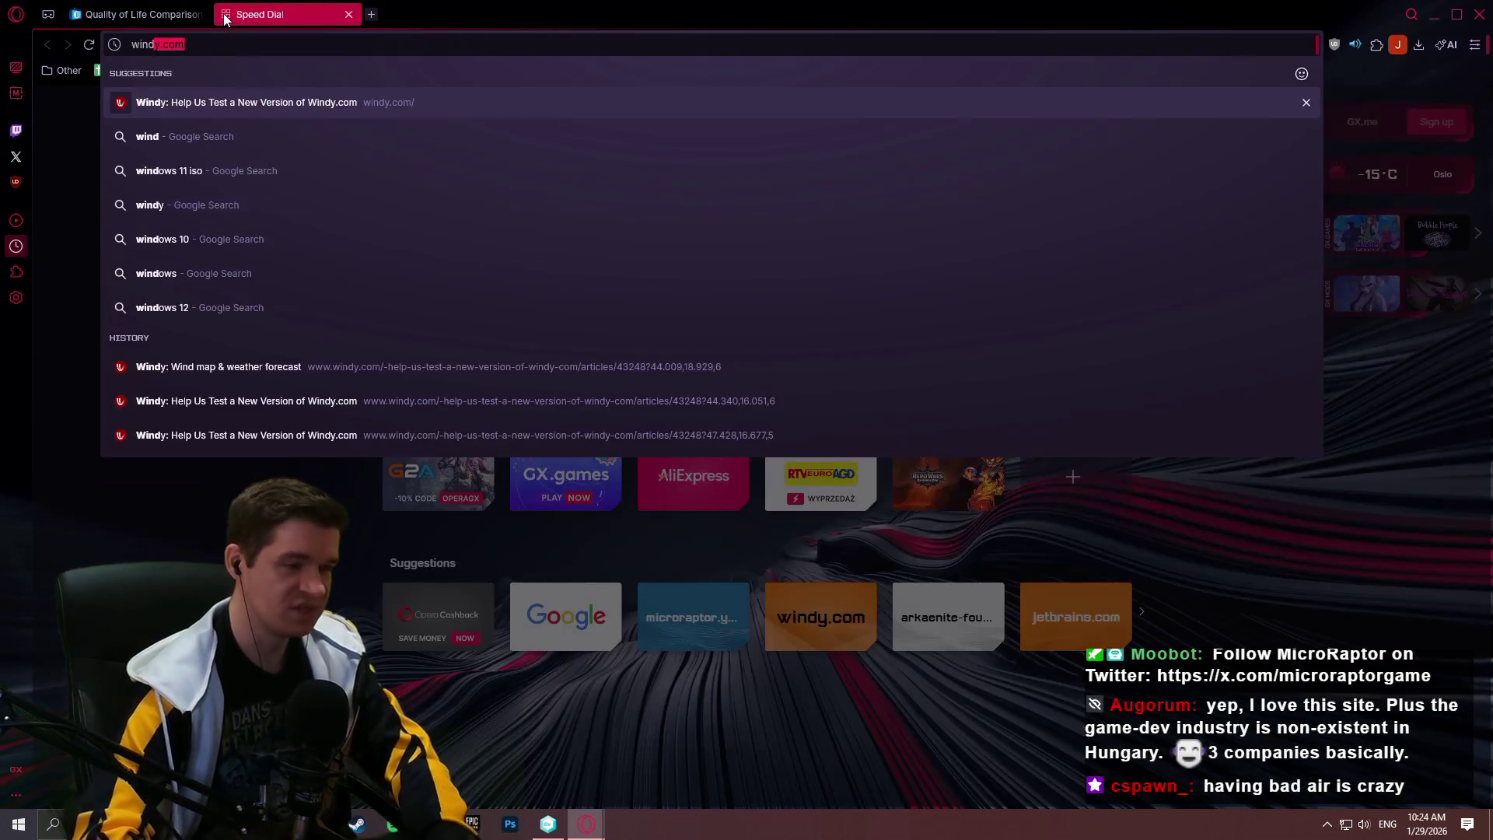
key("Return")
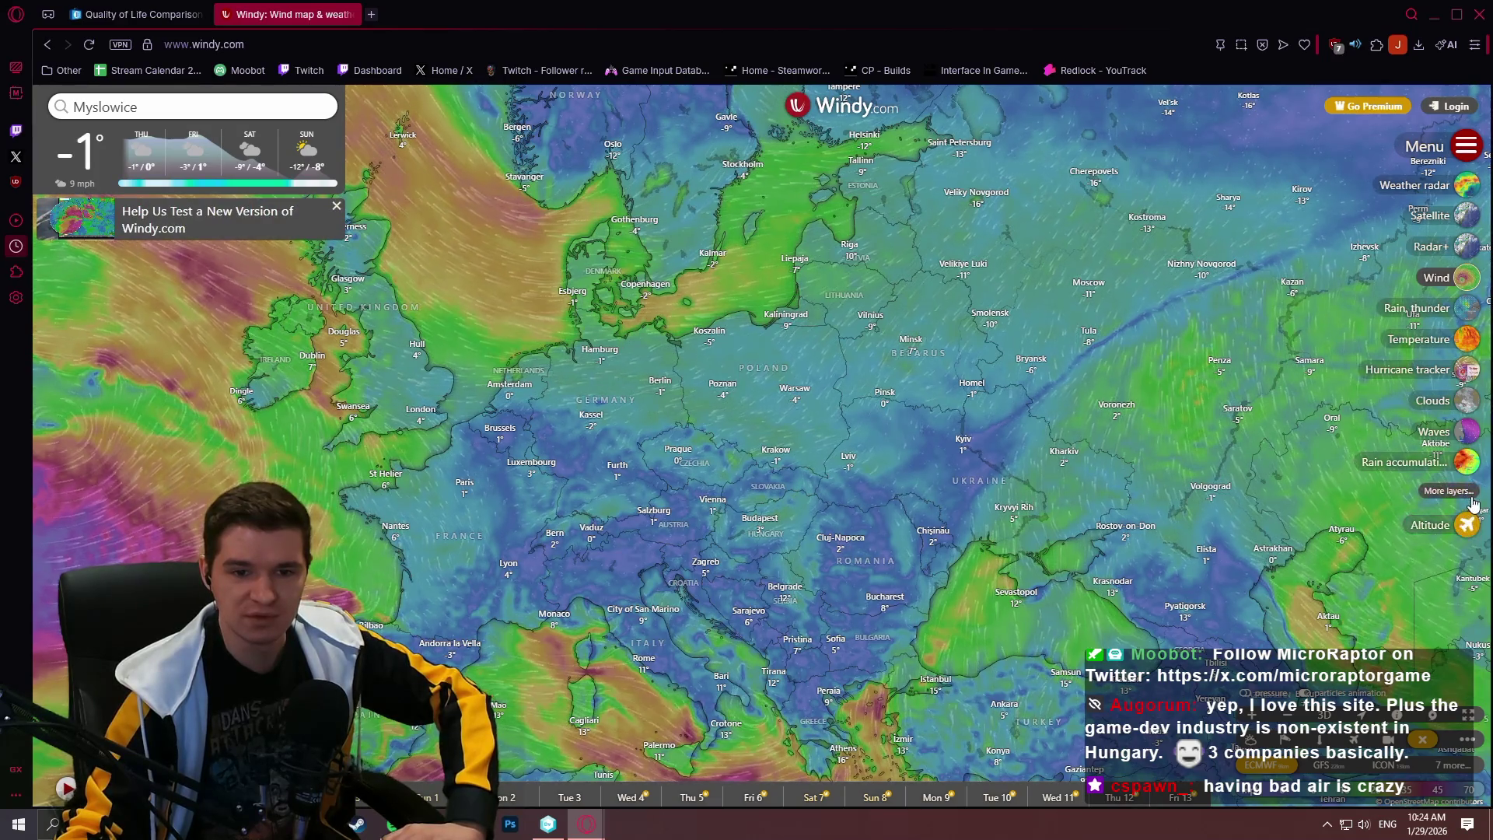
Turn on the Air quality index layer from the map layers menu, then close the menu
left_click(1448, 491)
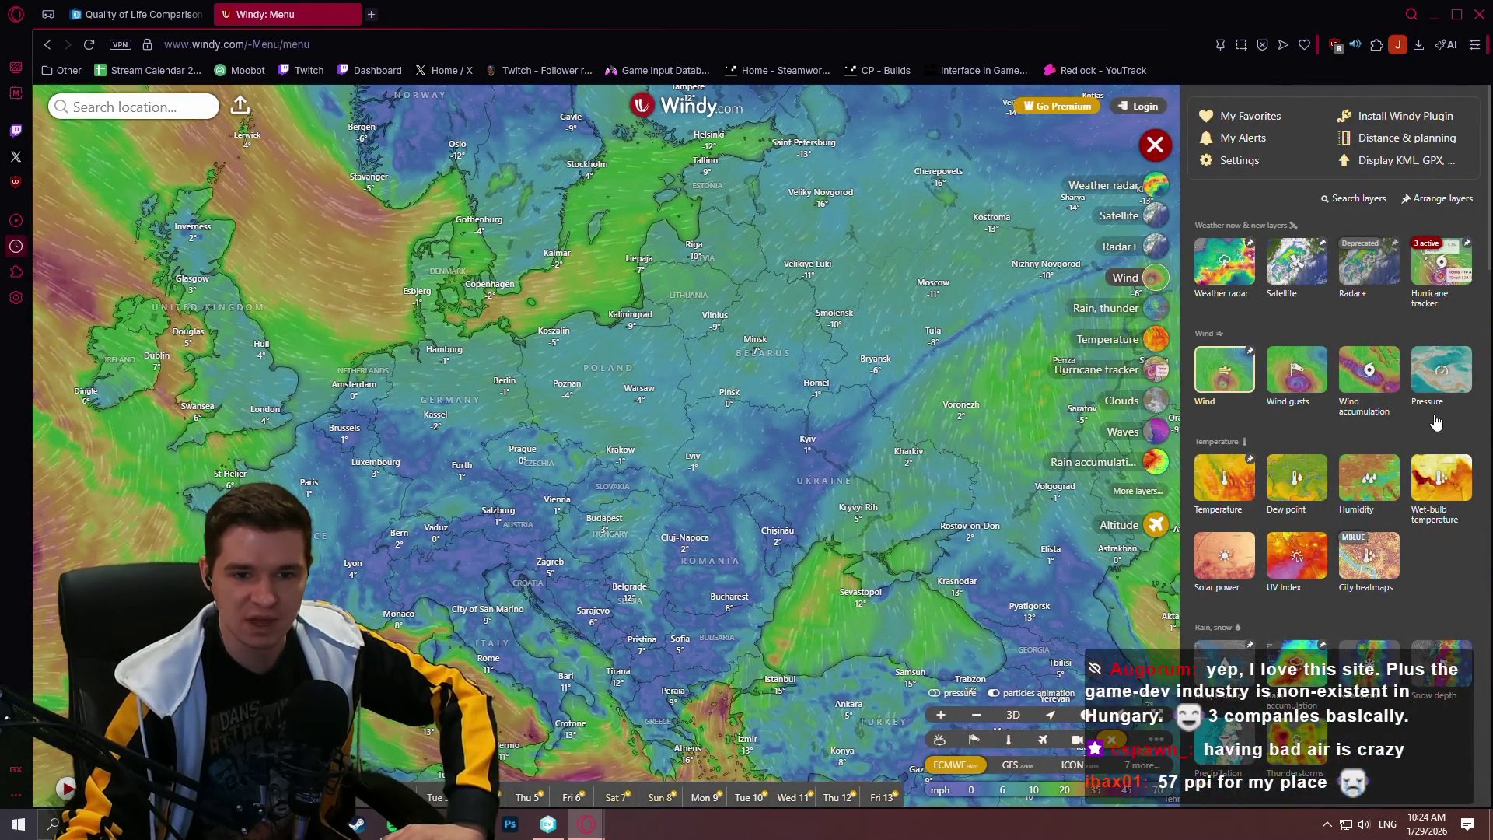
scroll(1279, 479, "down", 6)
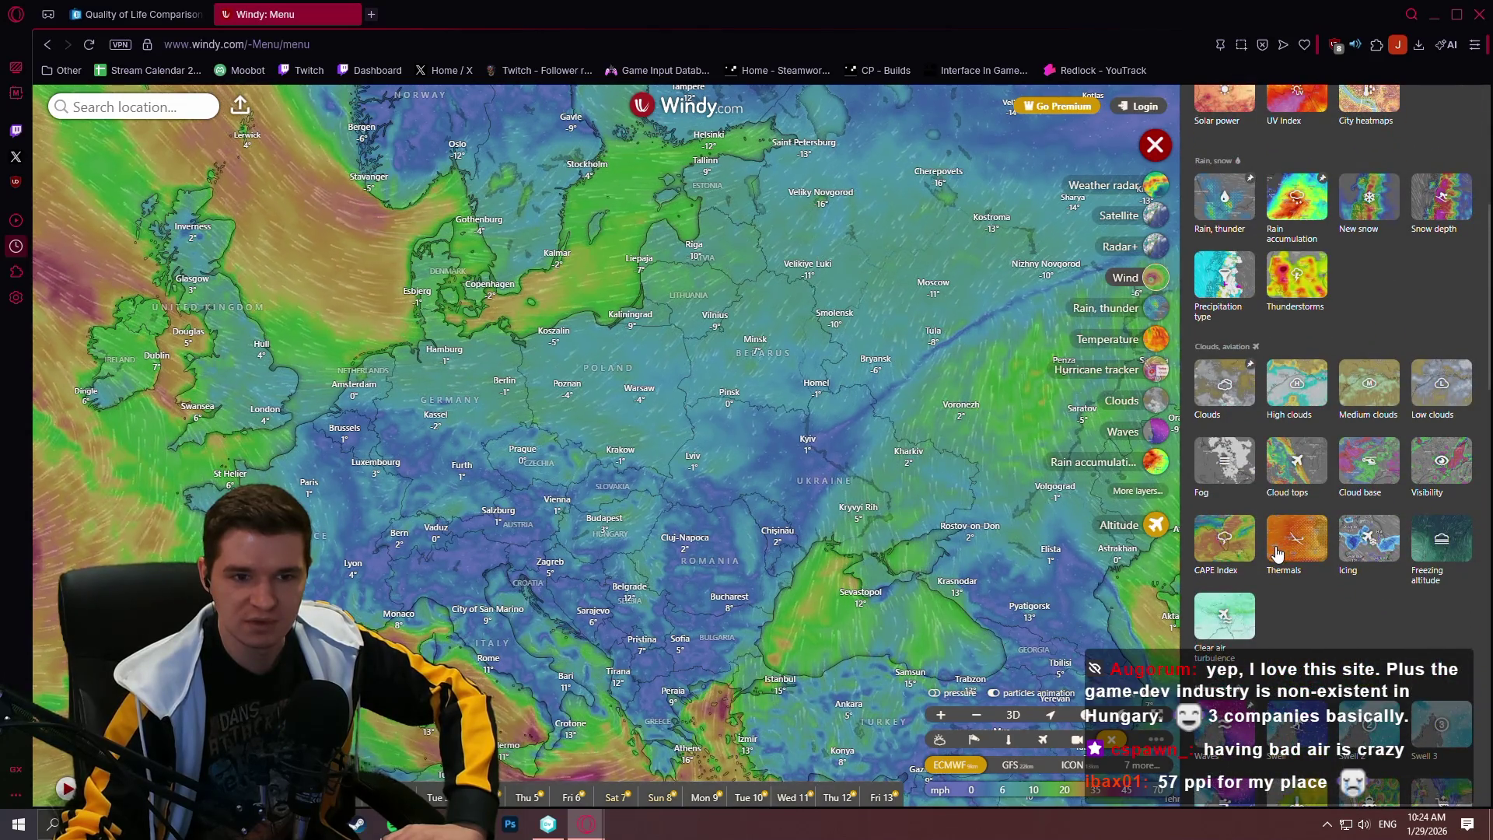
scroll(1275, 553, "down", 3)
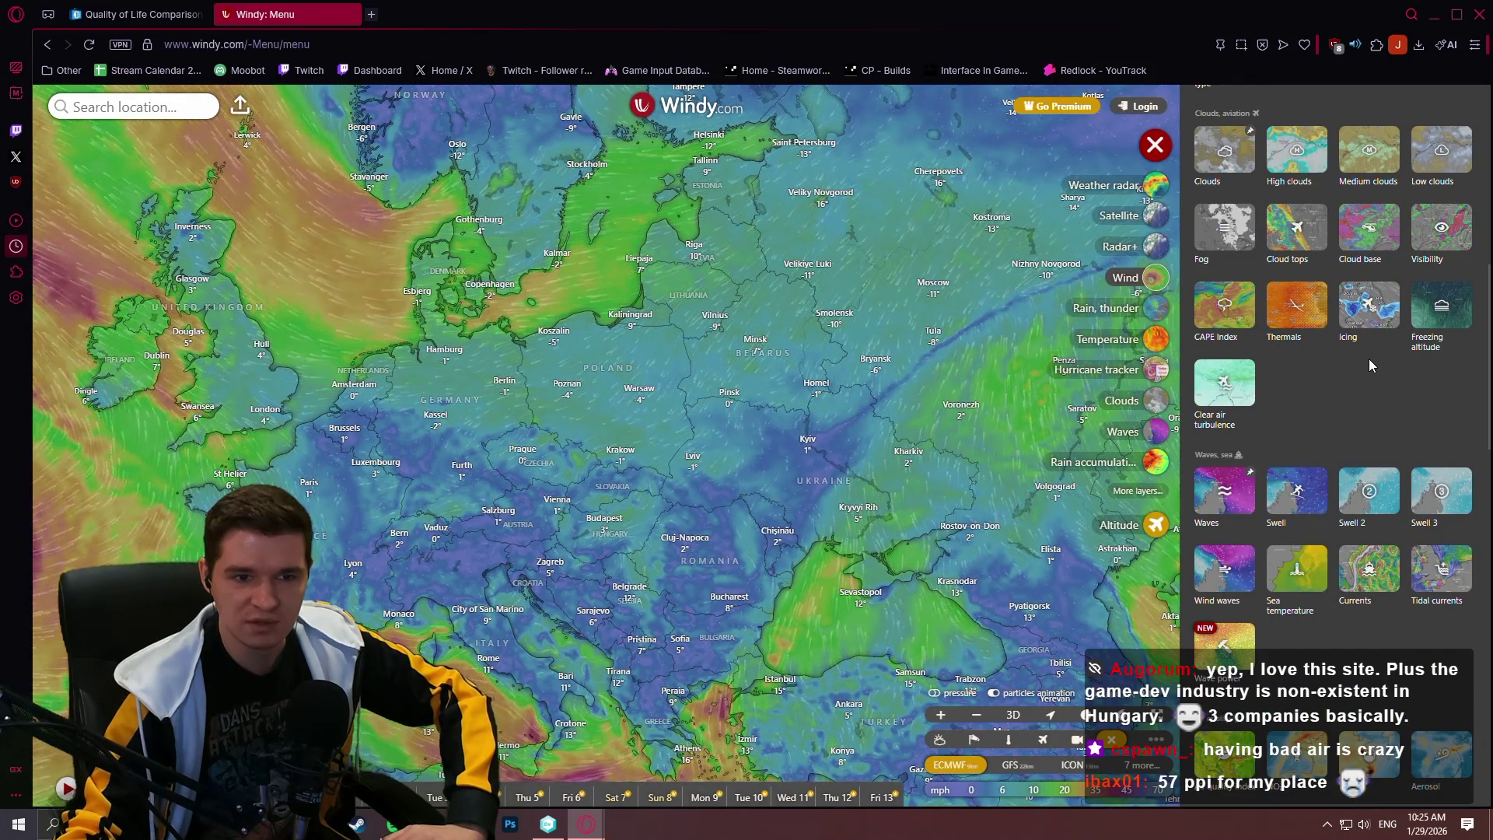
scroll(1363, 384, "down", 4)
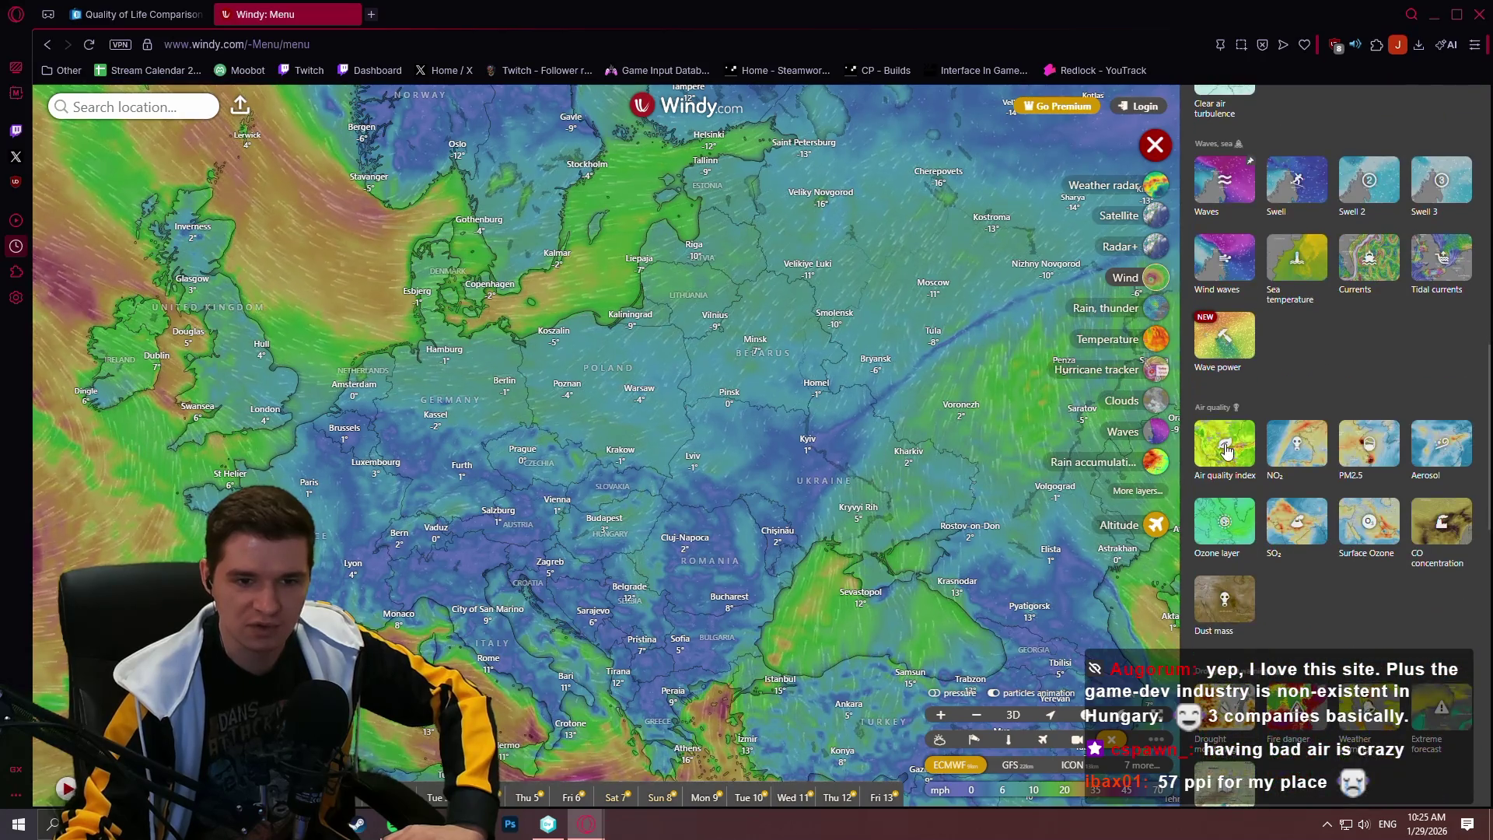
left_click(1226, 450)
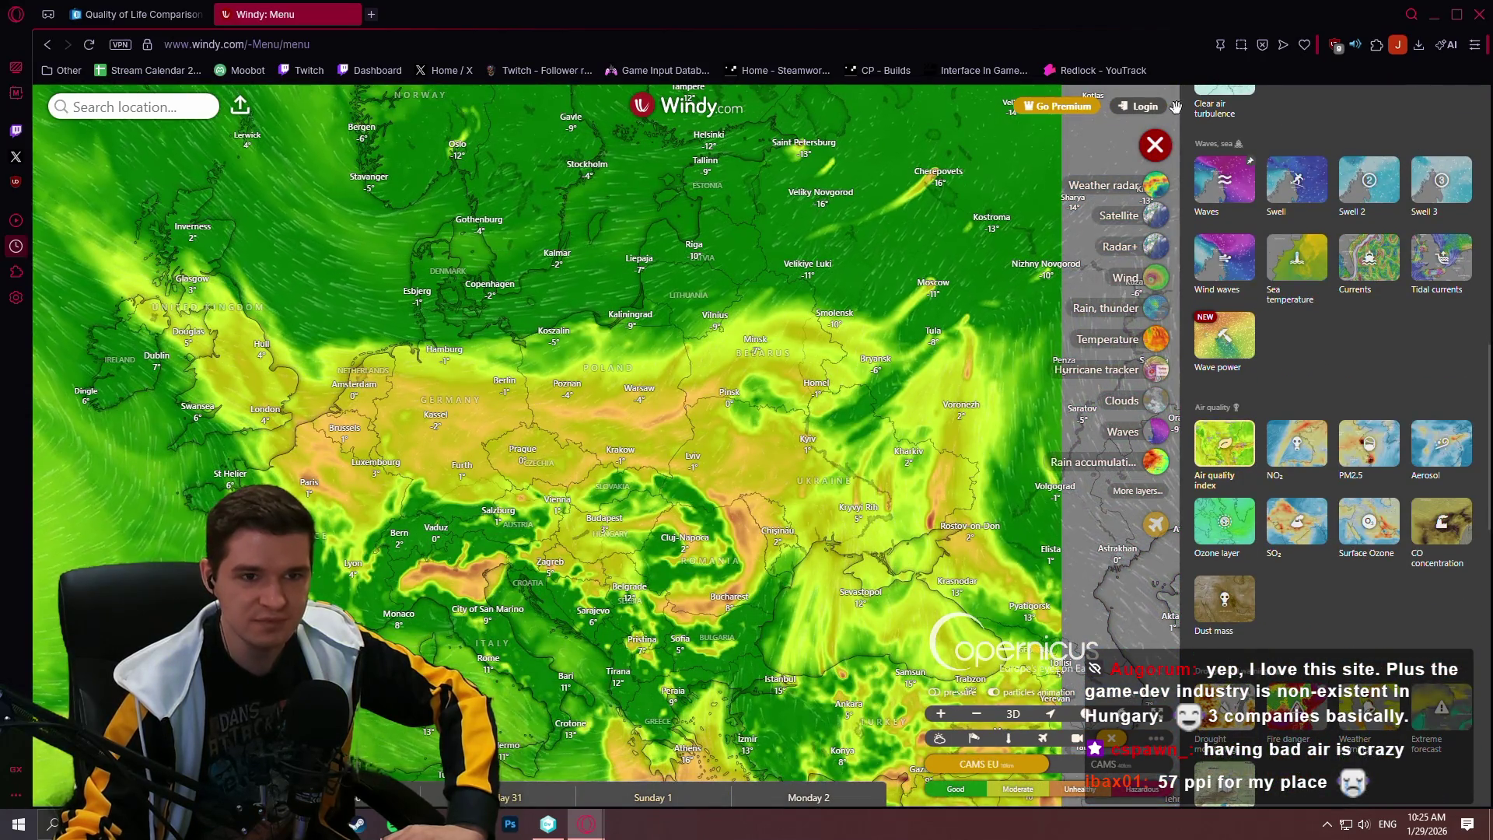
left_click(1156, 146)
Zoom out, pan down to the Sahara and back up over Europe, then open the layers menu
scroll(908, 449, "up", 2)
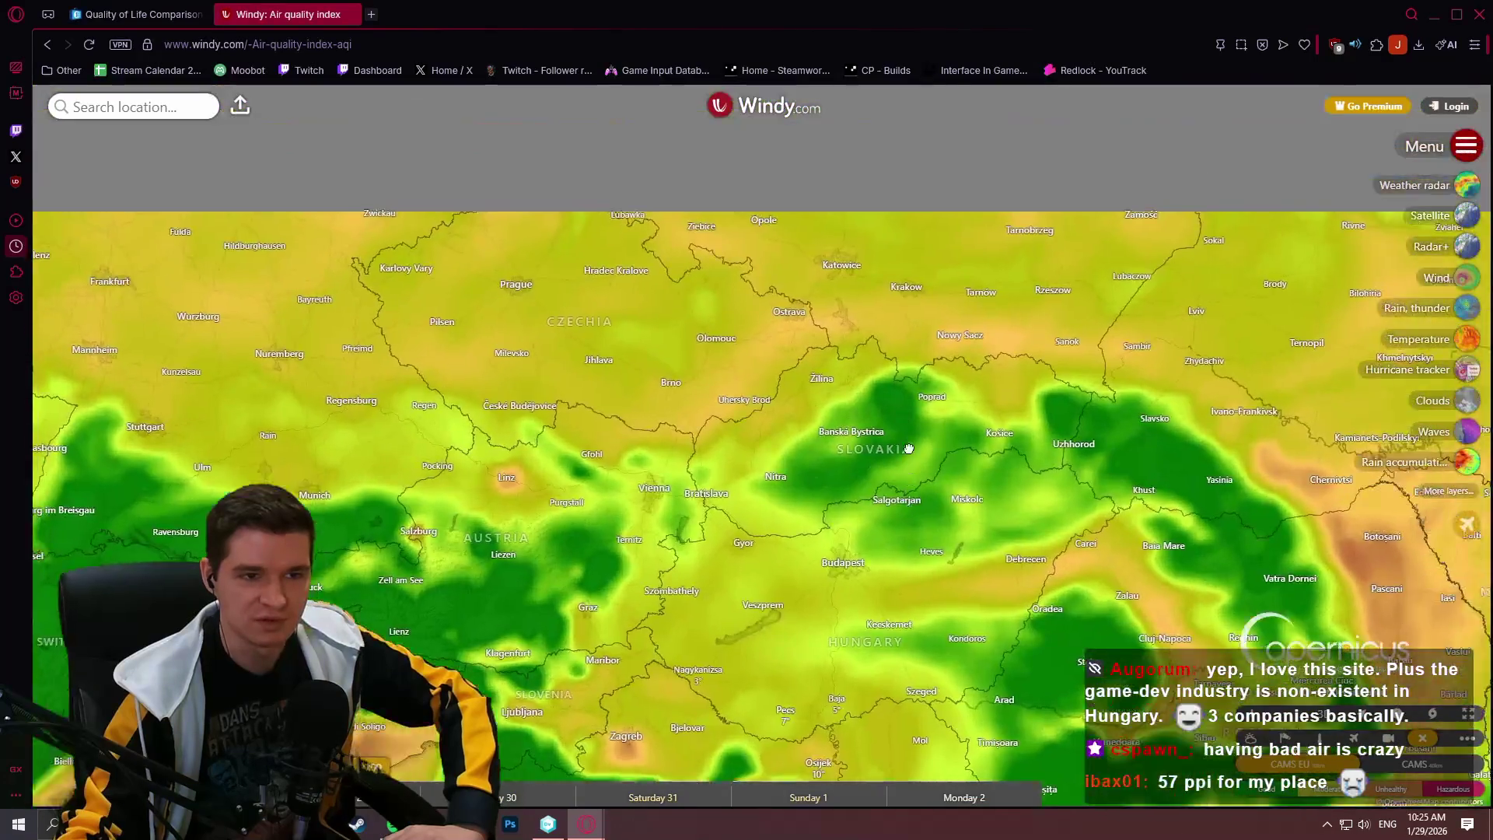
scroll(908, 449, "down", 2)
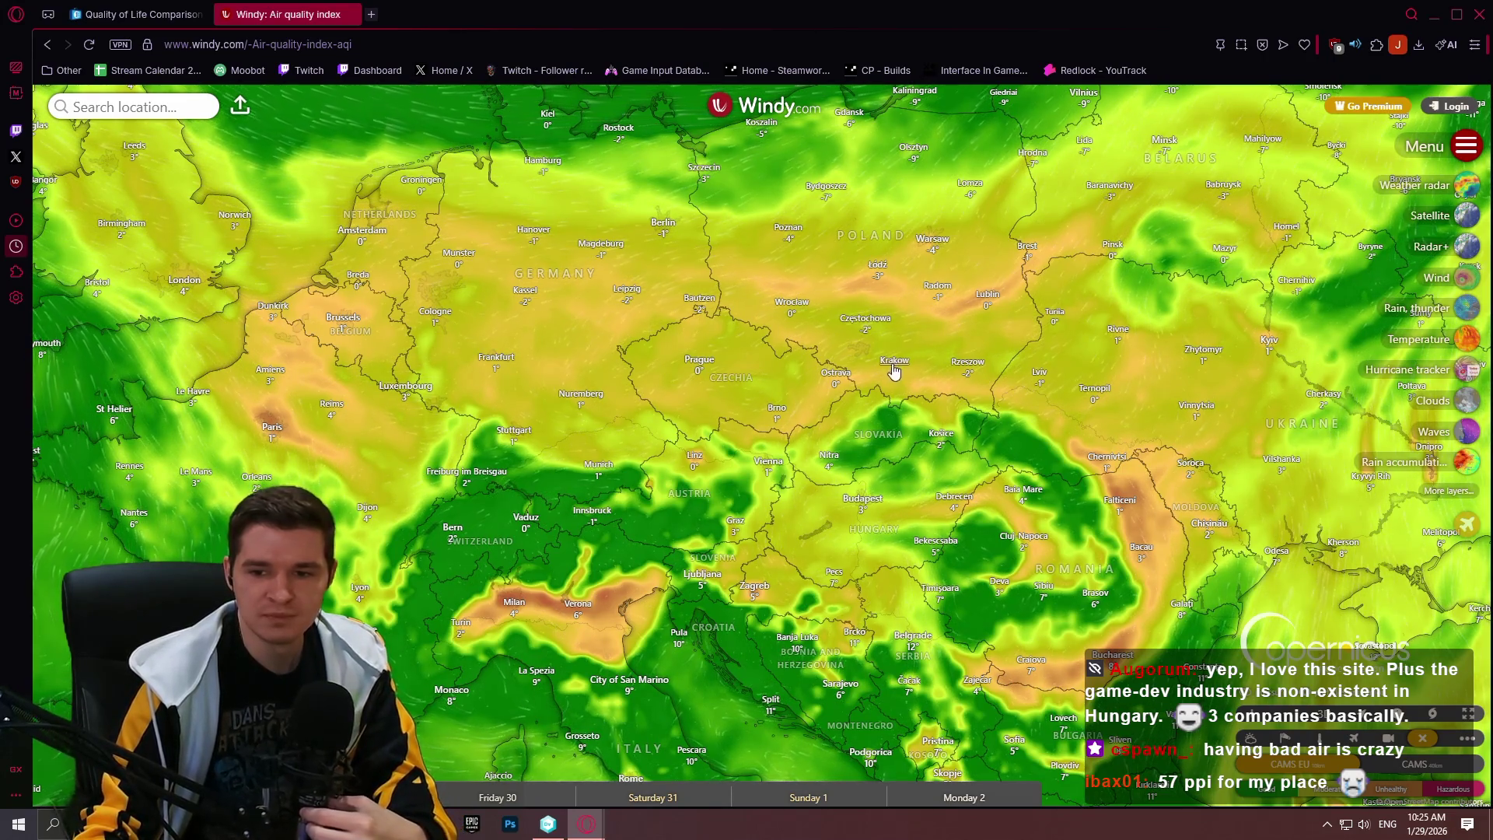
scroll(893, 373, "down", 2)
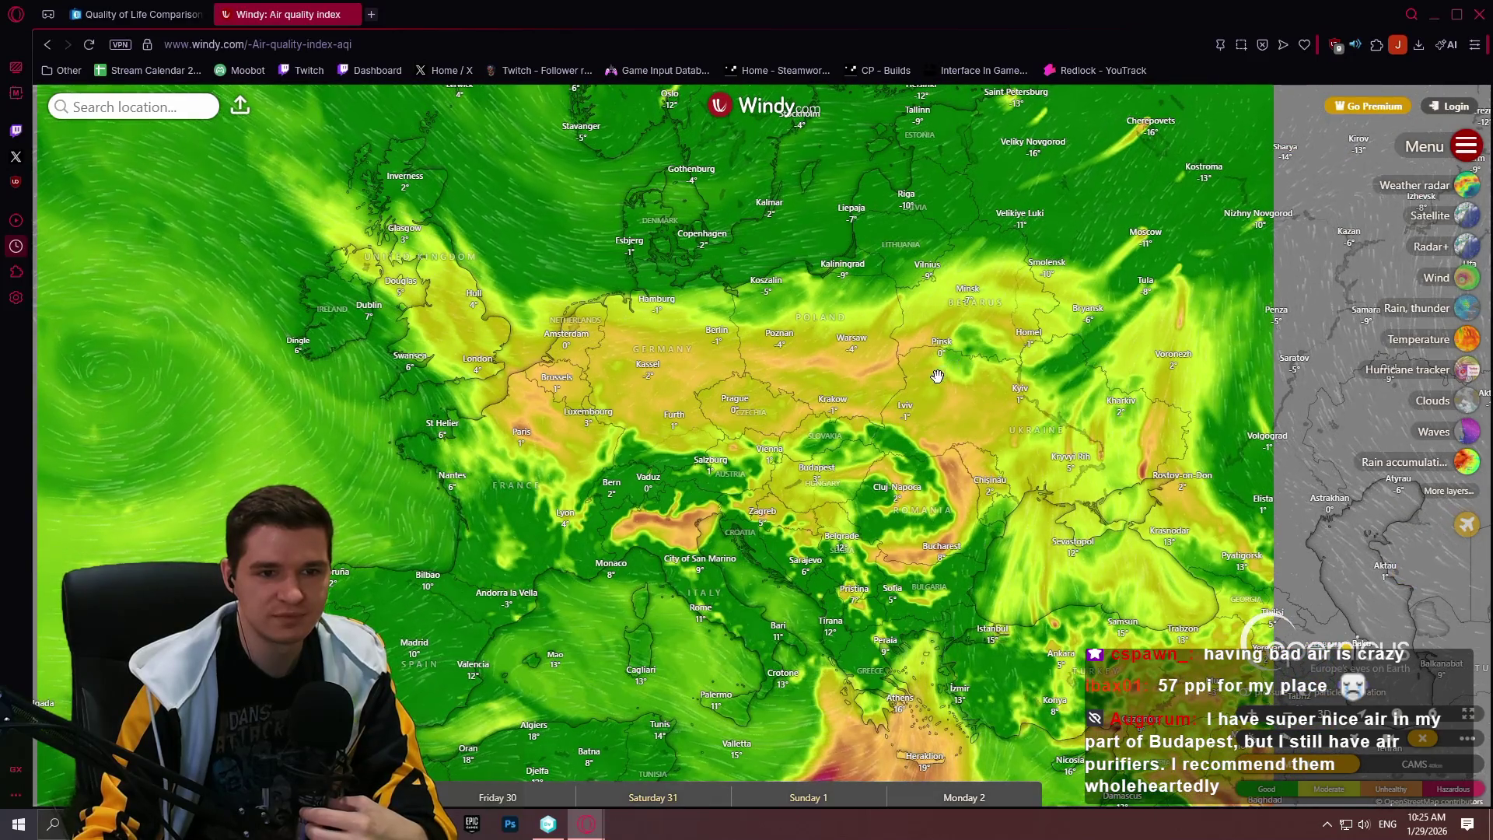
left_click_drag(1057, 405, 945, 296)
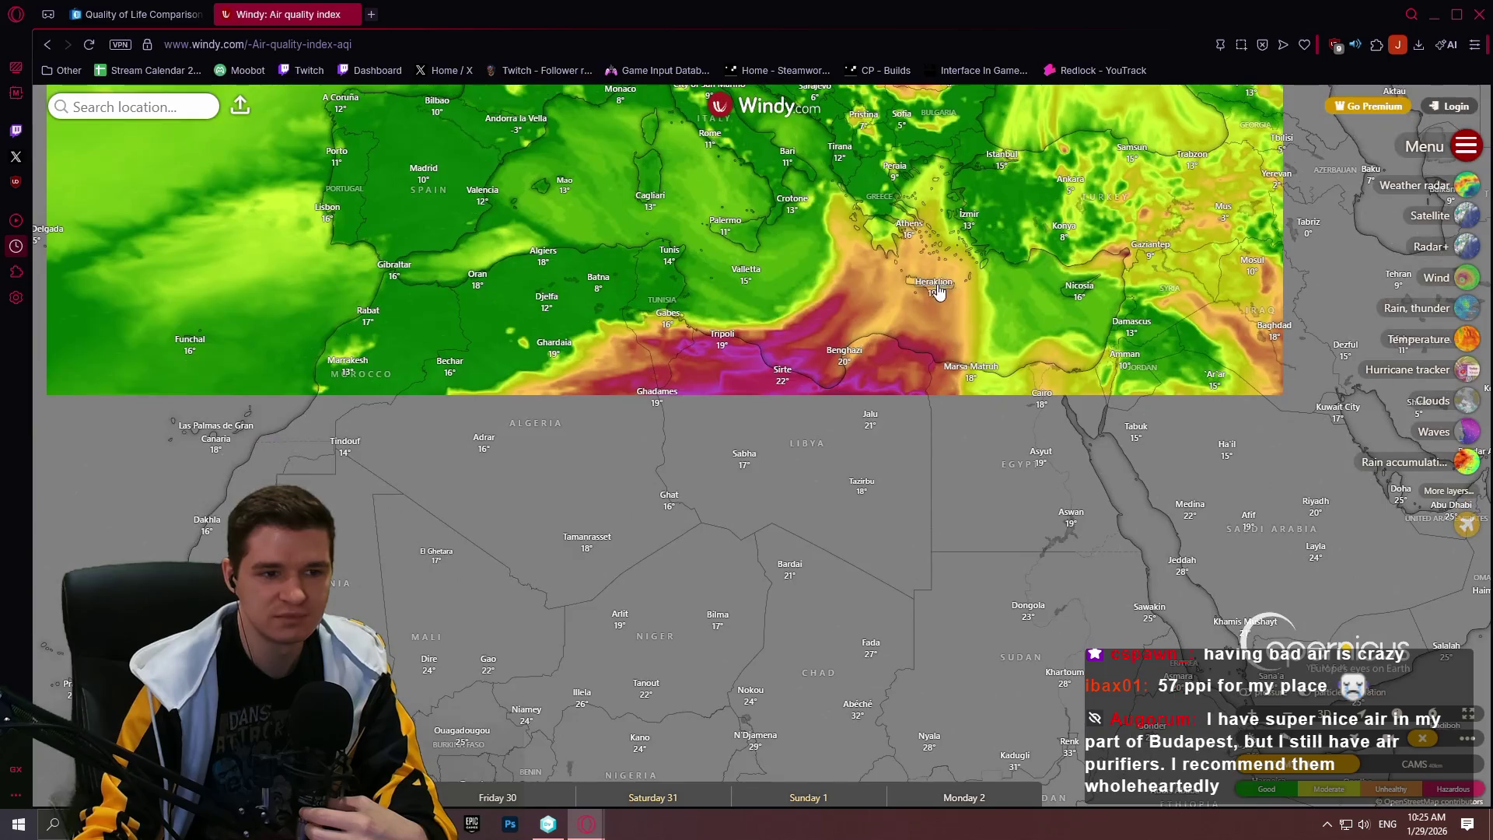
left_click_drag(907, 393, 925, 237)
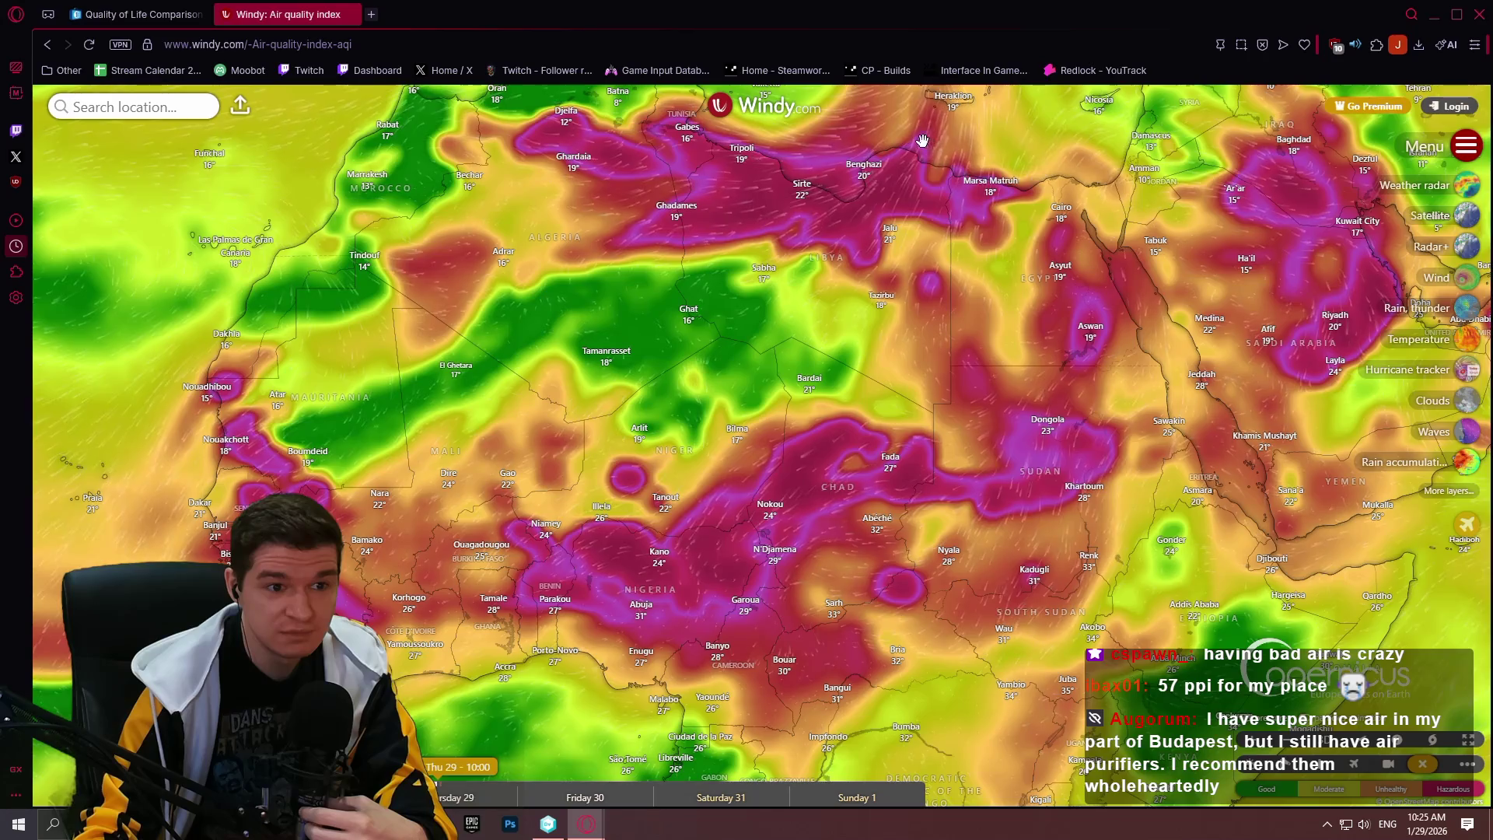
left_click_drag(922, 141, 856, 474)
left_click_drag(1088, 195, 1027, 529)
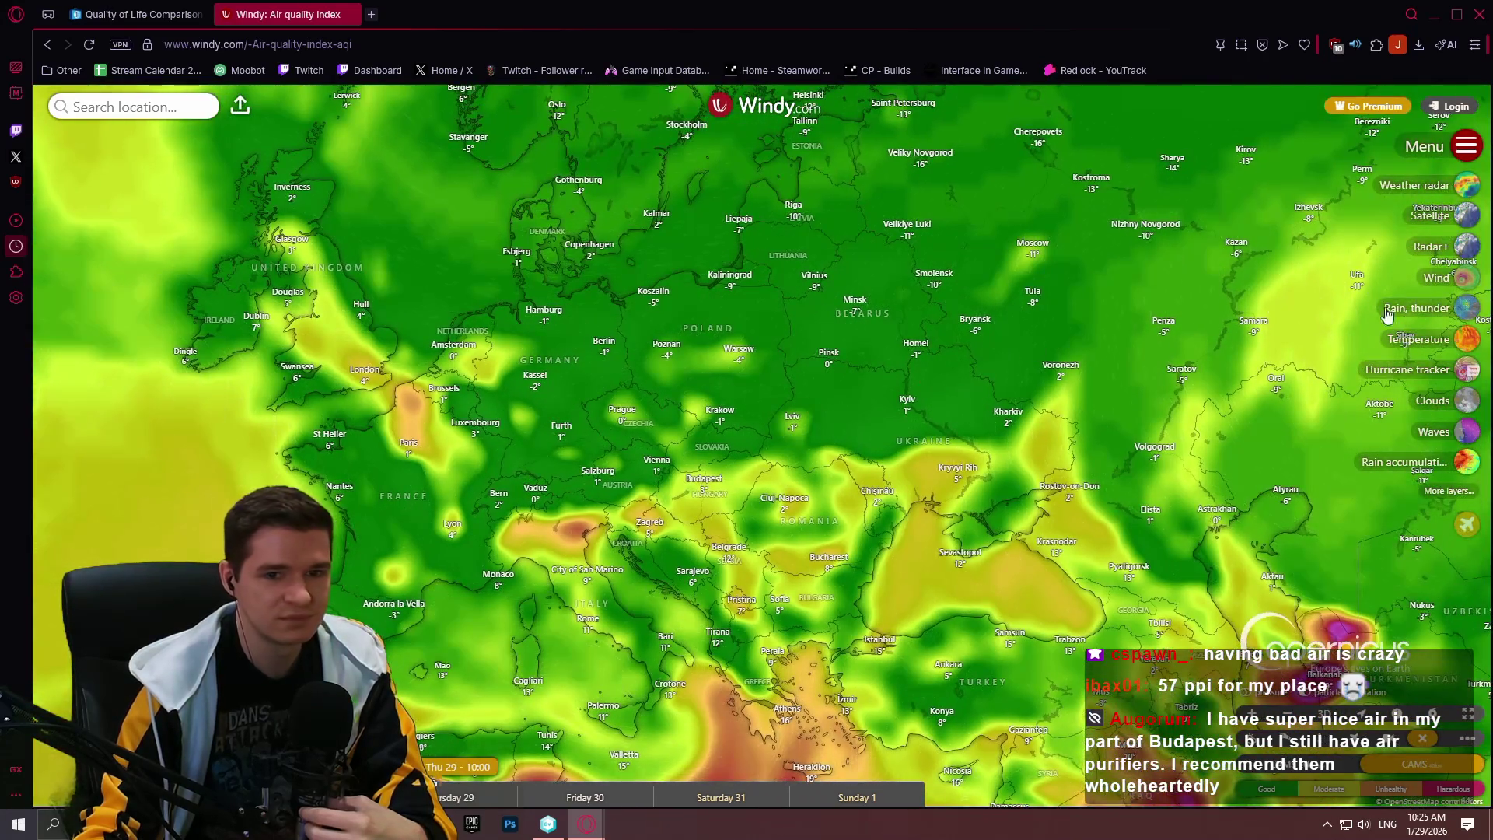
left_click(1449, 491)
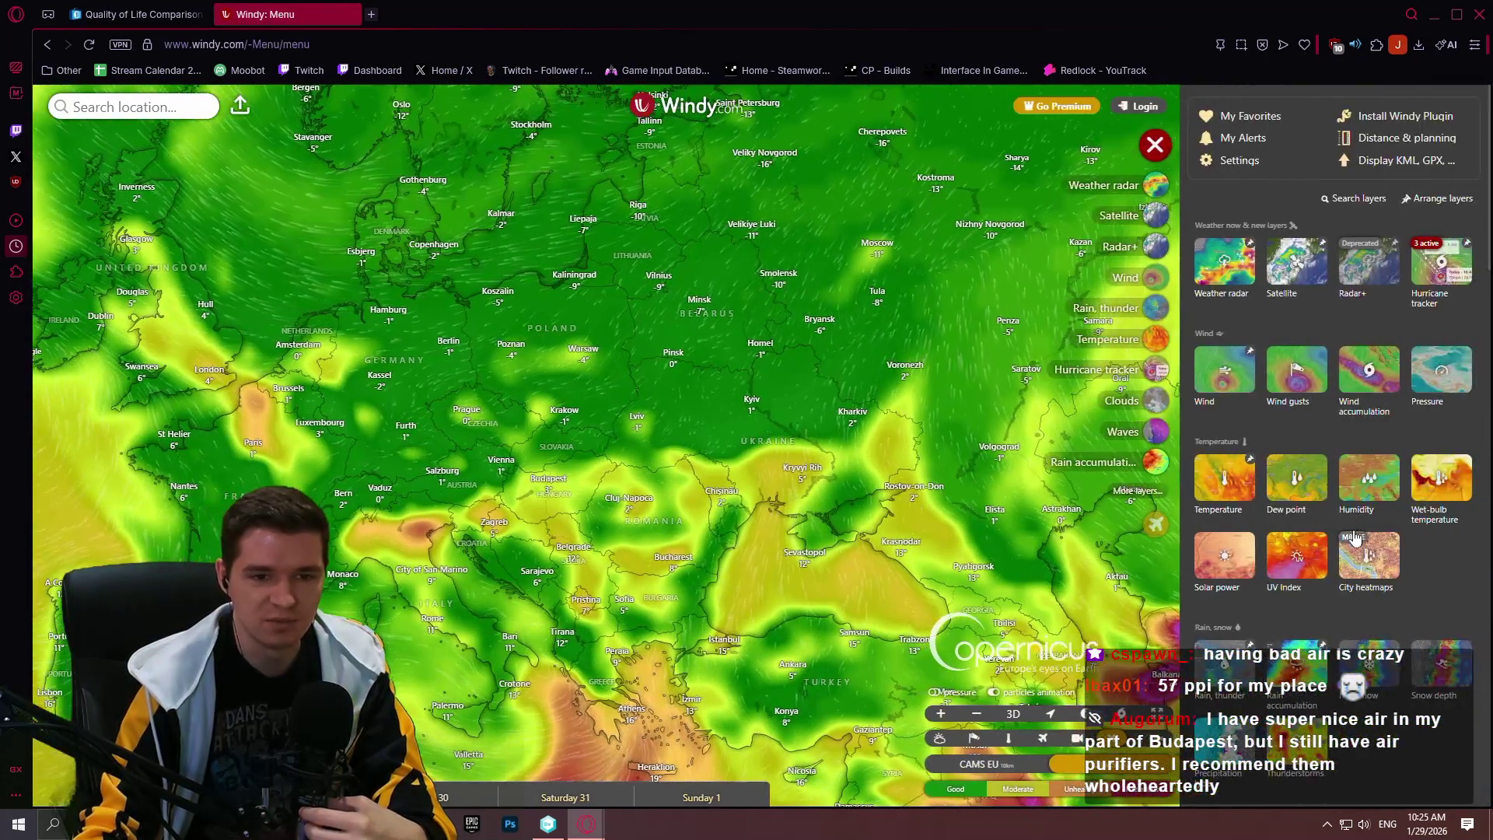
scroll(1354, 536, "down", 15)
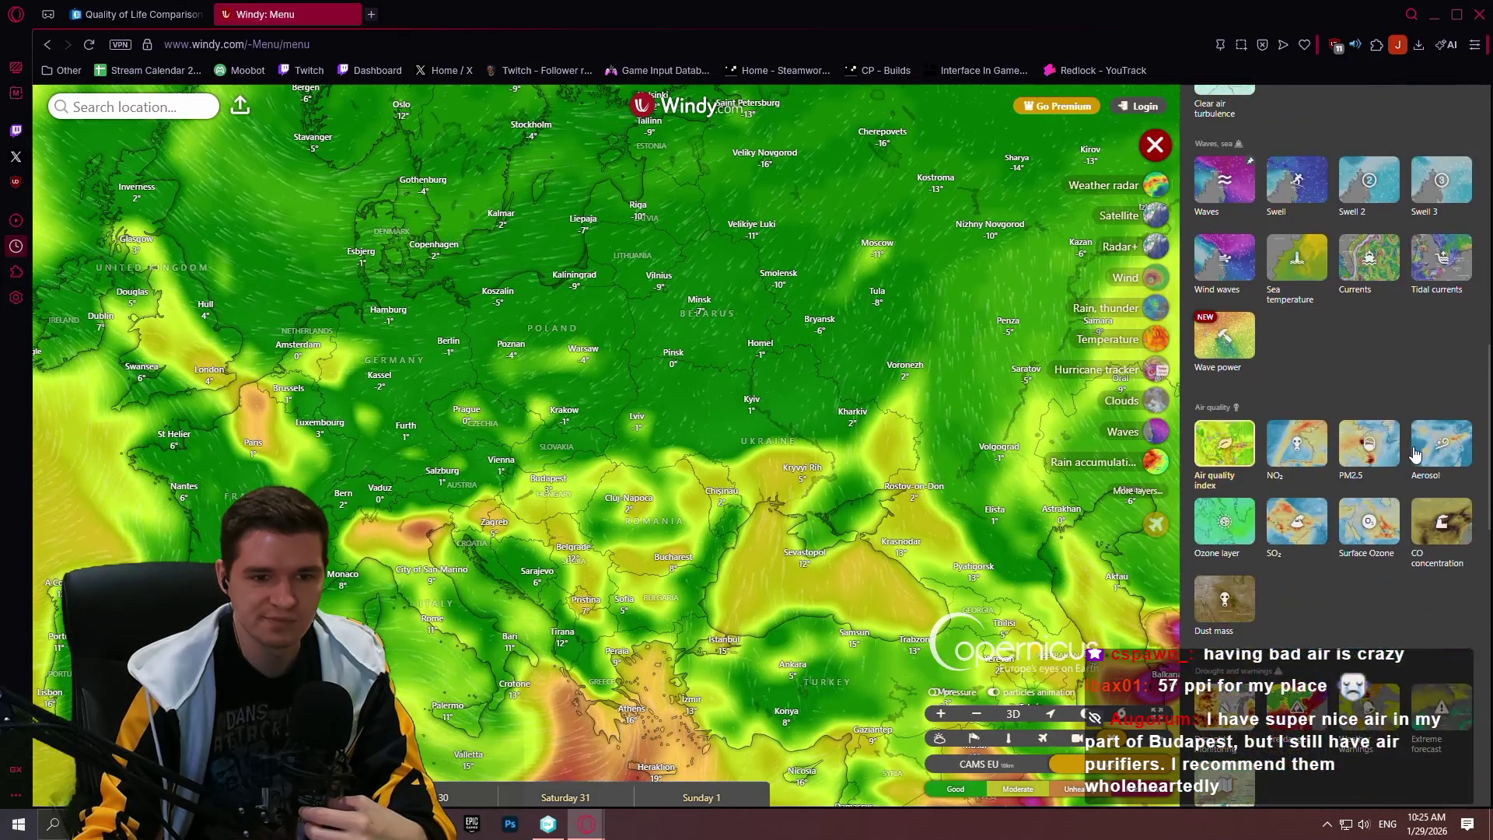
left_click(1355, 467)
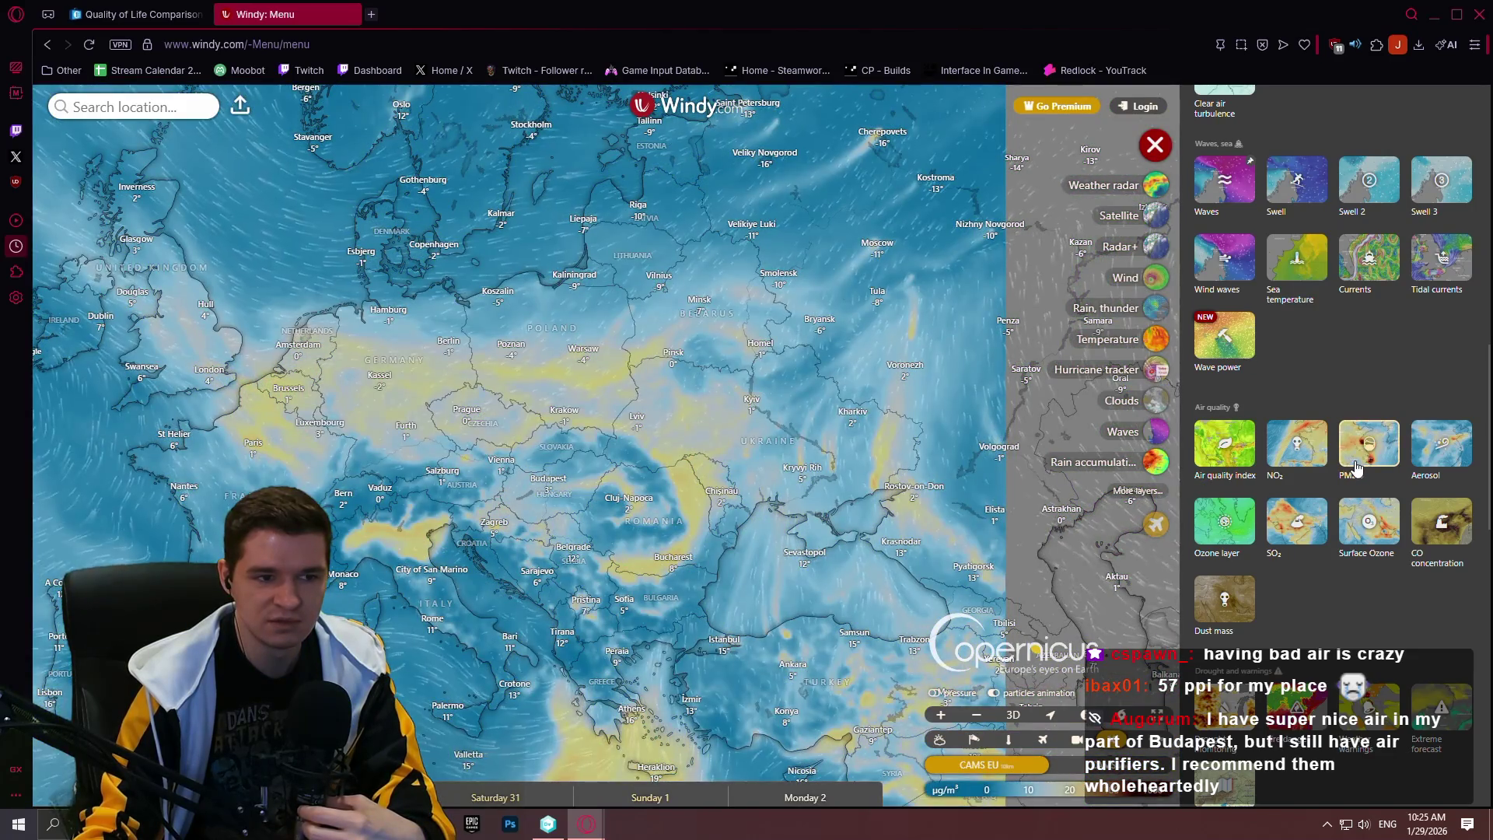
scroll(921, 416, "up", 3)
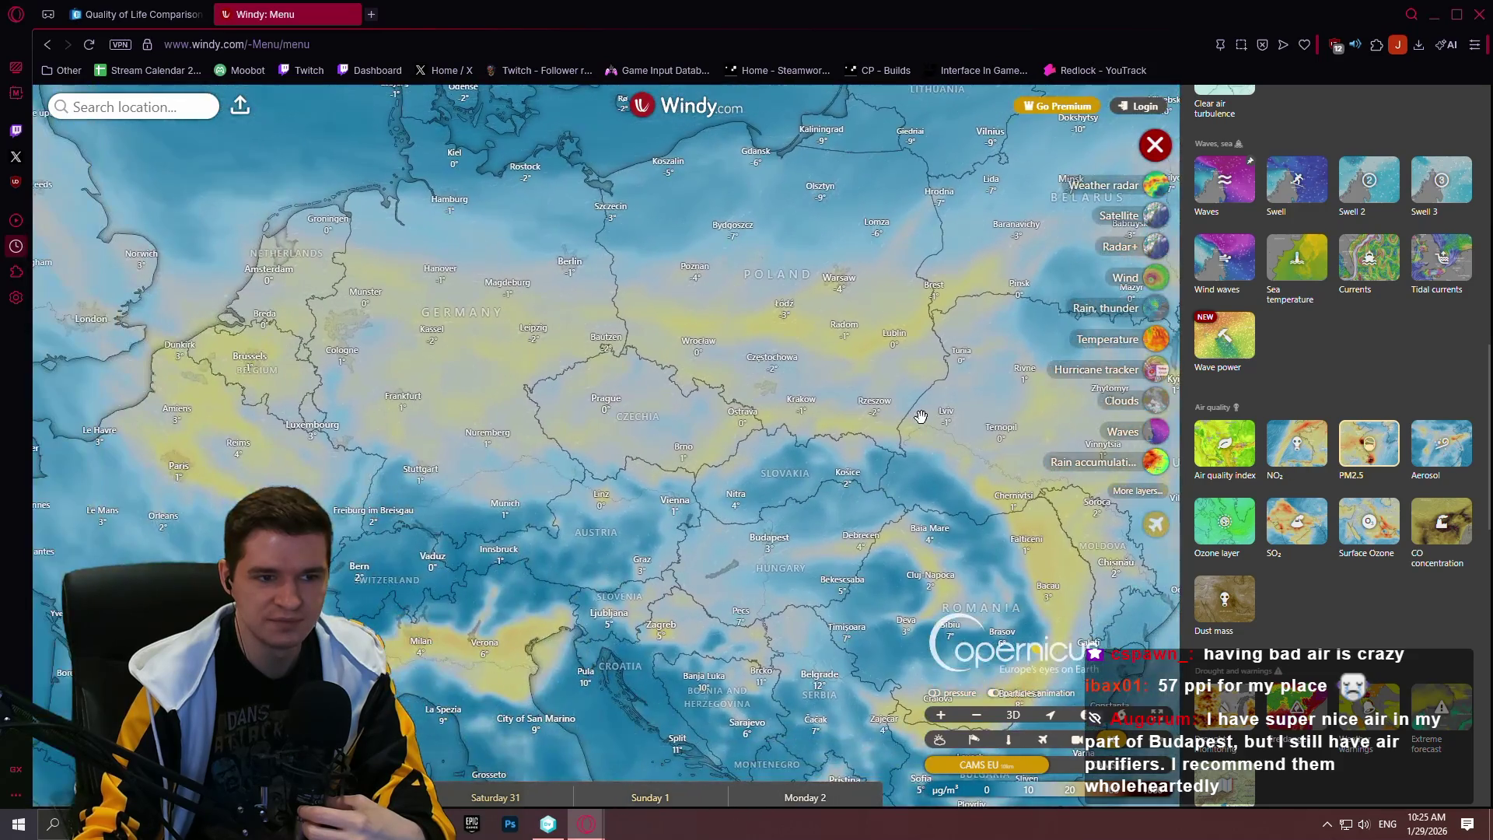
left_click(1306, 467)
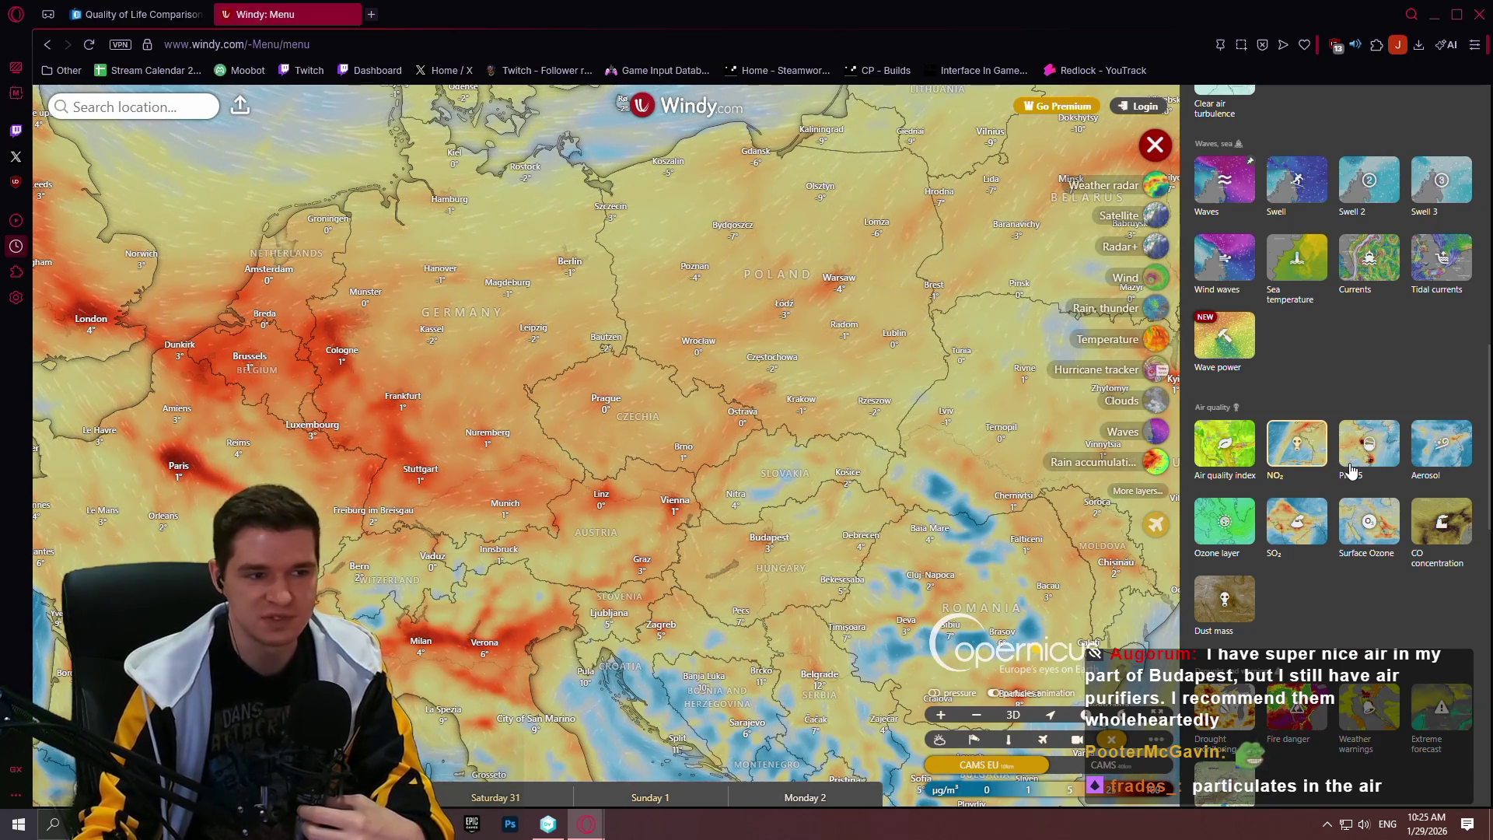
left_click(1350, 470)
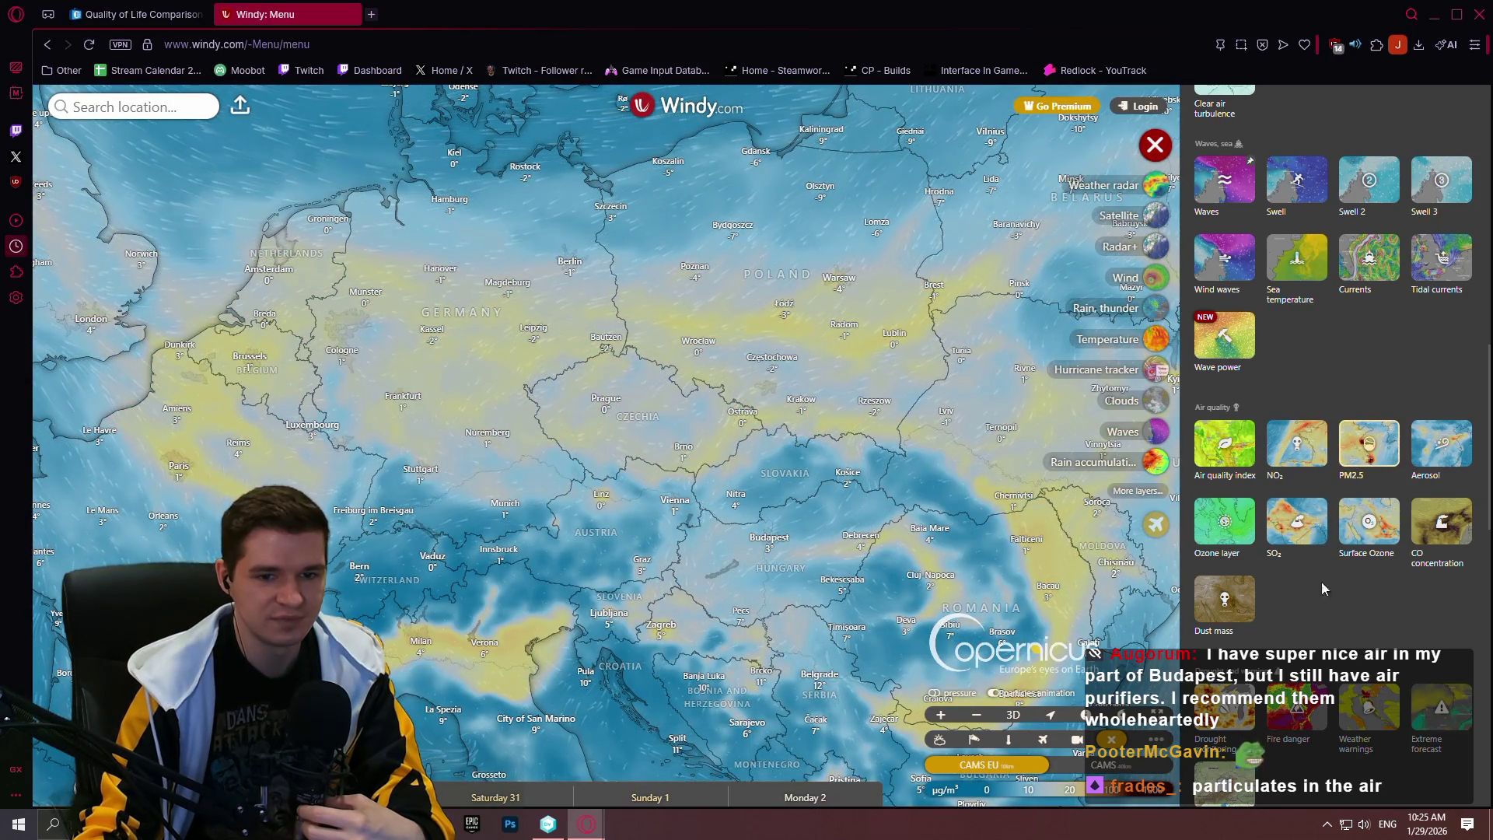
left_click(1344, 539)
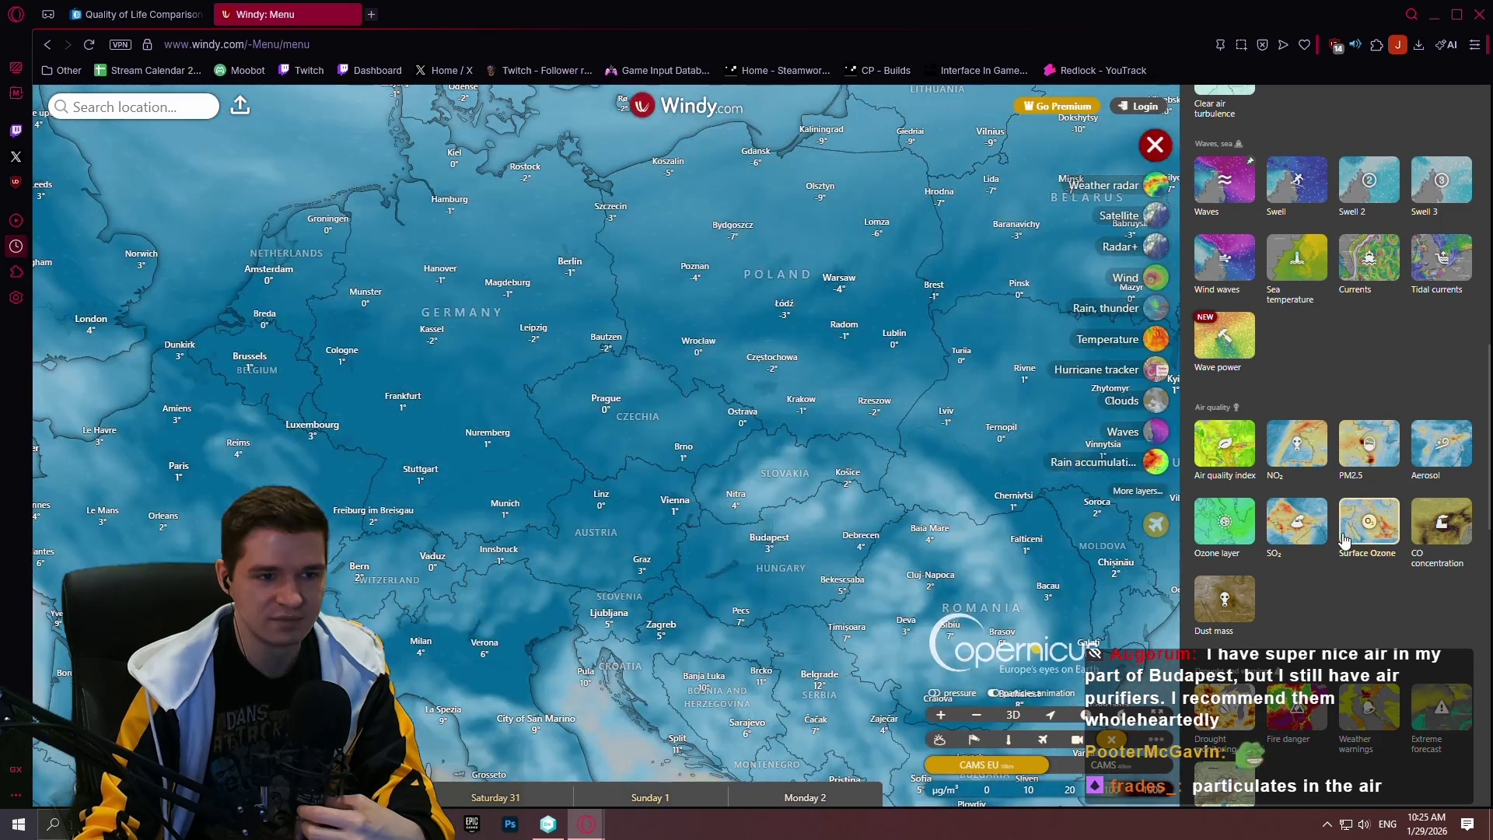
left_click(1304, 539)
left_click(1425, 455)
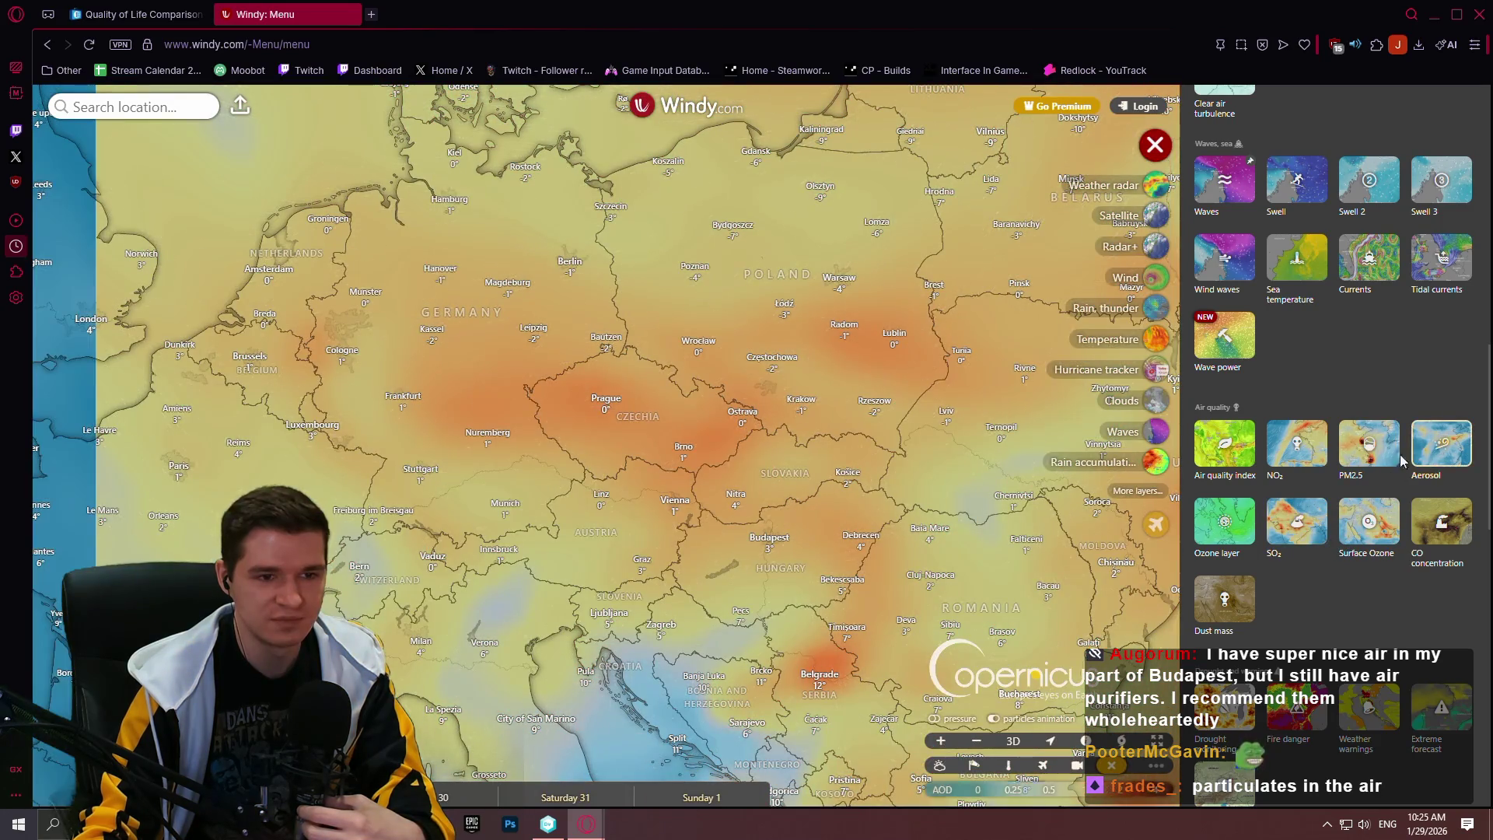
left_click(1359, 465)
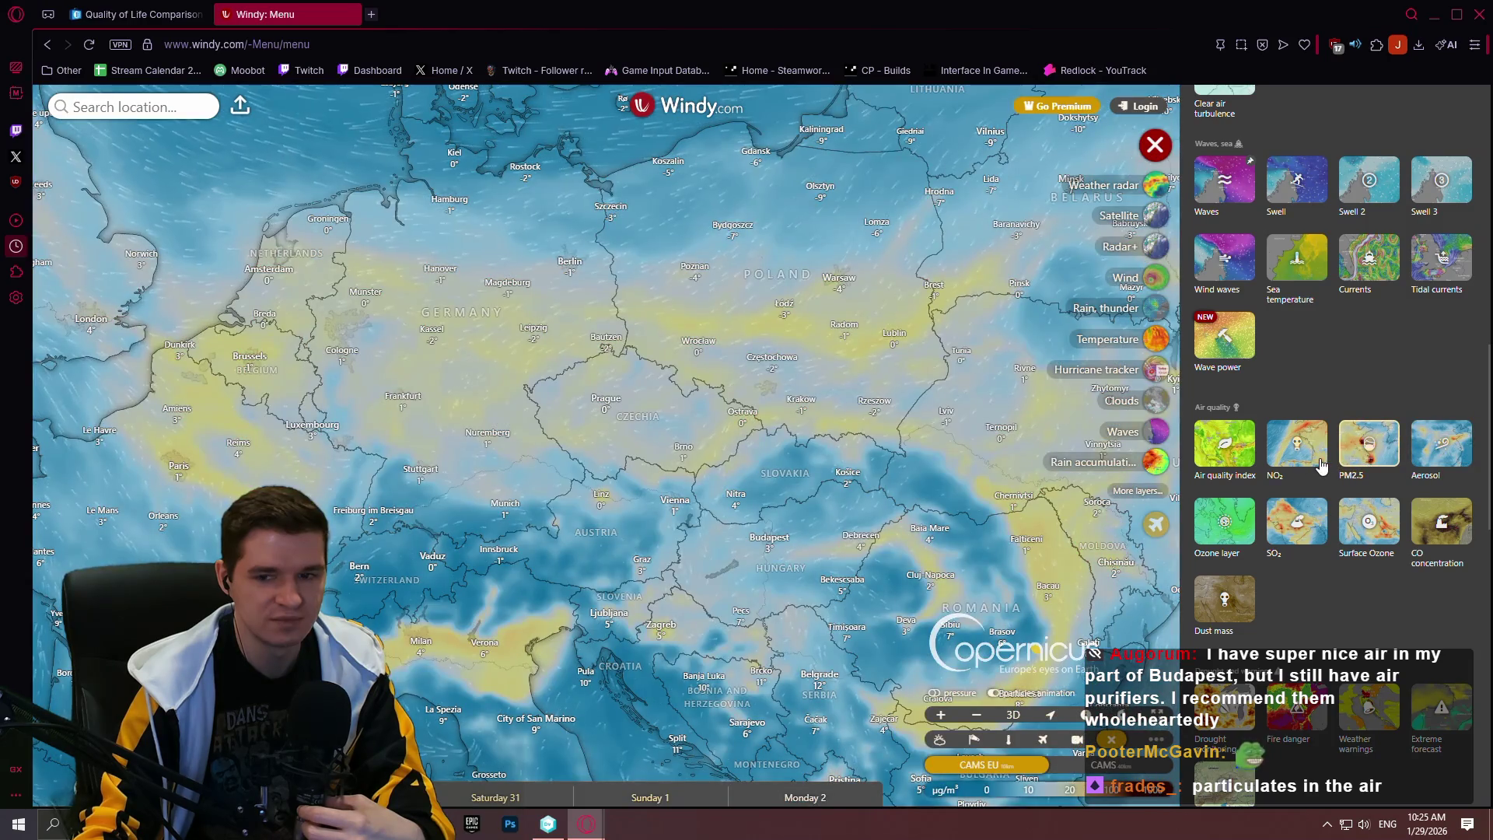
left_click(1316, 468)
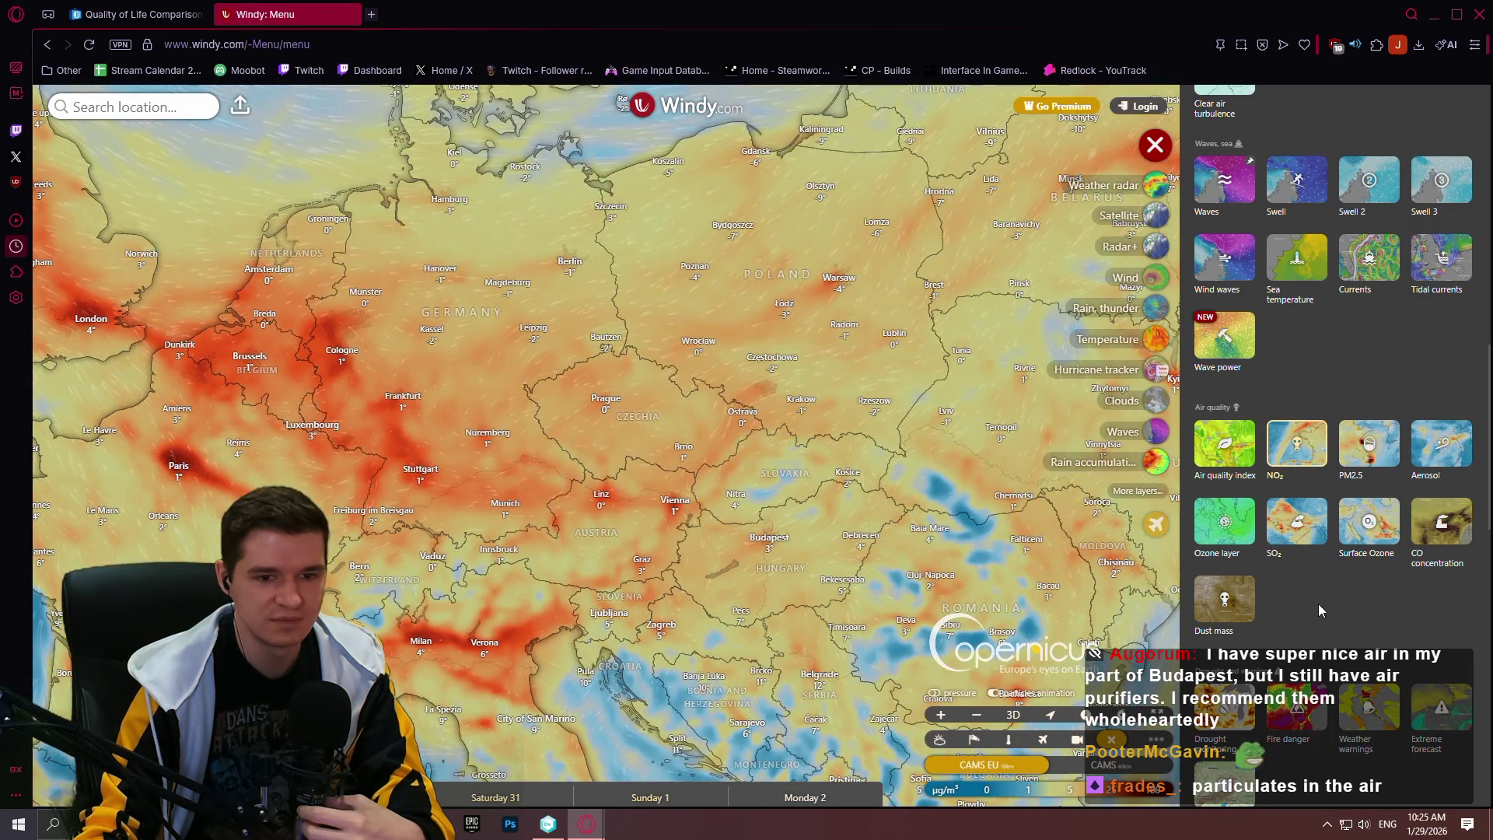
scroll(739, 433, "down", 3)
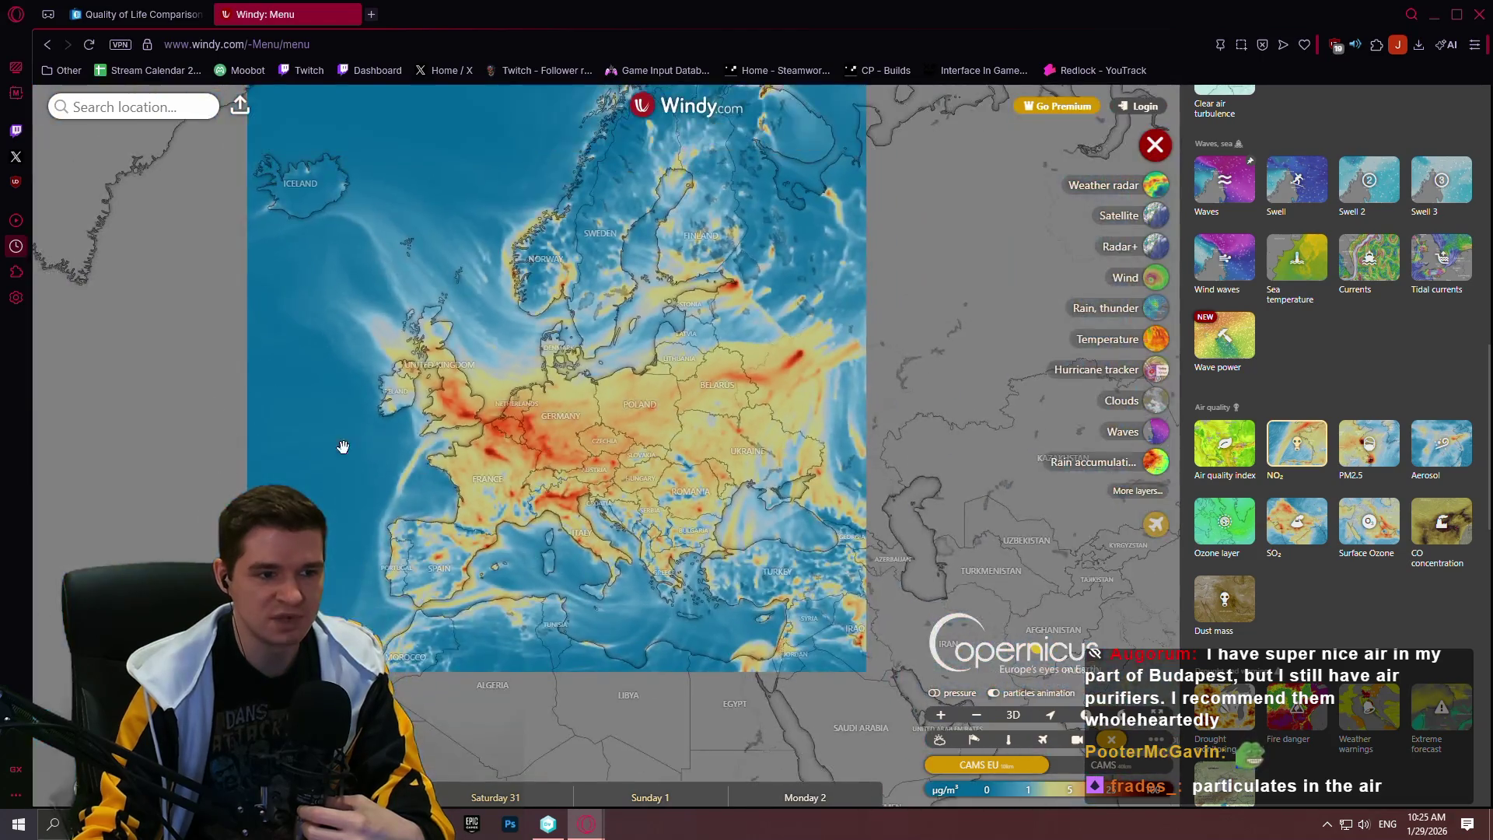
left_click_drag(343, 446, 869, 376)
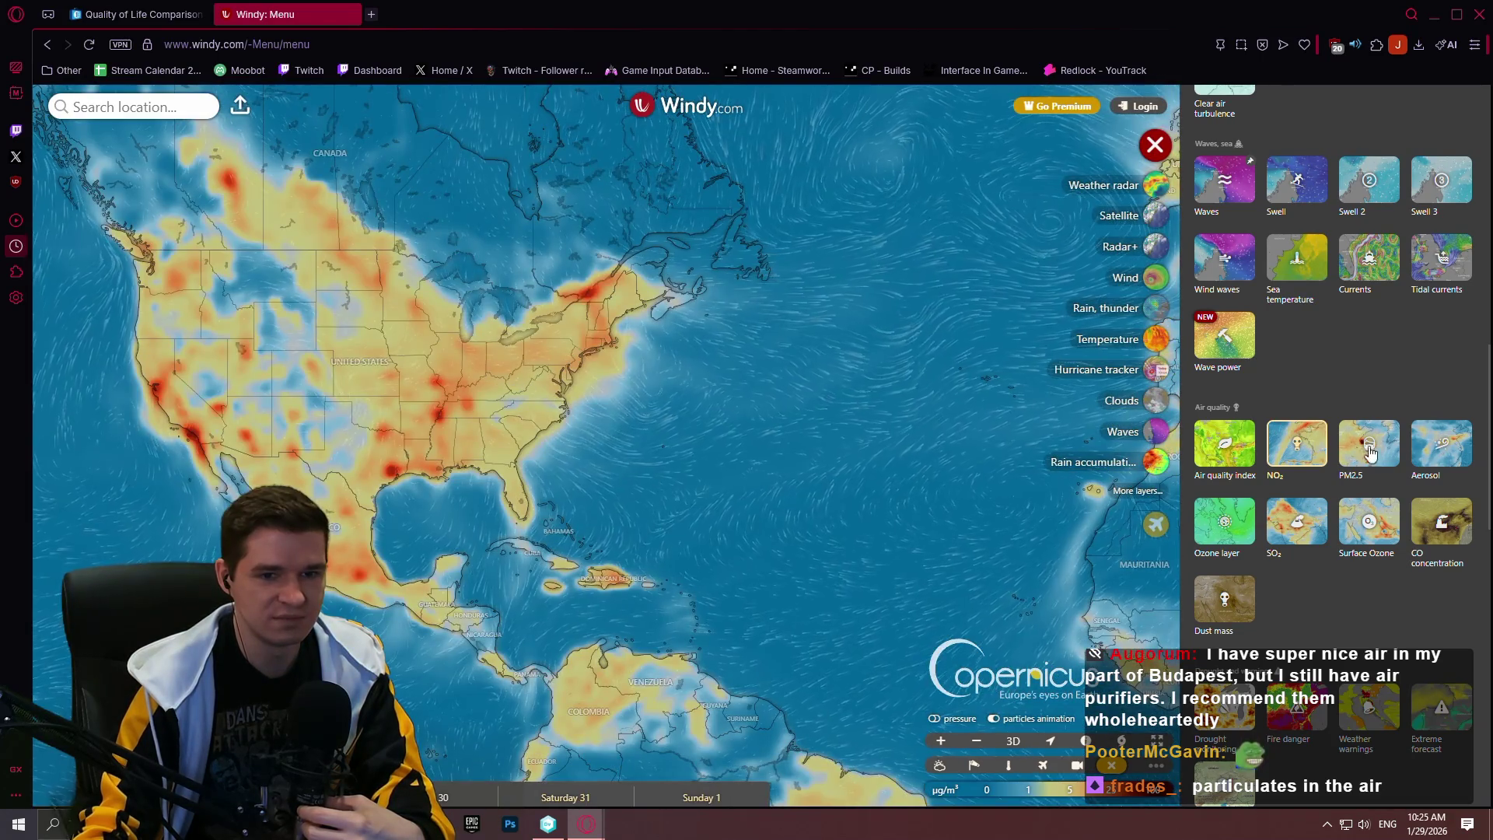
scroll(583, 376, "down", 3)
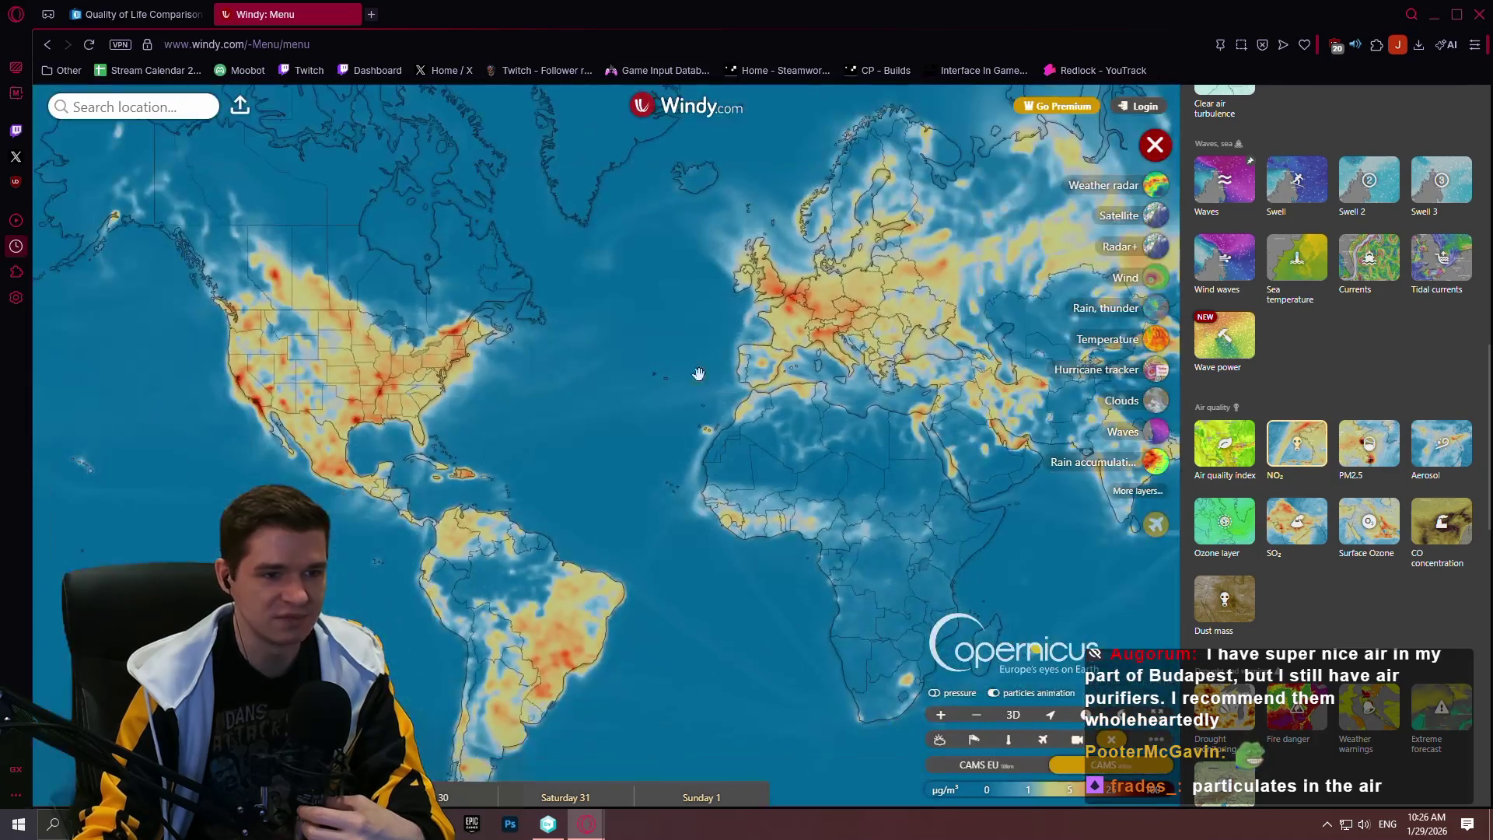
left_click(1370, 468)
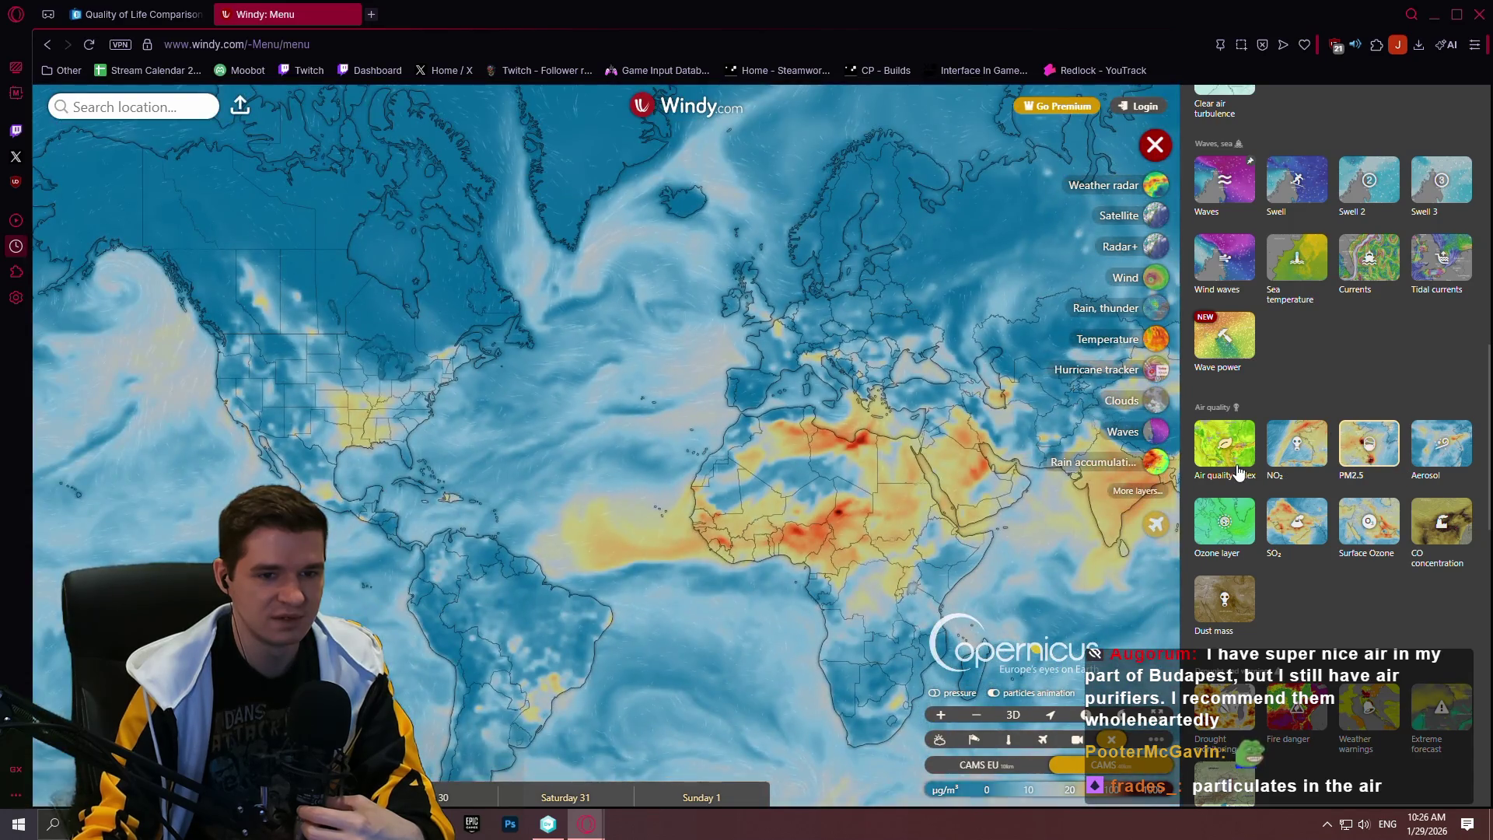
left_click(1240, 471)
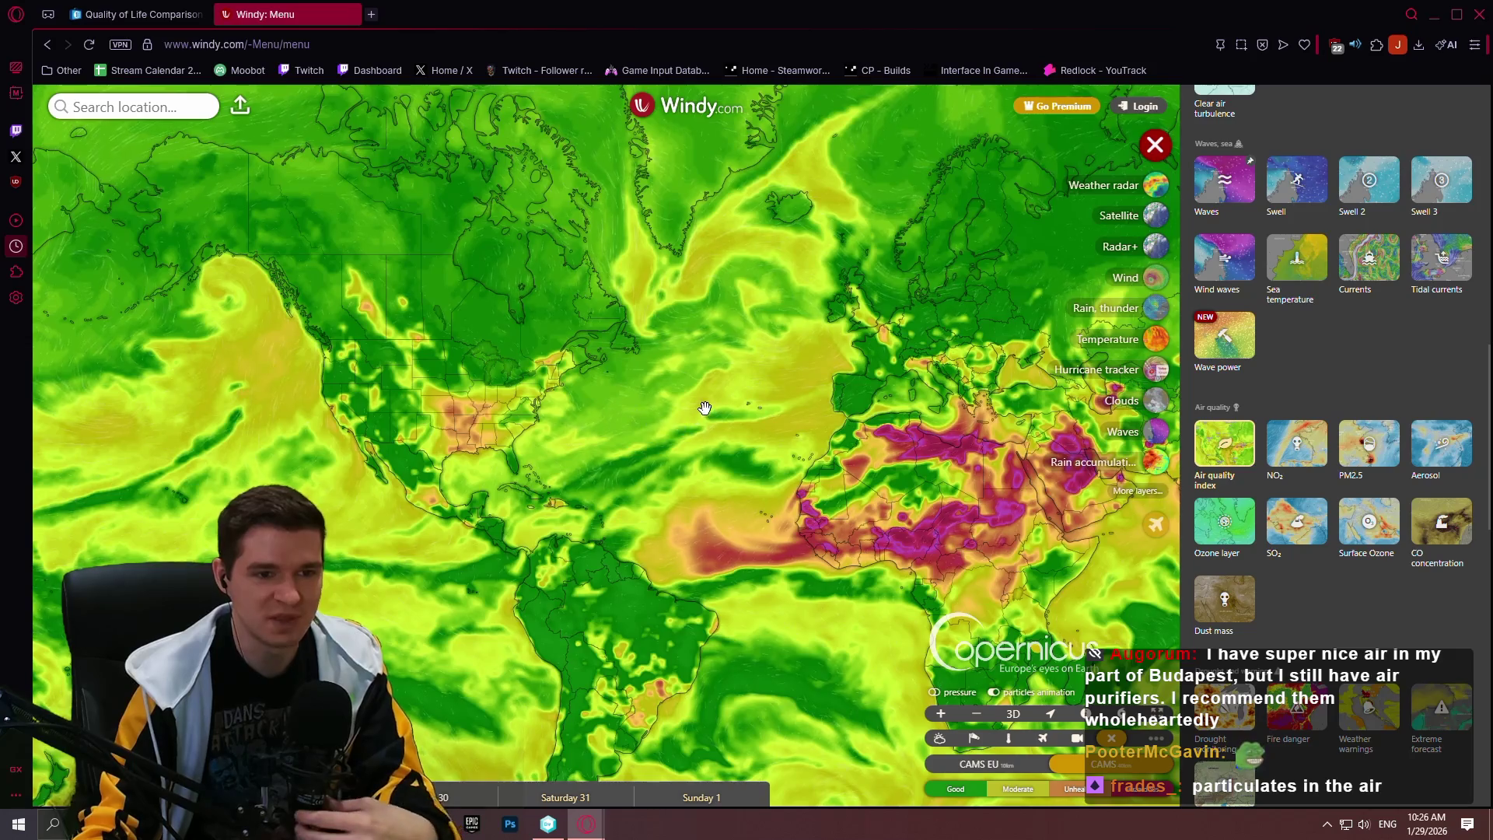
scroll(705, 408, "up", 3)
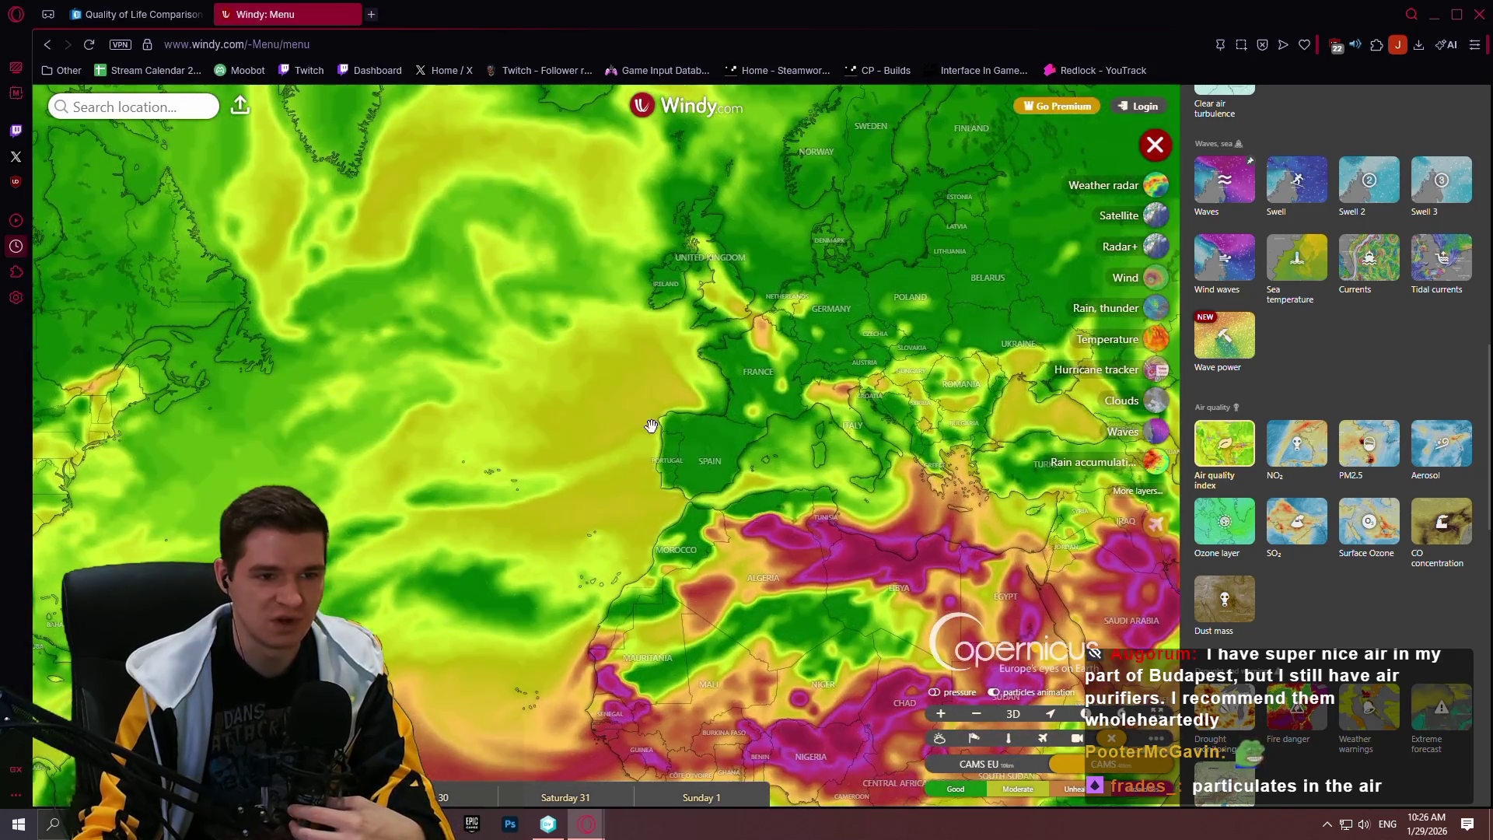
left_click_drag(734, 404, 817, 387)
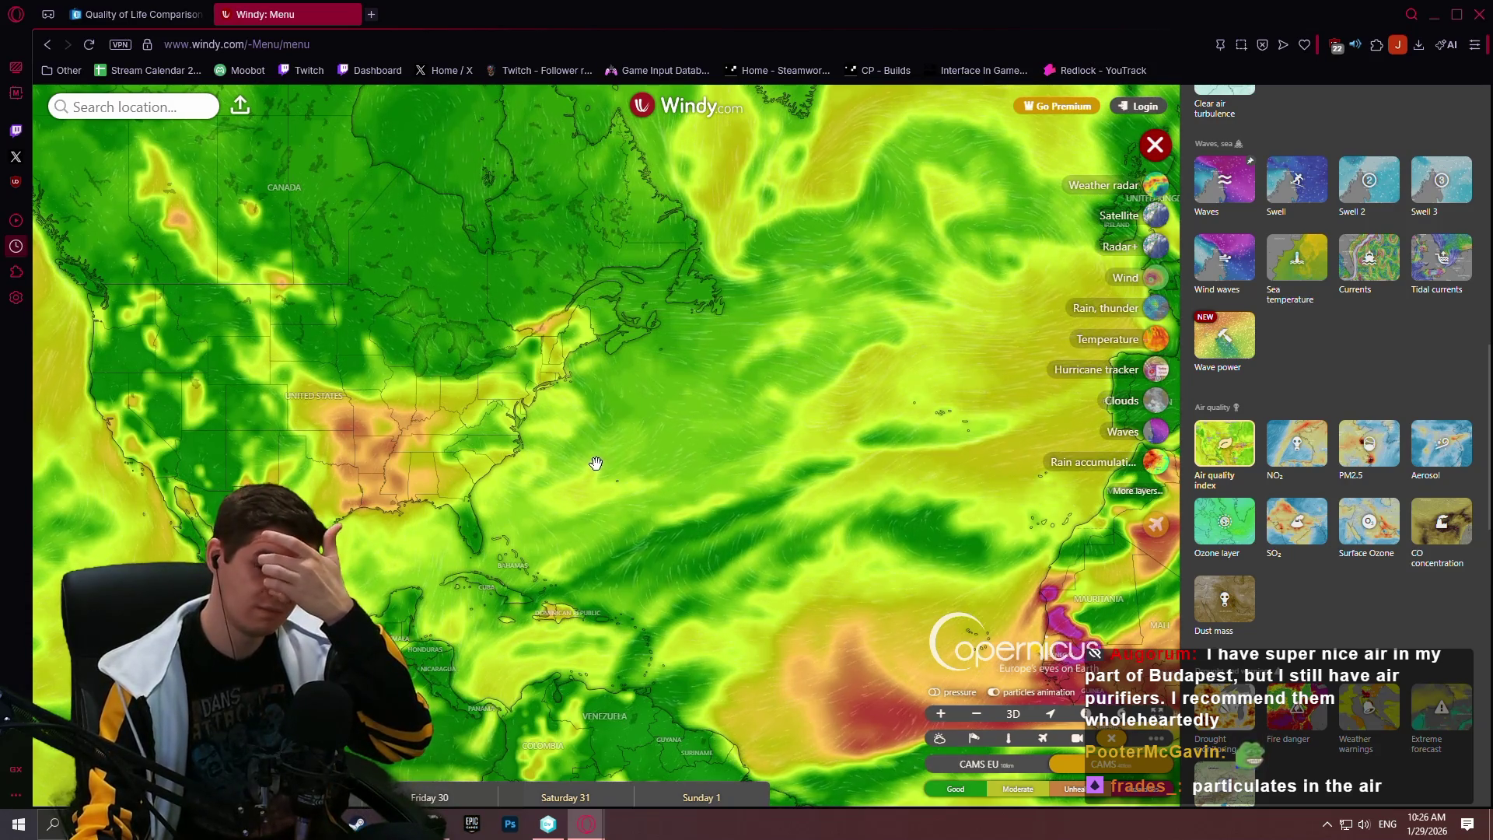
scroll(665, 439, "up", 3)
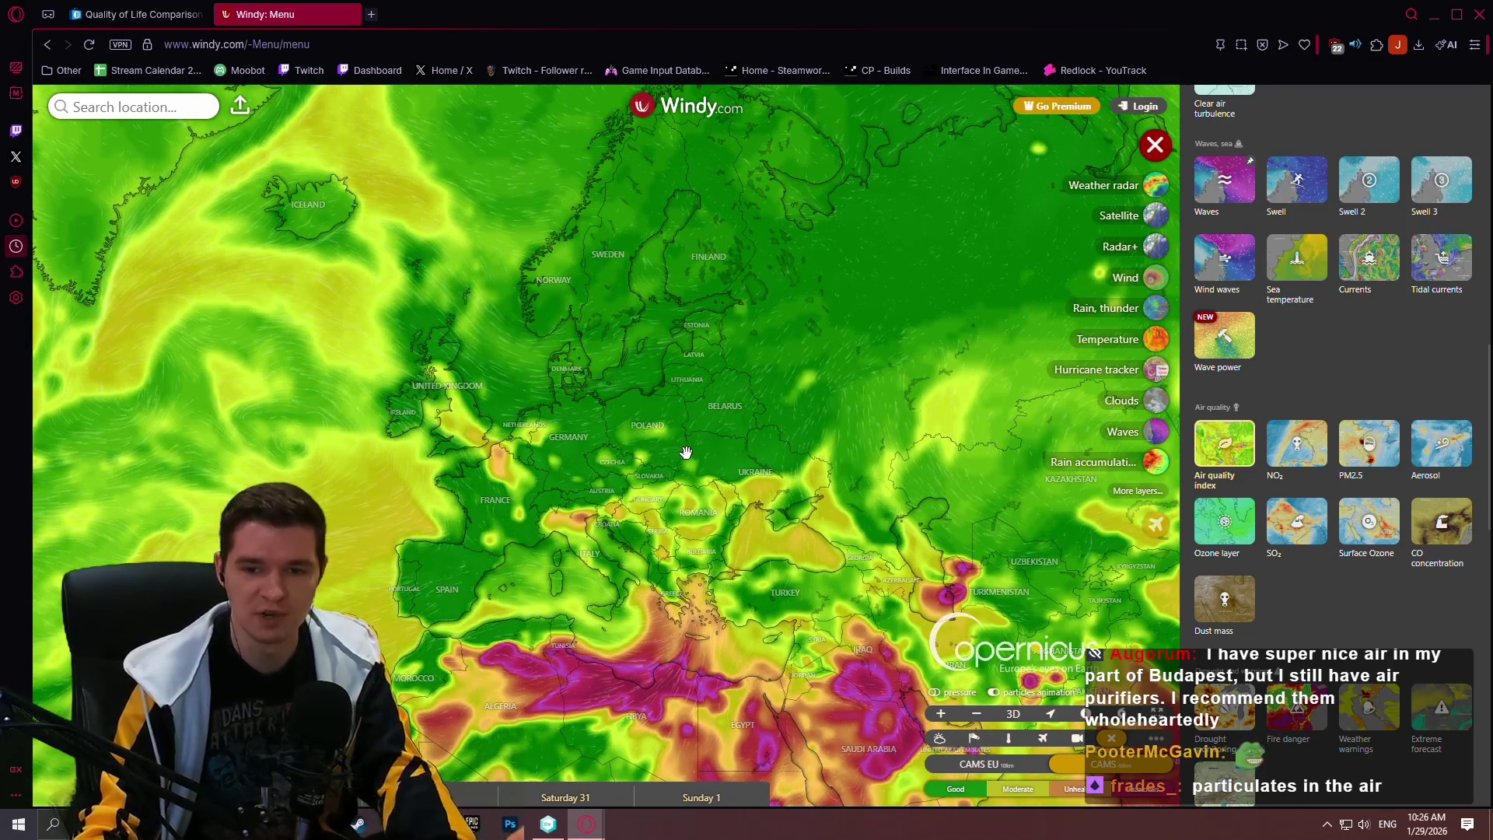
scroll(611, 452, "up", 2)
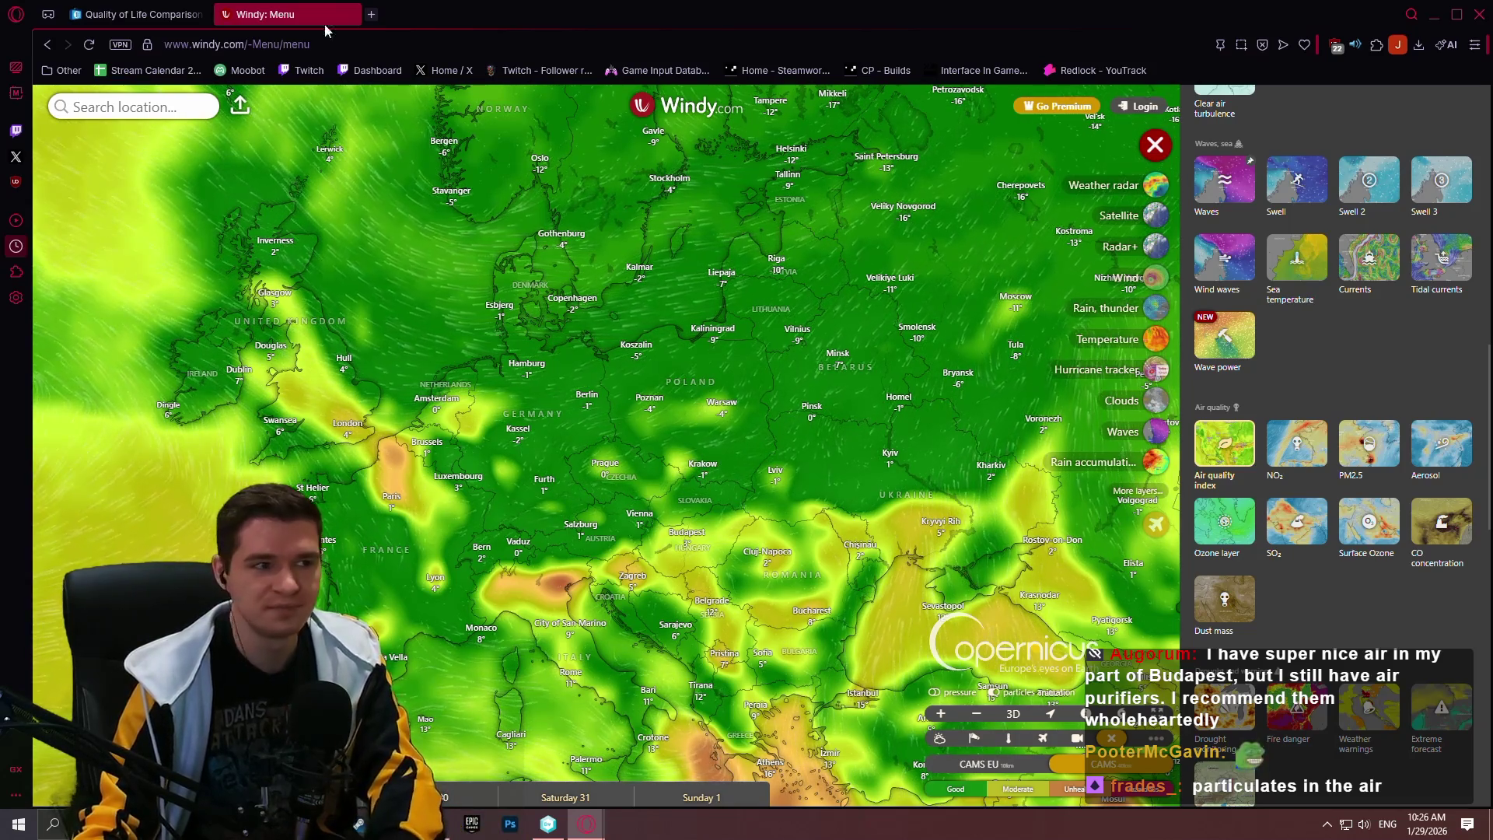
left_click(350, 14)
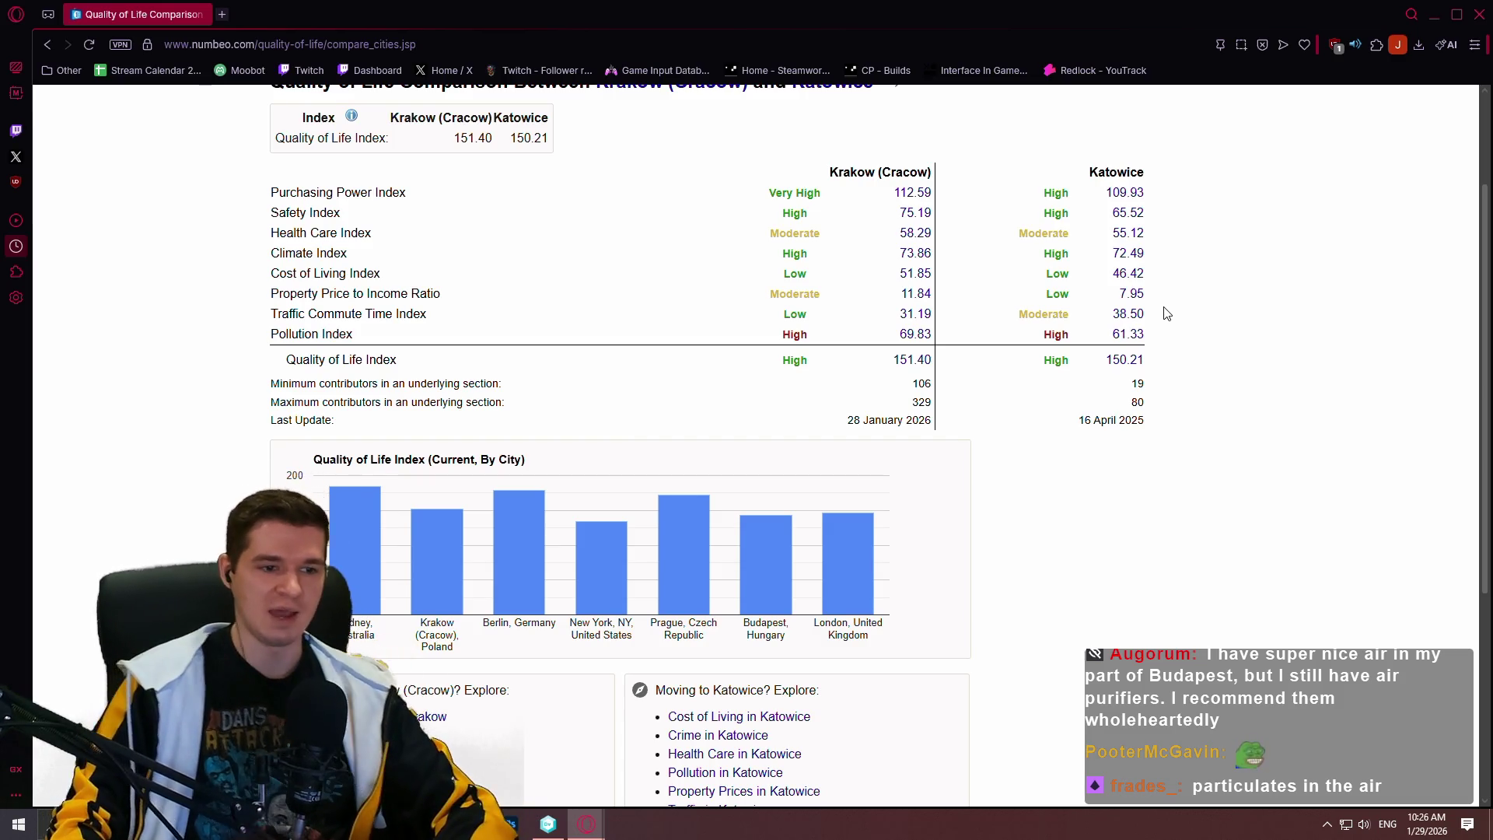
Scroll through the Numbeo comparison, then go back to the 'ue5 custom depth stencil' Google results
scroll(1119, 466, "down", 2)
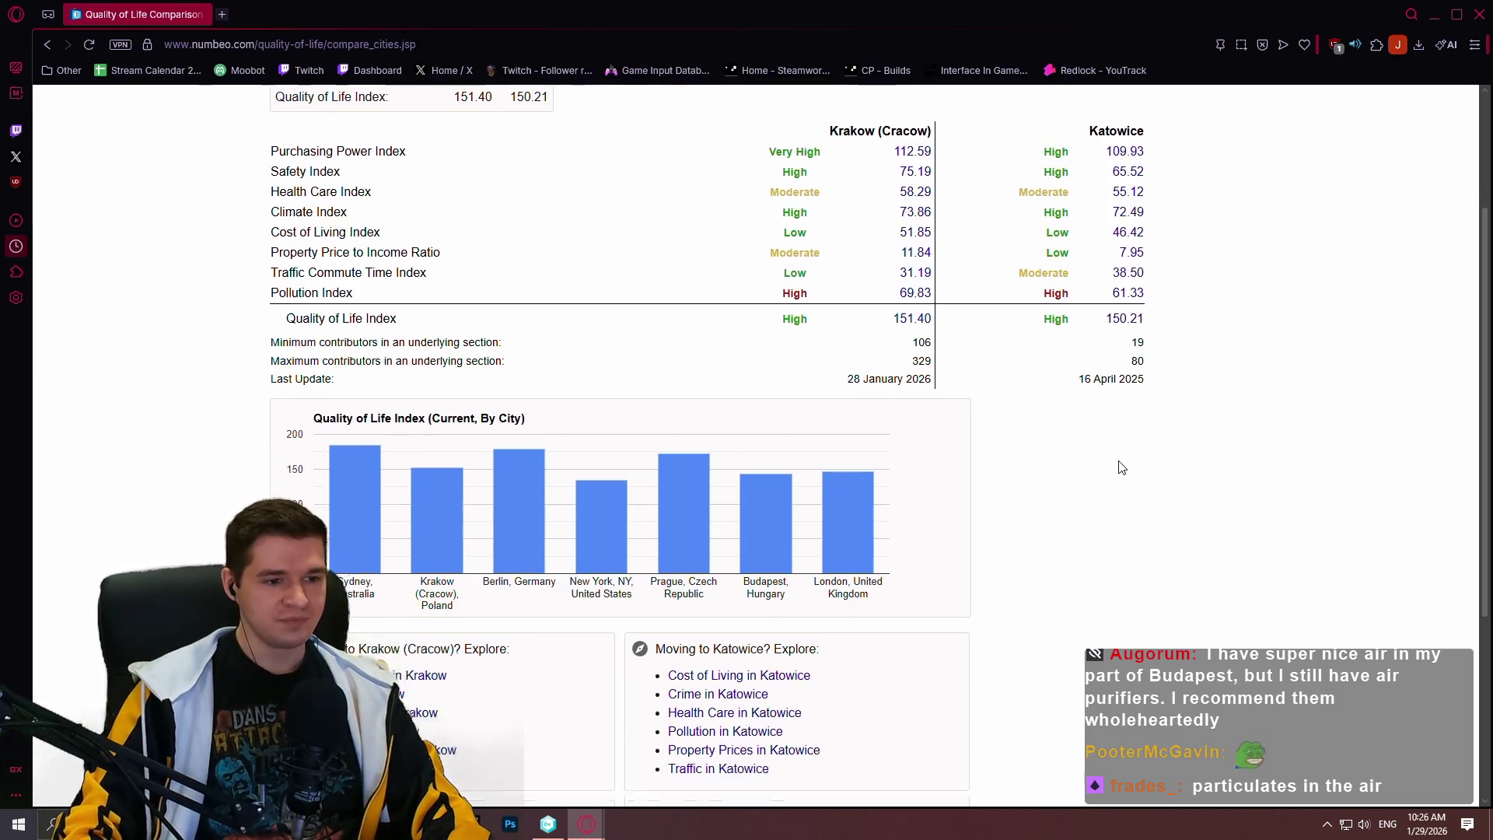
scroll(1237, 274, "up", 1)
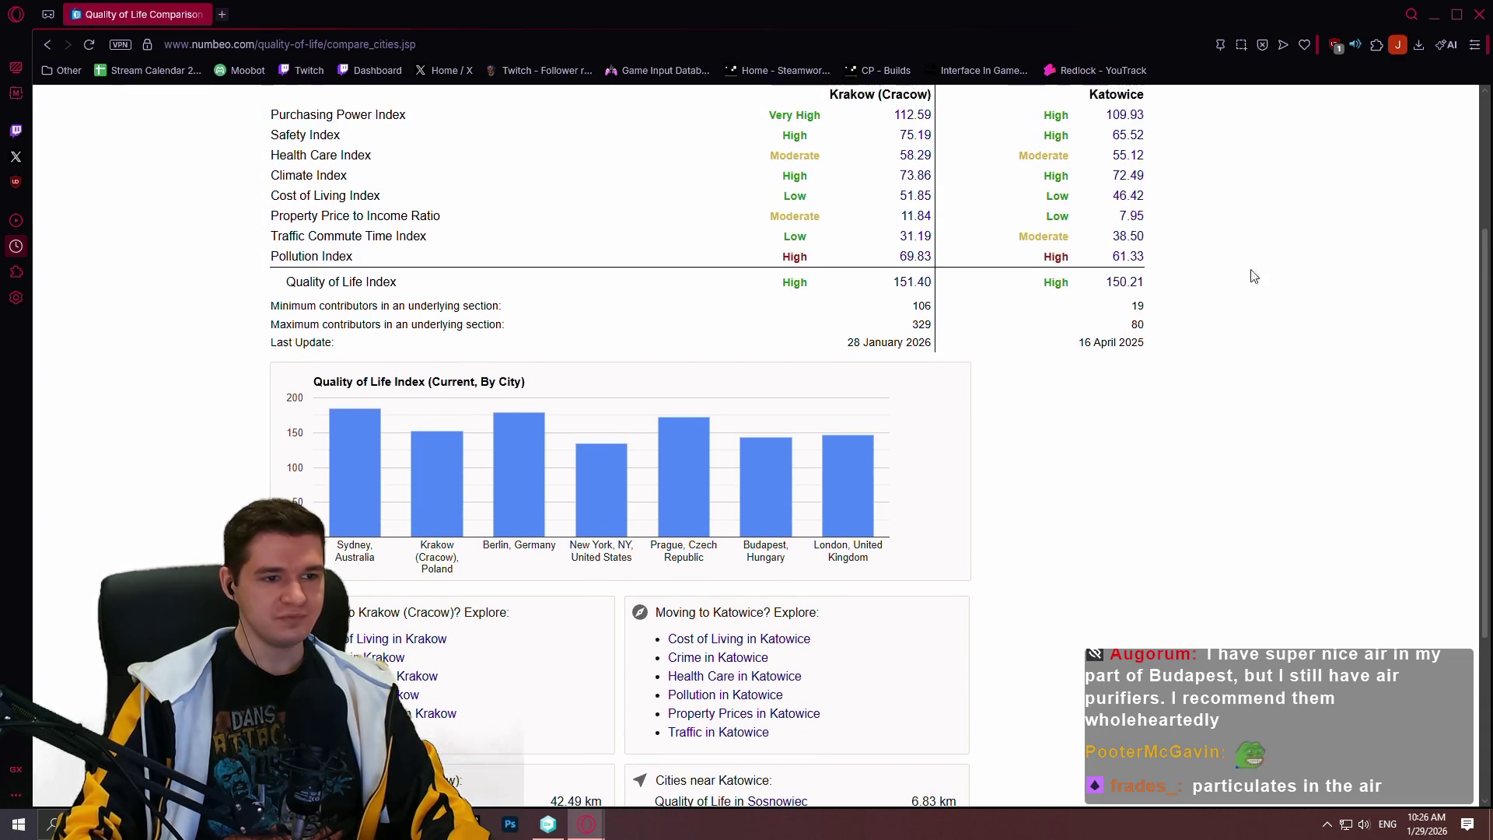
scroll(1303, 223, "down", 2)
scroll(1276, 280, "up", 2)
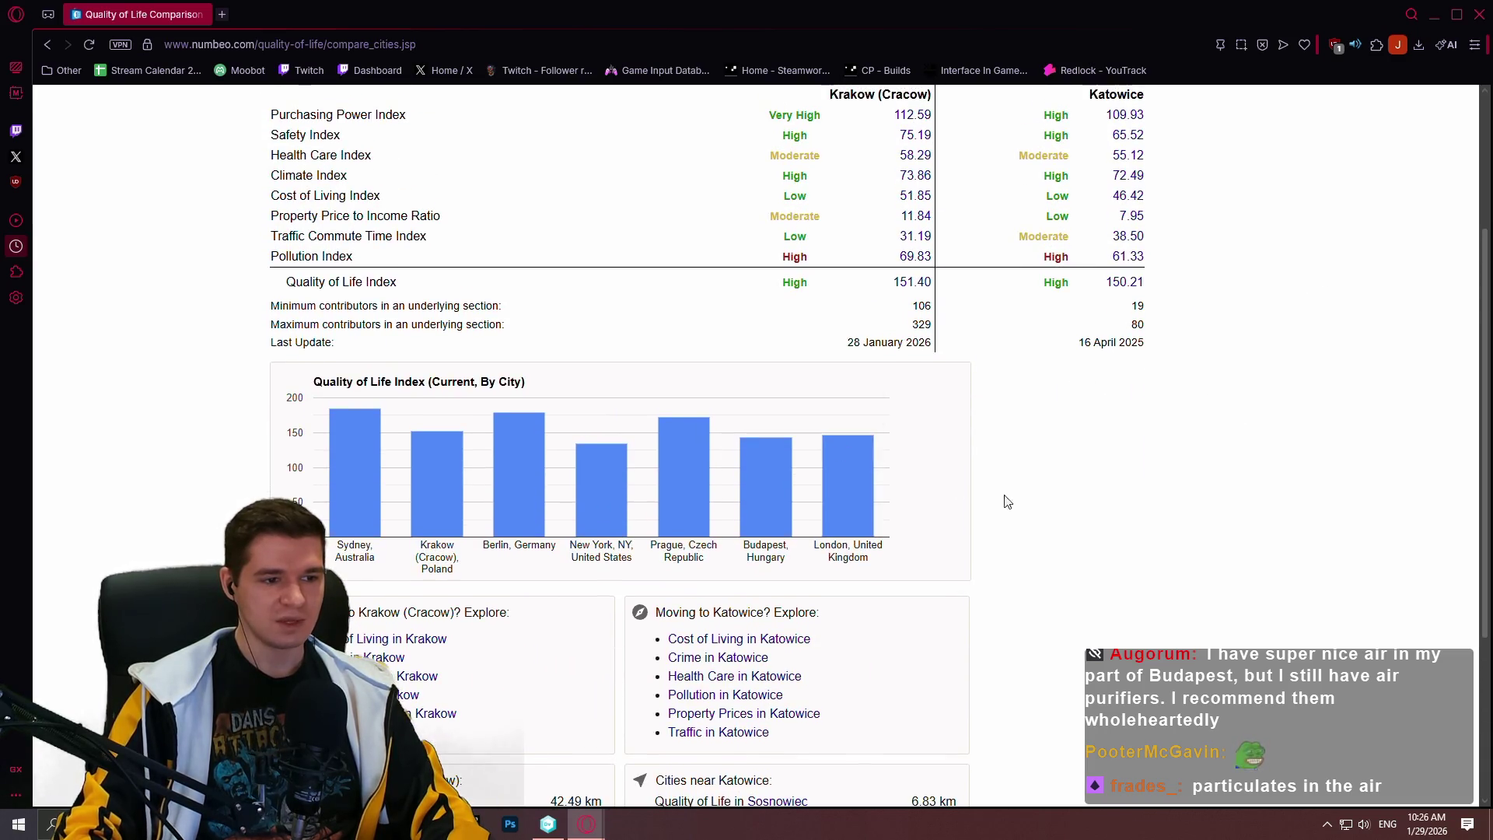
mouse_move(711, 450)
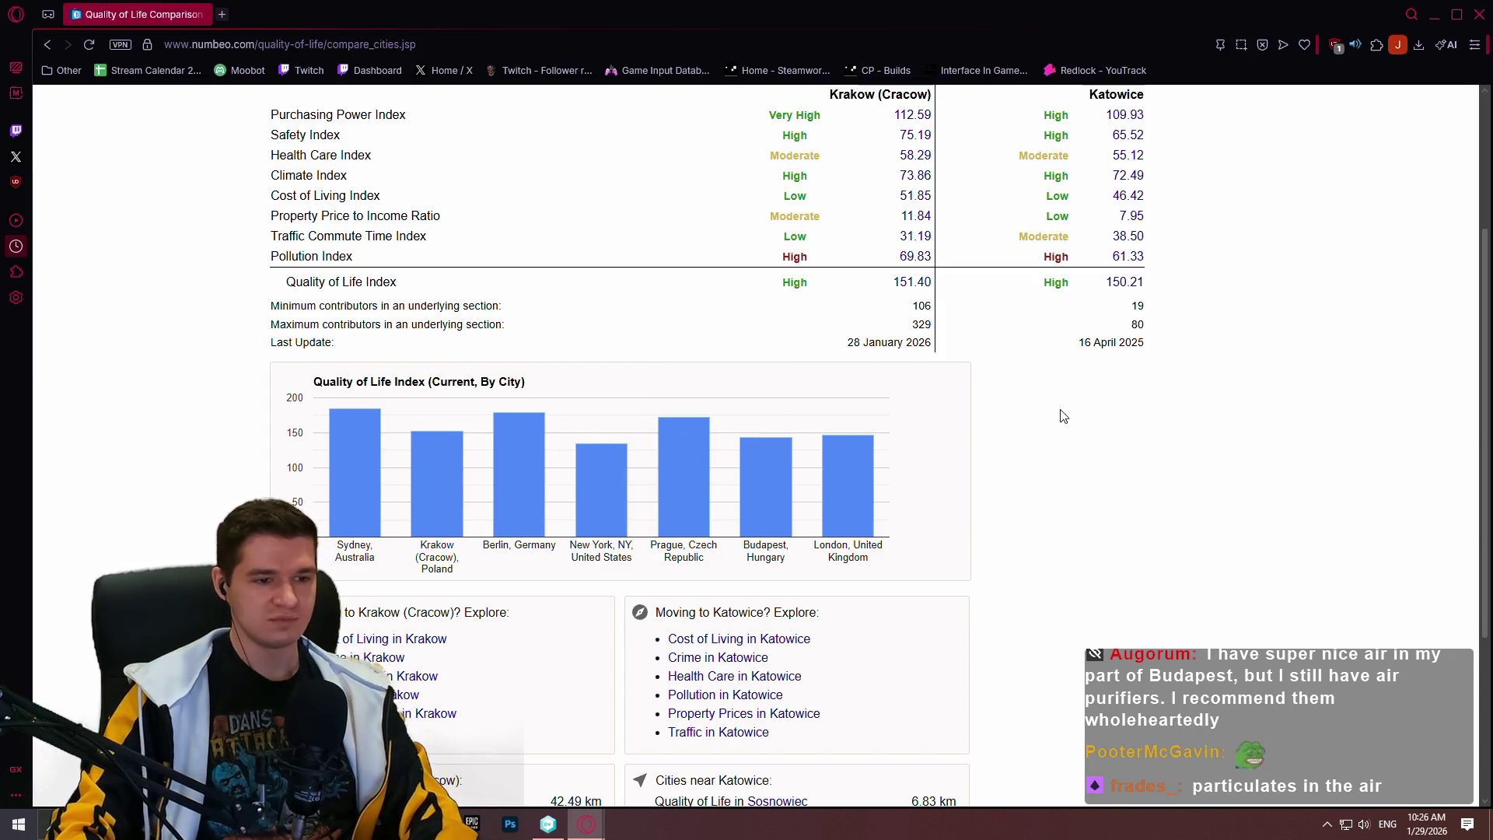
scroll(1273, 360, "up", 2)
key("alt+Left")
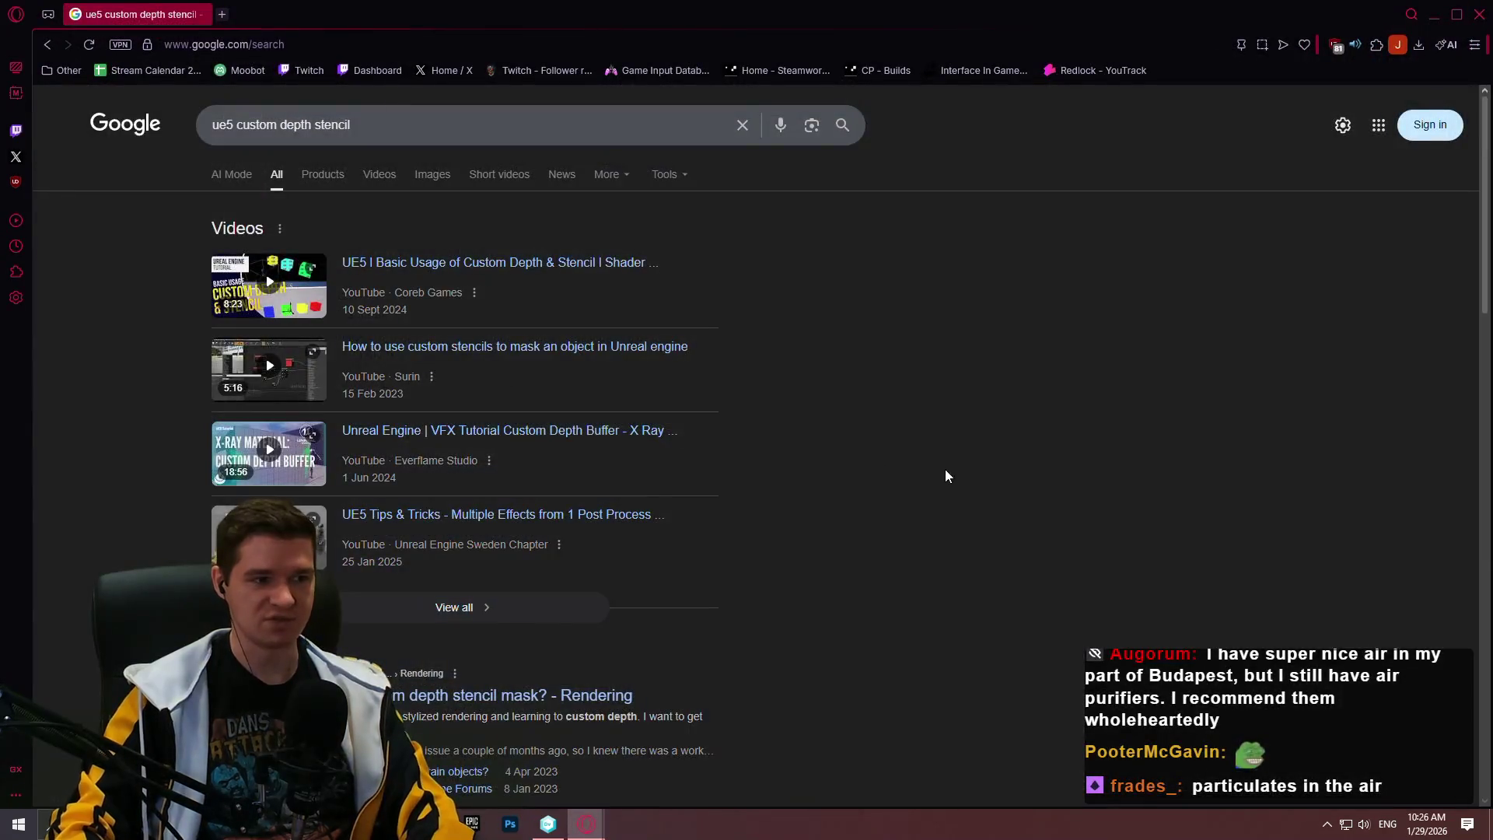
Switch the version control client to the IntoTheChasm workspace
scroll(720, 409, "down", 2)
left_click(548, 819)
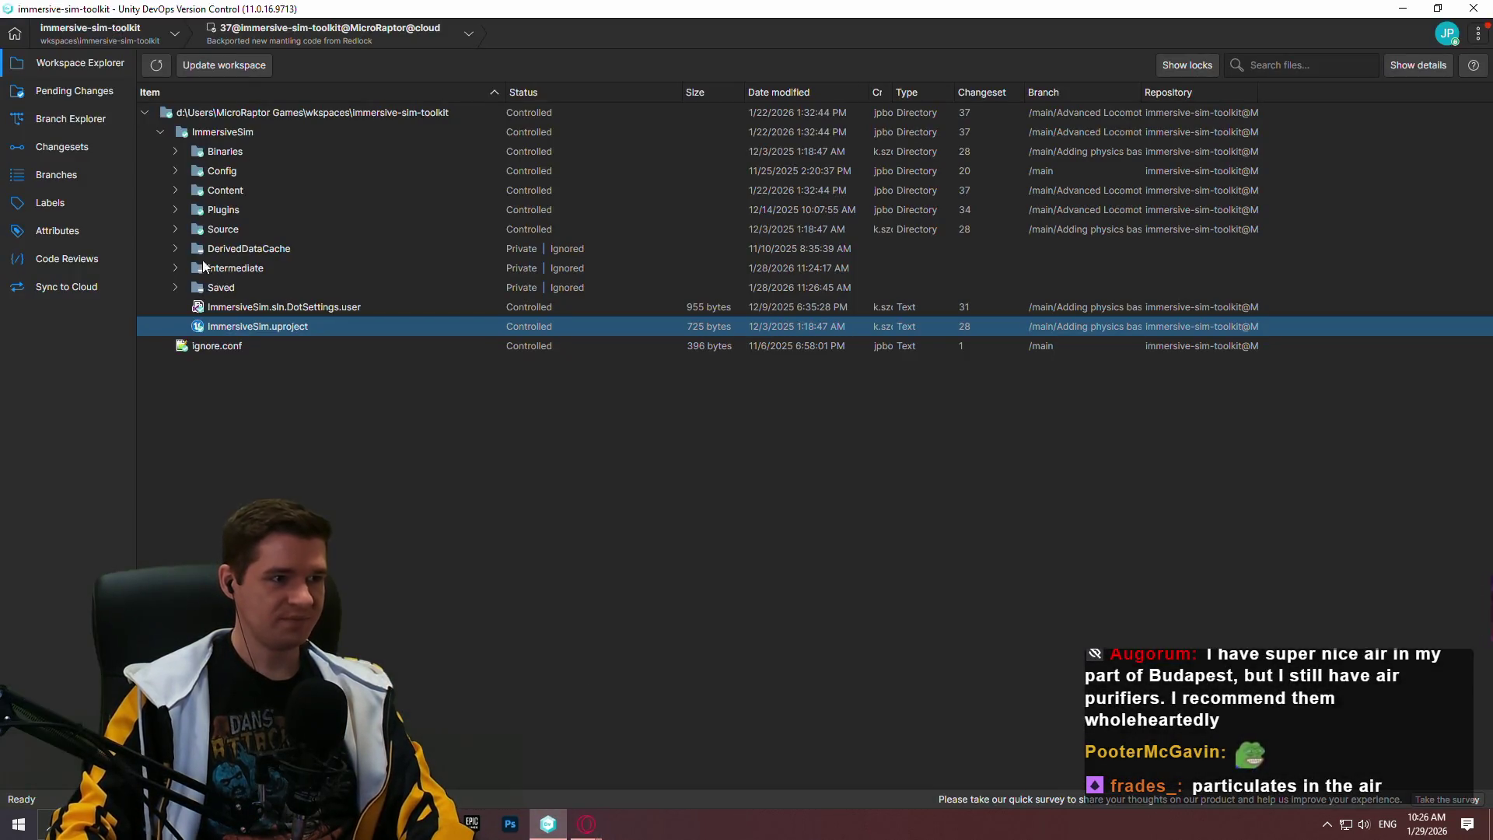
left_click(58, 44)
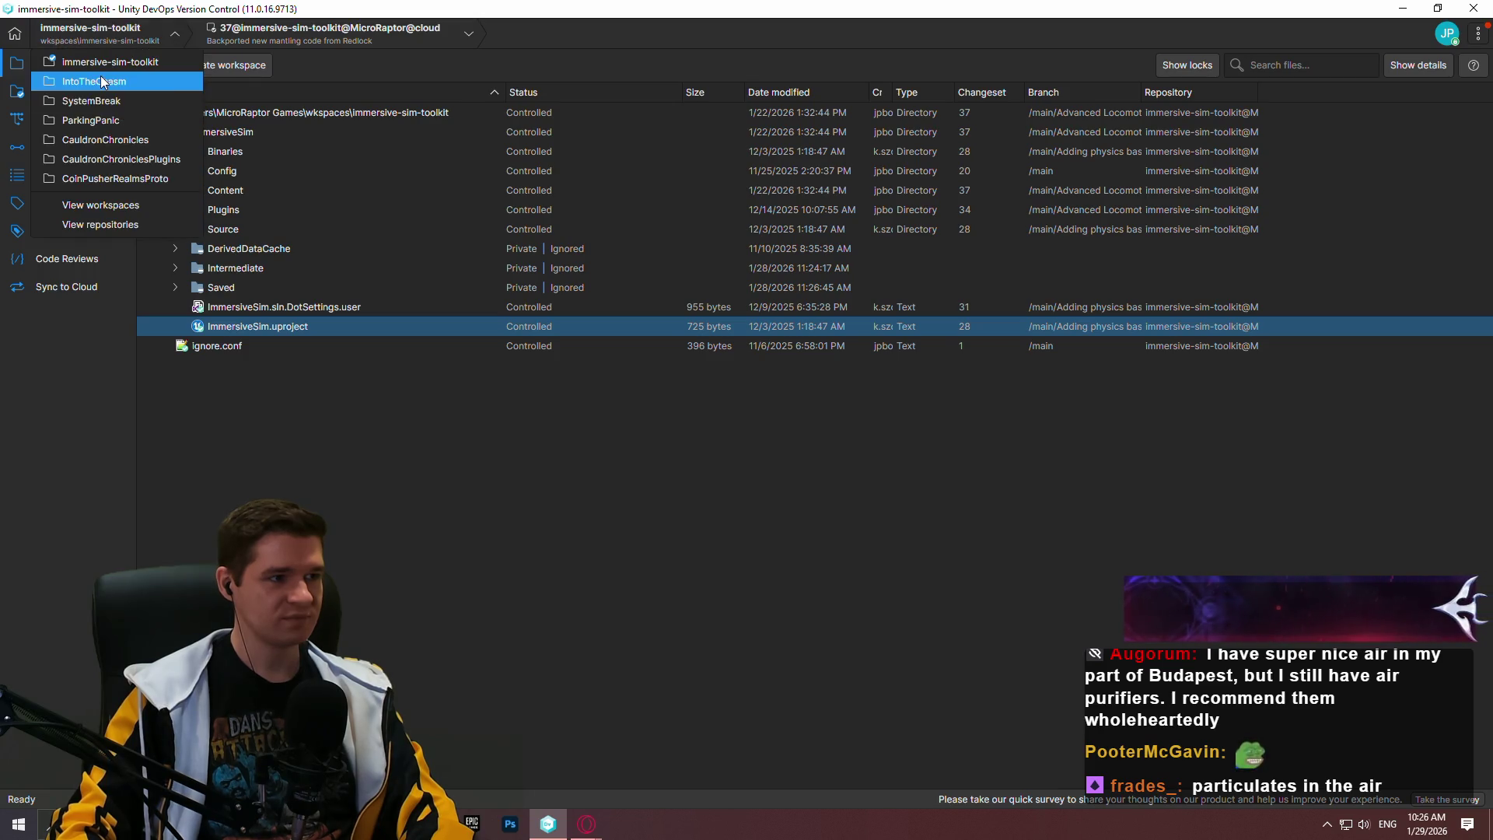
left_click(100, 80)
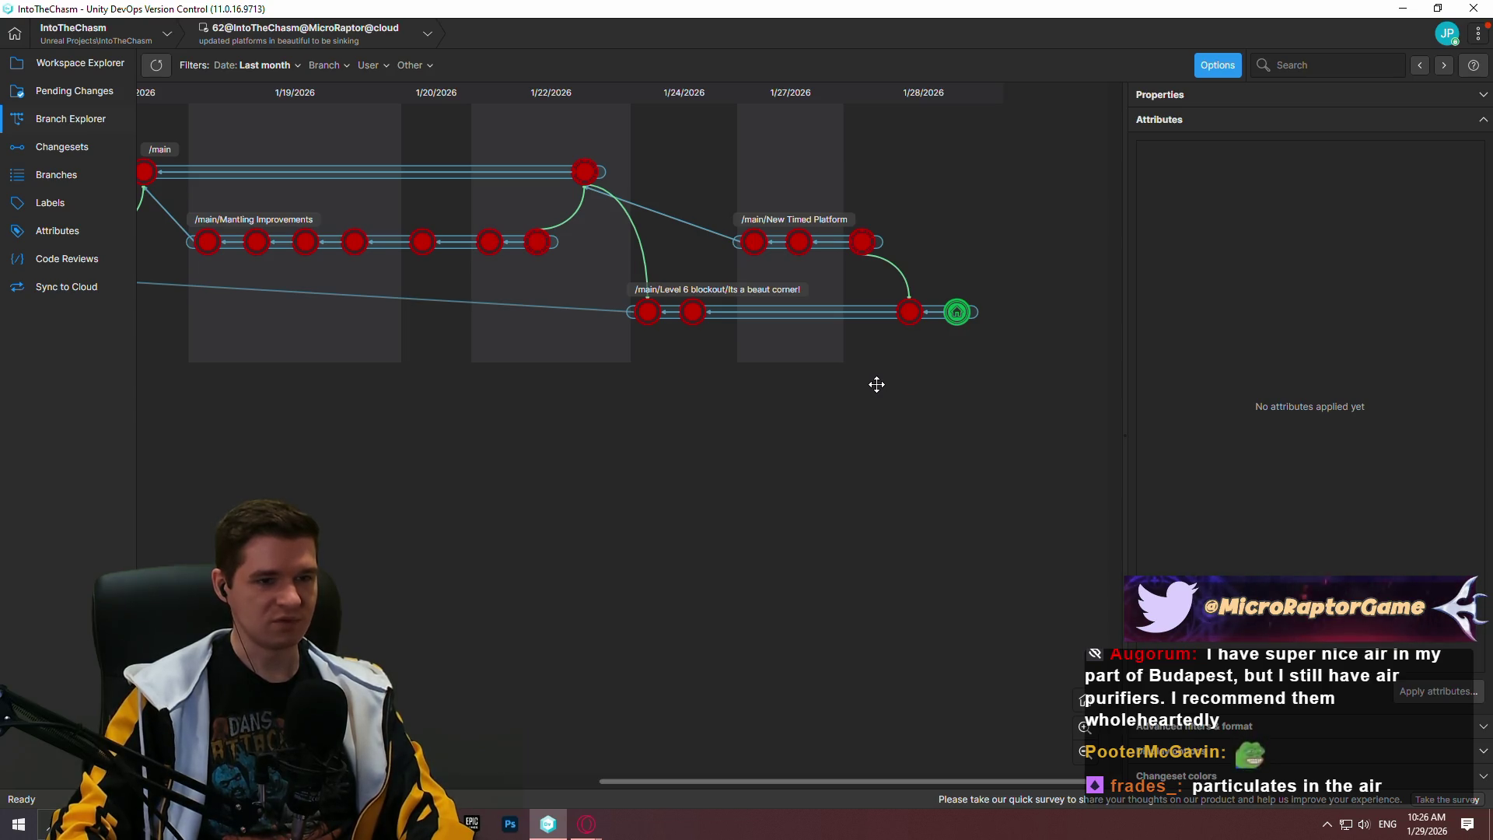
Start a merge from the latest changeset in the Branch Explorer
mouse_move(965, 314)
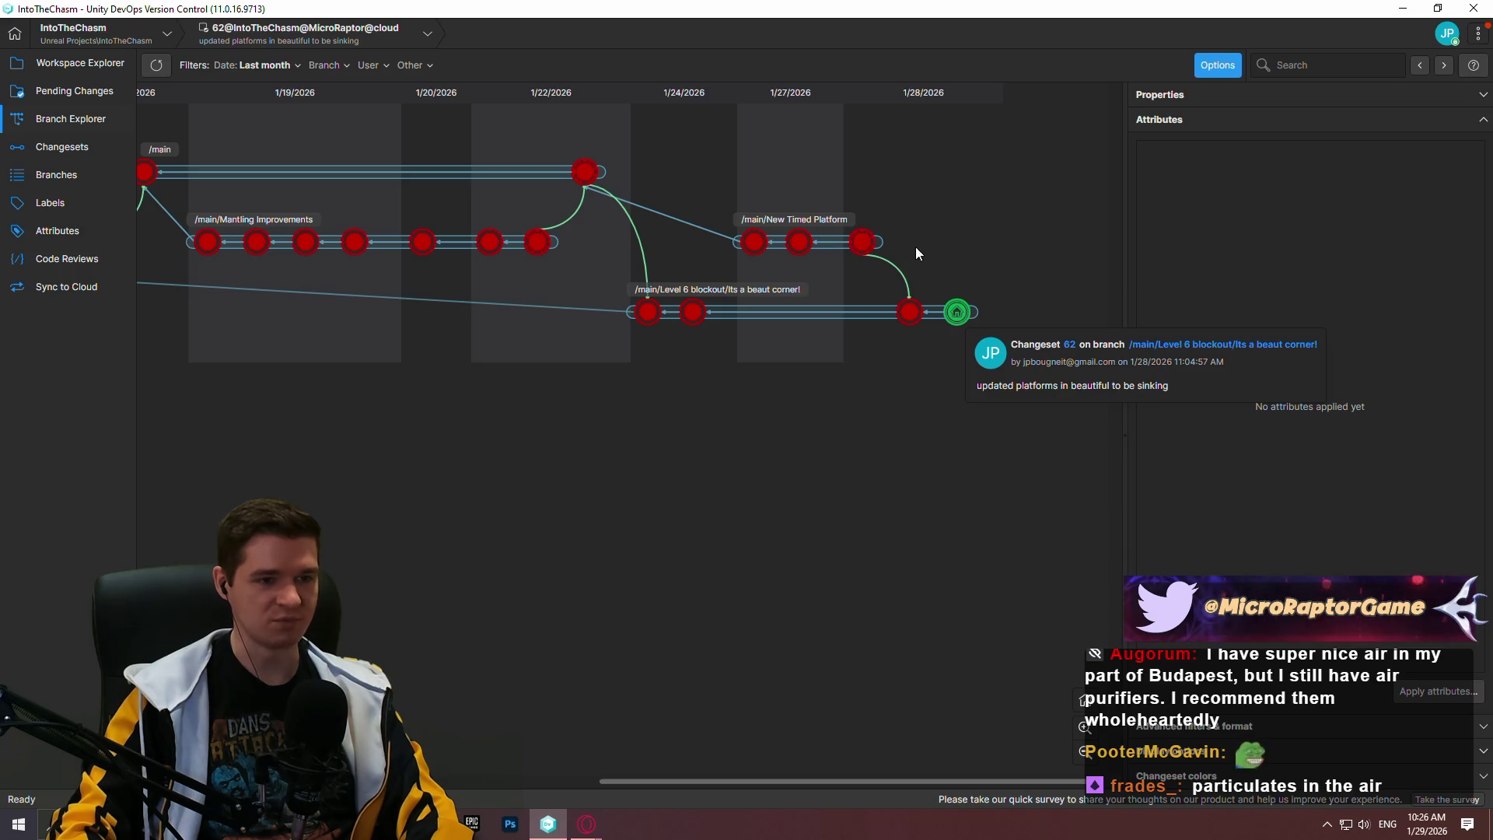
right_click(869, 244)
left_click(987, 449)
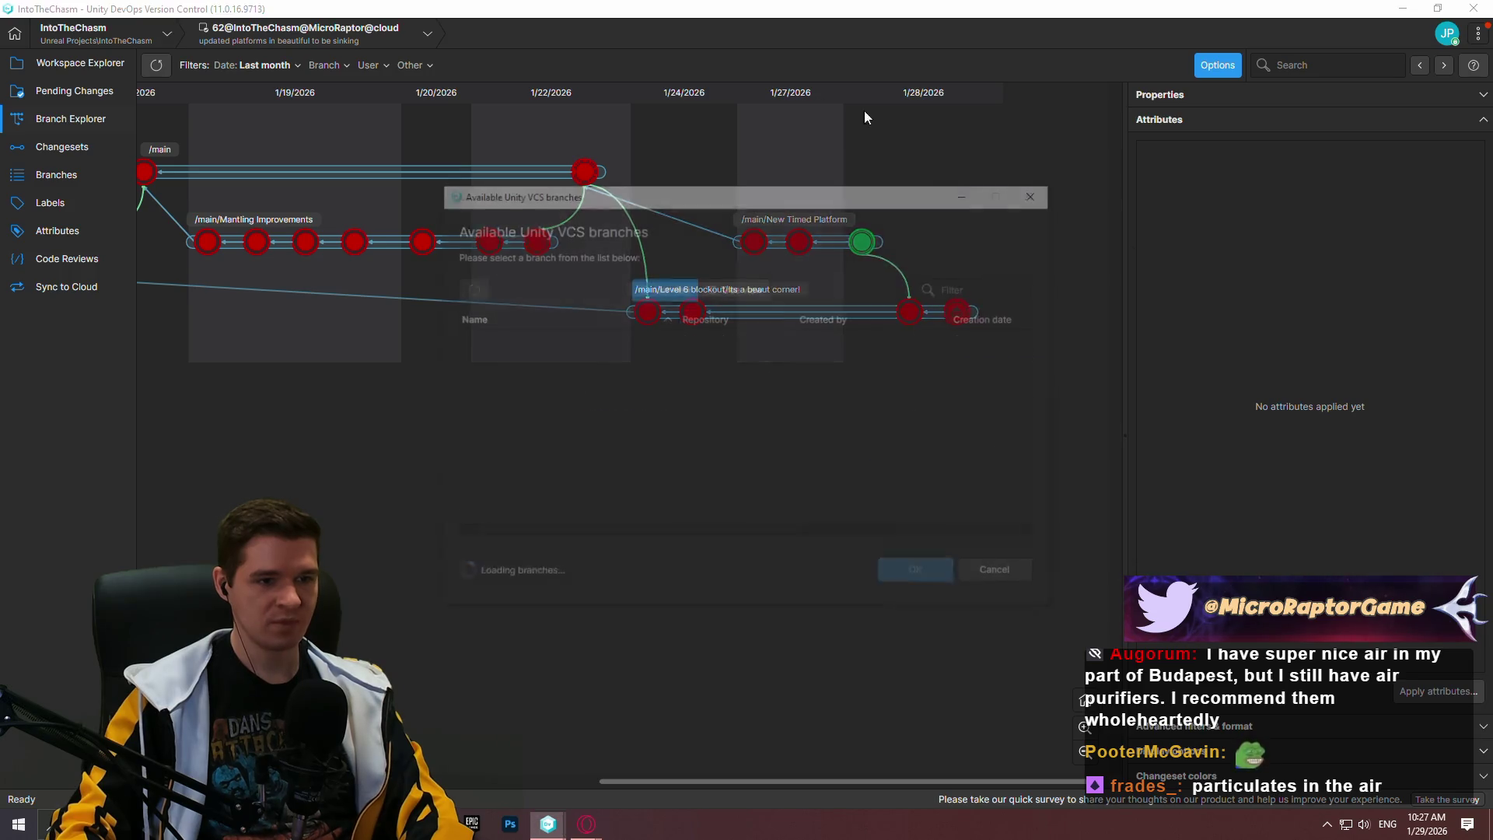
Merge into /main with the comment 'sinking platforms to main' and check it in
double_click(520, 335)
left_click(183, 98)
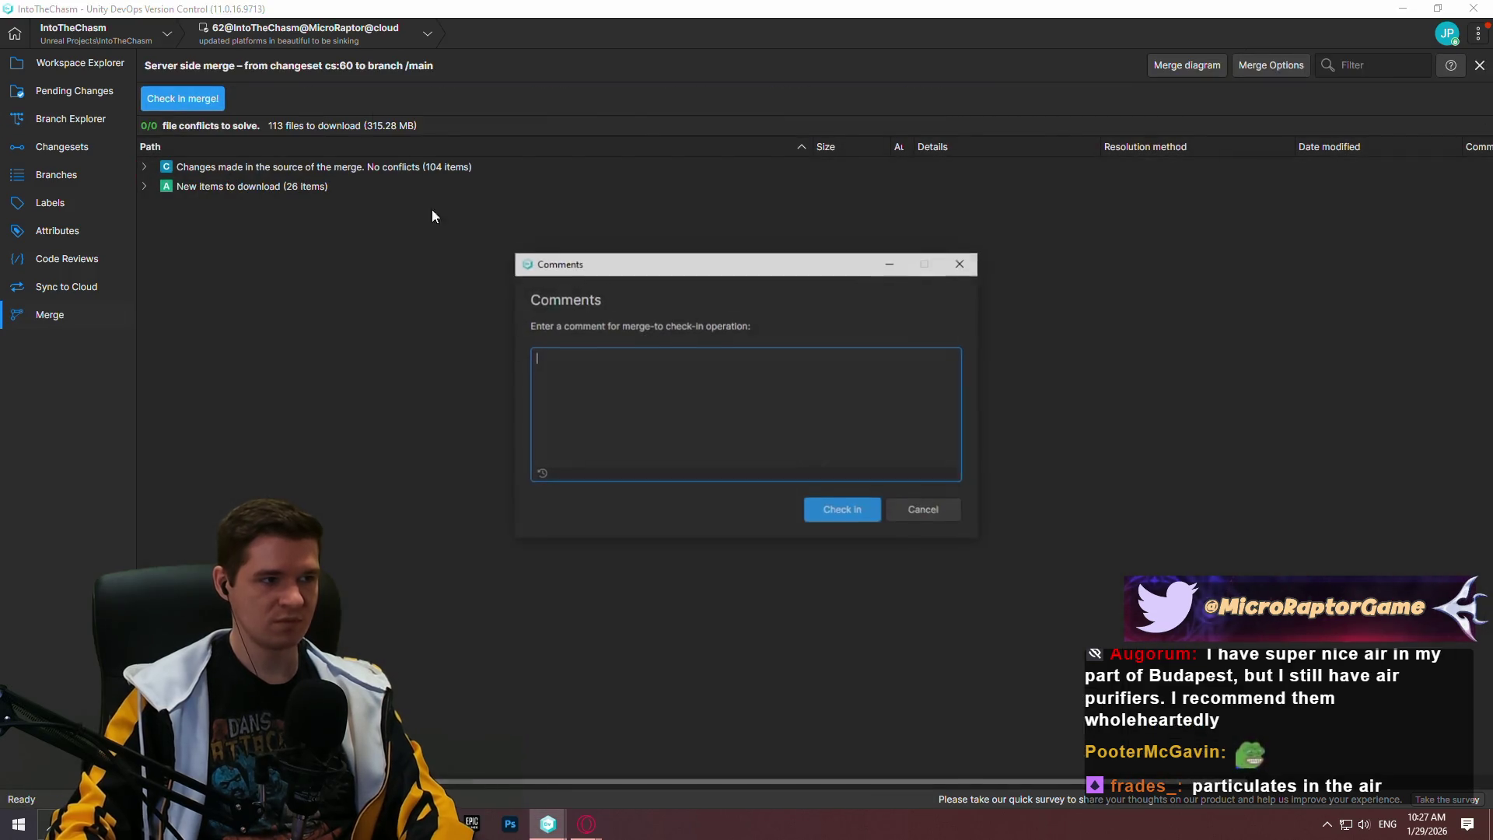
type("Timed p")
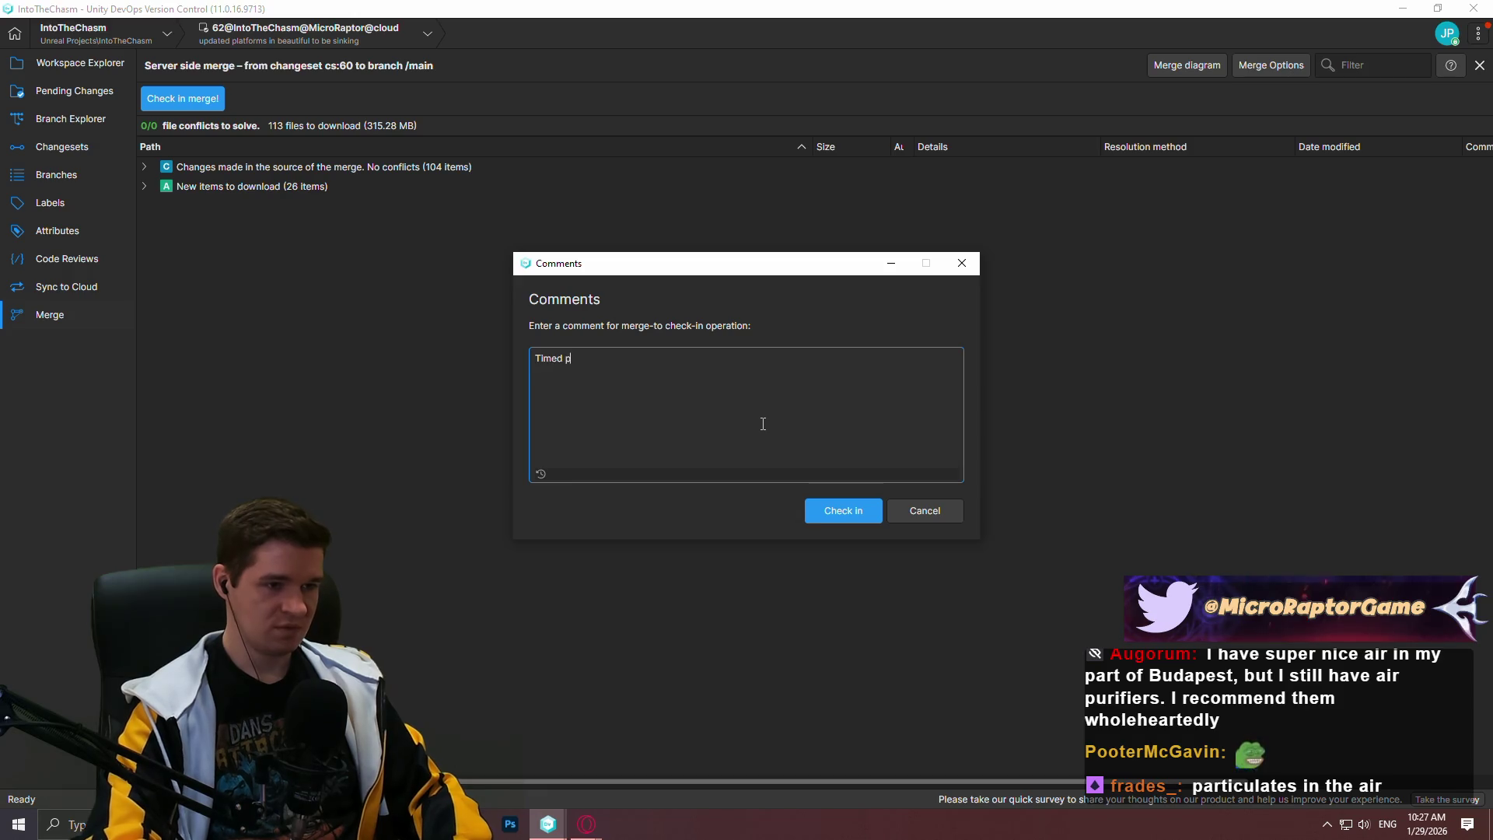
type("orm")
key("ctrl+a")
type("s")
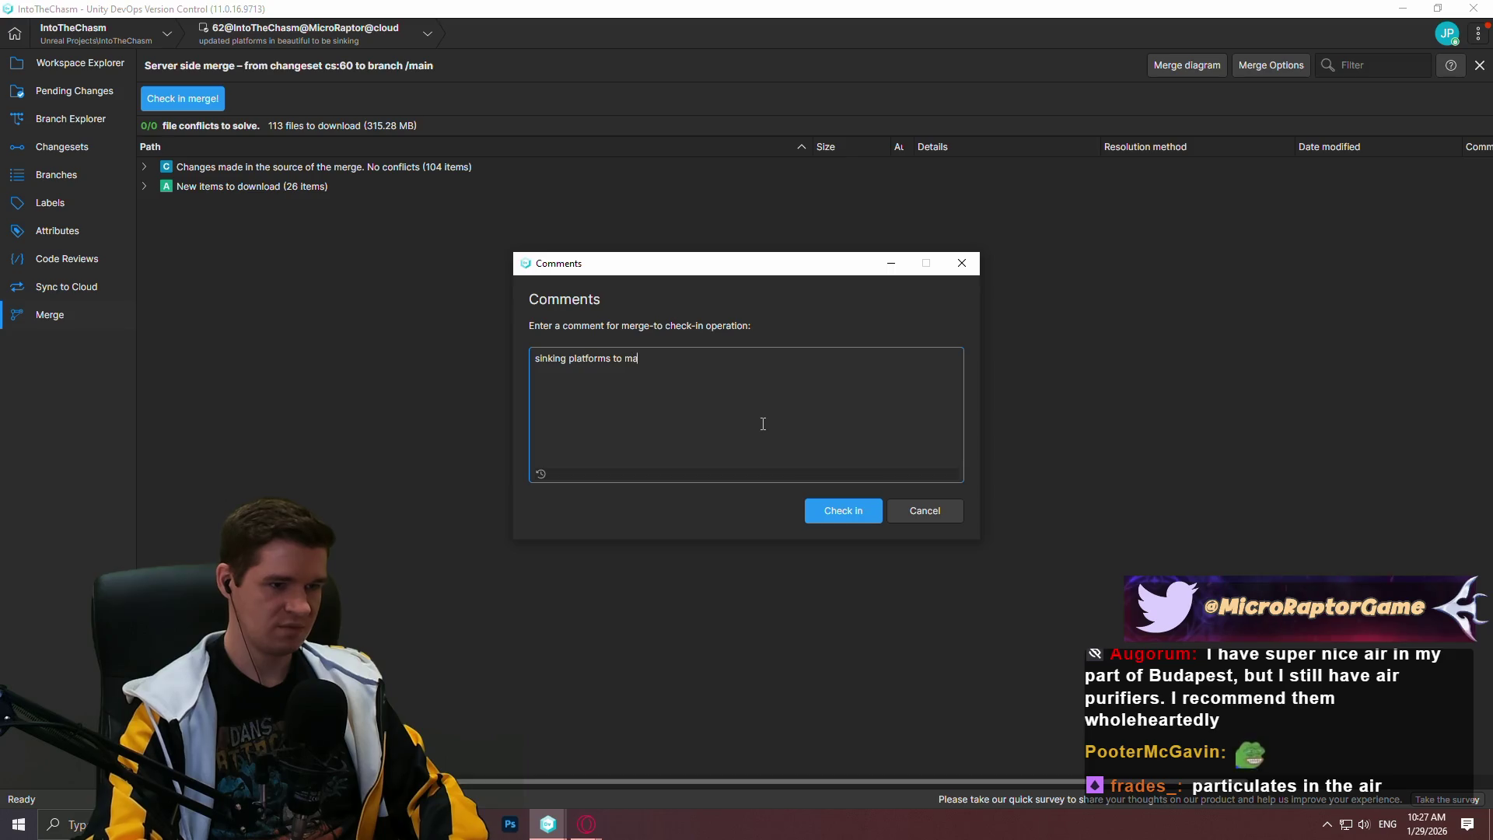
left_click(839, 512)
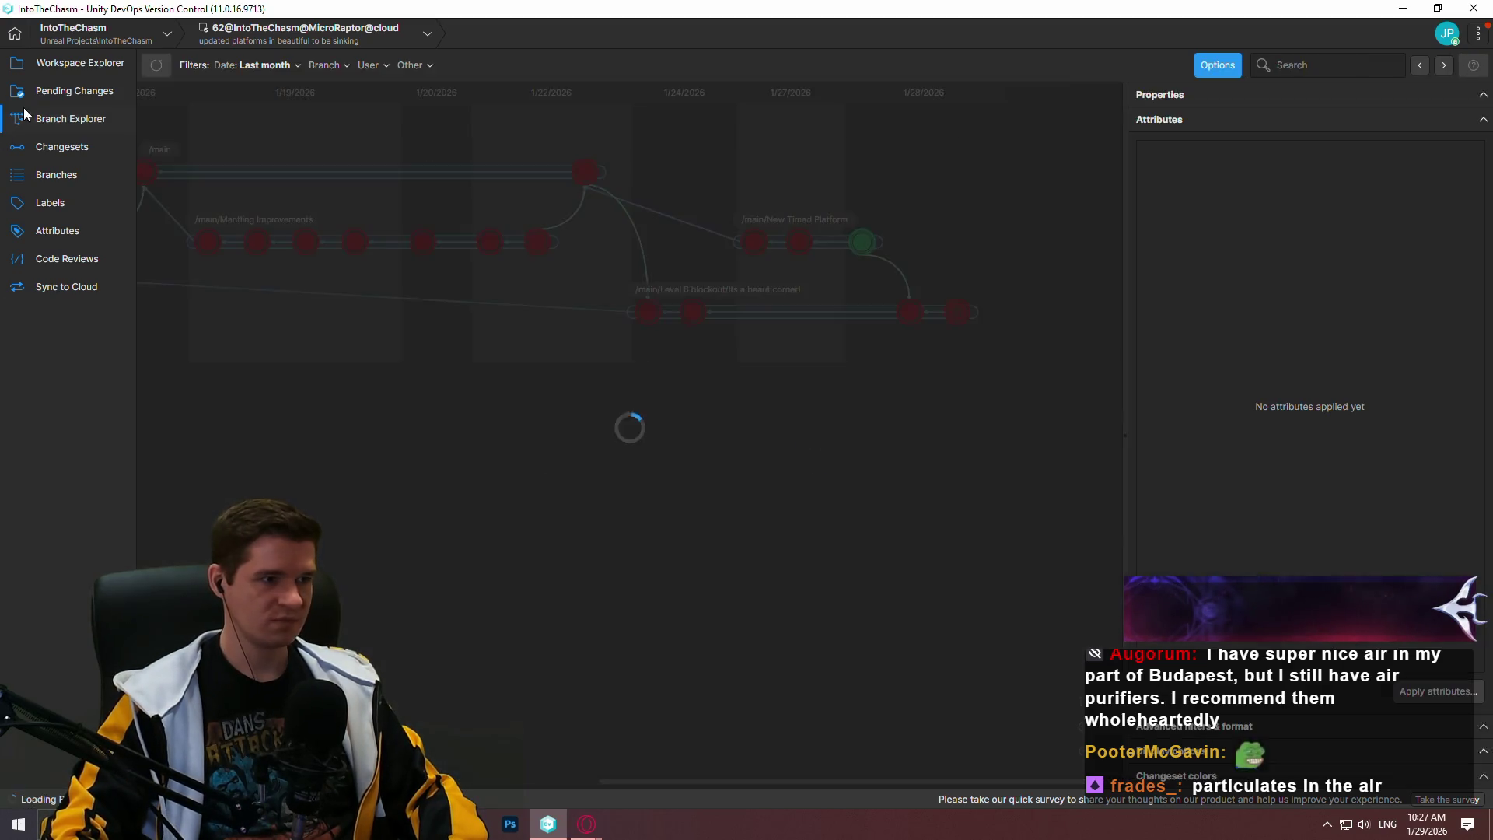
Update the workspace to the new /main changeset 63 and view its file tree
right_click(1019, 179)
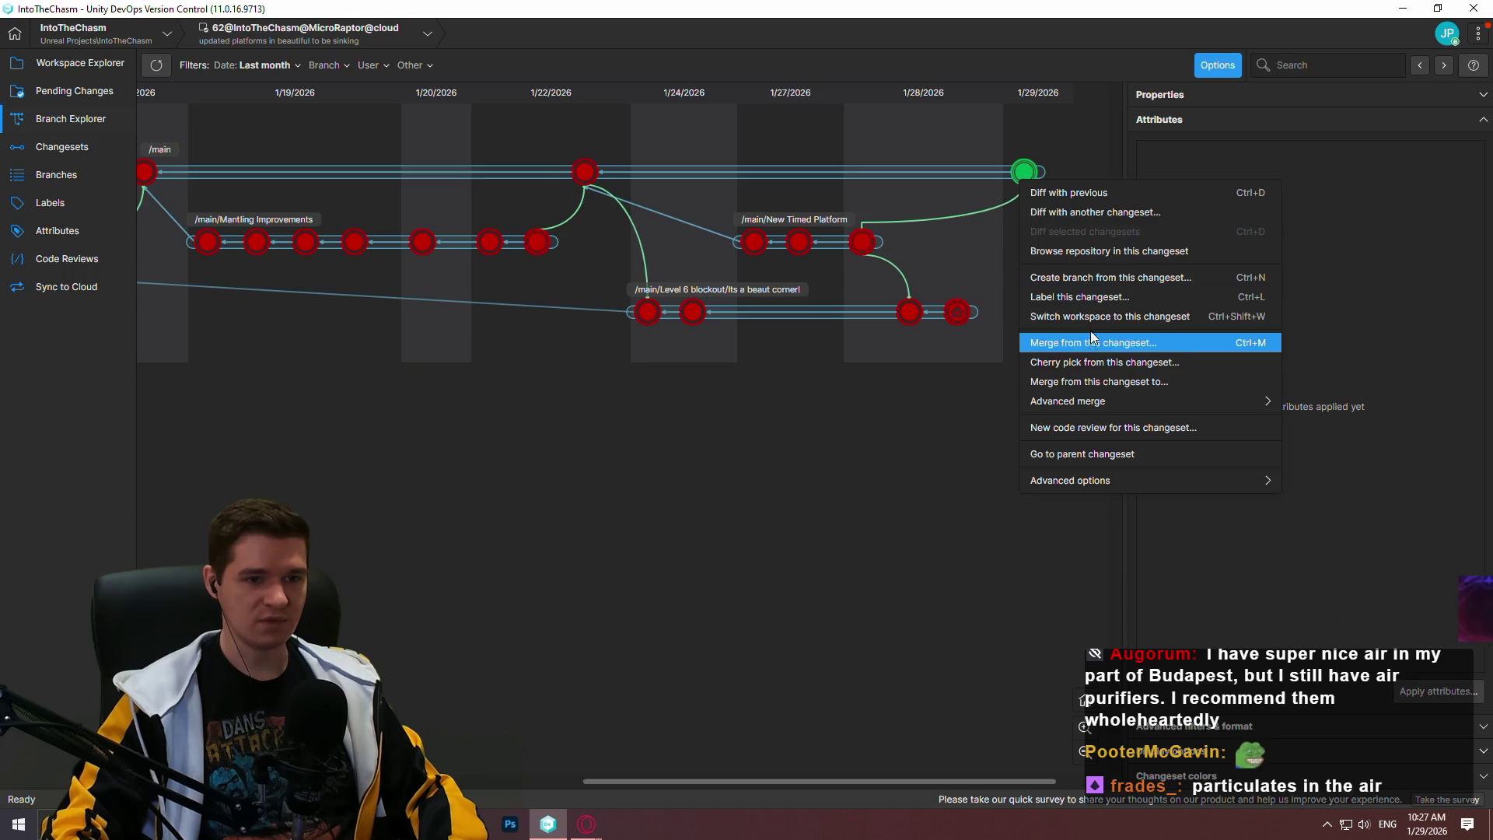
left_click(1092, 341)
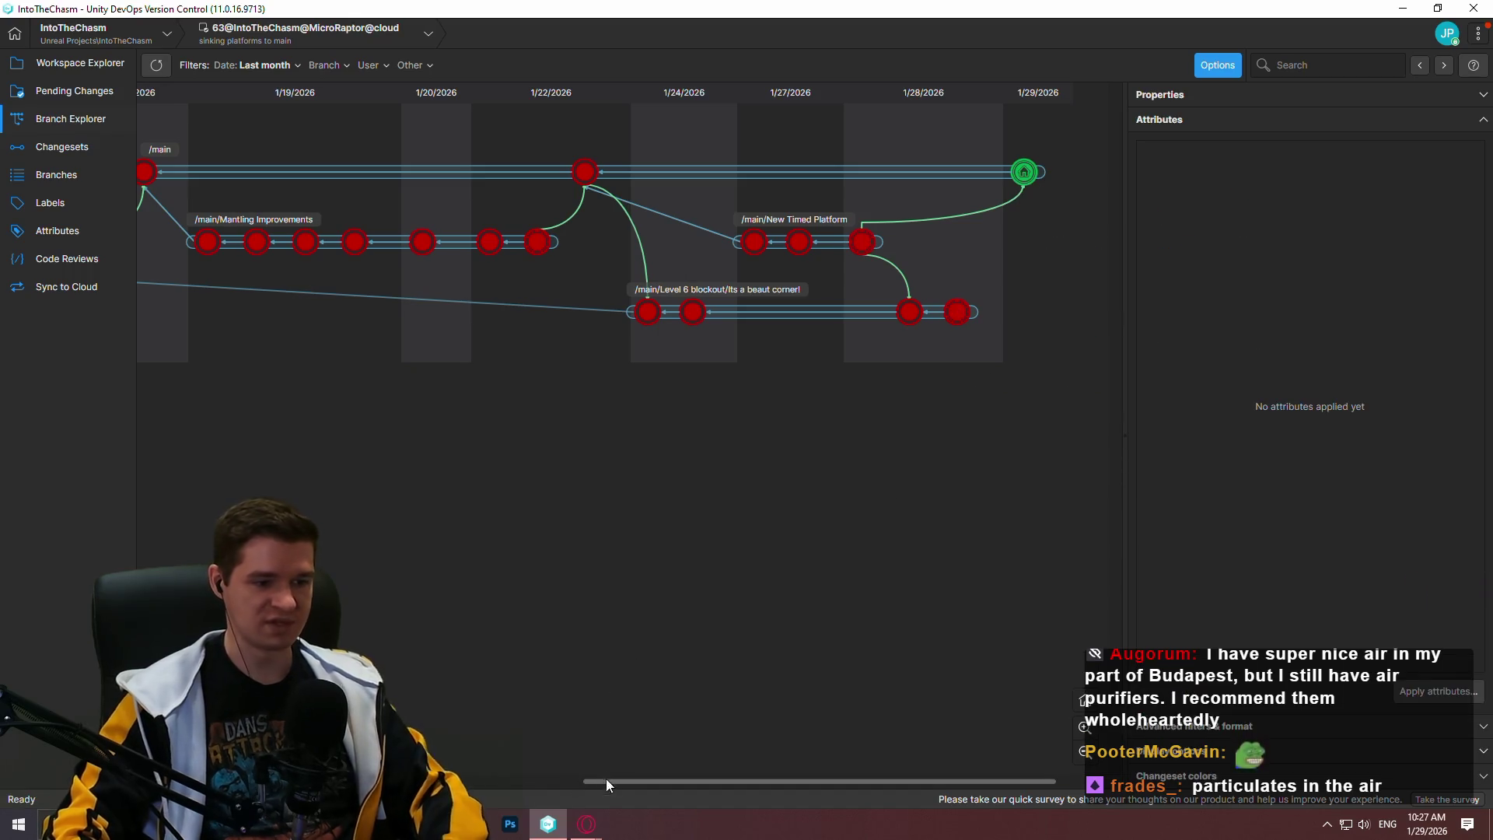
left_click(586, 823)
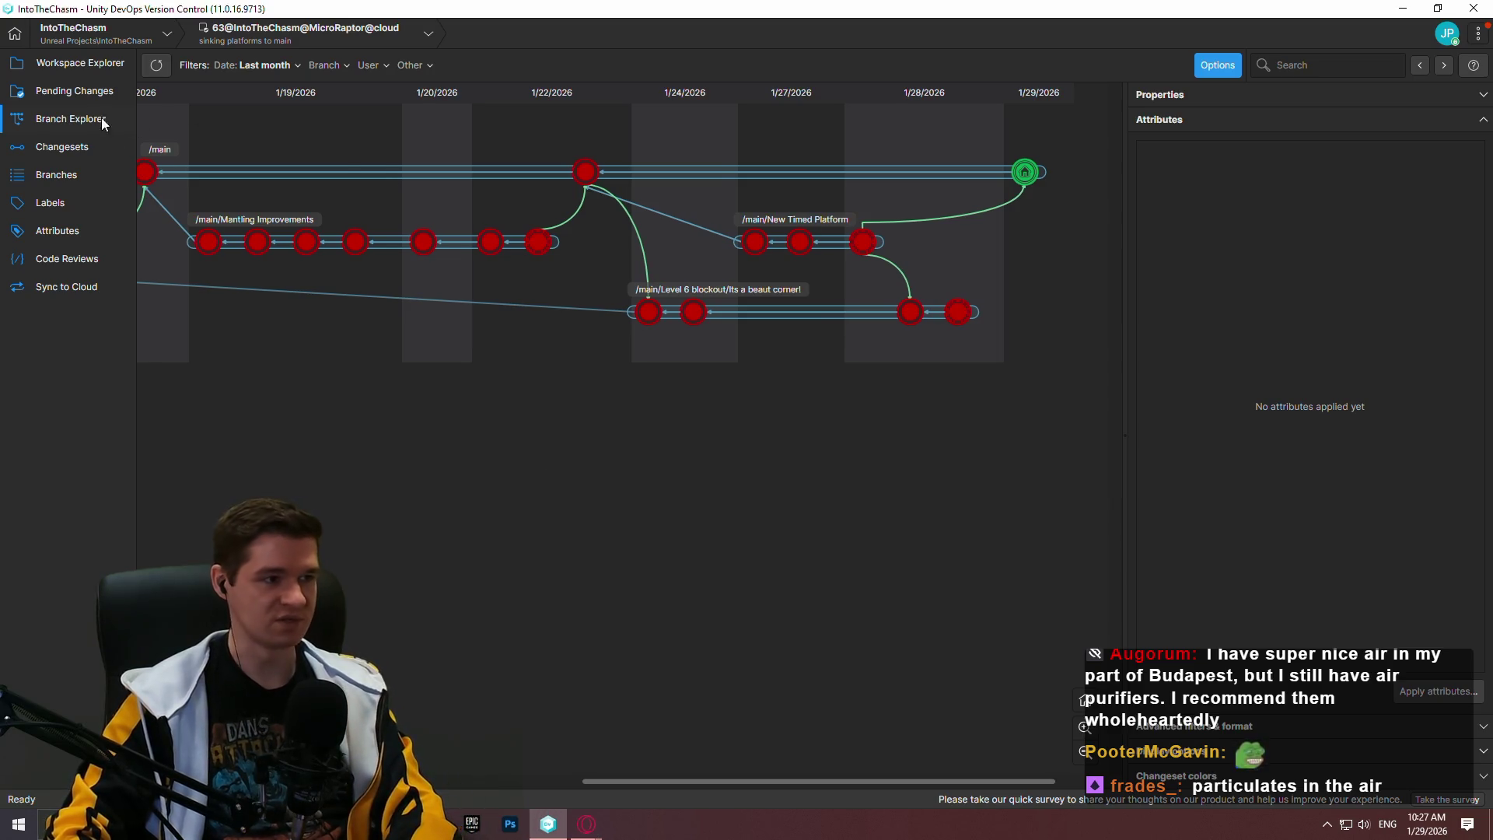
left_click(83, 68)
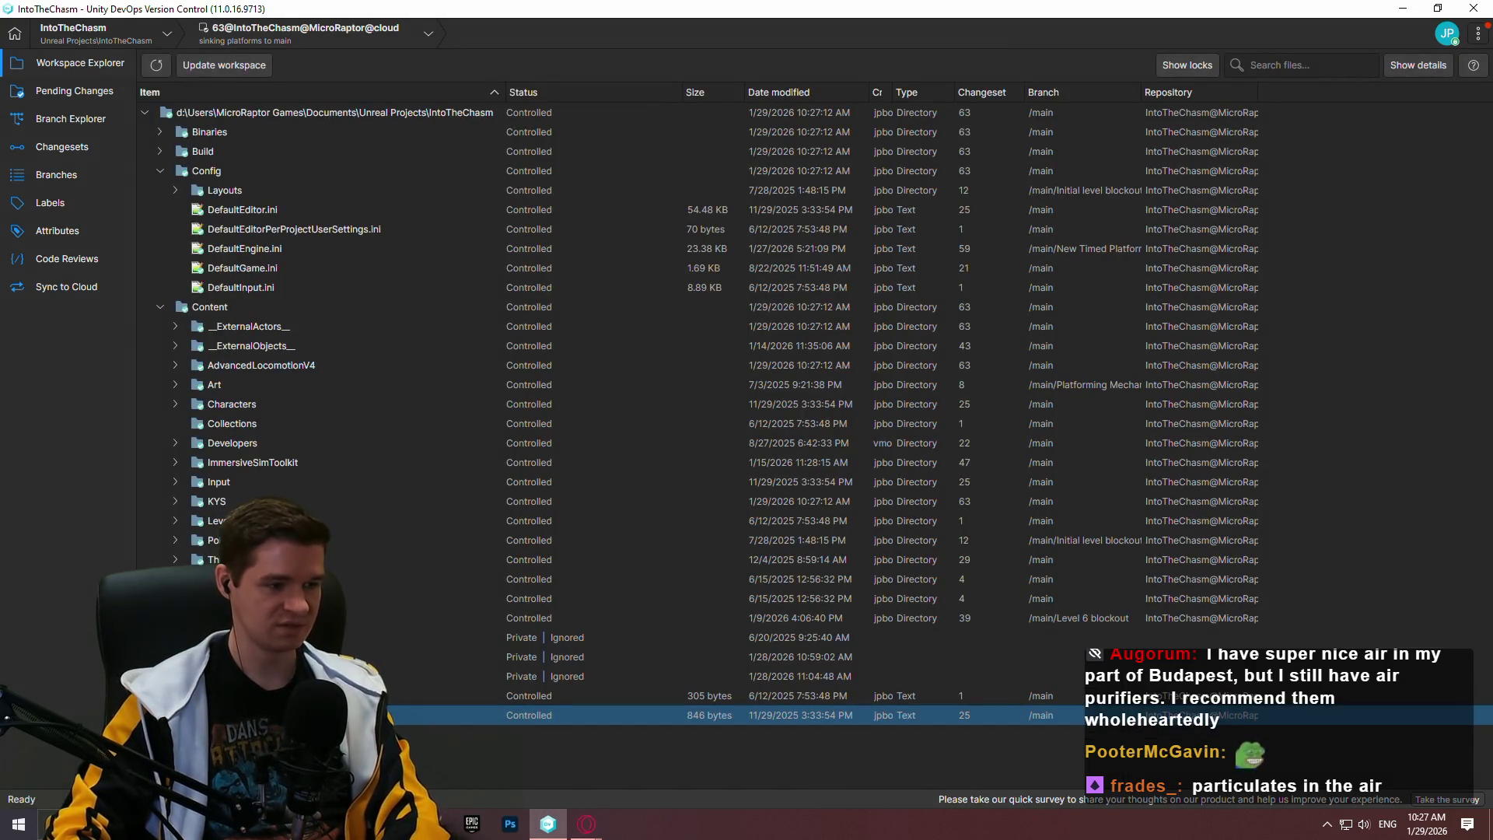
Open Epic's 'Using Custom Stencil' tutorial from the search results in a new tab
mouse_move(584, 824)
left_click(723, 734)
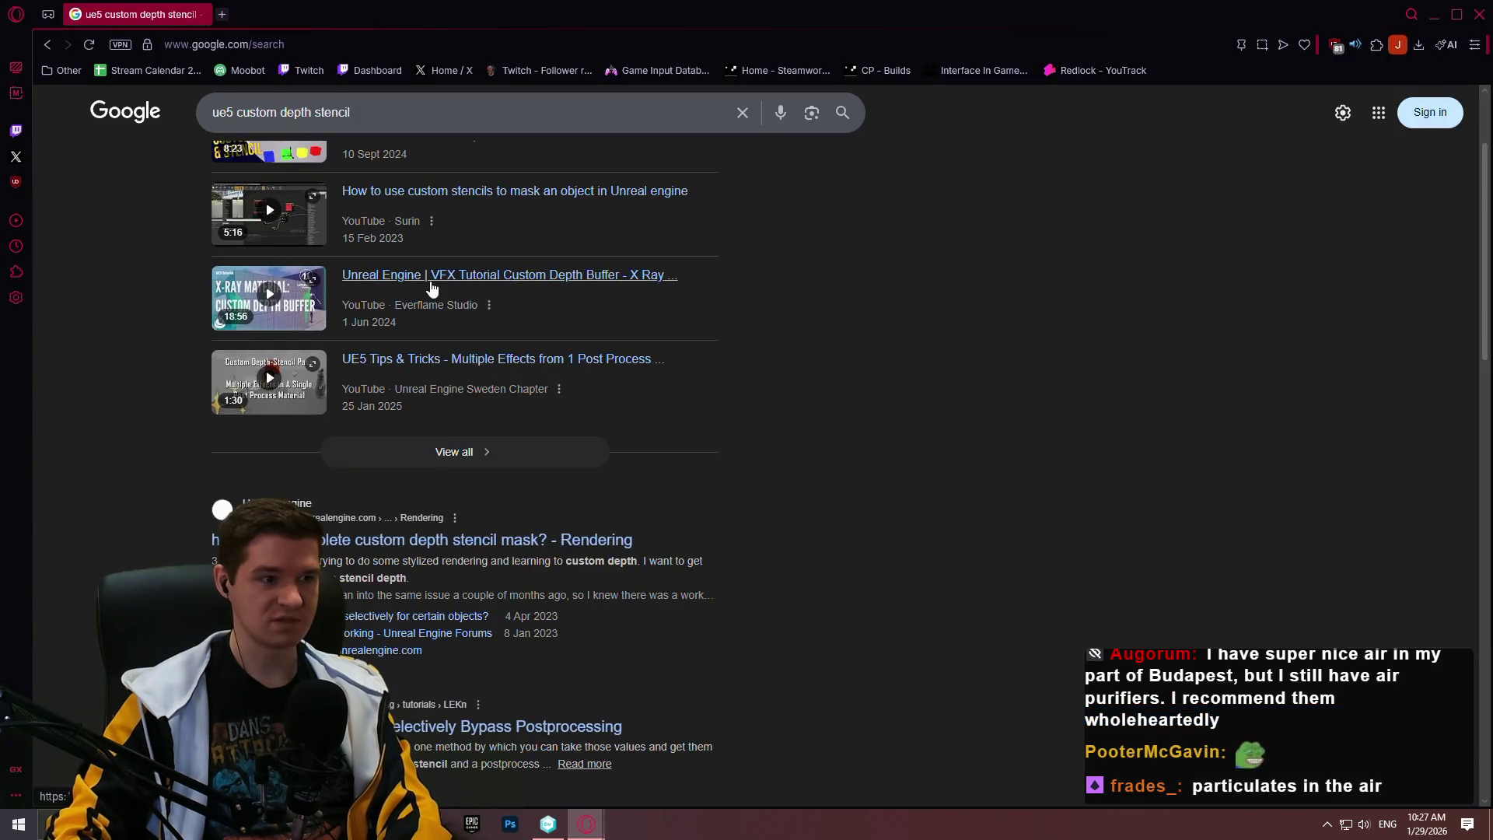
scroll(817, 416, "down", 3)
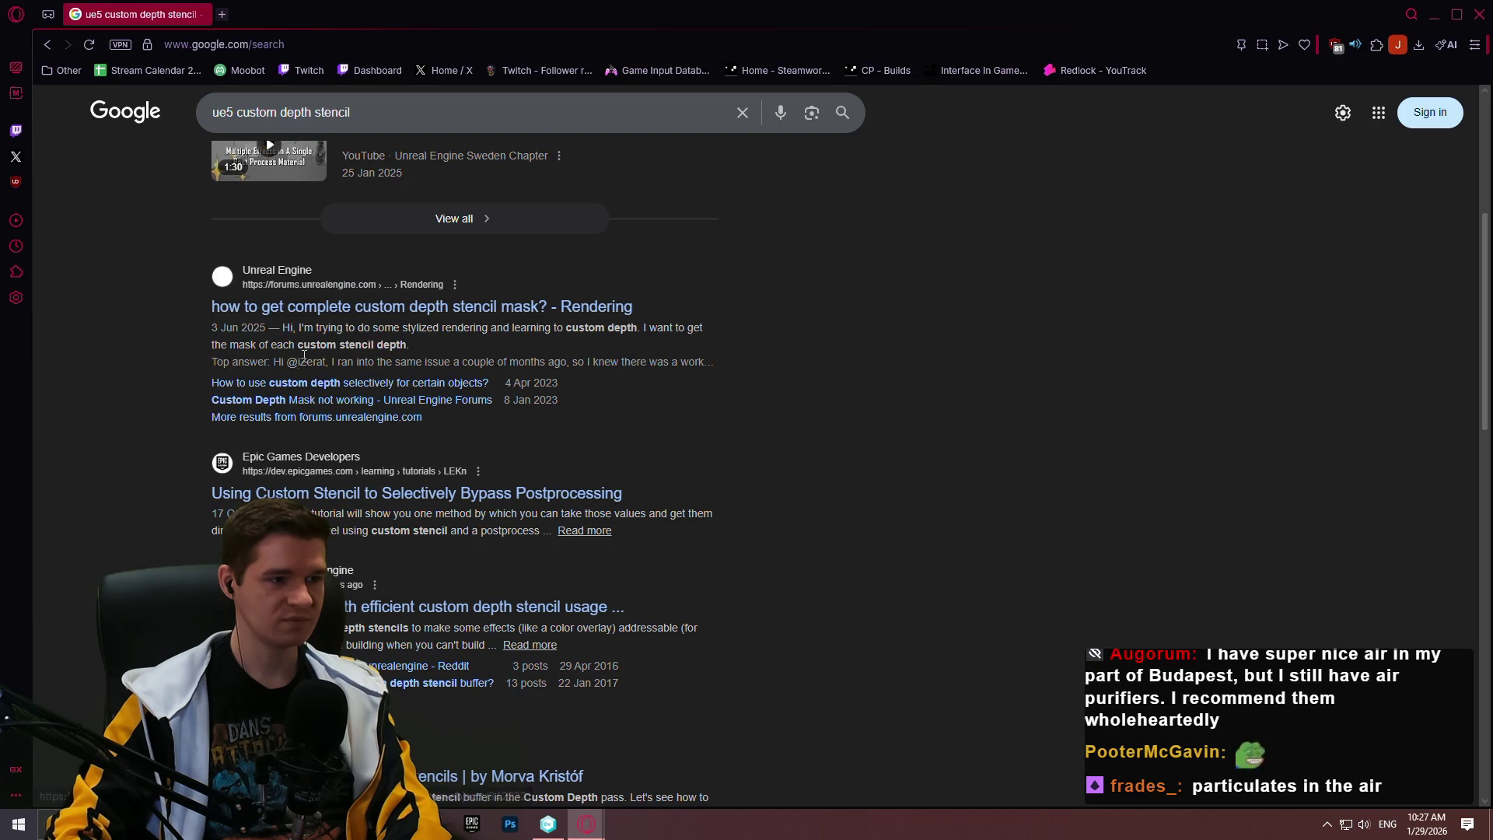
middle_click(486, 497)
left_click(280, 14)
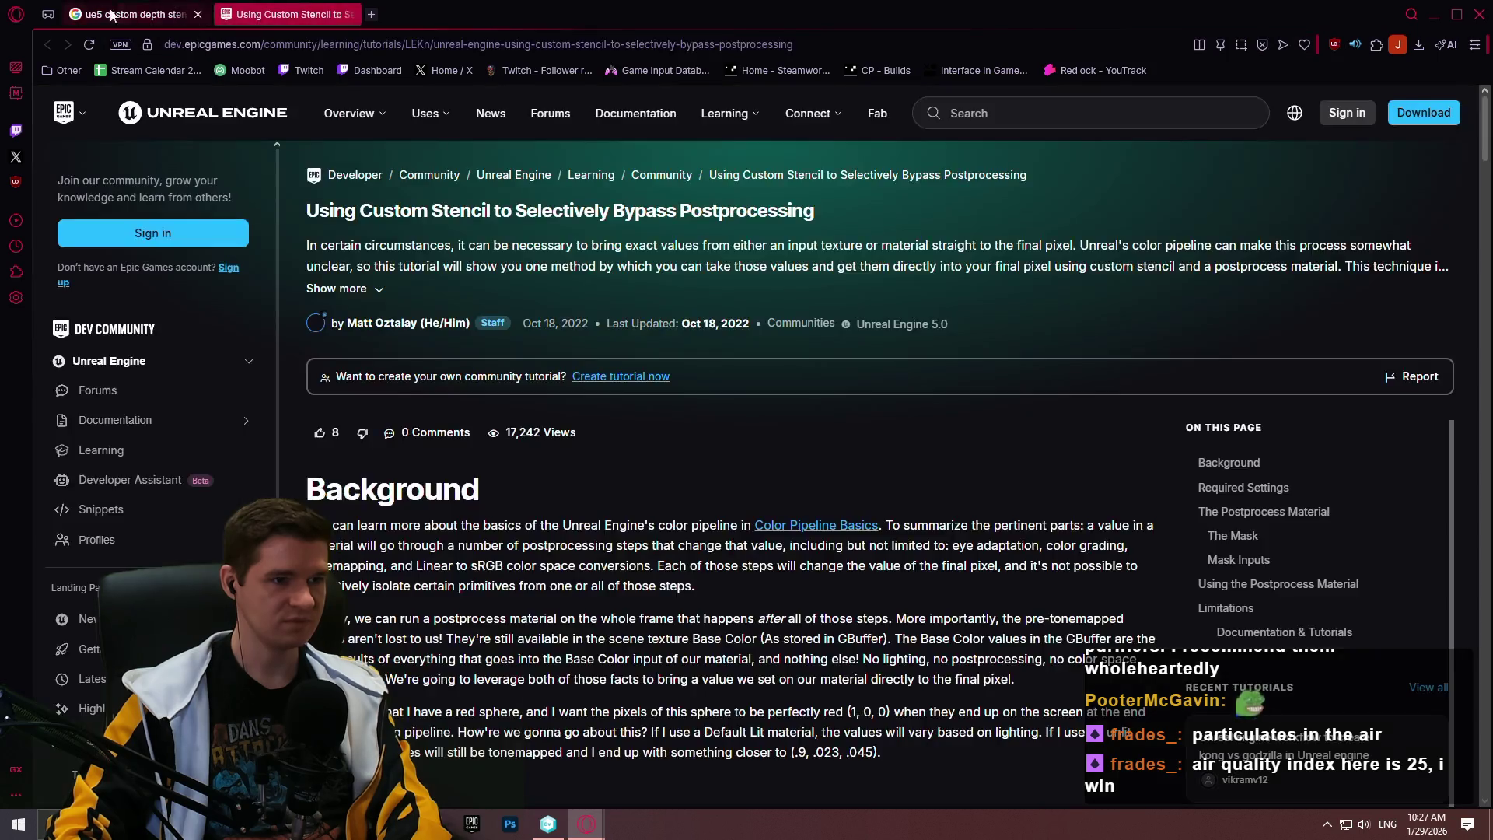
left_click(111, 14)
Open Tom Looman's 'Custom Depth in Unreal Engine' article in a new tab and view it
scroll(769, 462, "down", 2)
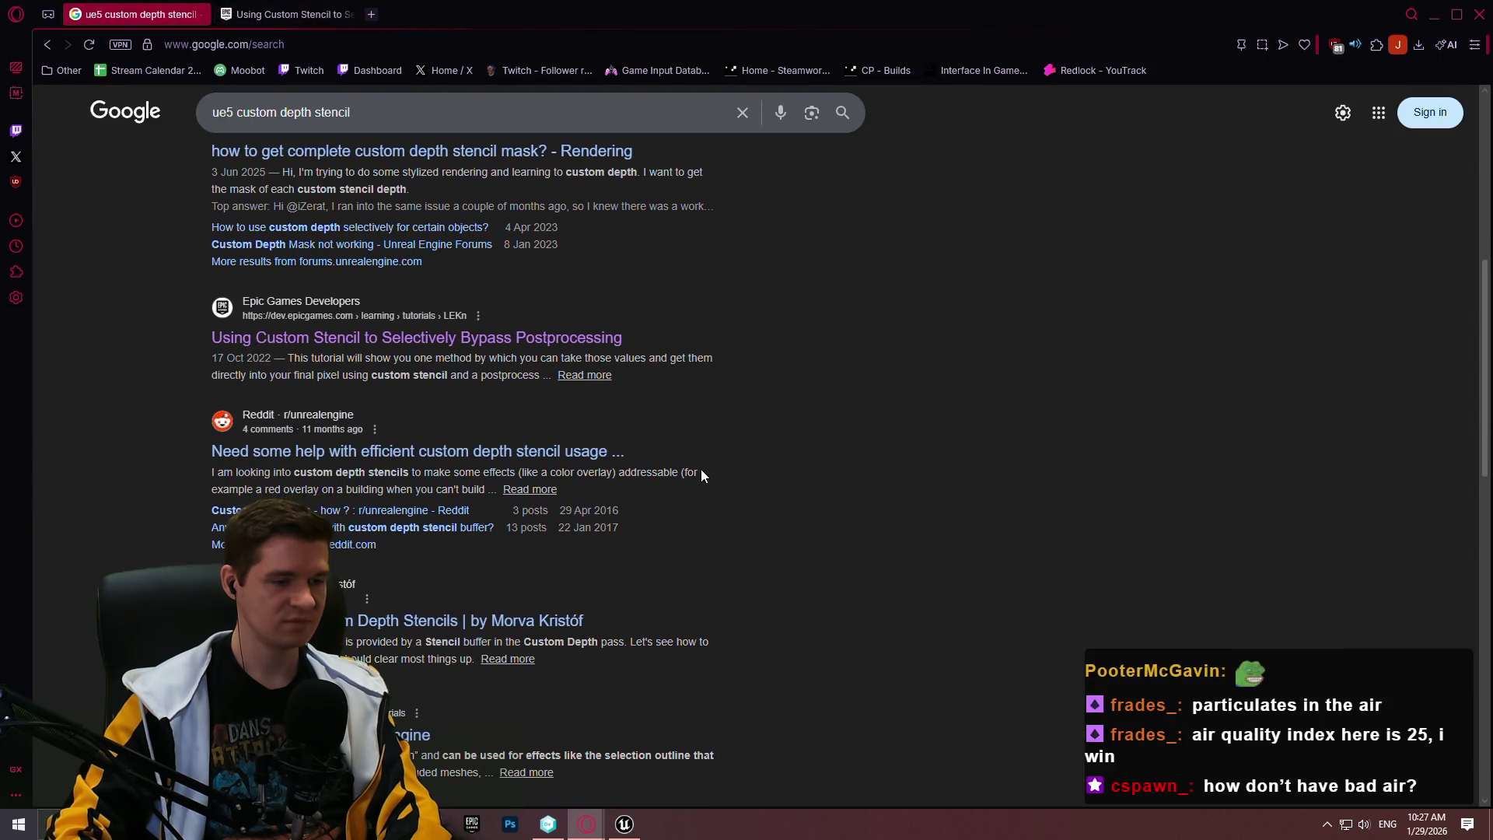
scroll(701, 475, "down", 3)
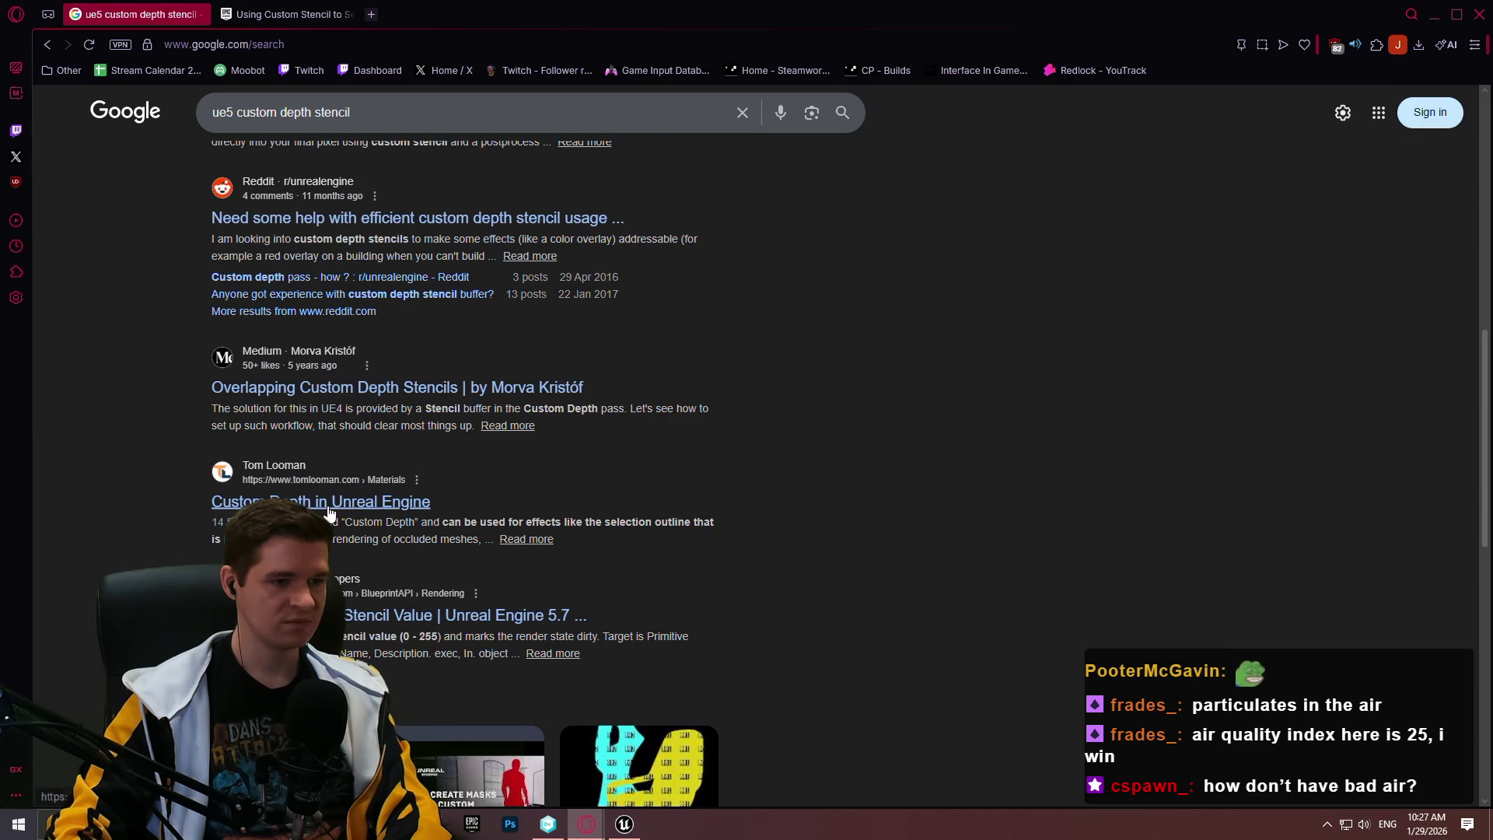
middle_click(329, 507)
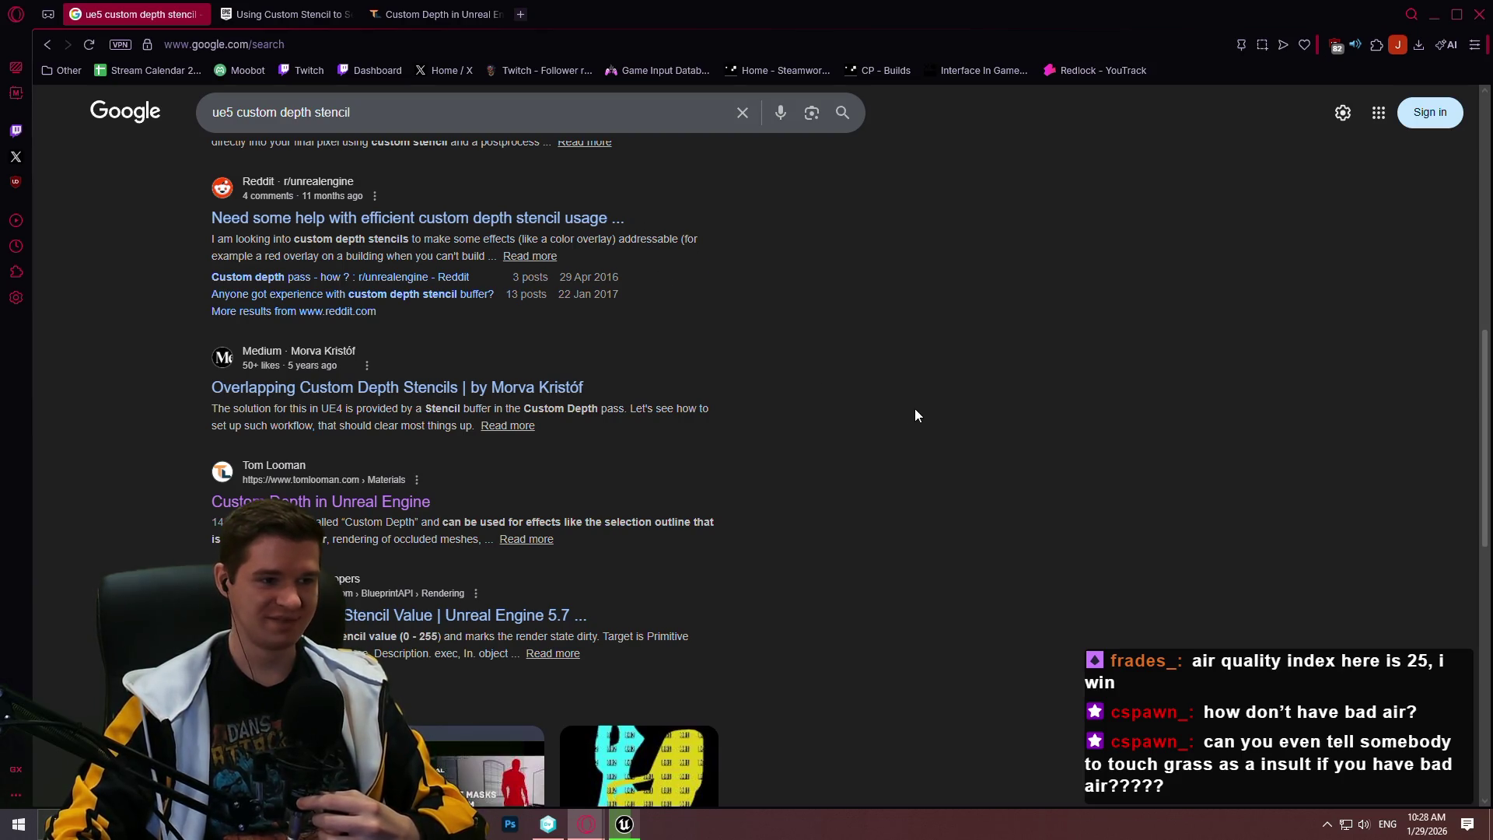
scroll(834, 366, "down", 5)
scroll(856, 280, "up", 8)
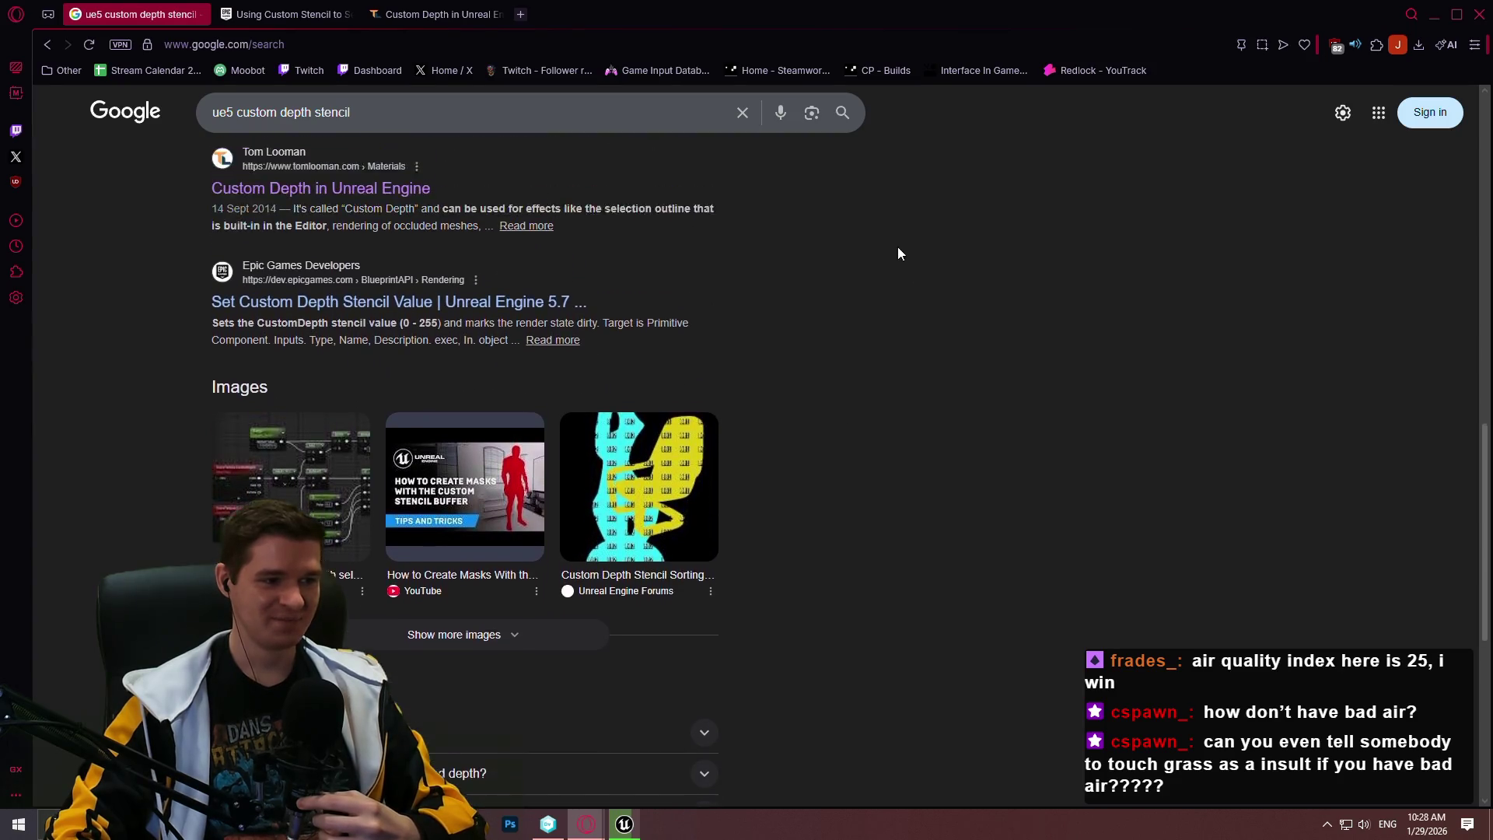
left_click(309, 12)
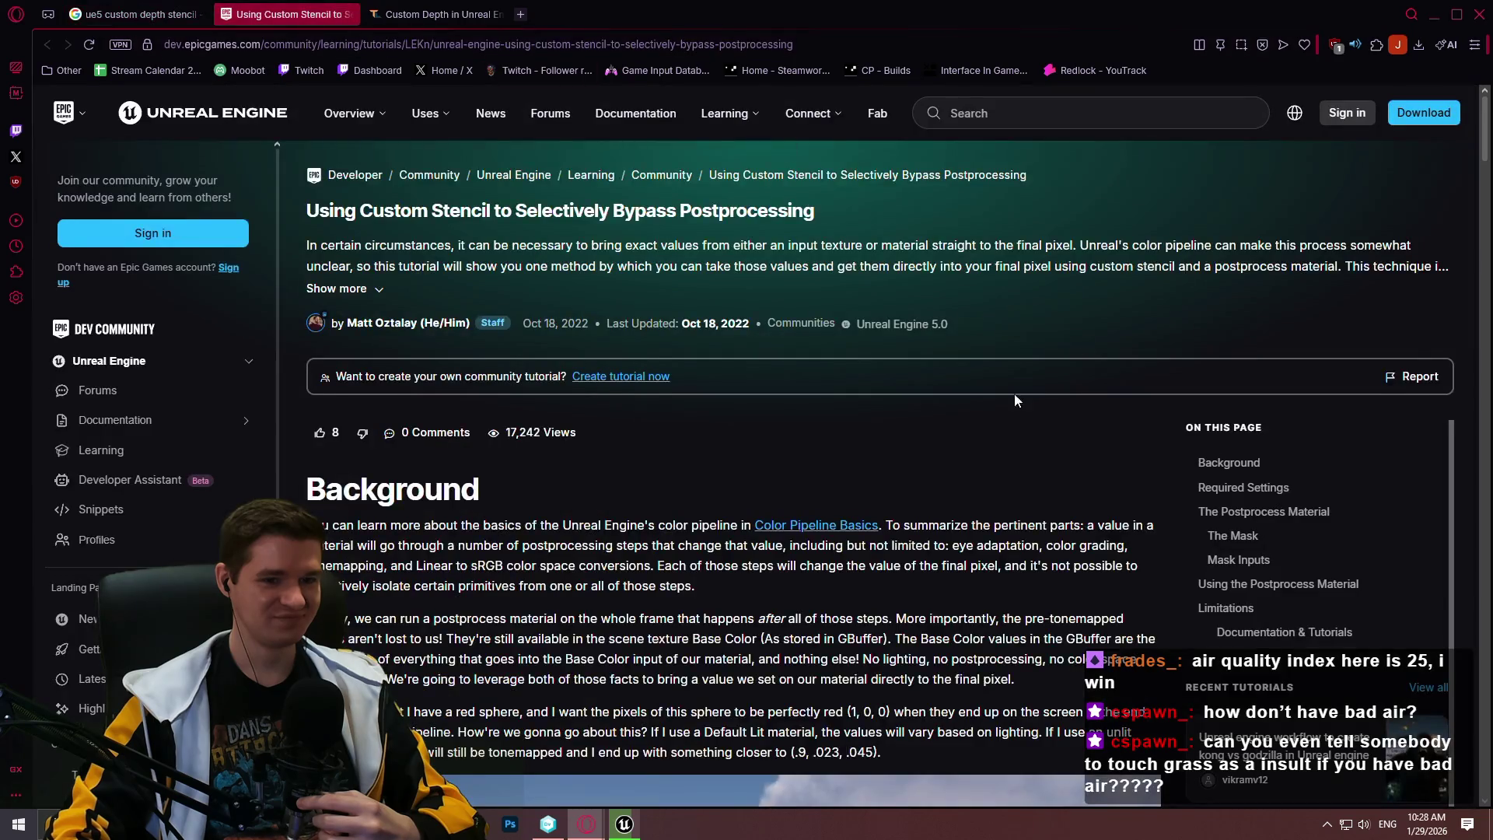
scroll(1022, 373, "down", 4)
mouse_move(1485, 137)
left_mouse_down()
mouse_move(1485, 213)
mouse_move(1429, 99)
left_mouse_up()
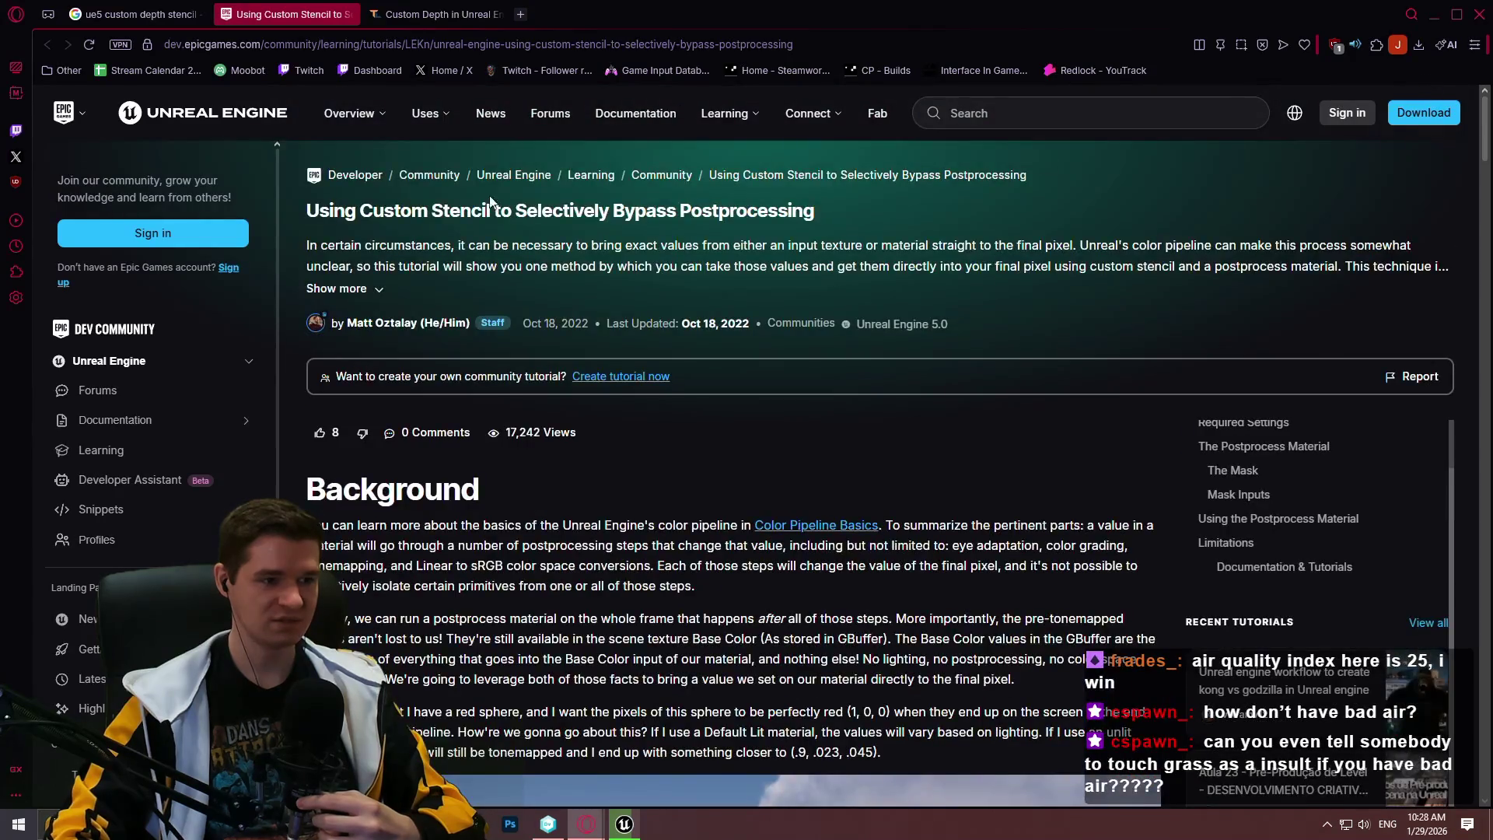
left_click(435, 14)
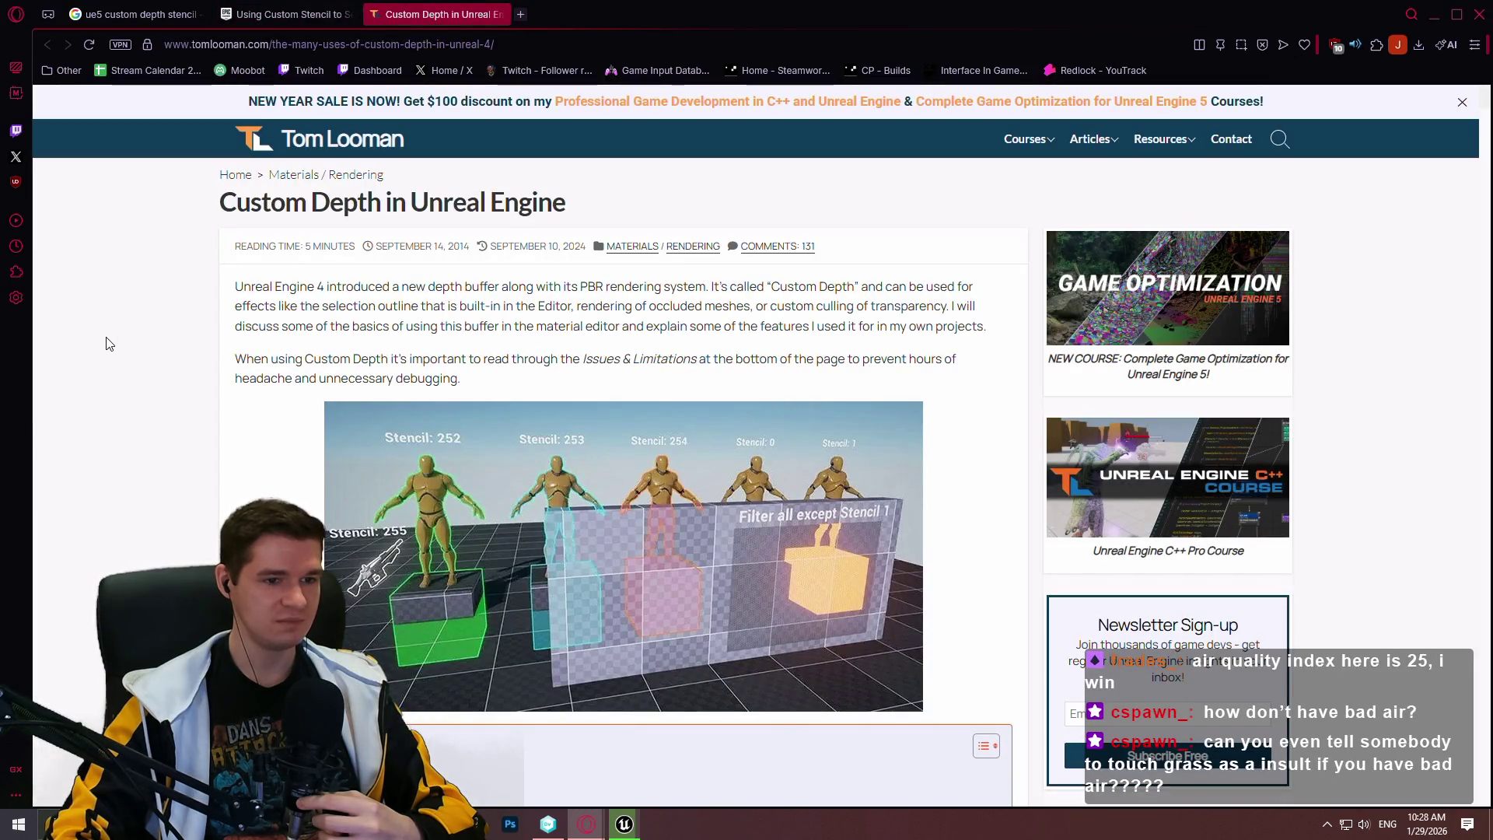
Scroll through the Custom Depth article, then return to its top
scroll(829, 390, "down", 5)
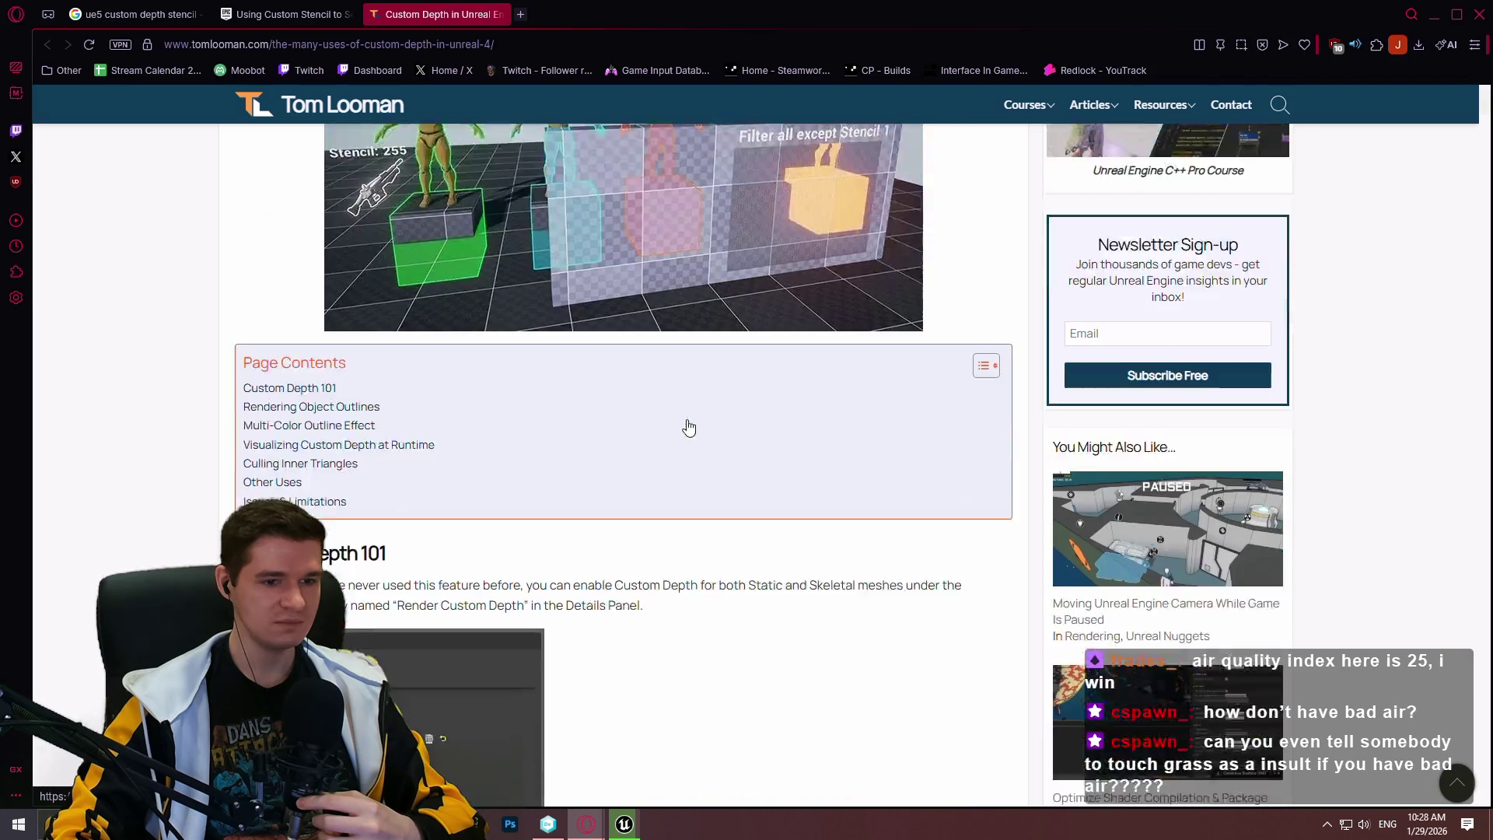
scroll(688, 427, "down", 1)
scroll(1350, 423, "down", 13)
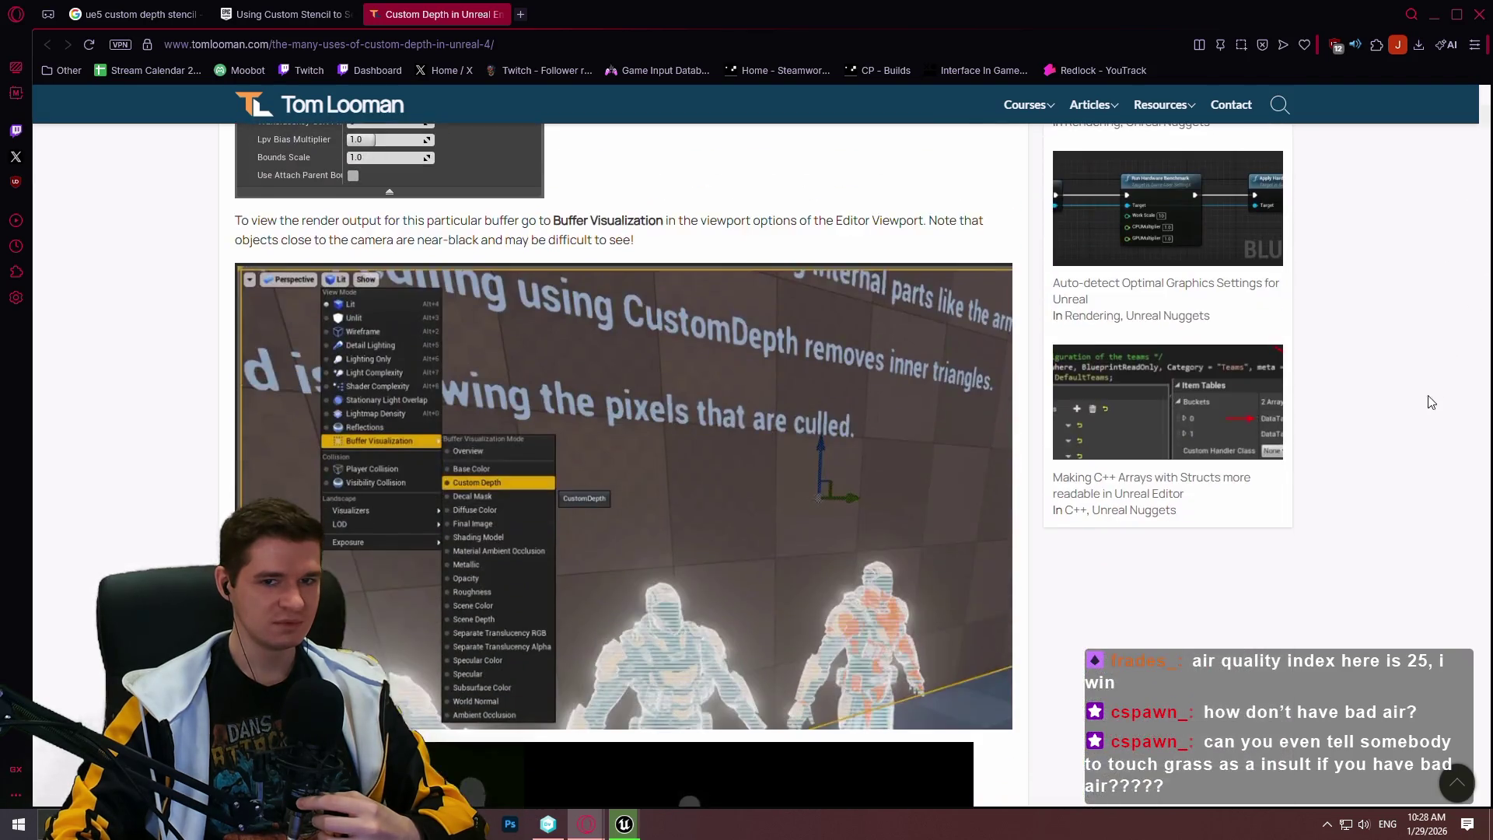
scroll(1224, 731, "down", 20)
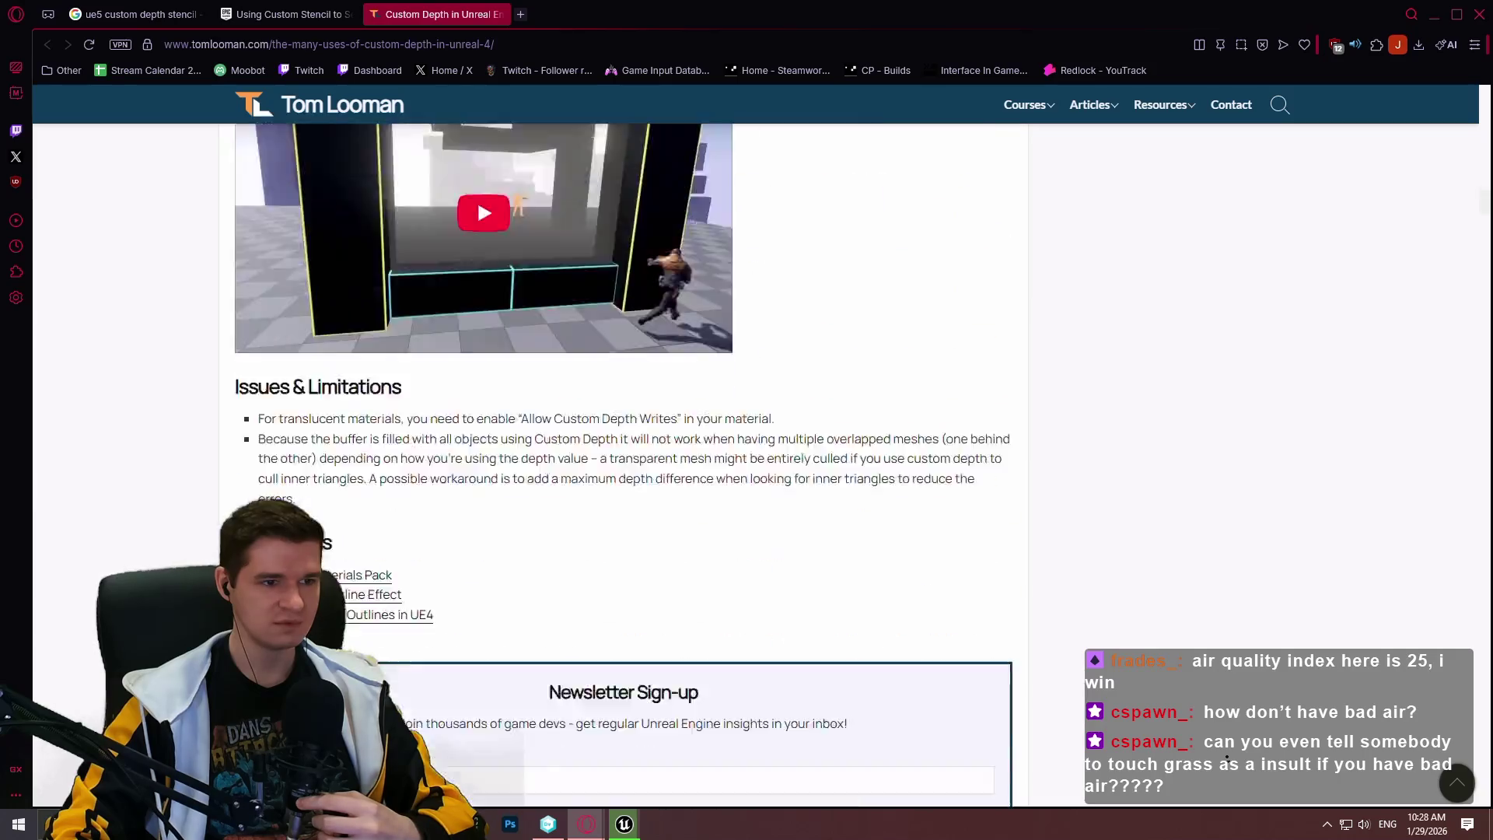
key("Home")
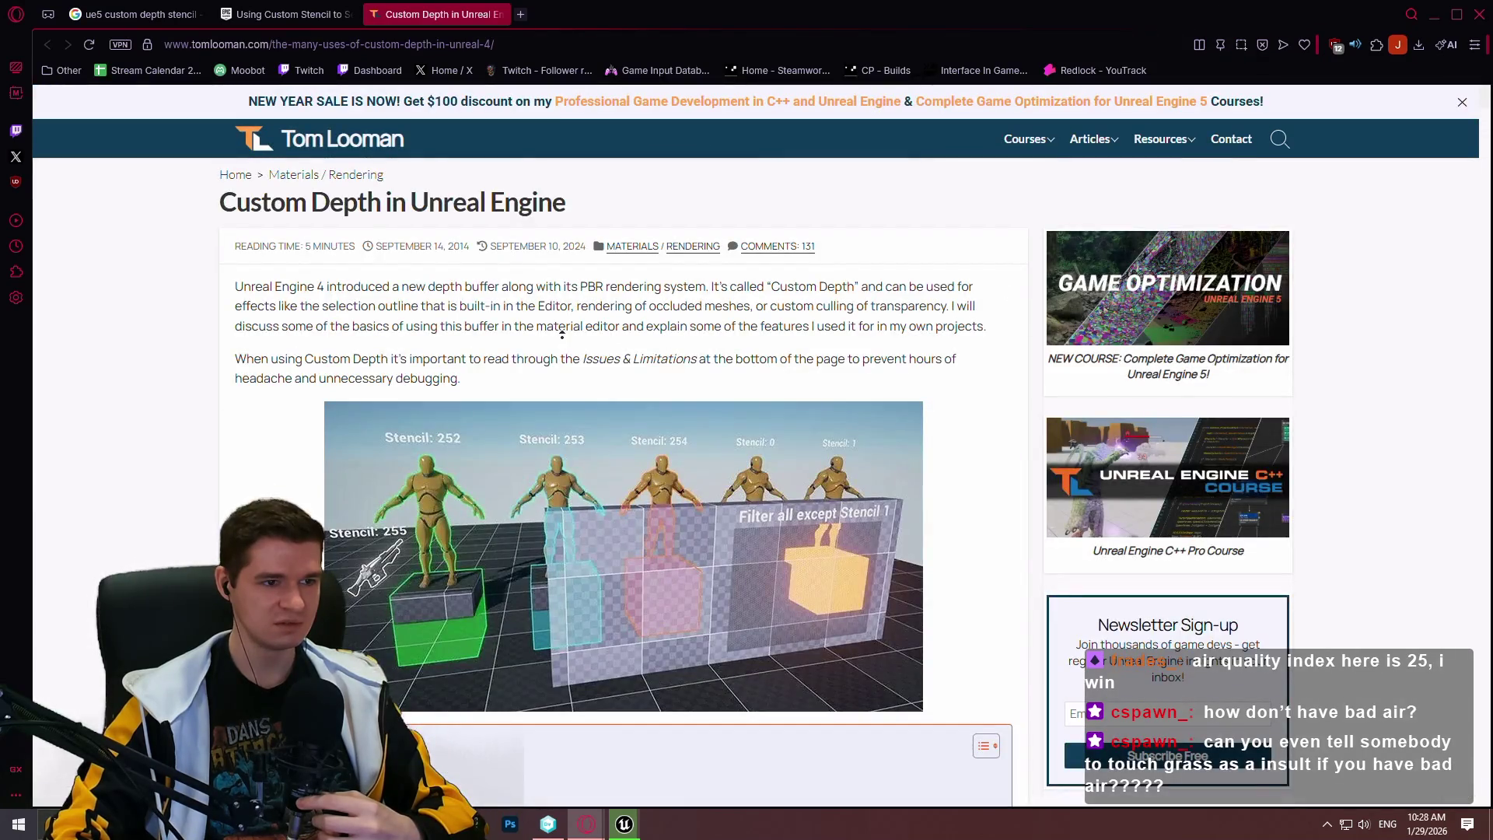
Switch the article to dark mode, then bring the loading Unreal Editor project forward
right_click(204, 313)
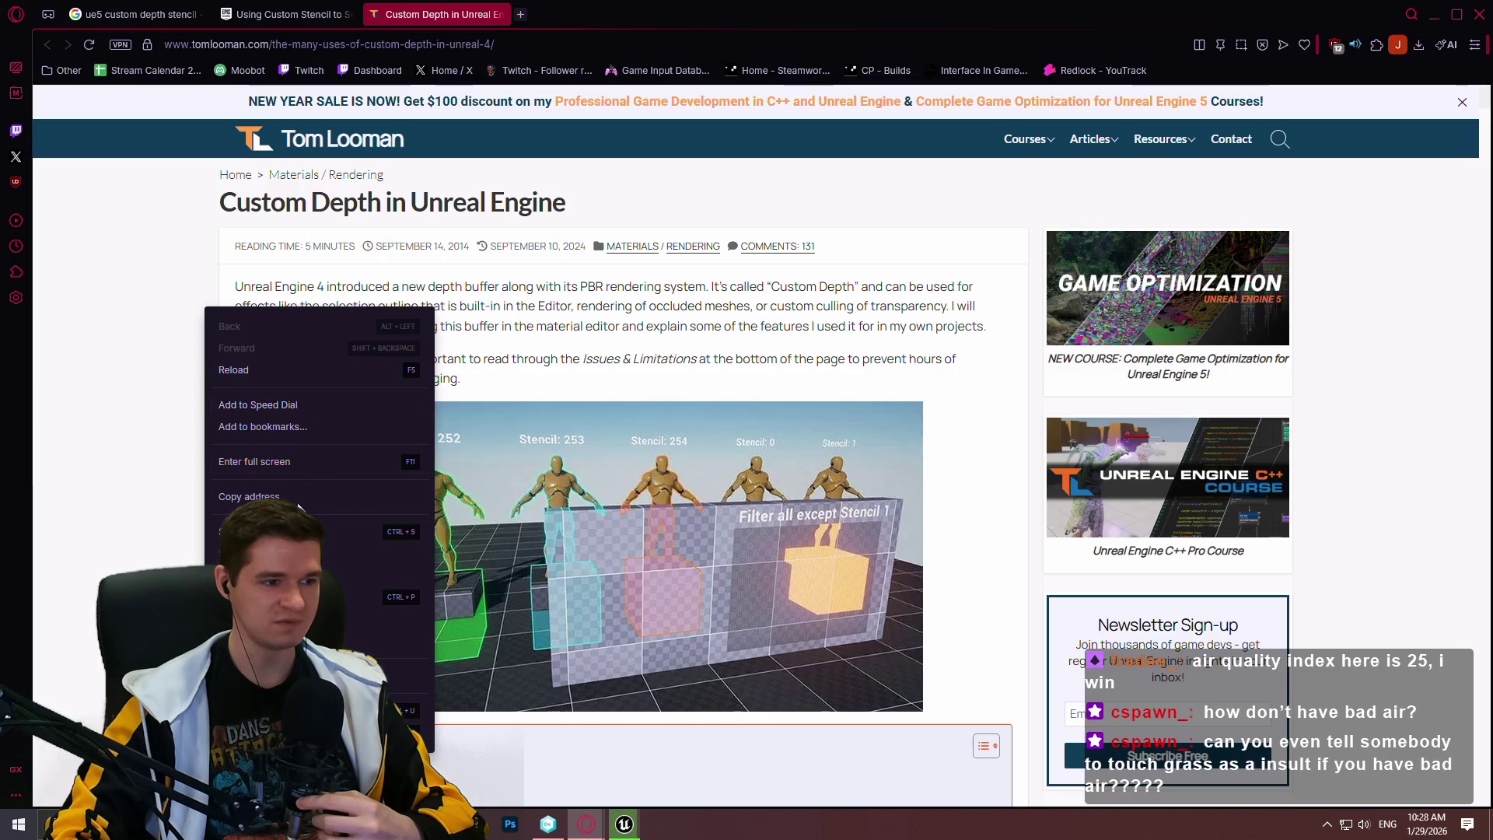
left_click(401, 574)
scroll(999, 673, "down", 2)
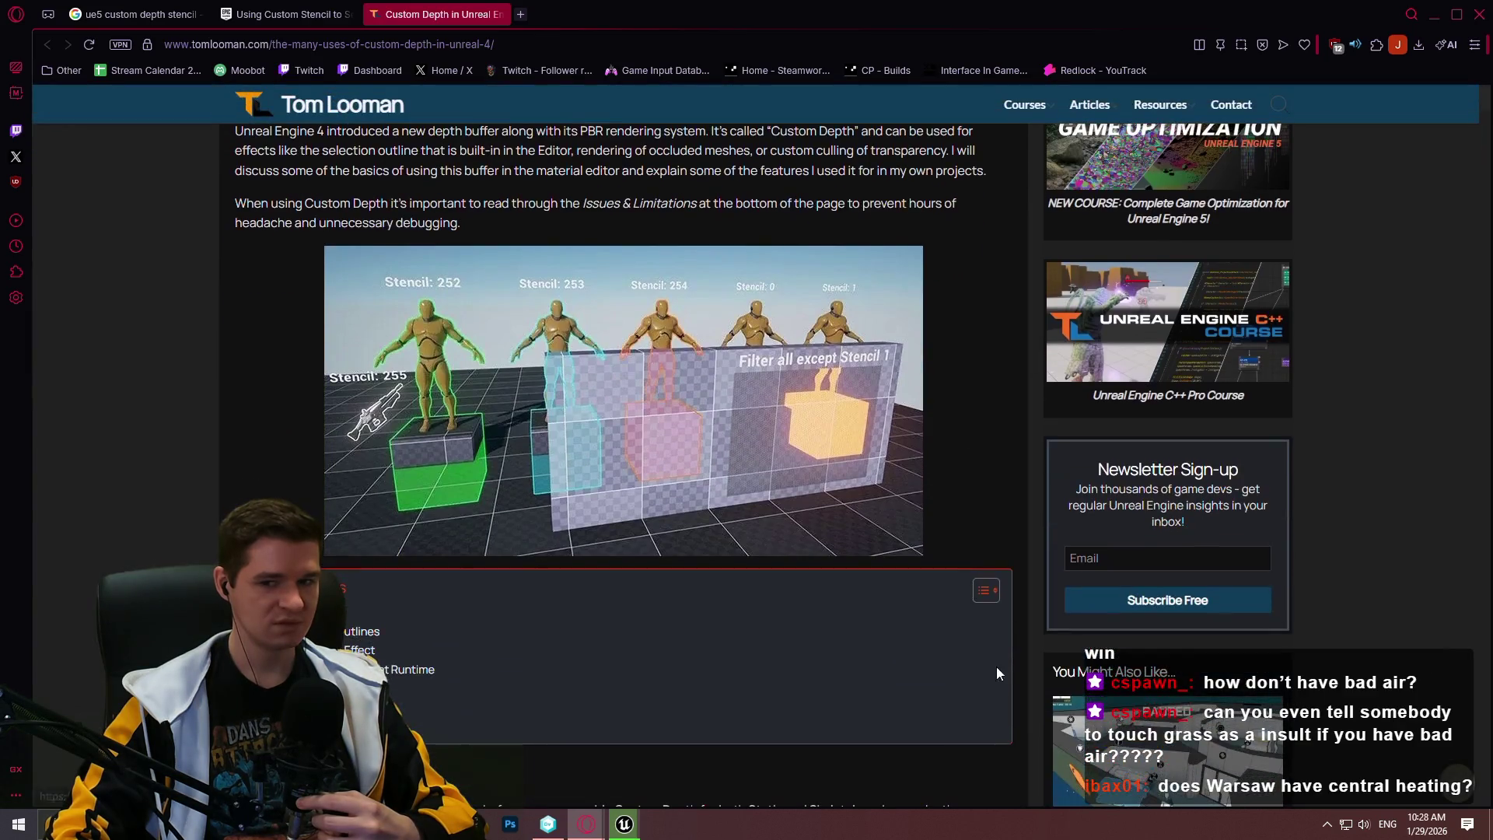
left_click(625, 823)
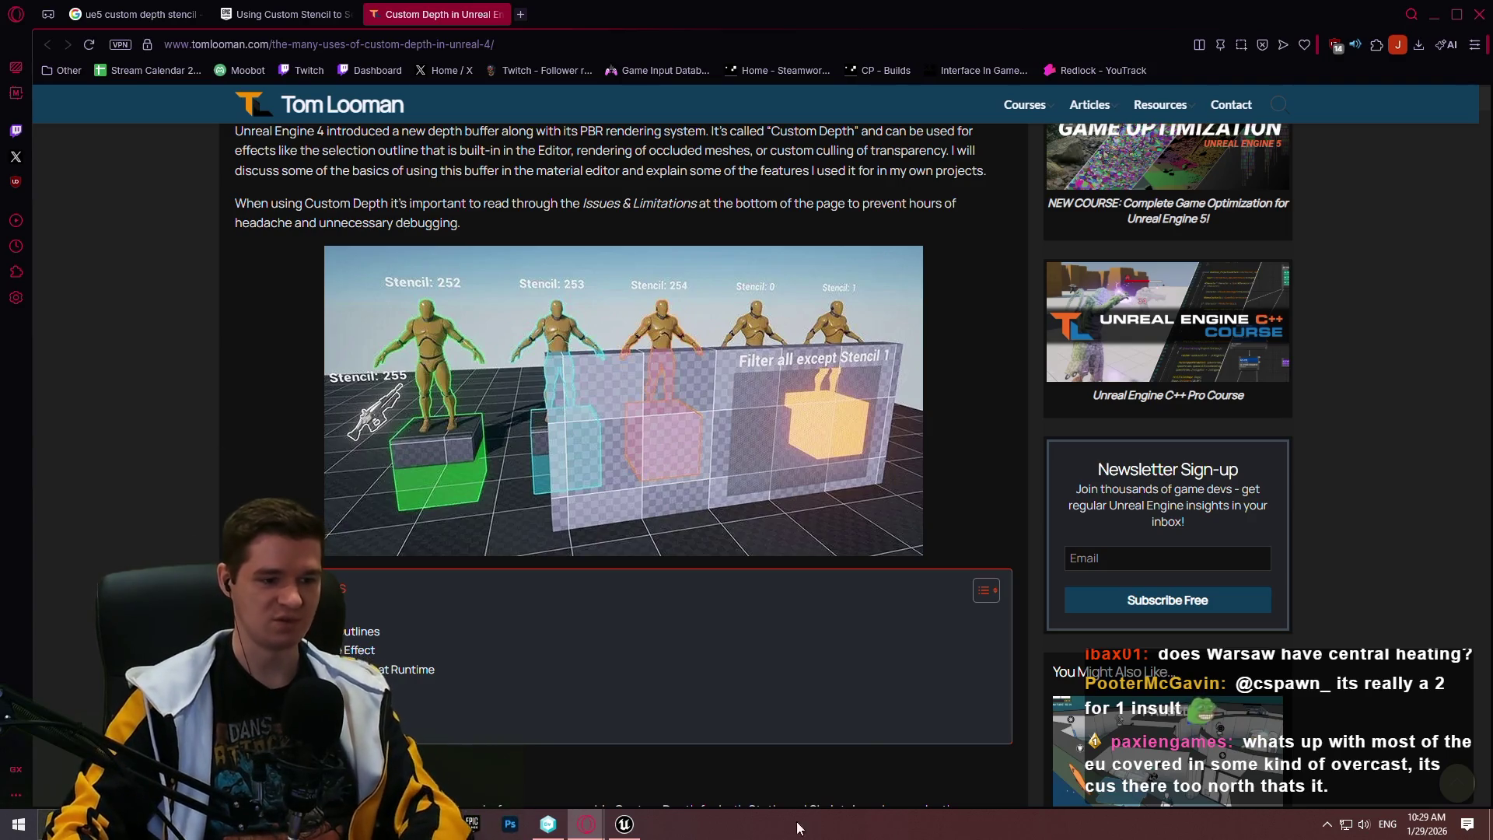
left_click(624, 824)
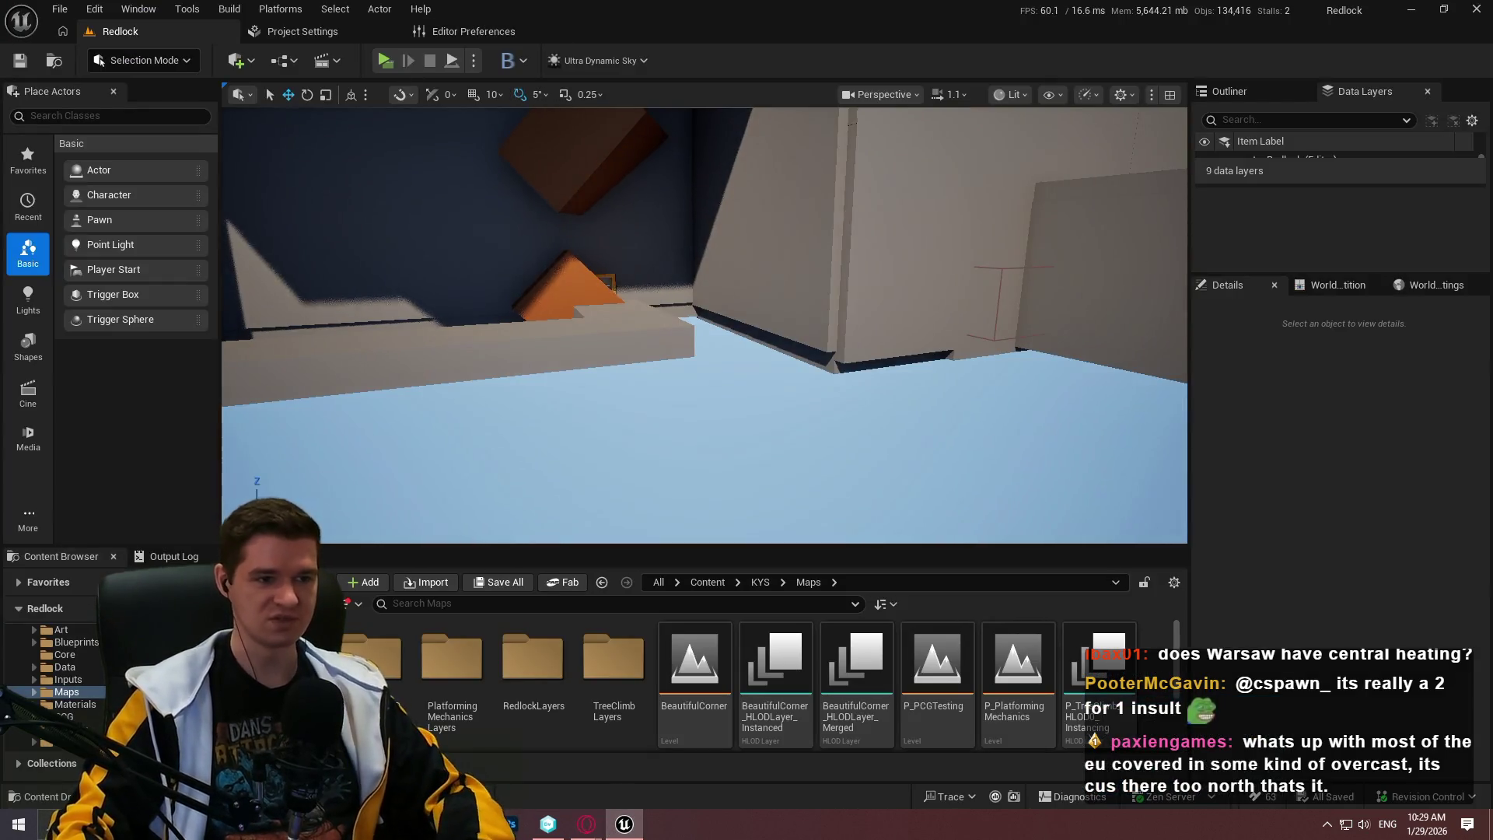
Open KYS > Maps and load the BeautifulCorner level, inspecting its World Partition grid
left_click(760, 582)
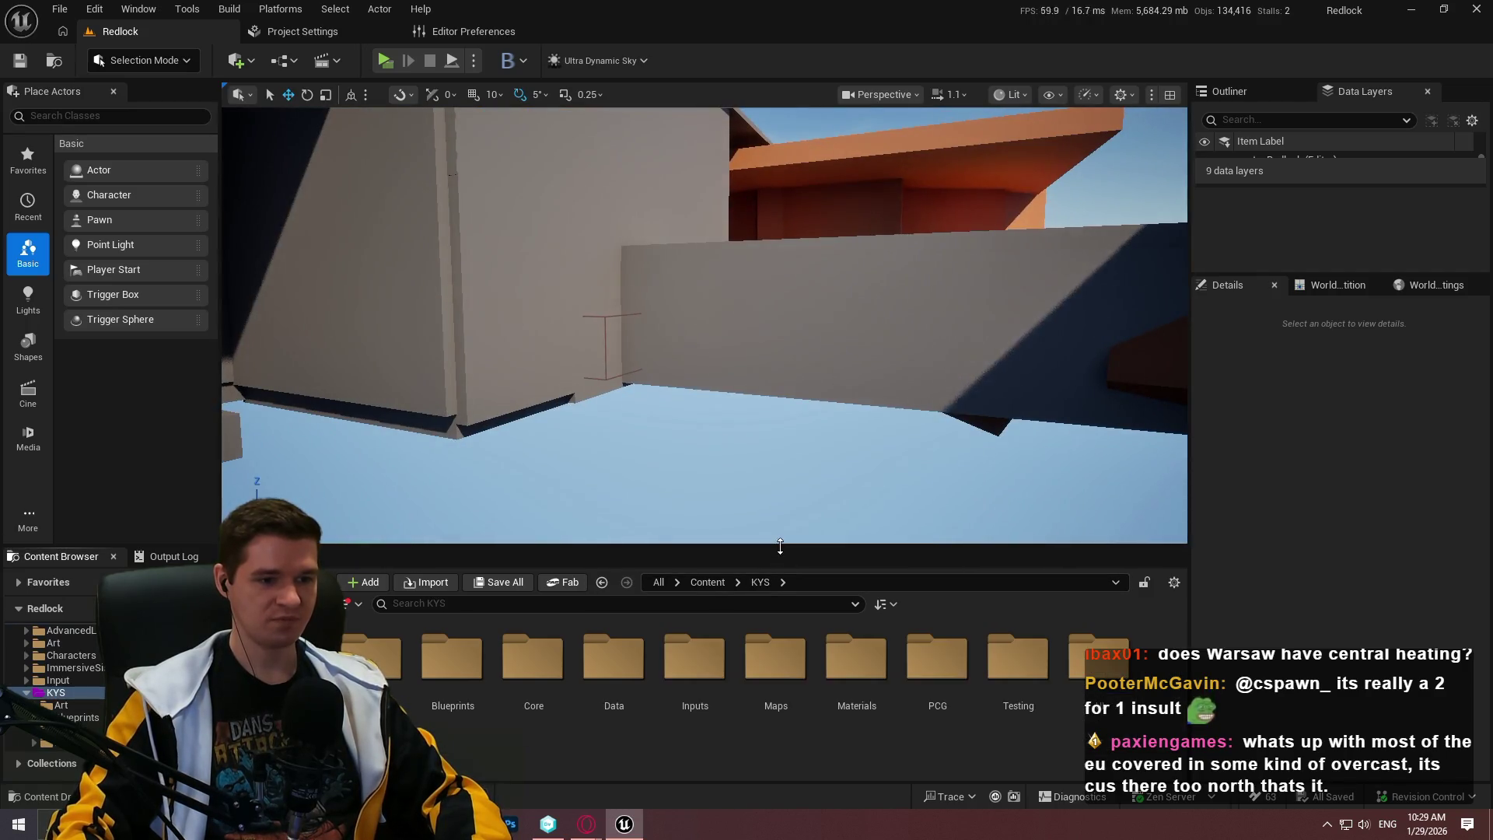
left_click_drag(781, 546, 781, 397)
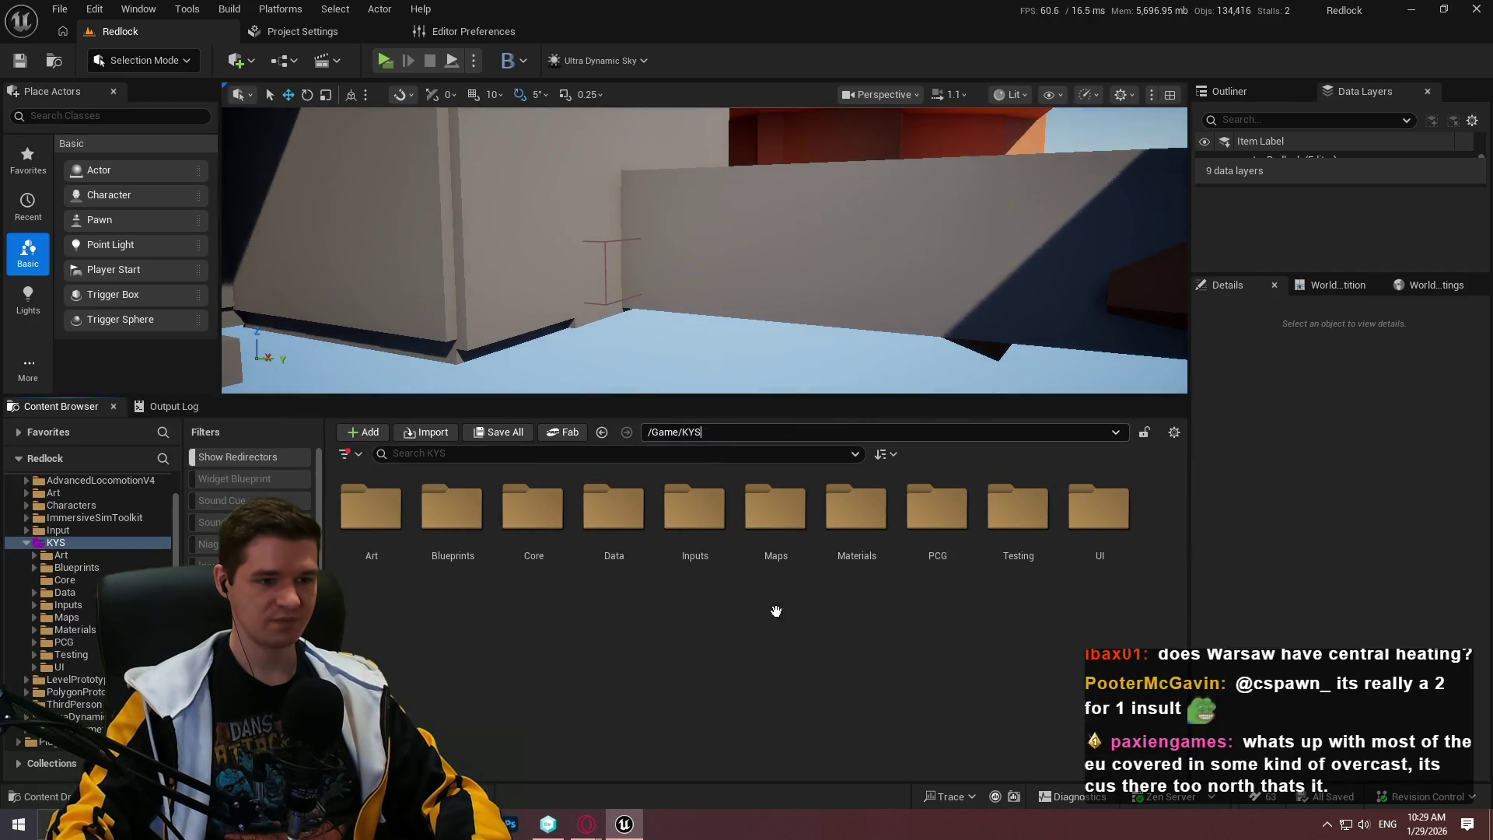
double_click(770, 524)
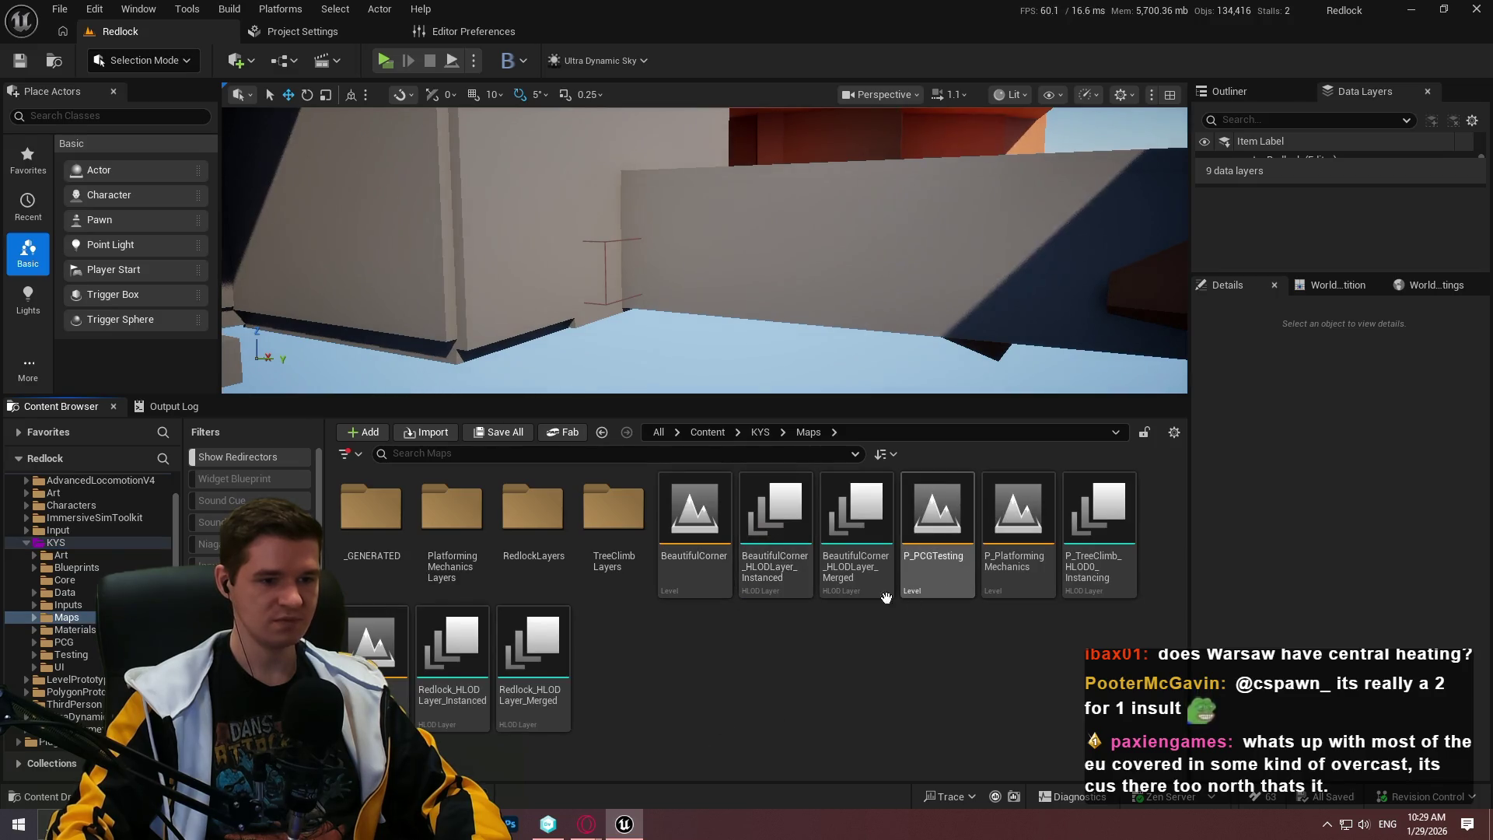
double_click(720, 580)
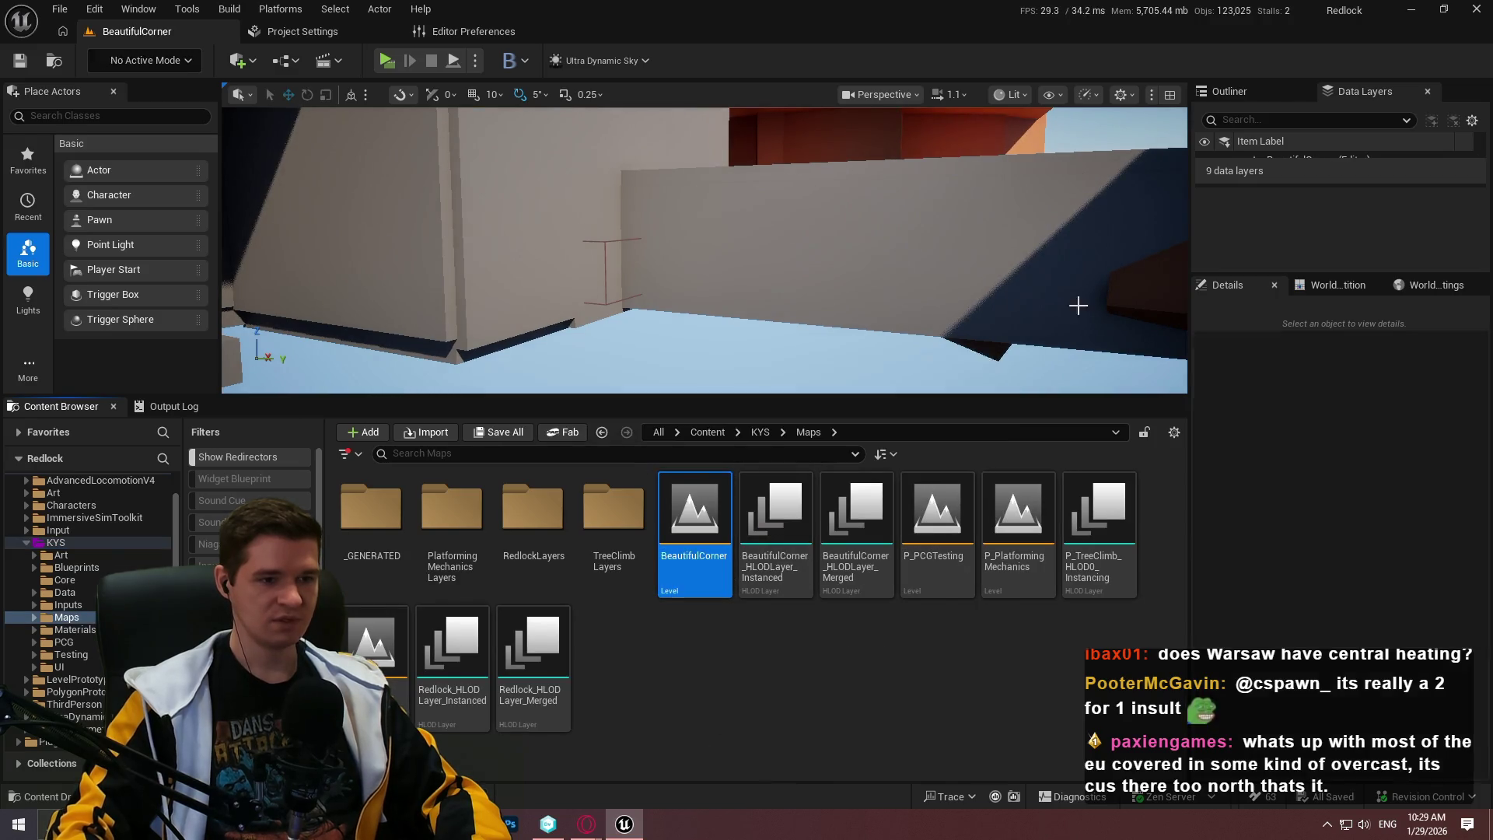
left_click_drag(843, 391, 816, 579)
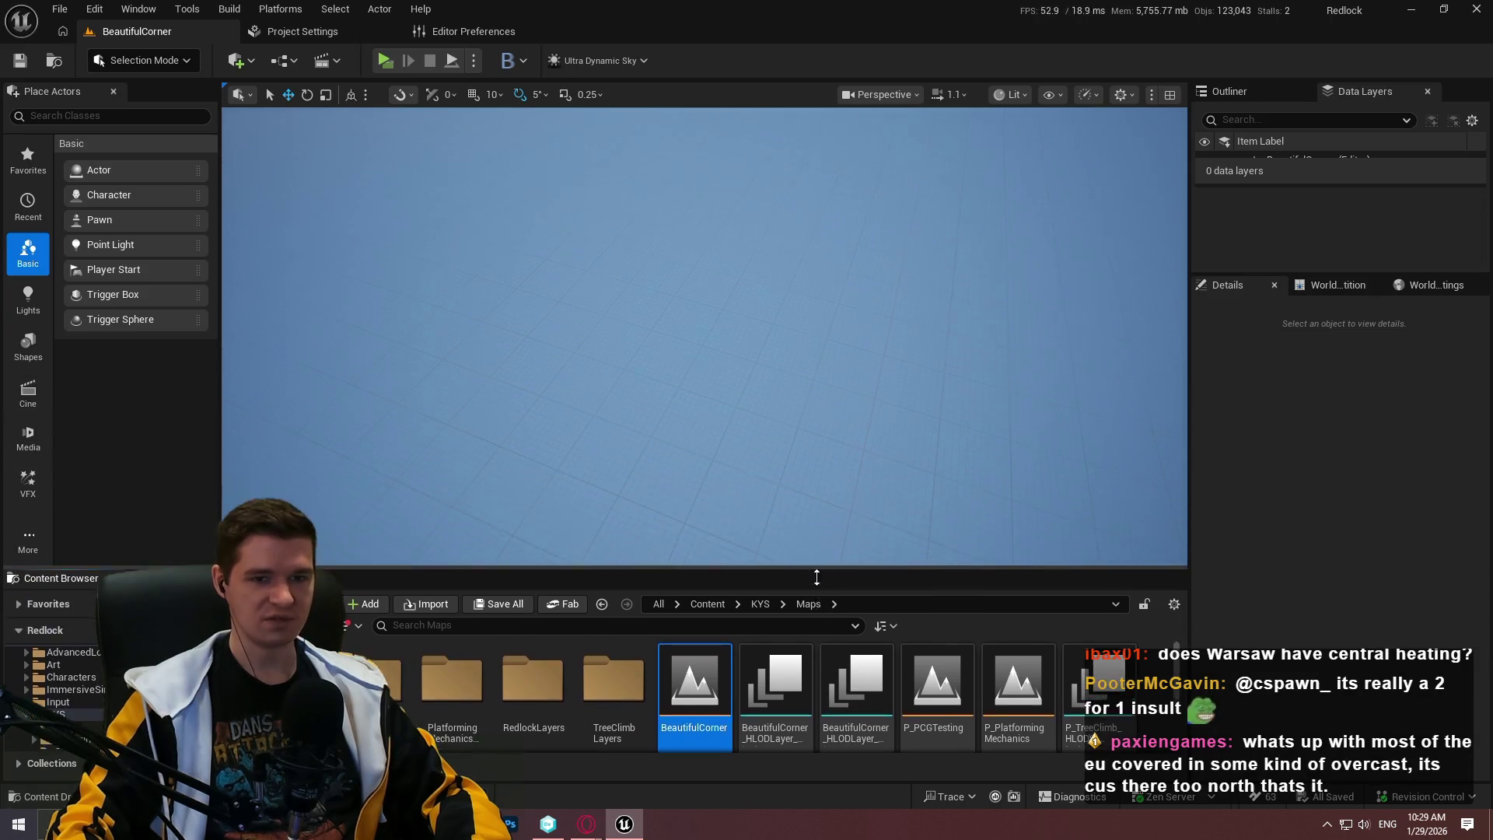
left_click(1332, 285)
scroll(1306, 385, "down", 2)
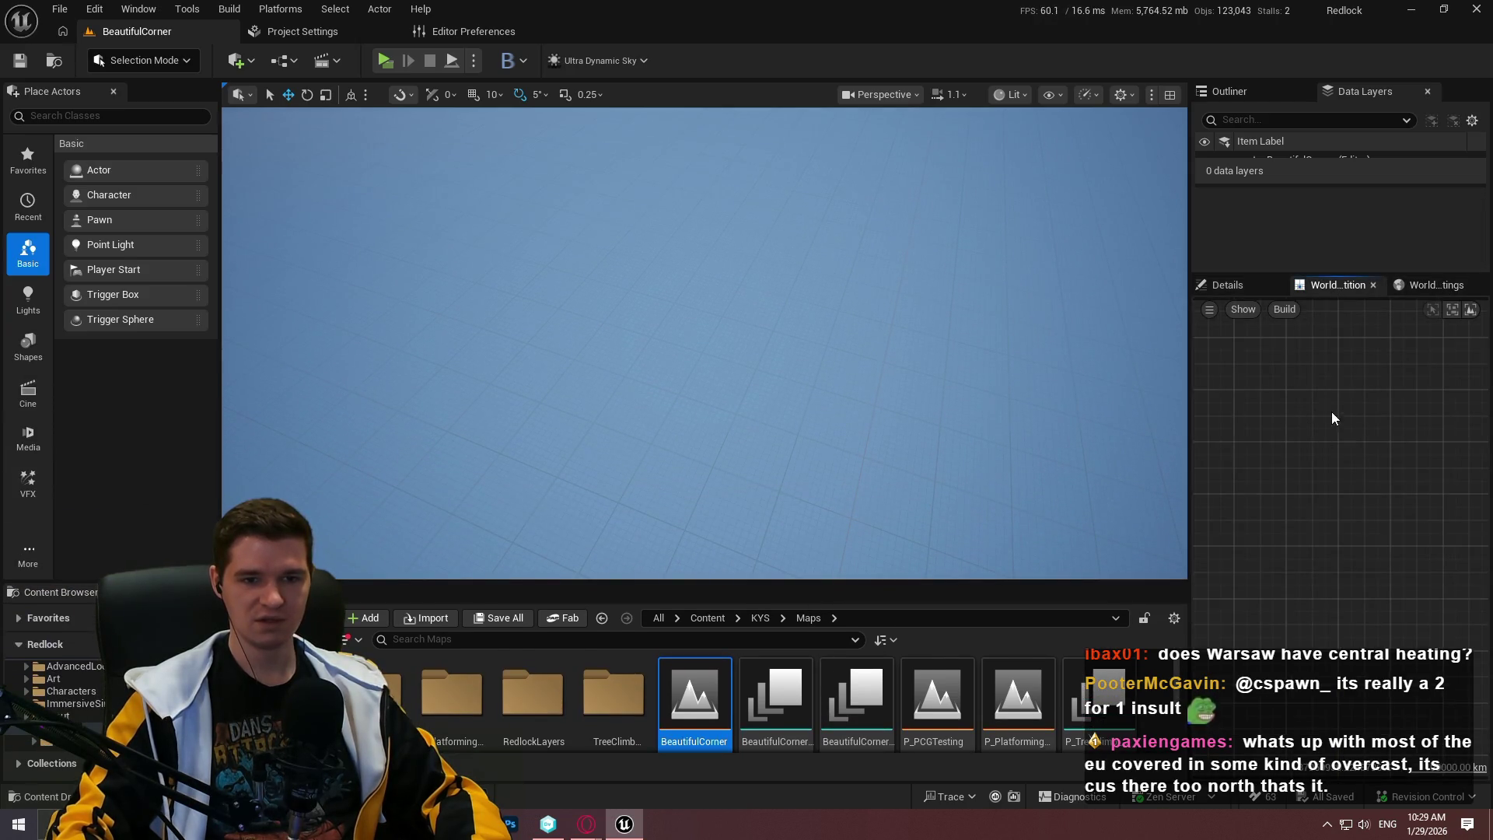
scroll(1326, 412, "down", 3)
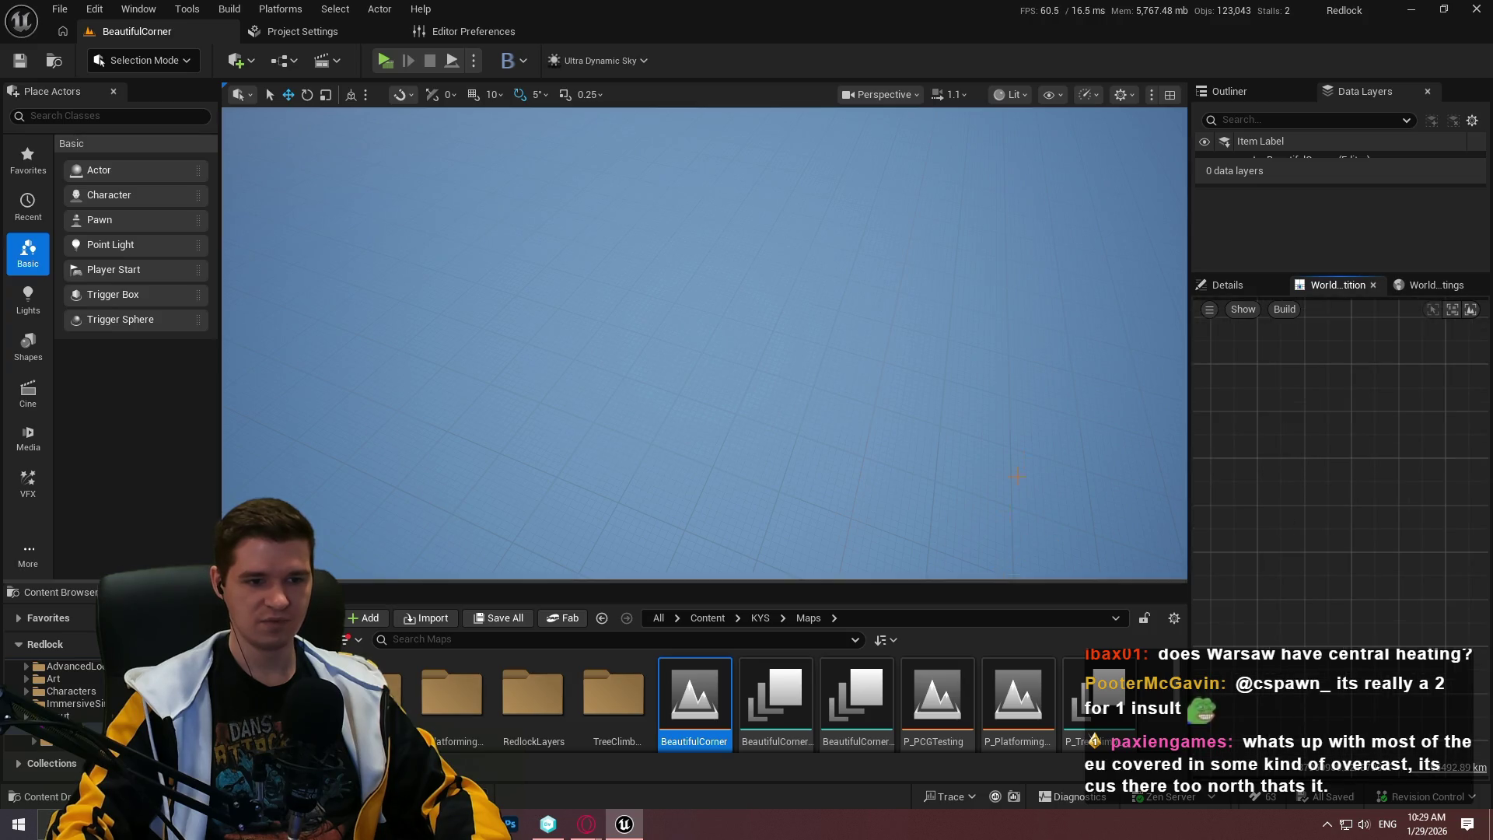
left_click_drag(1018, 475, 1017, 373)
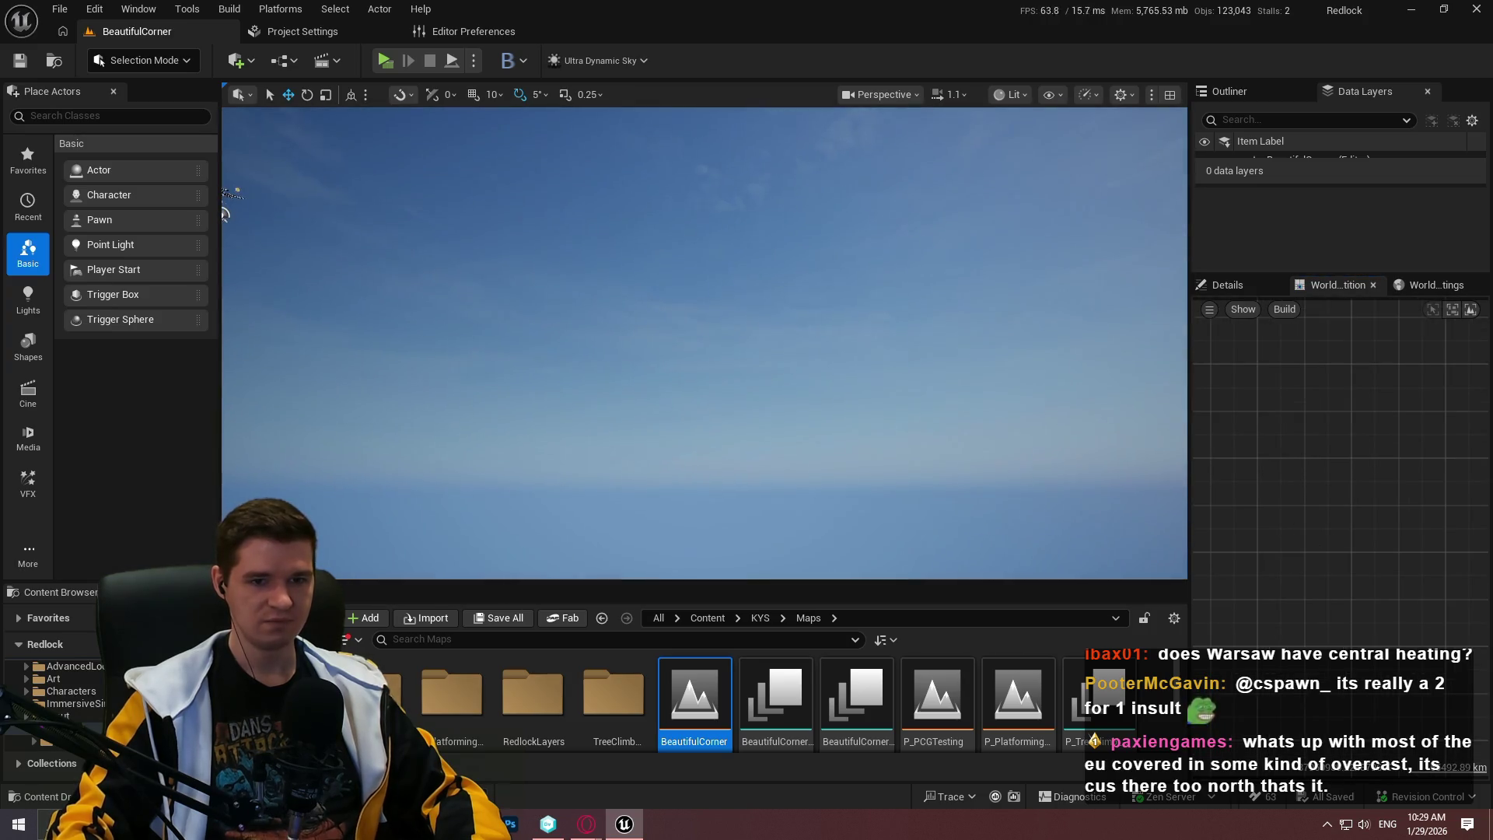
scroll(1306, 523, "down", 2)
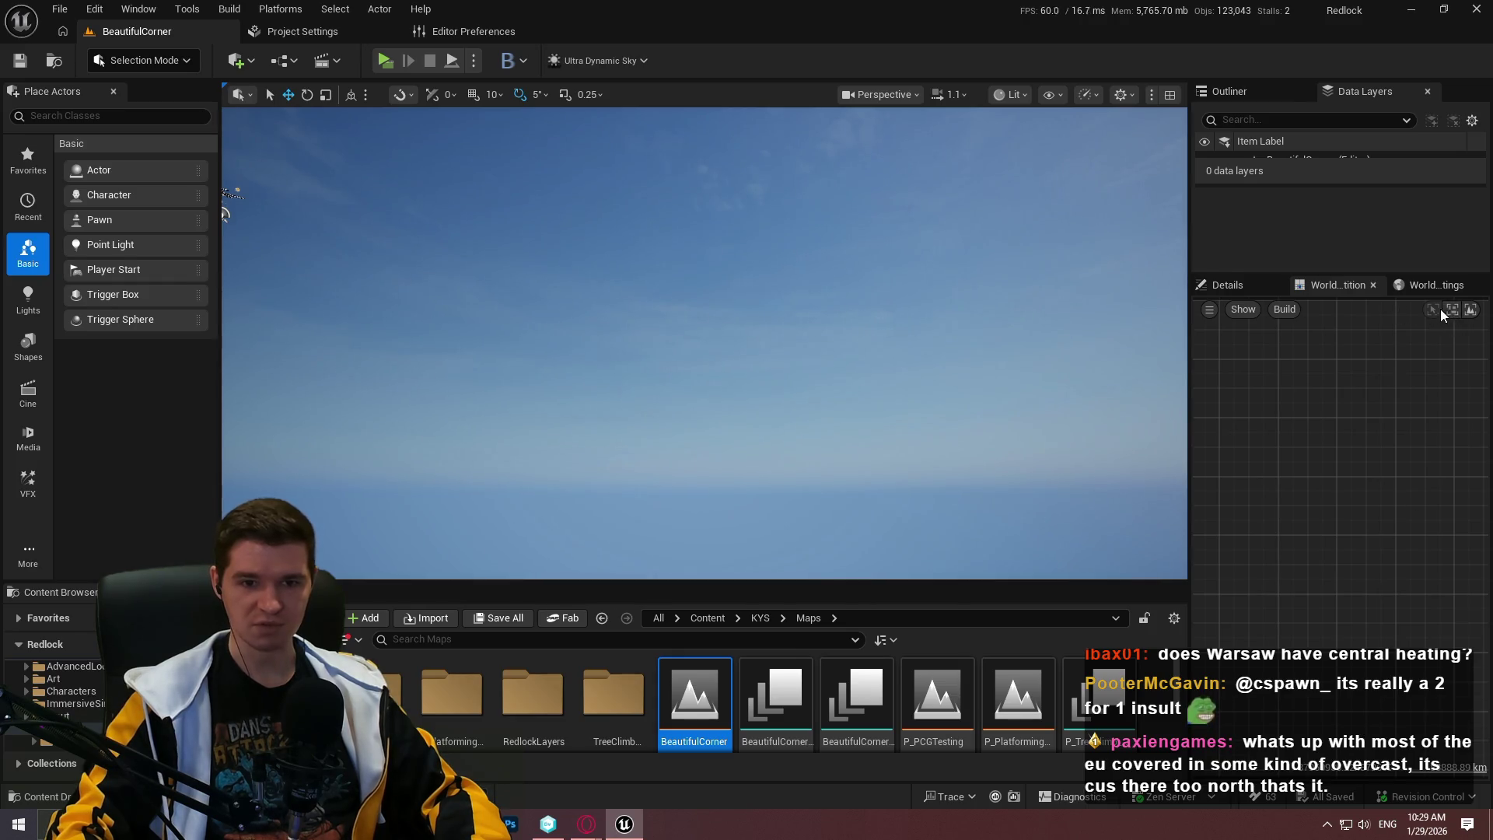
left_click(1471, 310)
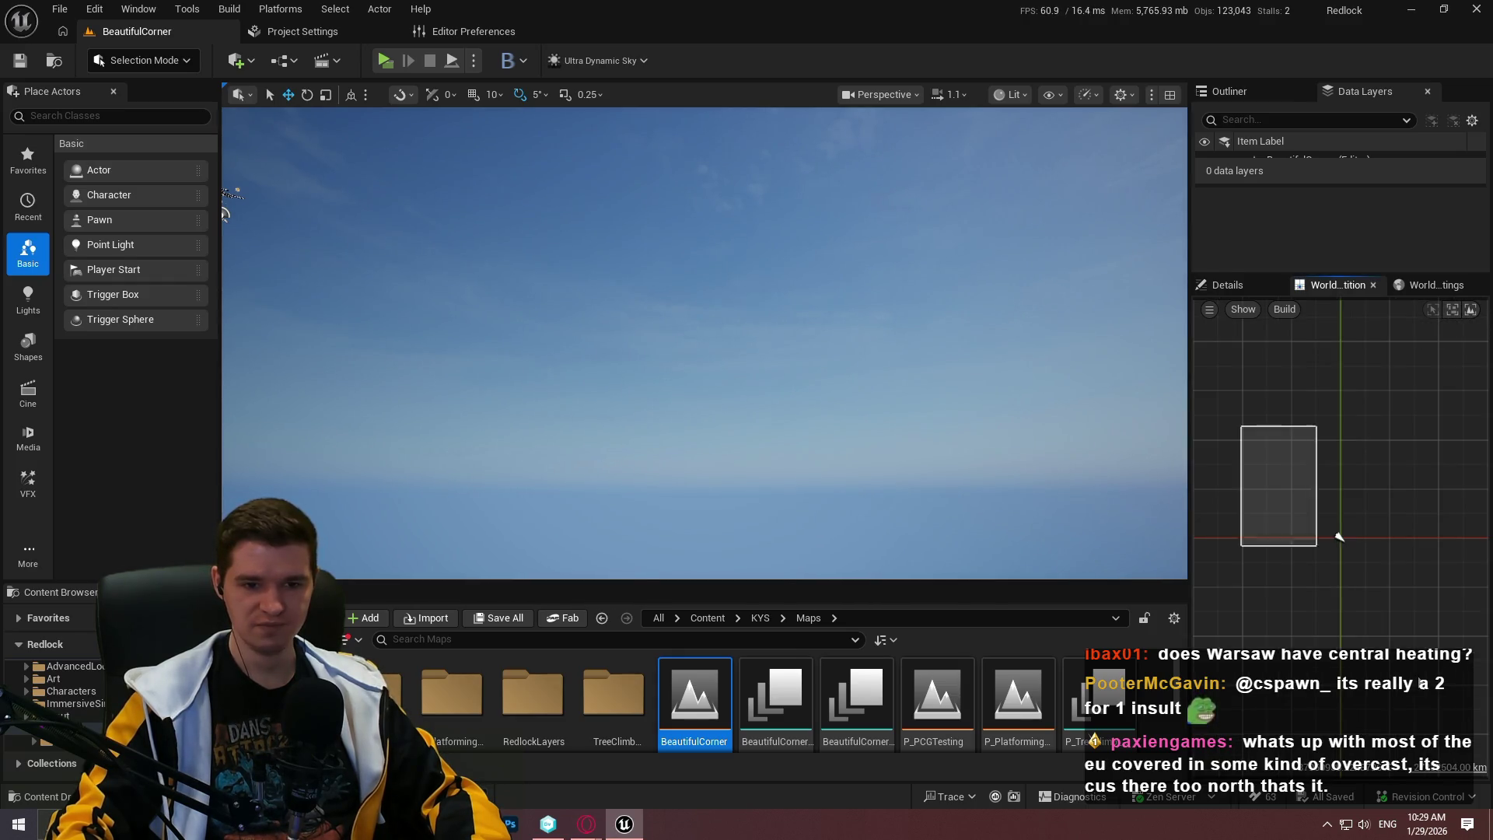
right_click(1338, 537)
key("Escape")
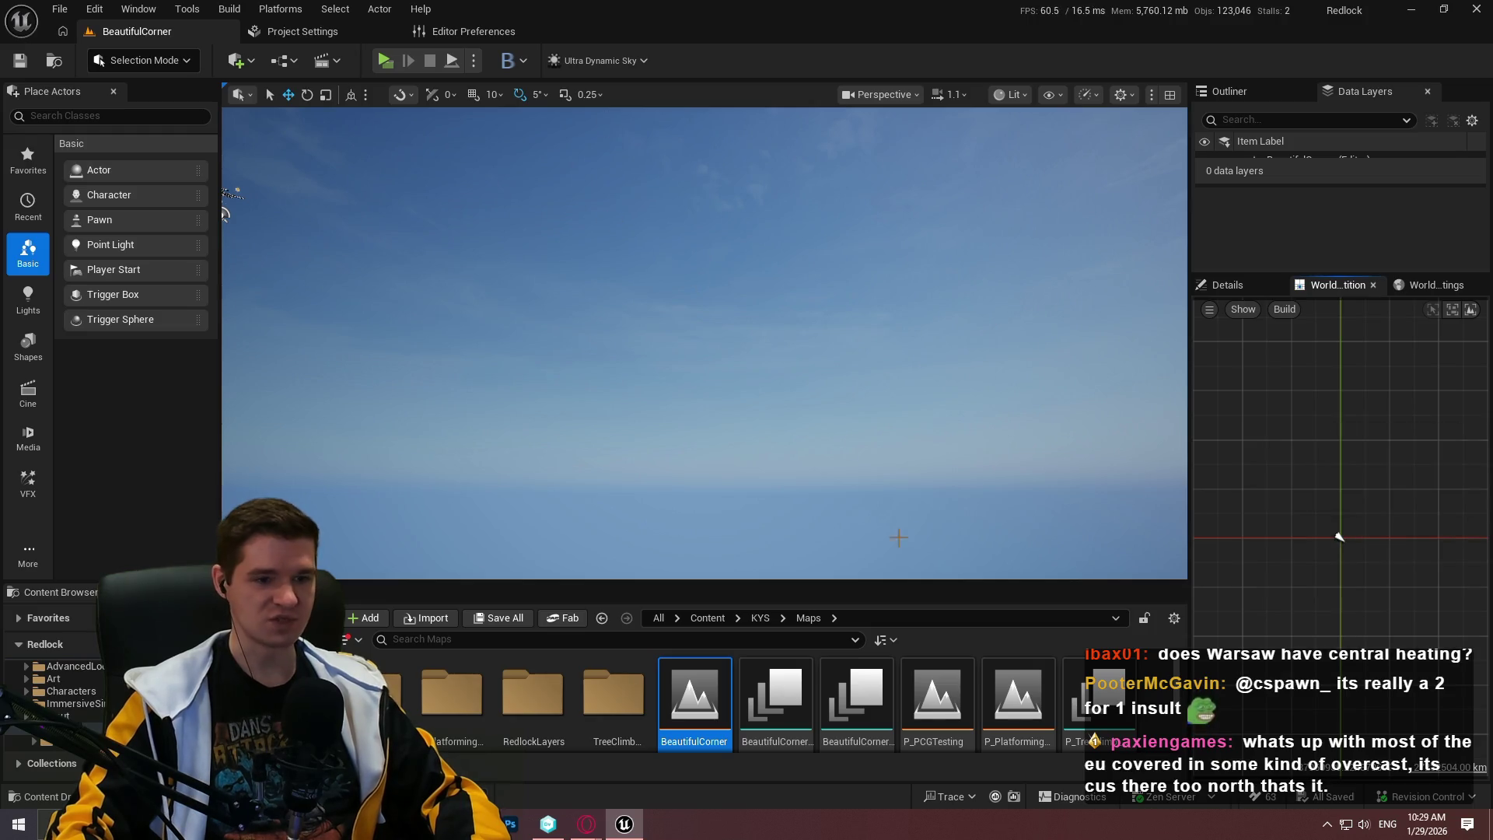
Load the P_PlatformingMechanics level, then return to the Custom Depth article in Opera
left_click_drag(959, 583, 960, 405)
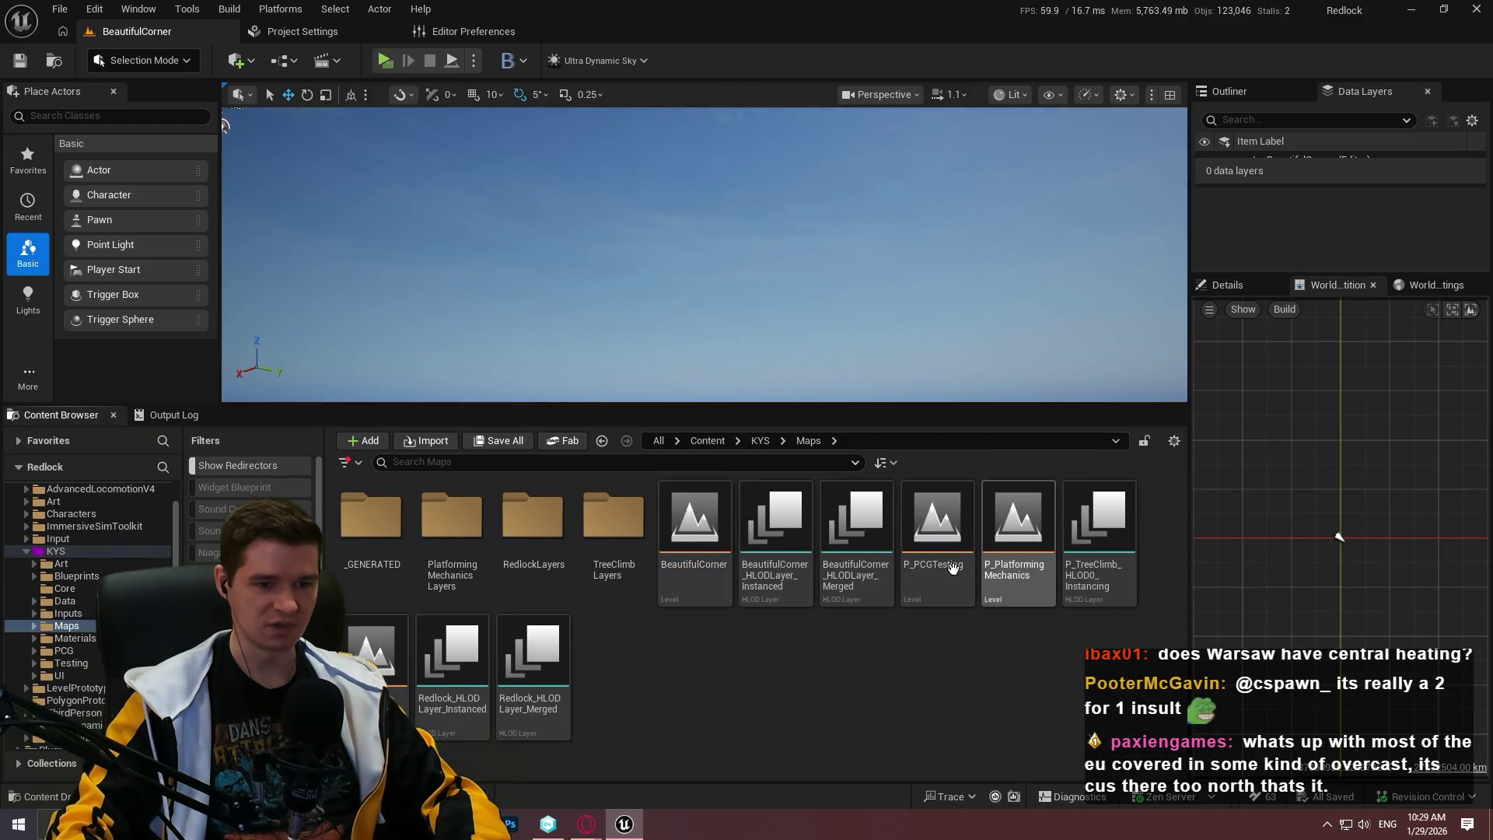
double_click(1015, 544)
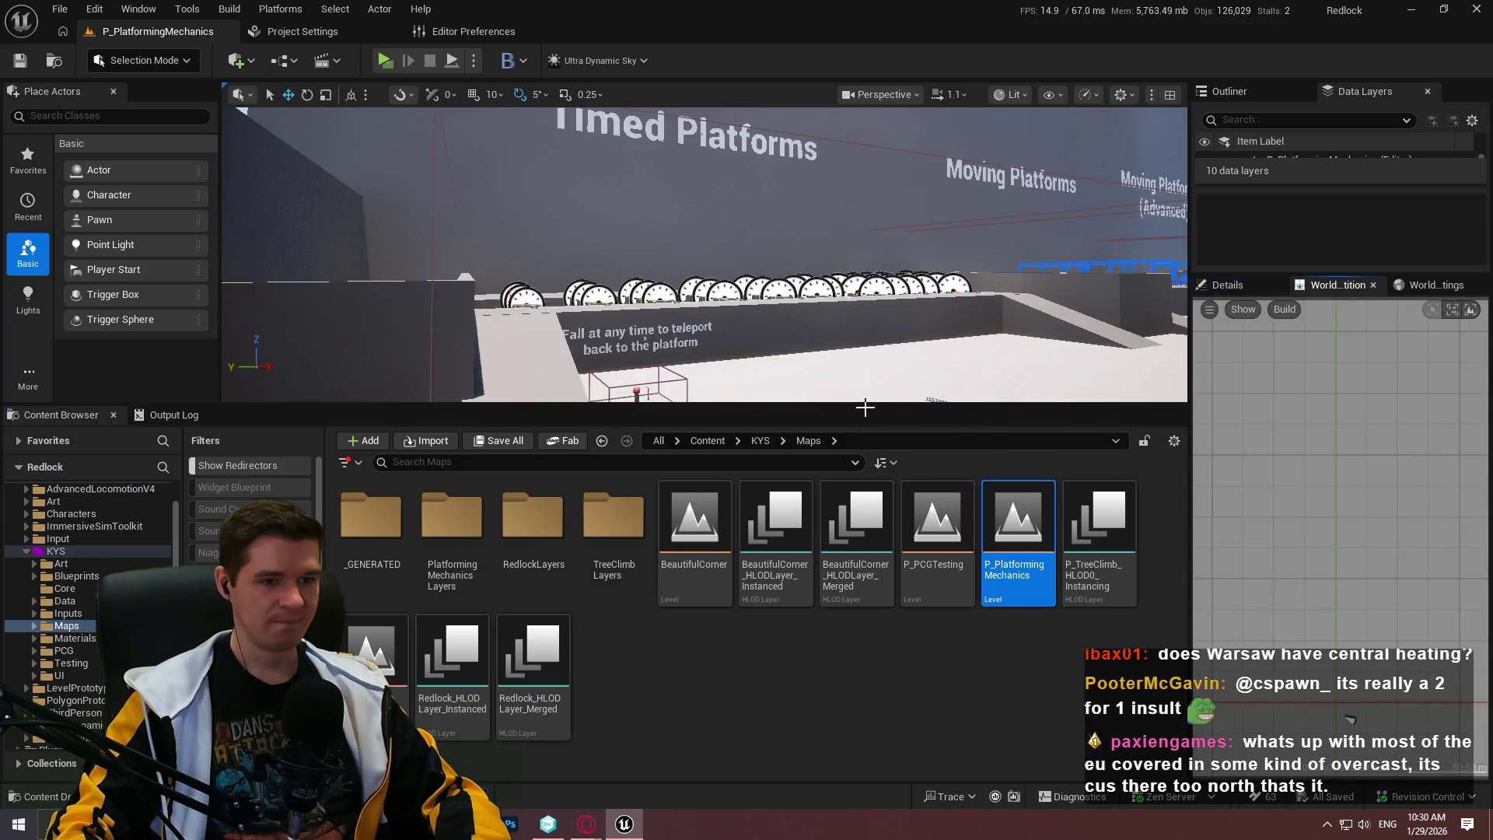
mouse_move(855, 373)
left_mouse_down()
mouse_move(700, 357)
mouse_move(778, 350)
mouse_move(715, 342)
mouse_move(746, 336)
mouse_move(856, 376)
left_mouse_up()
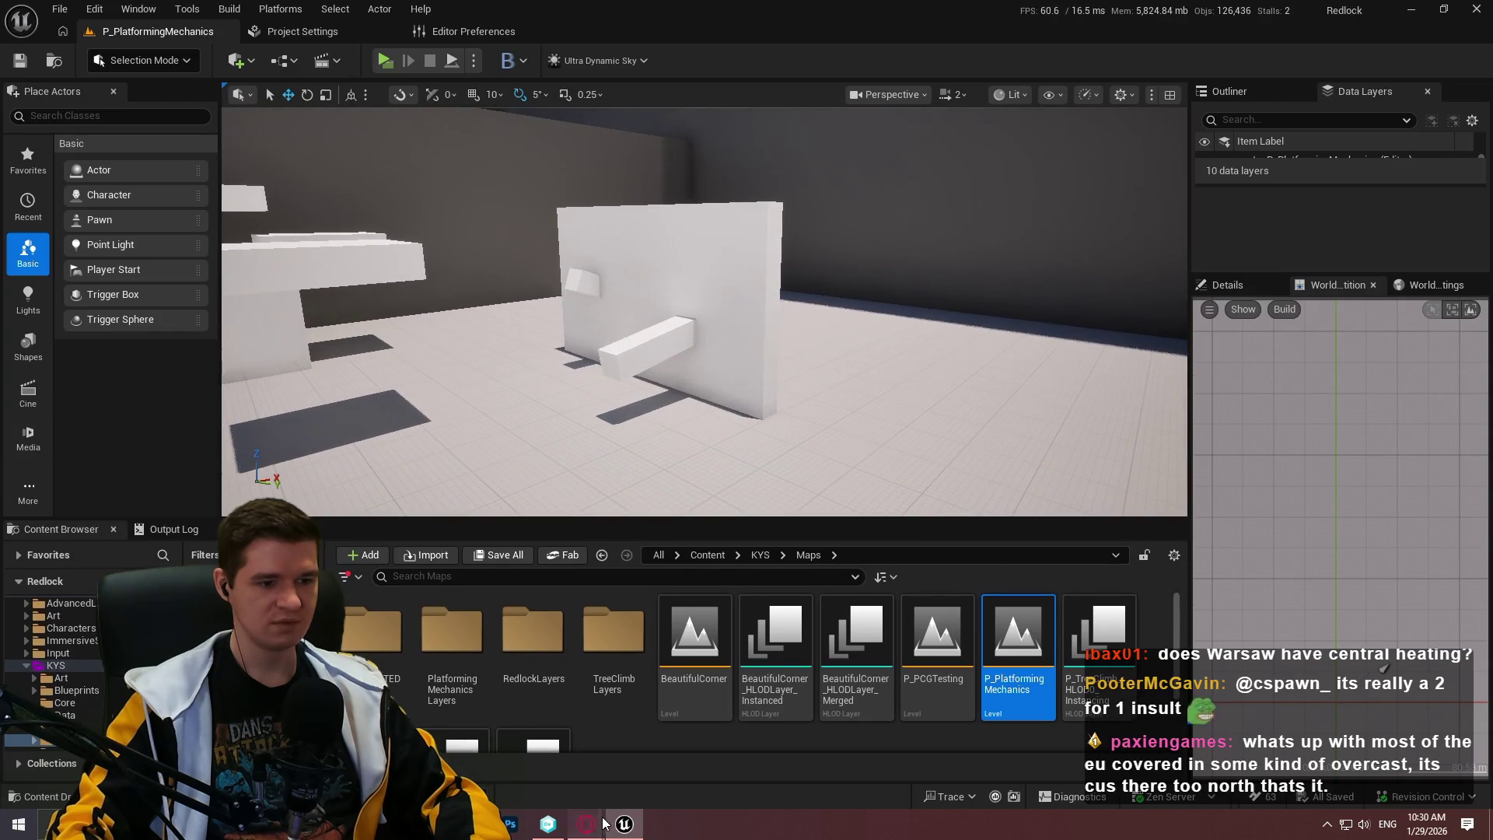
mouse_move(587, 825)
left_click(700, 770)
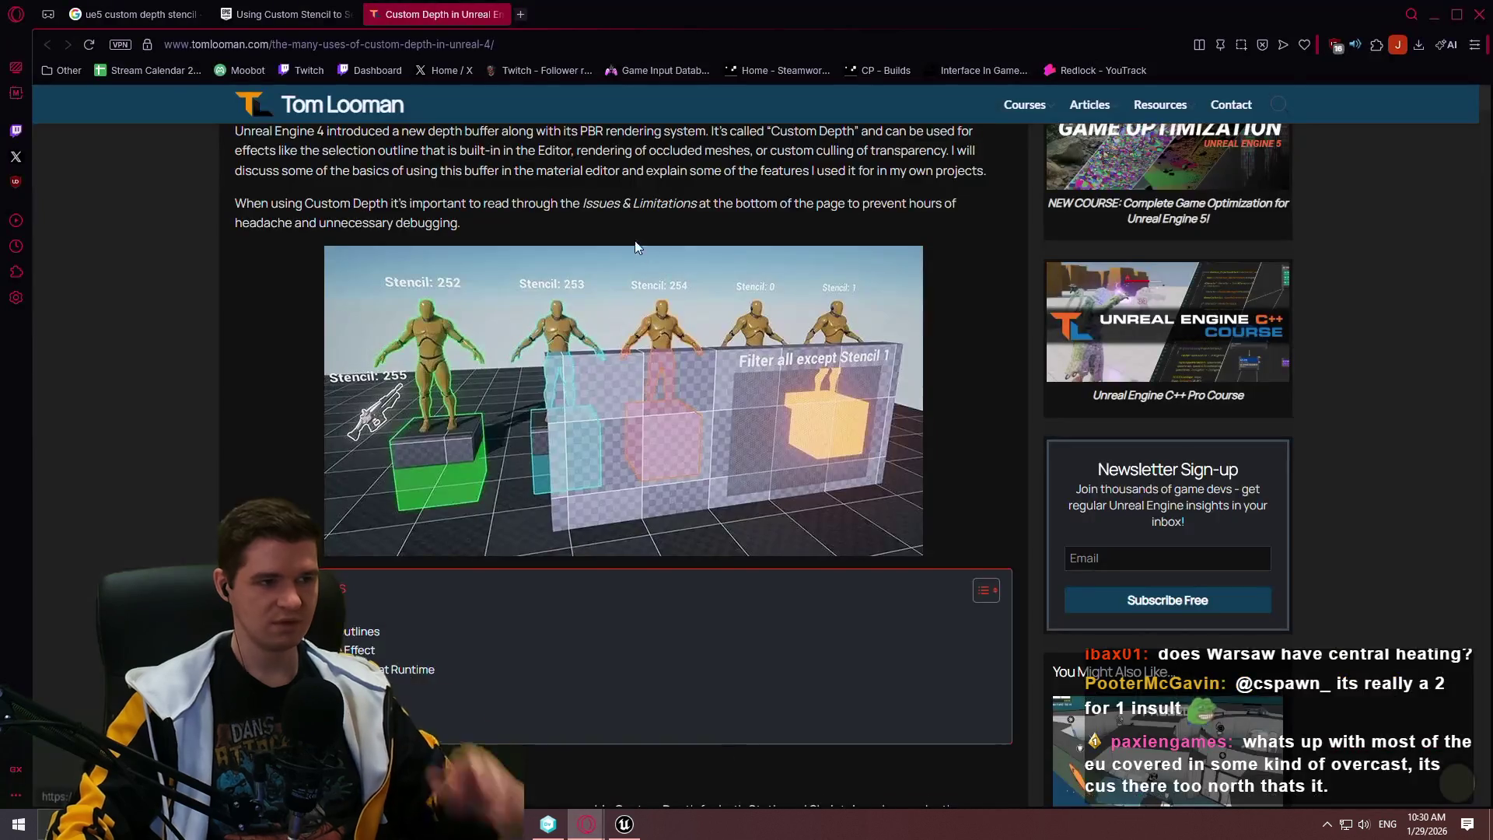
Read the Custom Depth article down to 'Custom Depth 101', then open a blank tab
scroll(653, 249, "up", 3)
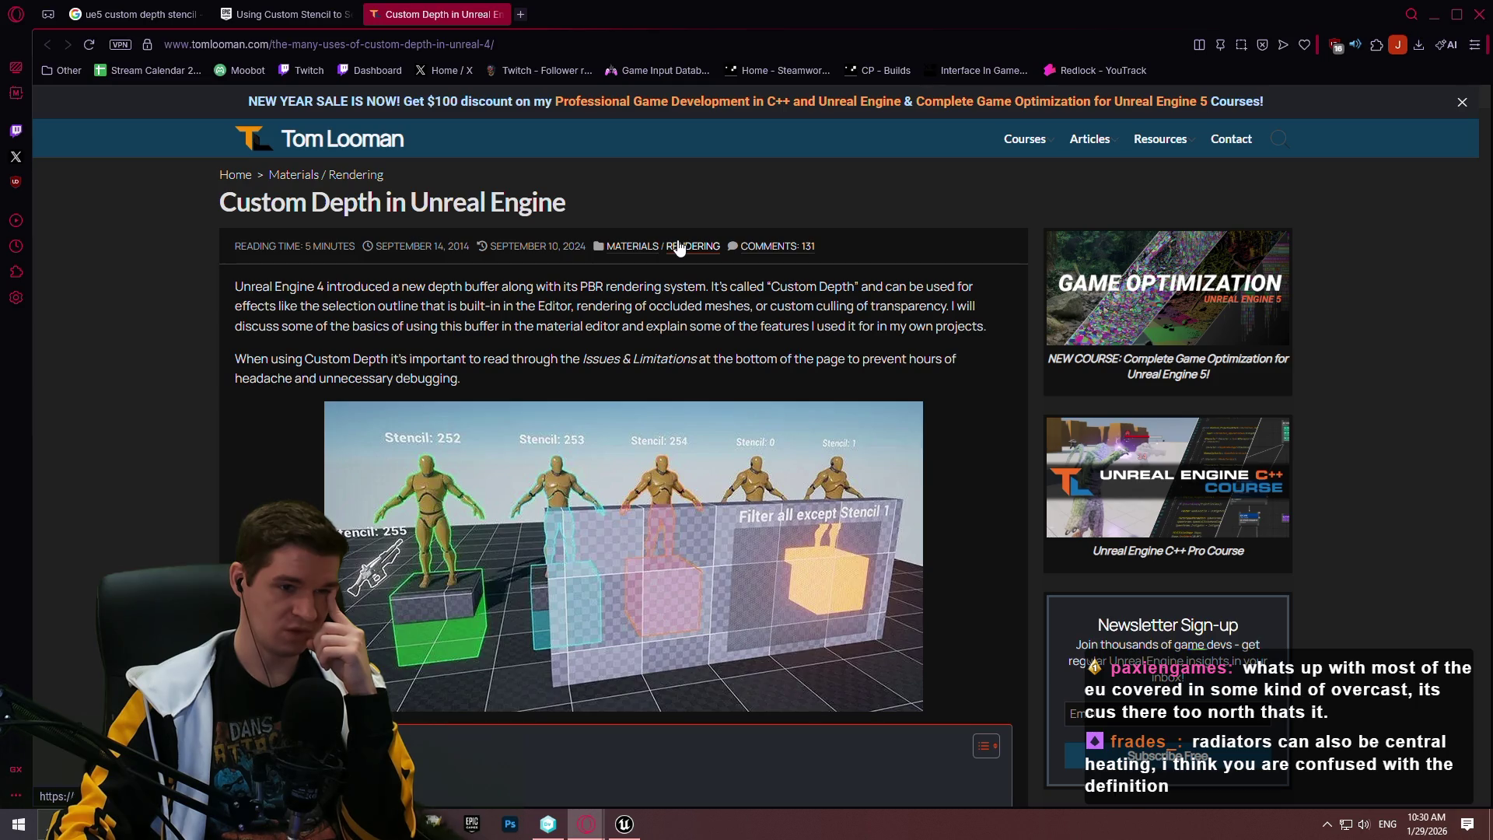
scroll(660, 245, "down", 2)
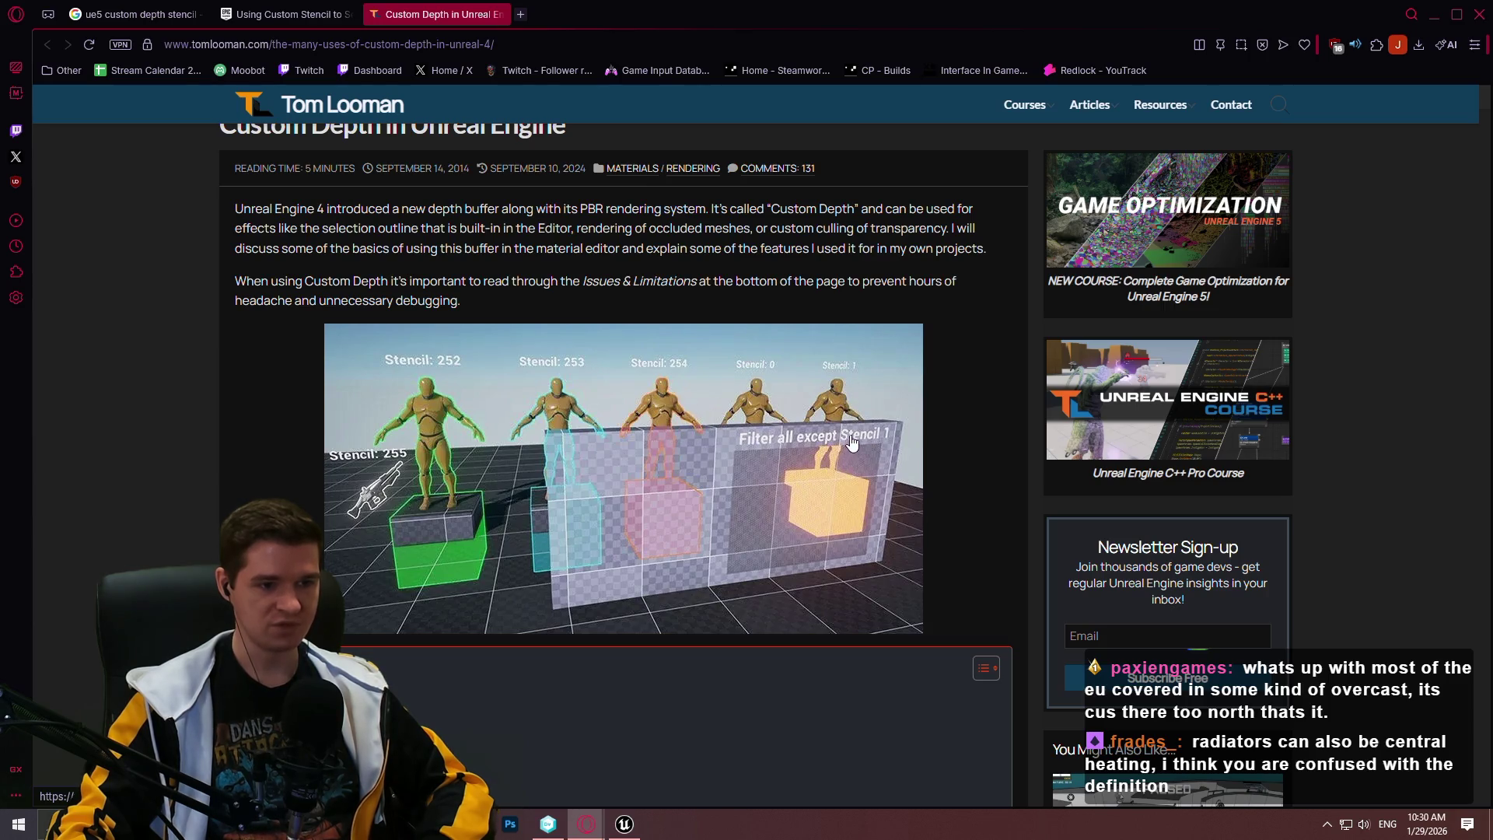
scroll(653, 320, "down", 8)
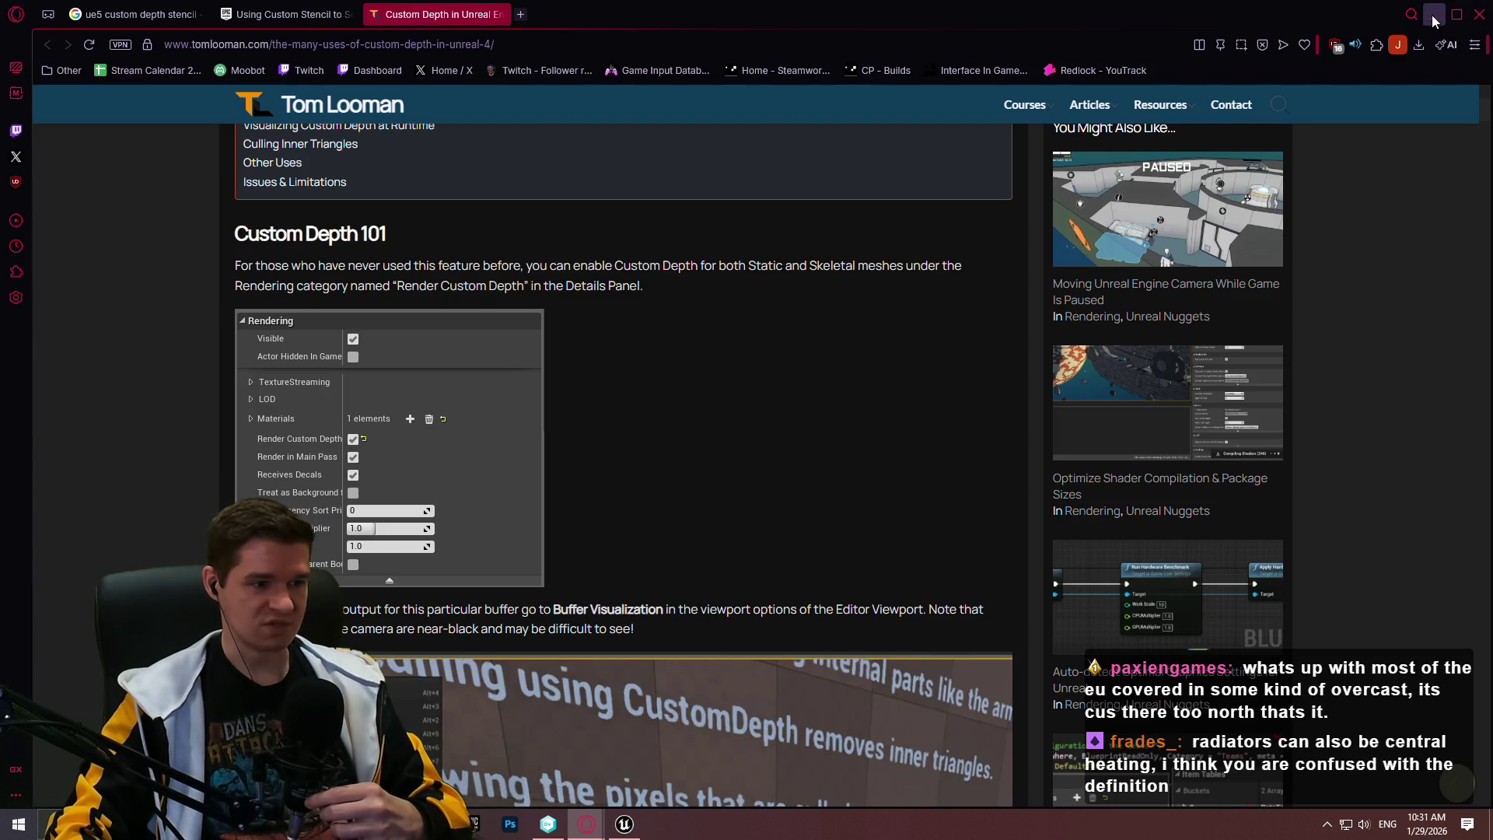
scroll(813, 248, "down", 3)
scroll(813, 249, "down", 4)
scroll(762, 247, "up", 6)
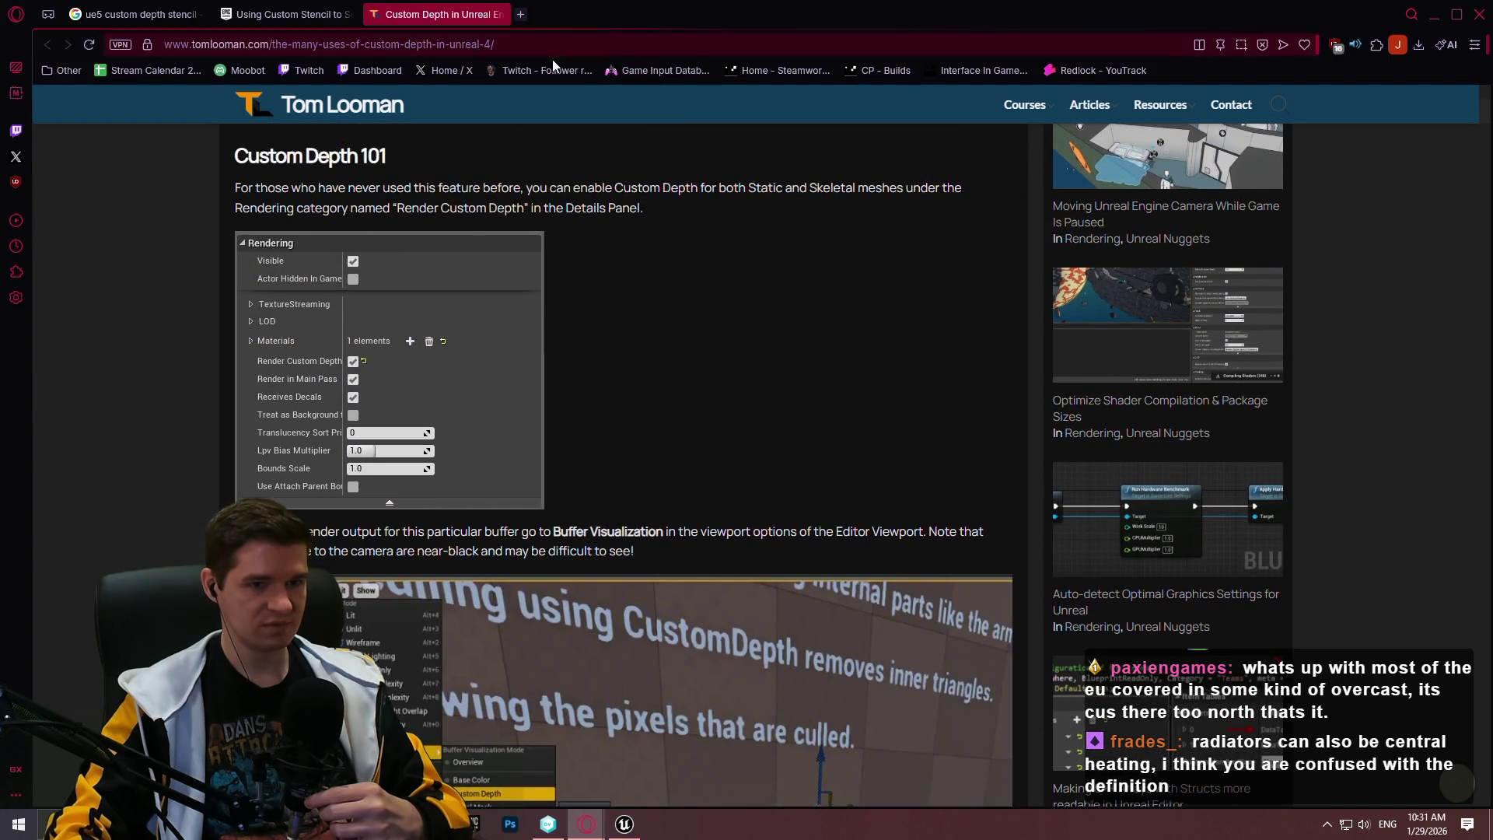
left_click(521, 15)
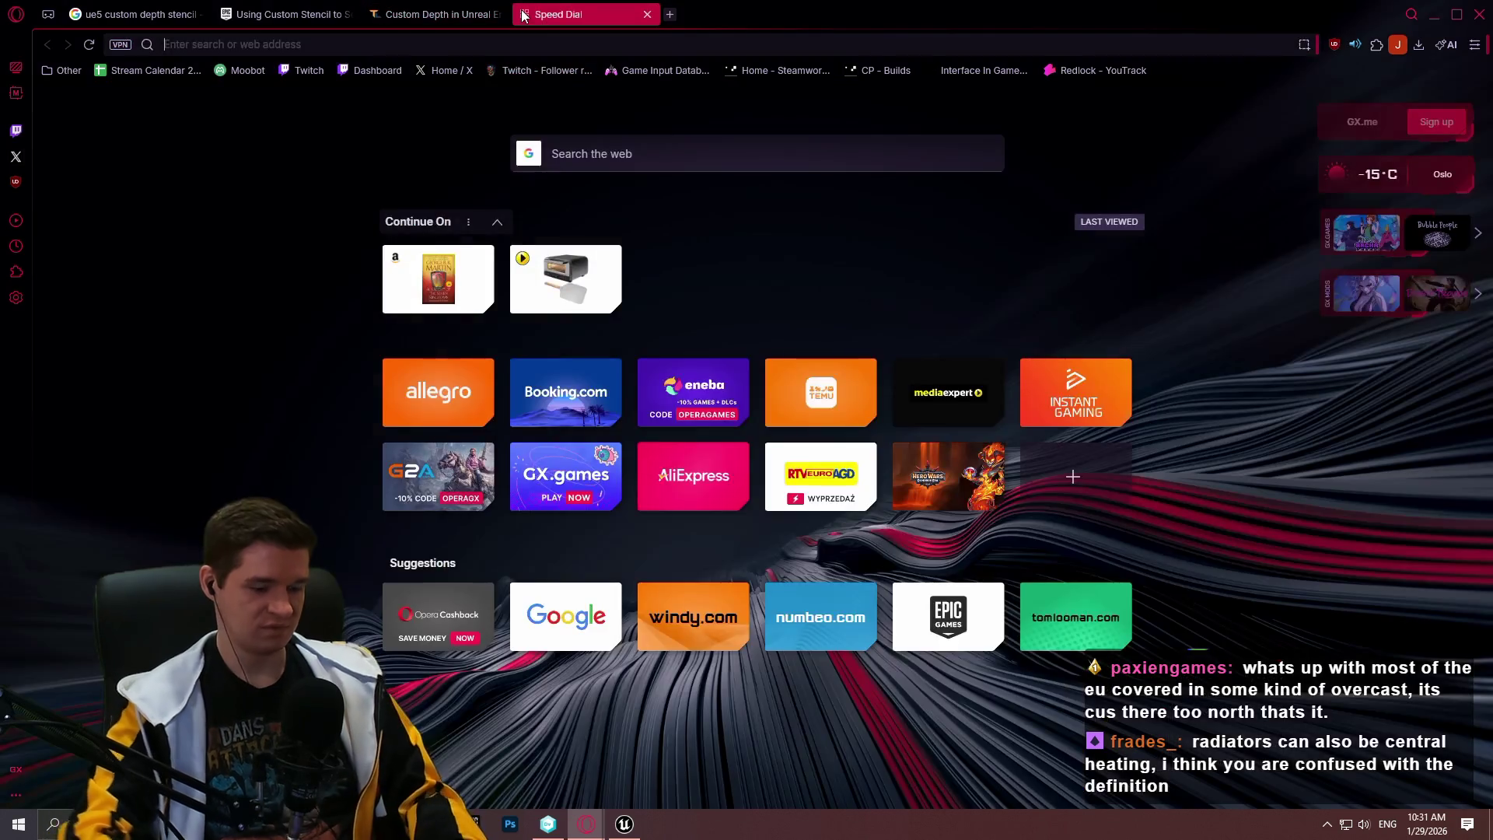
Search Google for 'ue5 decal custom depth' and open the 'Decal Masking in UE5' video
type("ue5 decal")
type(" cuyst")
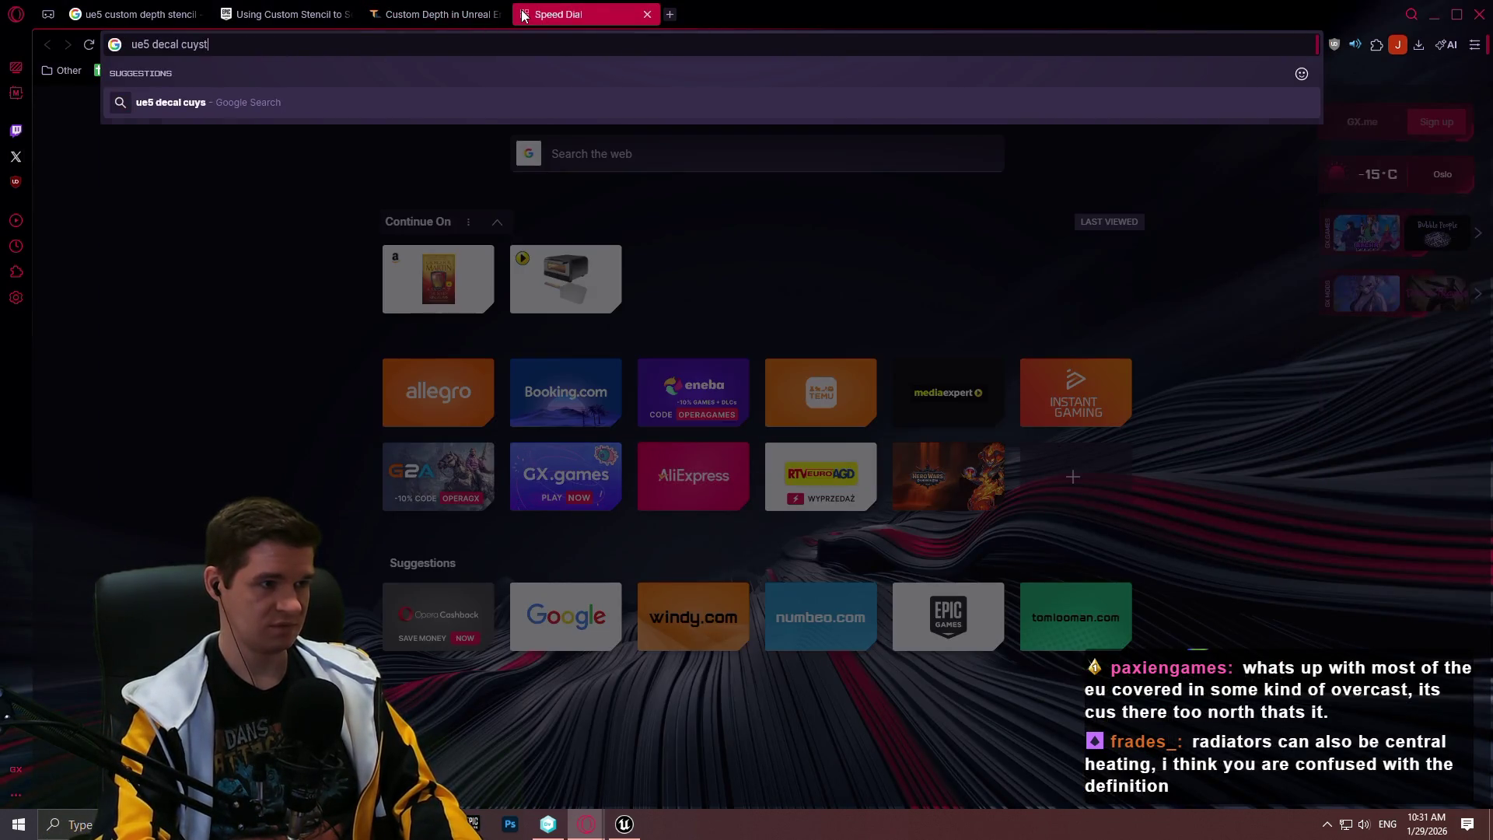
key("BackSpace")
key("BackSpace")
key("BackSpace")
type("stom depth")
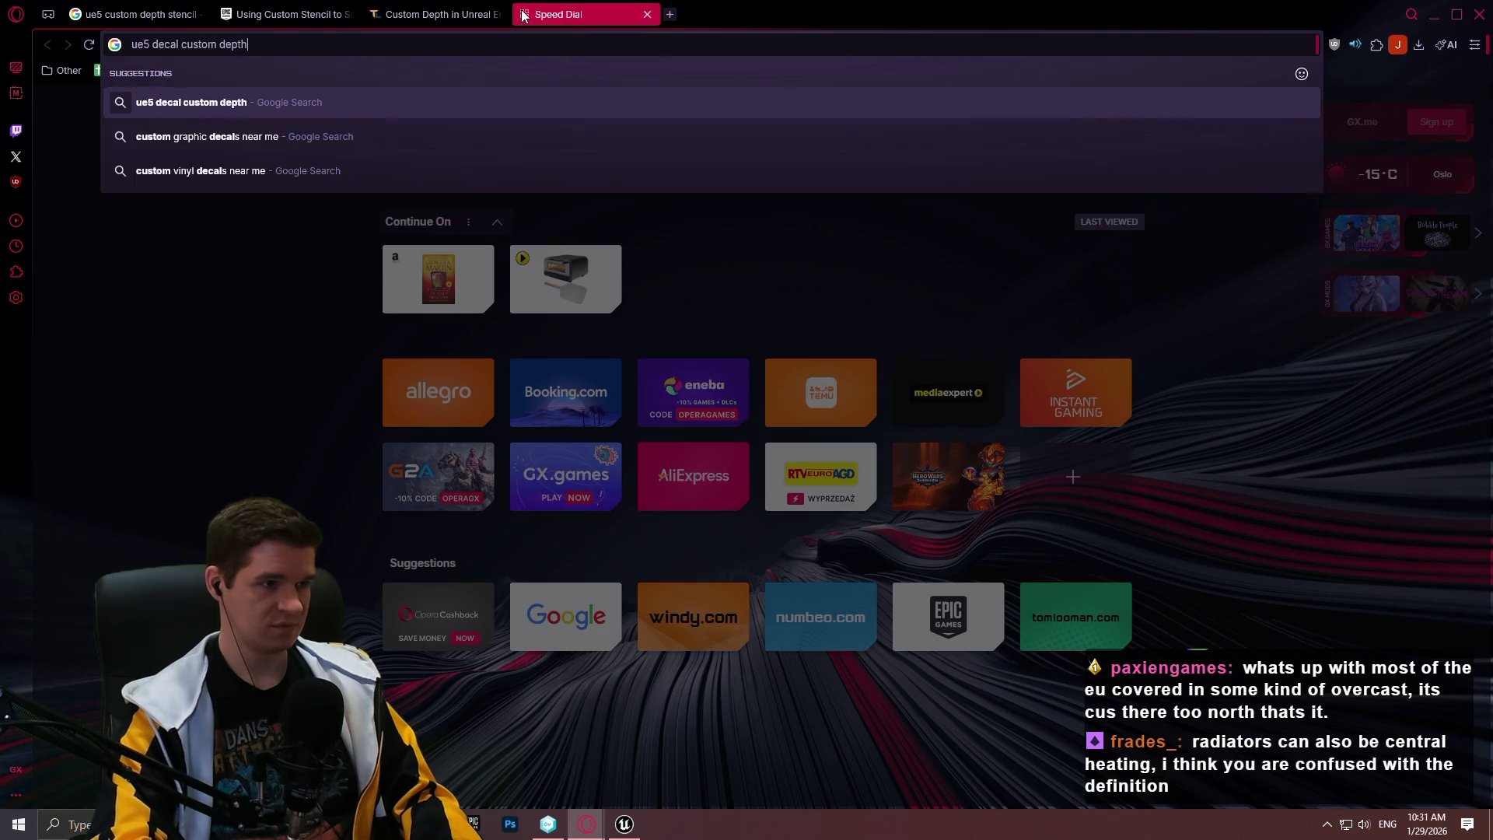
key("Return")
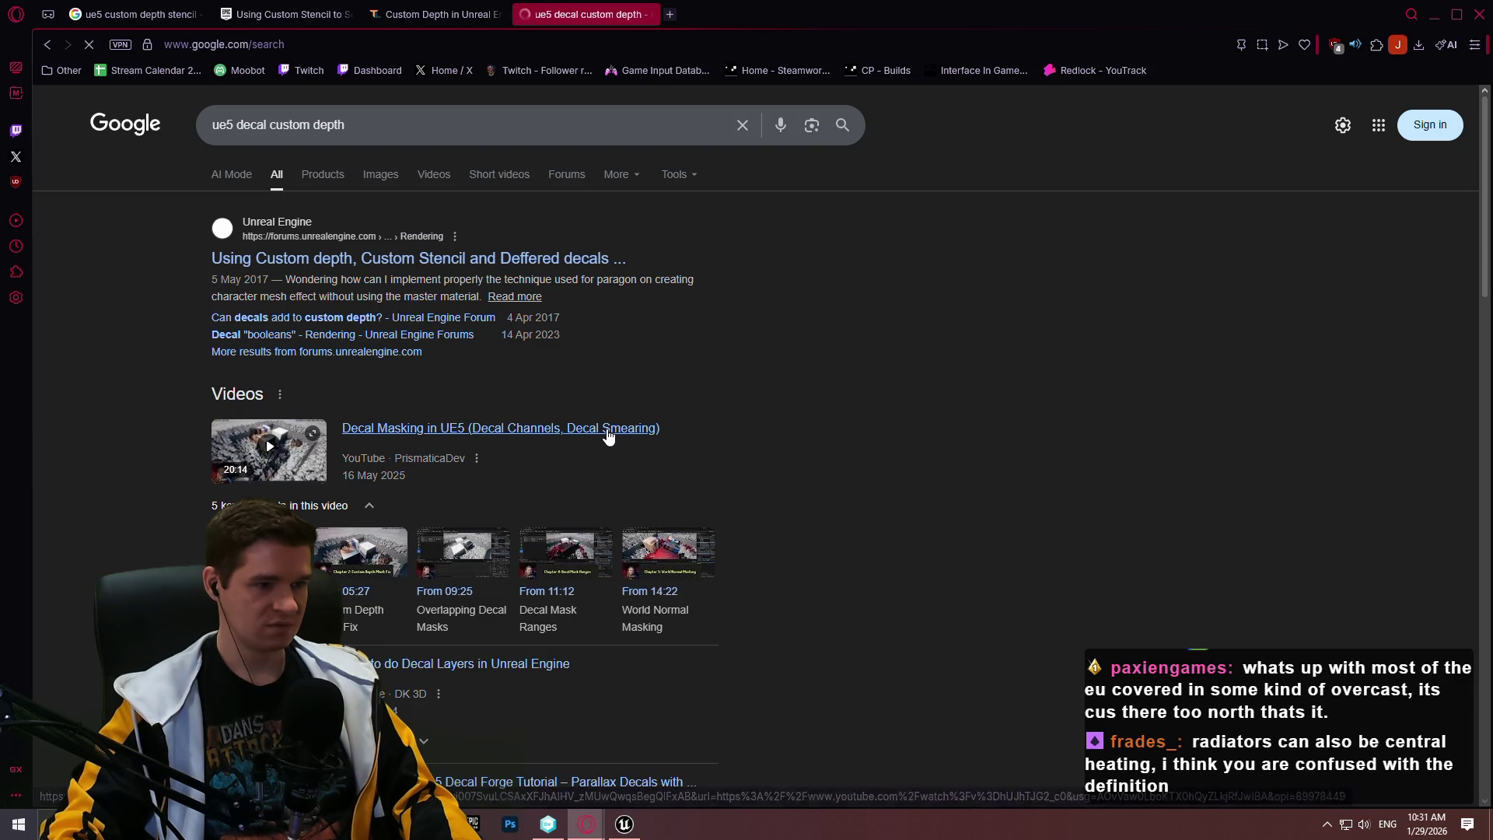
left_click(542, 432)
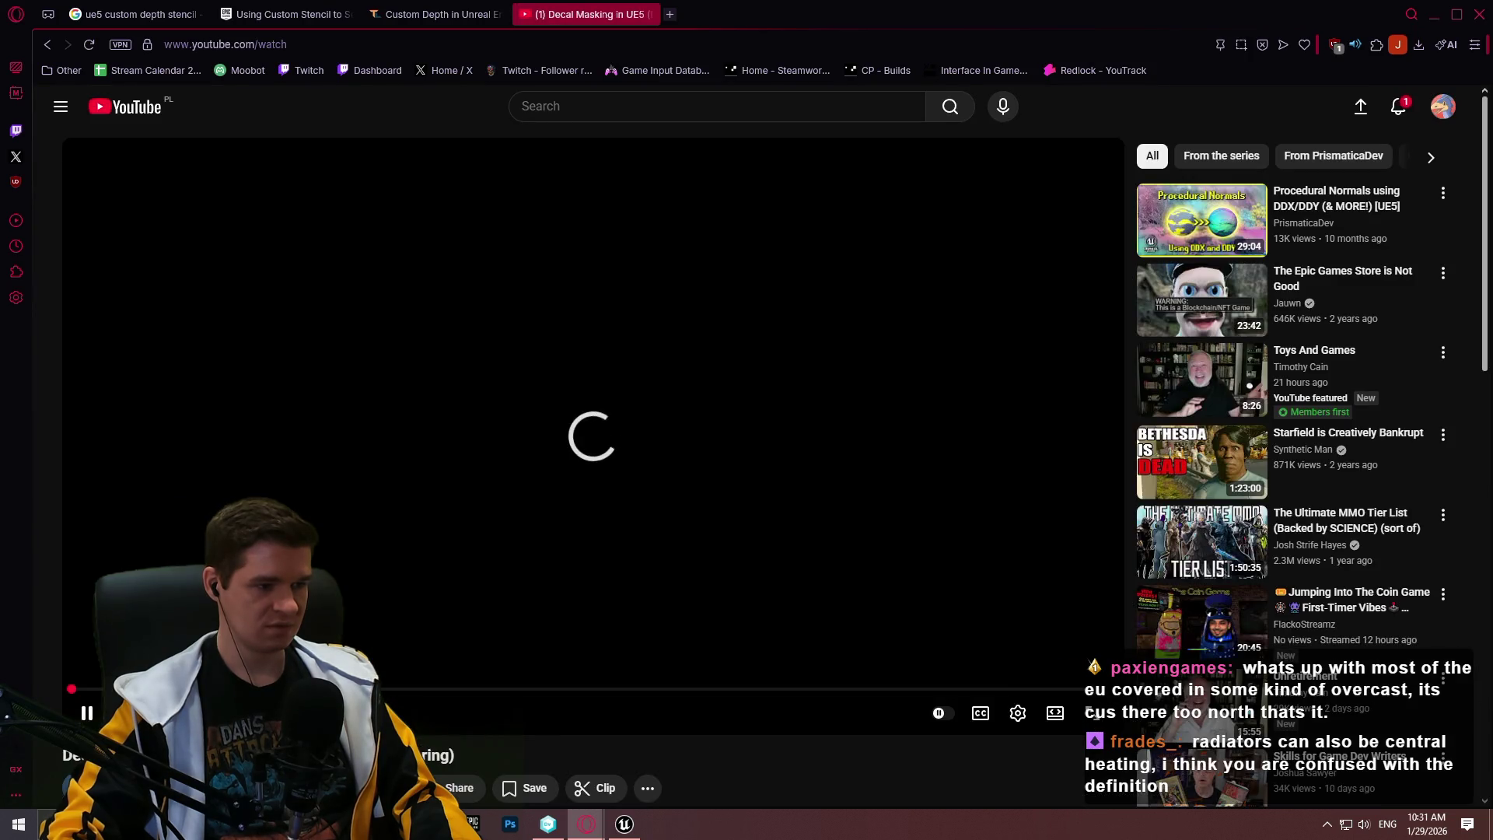
Scrub the Decal Masking video to the editor demo of decals on cubes and go fullscreen
left_click_drag(98, 690, 81, 692)
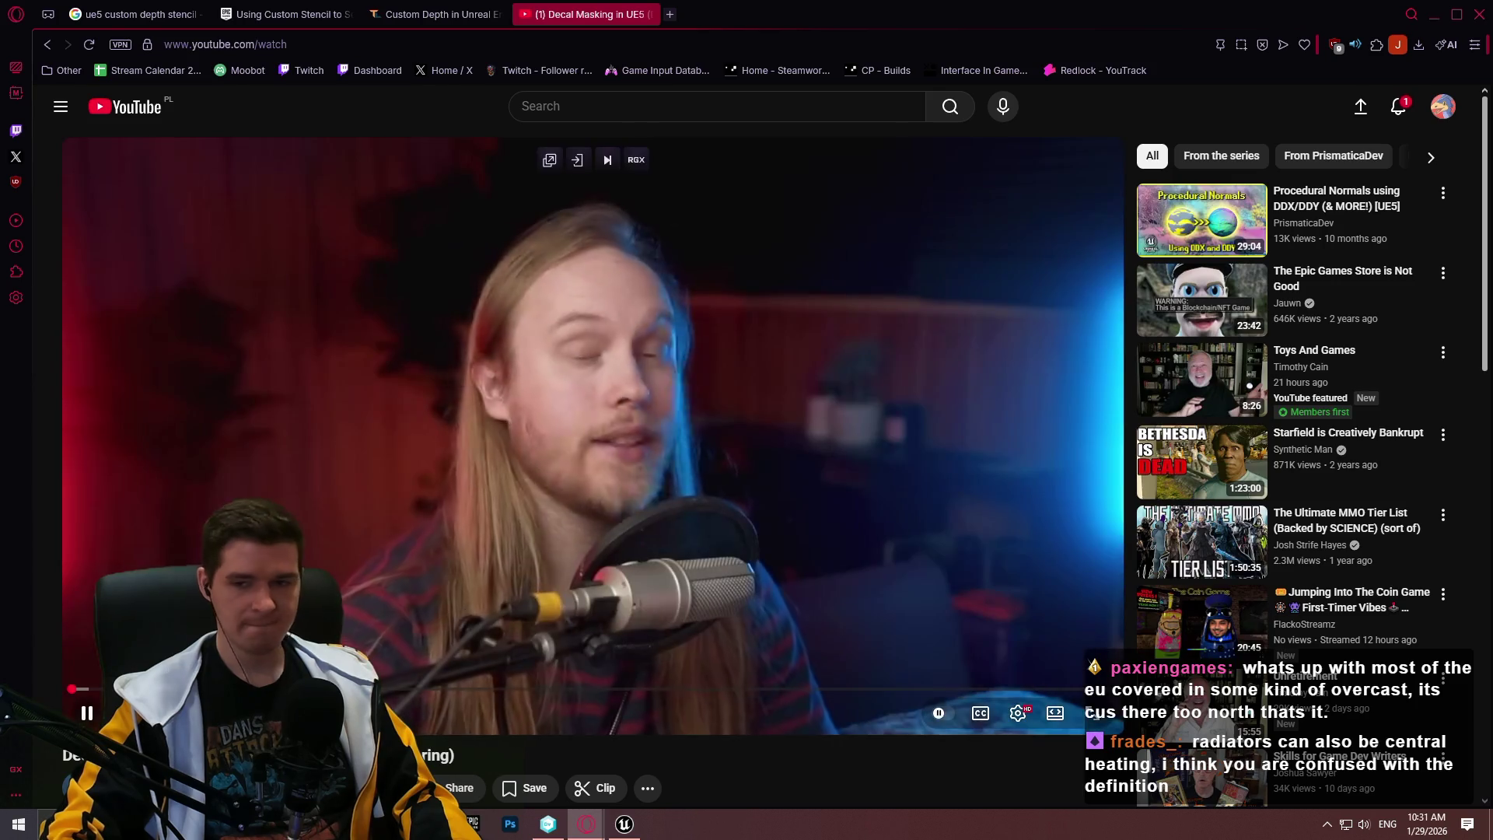
key("space")
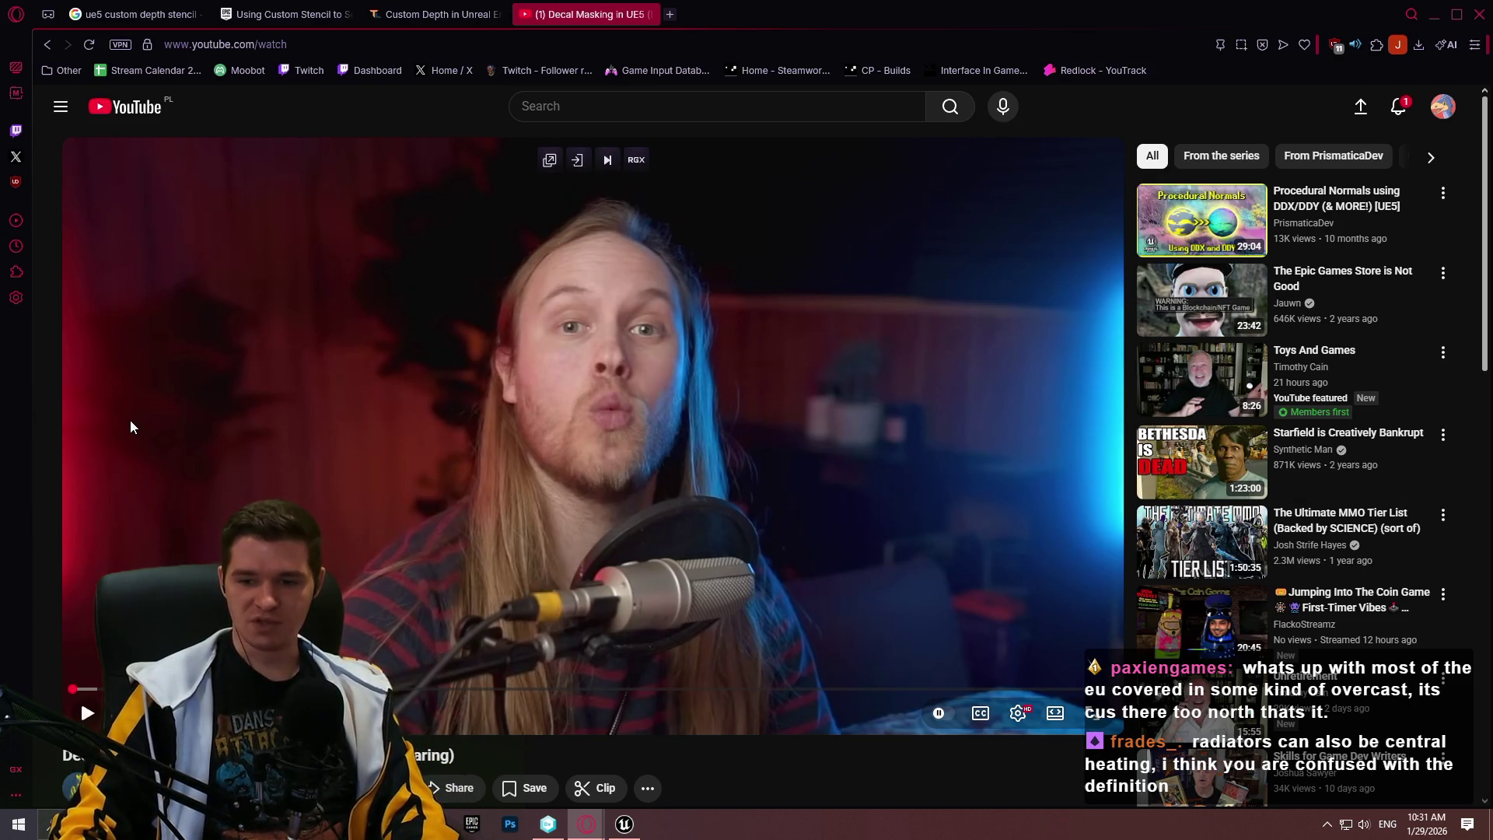
left_click_drag(87, 691, 87, 692)
key("space")
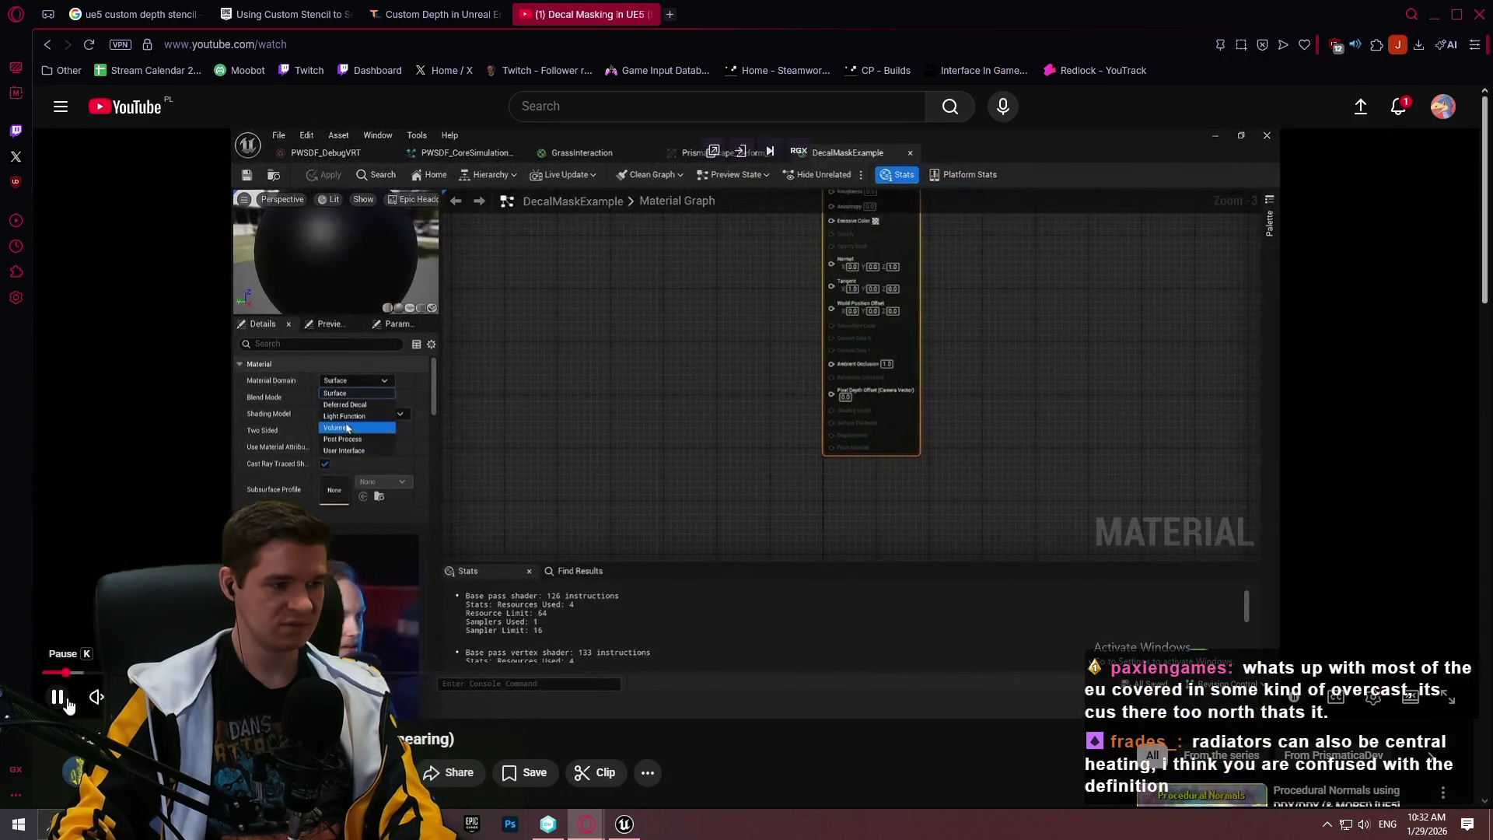
left_click_drag(60, 672, 31, 664)
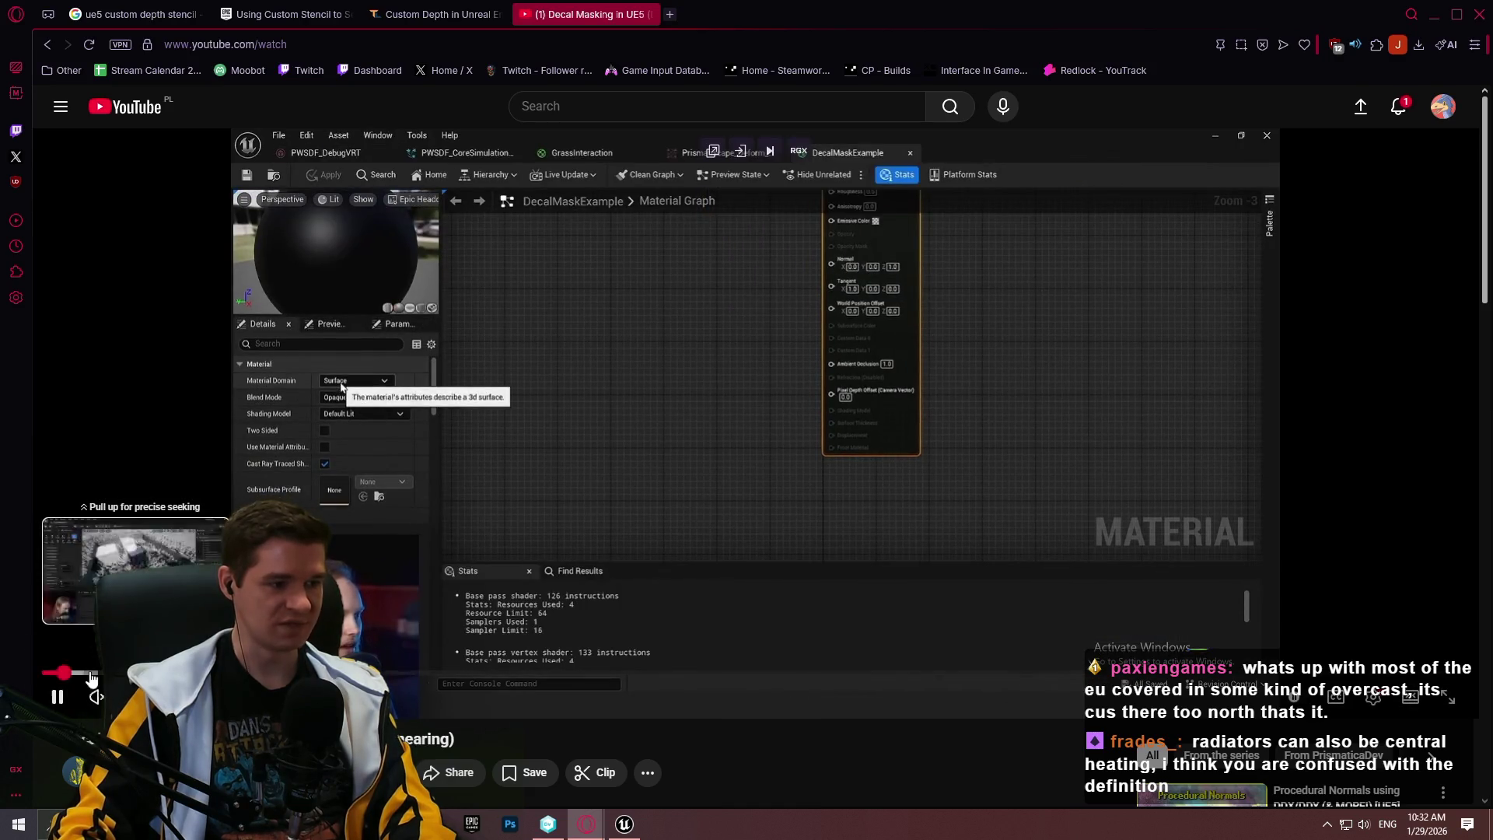
left_click_drag(77, 679, 49, 677)
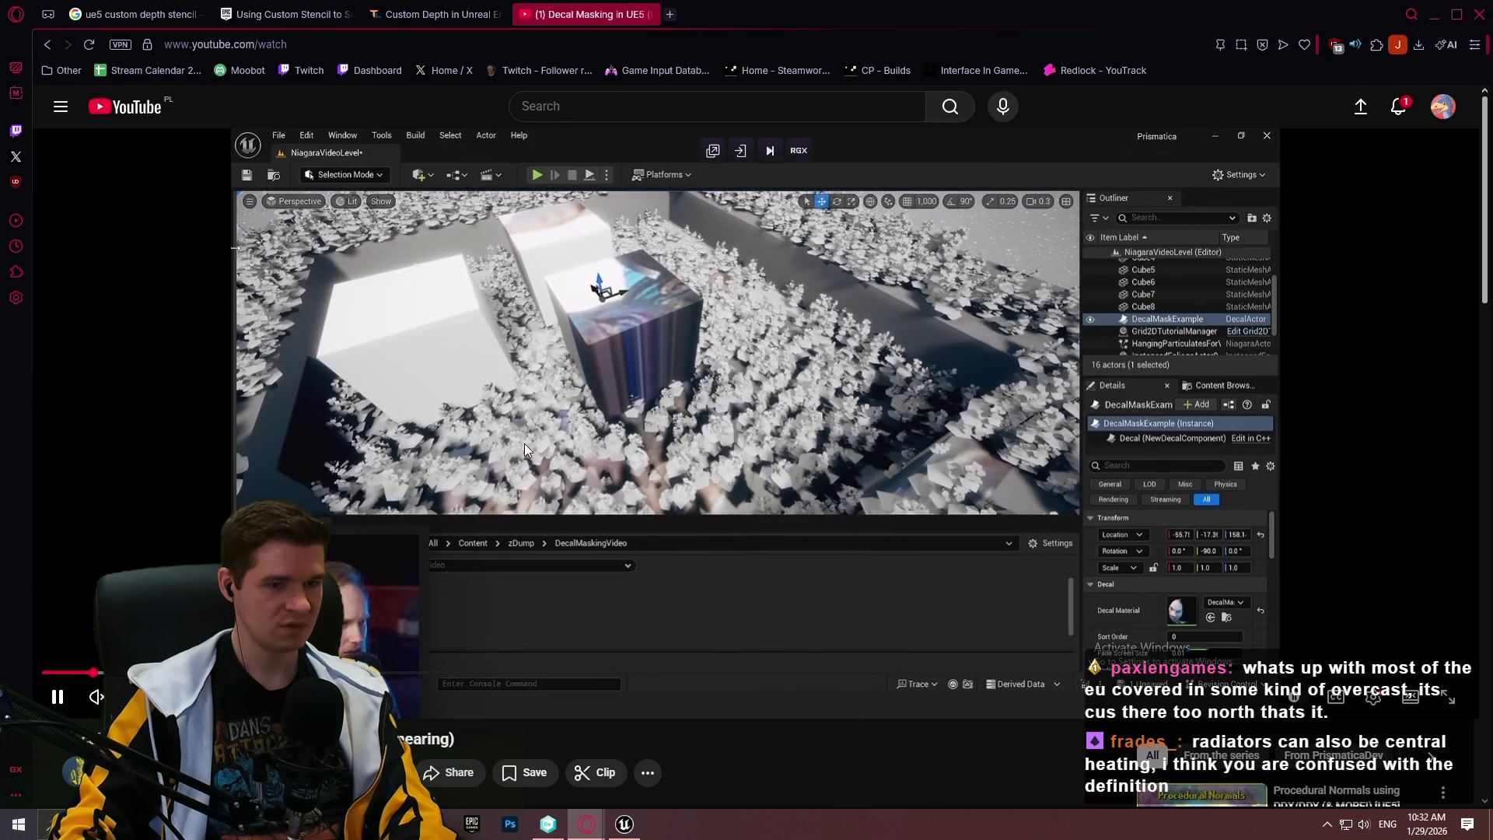
left_click(344, 179)
key("Left")
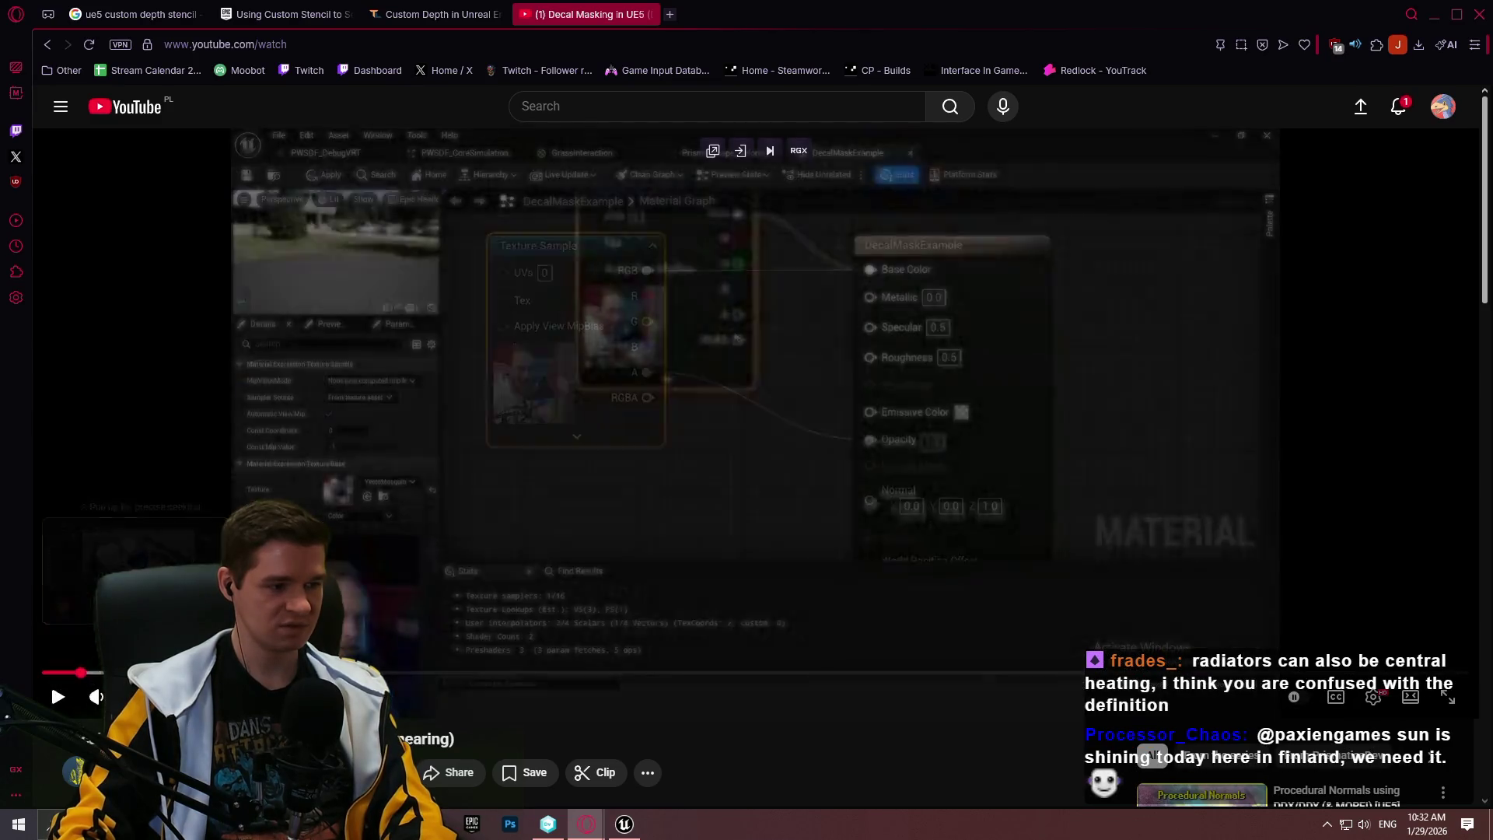
left_click(244, 170)
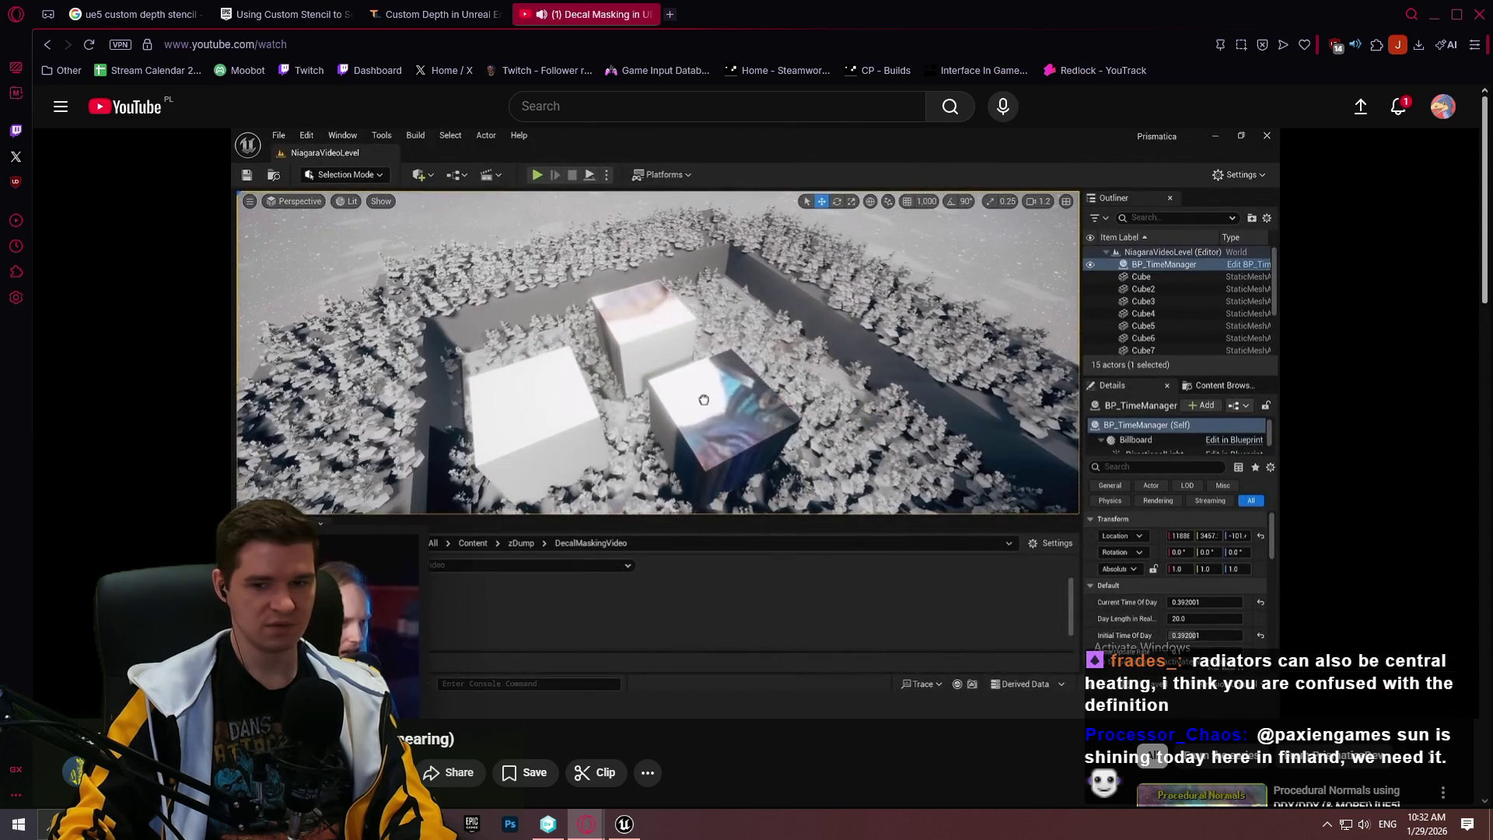
left_click(1445, 701)
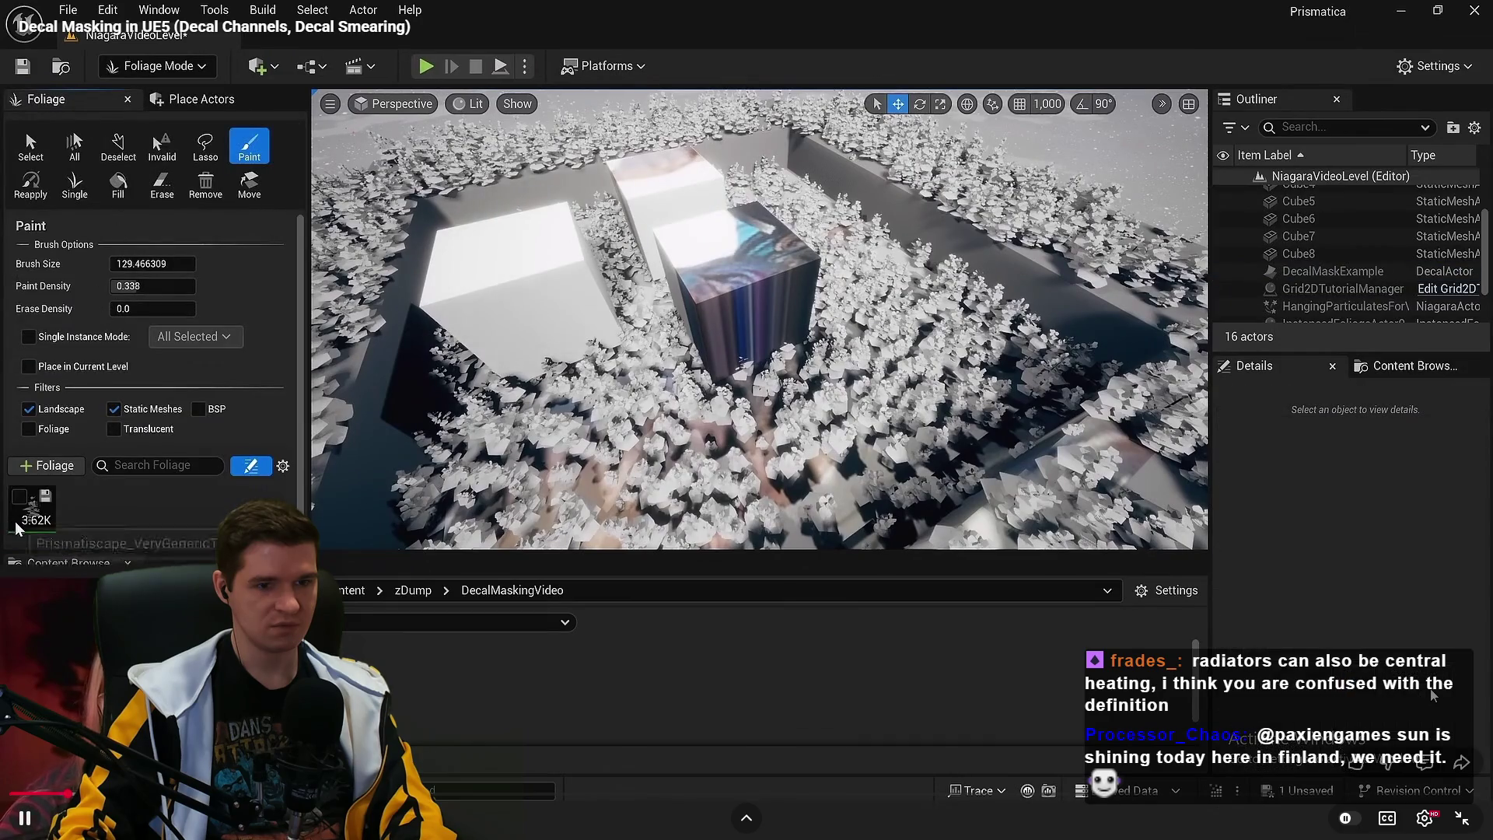
Pause the decal masking stream on the shadow settings and resume it several times
left_click(836, 485)
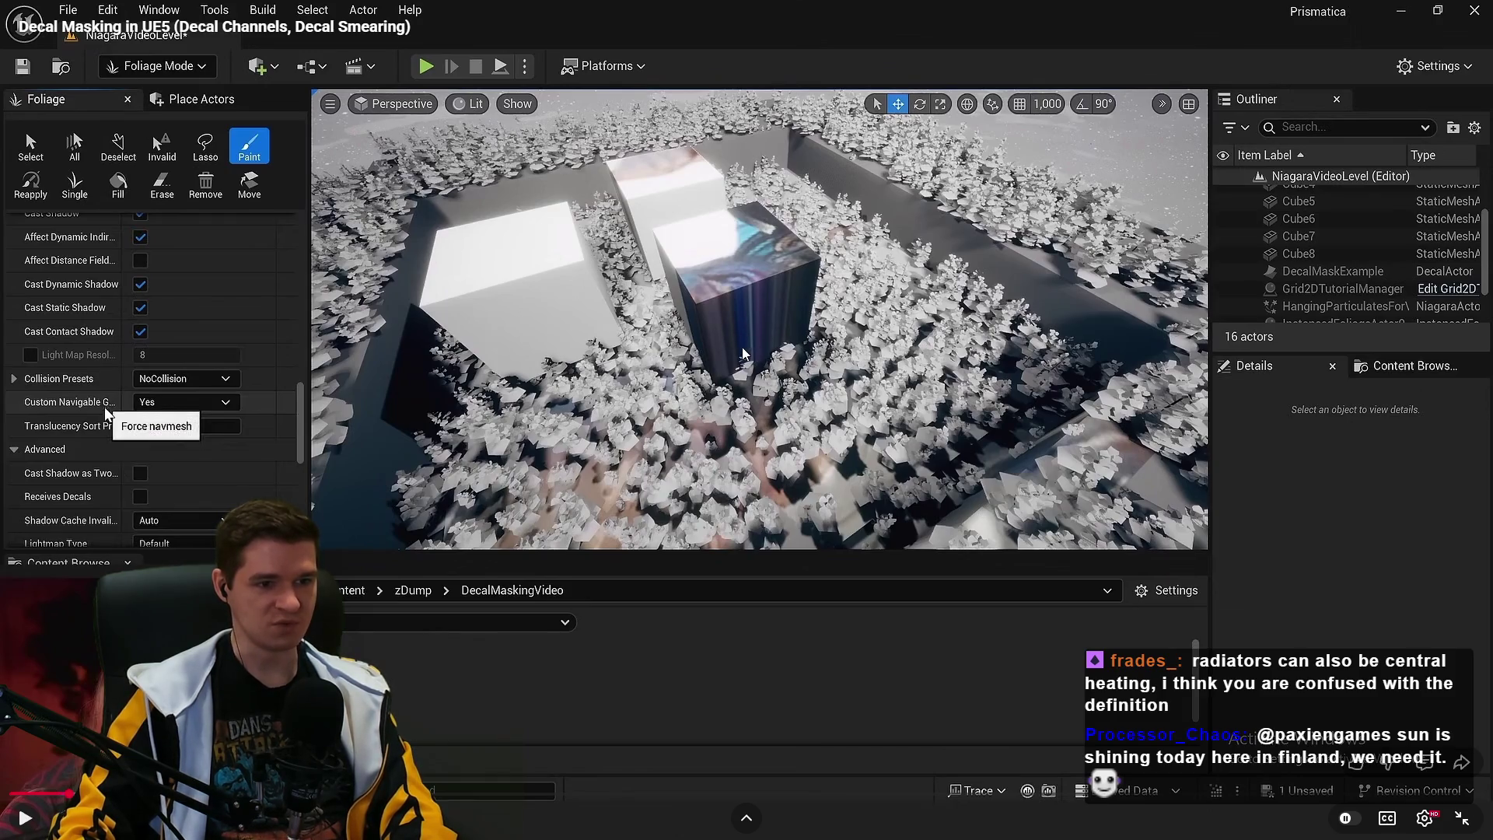
left_click(700, 369)
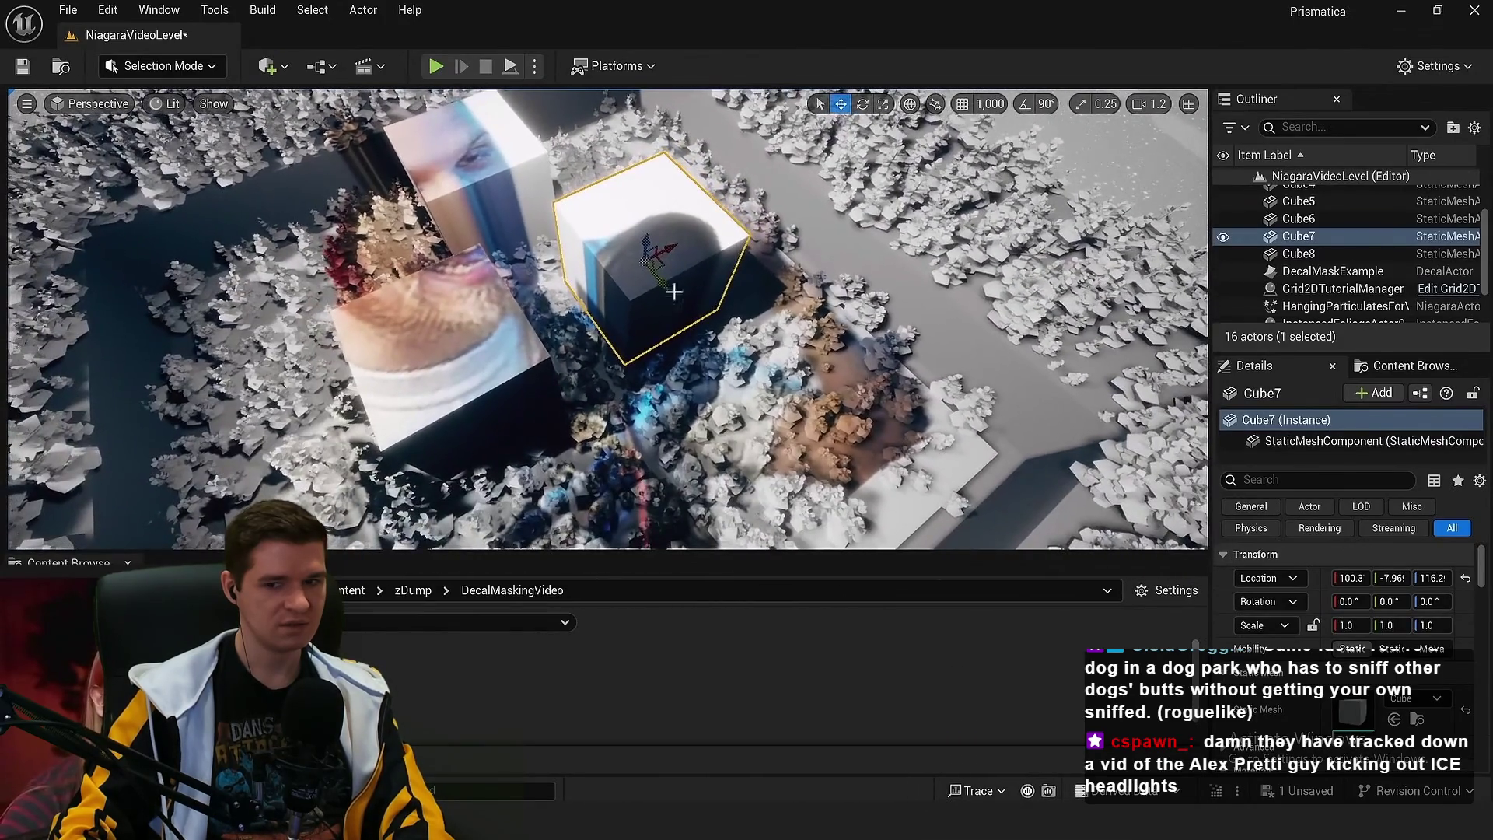
mouse_move(1272, 460)
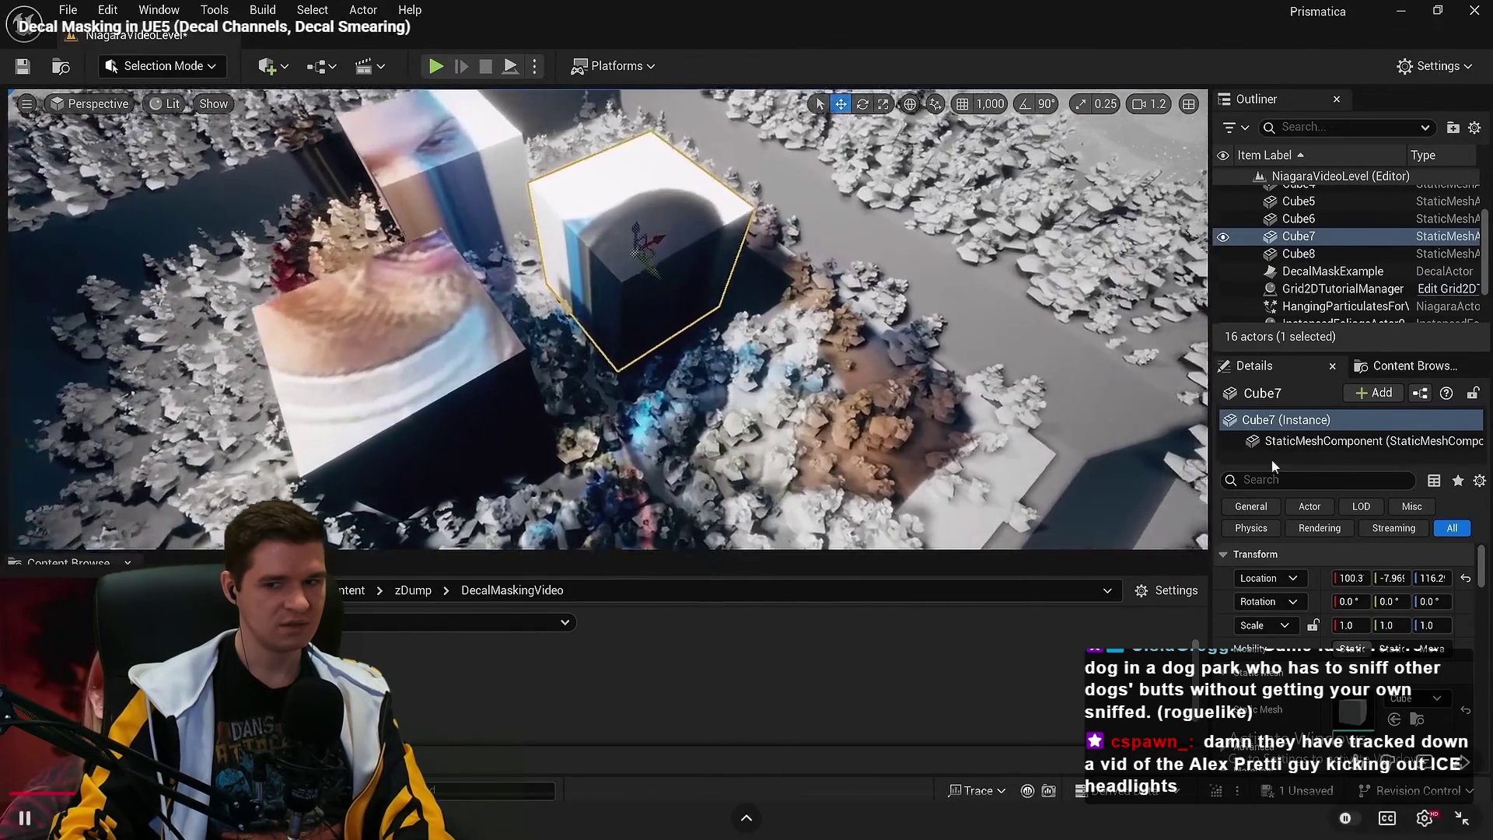
left_click(1022, 481)
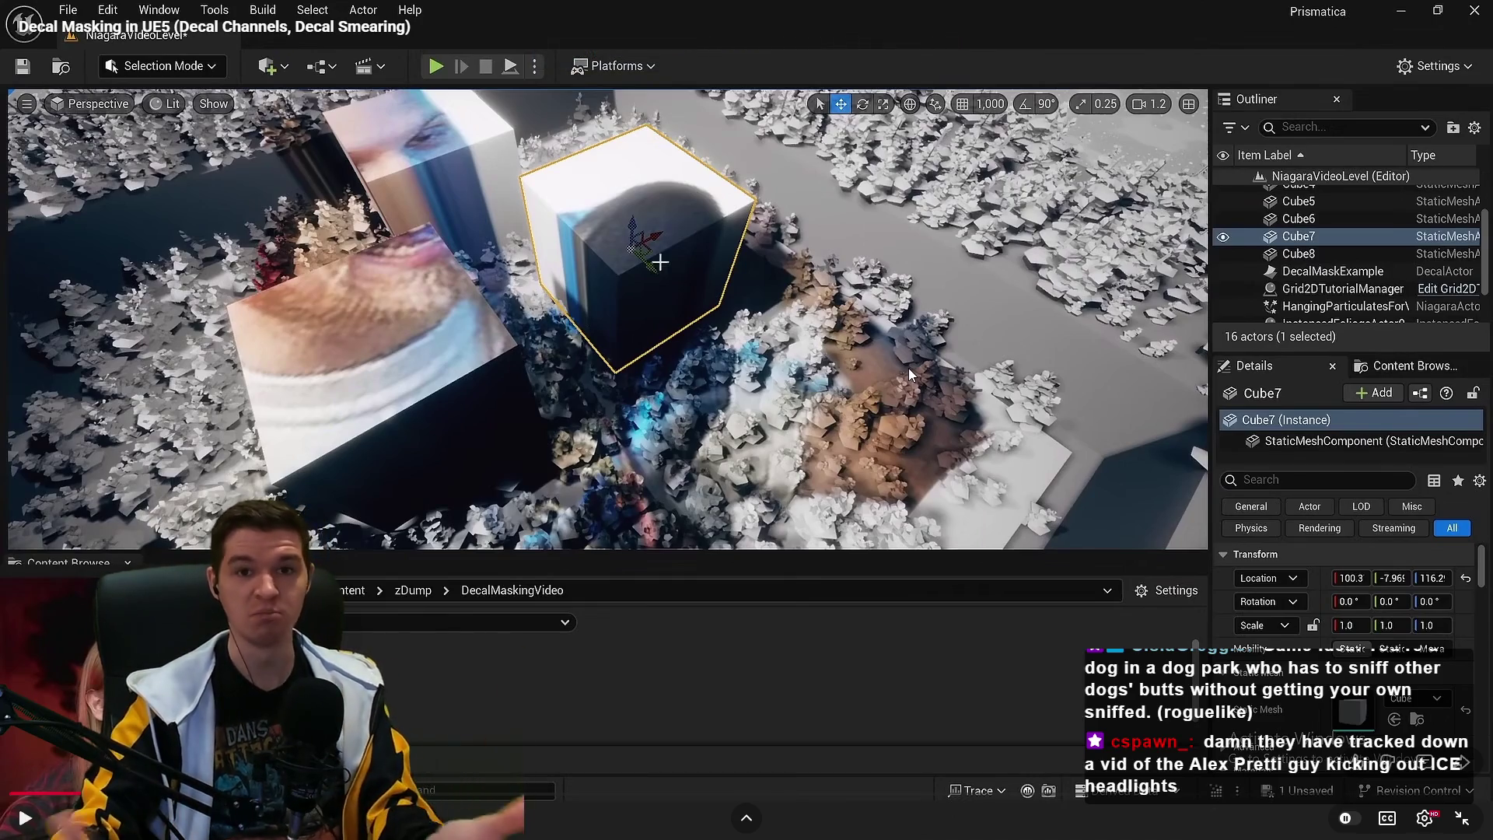
key("space")
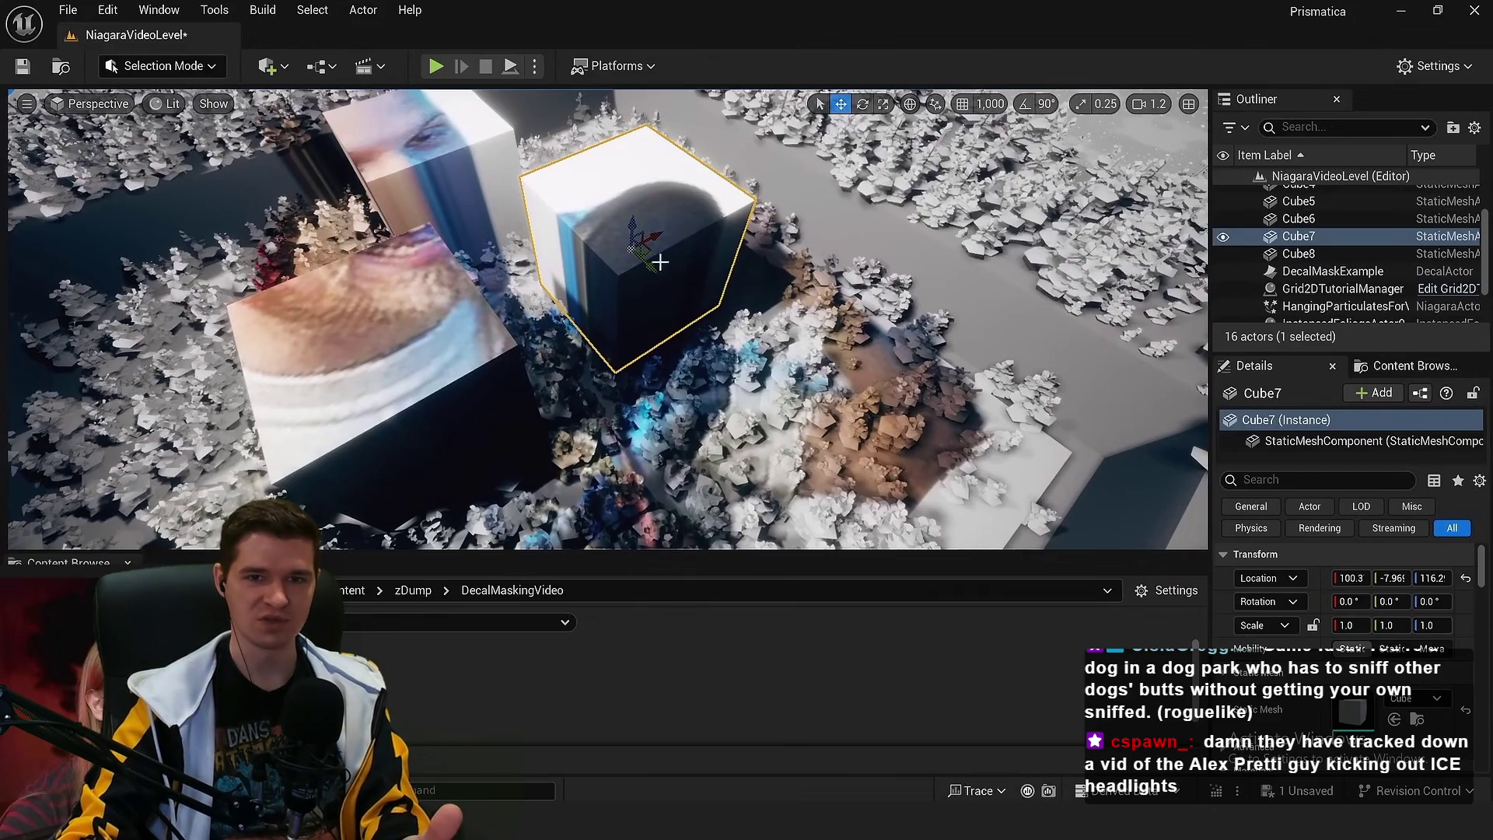
key("space")
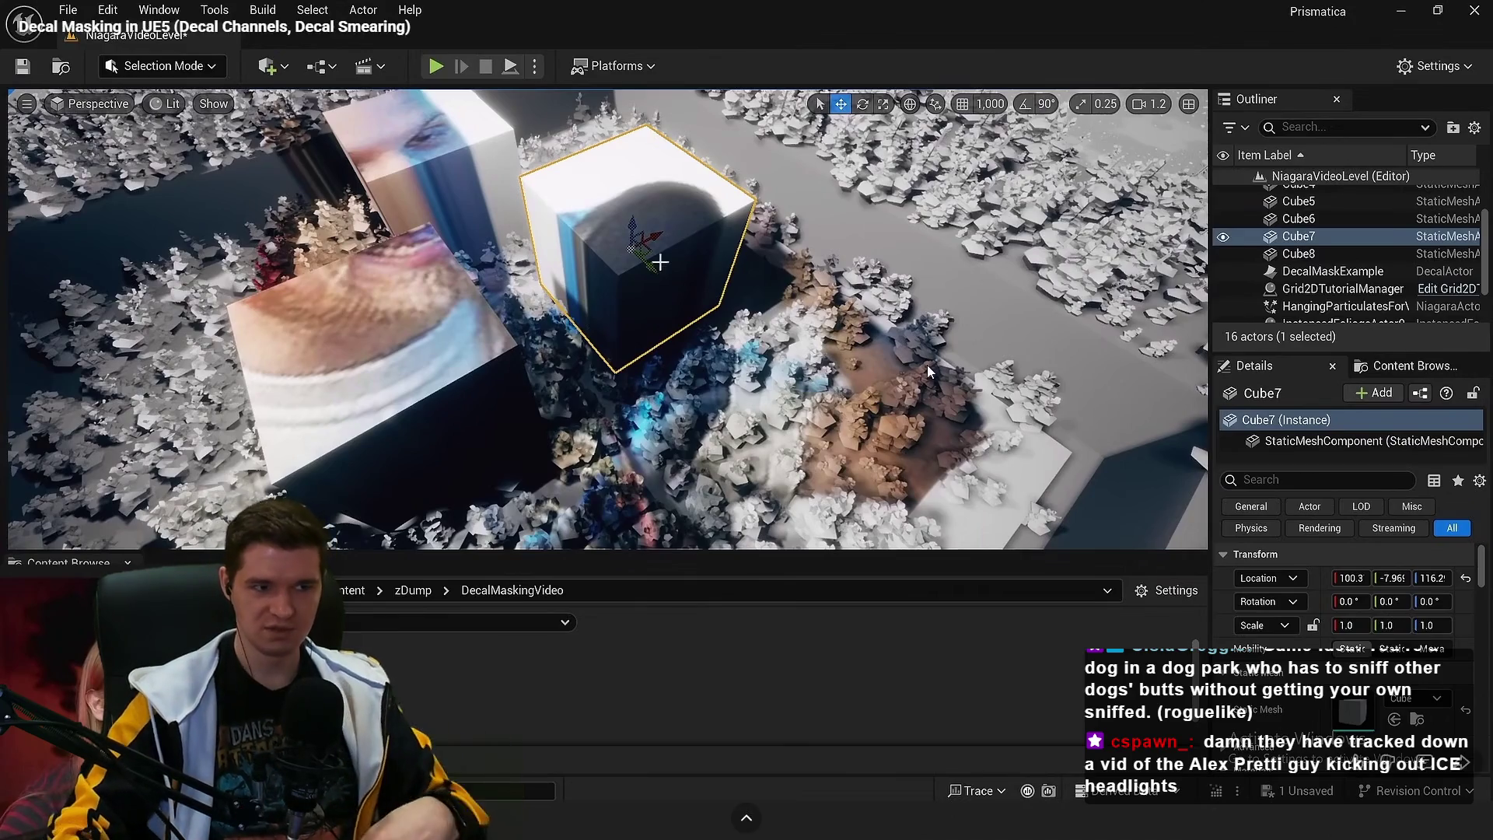
key("space")
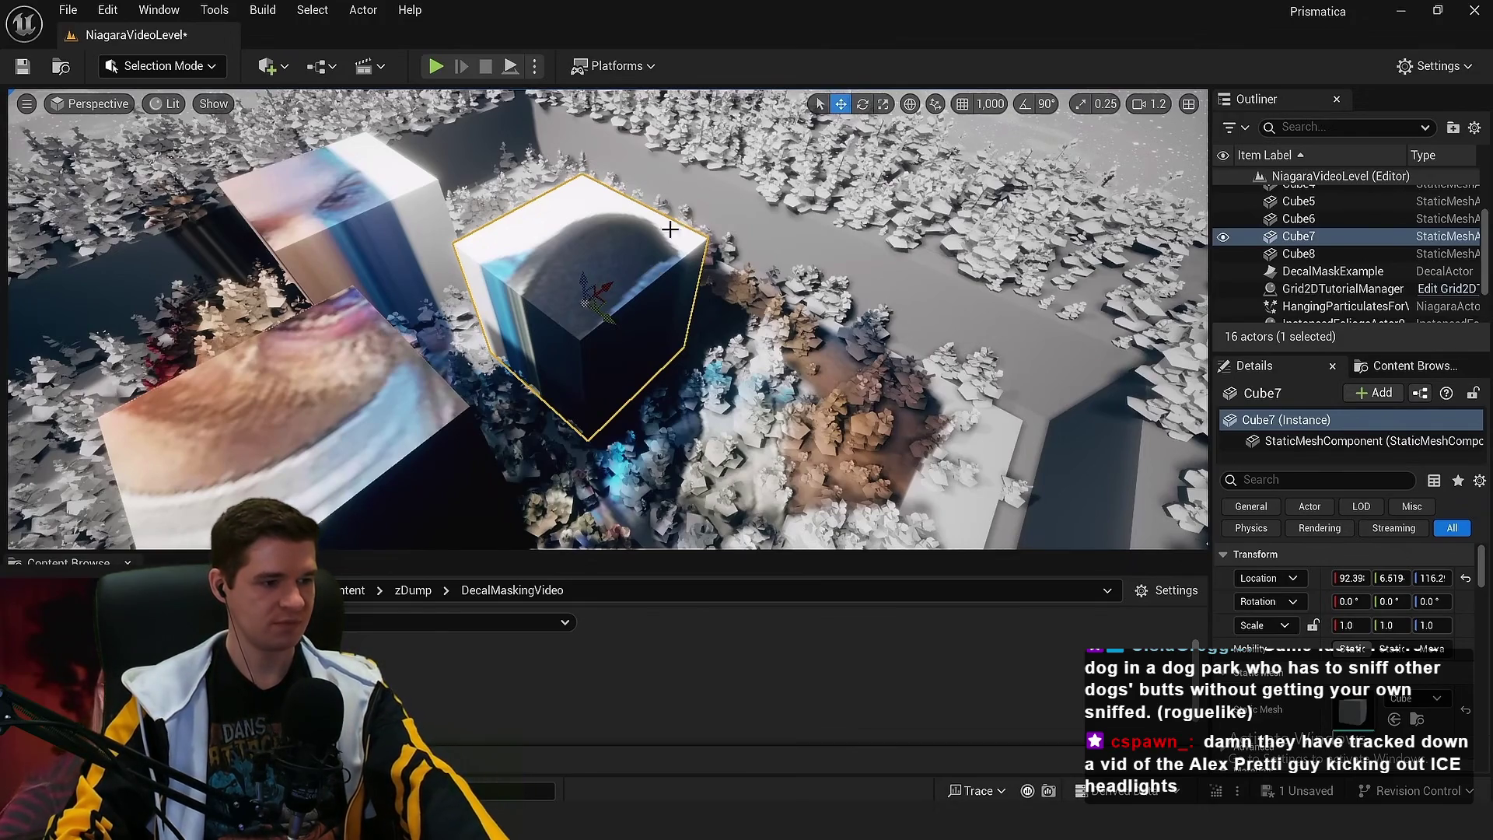
Pause the video and switch to the 'ue5 decal performance' Google results
left_click_drag(669, 228, 552, 236)
left_click(682, 294)
key("e")
key("f")
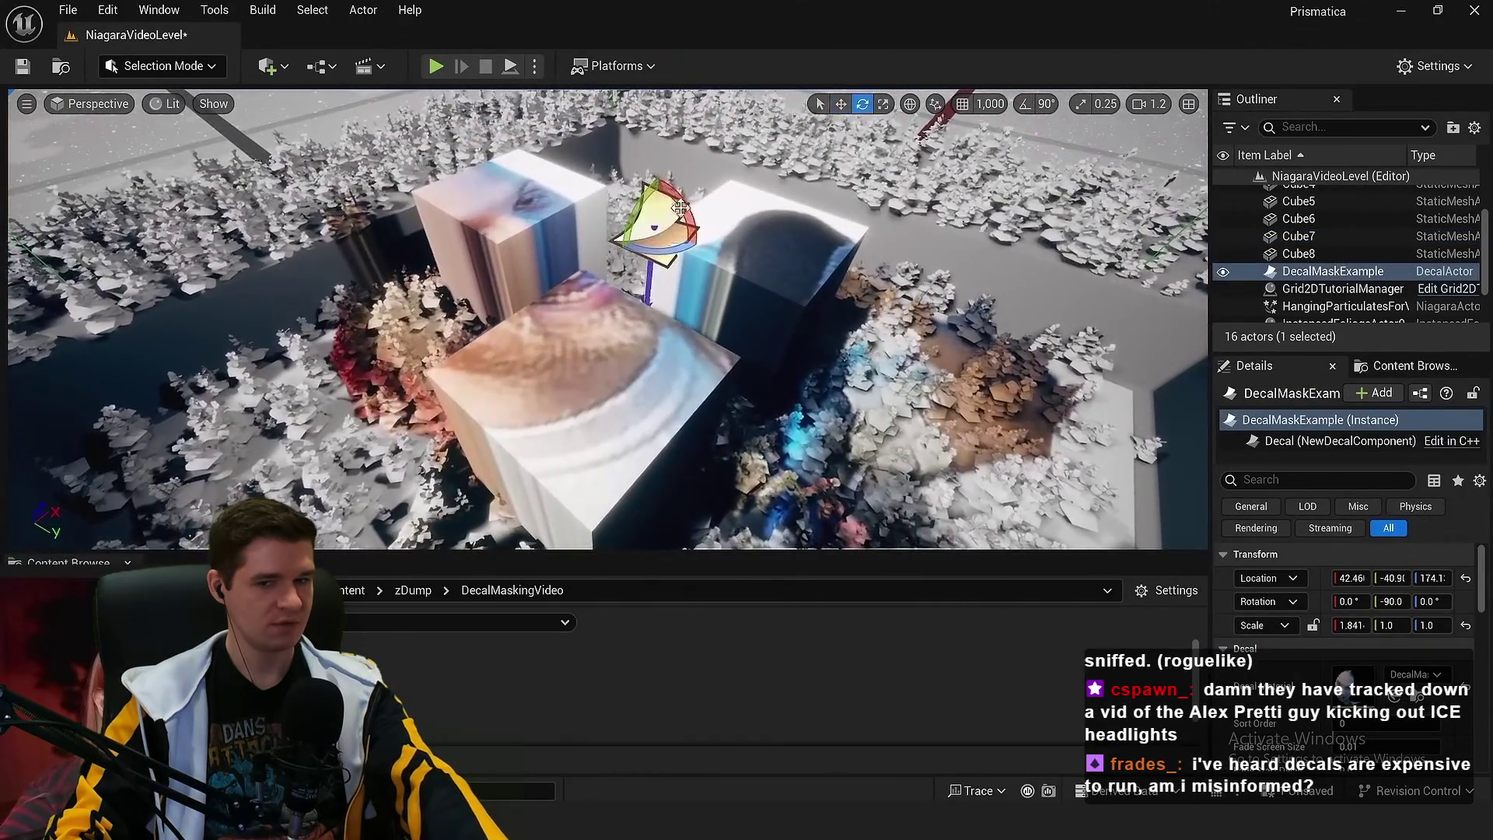
left_click_drag(680, 206, 649, 265)
left_click_drag(619, 314, 620, 248)
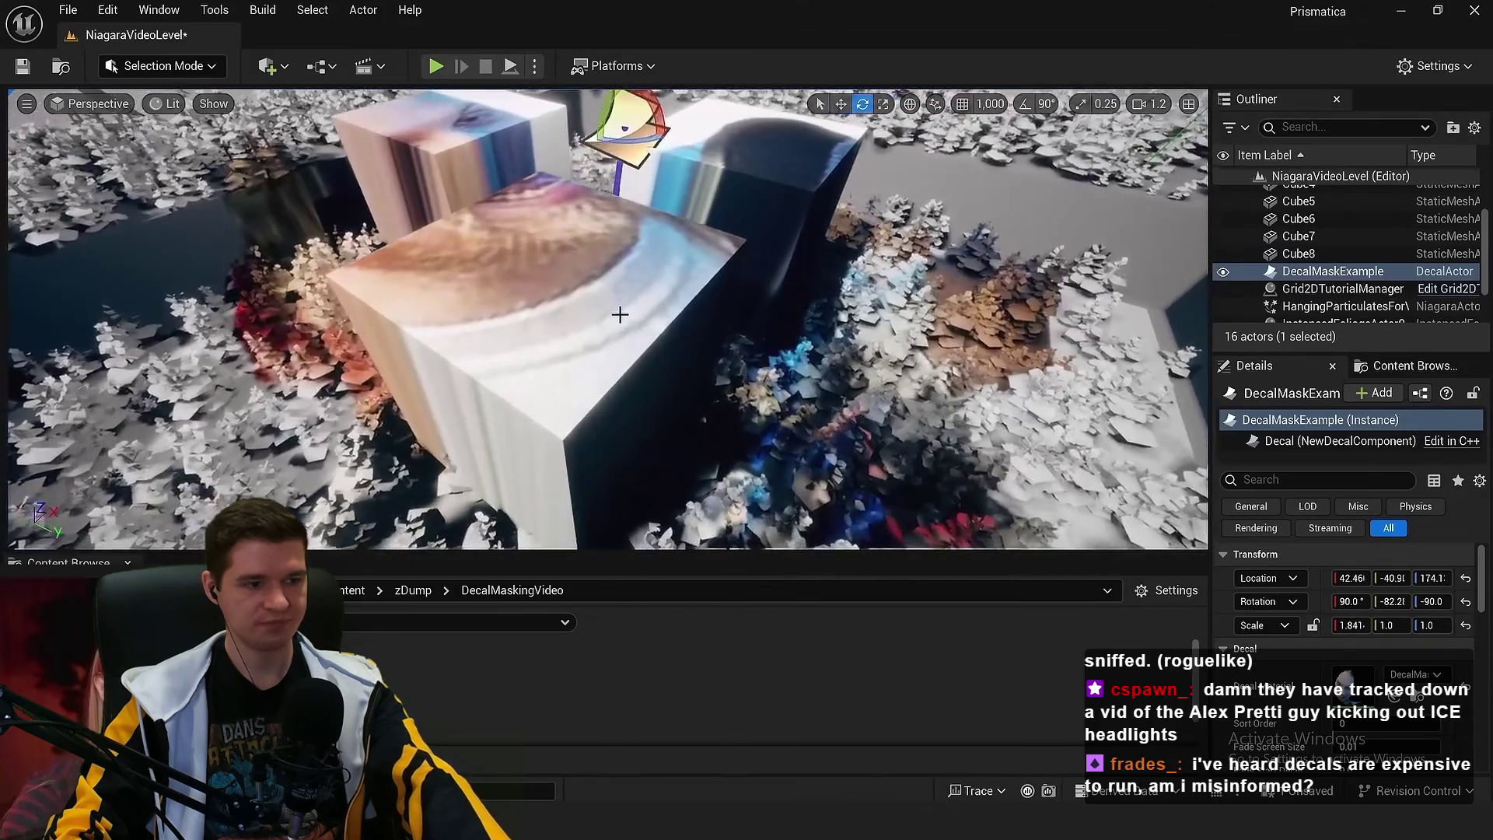
mouse_move(1127, 398)
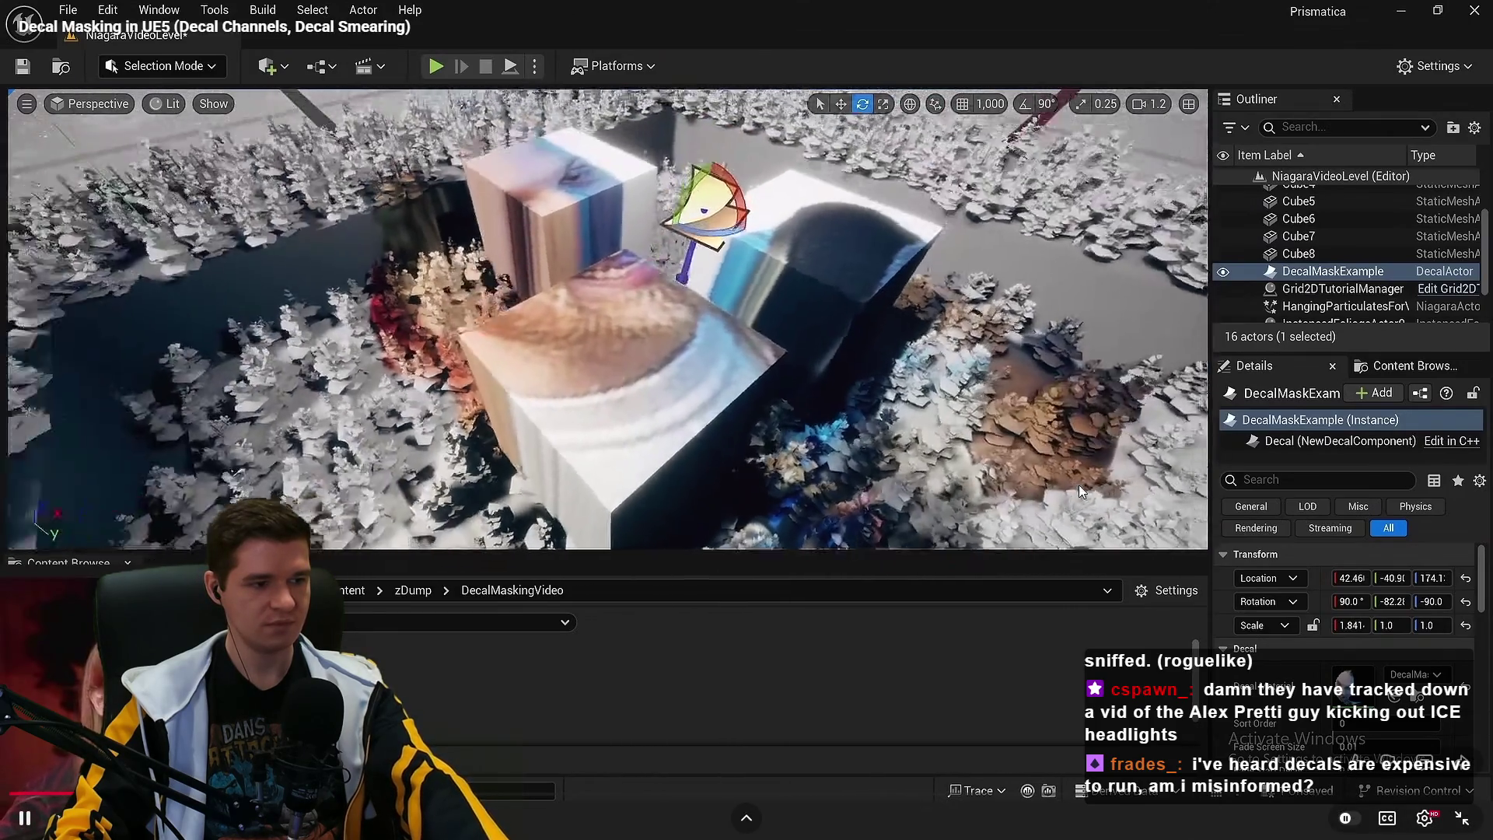
left_click(1079, 484)
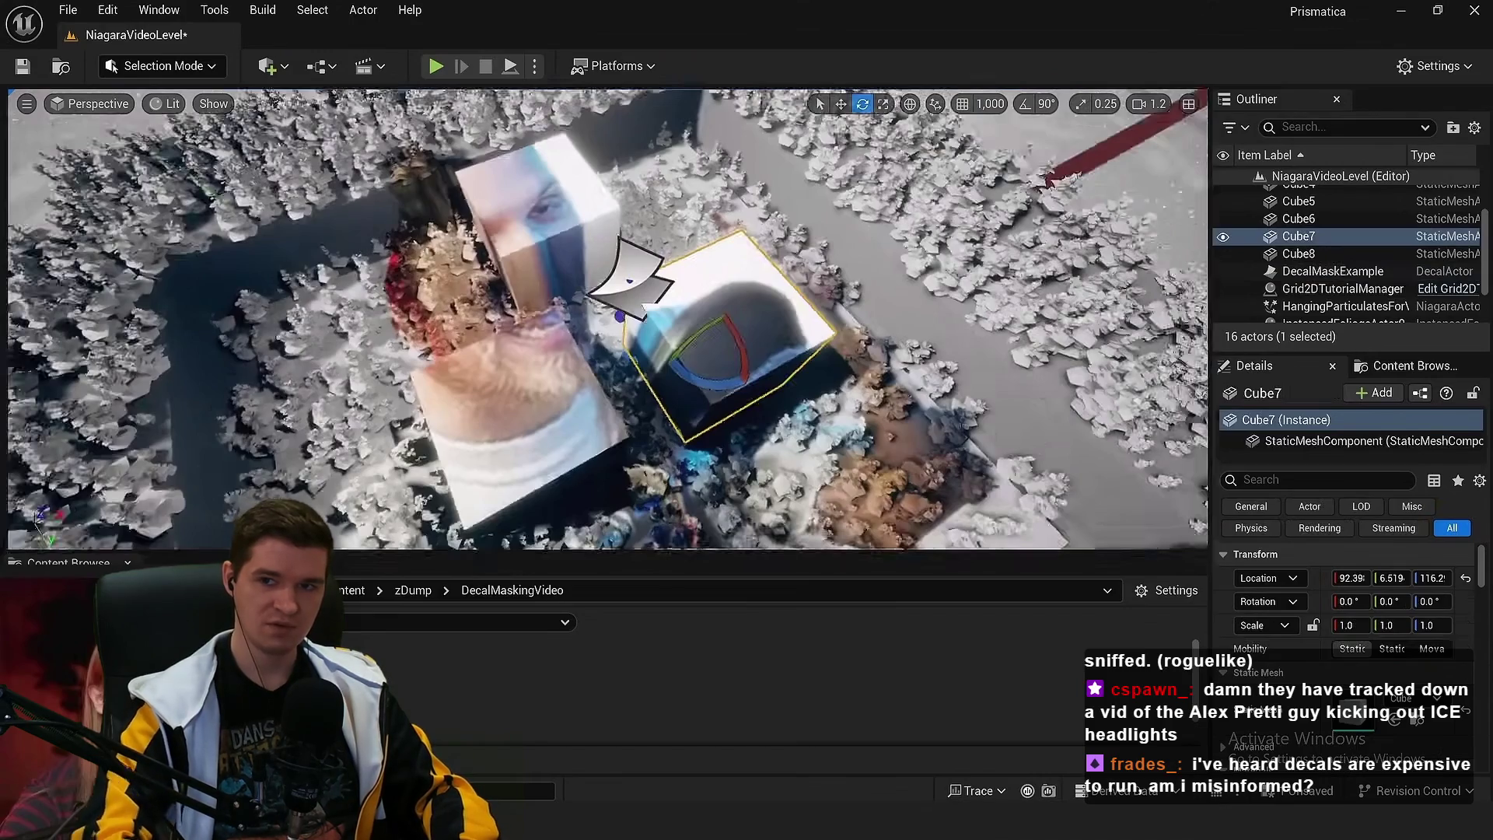
key("alt+Tab")
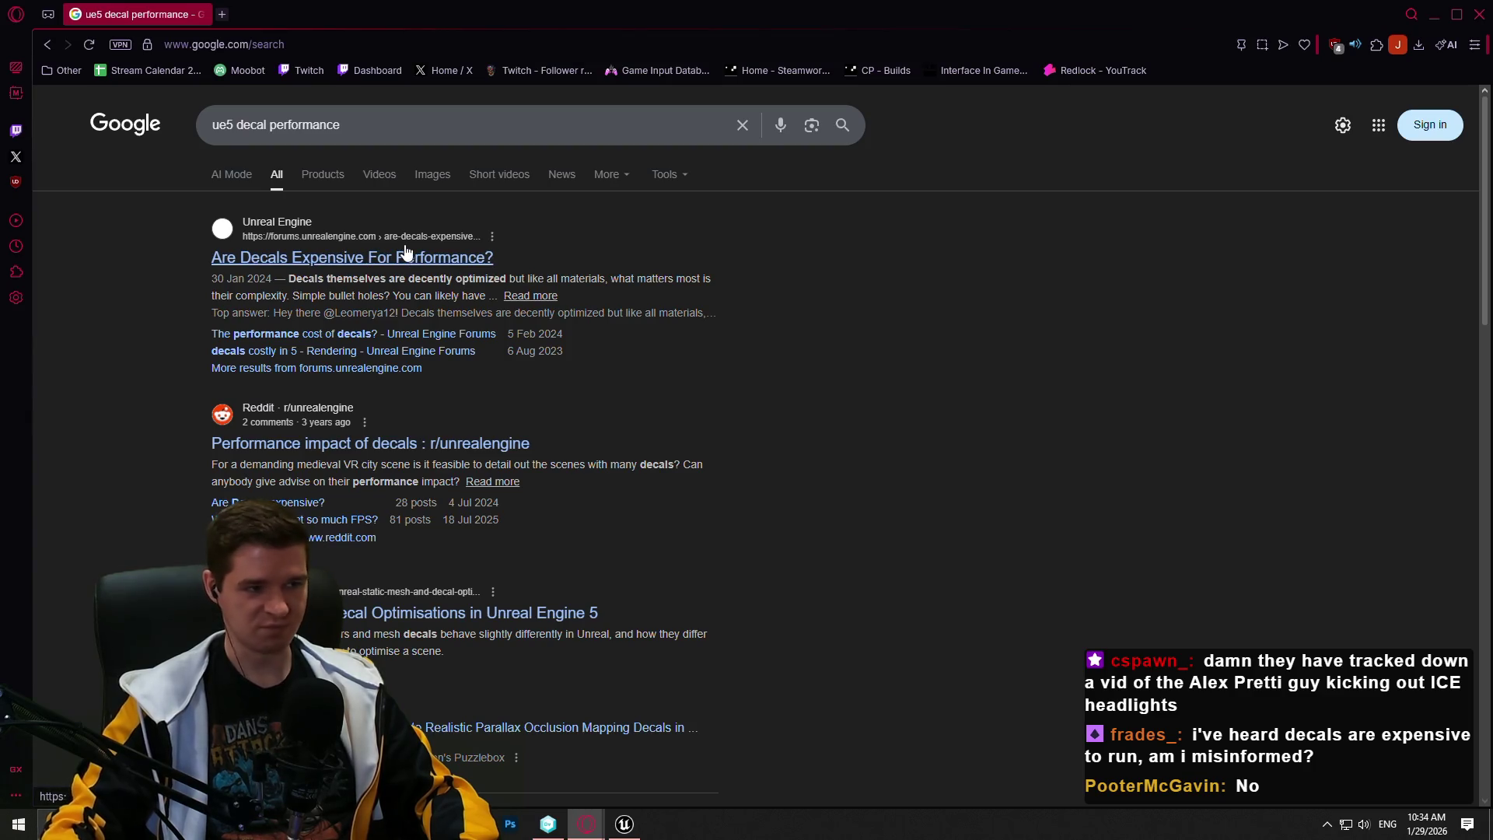
Open the forums.unrealengine.com thread 'Are Decals Expensive For Performance?' and scroll into it
left_click(357, 259)
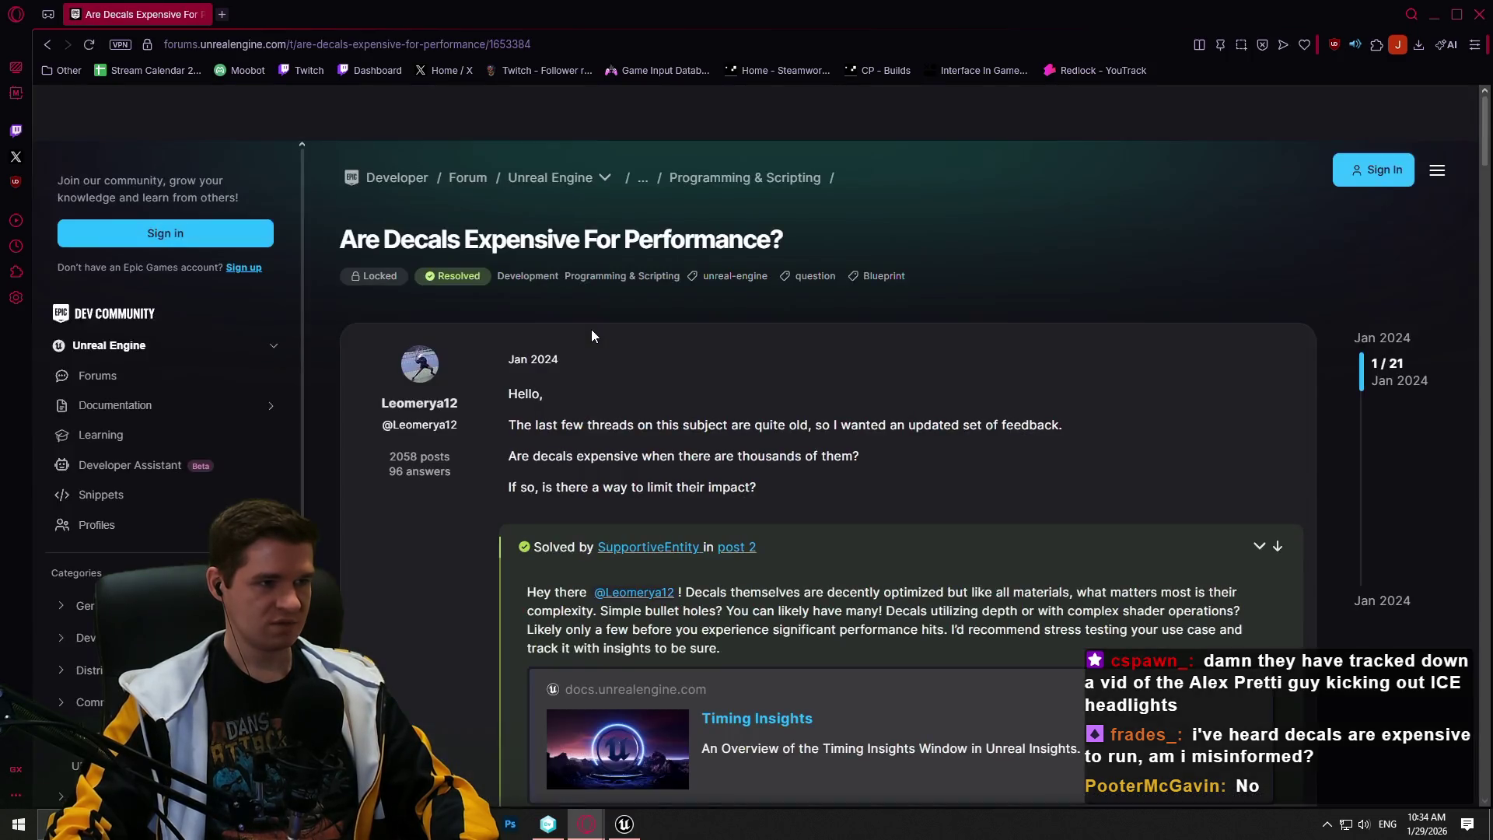
scroll(773, 374, "down", 3)
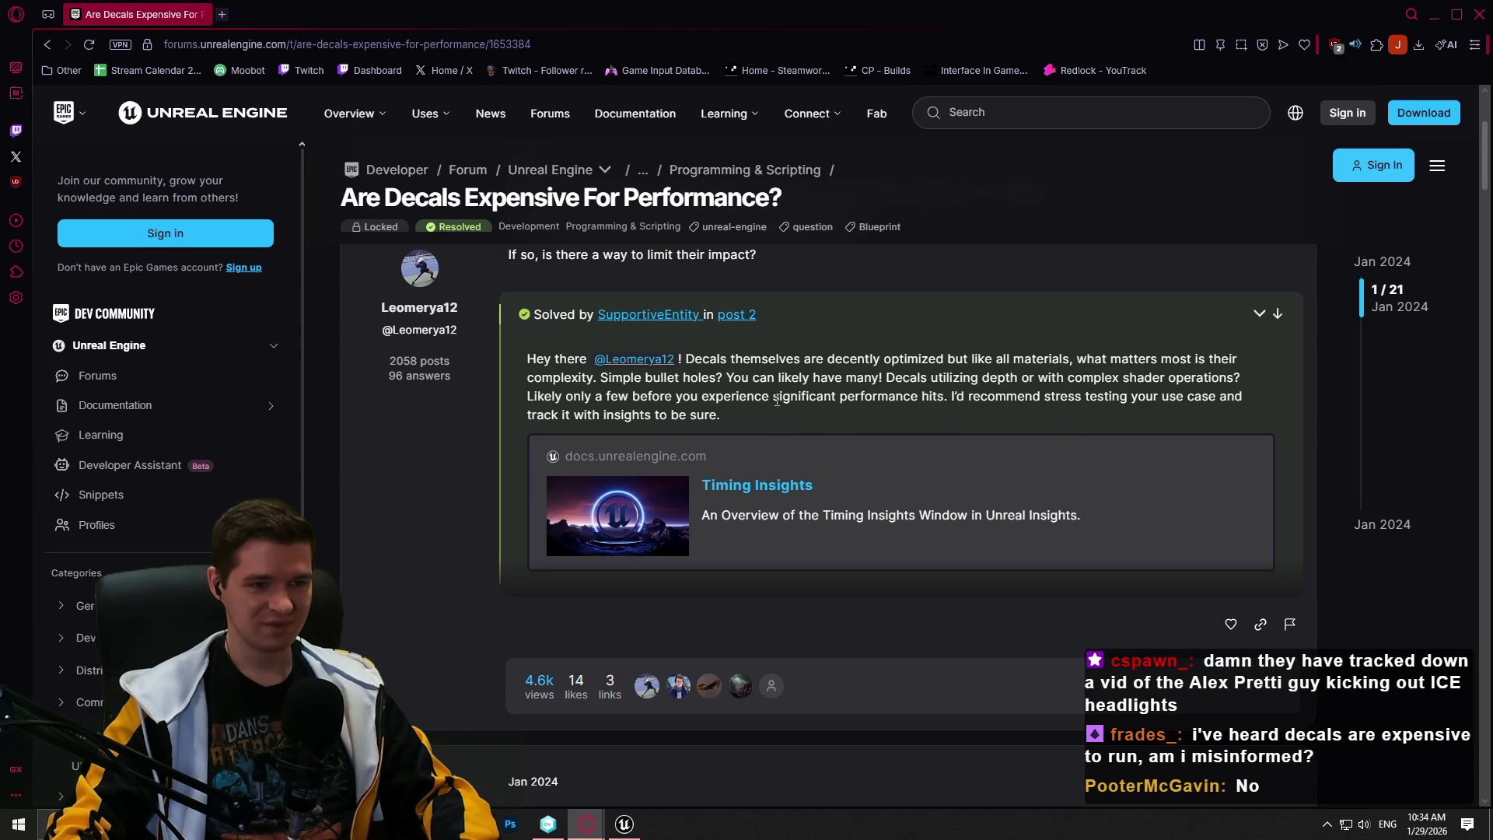
Read the decal-cost replies, briefly highlighting 'PACKED LEVEL ACTORS', then close the forum window
scroll(809, 404, "down", 4)
scroll(721, 479, "down", 2)
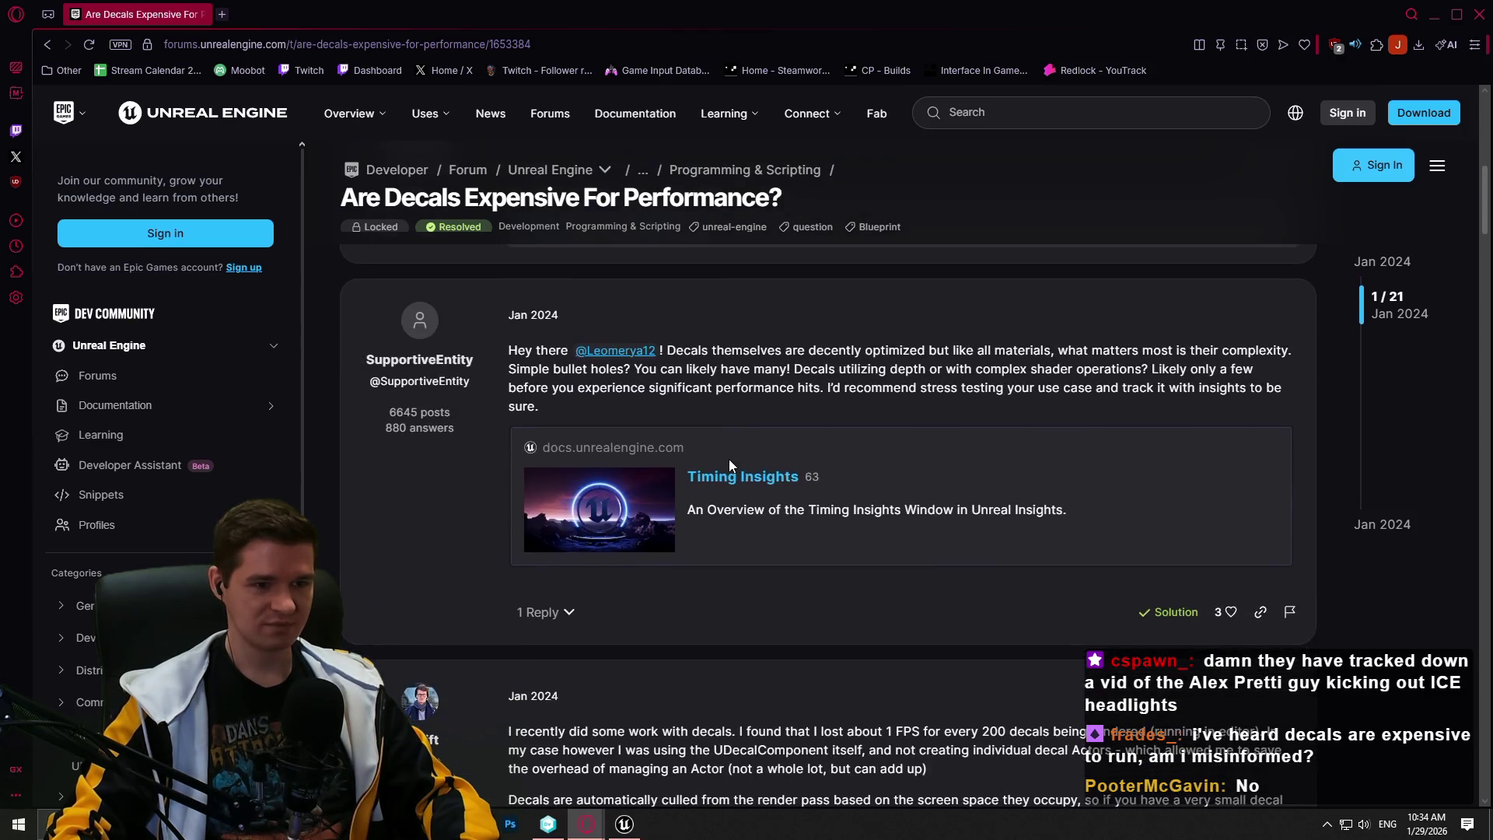
scroll(926, 386, "down", 3)
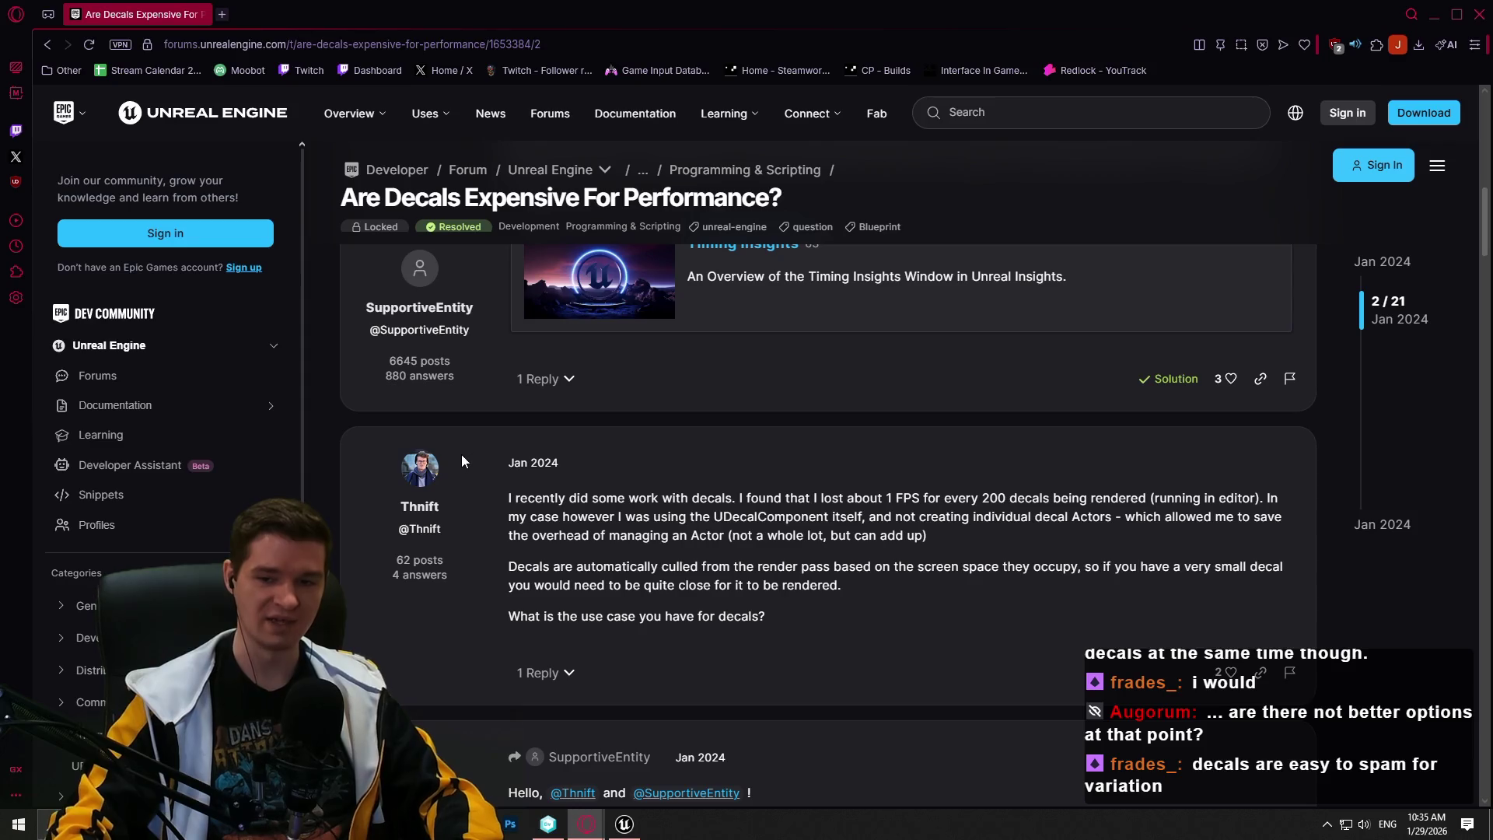
scroll(682, 566, "down", 4)
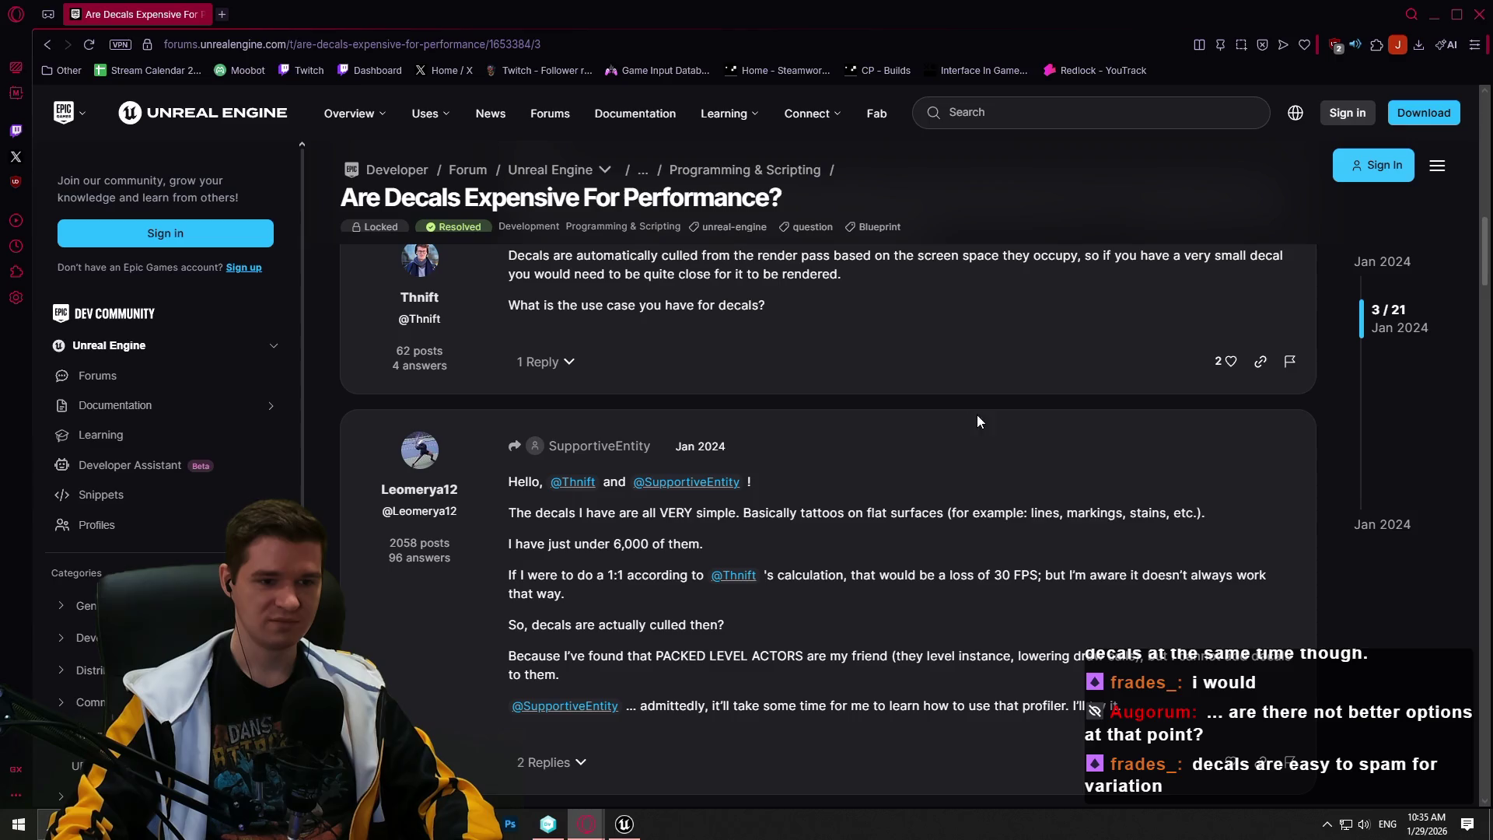
scroll(1000, 392, "down", 1)
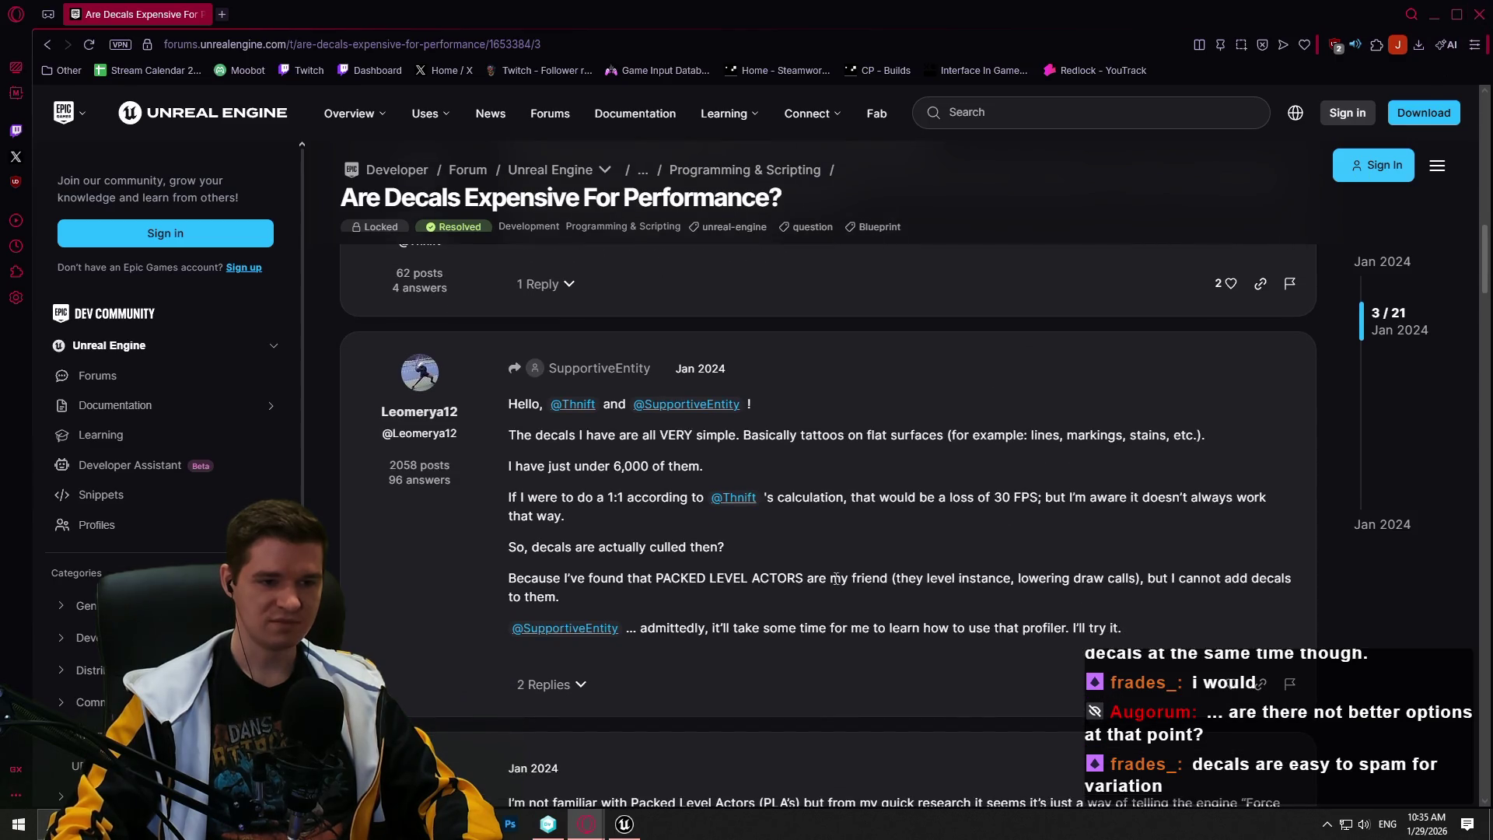
left_click_drag(815, 578, 663, 576)
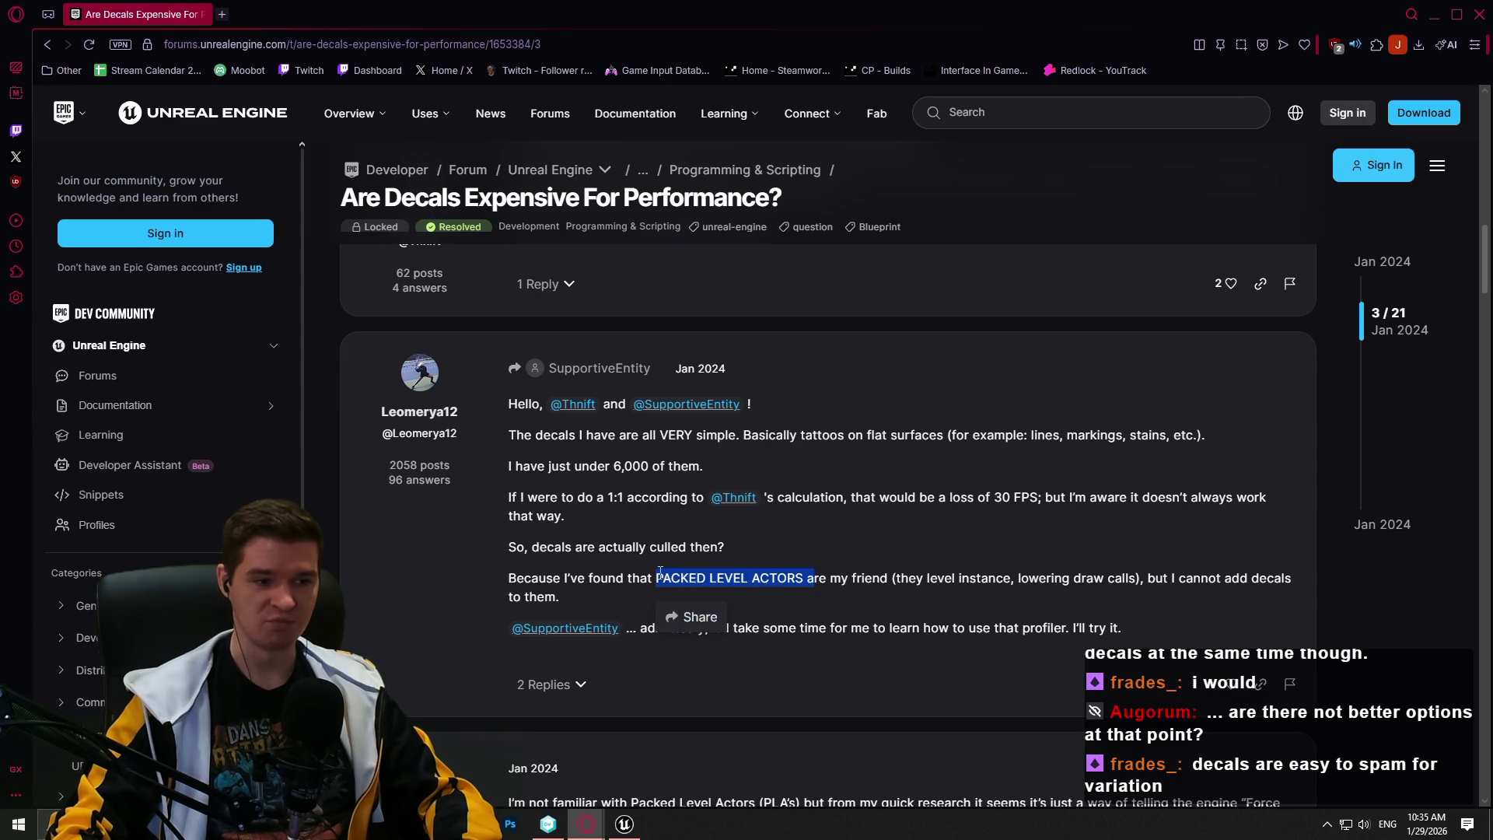
left_click(1046, 593)
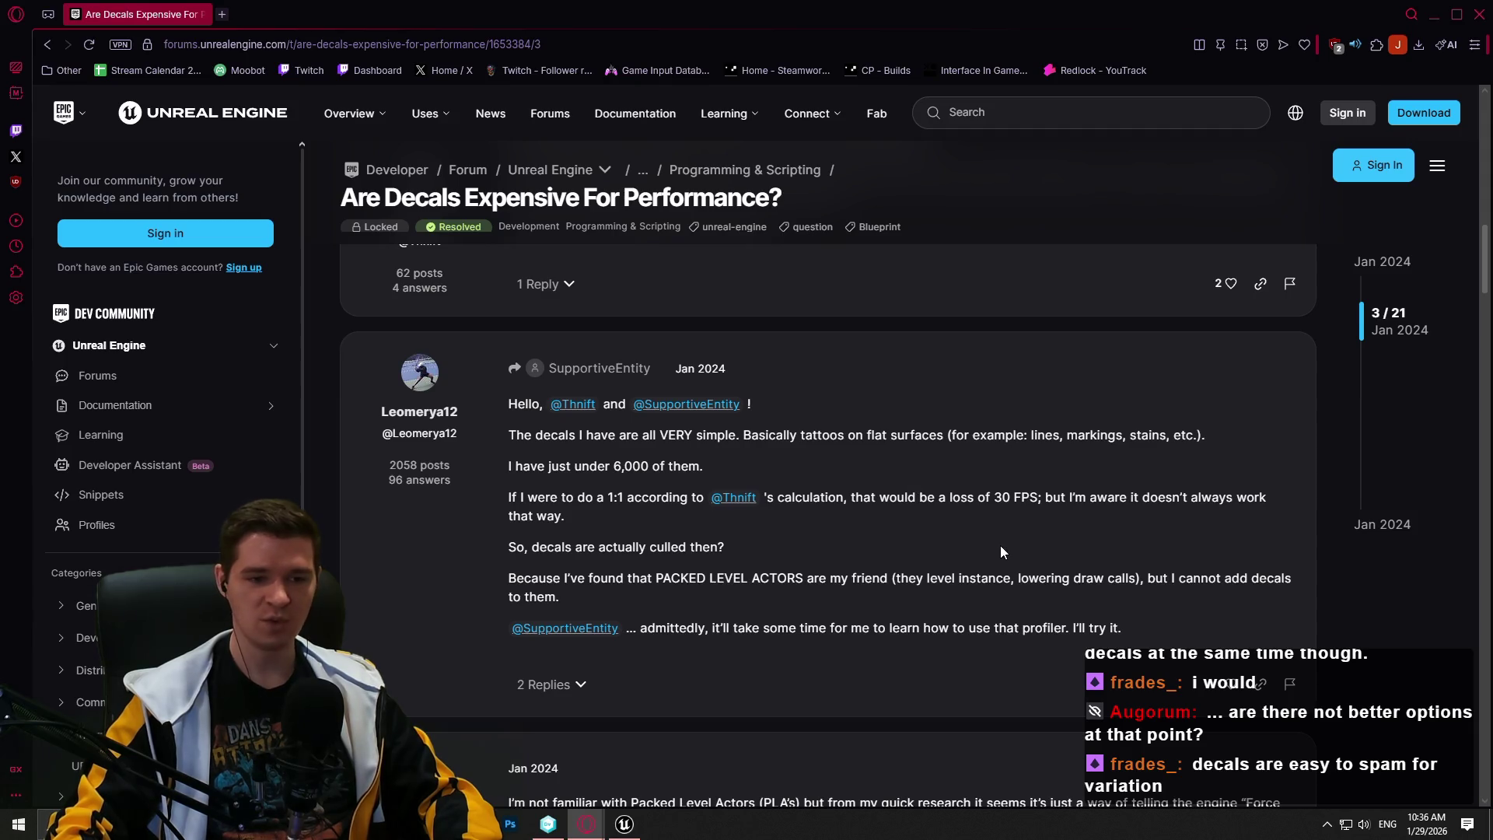
left_click(1478, 15)
Resume the Decal Masking in UE5 video and return it to fullscreen, pausing once and playing again
left_click(661, 370)
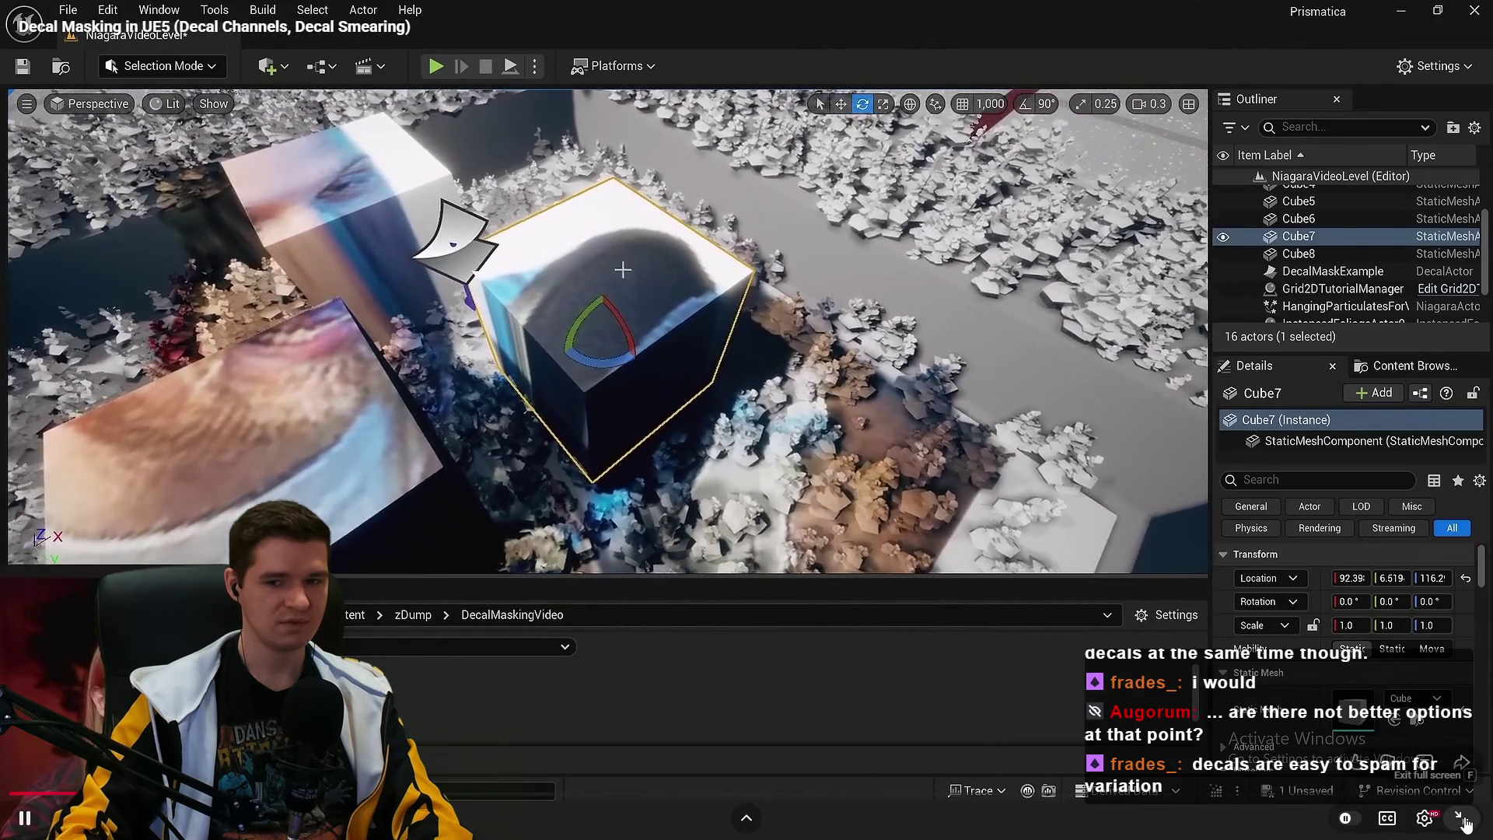
left_click(1461, 818)
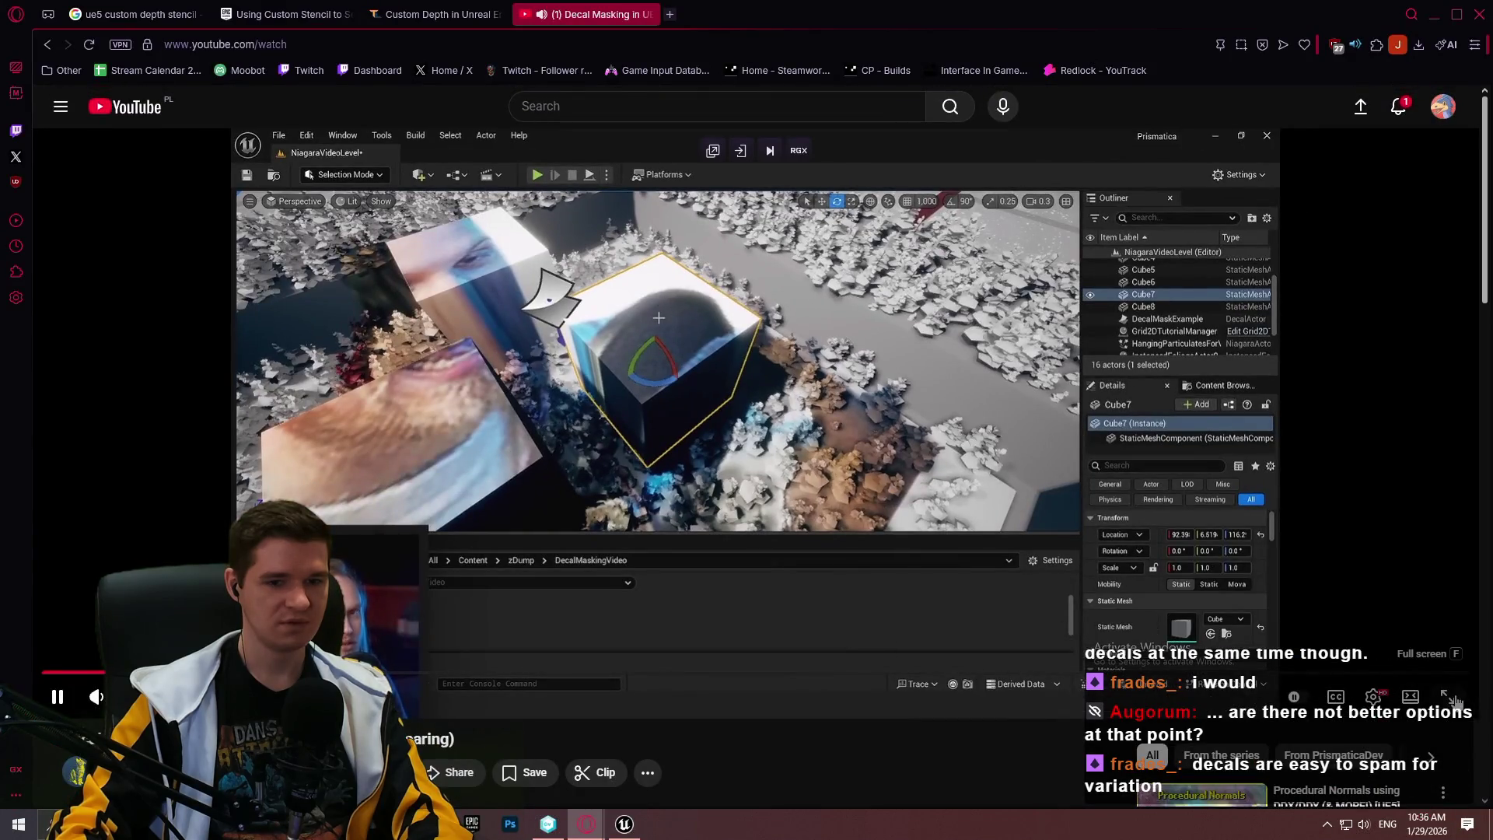
left_click(1447, 696)
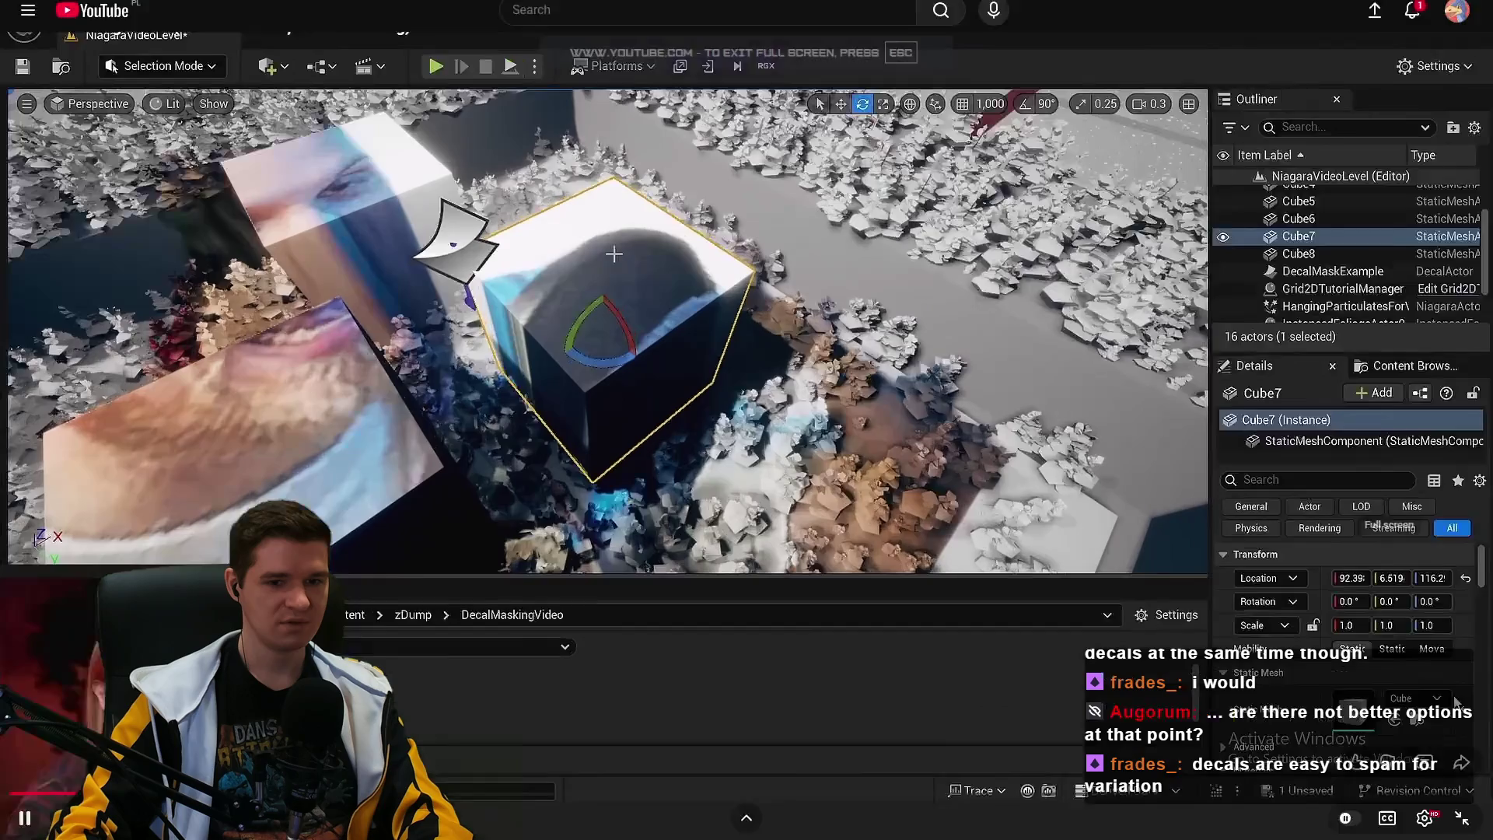
left_click(1341, 661)
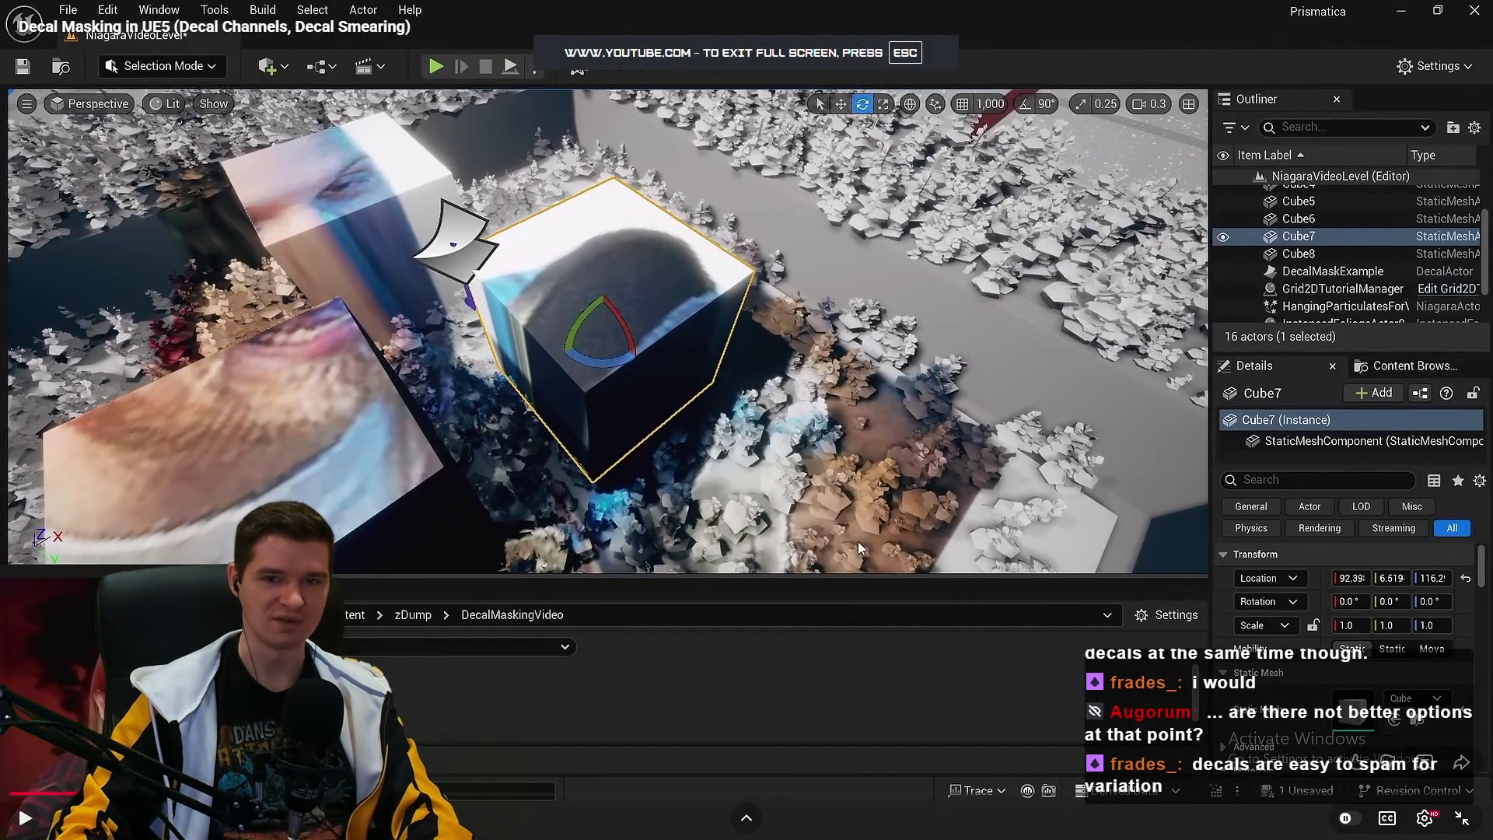
left_click(856, 541)
type("scene")
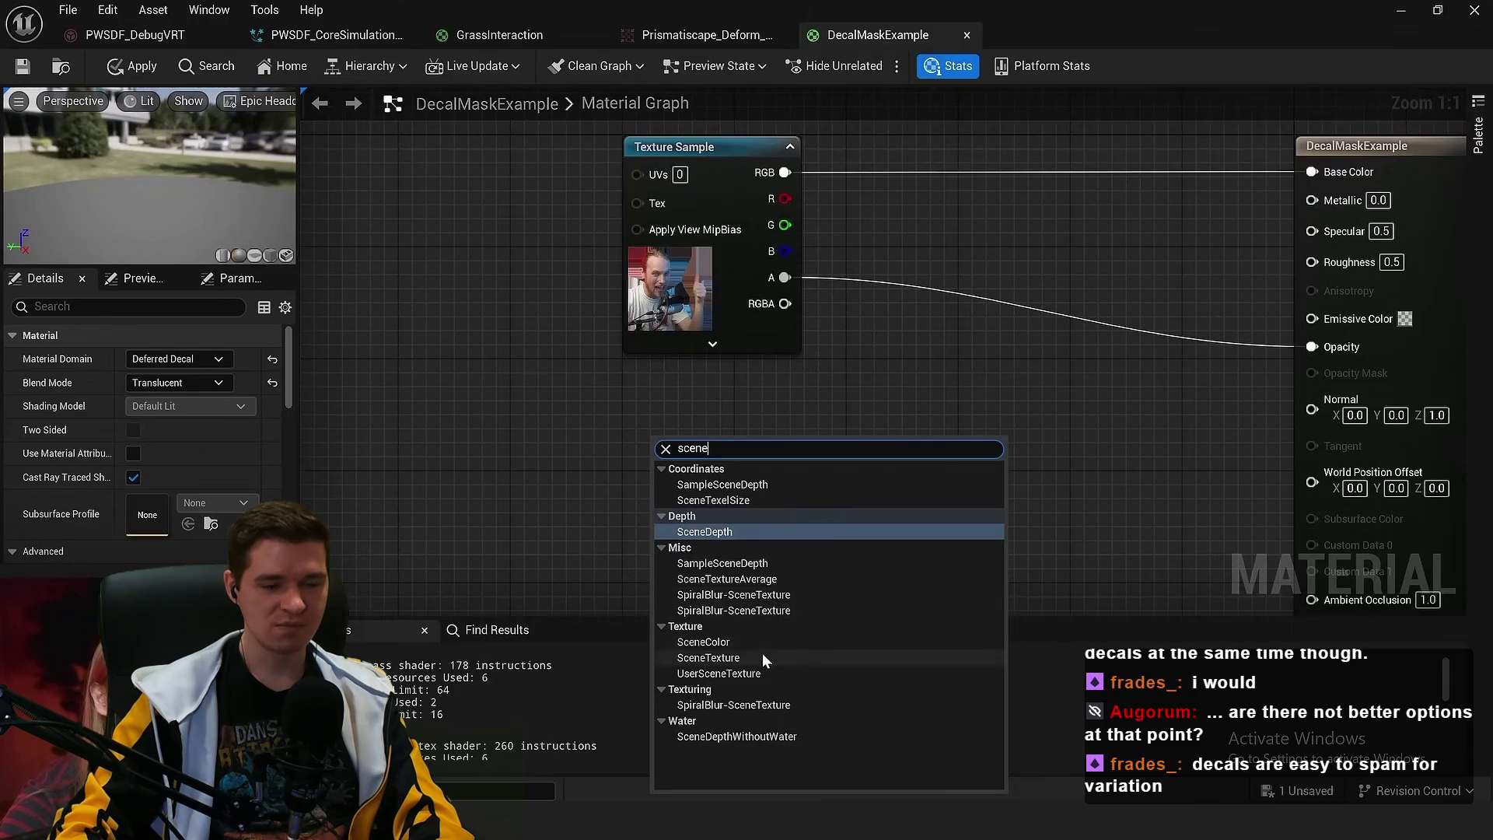
Move through the YouTube video toward the decal material graph section
left_click(739, 657)
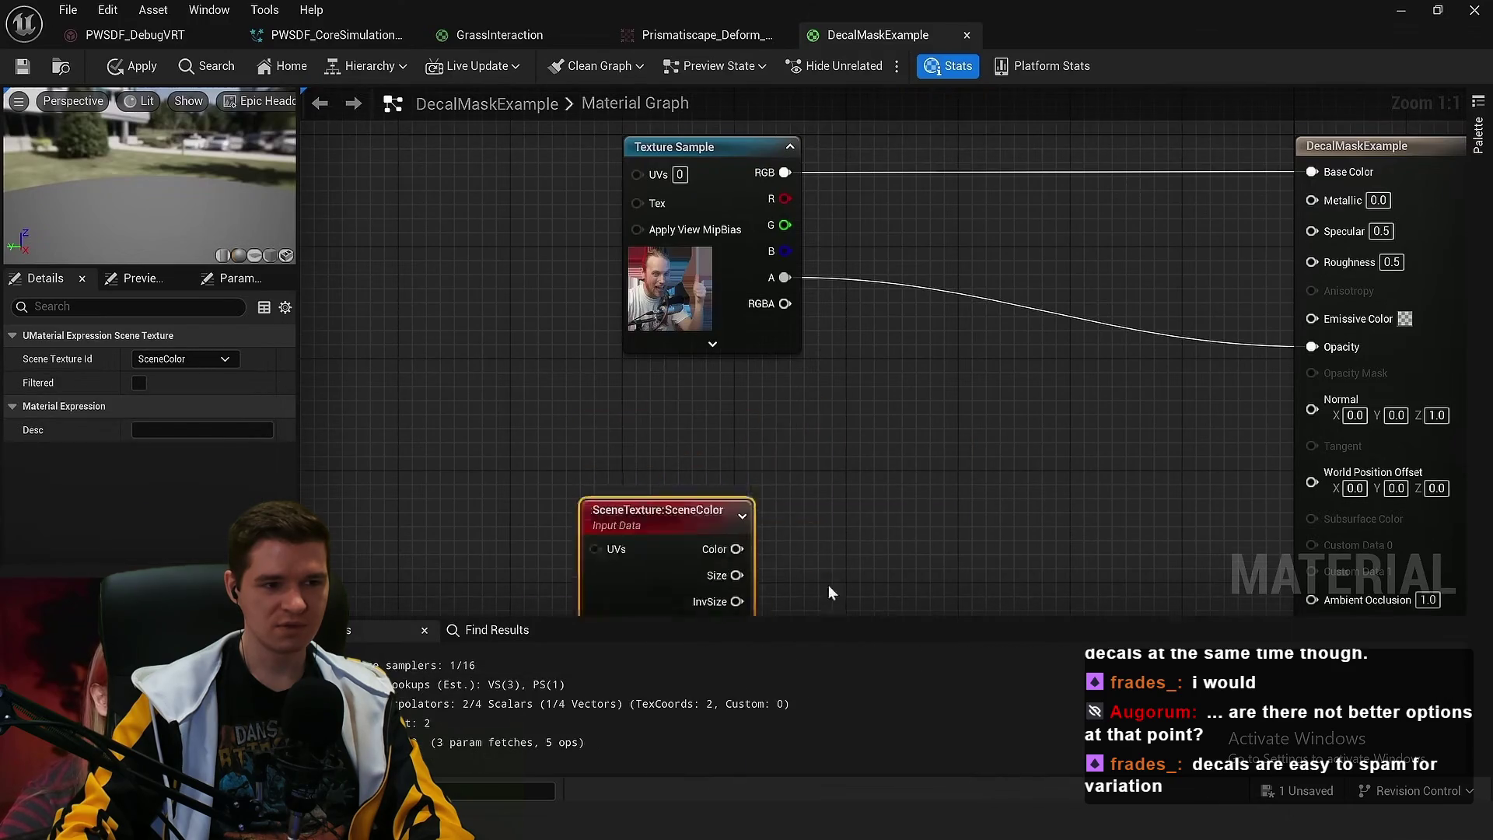
mouse_move(785, 512)
left_mouse_down()
mouse_move(695, 425)
mouse_move(700, 404)
left_mouse_up()
scroll(699, 403, "up", 3)
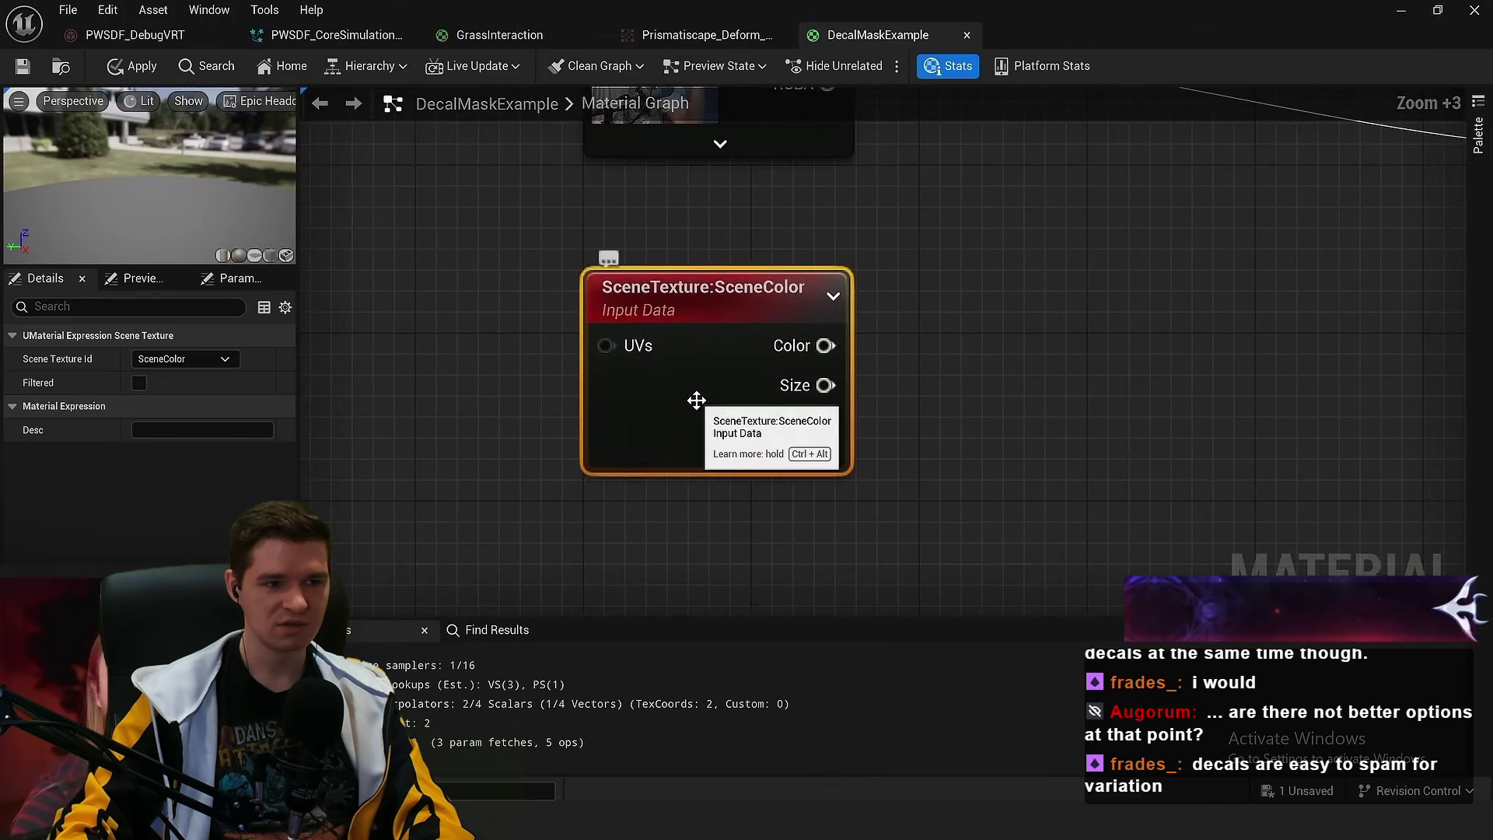
scroll(666, 381, "down", 1)
mouse_move(637, 503)
left_mouse_down()
mouse_move(641, 410)
mouse_move(794, 415)
left_mouse_up()
left_click(22, 66)
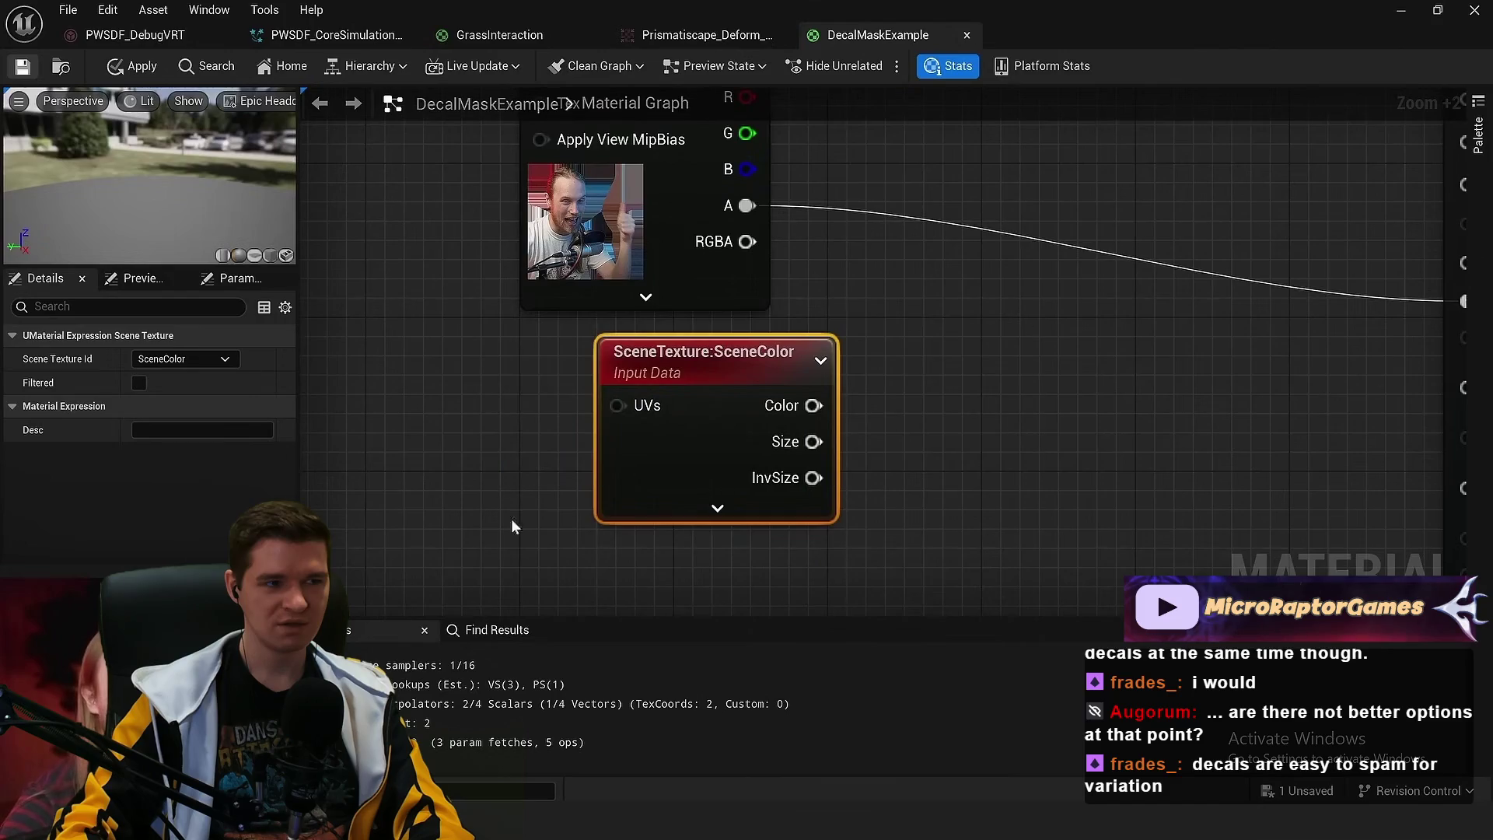
Play on to the SceneTexture:SceneColor node and its decal errors, then pause the video
scroll(962, 536, "down", 1)
left_click(599, 573)
scroll(800, 334, "down", 2)
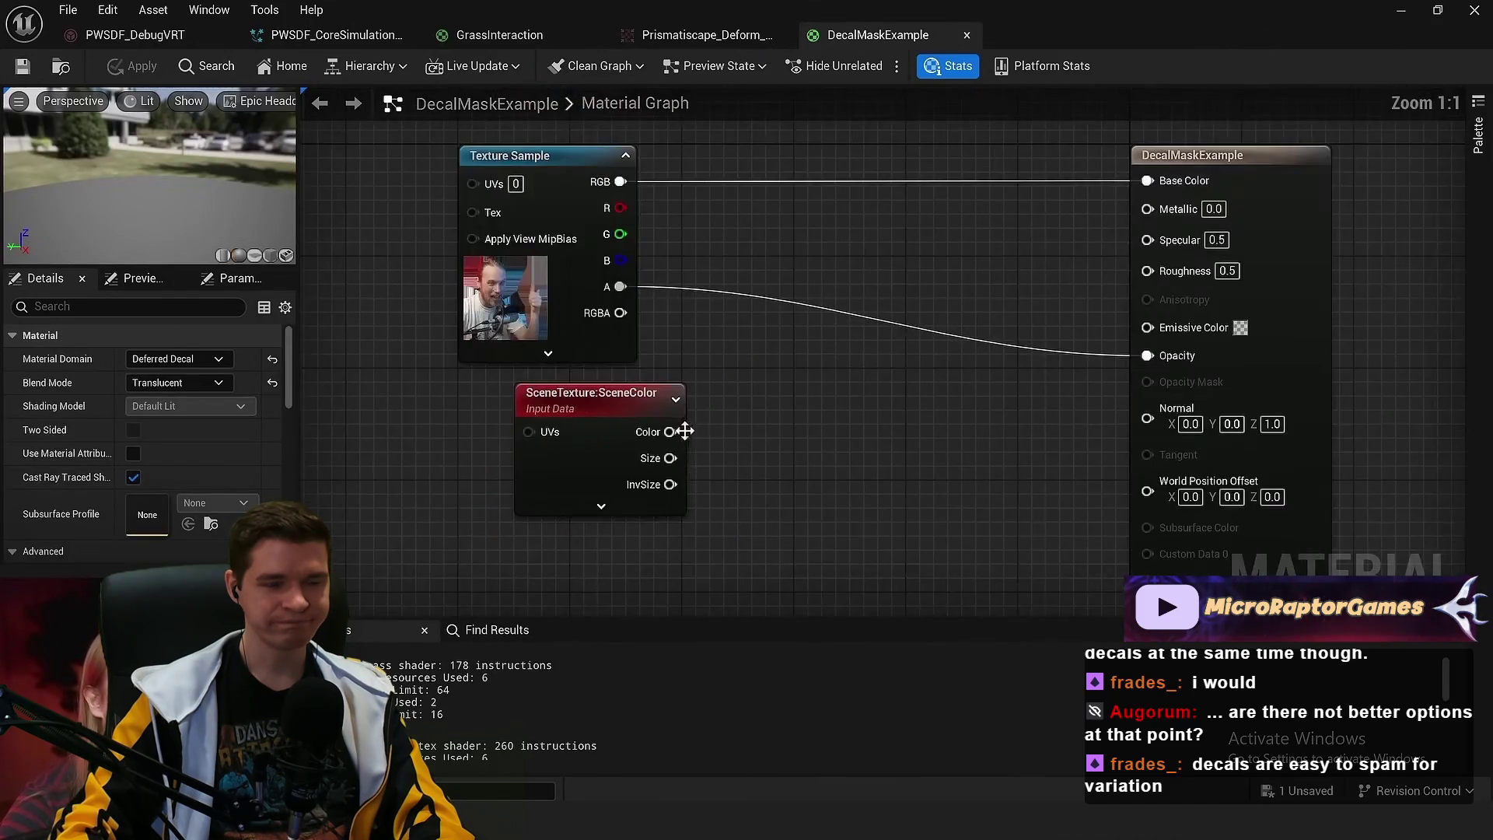
left_click_drag(670, 432, 1147, 180)
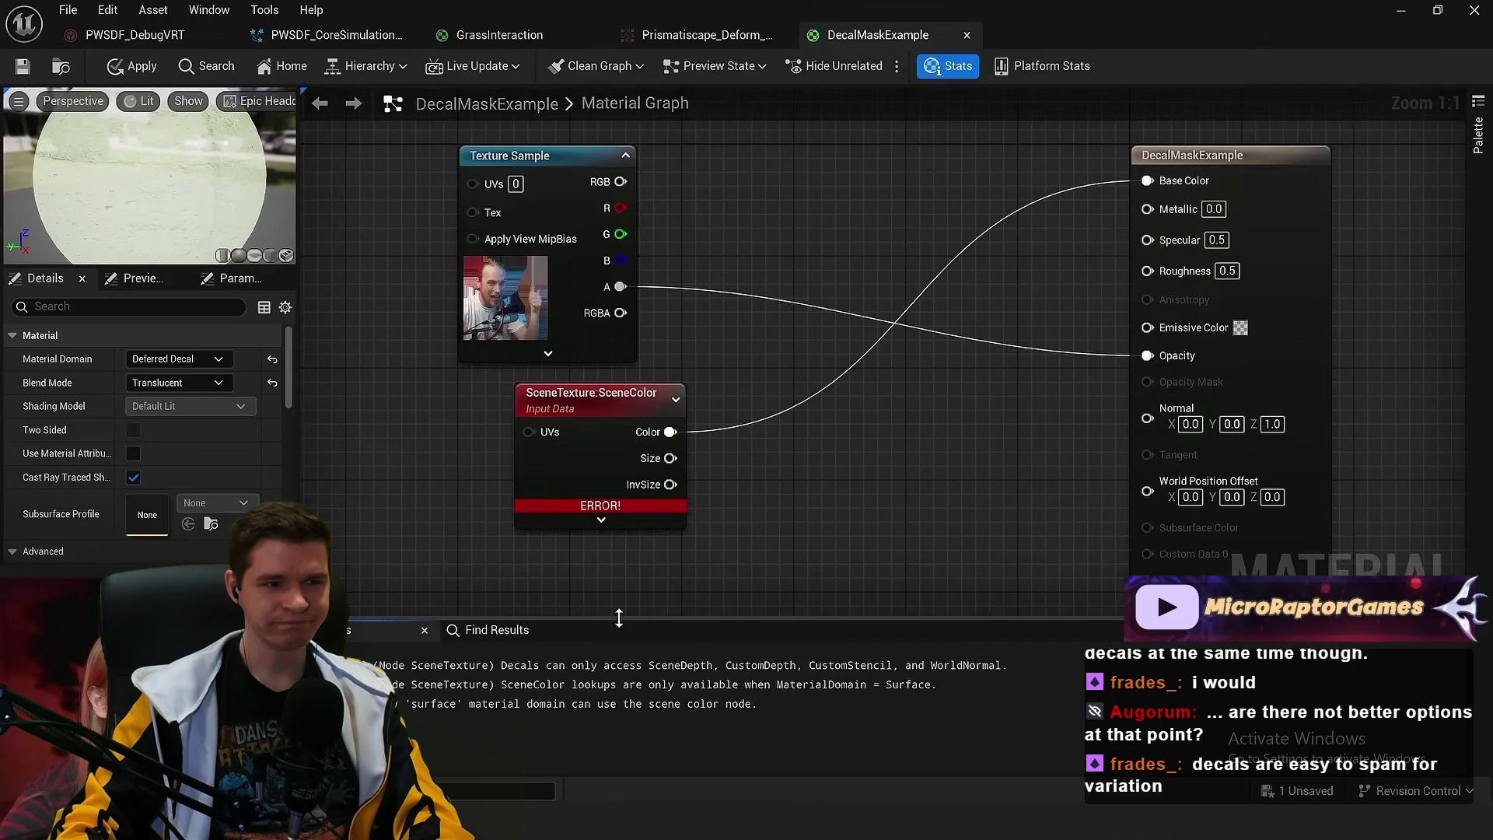
mouse_move(622, 618)
left_mouse_down()
mouse_move(622, 507)
mouse_move(622, 526)
left_mouse_up()
scroll(622, 517, "up", 3)
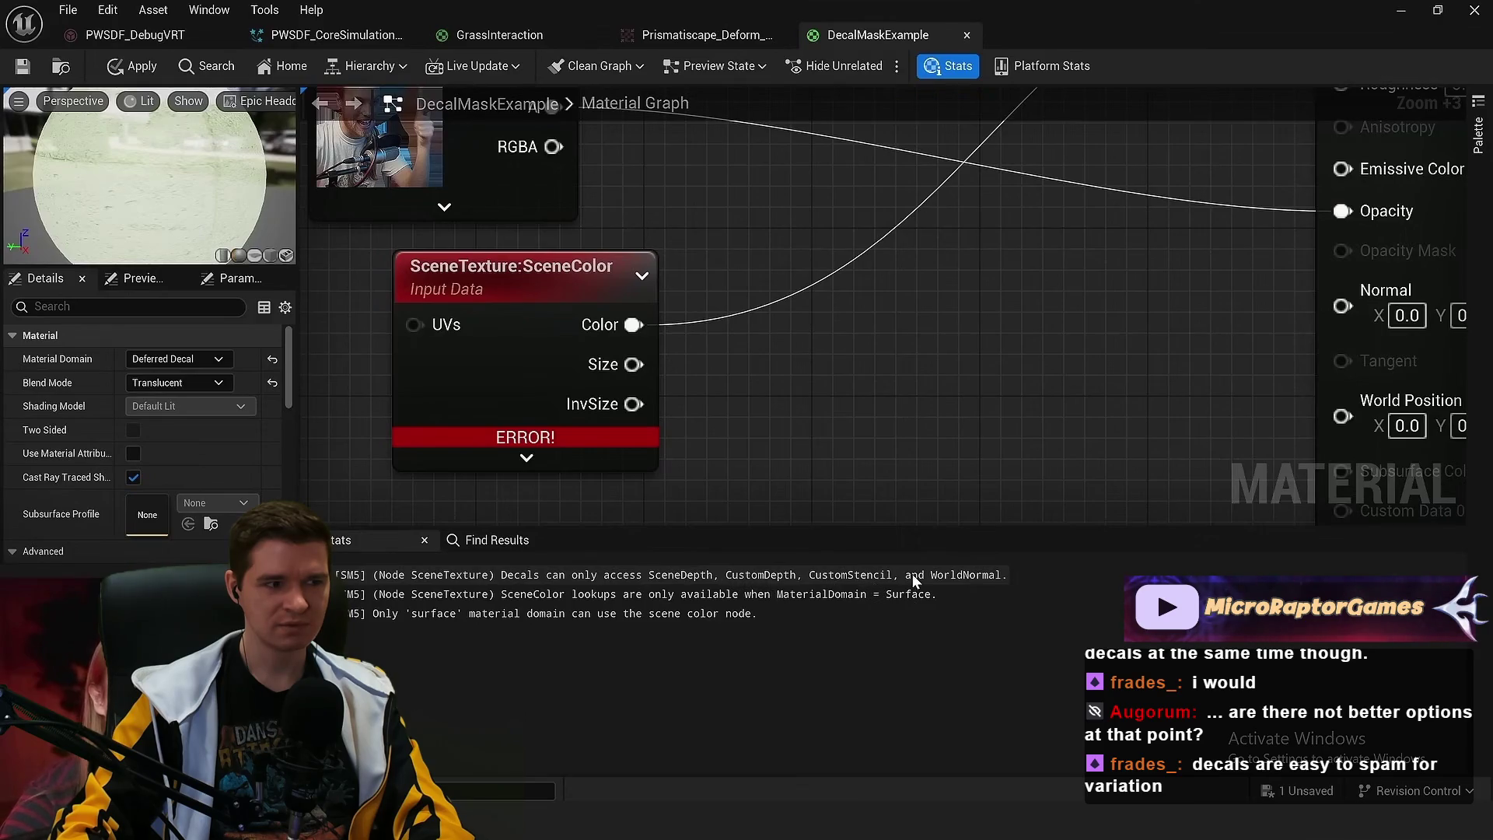
left_click(731, 596)
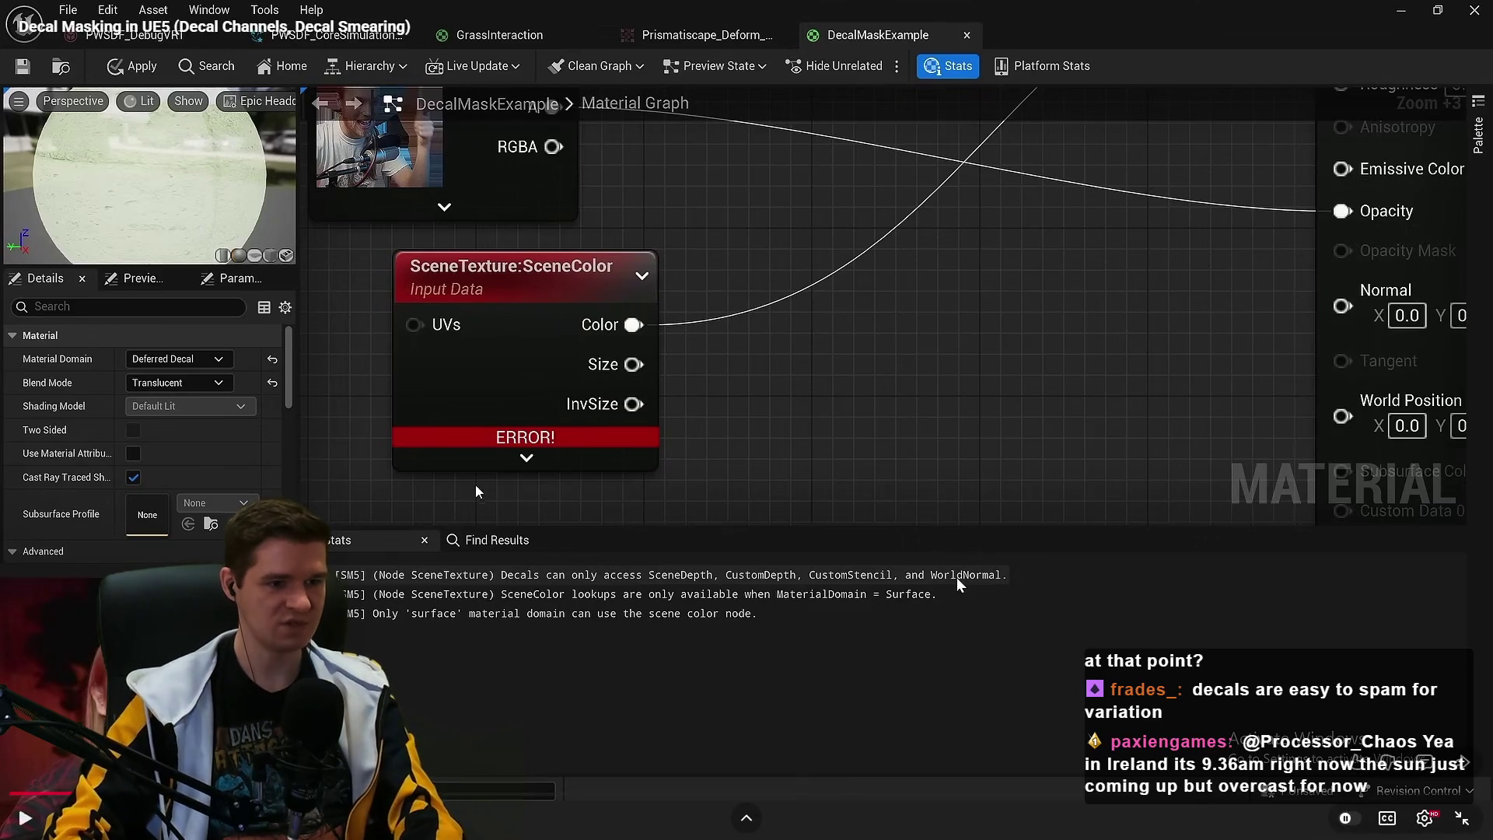
key("space")
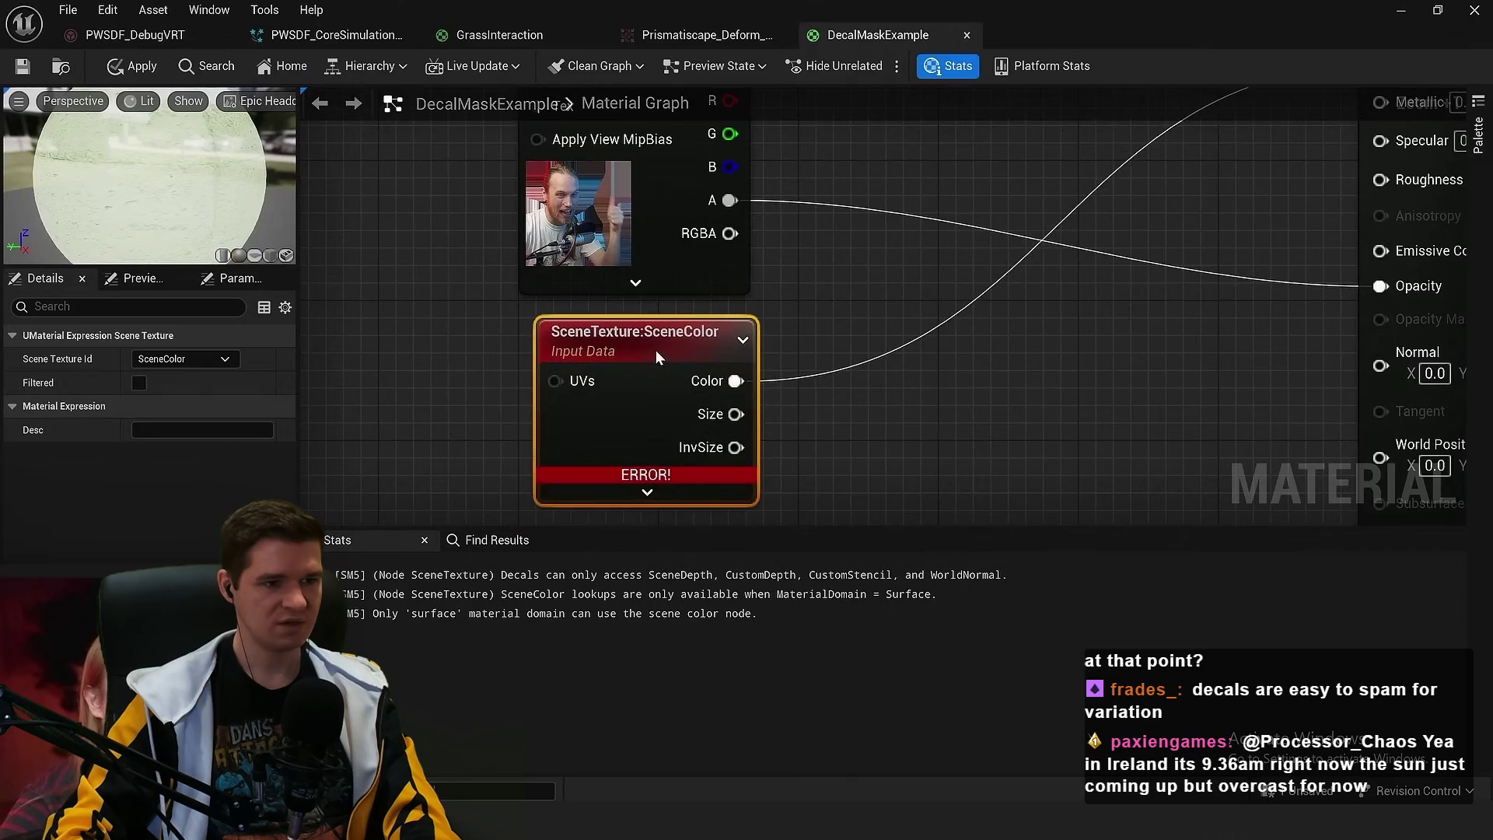
Tidy the material graph by nudging the SceneColor node and enlarging the graph area over the stats
left_click_drag(674, 367, 639, 350)
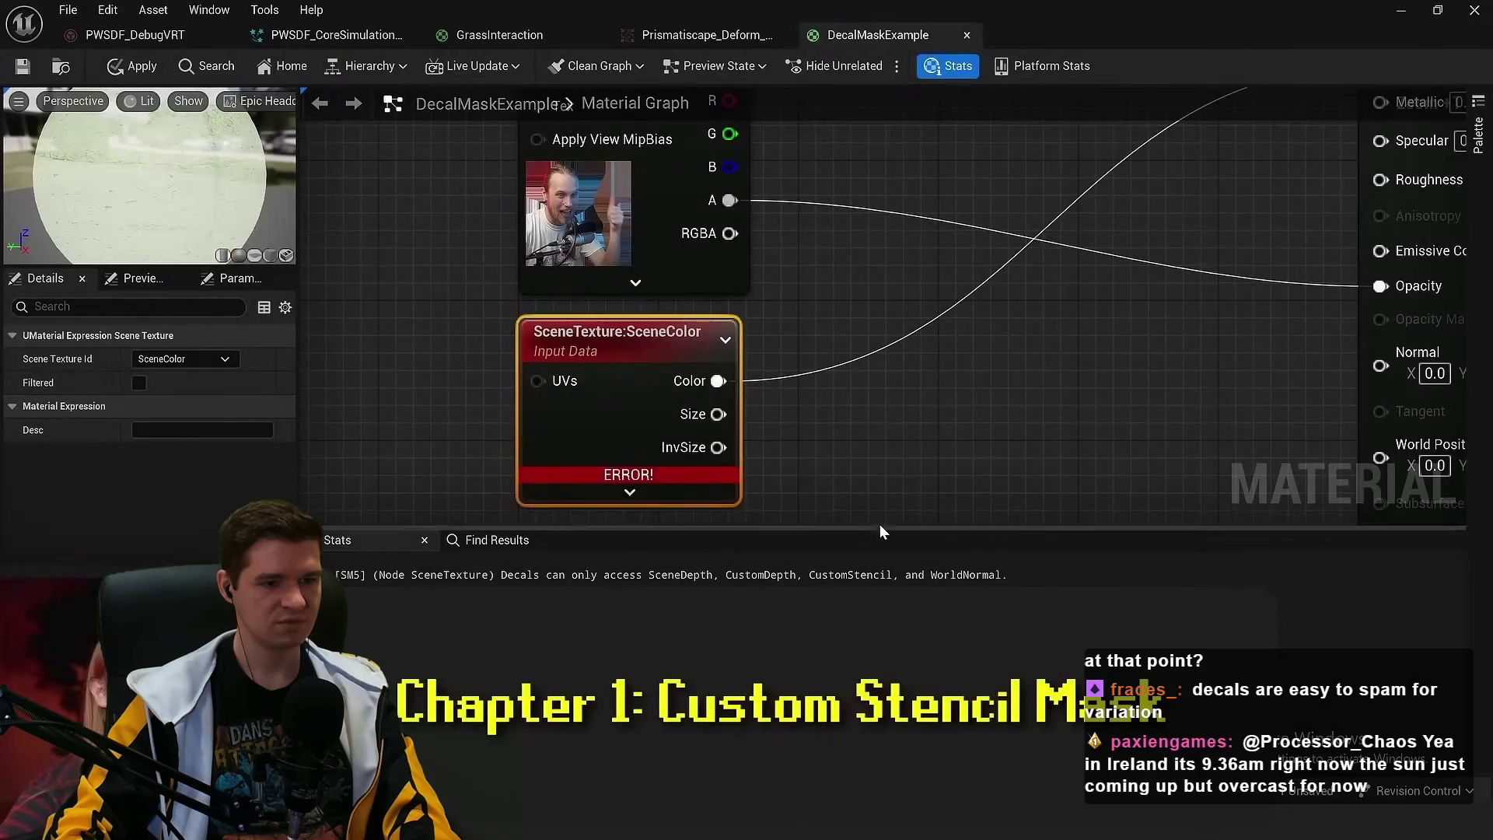
mouse_move(880, 527)
left_mouse_down()
mouse_move(886, 595)
mouse_move(888, 556)
left_mouse_up()
left_click(966, 367)
scroll(924, 475, "down", 1)
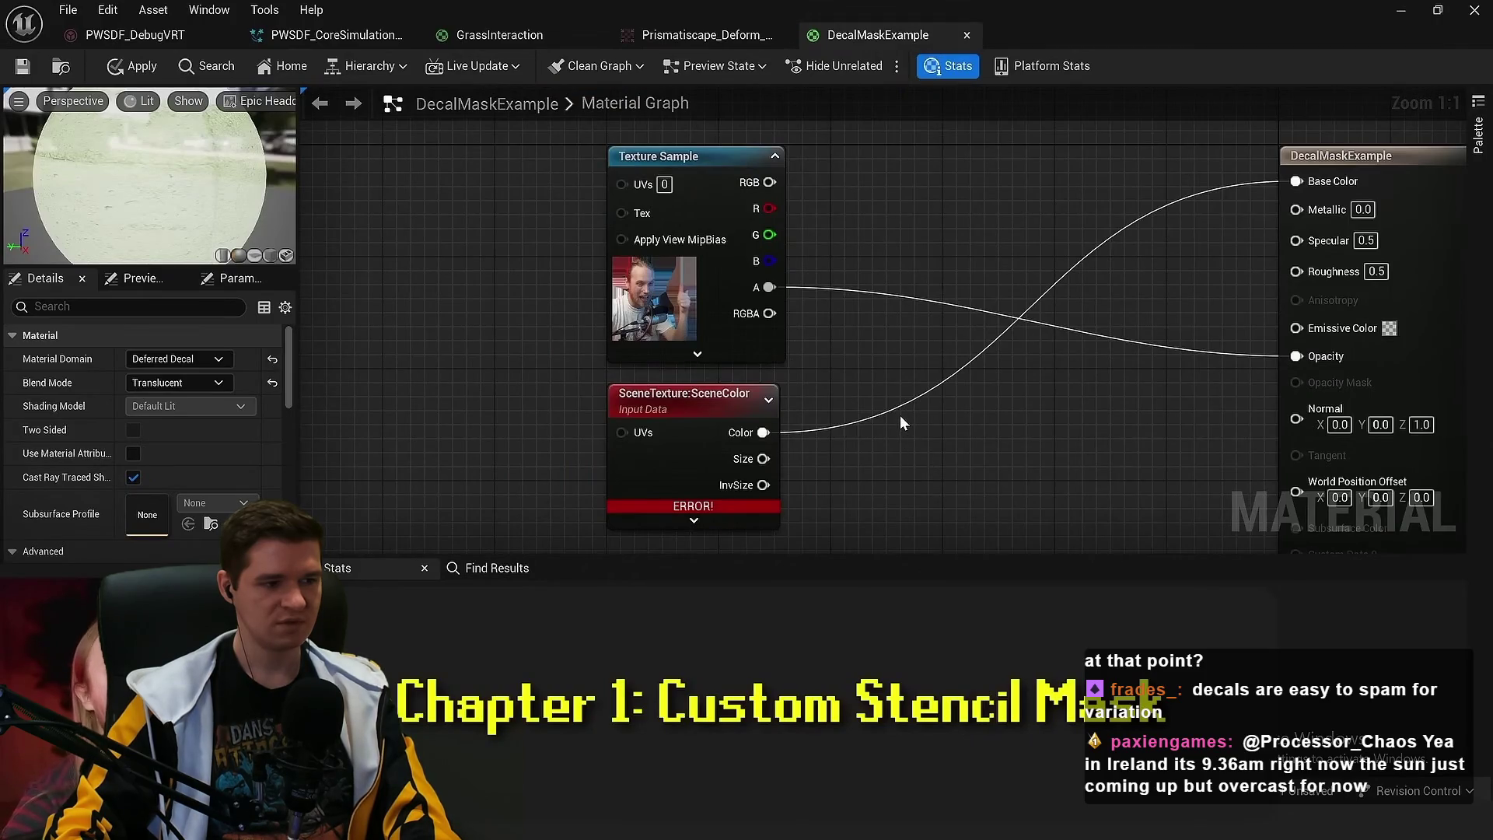
mouse_move(926, 447)
left_mouse_down()
mouse_move(910, 400)
mouse_move(905, 419)
left_mouse_up()
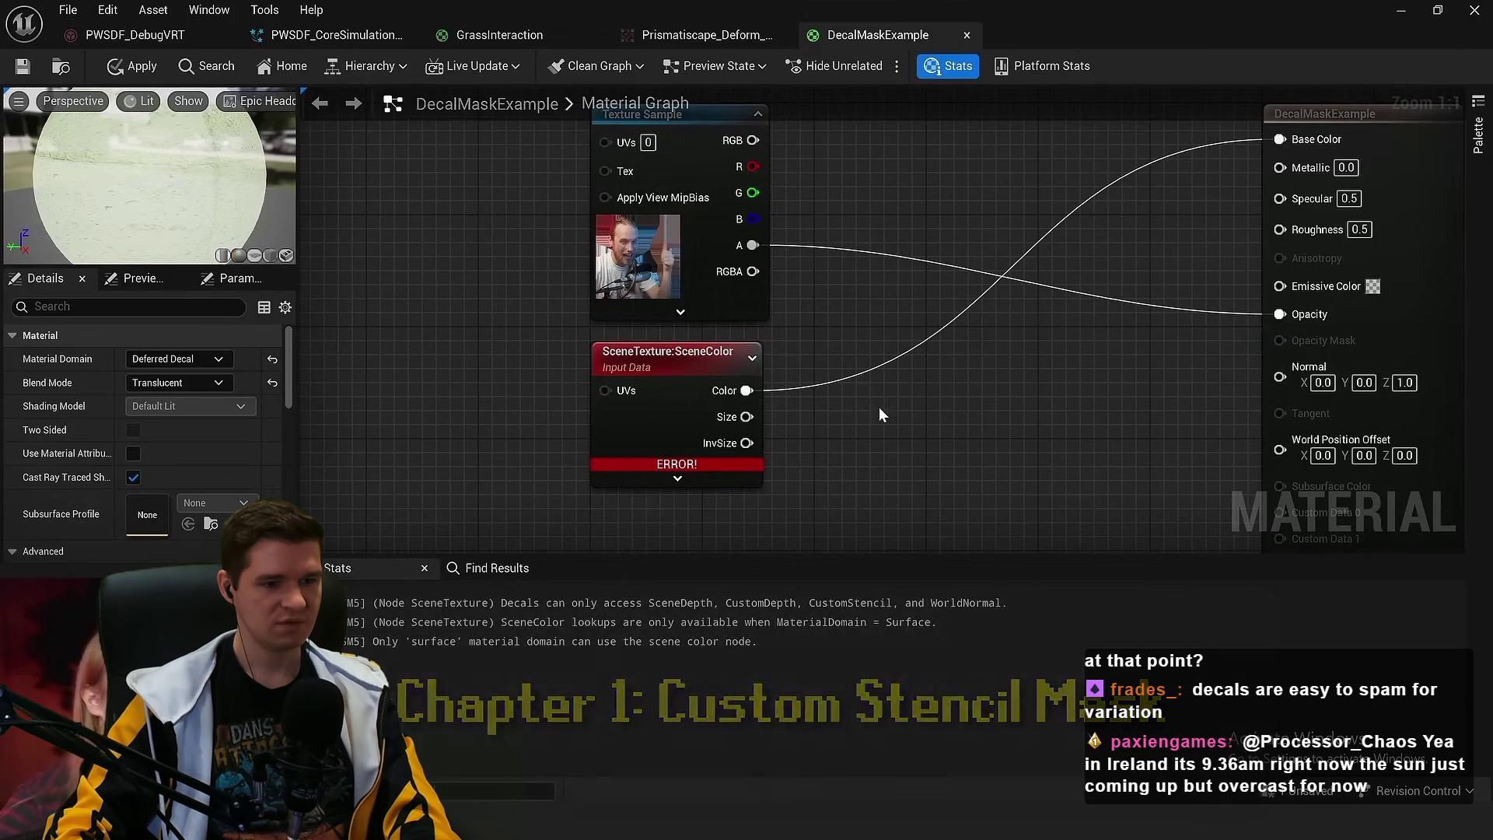
scroll(877, 406, "up", 1)
Switch the erroring scene texture to SceneDepth, then duplicate it and set the copy to CustomDepth
left_click(580, 353)
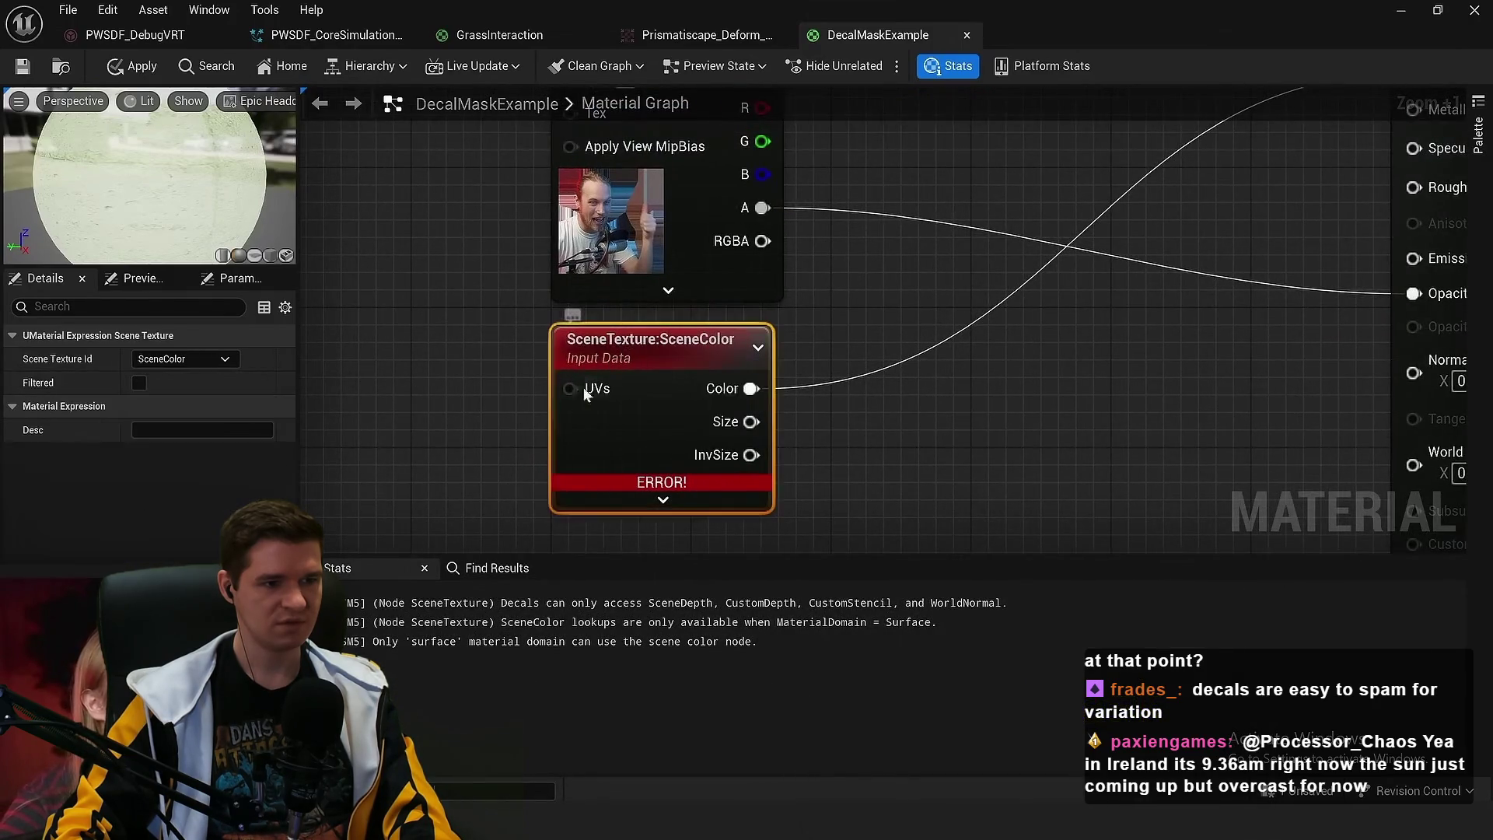
left_click(226, 364)
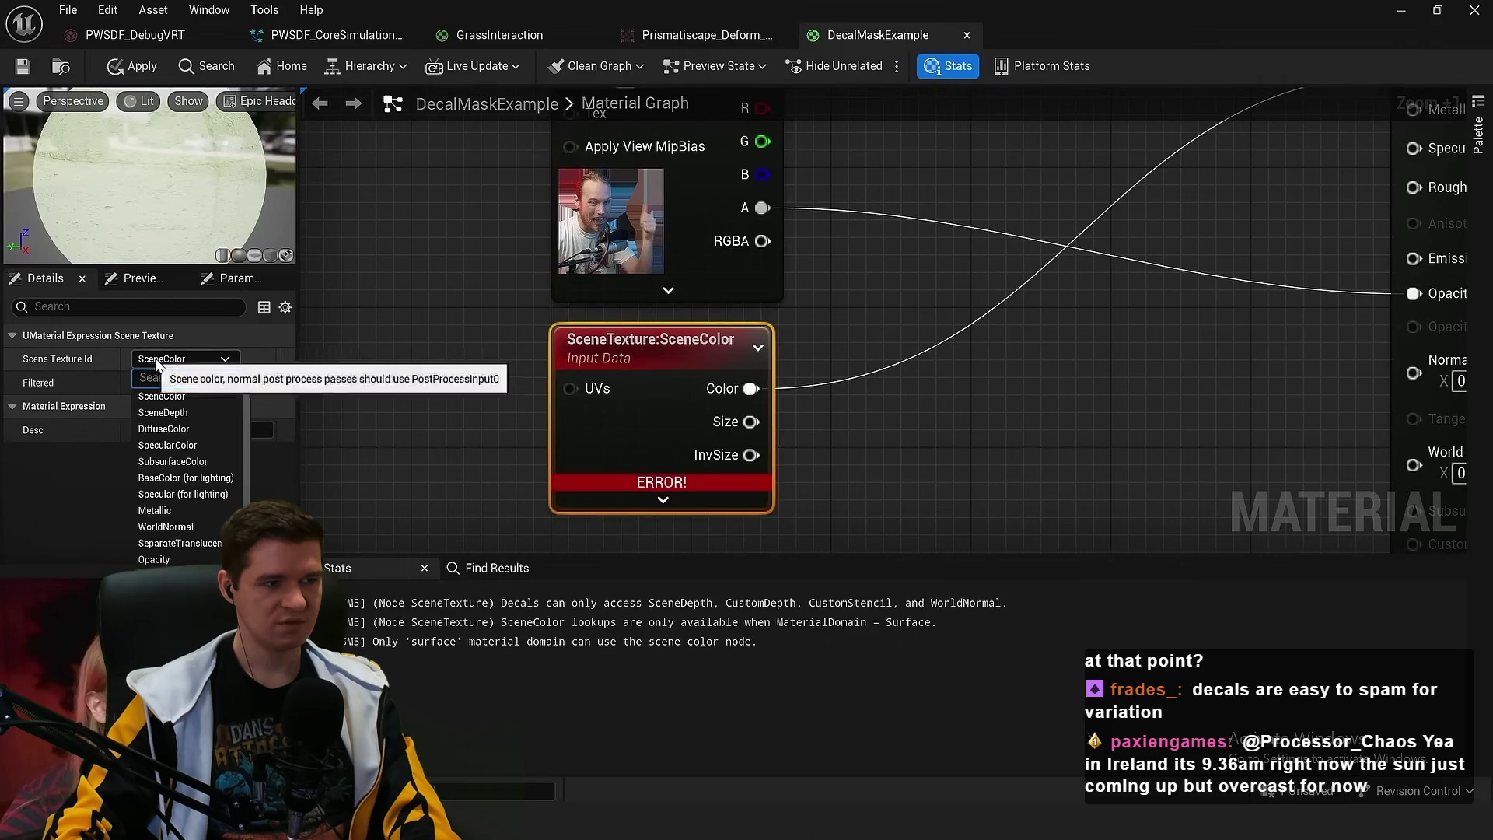
left_click(186, 412)
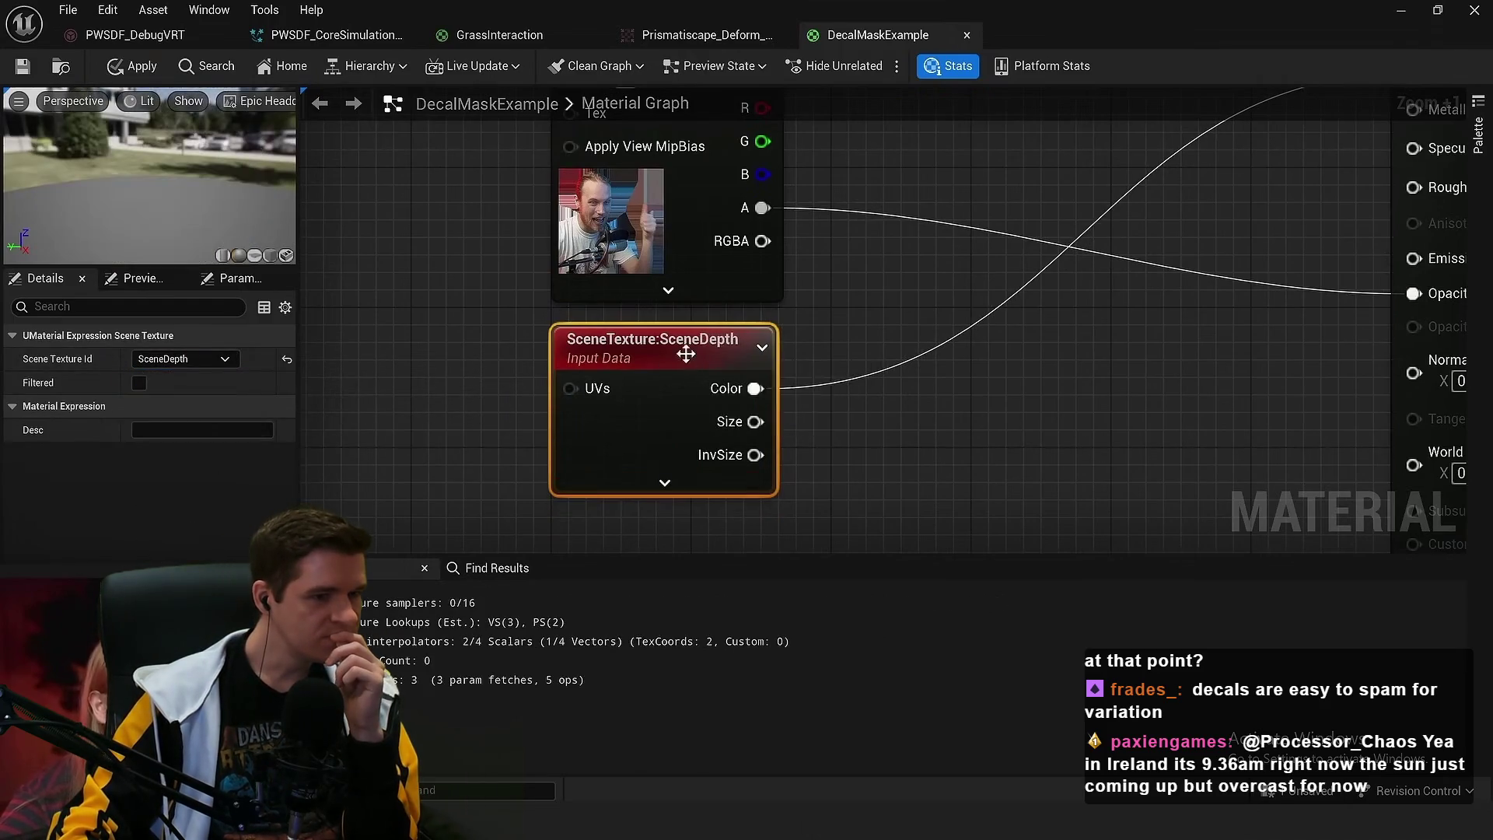
key("ctrl+d")
left_click(177, 358)
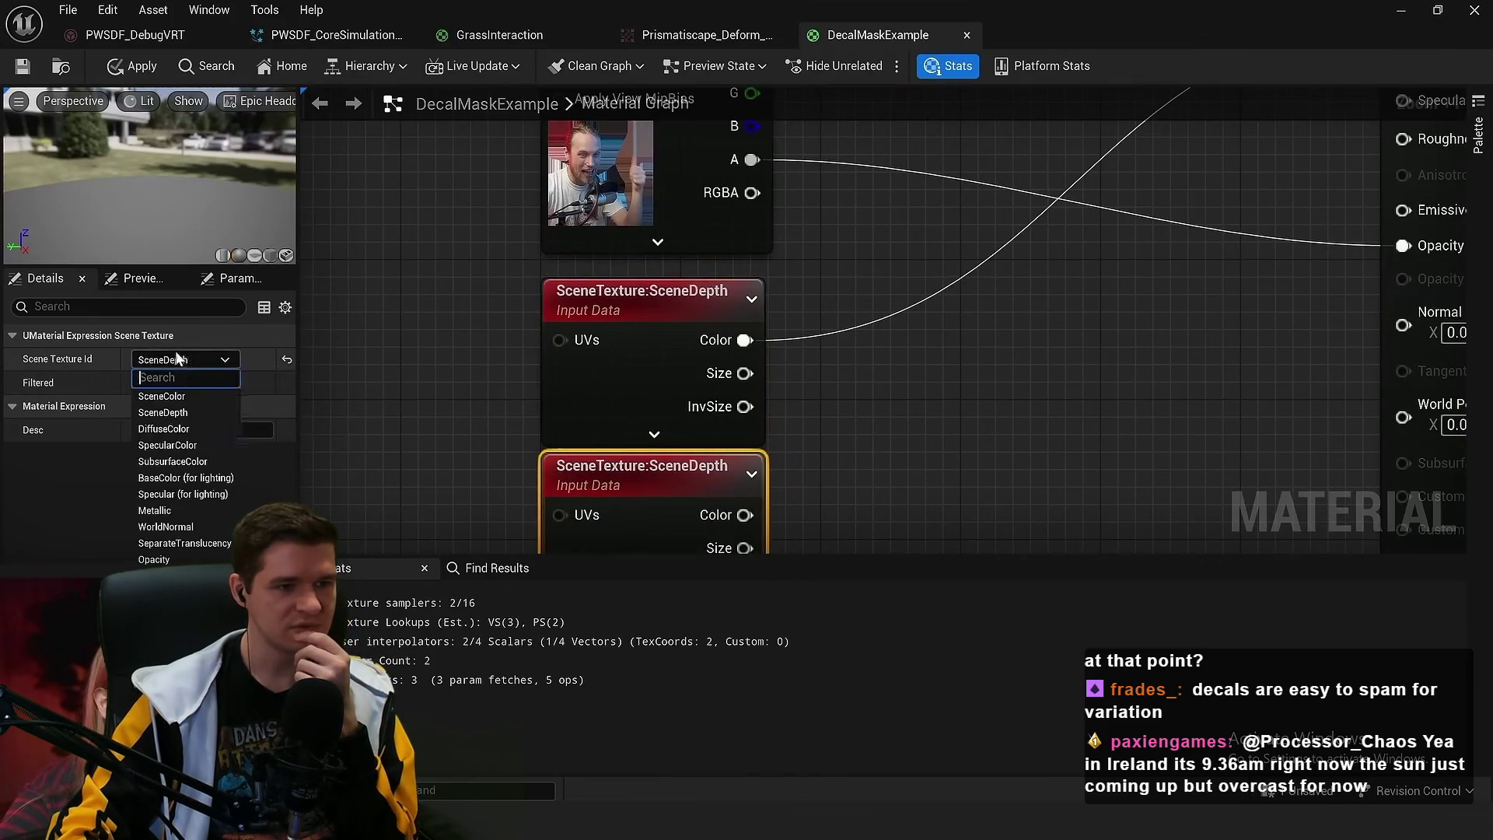
type("cust")
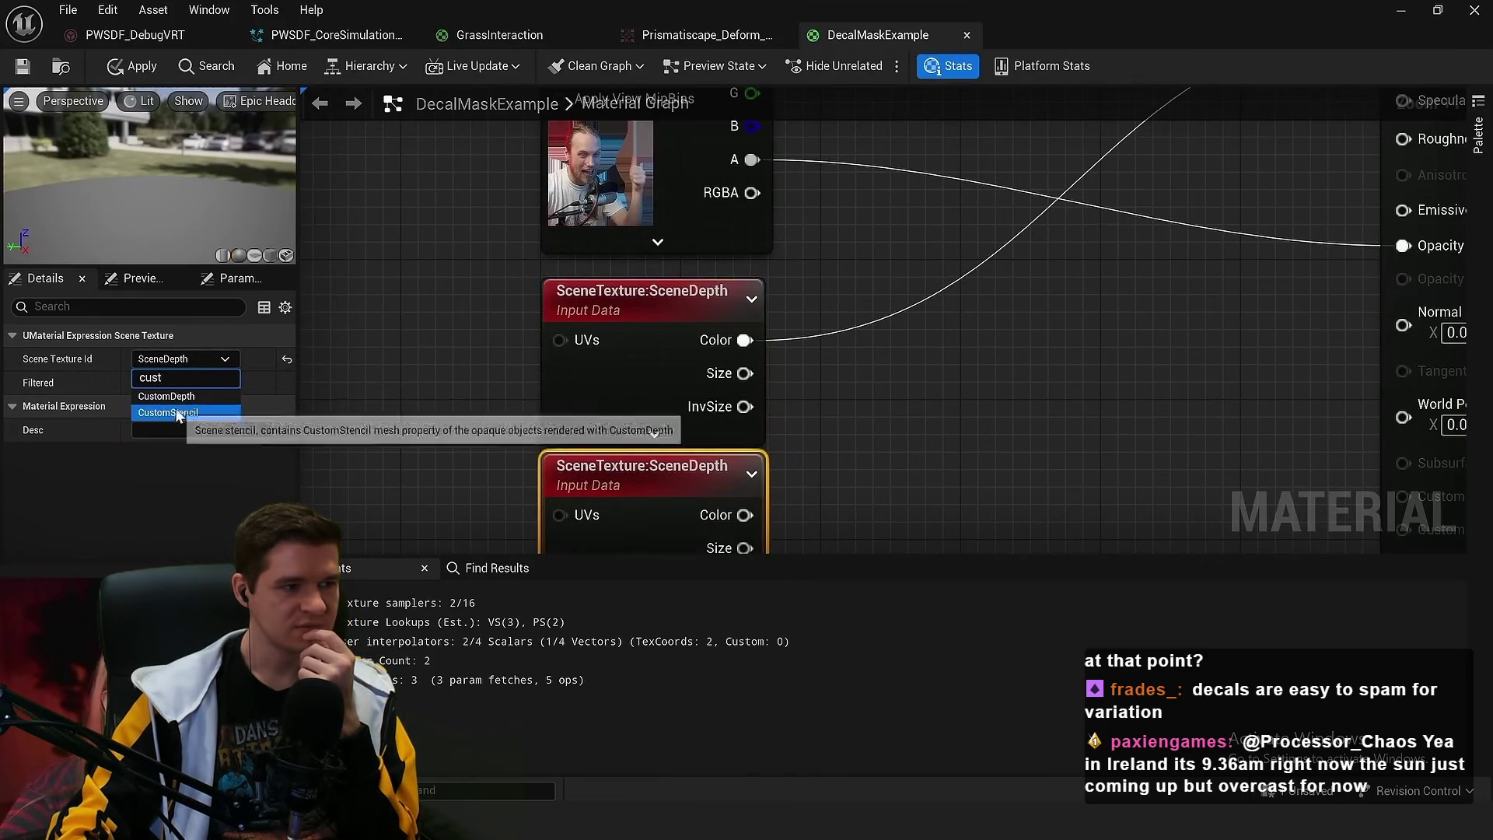
left_click(166, 396)
Move the CustomDepth node lower in the graph and bring up the add-node menu
scroll(815, 340, "down", 3)
left_click(814, 340)
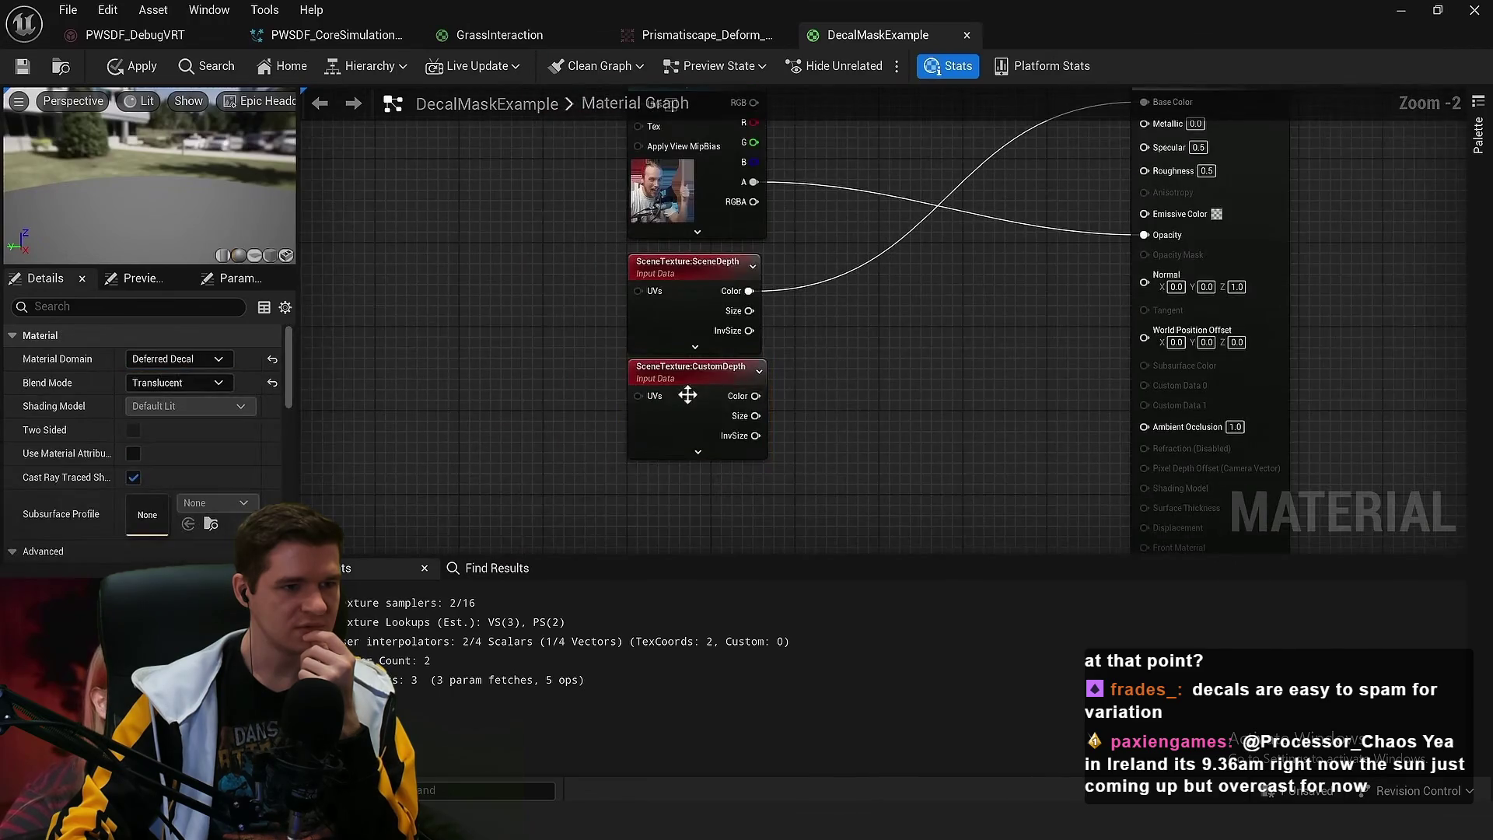
left_click_drag(687, 395, 681, 474)
scroll(716, 381, "up", 2)
left_click(772, 342)
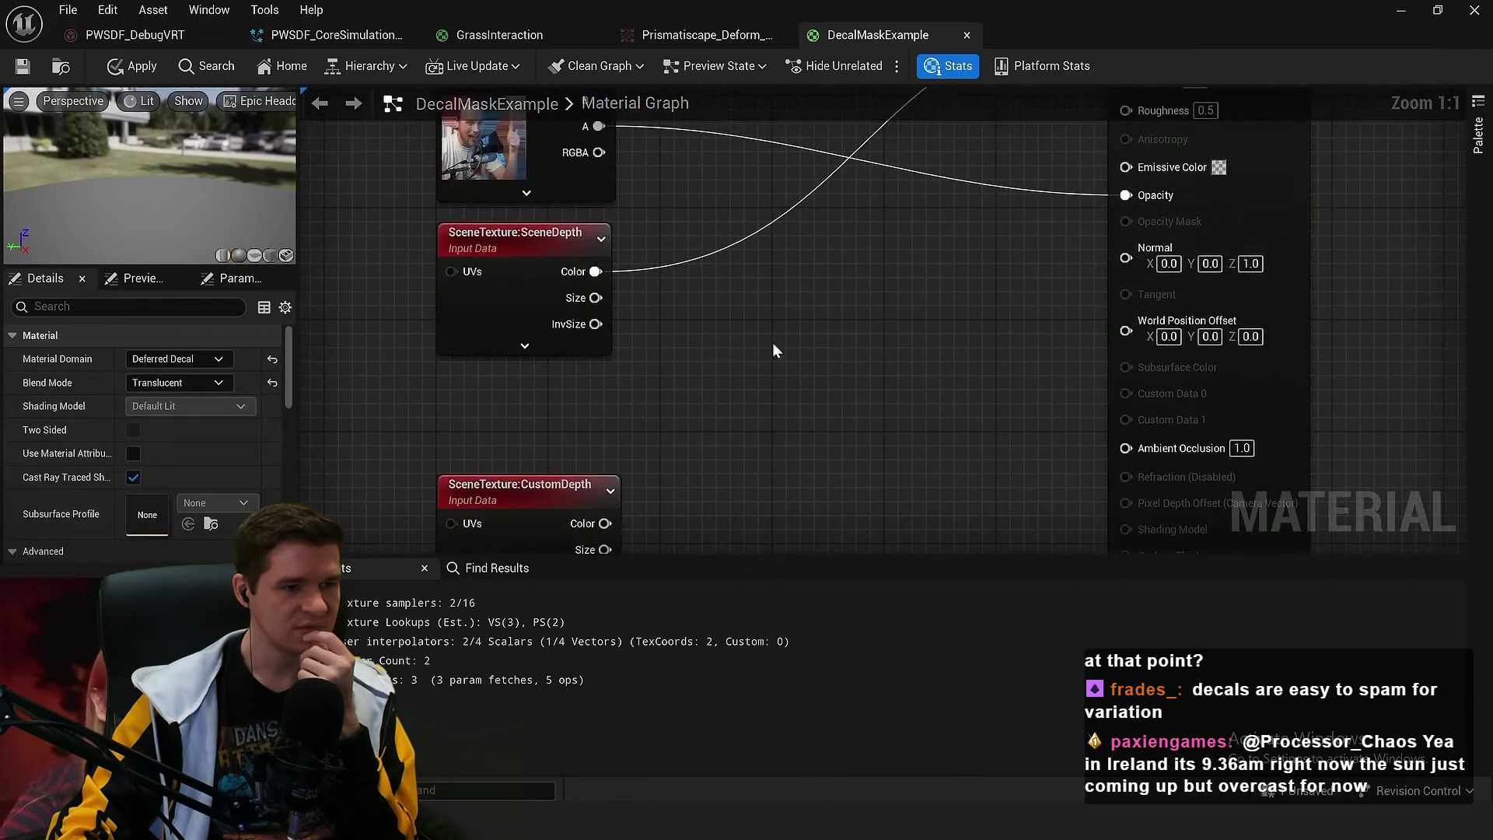
right_click(837, 322)
Add a StencilMaskCompare node beside the SceneDepth node
type("stenc")
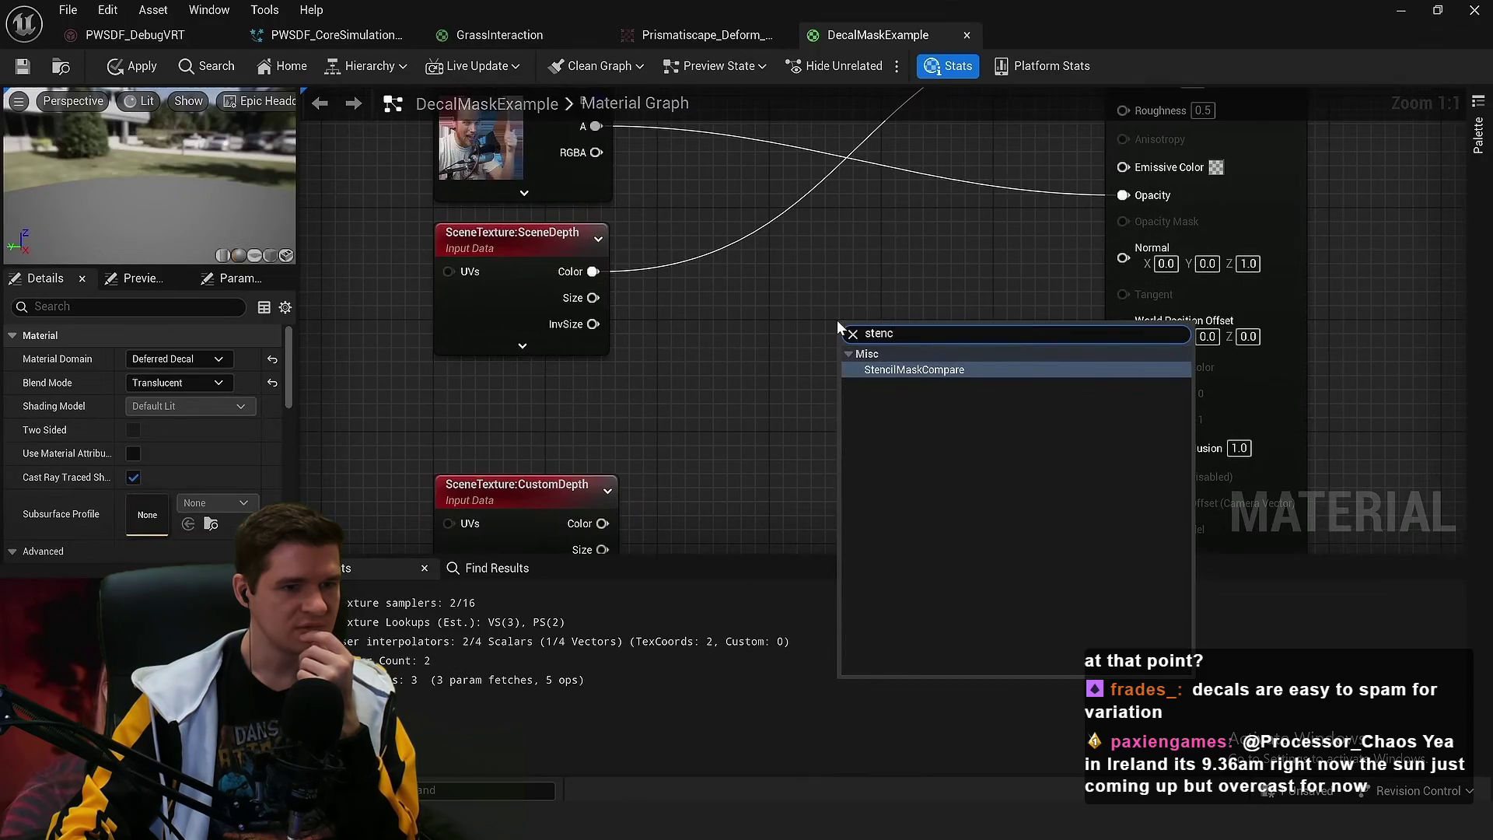
key("Return")
left_click_drag(826, 358, 661, 359)
scroll(853, 330, "up", 3)
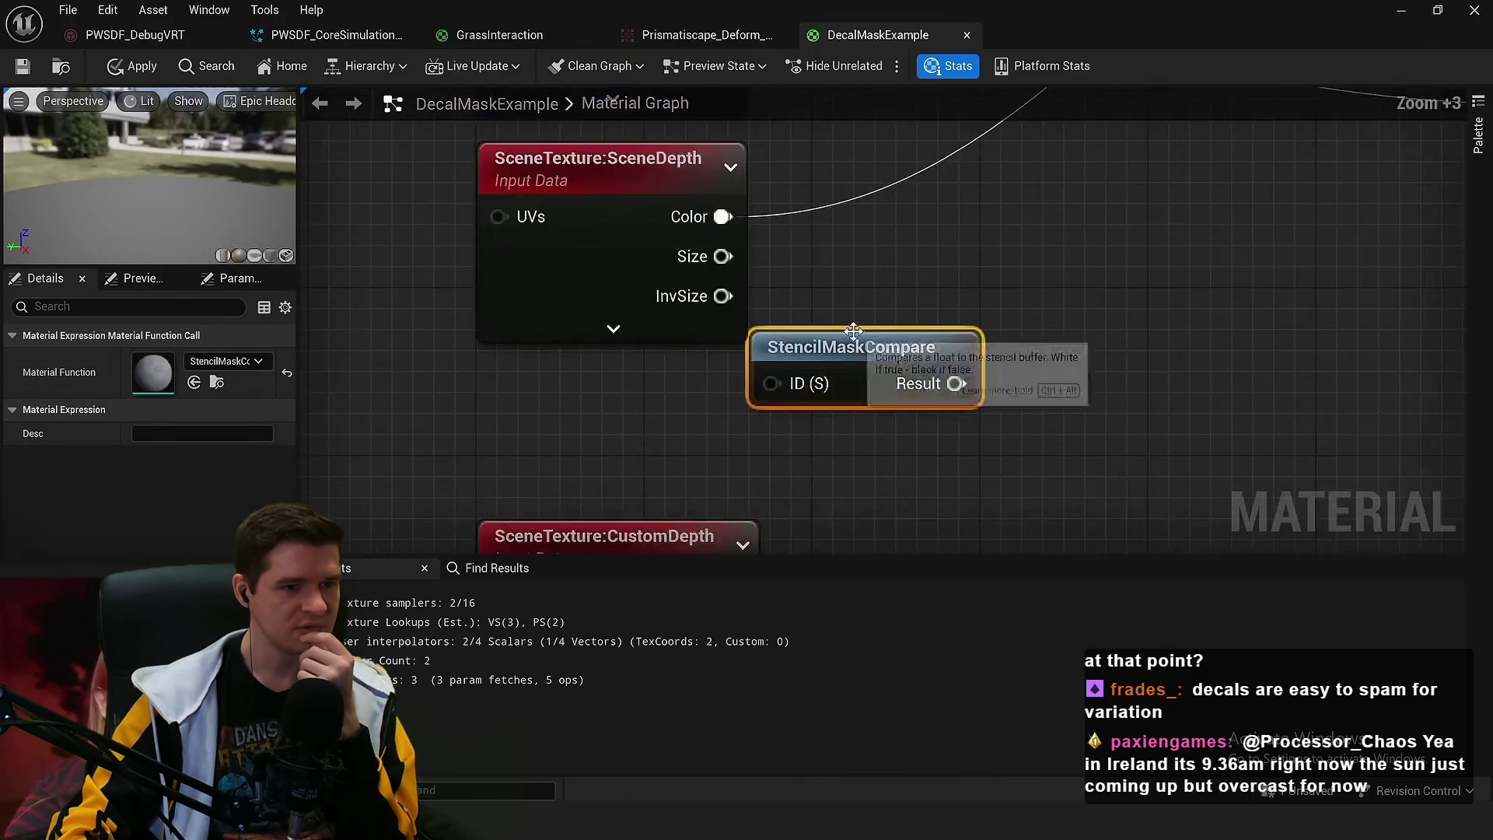
scroll(853, 331, "down", 3)
Open the StencilMaskCompare function and rearrange its constant, If and Output Result nodes
double_click(816, 327)
scroll(738, 443, "up", 1)
left_click_drag(692, 444, 684, 327)
left_click_drag(752, 233, 947, 218)
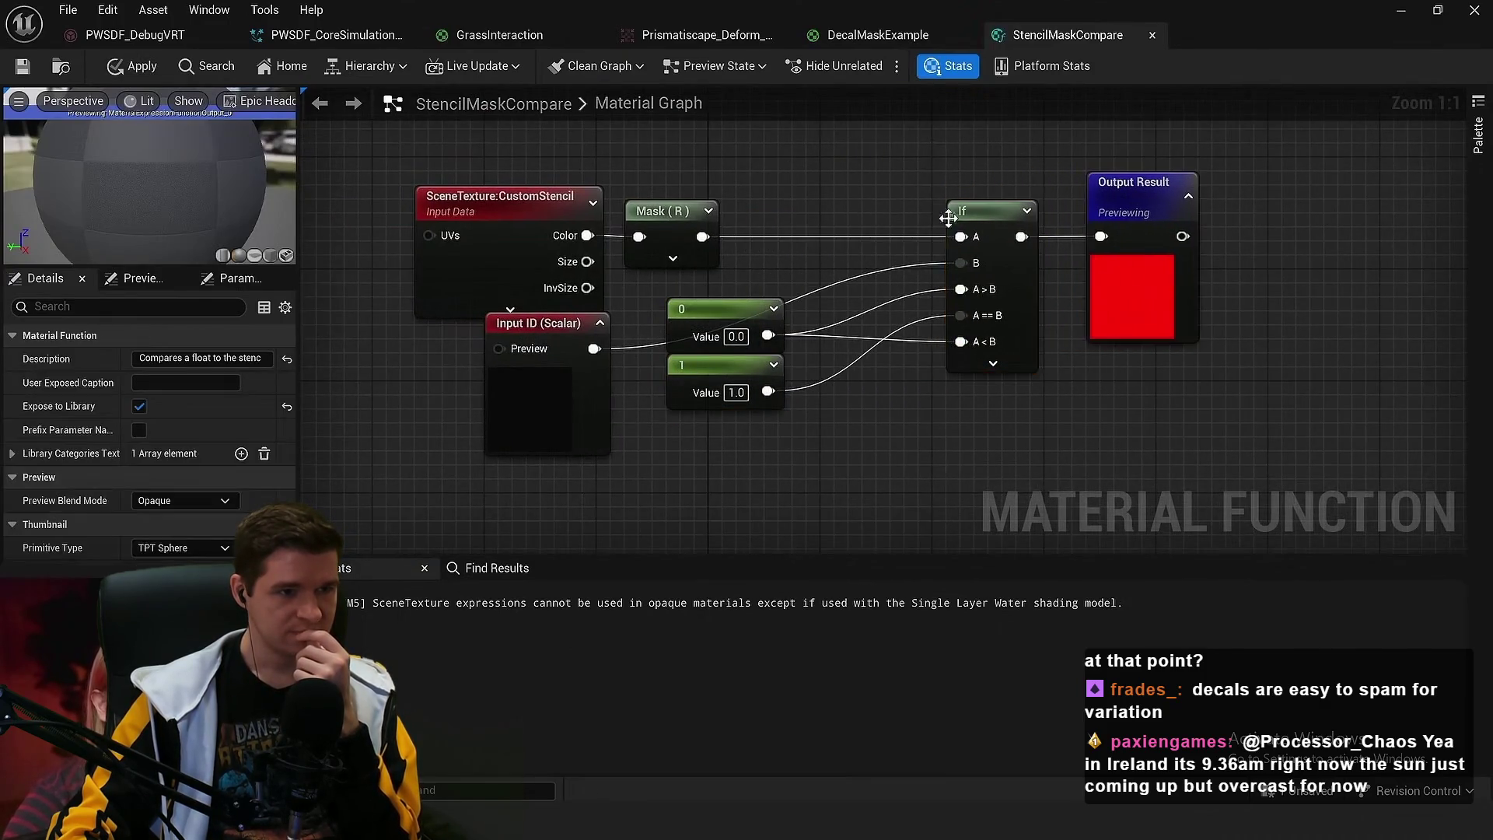
scroll(948, 218, "up", 5)
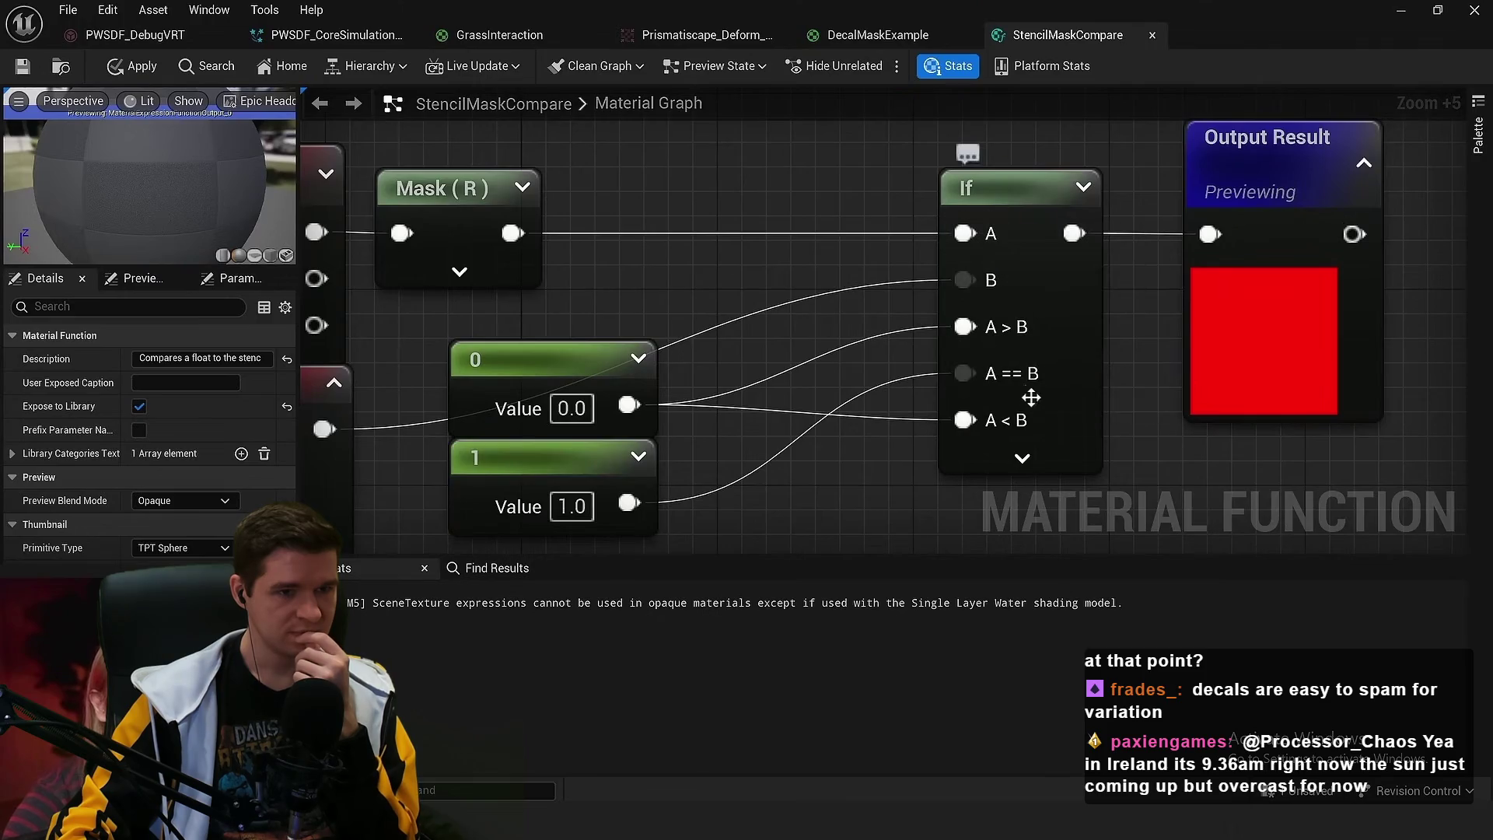
mouse_move(633, 365)
left_mouse_down()
mouse_move(623, 464)
mouse_move(653, 459)
mouse_move(654, 527)
left_mouse_up()
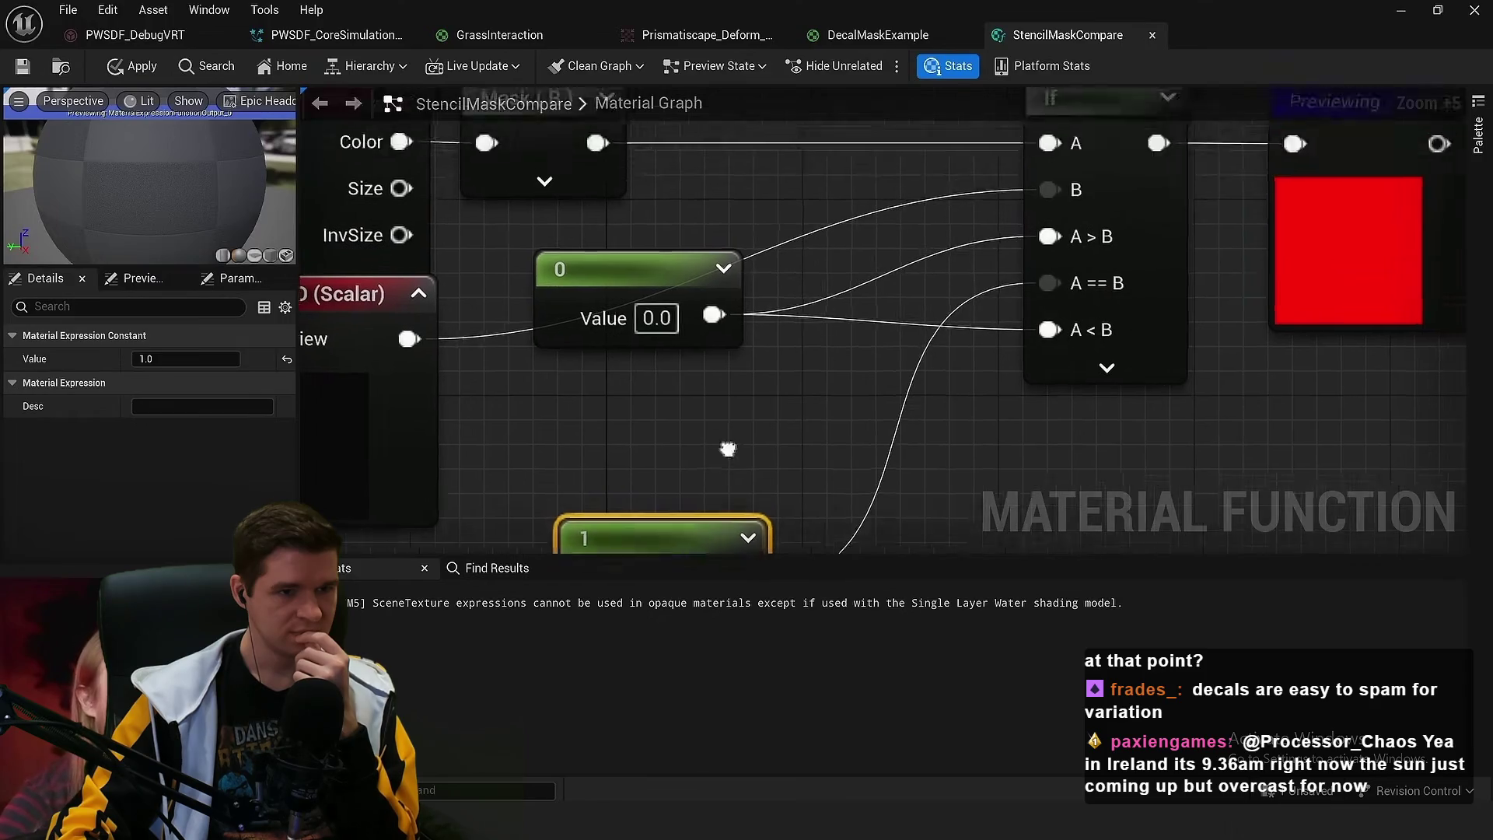
scroll(728, 449, "down", 2)
left_click(728, 448)
mouse_move(685, 307)
left_mouse_down()
mouse_move(689, 457)
mouse_move(700, 420)
left_mouse_up()
left_click(730, 315)
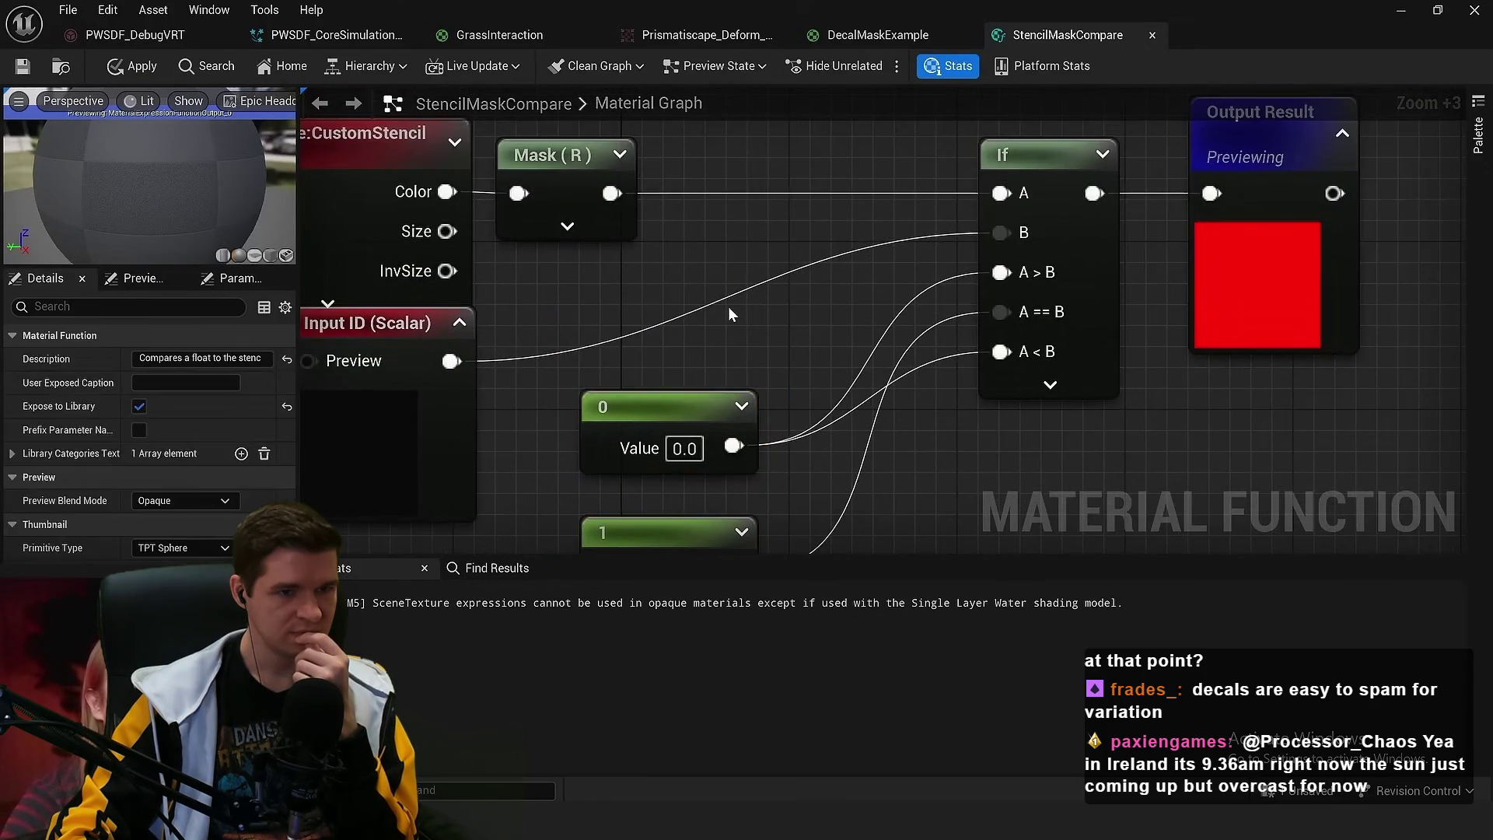
Back in DecalMaskExample, add a constant node with value 3
left_click(860, 36)
scroll(1006, 287, "down", 2)
scroll(858, 334, "up", 1)
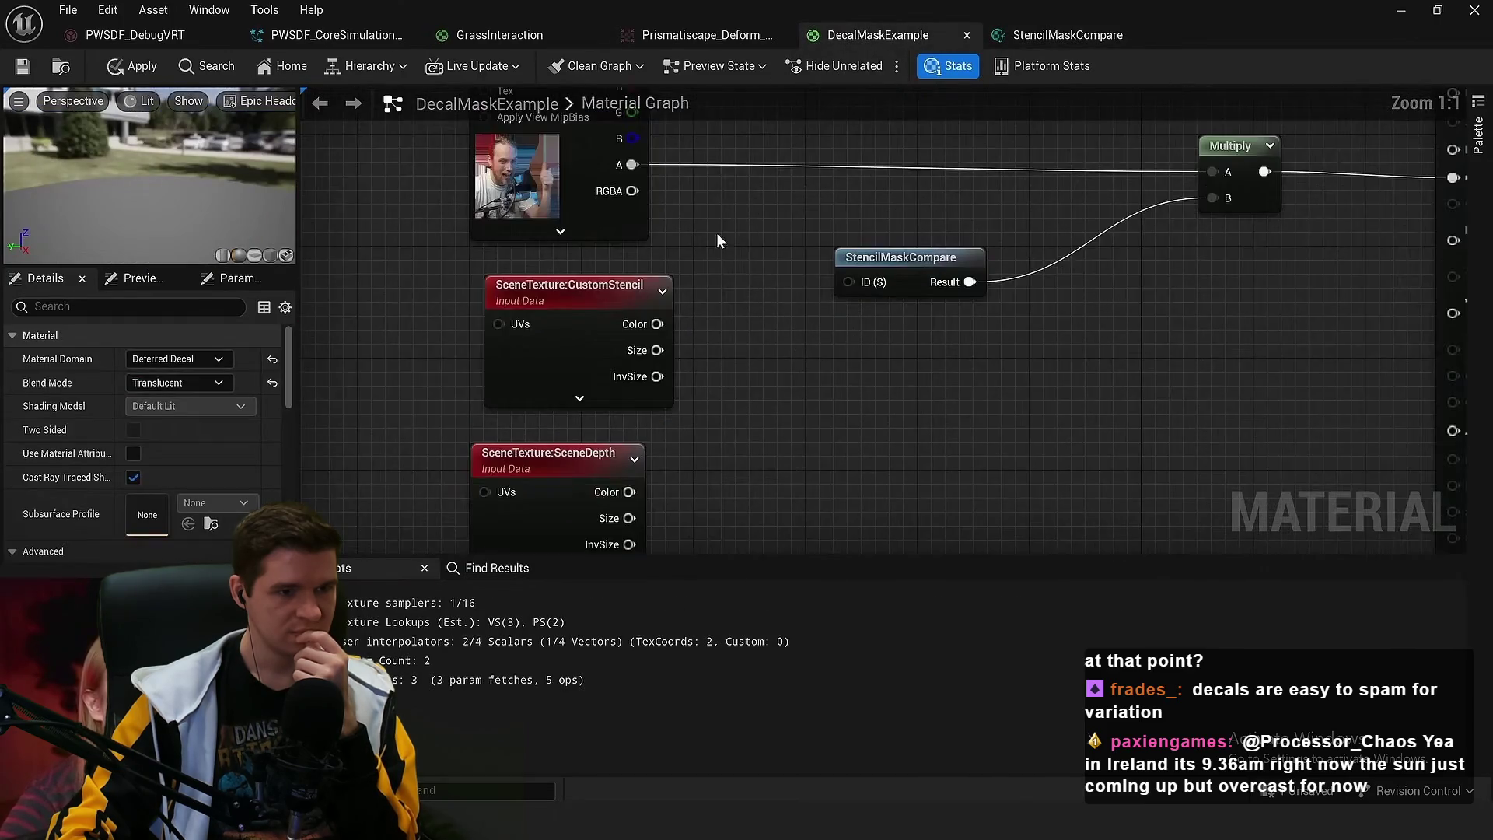
left_click(716, 232)
left_click(787, 273)
left_click(819, 324)
scroll(793, 354, "up", 4)
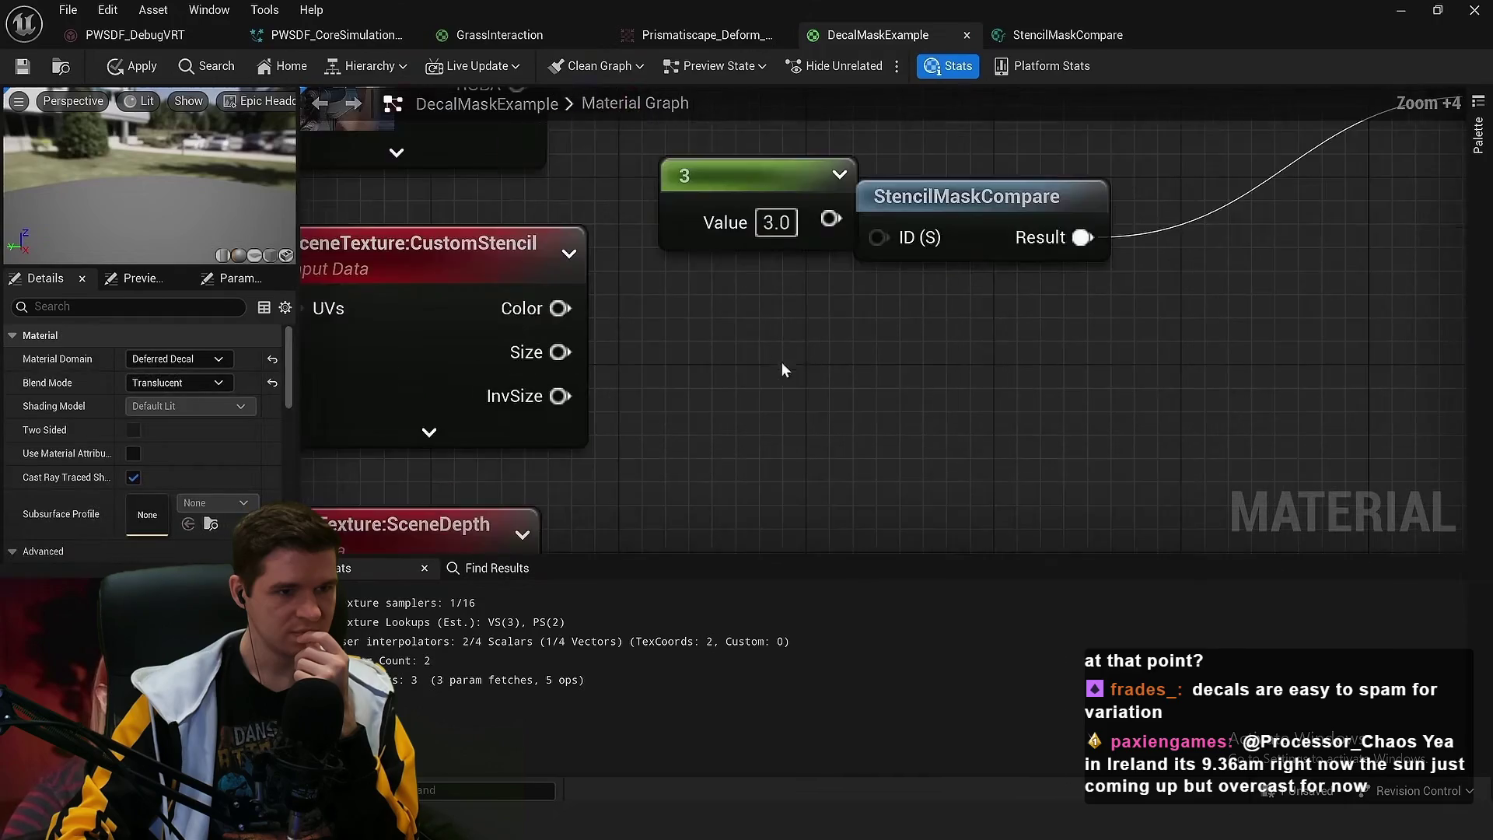
scroll(953, 302, "down", 2)
Arrange the constant 3, StencilMaskCompare and Multiply nodes feeding Opacity with the texture alpha
left_click(907, 298)
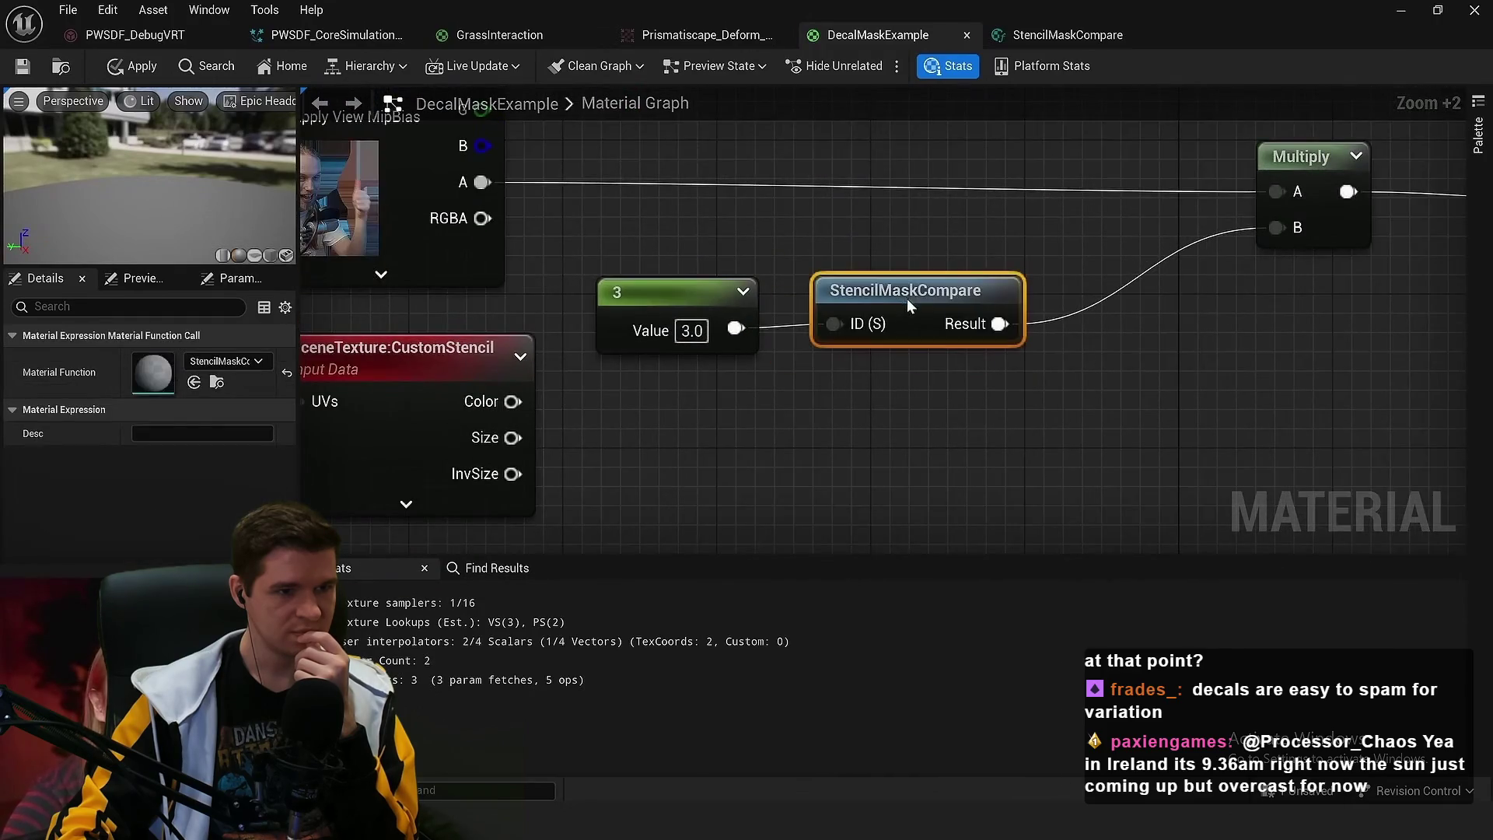
scroll(907, 299, "down", 2)
left_click(877, 409)
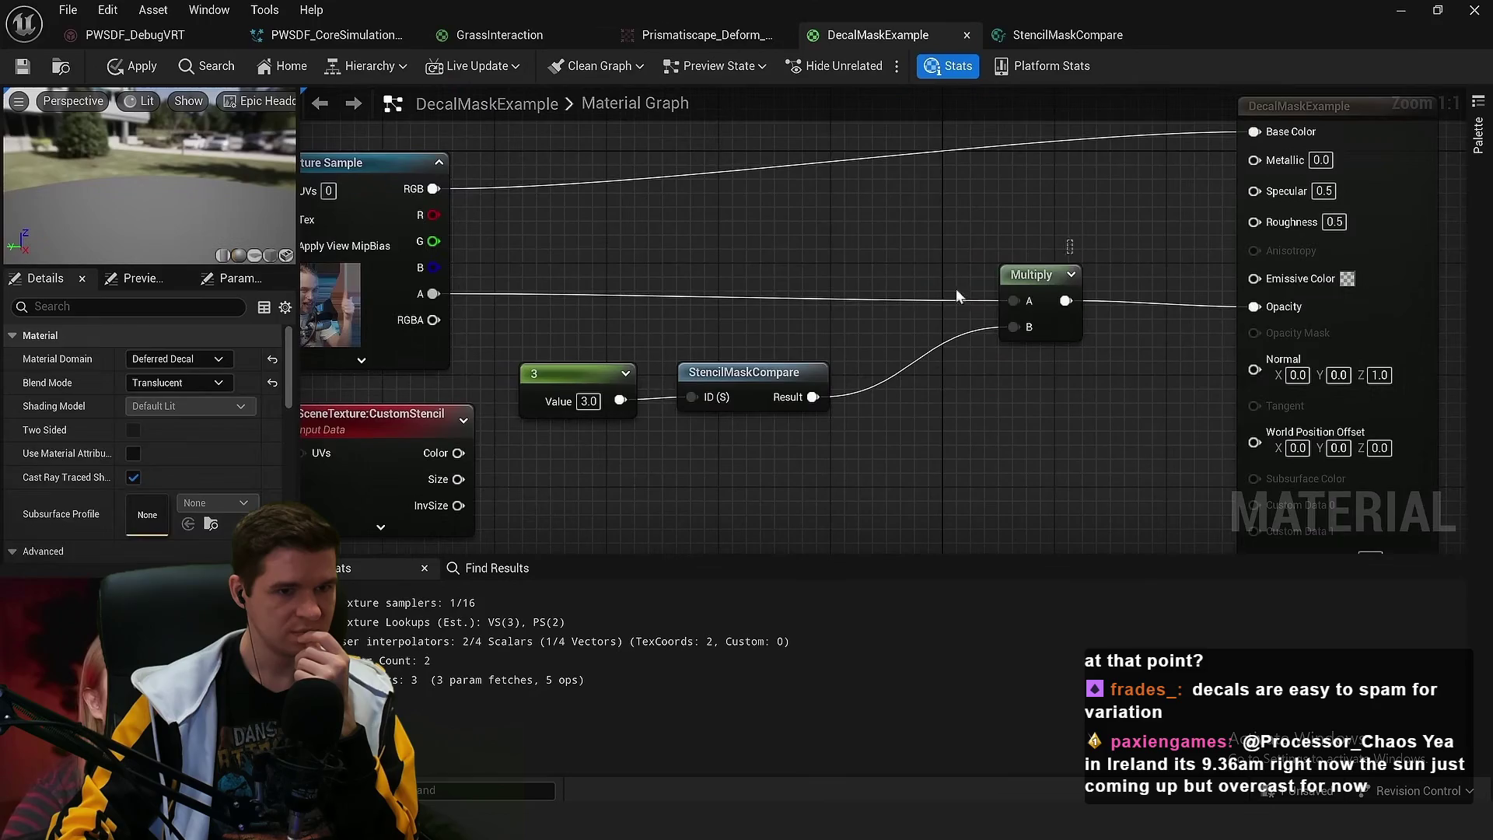
double_click(956, 294)
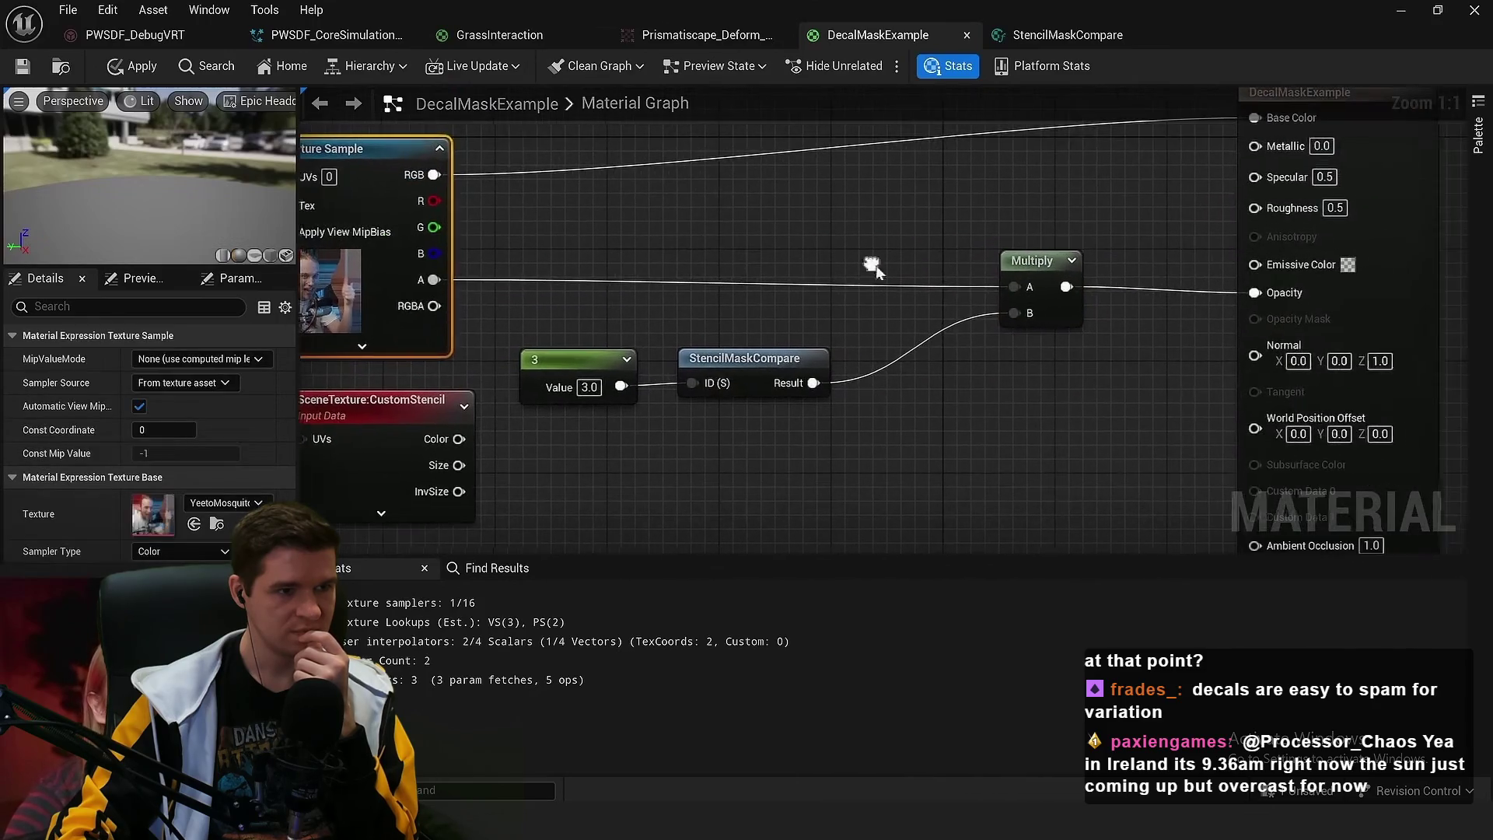
left_click(1094, 404)
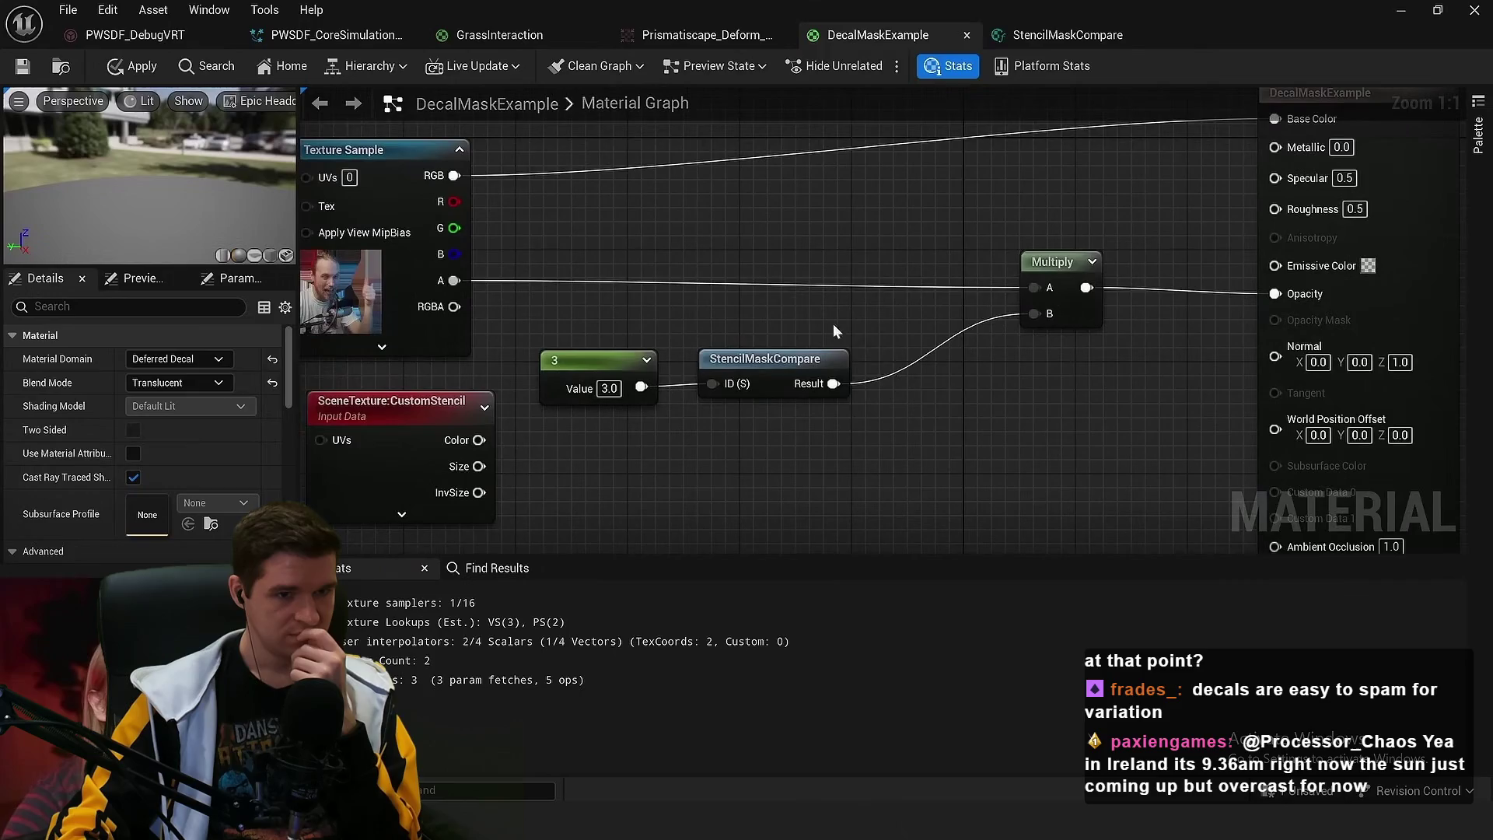
mouse_move(833, 332)
left_mouse_down()
mouse_move(557, 400)
mouse_move(756, 444)
mouse_move(727, 434)
left_mouse_up()
left_click(727, 433)
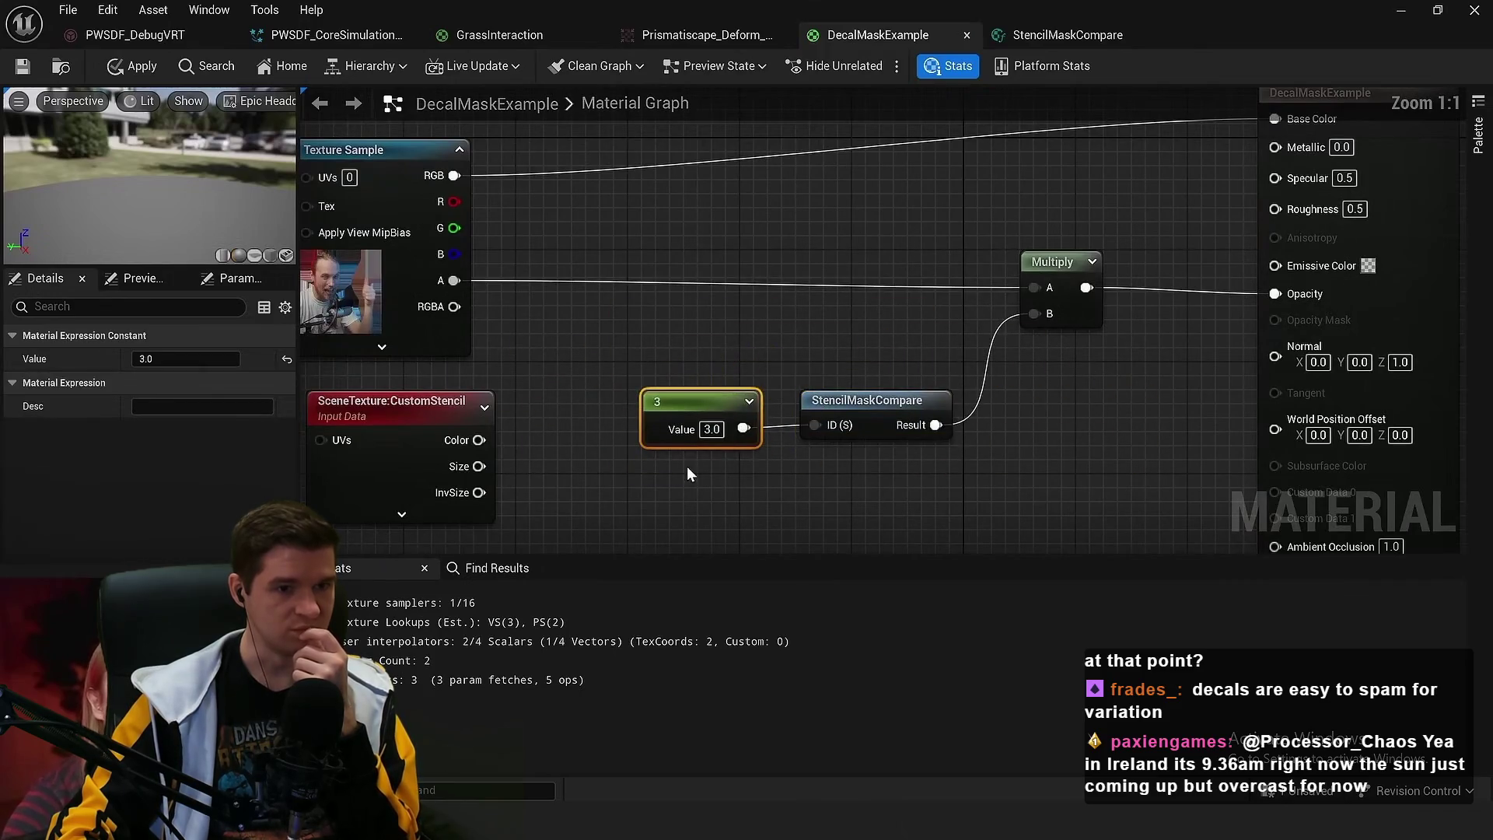
left_click(860, 335)
left_click_drag(1056, 314, 806, 314)
left_click(901, 362)
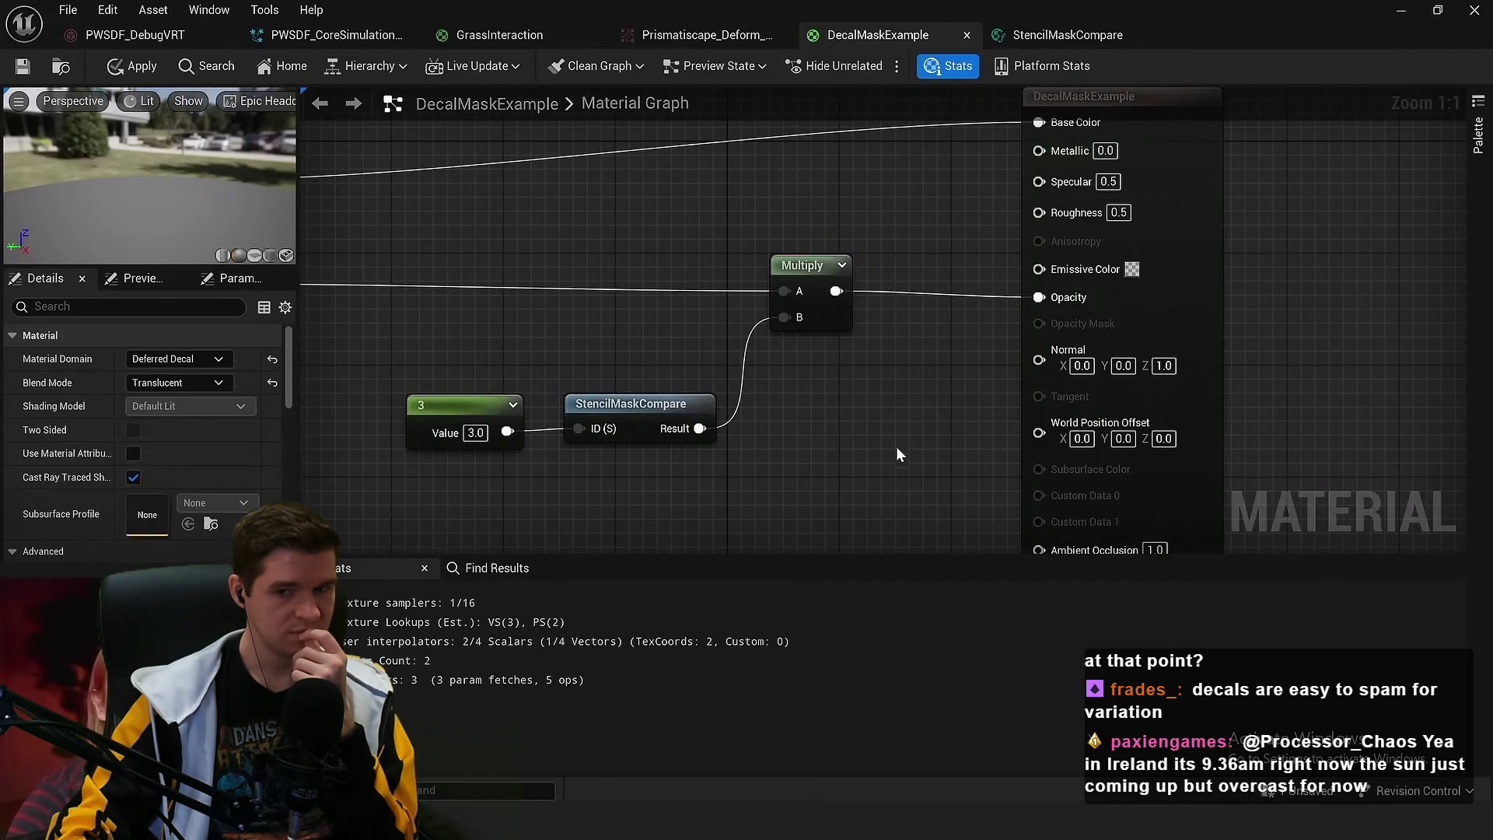
scroll(887, 424, "down", 1)
key("alt+Tab")
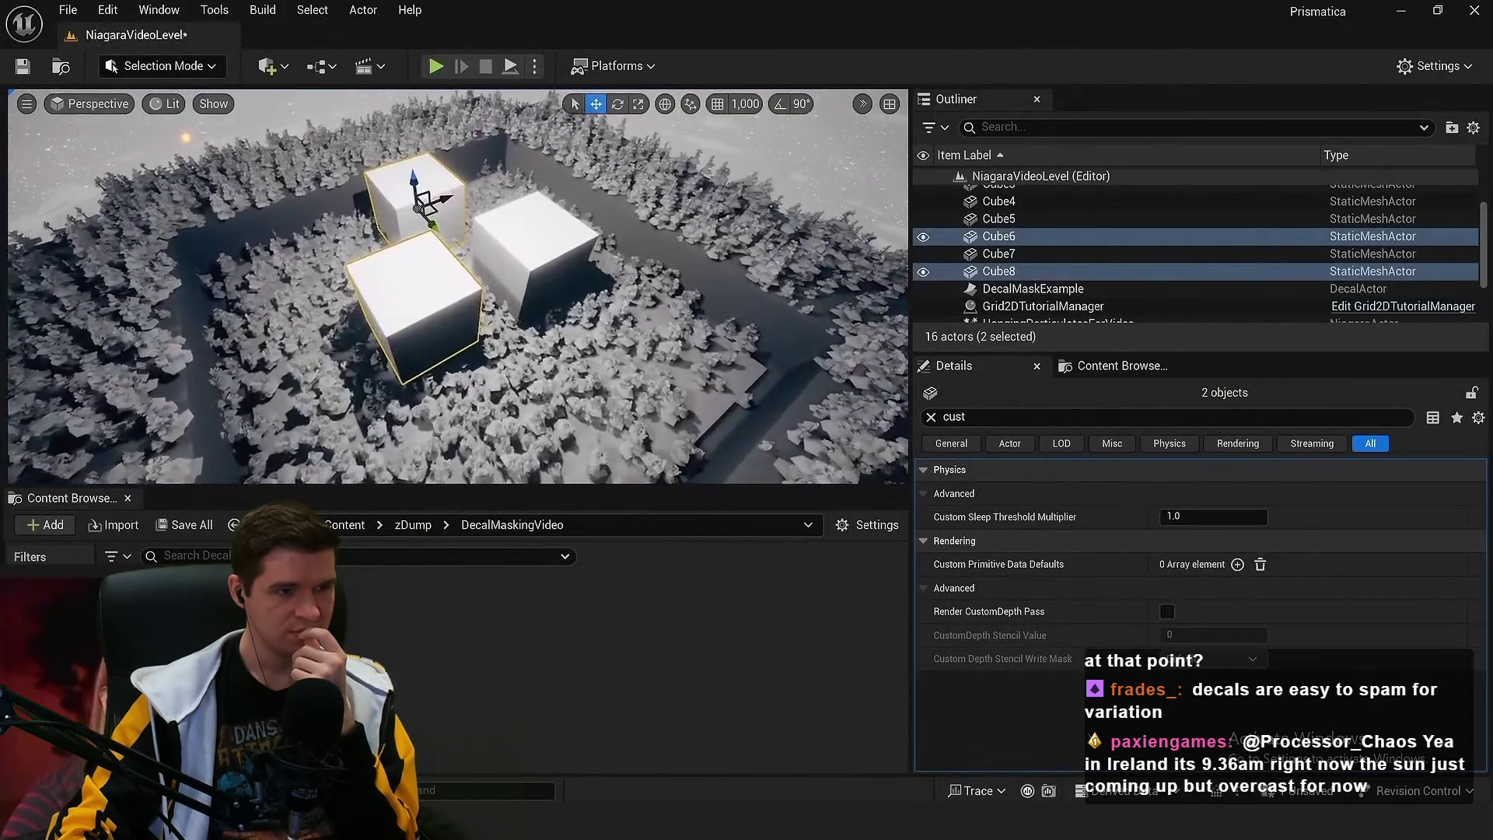
Select Cube6 and Cube8 together and enable Render CustomDepth Pass on both
left_click(537, 264)
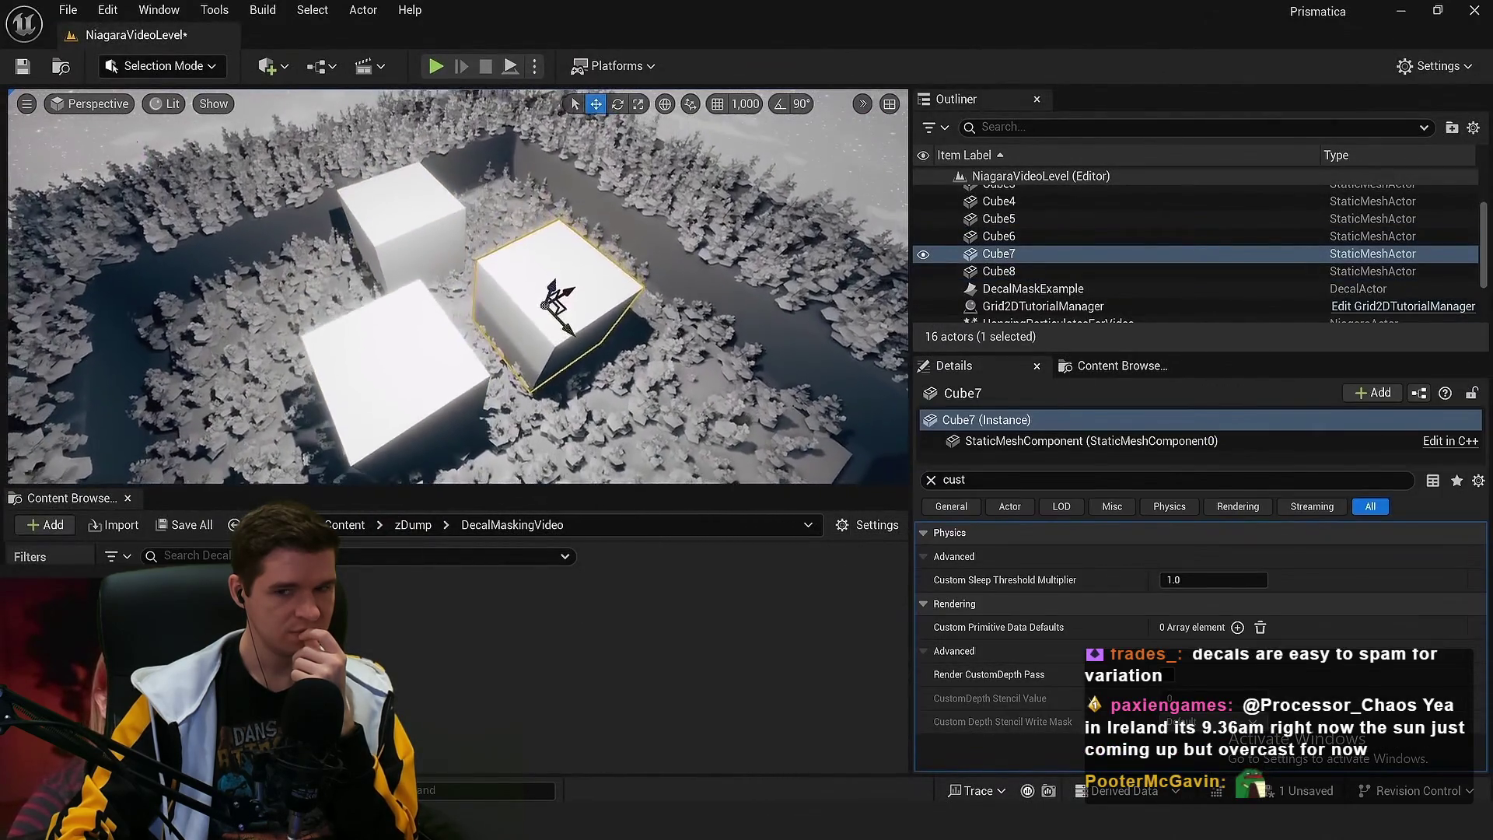
left_click(419, 240)
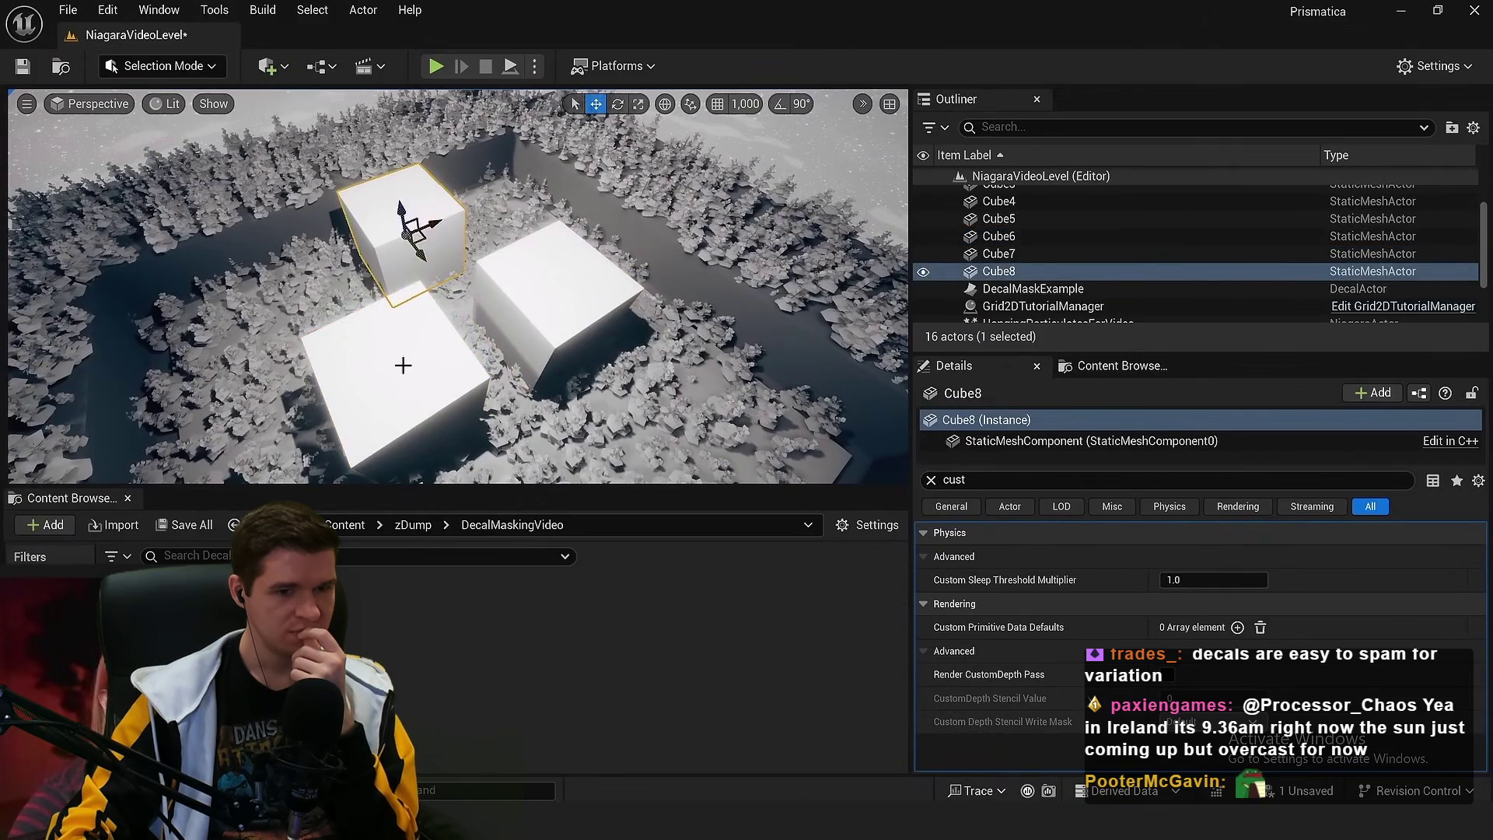
left_click(390, 350, "ctrl")
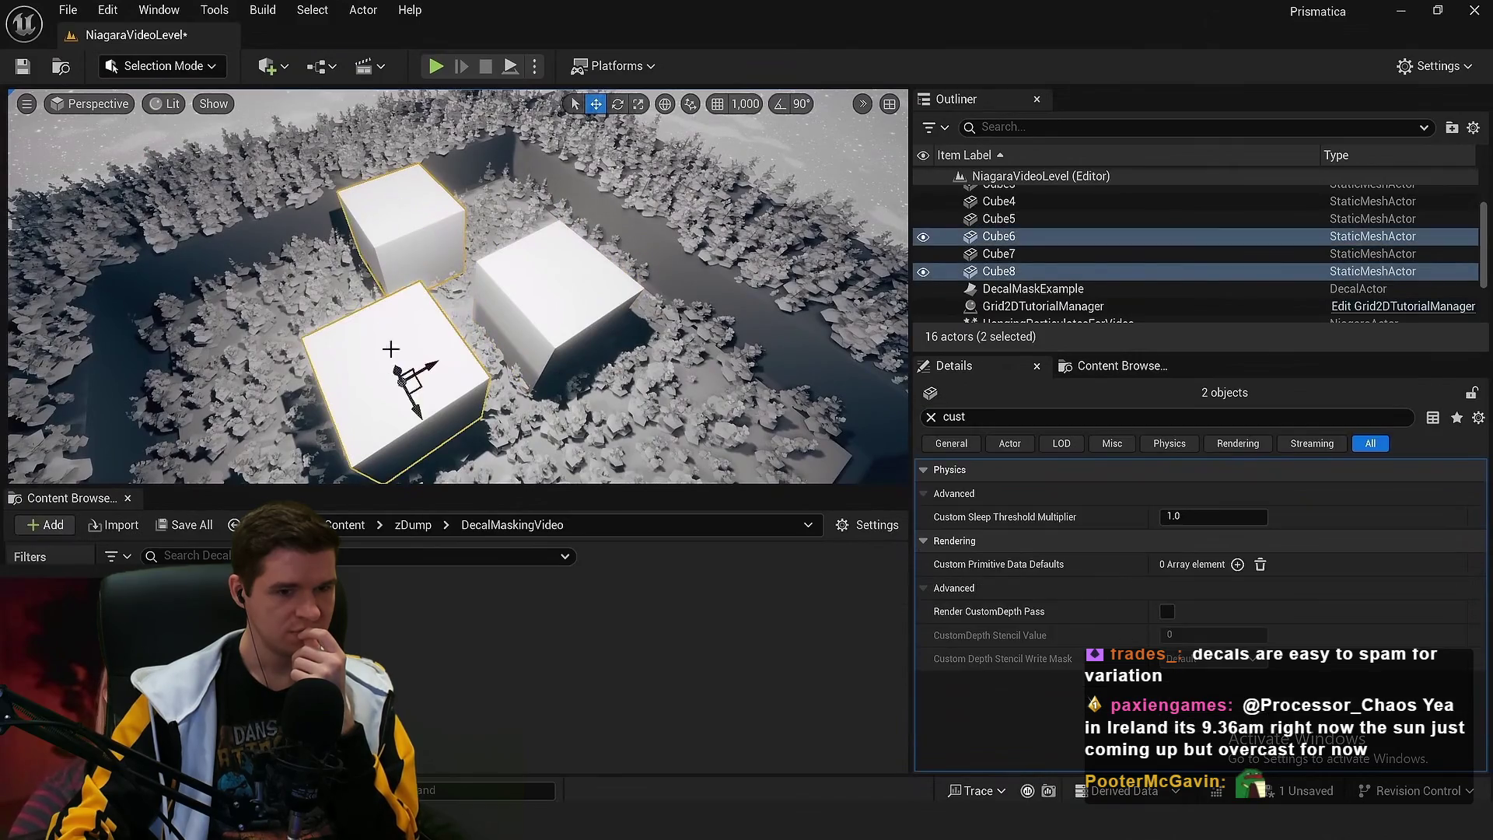
left_click(1168, 611)
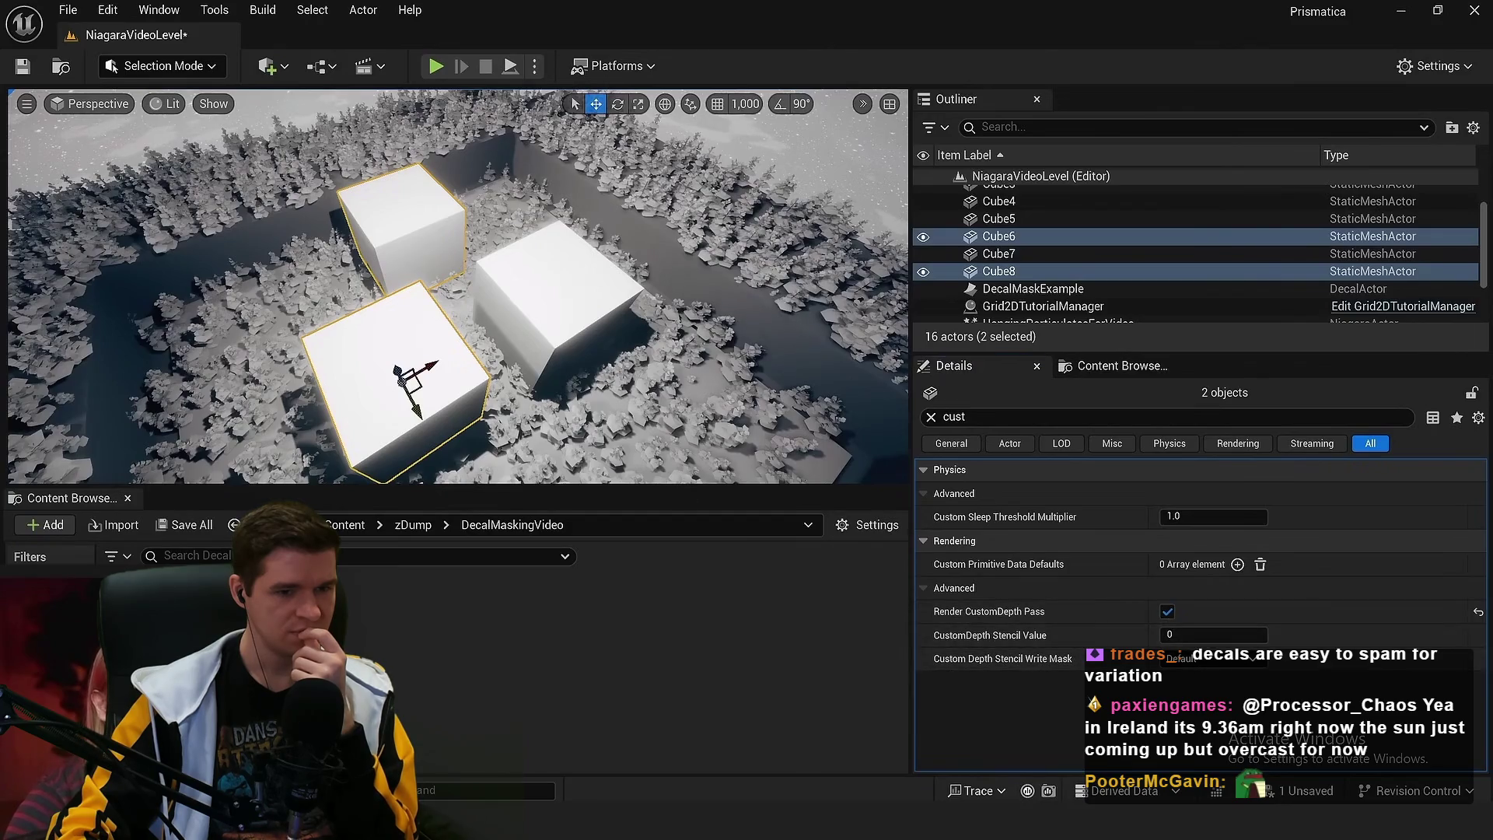
mouse_move(544, 435)
left_mouse_down()
mouse_move(593, 487)
mouse_move(591, 576)
left_mouse_up()
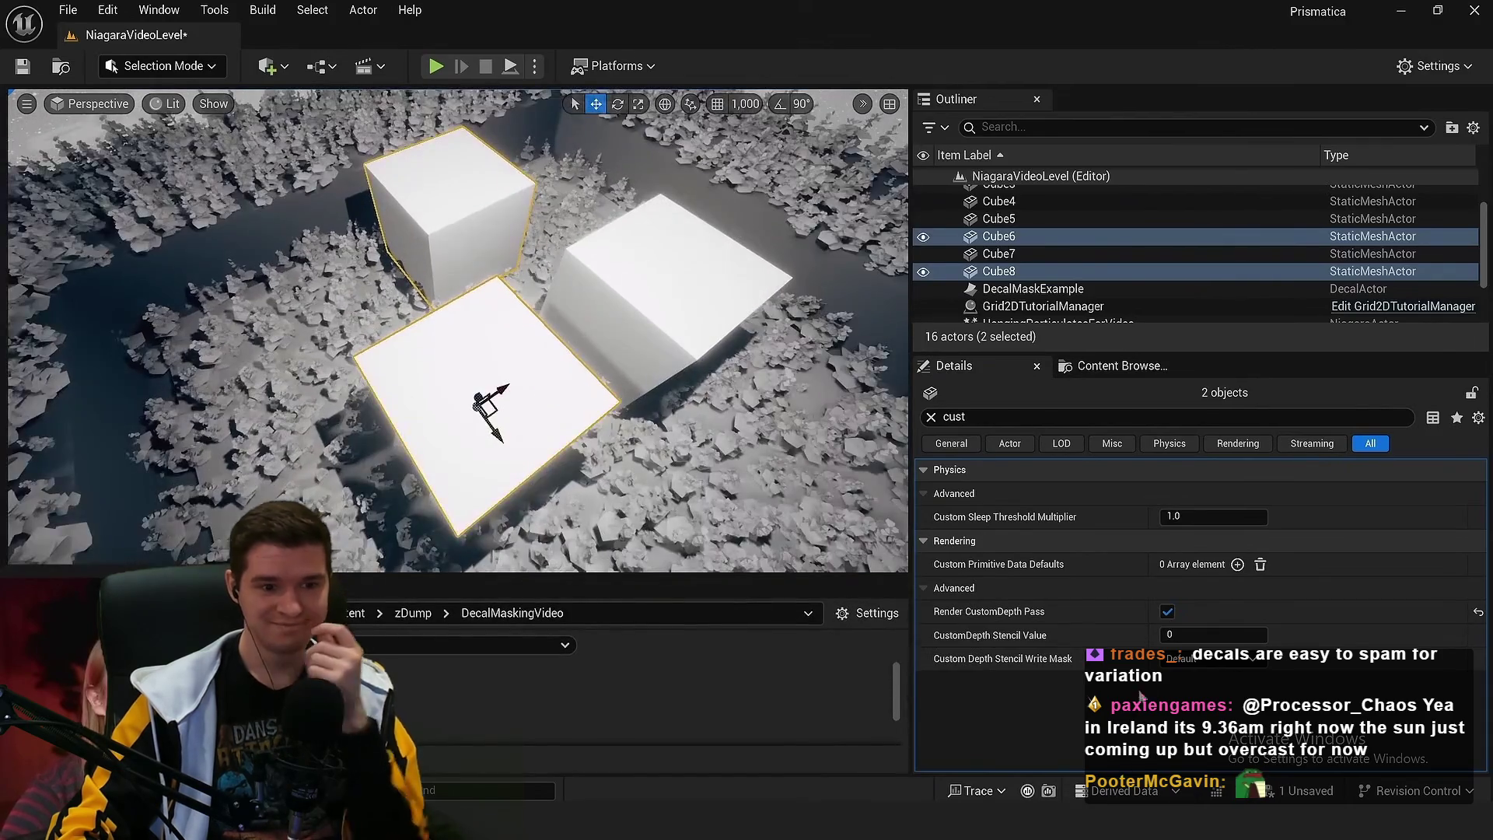
Set the cubes' CustomDepth Stencil Value to 3 while the video plays
left_click(1213, 634)
type("1")
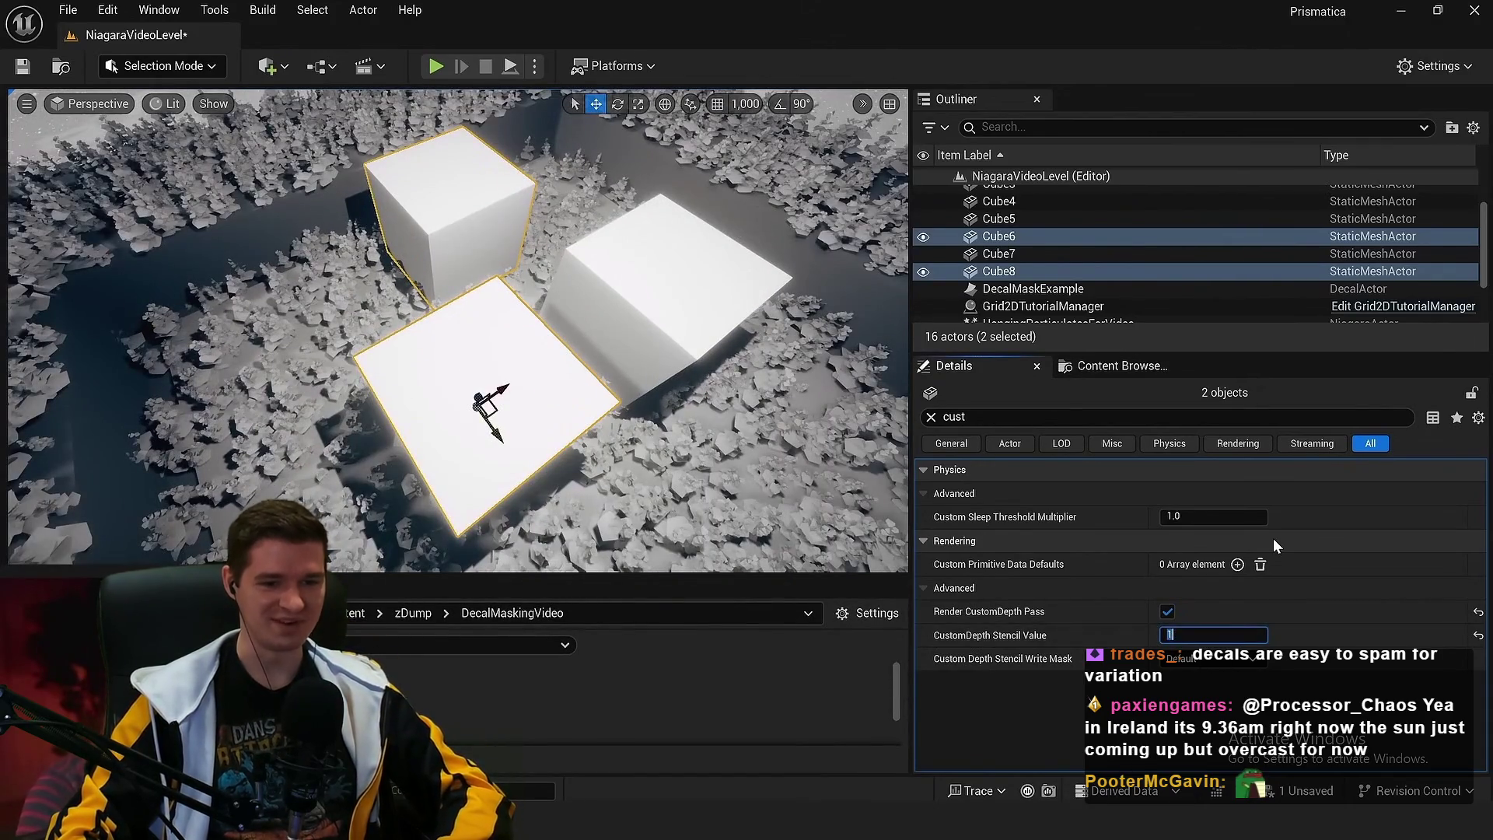
type("2")
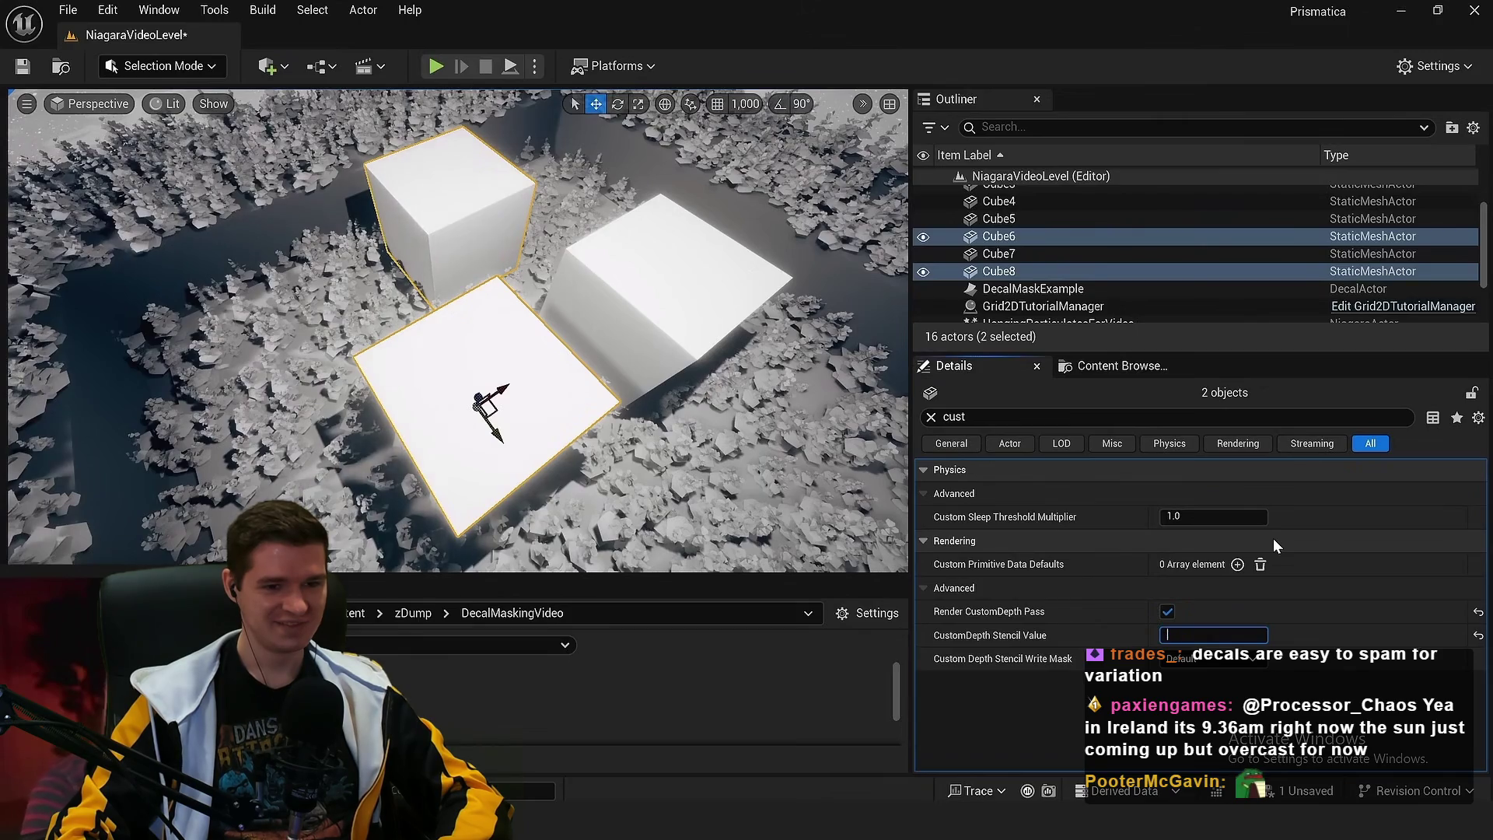
type("3")
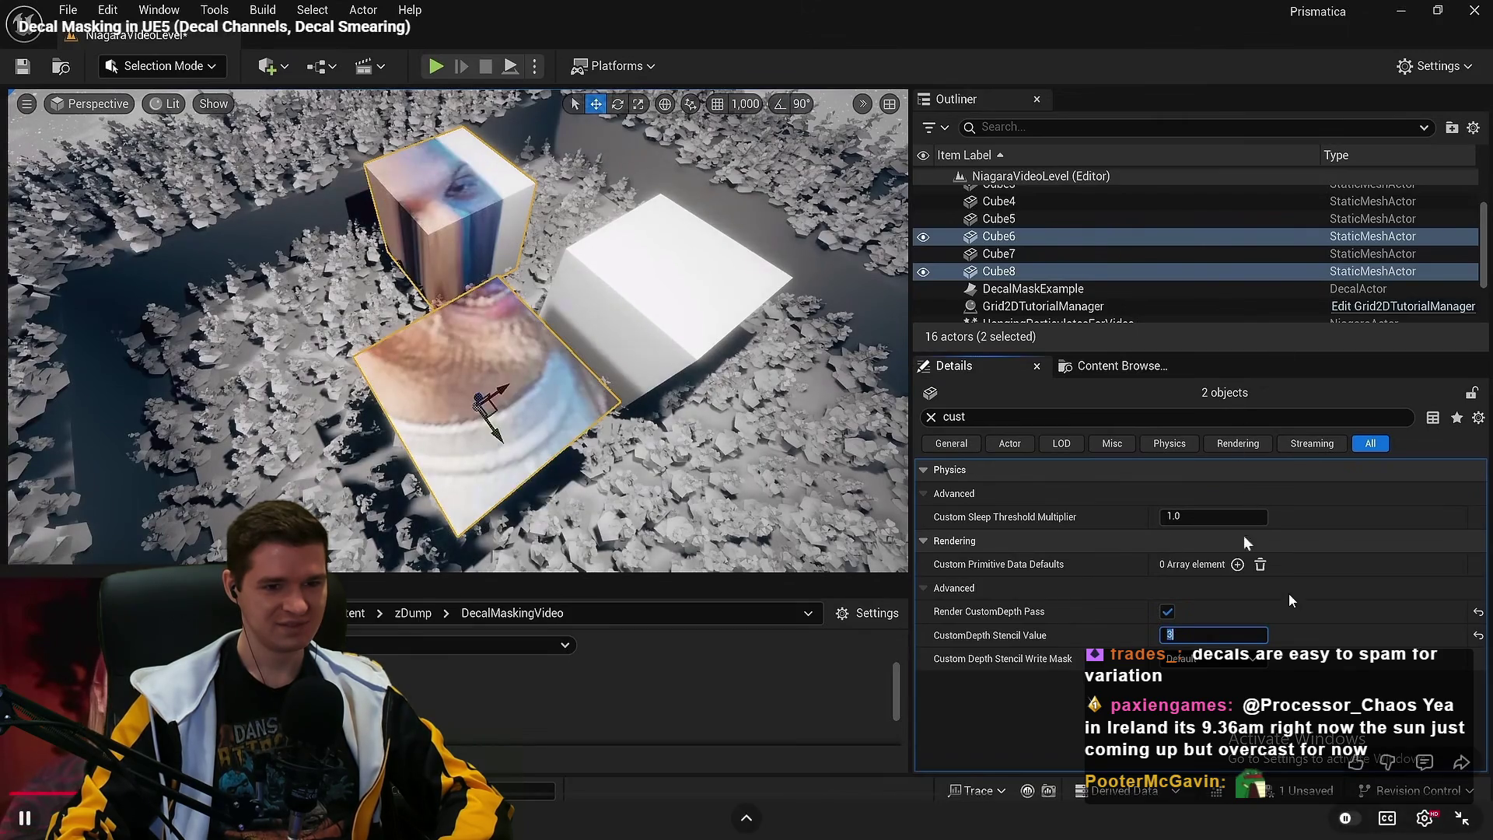
left_click(1296, 603)
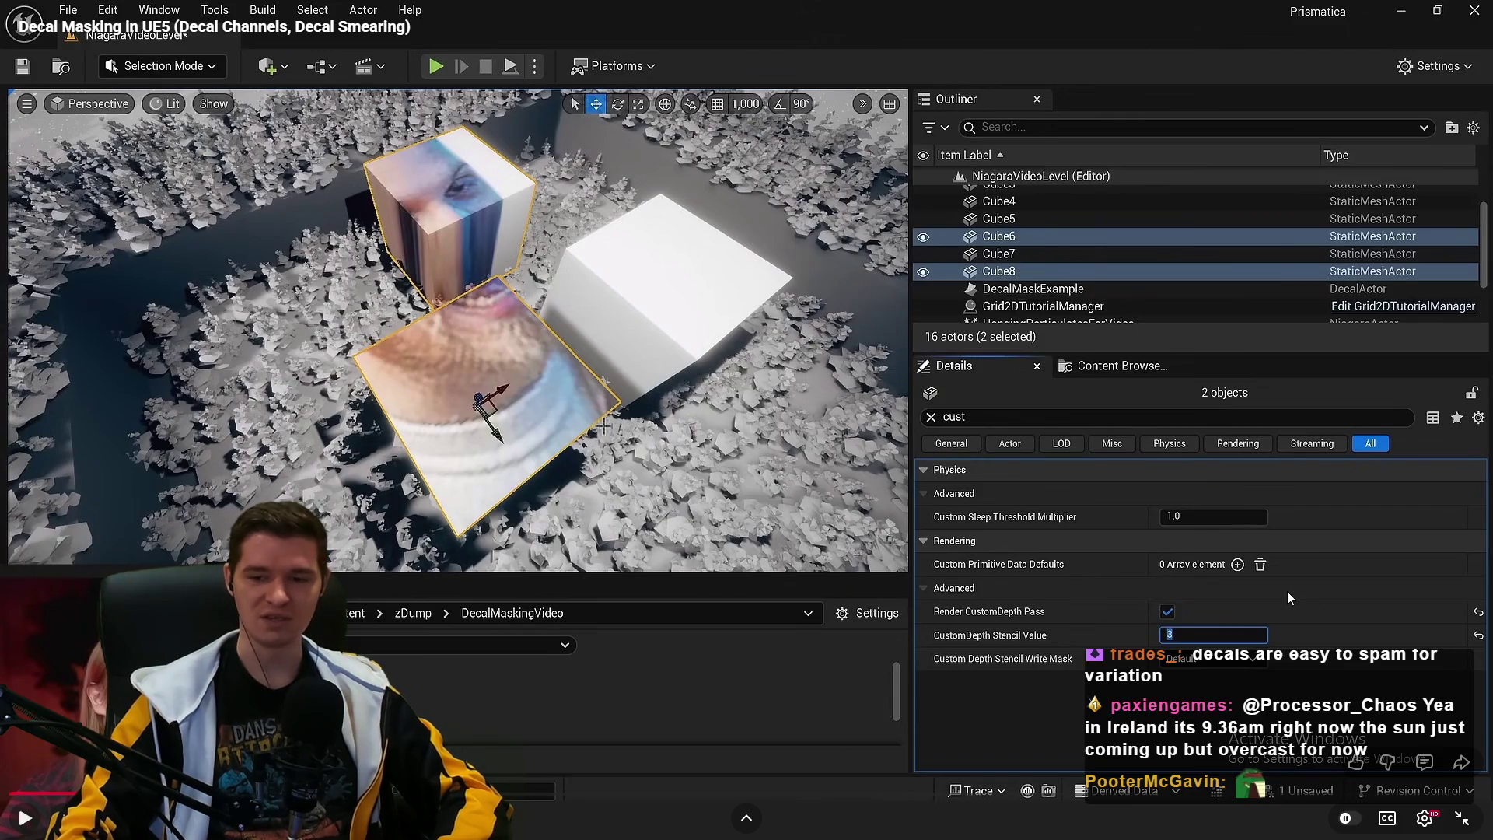
left_click(1132, 568)
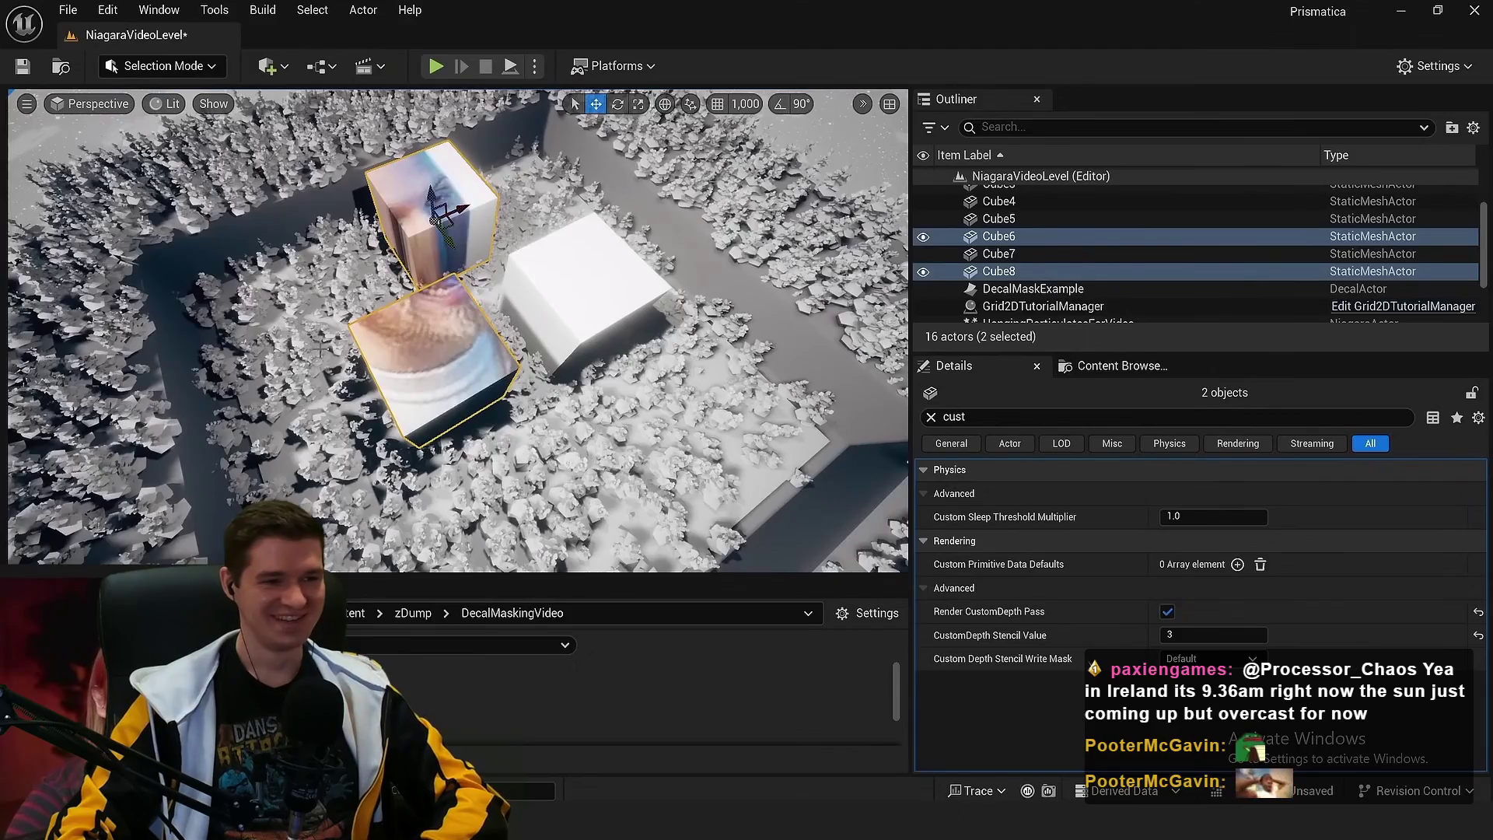
Reselect Cube6 and Cube8 and turn off Render CustomDepth Pass so the decal disappears
left_click(415, 325)
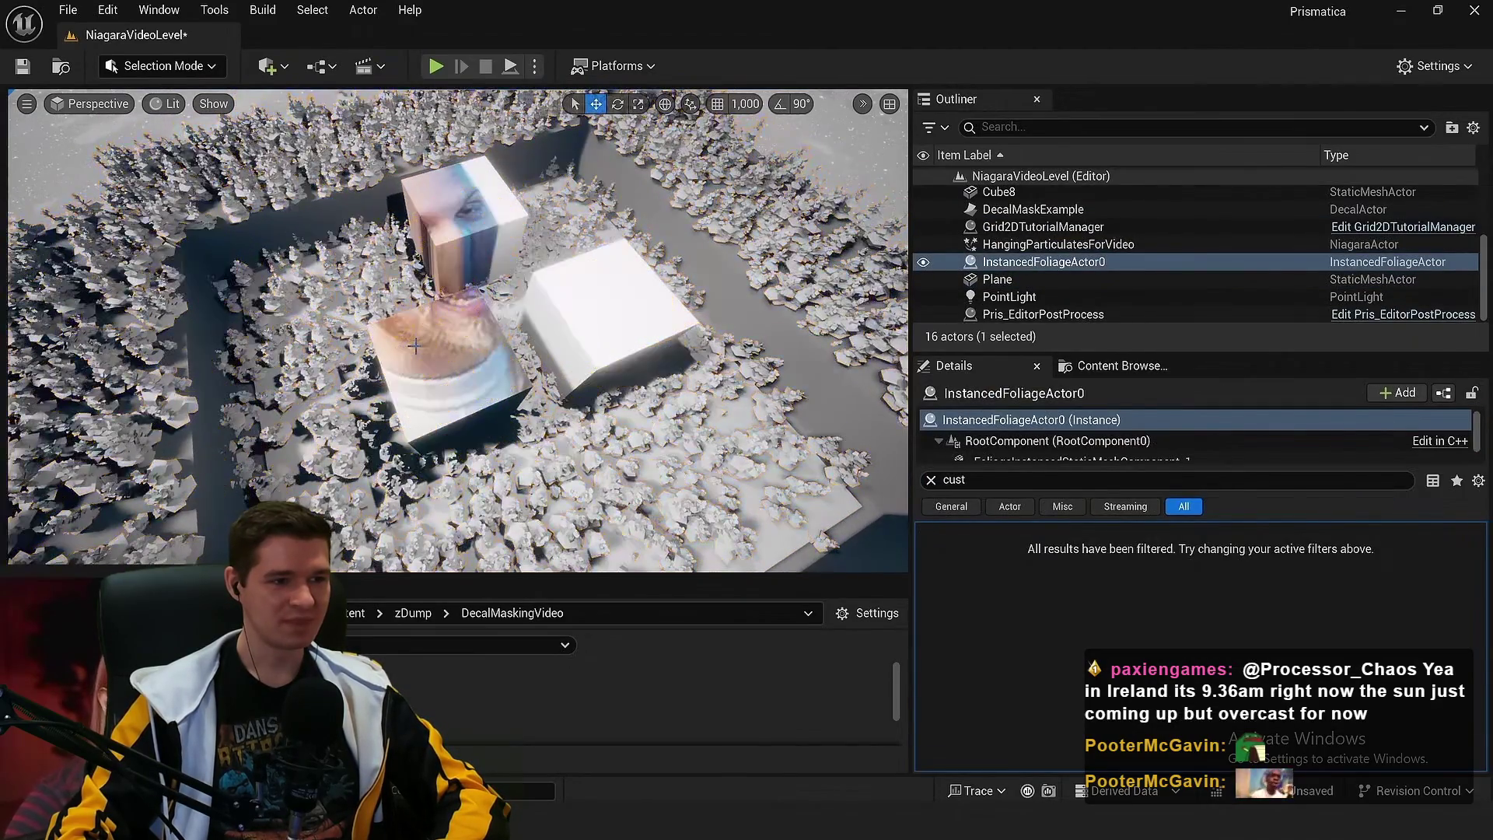
left_click_drag(444, 247, 444, 247)
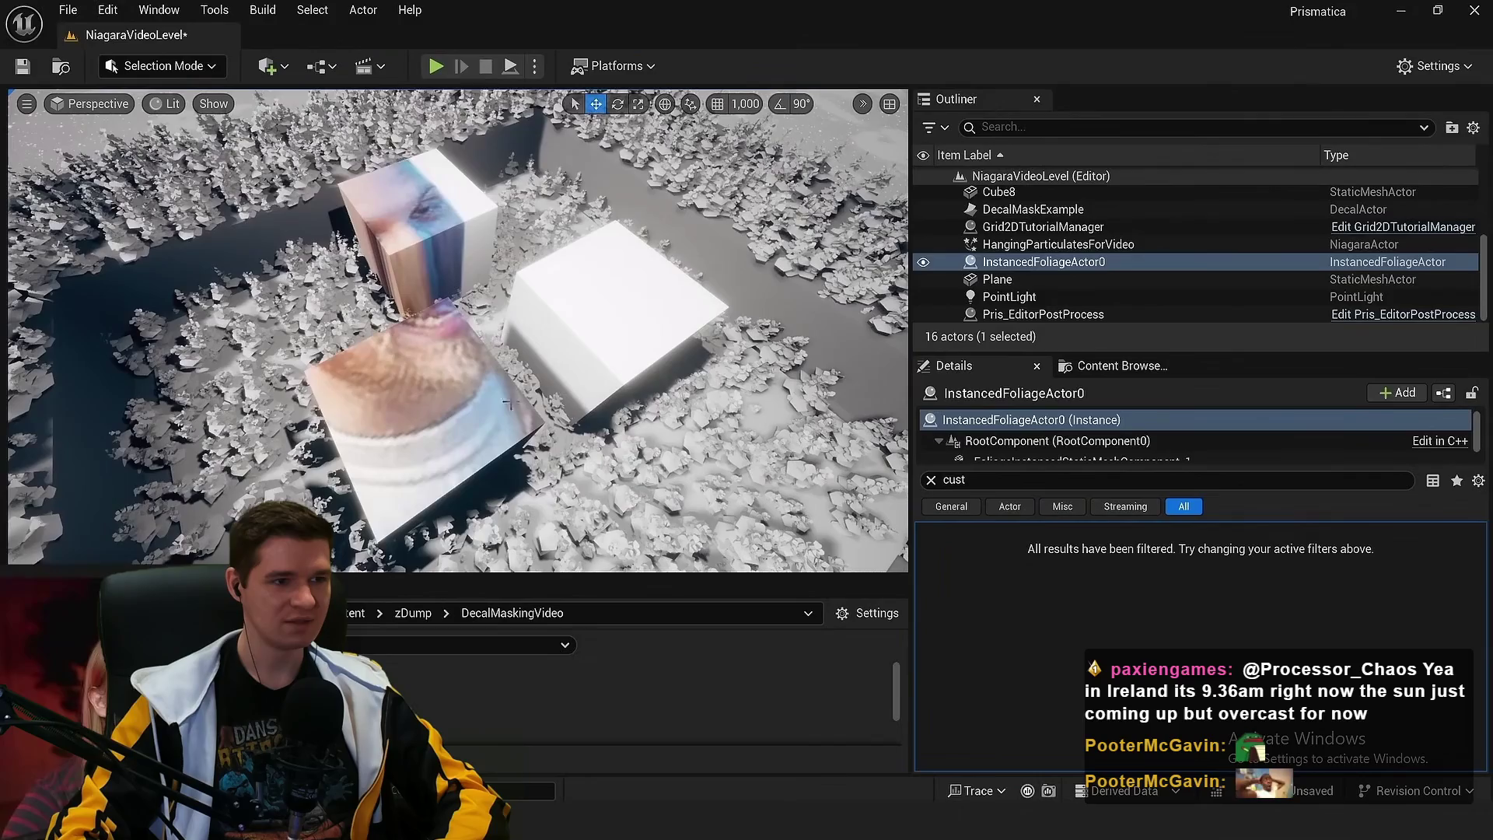
left_click(602, 363)
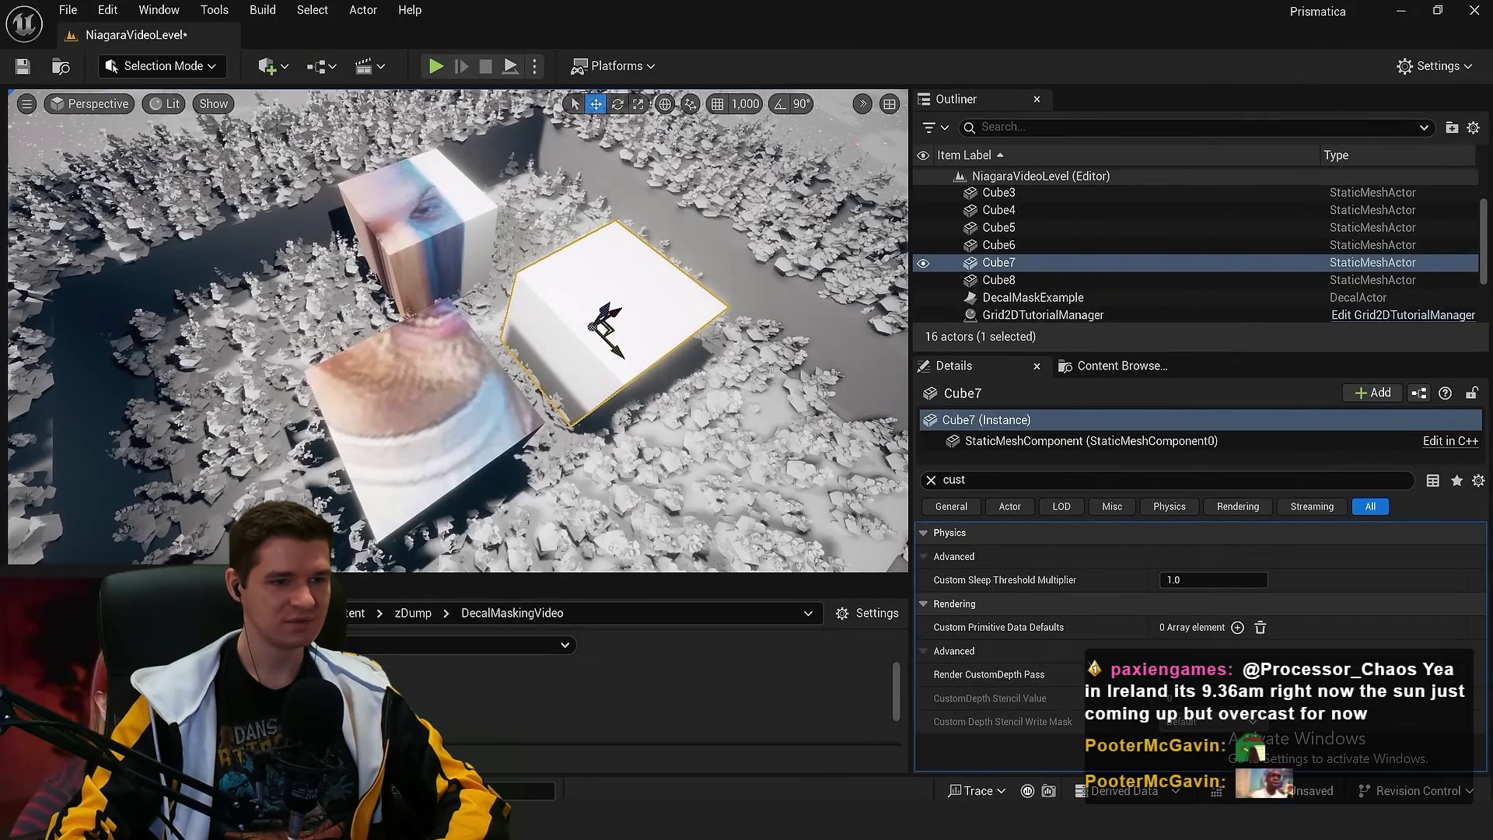
left_click_drag(535, 571, 501, 512)
left_click(418, 408)
left_click(424, 210, "ctrl")
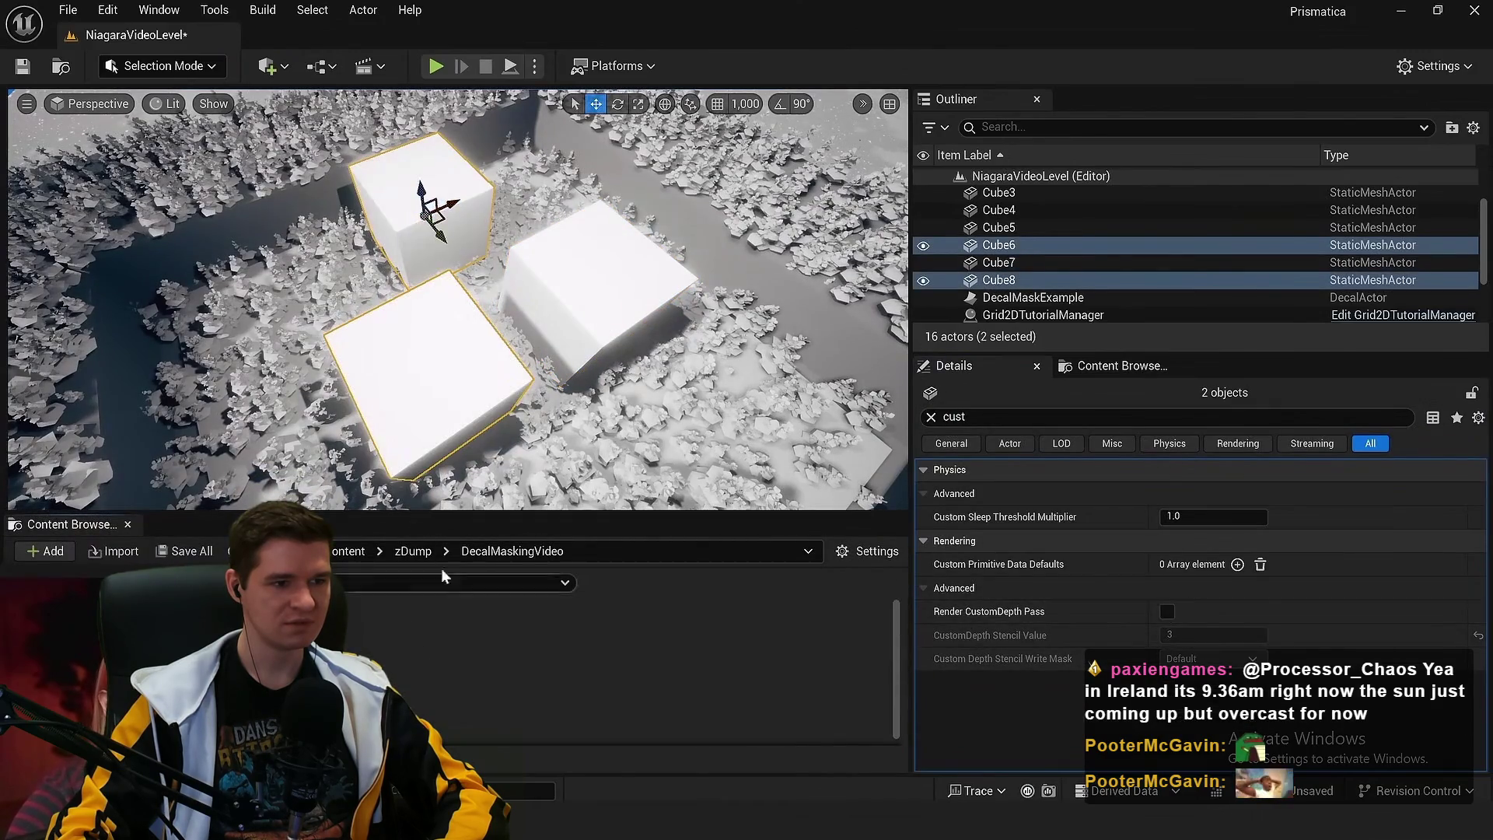
mouse_move(437, 399)
left_mouse_down()
mouse_move(466, 381)
mouse_move(437, 399)
left_mouse_up()
Move around the level to view the cubes, then select the constant 3 node in the material graph
key("g")
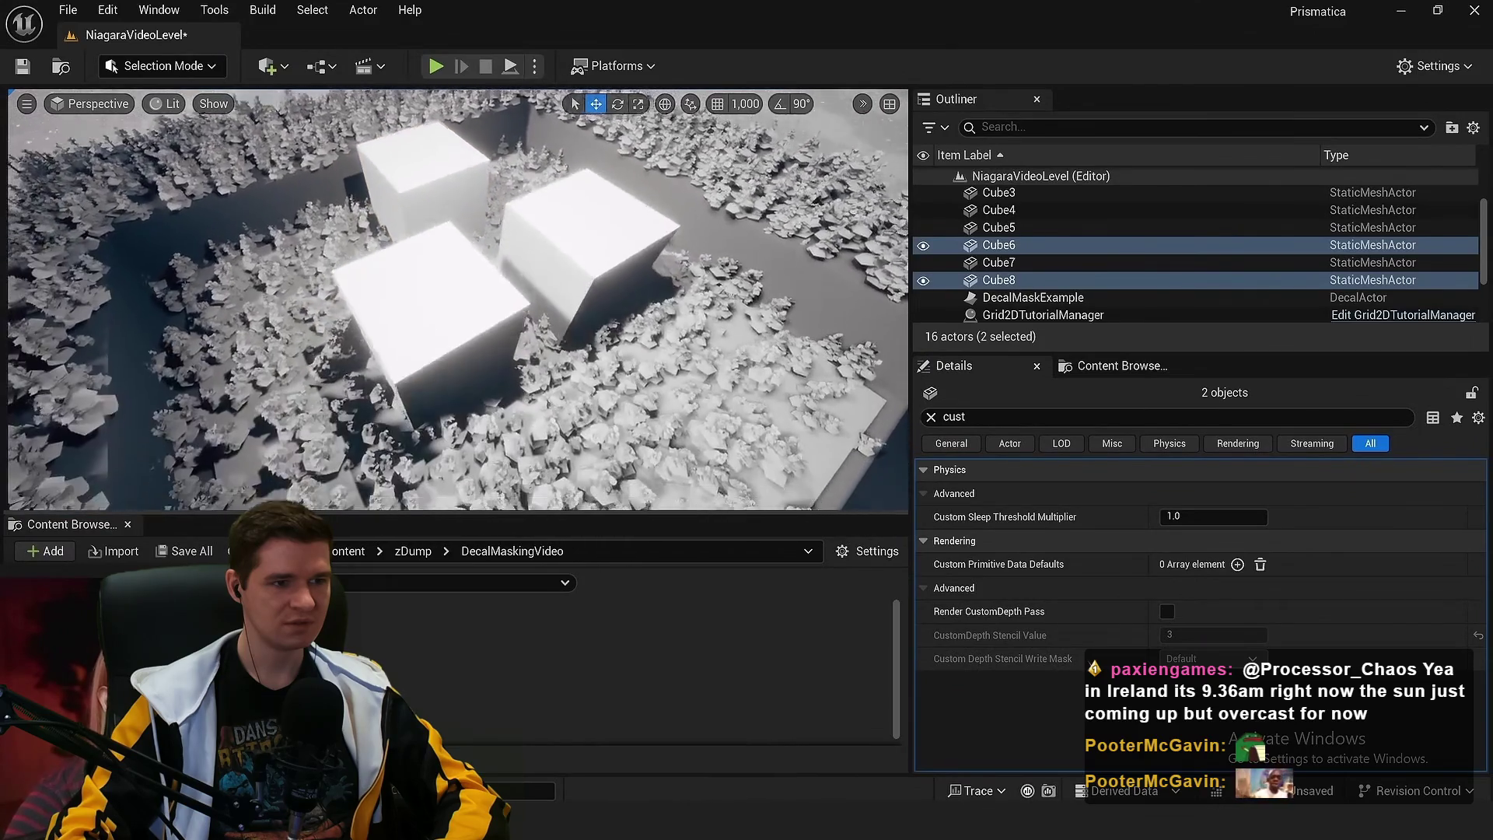
scroll(458, 299, "down", 5)
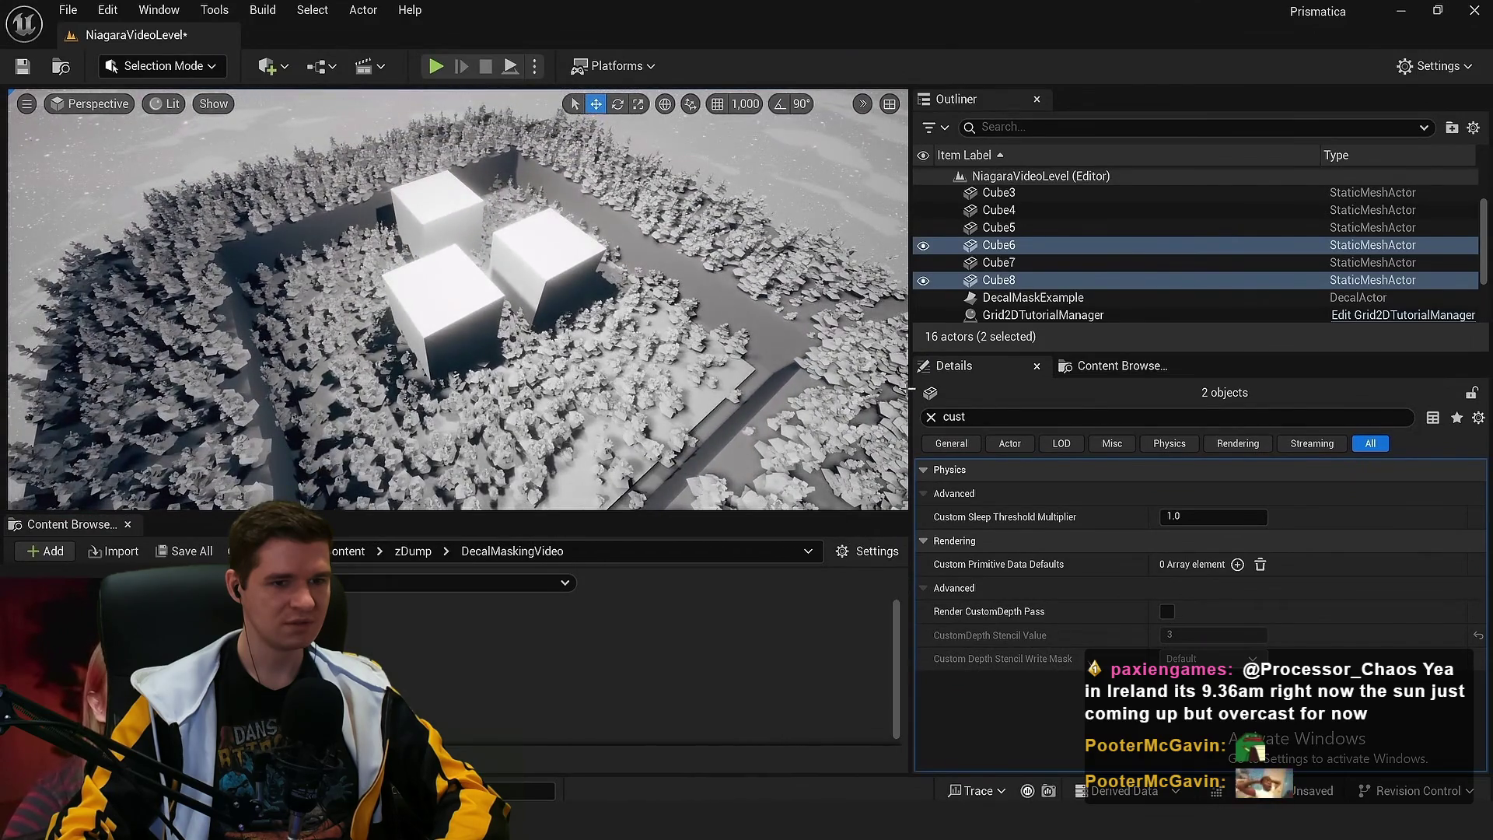
left_click_drag(910, 386, 949, 386)
scroll(626, 414, "up", 4)
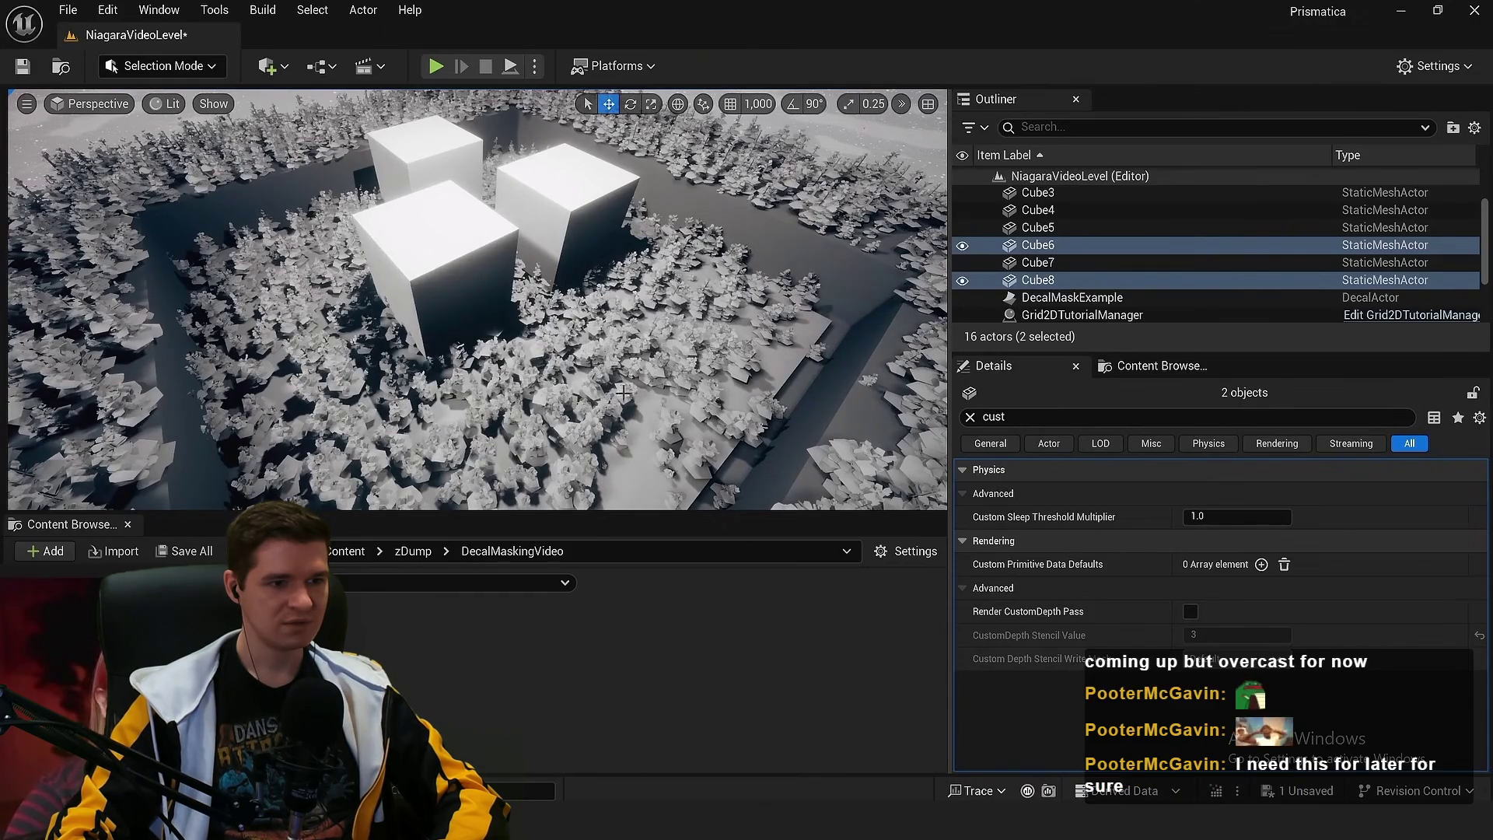
mouse_move(623, 394)
left_mouse_down()
mouse_move(567, 393)
mouse_move(611, 393)
left_mouse_up()
scroll(614, 394, "up", 3)
scroll(615, 389, "up", 2)
left_click(593, 393)
Add a 1-x node after the StencilMaskCompare result and save the material
left_click(649, 435)
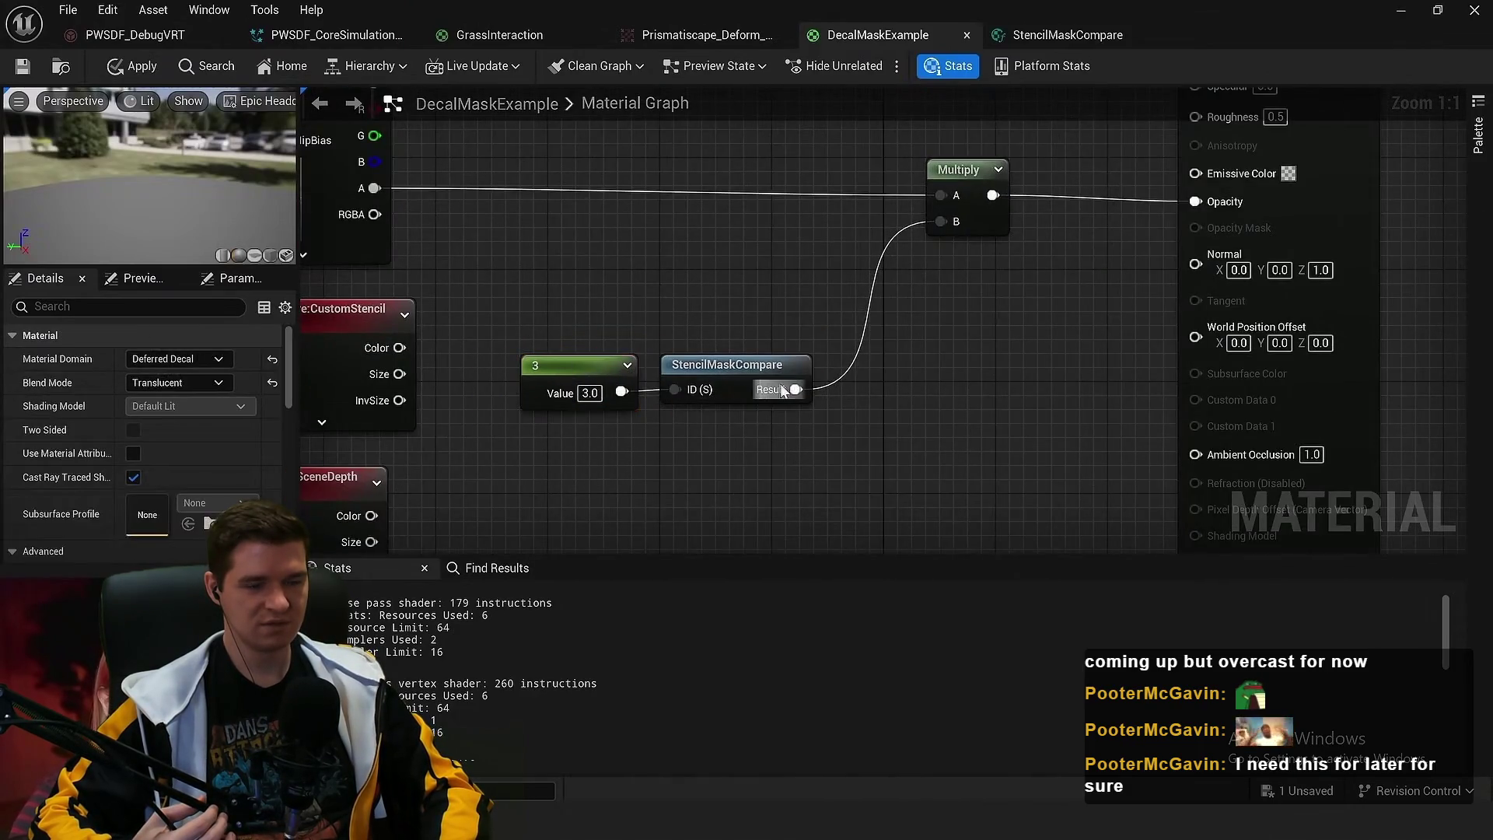
left_click_drag(781, 391, 941, 222)
type("1-x")
key("Return")
scroll(741, 330, "down", 2)
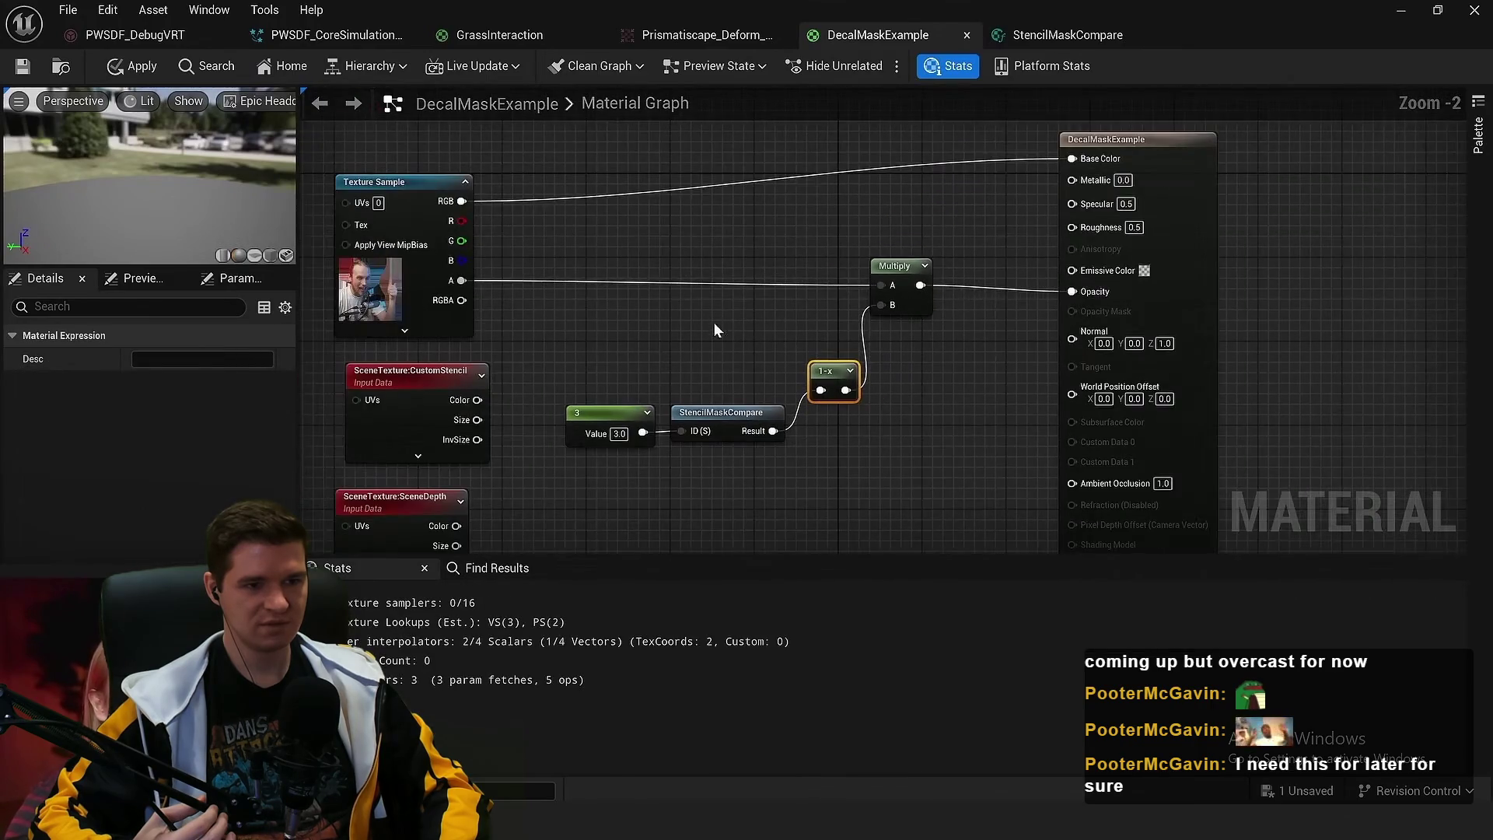
left_click(716, 330)
key("ctrl+s")
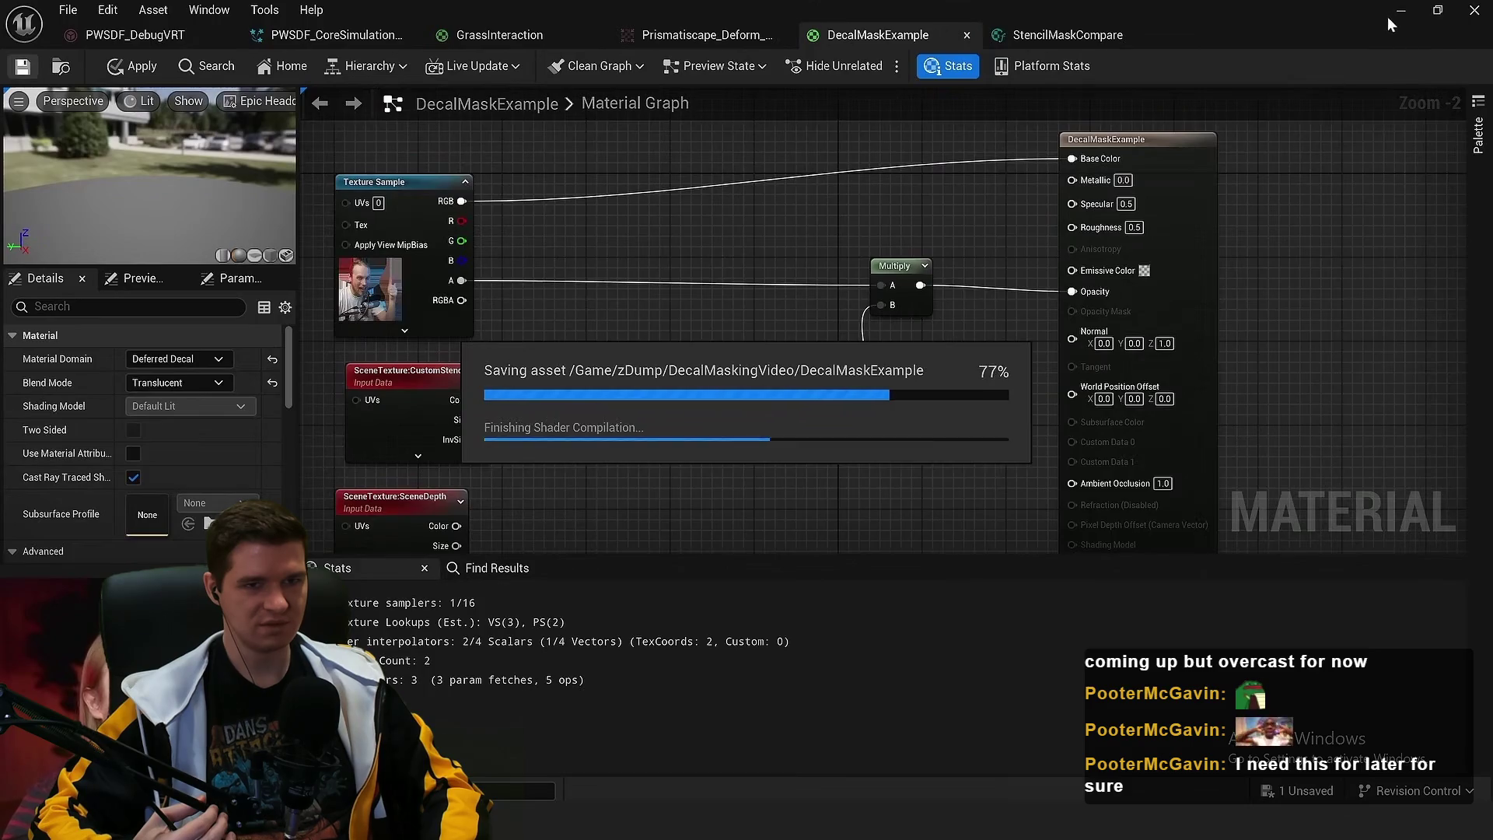
In the level, select Cube7 and change its stencil value so the decal skips it
left_click(1400, 11)
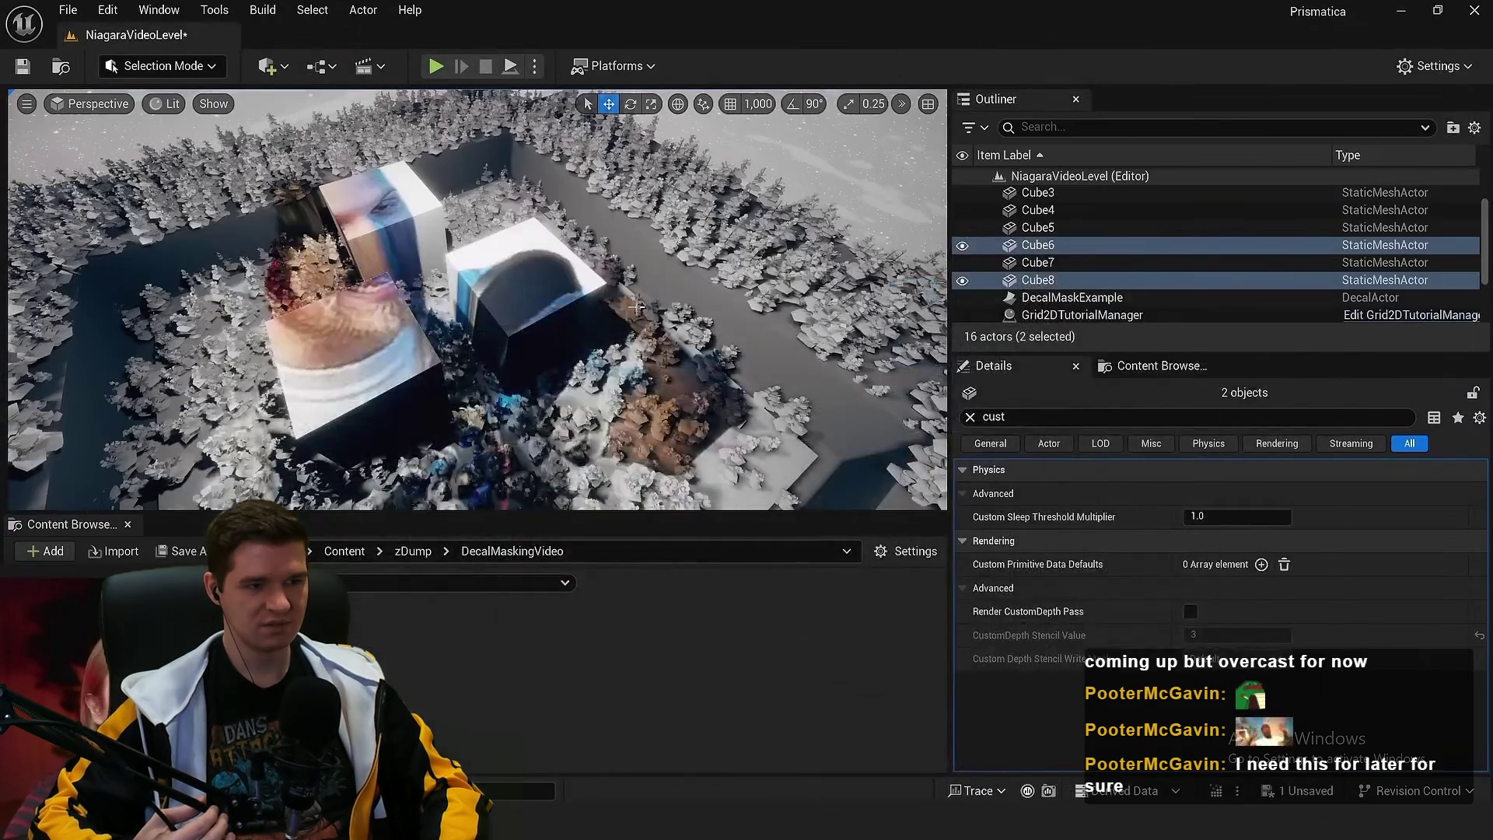
mouse_move(636, 308)
left_mouse_down()
mouse_move(630, 287)
mouse_move(526, 333)
mouse_move(591, 326)
mouse_move(544, 366)
mouse_move(570, 344)
mouse_move(548, 286)
left_mouse_up()
left_click(558, 283)
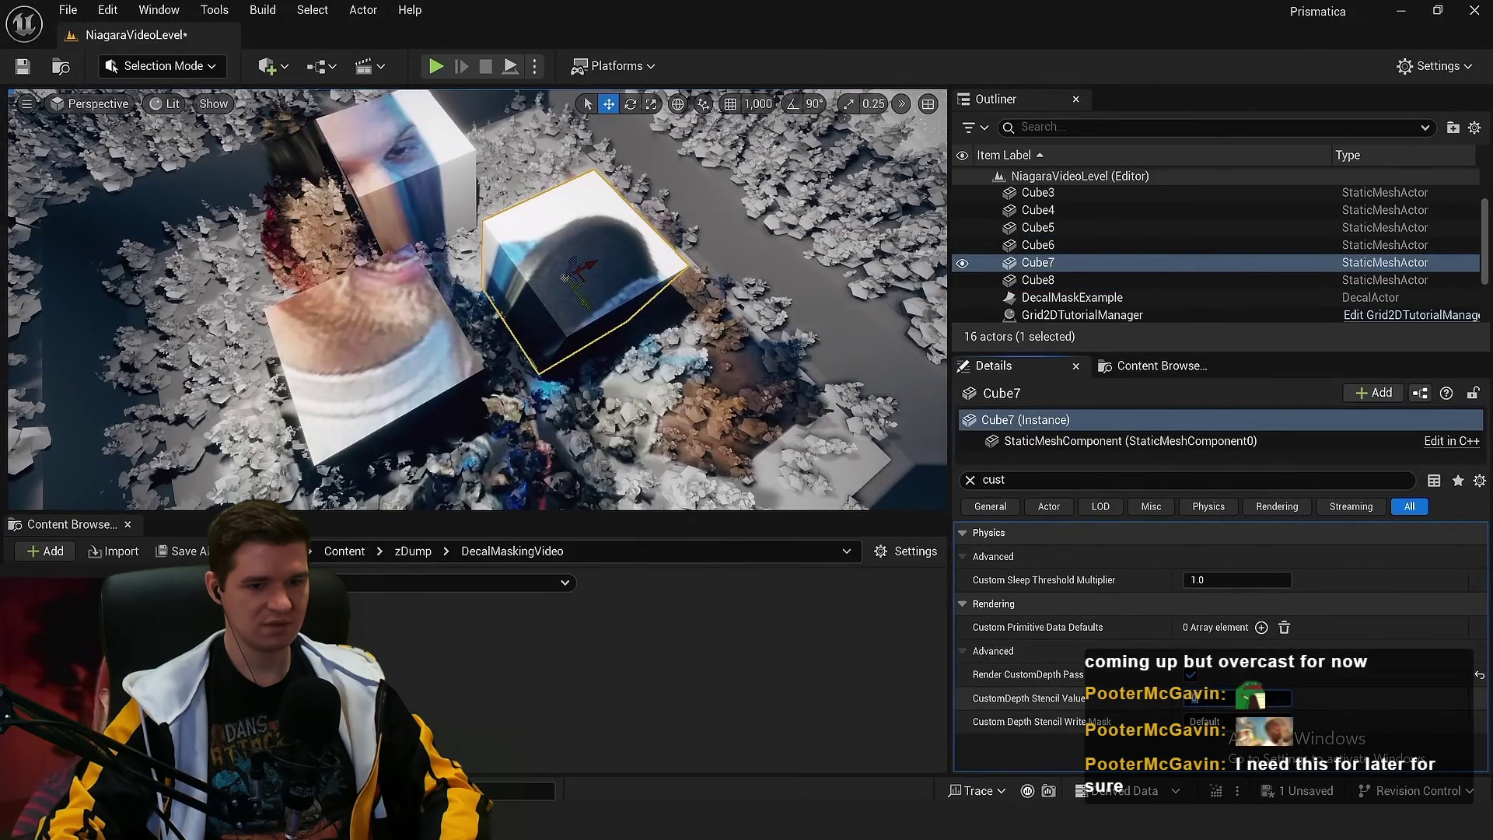
left_click_drag(1201, 698, 1217, 698)
left_click_drag(591, 335, 544, 381)
key("alt+Tab")
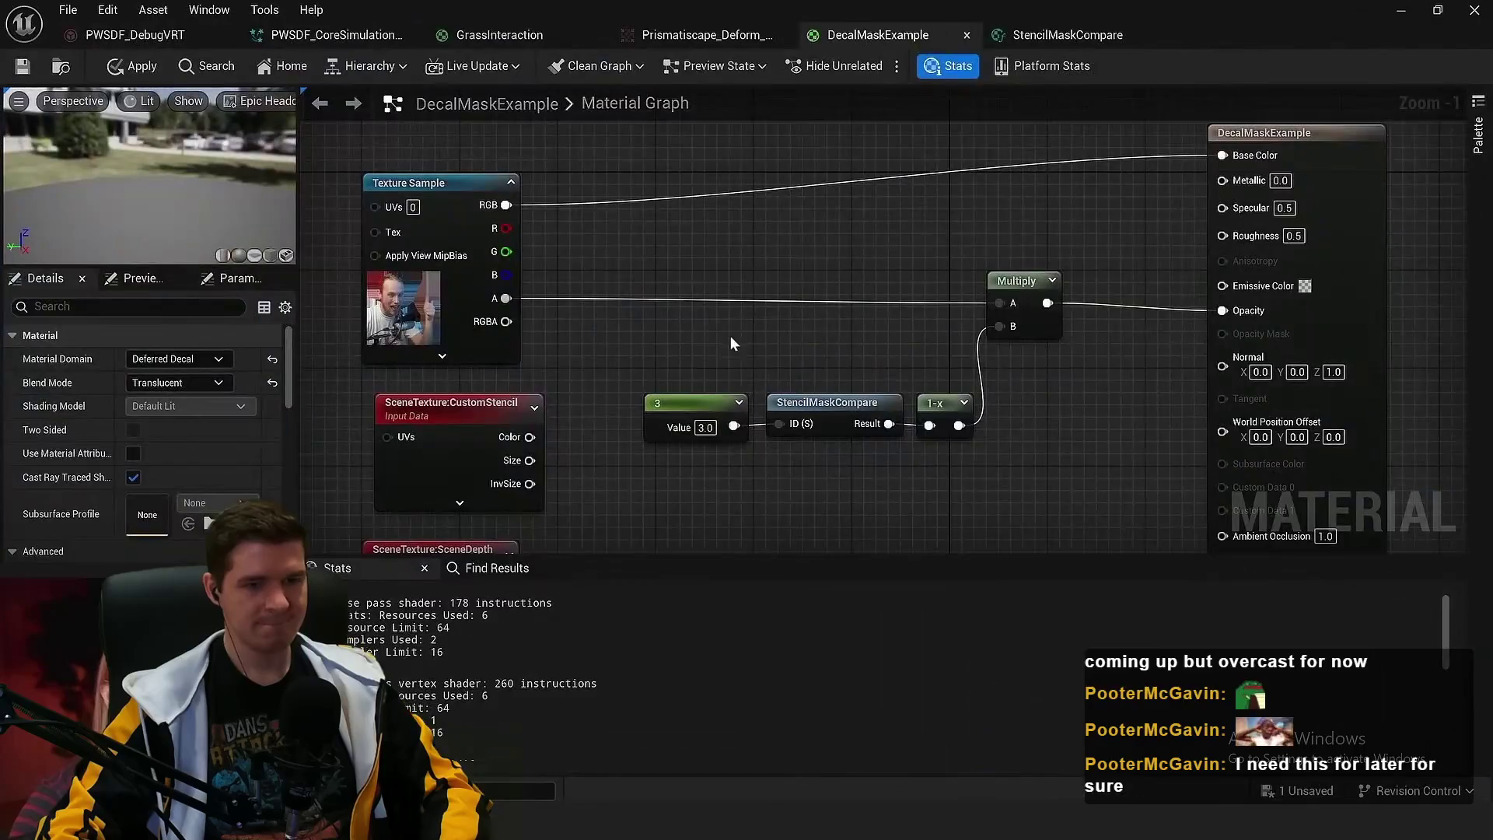
Select the 3, StencilMaskCompare and 1-x nodes, then frame Cube7 in the level viewport
left_click_drag(730, 336, 933, 467)
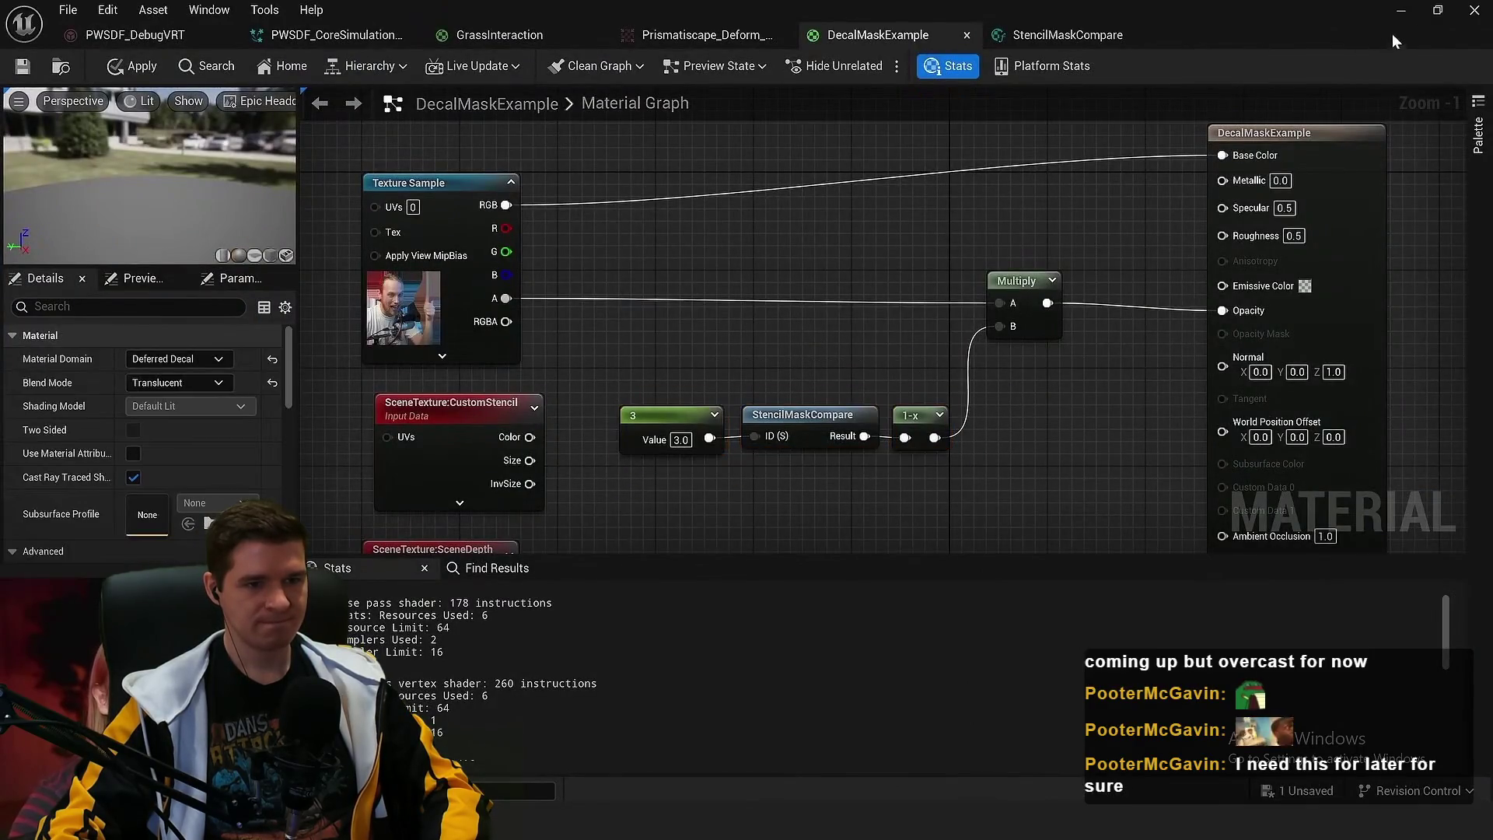
key("alt+Tab")
key("f")
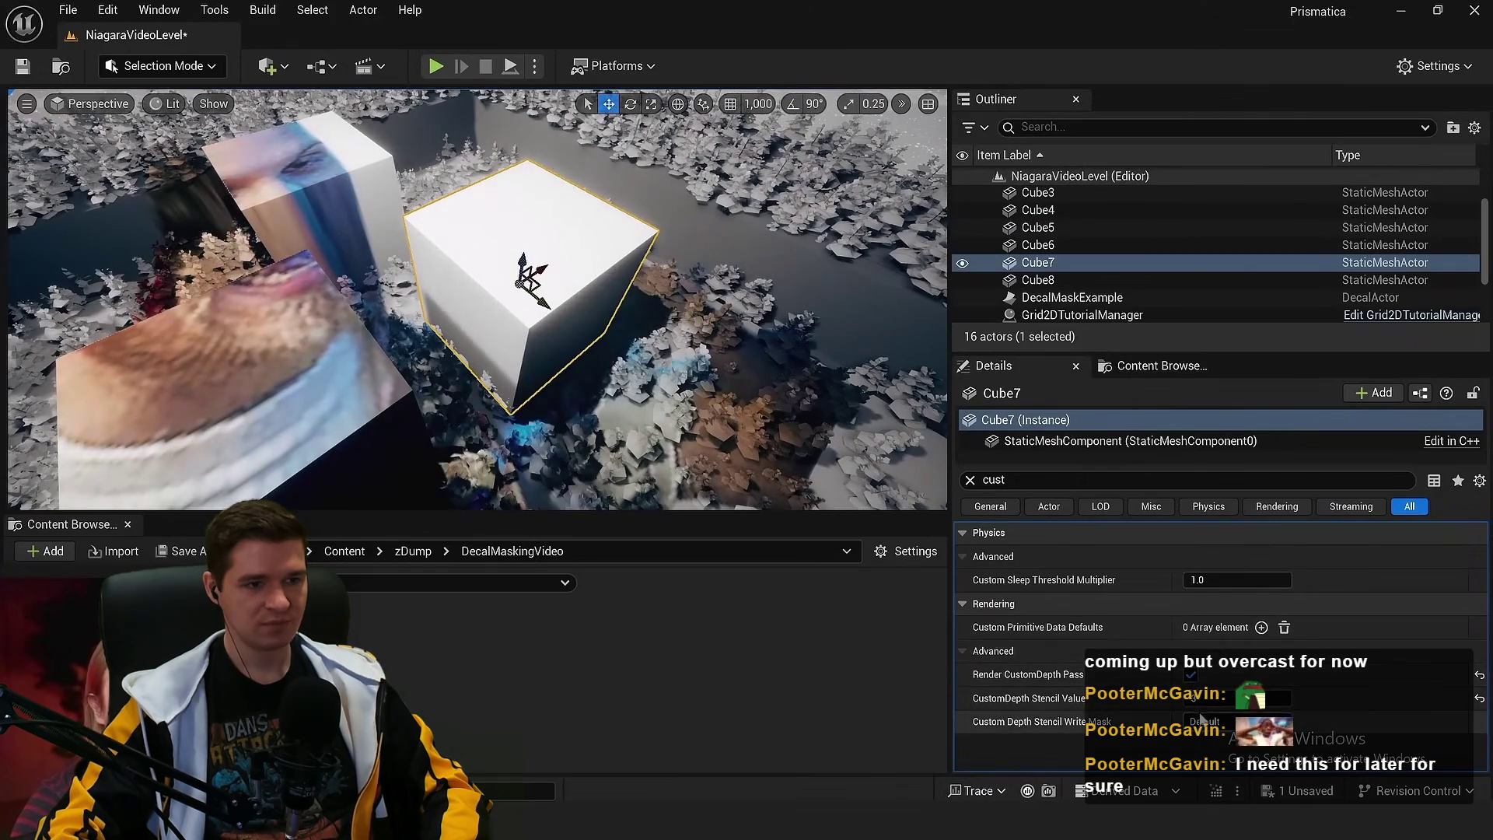
Pause and resume the video on the level view with Cube7 plain white
left_click(1012, 353)
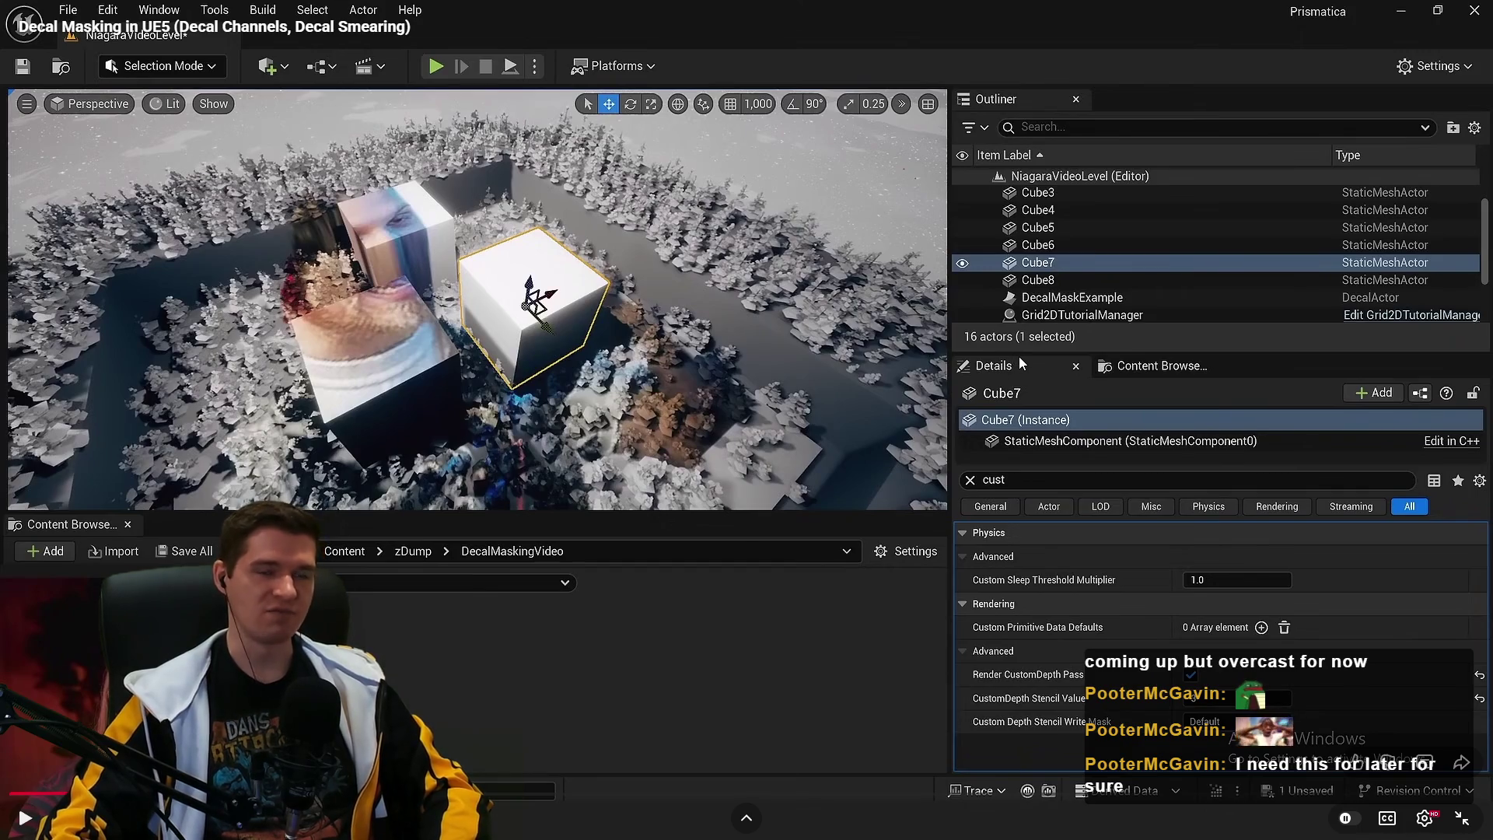
left_click(1019, 356)
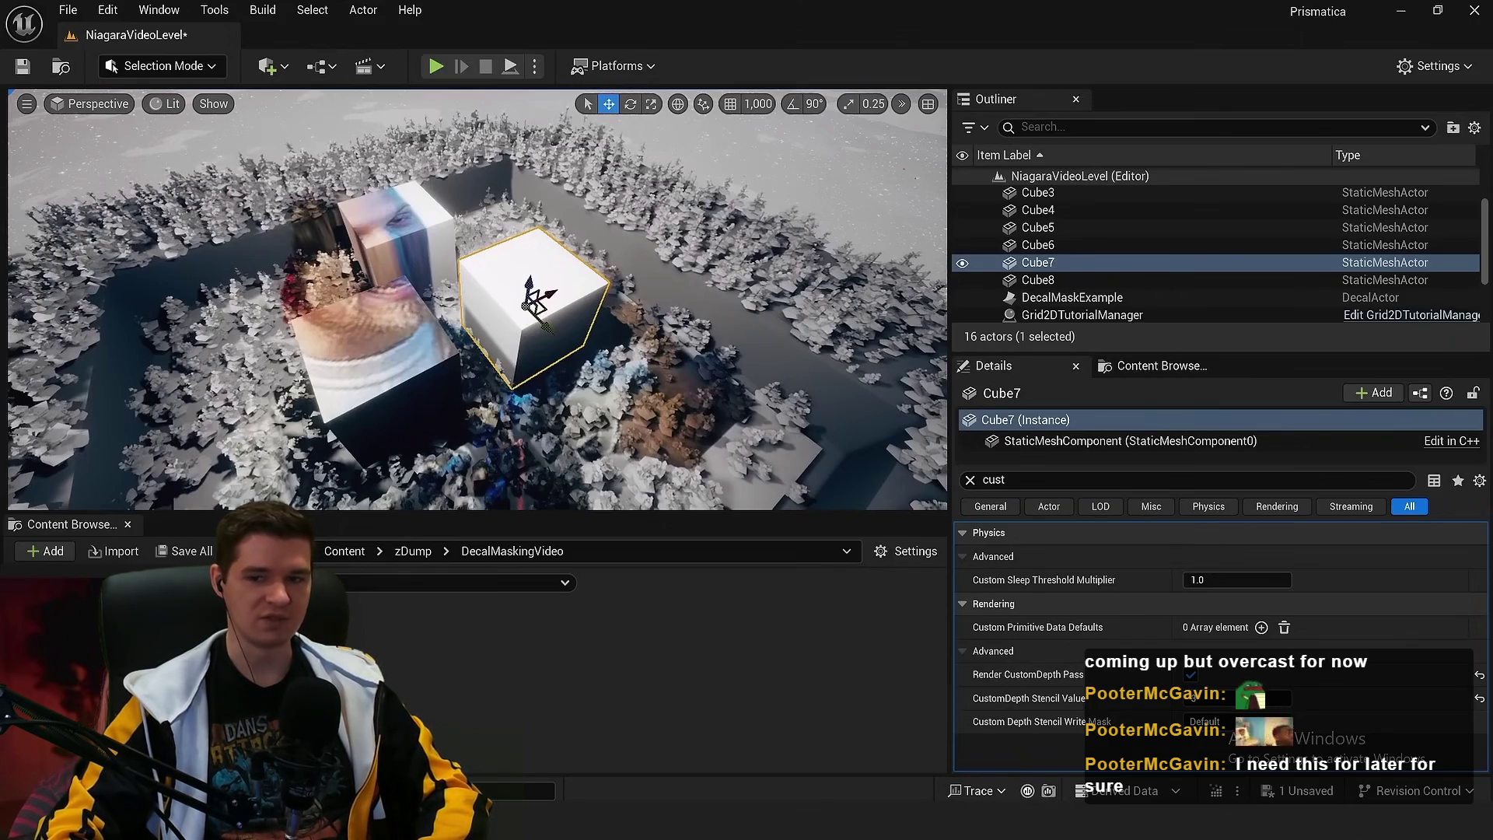
mouse_move(1012, 354)
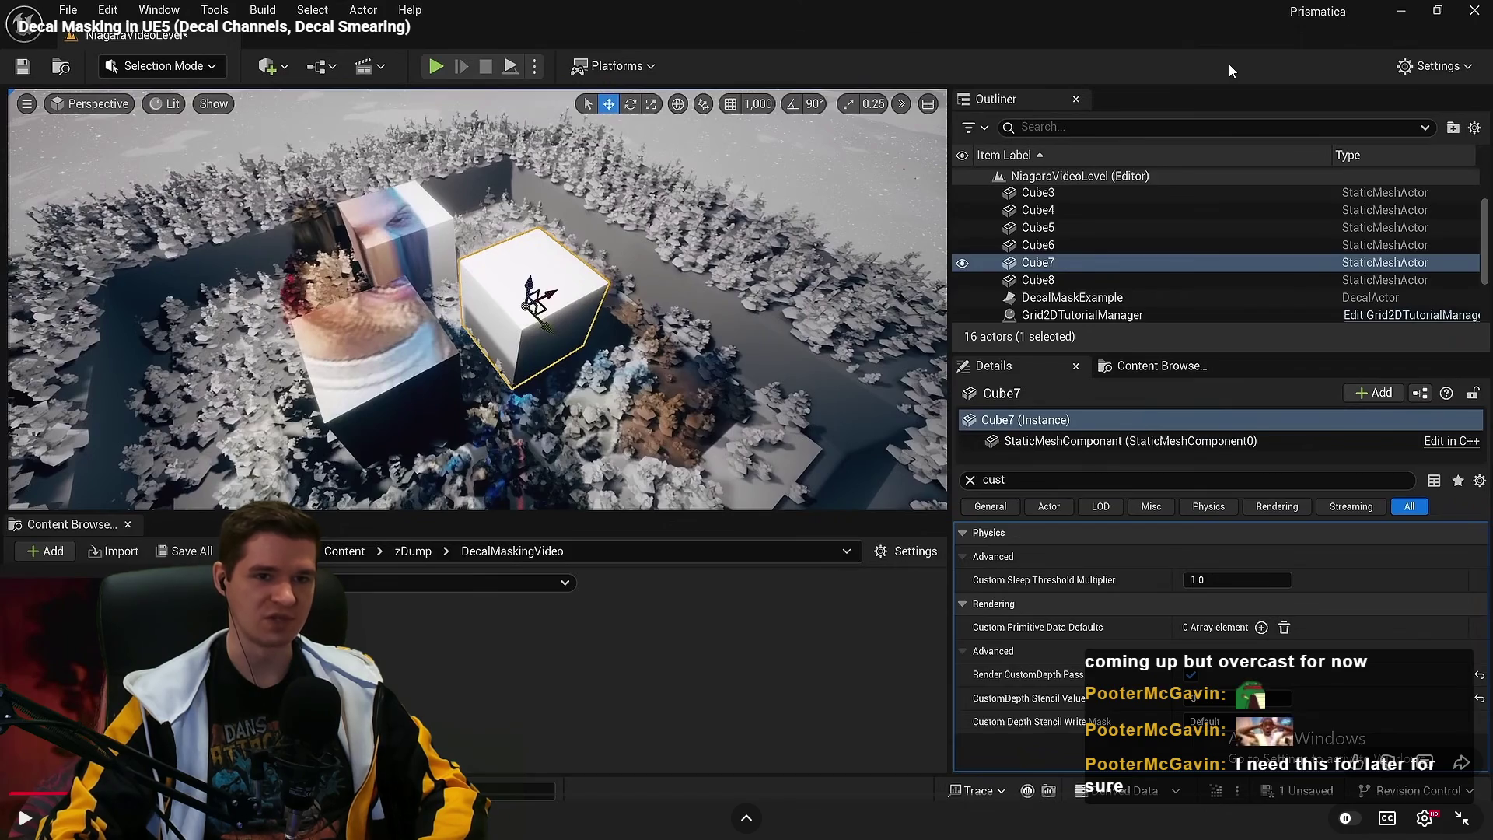
mouse_move(1226, 68)
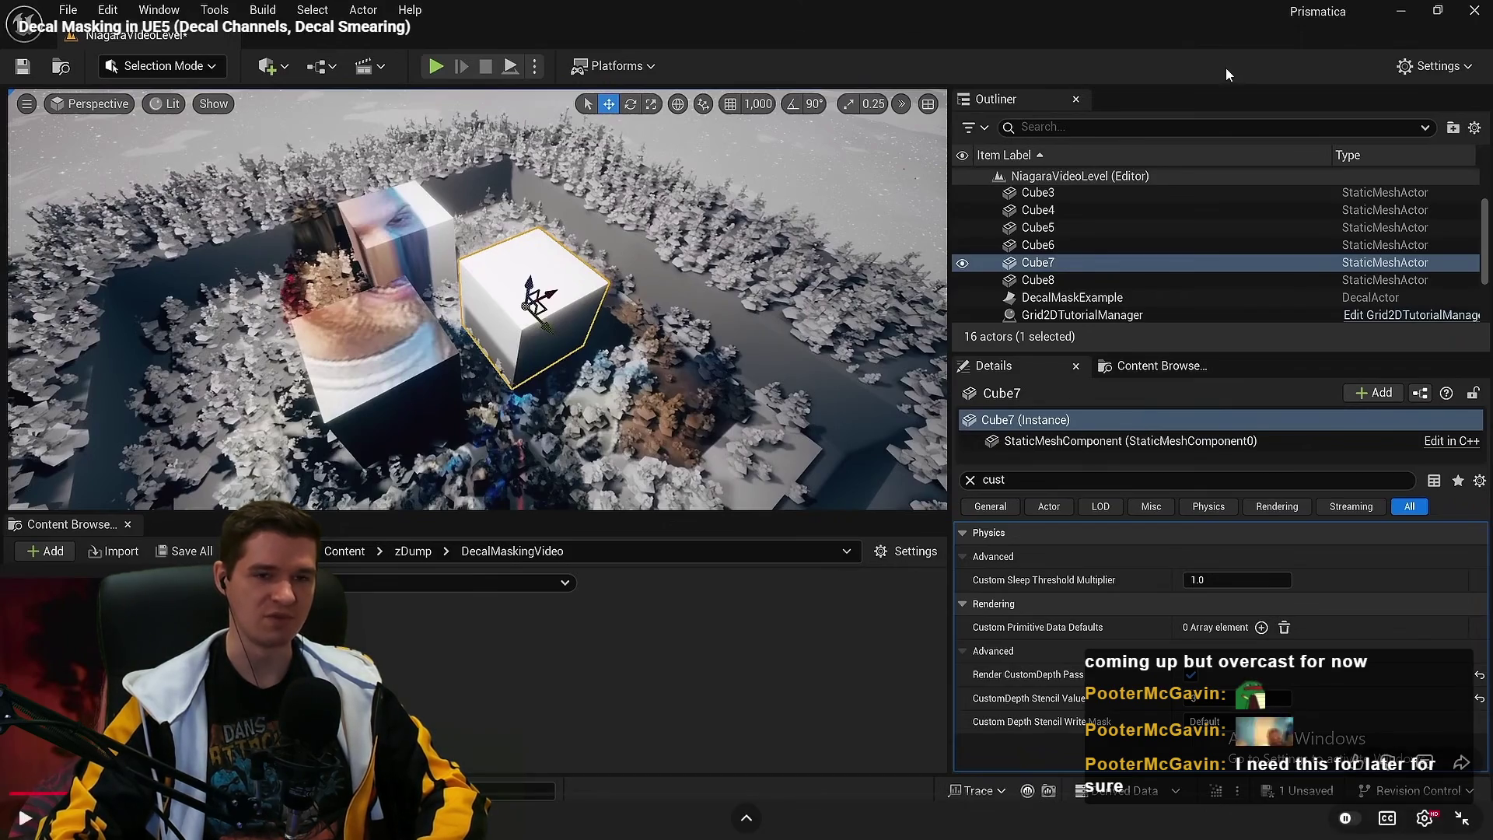
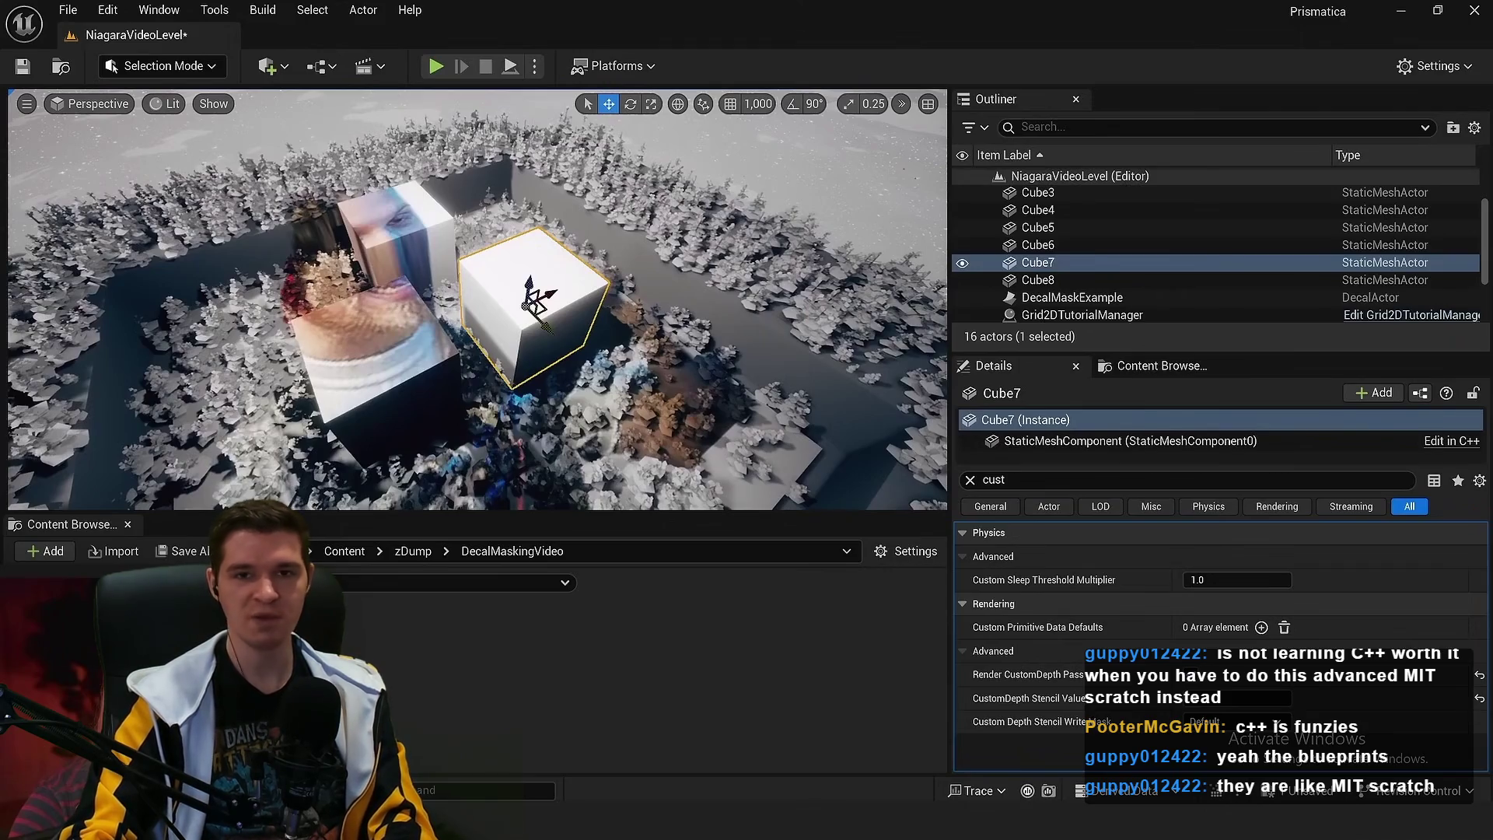
Pause and resume the tutorial video while returning to the level with the decal-covered cubes
left_click(513, 203)
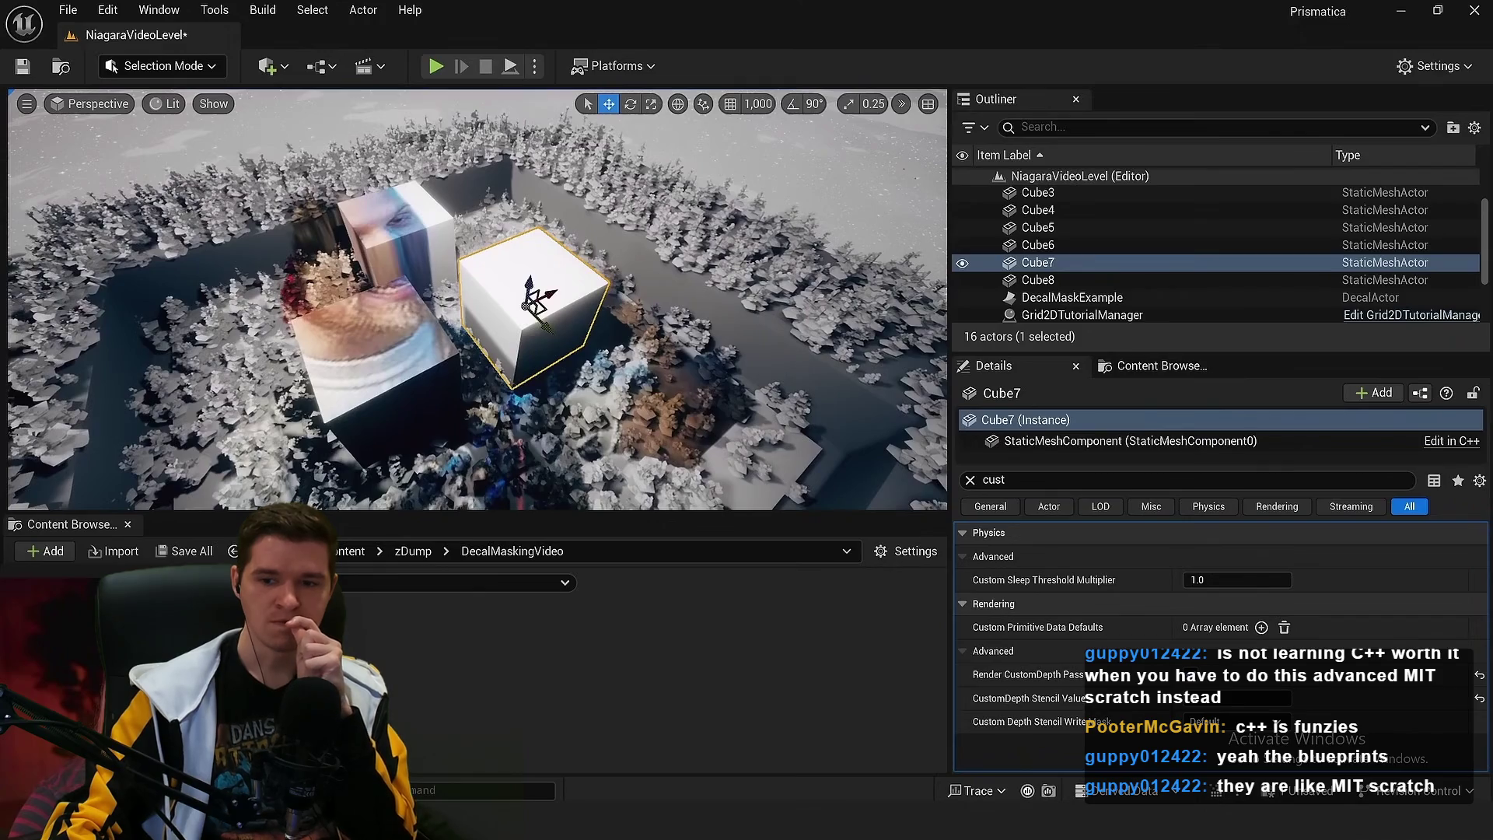
left_click(1438, 676)
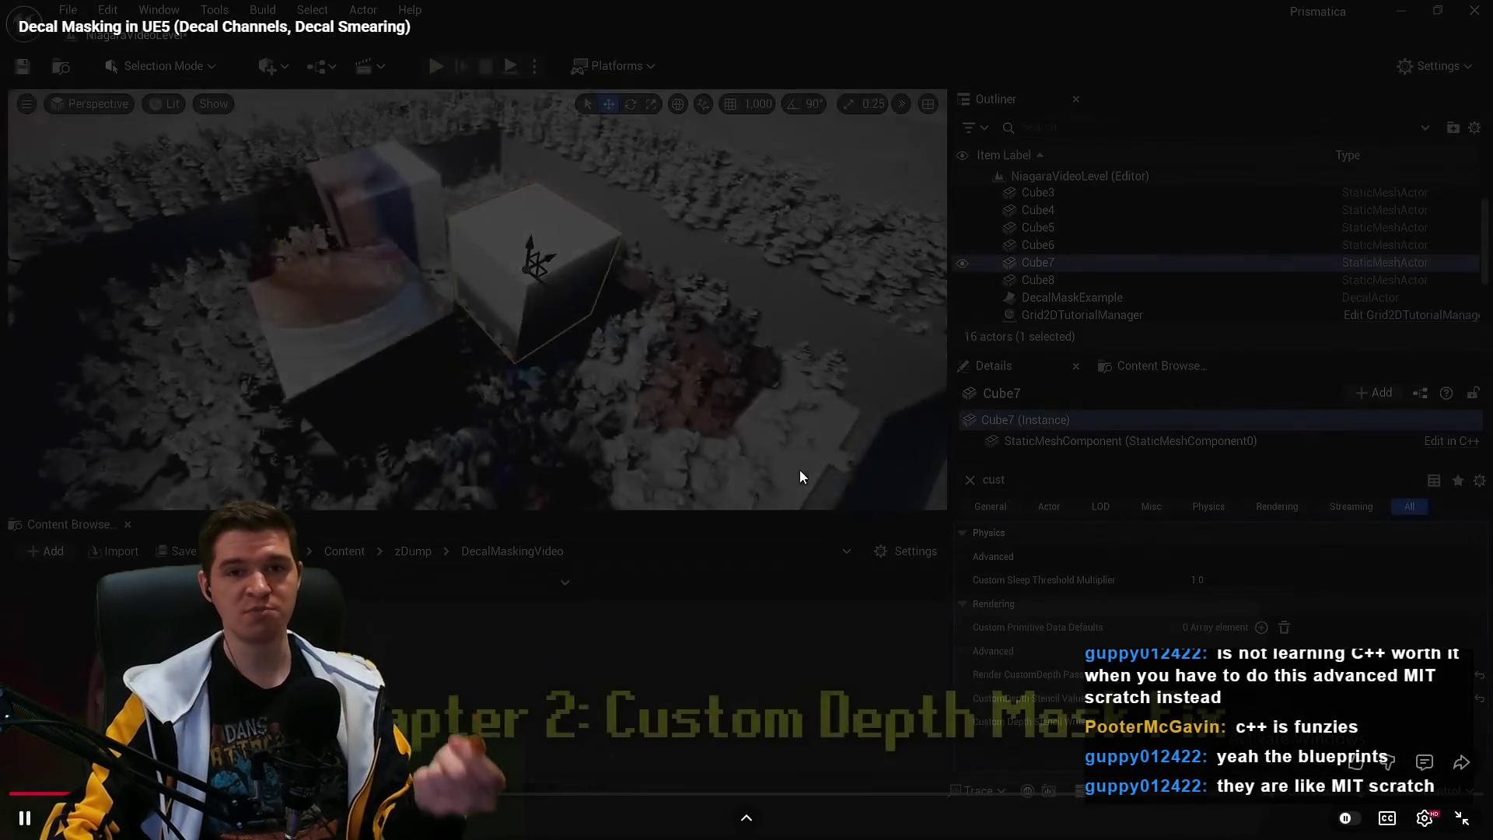
left_click(799, 470)
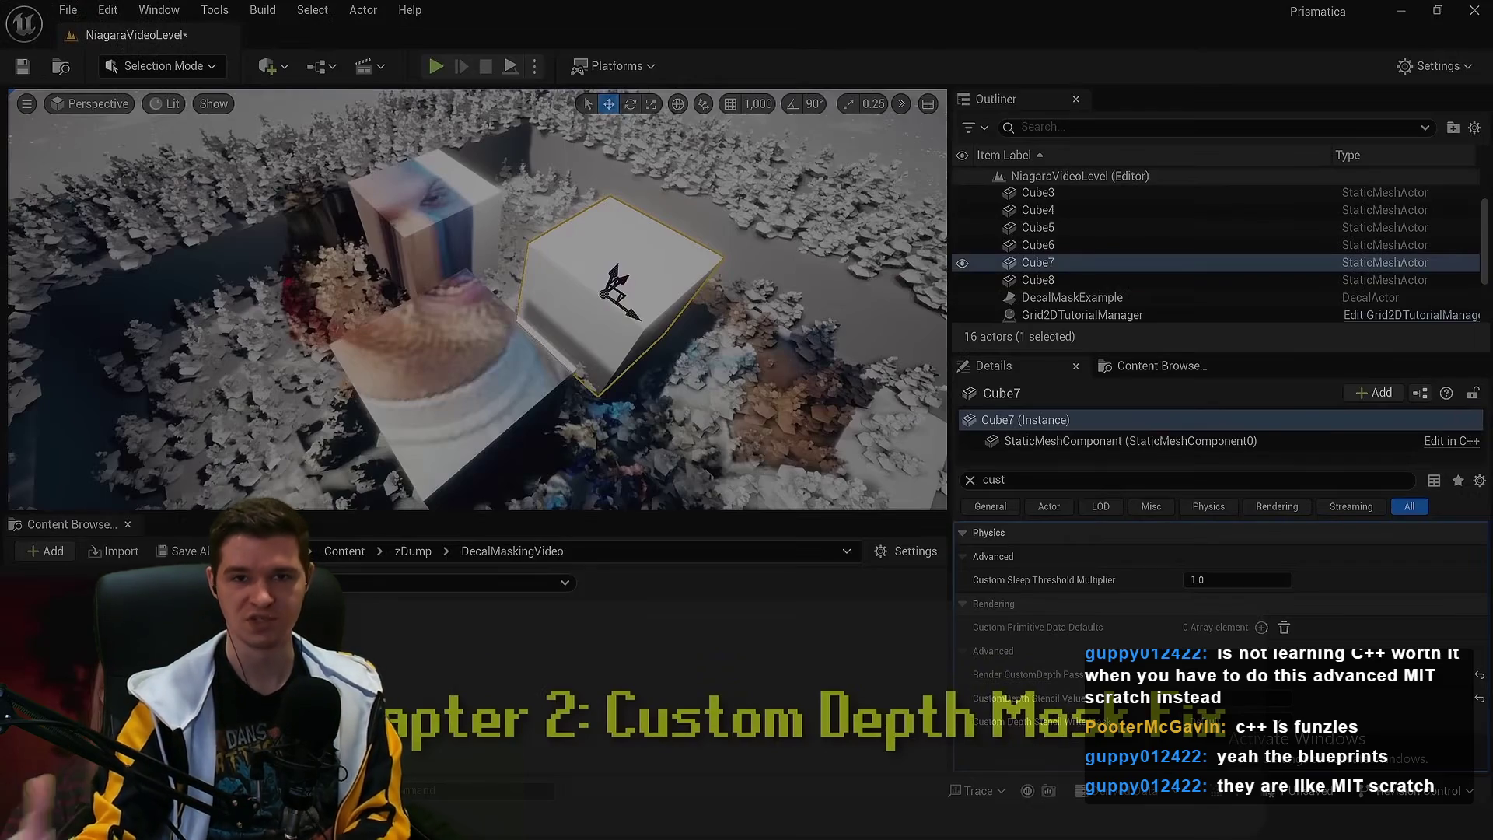
left_click(983, 395)
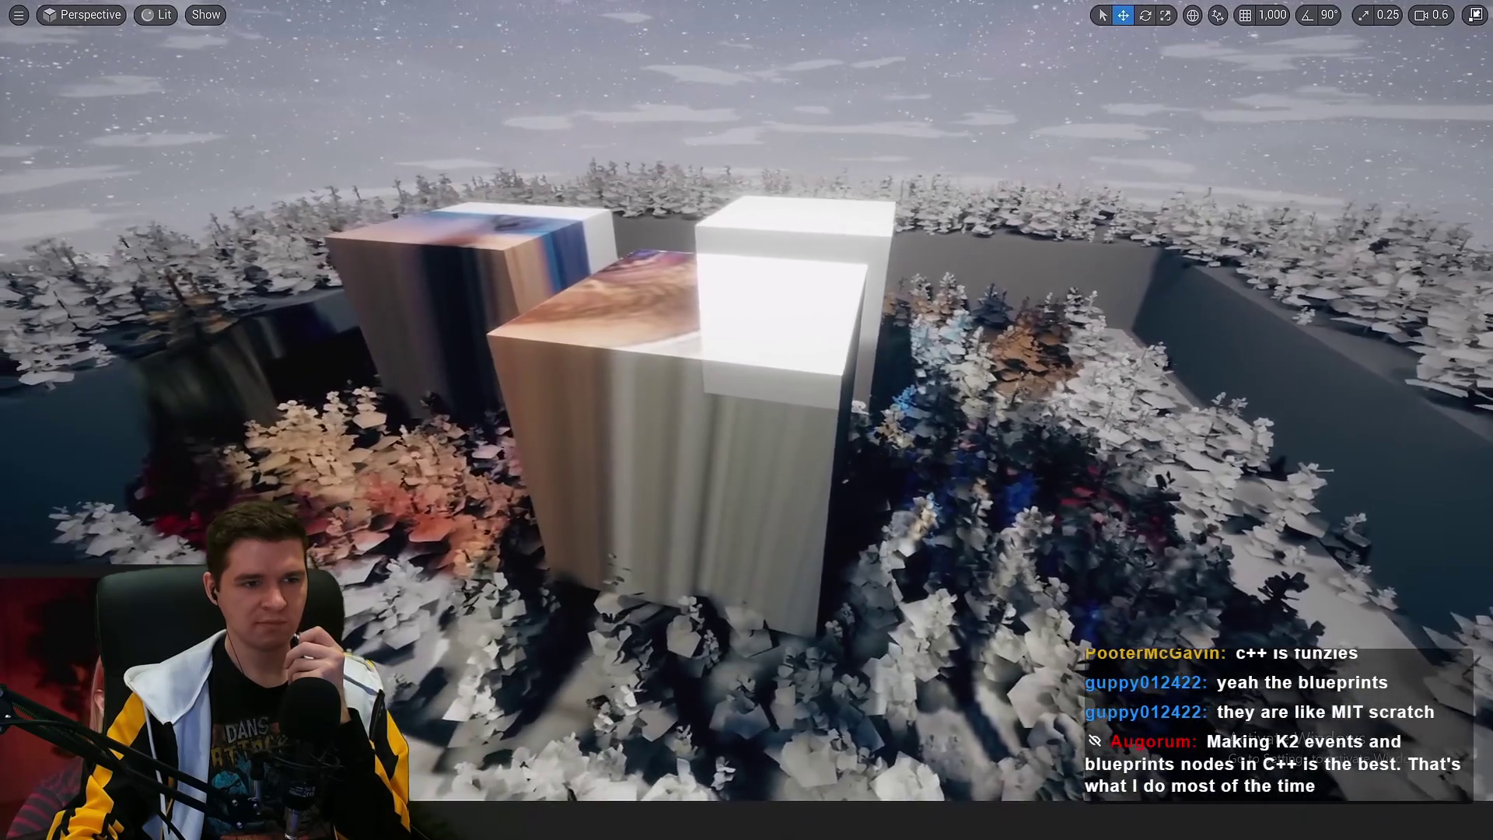
left_click(810, 290)
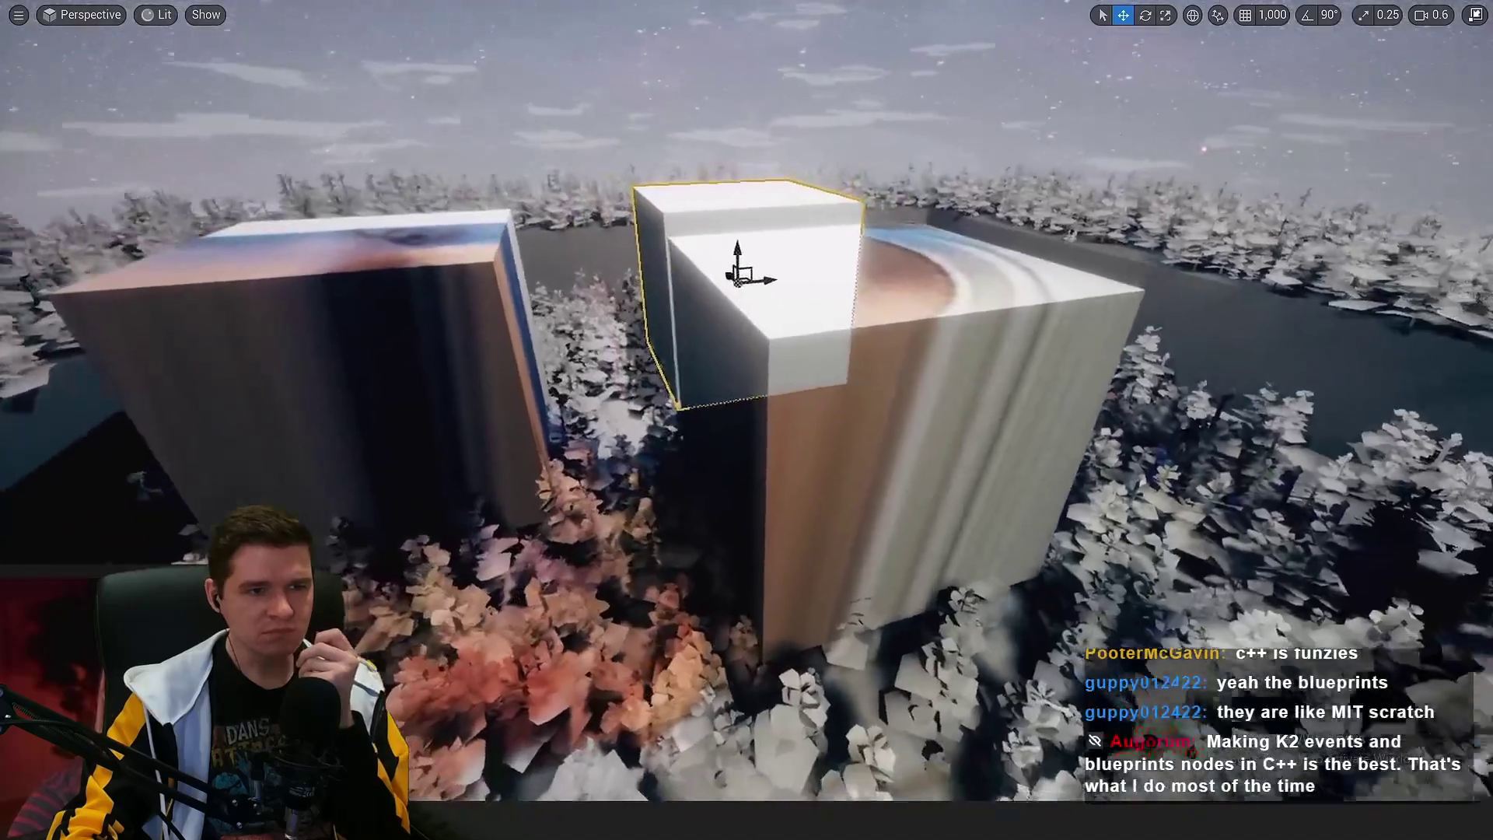
key("Escape")
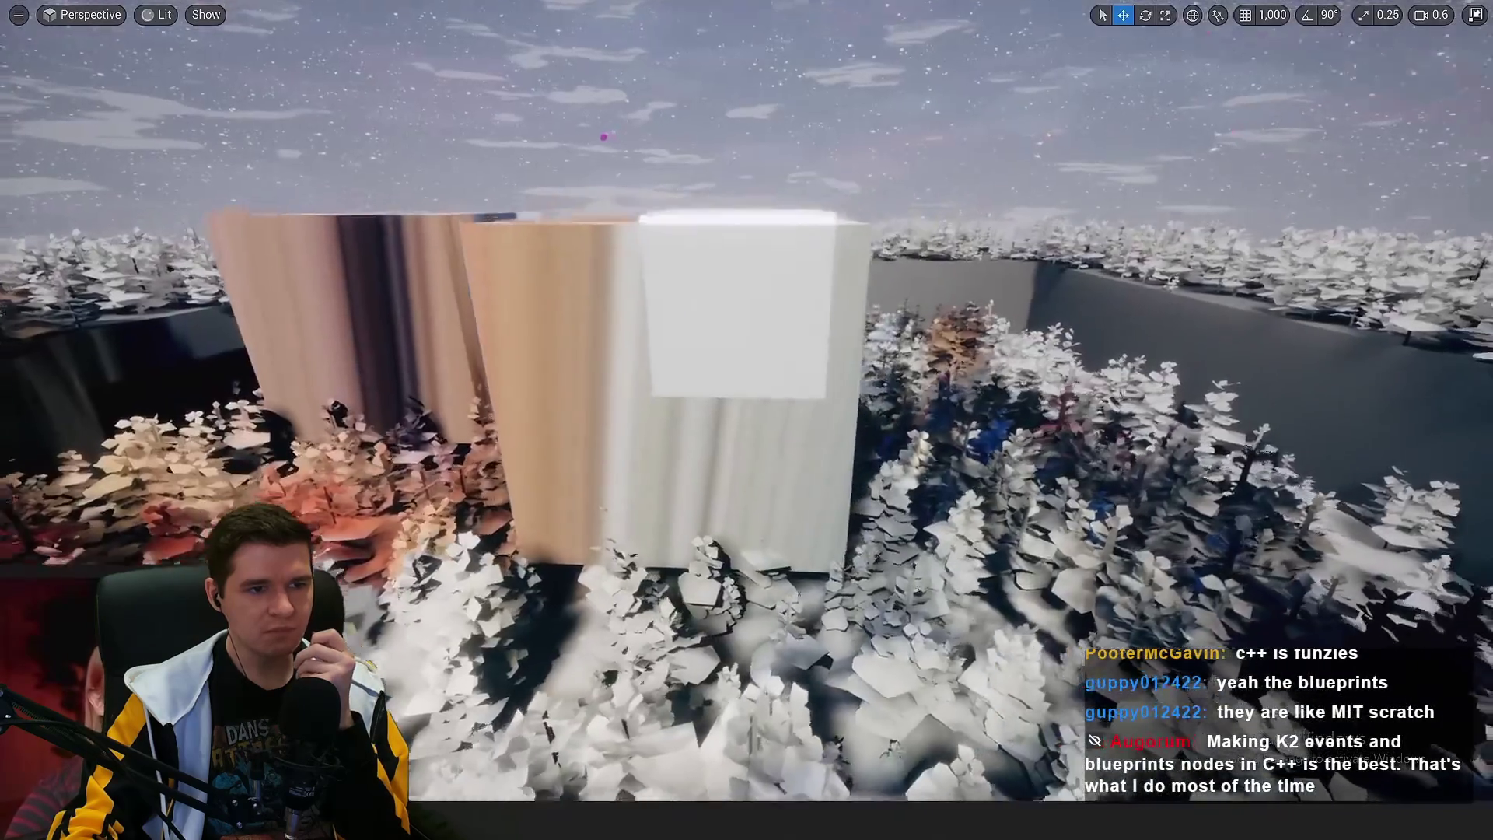
right_click(831, 212)
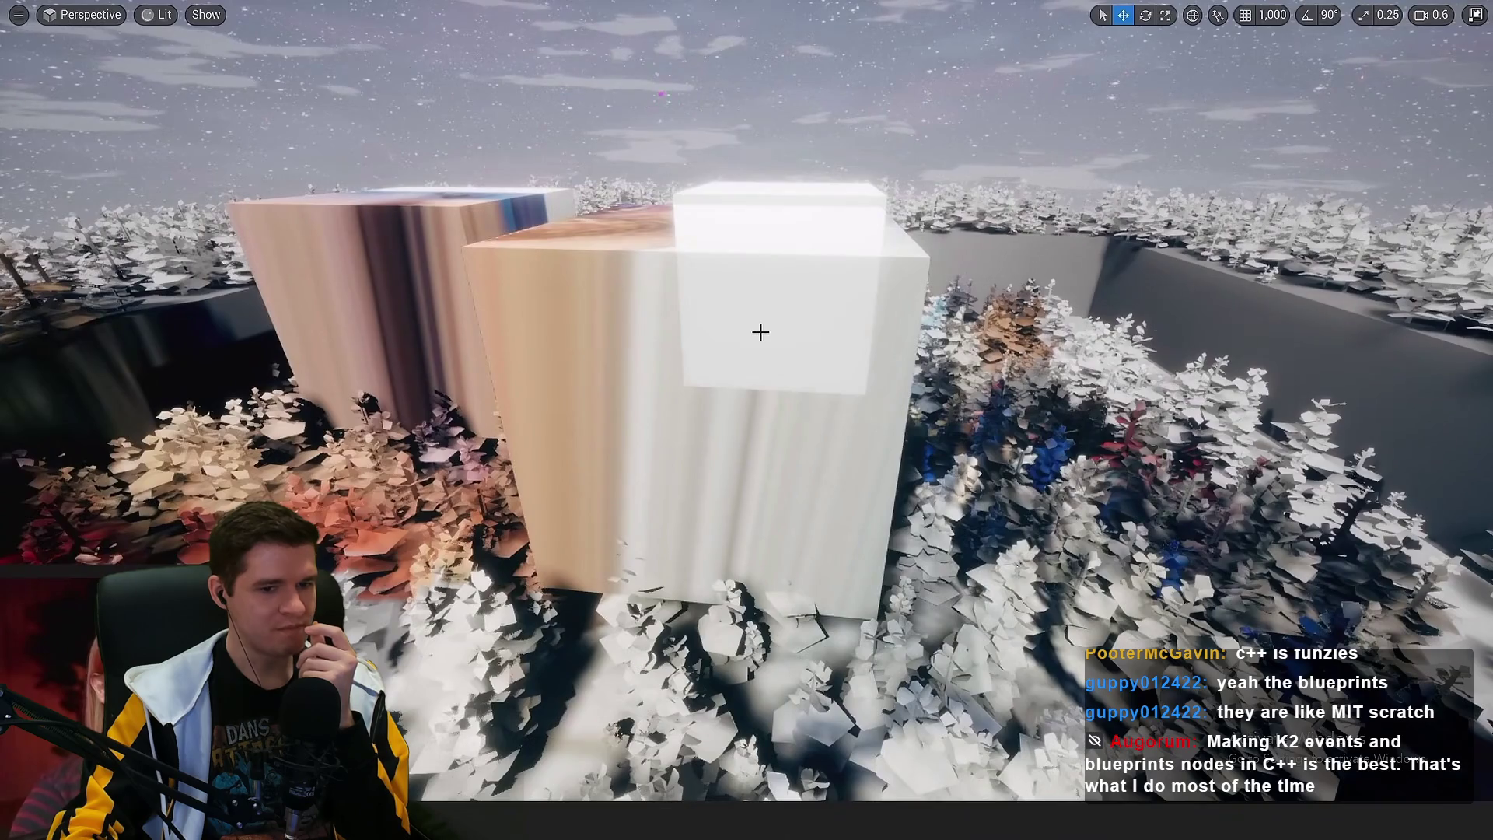
left_click(968, 388)
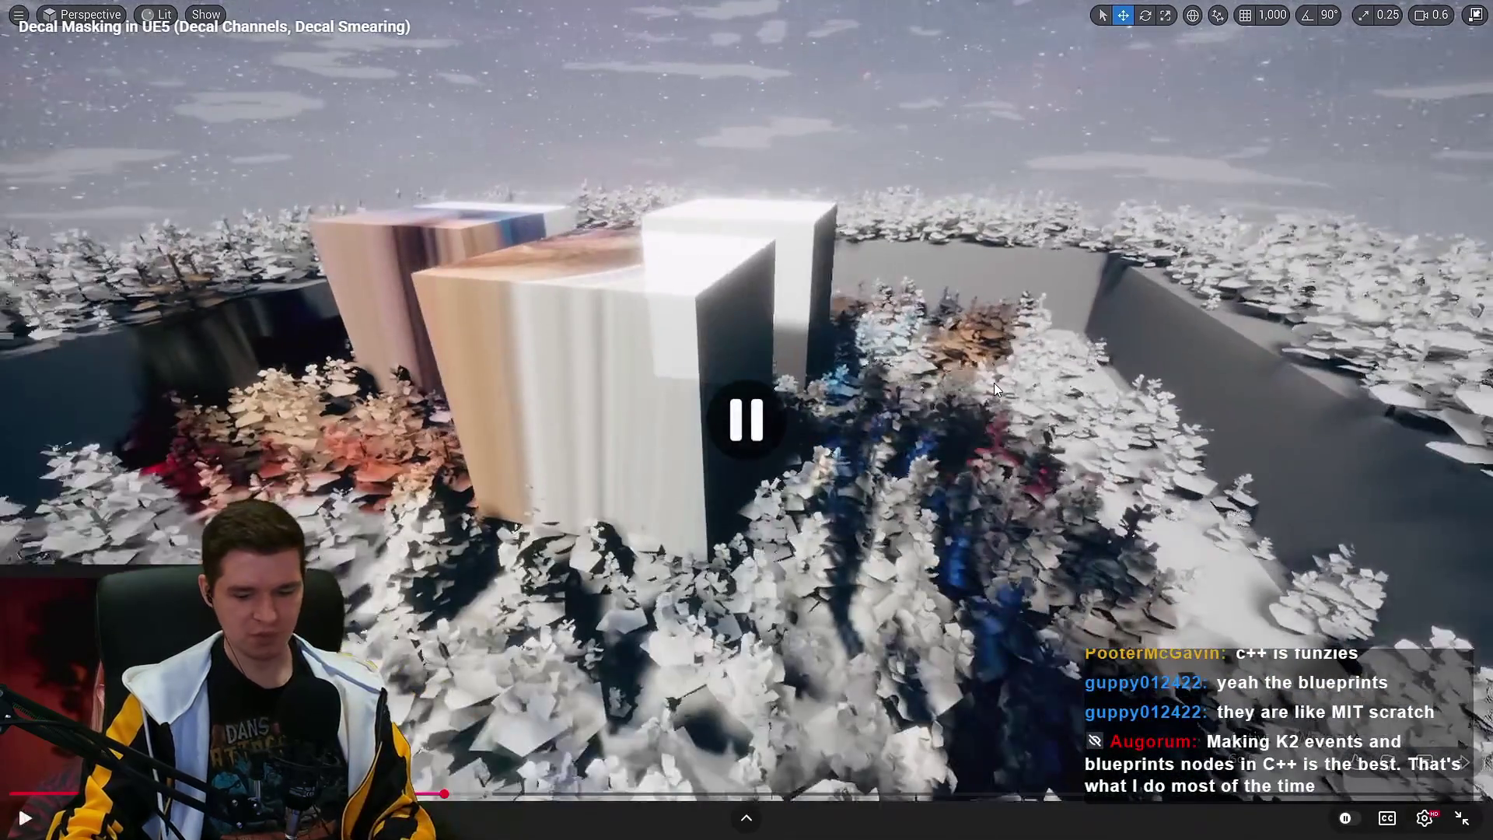
key("Left")
key("Left")
key("Left")
key("Left")
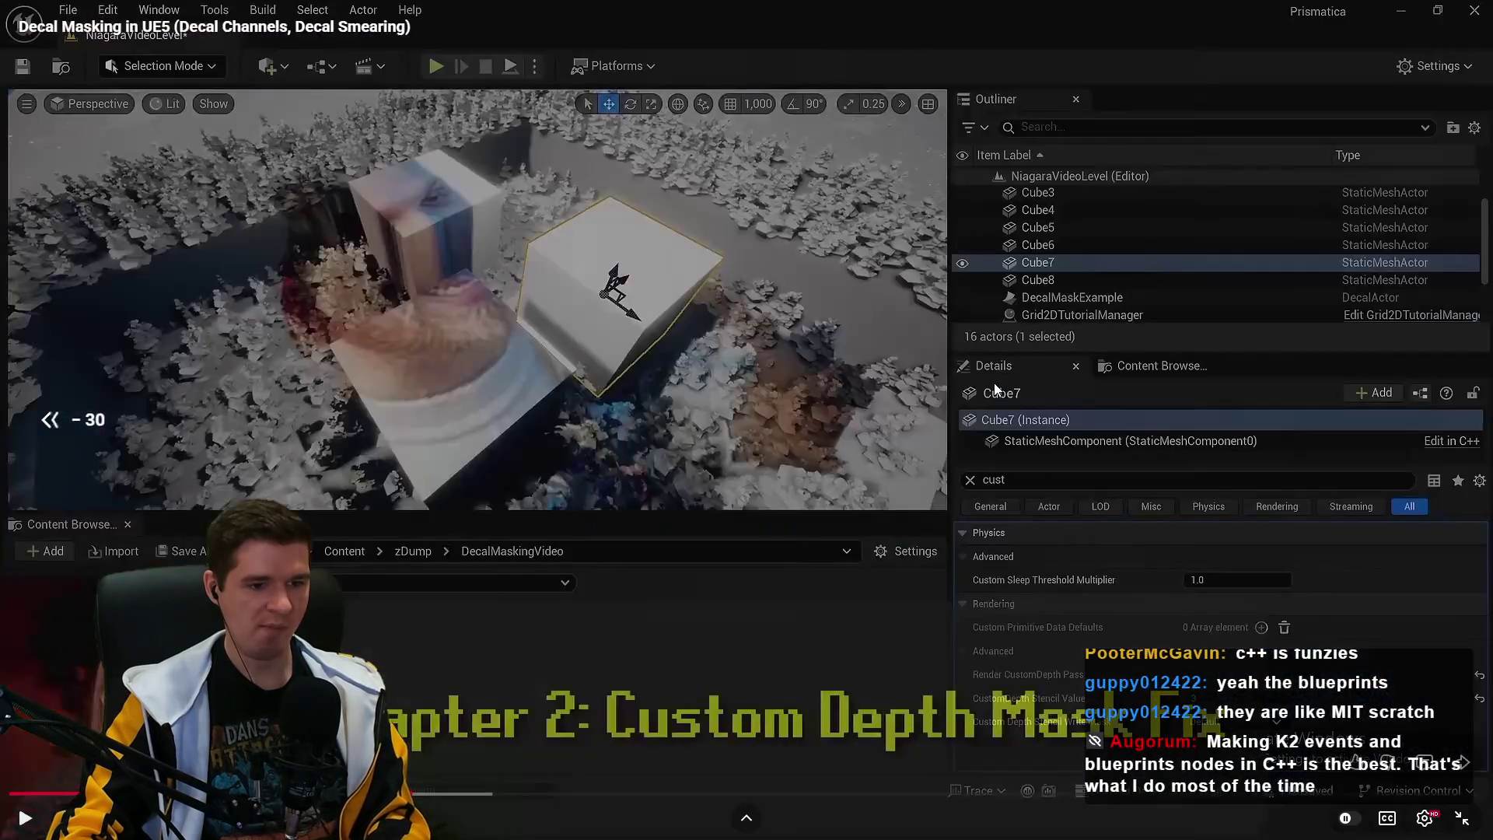
Inspect Cube6, fly the camera around the cubes, then switch back to the DecalMaskExample graph
left_click(998, 478)
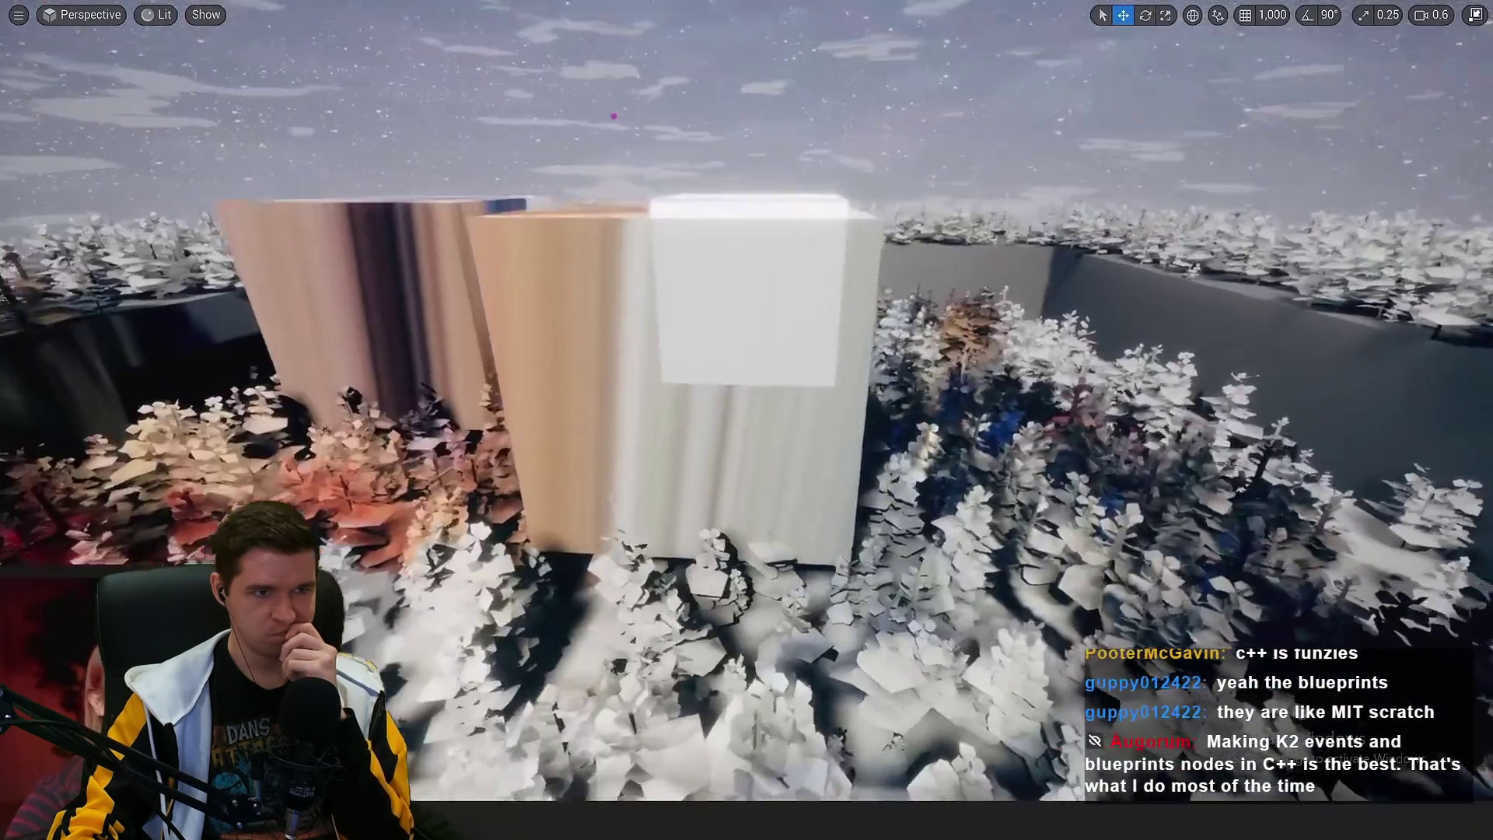
right_click(832, 300)
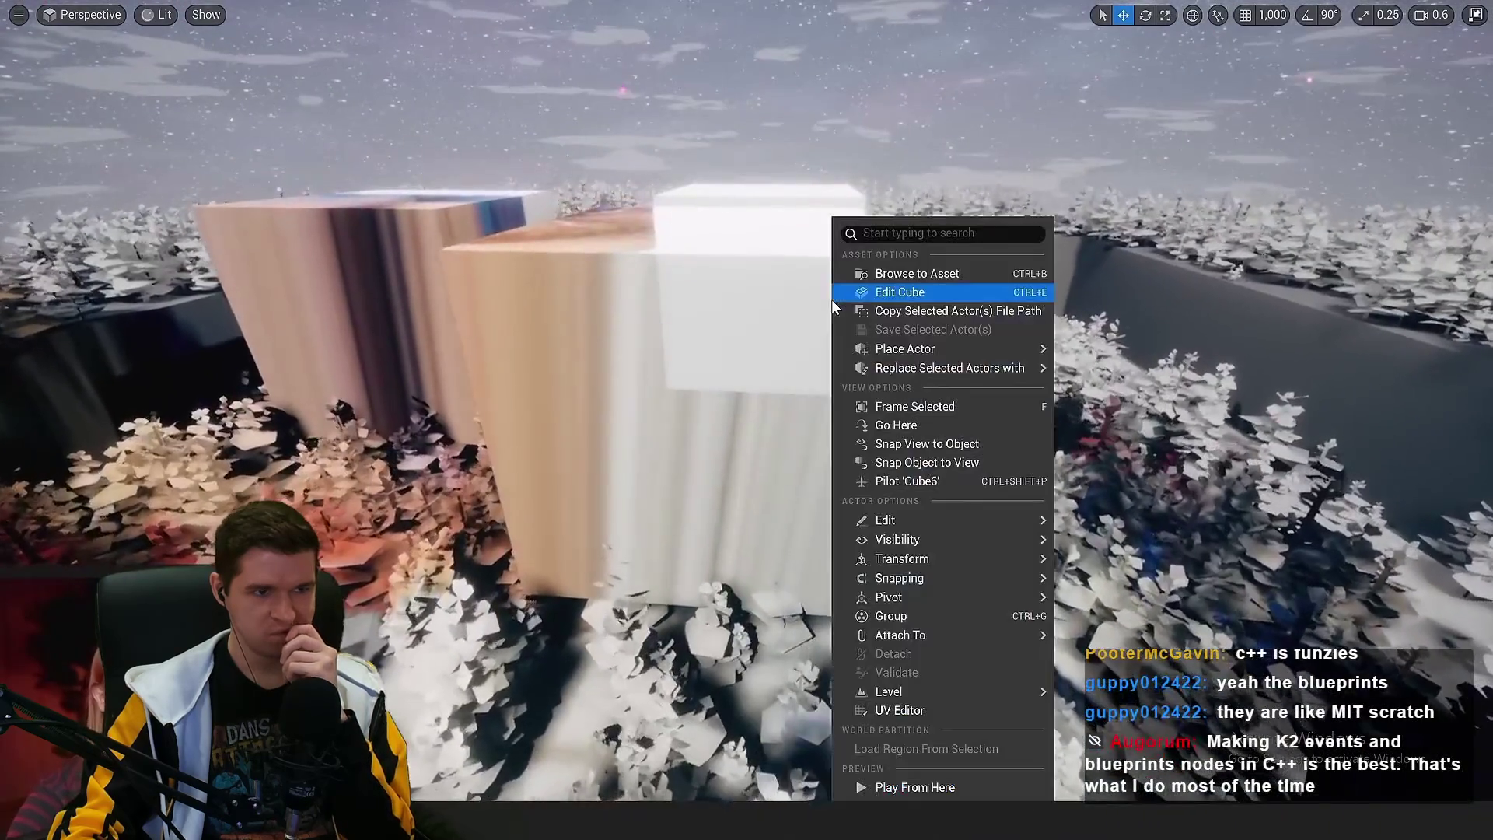
left_click_drag(832, 300, 761, 332)
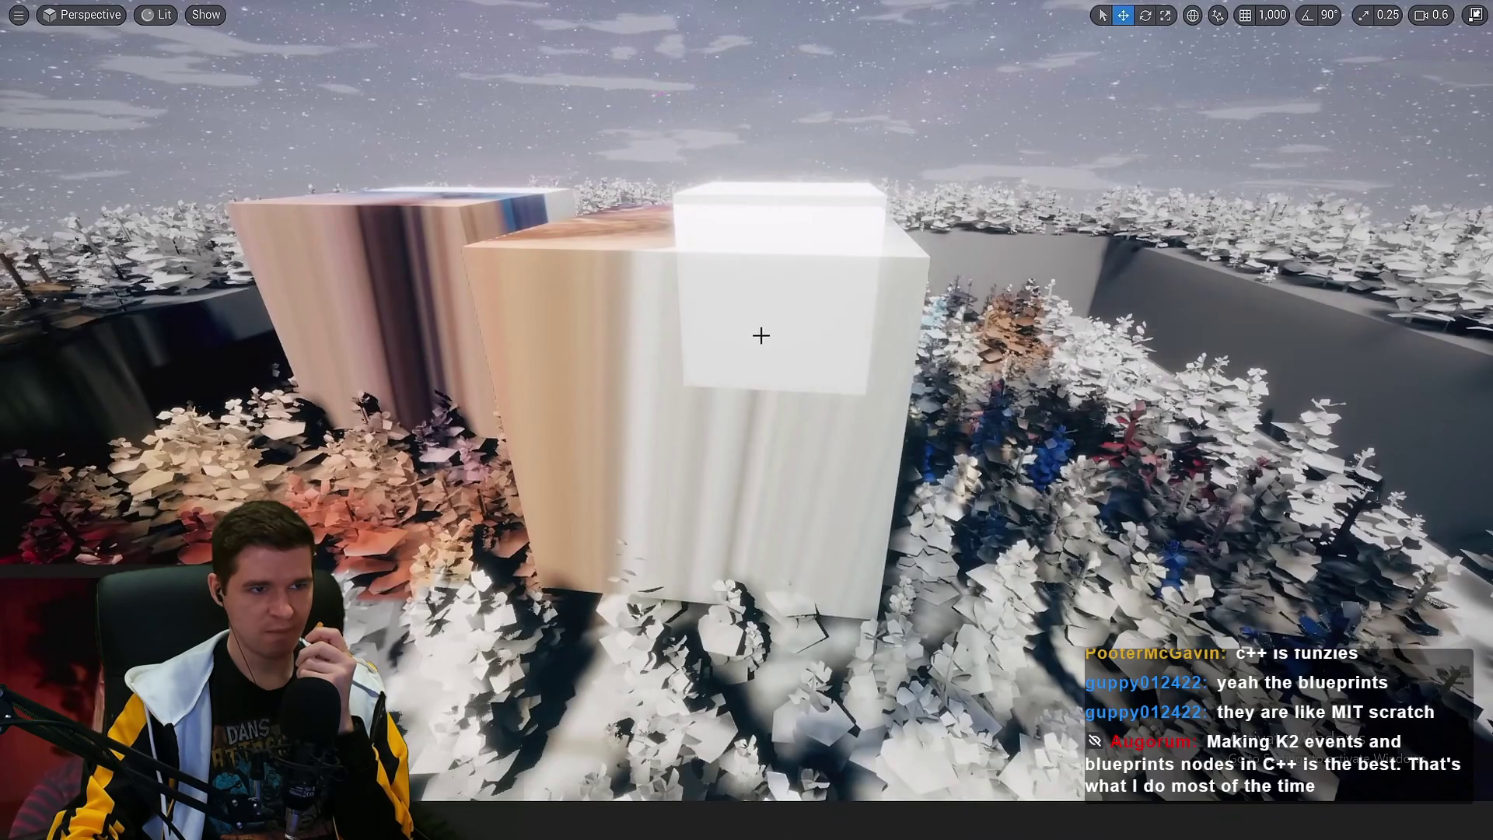
left_click_drag(760, 335, 764, 404)
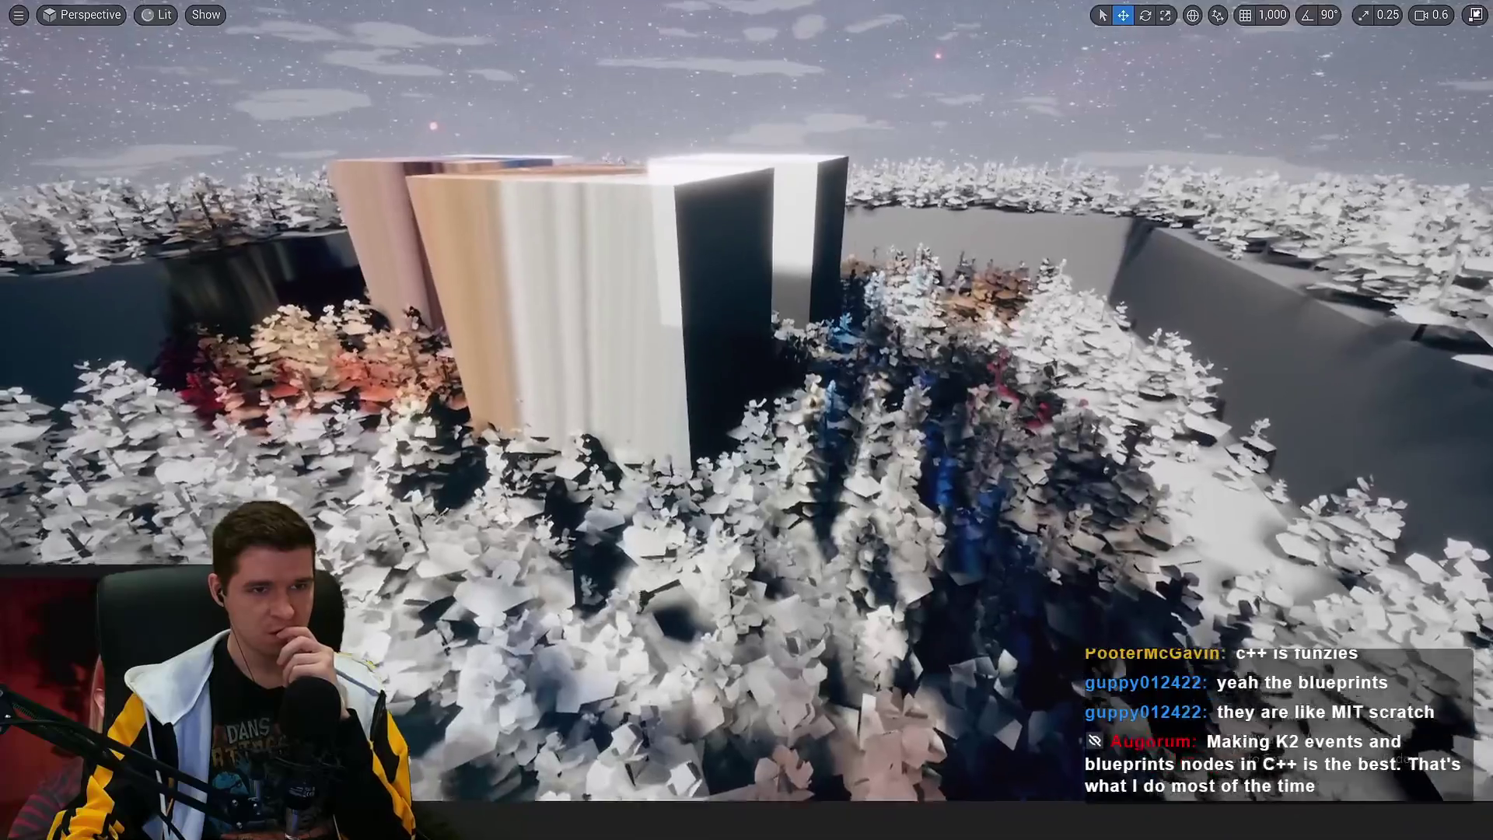
left_click_drag(686, 311, 697, 221)
key("alt+Tab")
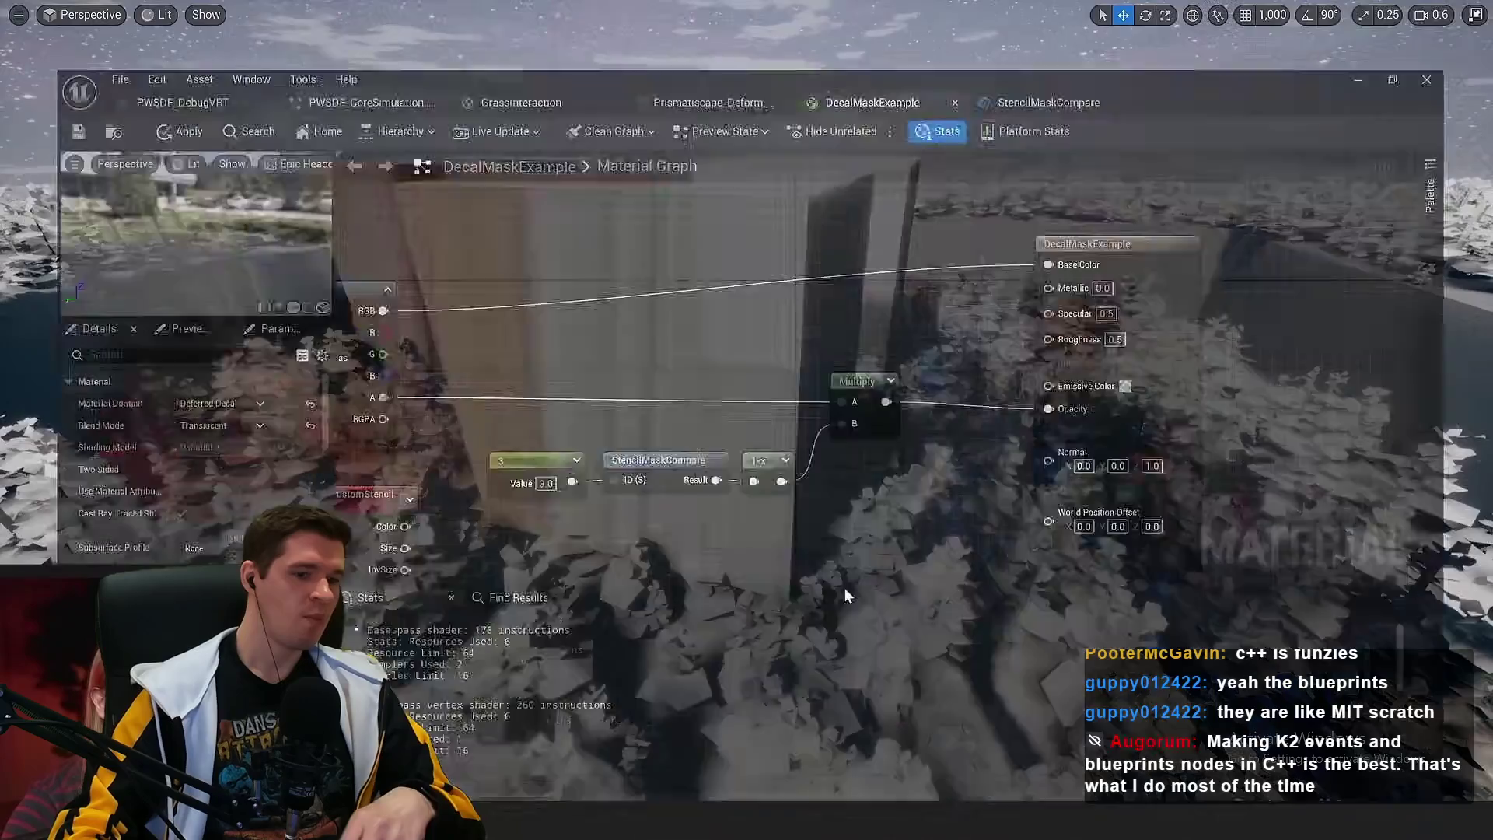
Bring SceneDepth under CustomStencil and delete the CustomStencil node
mouse_move(627, 356)
left_mouse_down()
mouse_move(528, 479)
mouse_move(661, 334)
left_mouse_up()
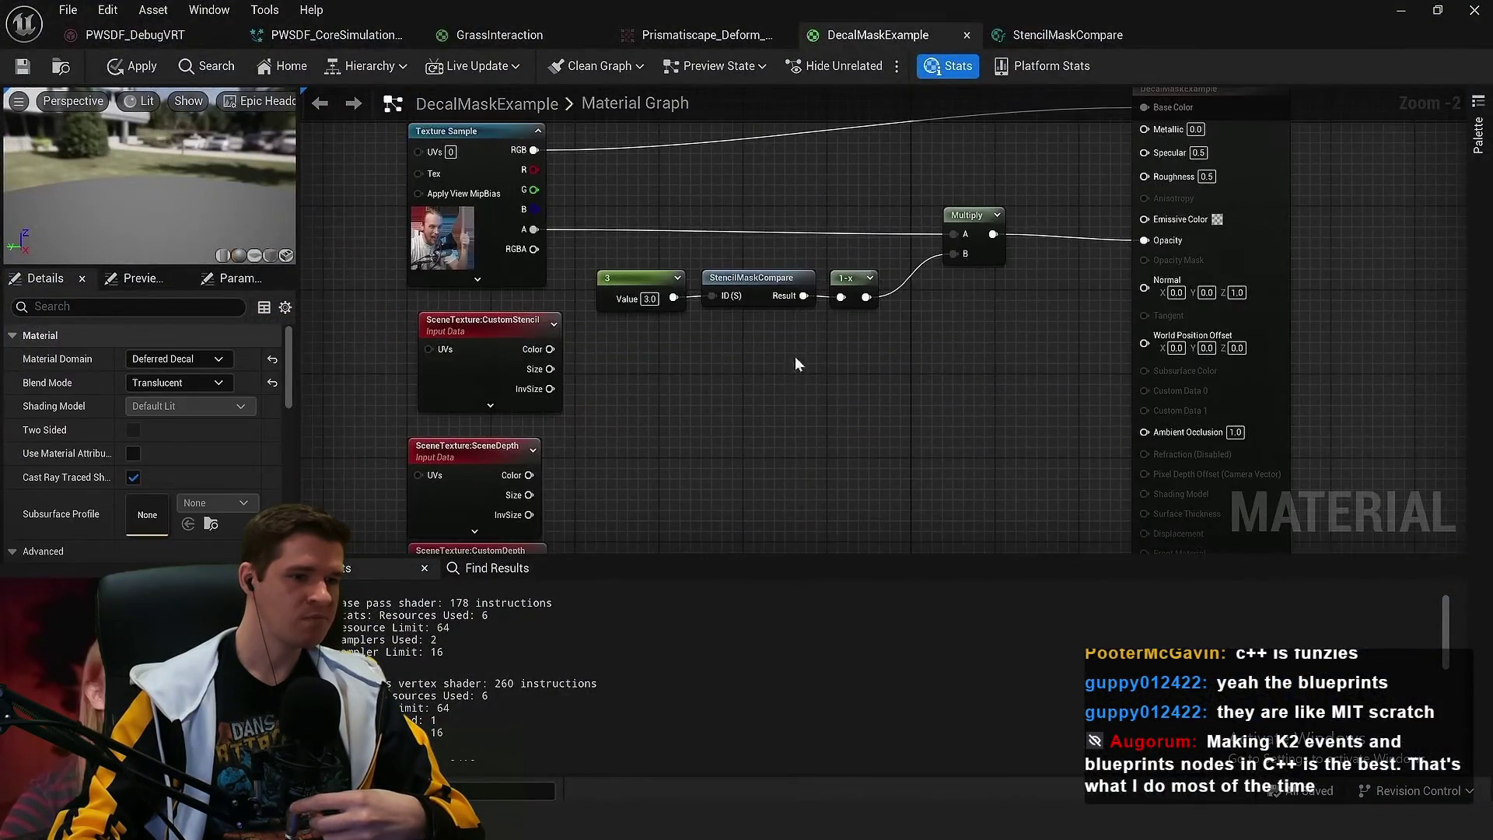
left_click_drag(794, 364, 639, 360)
scroll(639, 360, "up", 3)
mouse_move(731, 319)
left_mouse_down()
mouse_move(697, 357)
mouse_move(718, 277)
left_mouse_up()
left_click_drag(499, 344, 513, 302)
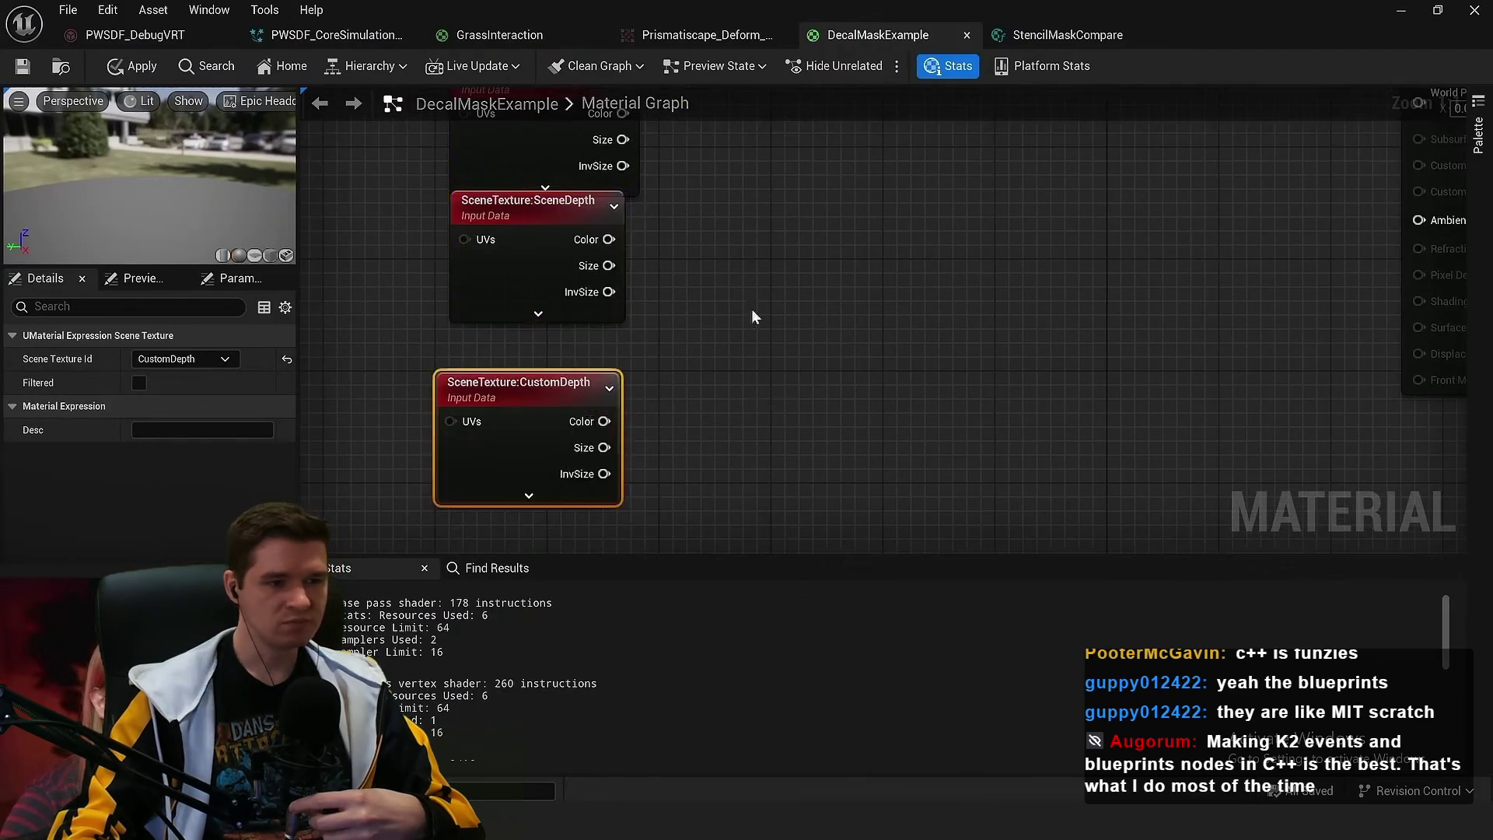
left_click(528, 304)
key("Delete")
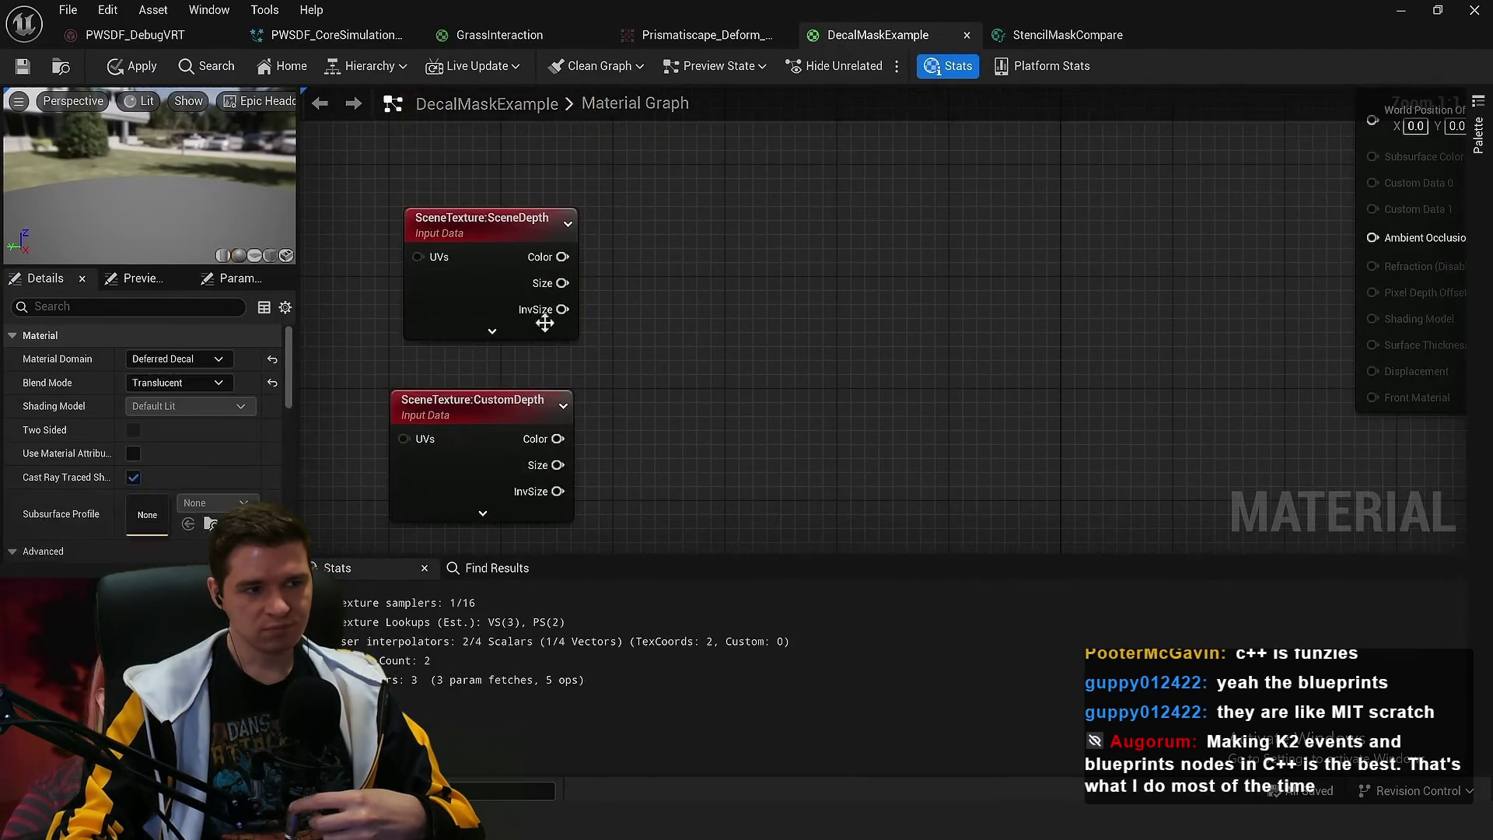
Move the SceneDepth and CustomDepth scene texture nodes to the right
left_click(488, 286)
left_click_drag(591, 280, 366, 505)
left_click_drag(391, 326, 708, 290)
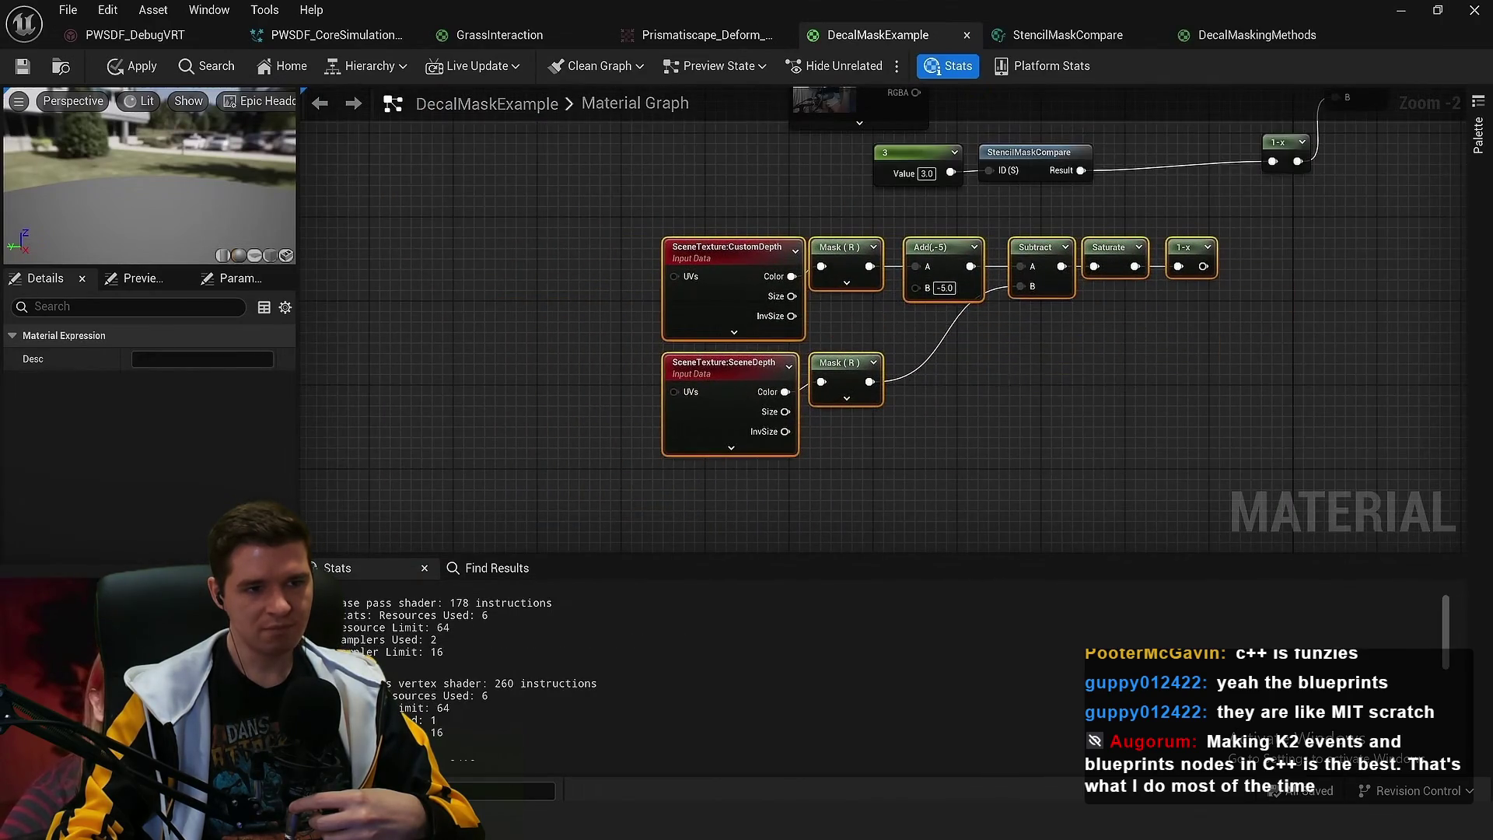
scroll(922, 254, "up", 3)
left_click(918, 203)
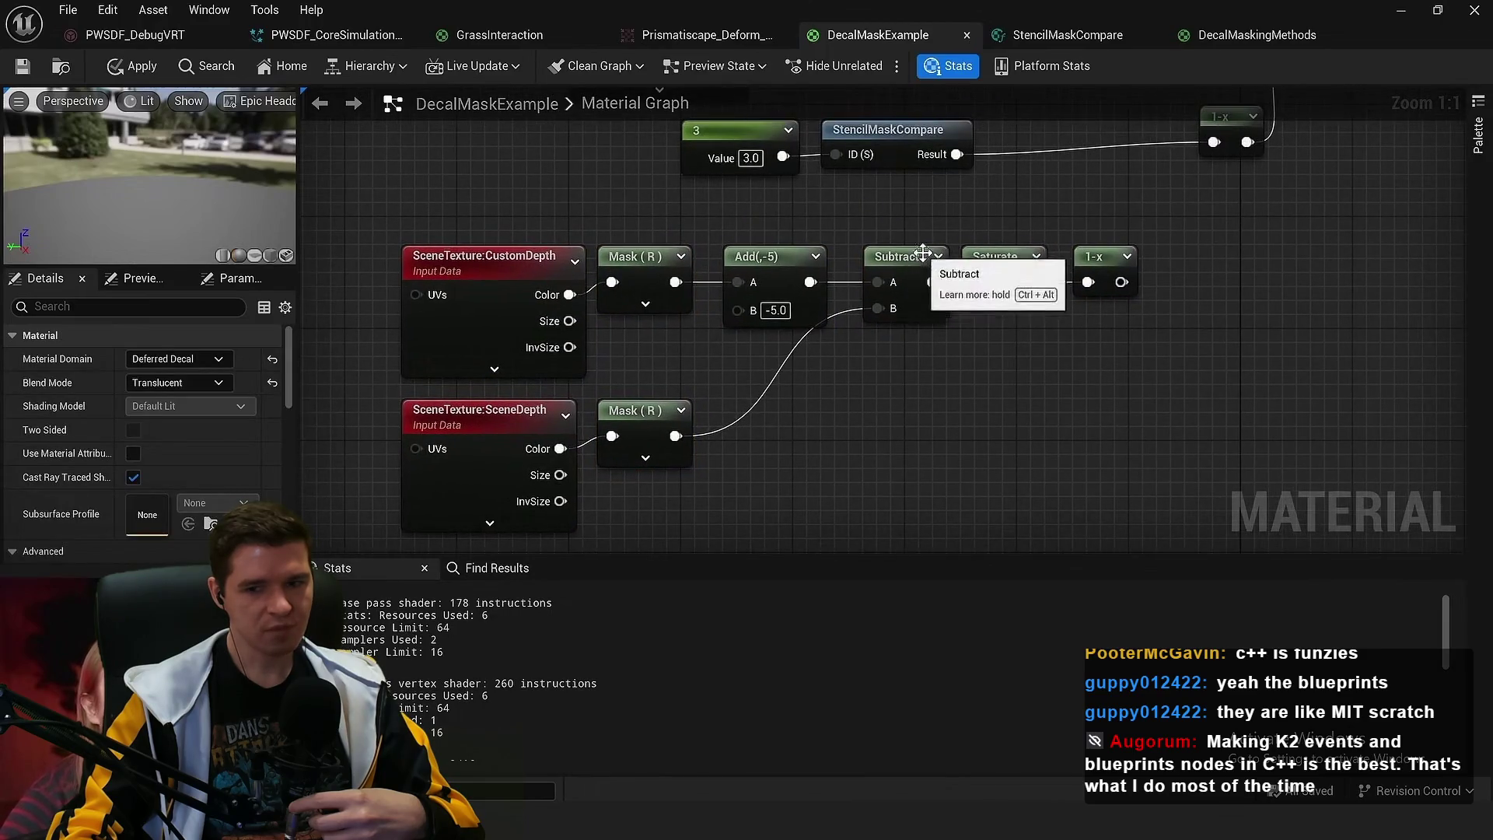
Chain CustomDepth Mask(R) with Add -5, subtract SceneDepth Mask(R), then Saturate and 1-x
left_click(922, 254)
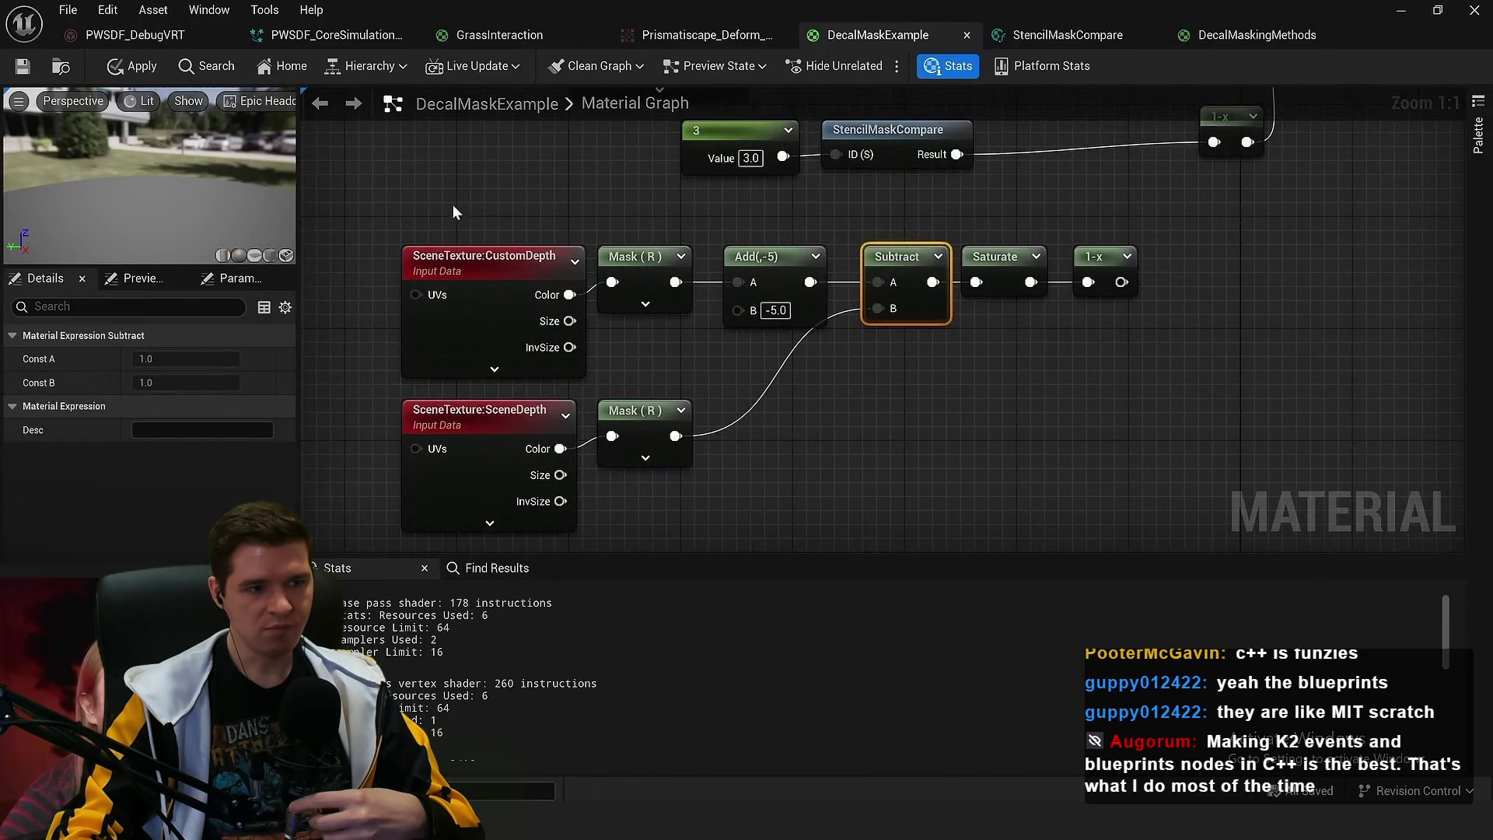
left_click(482, 412)
mouse_move(505, 194)
left_mouse_down()
mouse_move(589, 288)
mouse_move(647, 298)
left_mouse_up()
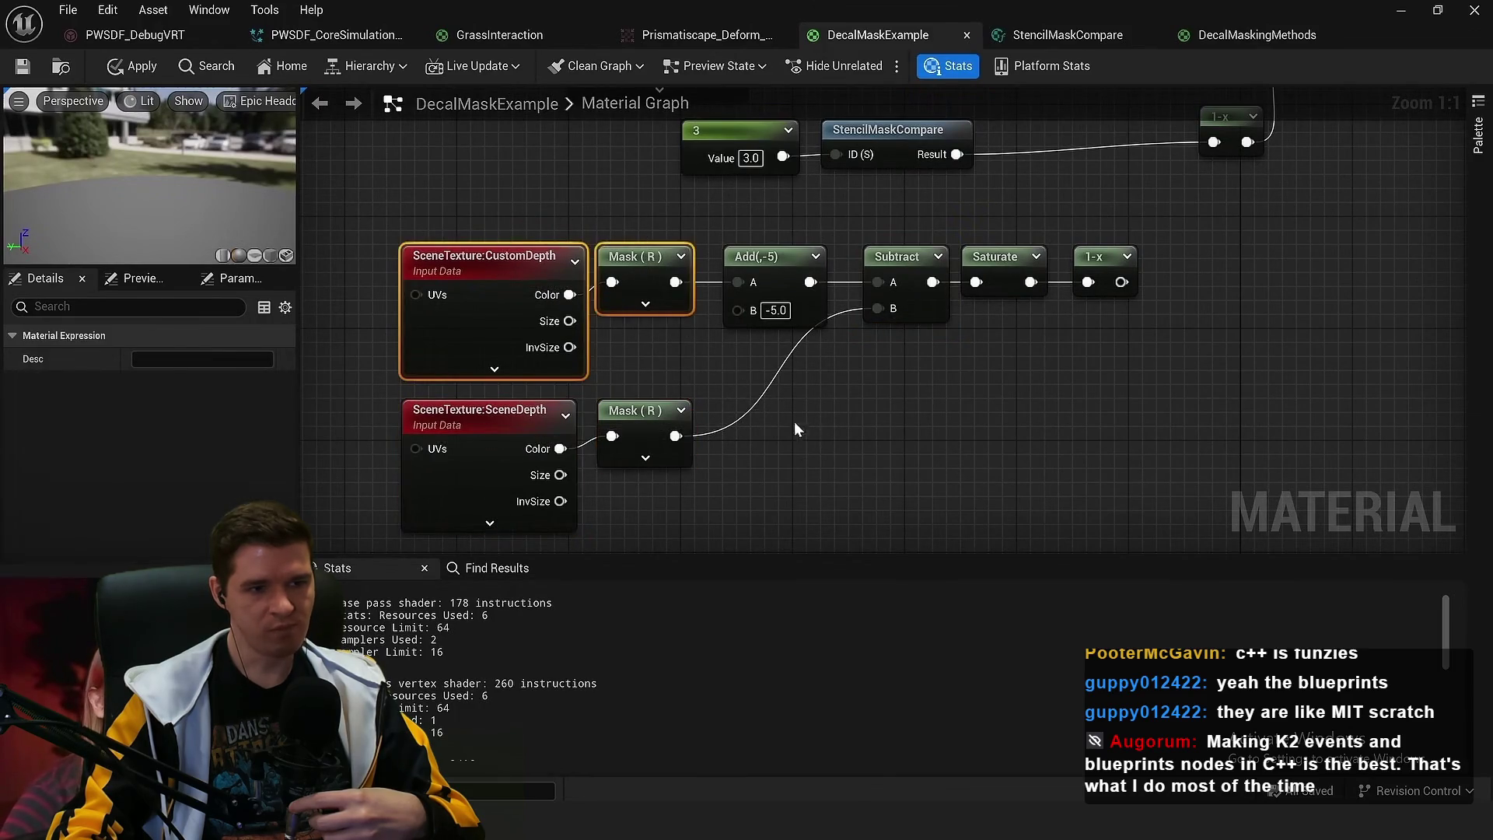
scroll(774, 275, "up", 5)
left_click(758, 253)
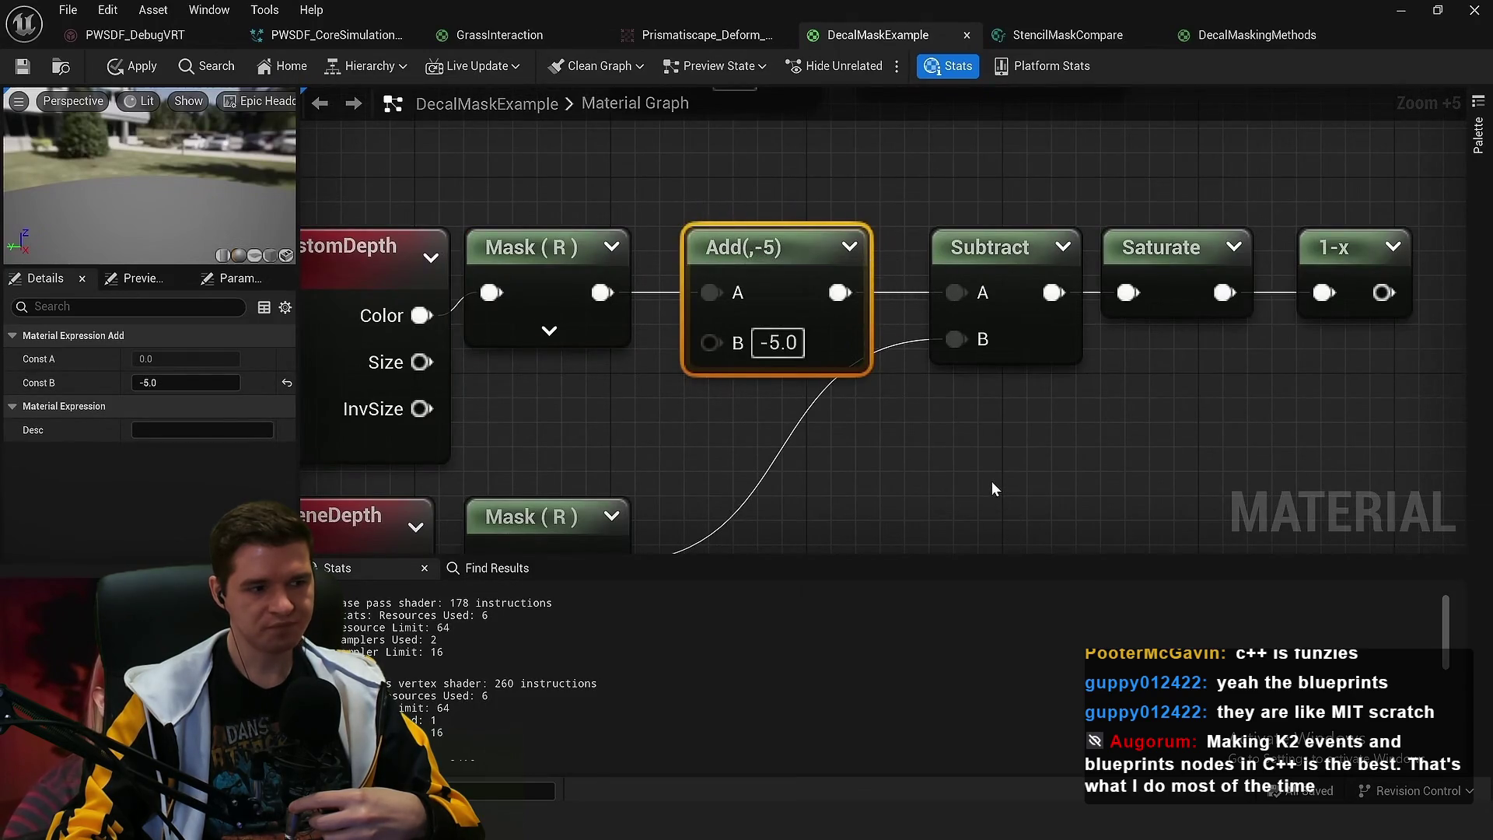
scroll(987, 482, "down", 5)
left_click(949, 449)
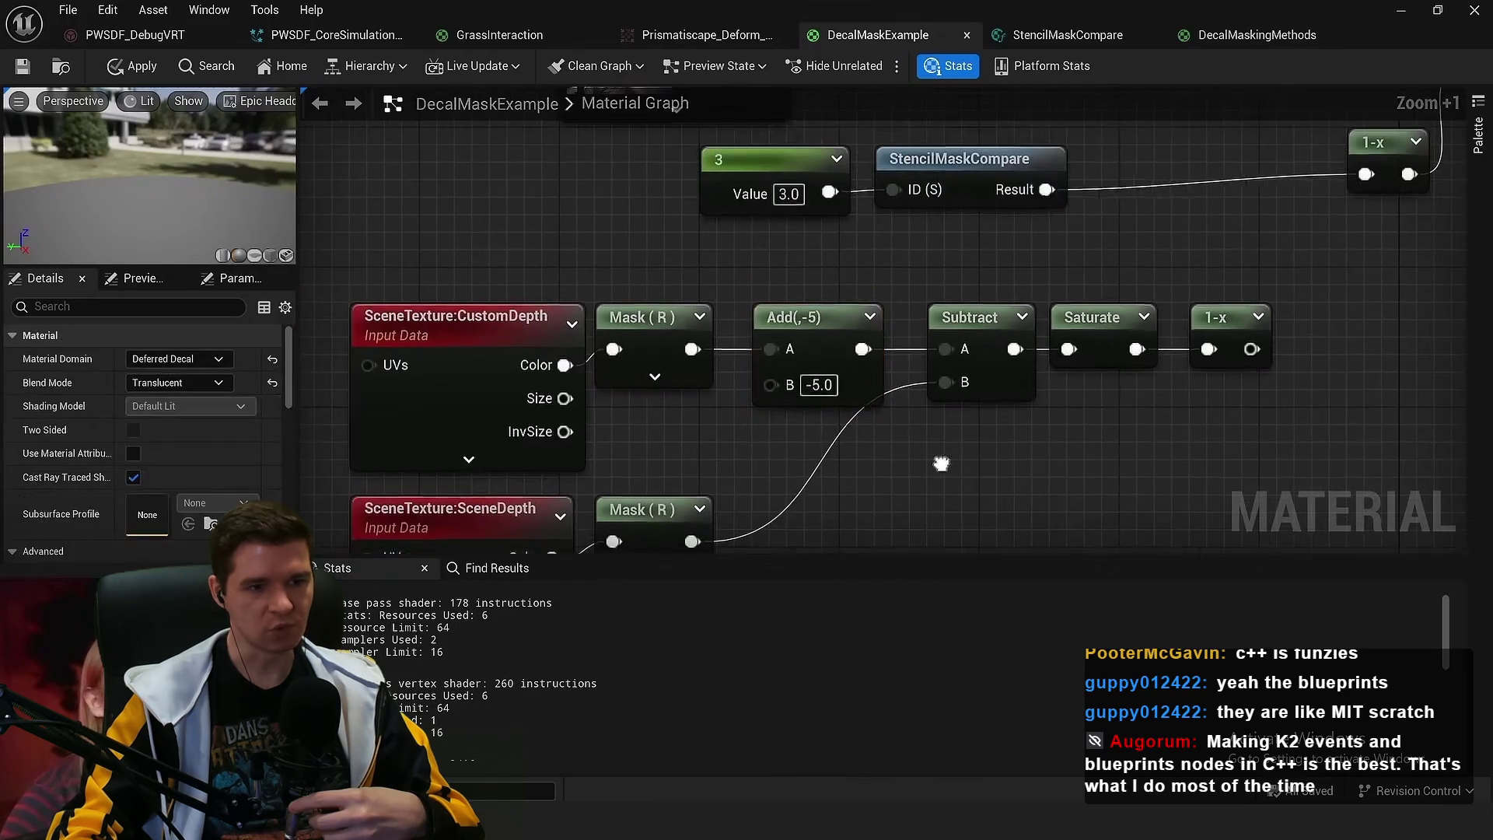
mouse_move(901, 285)
left_mouse_down()
mouse_move(977, 362)
mouse_move(1066, 366)
left_mouse_up()
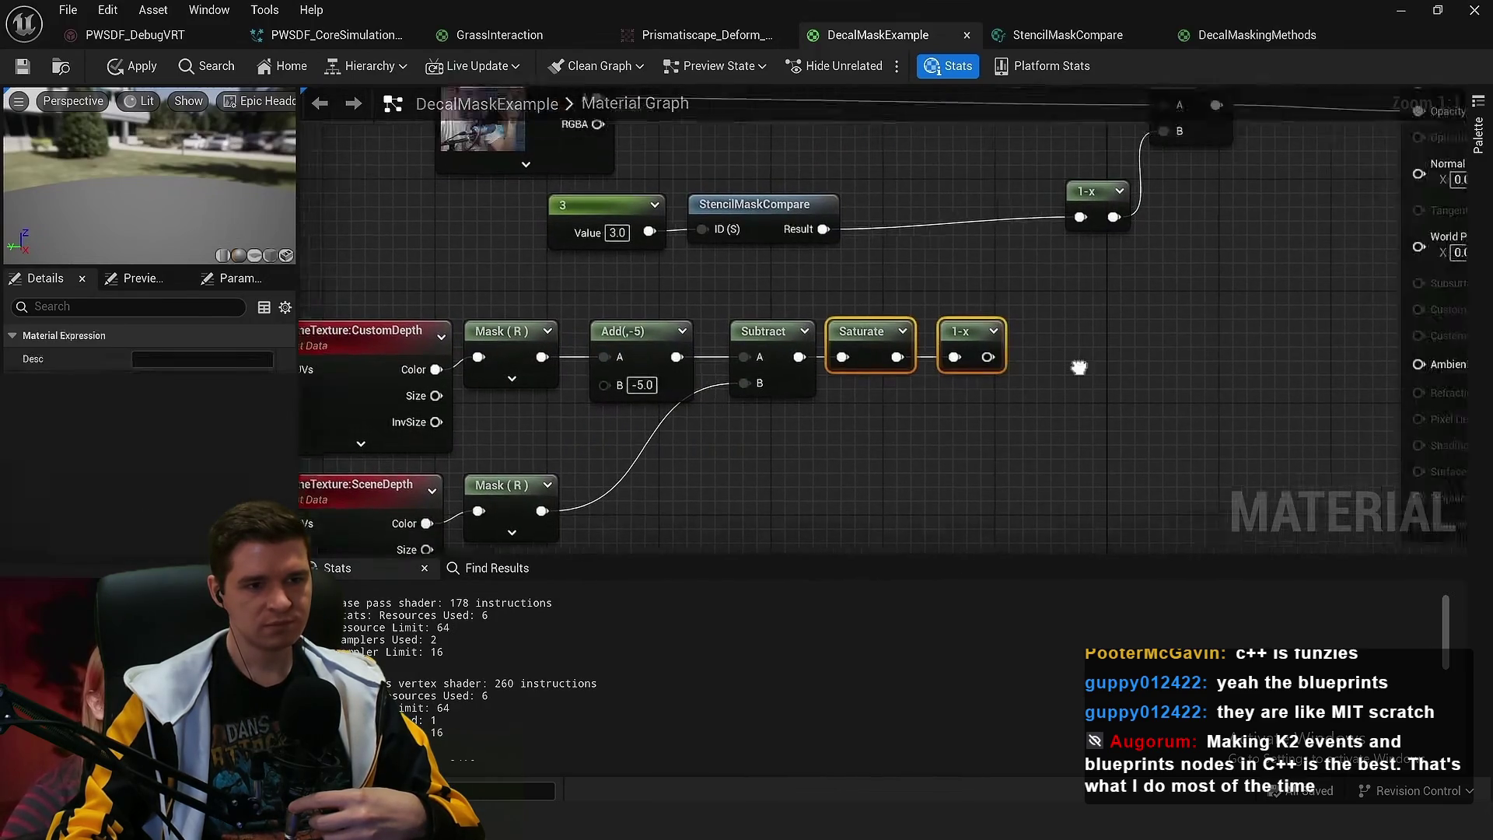
Tidy the CustomDepth and SceneDepth nodes and return to the level editor
left_click_drag(472, 345, 606, 279)
left_click(535, 315)
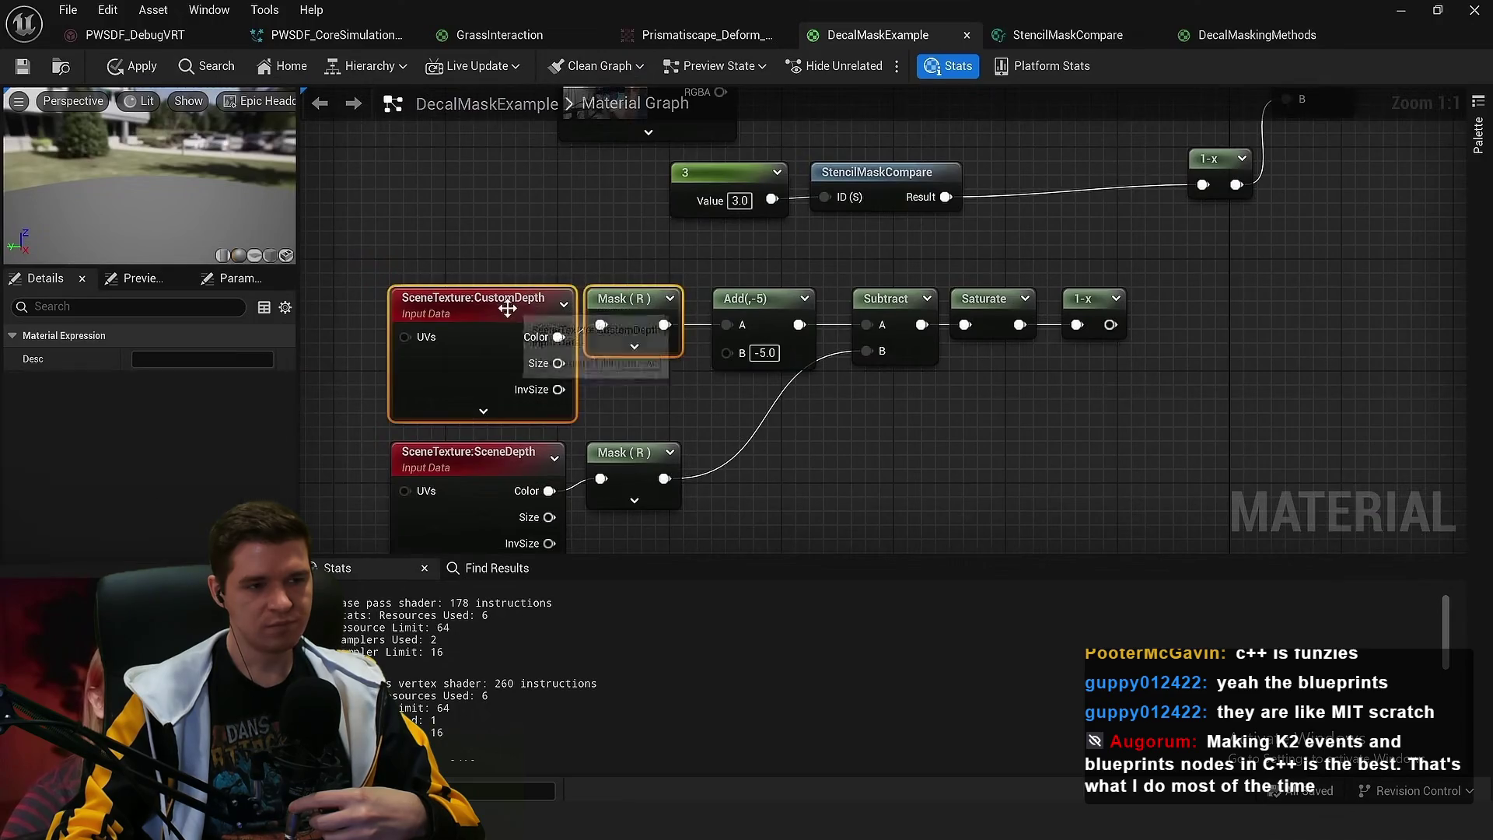
left_click_drag(506, 307, 485, 263)
left_click_drag(819, 438, 420, 475)
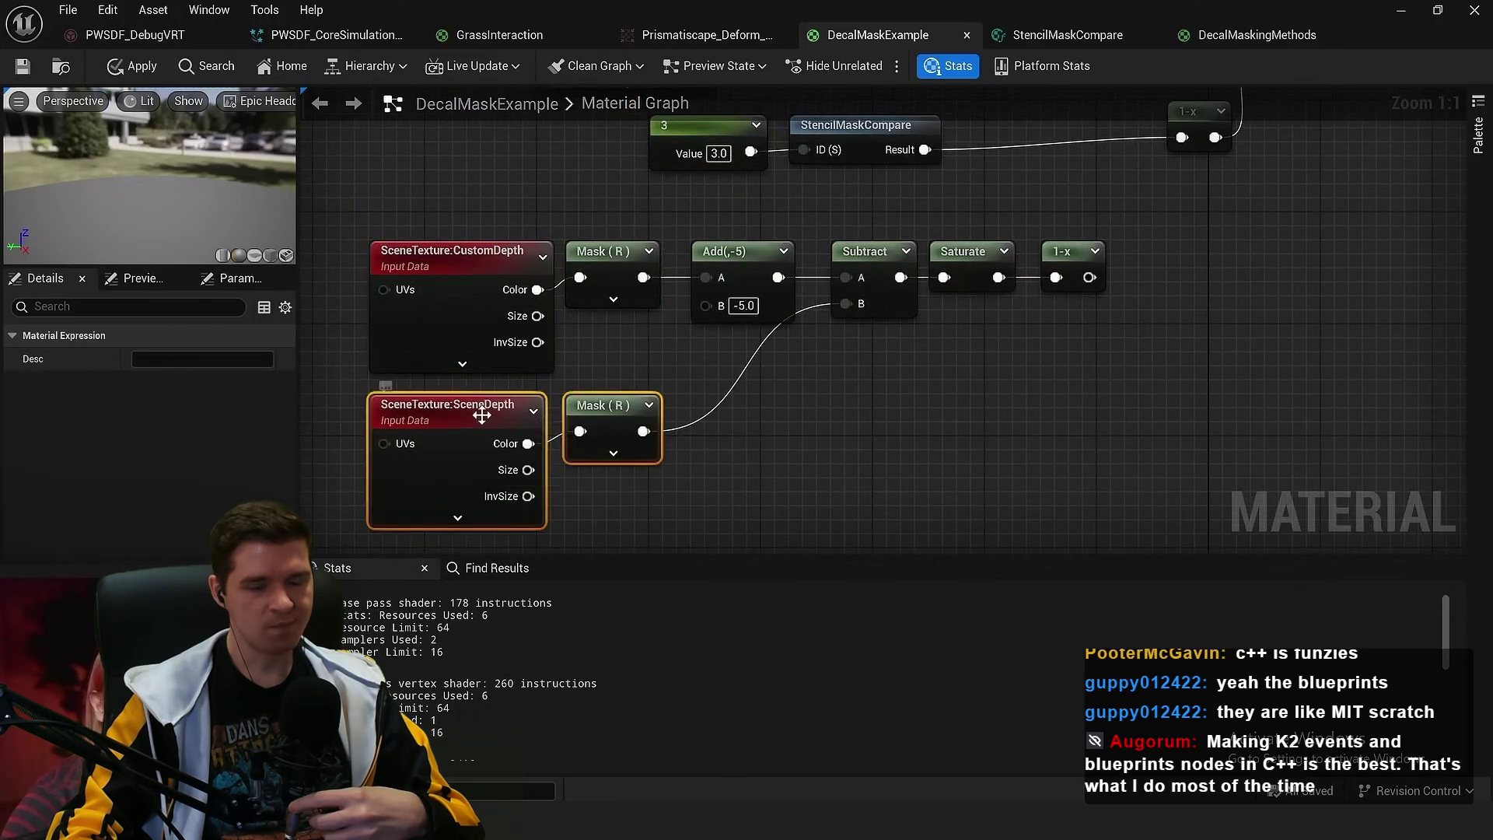
left_click(700, 365)
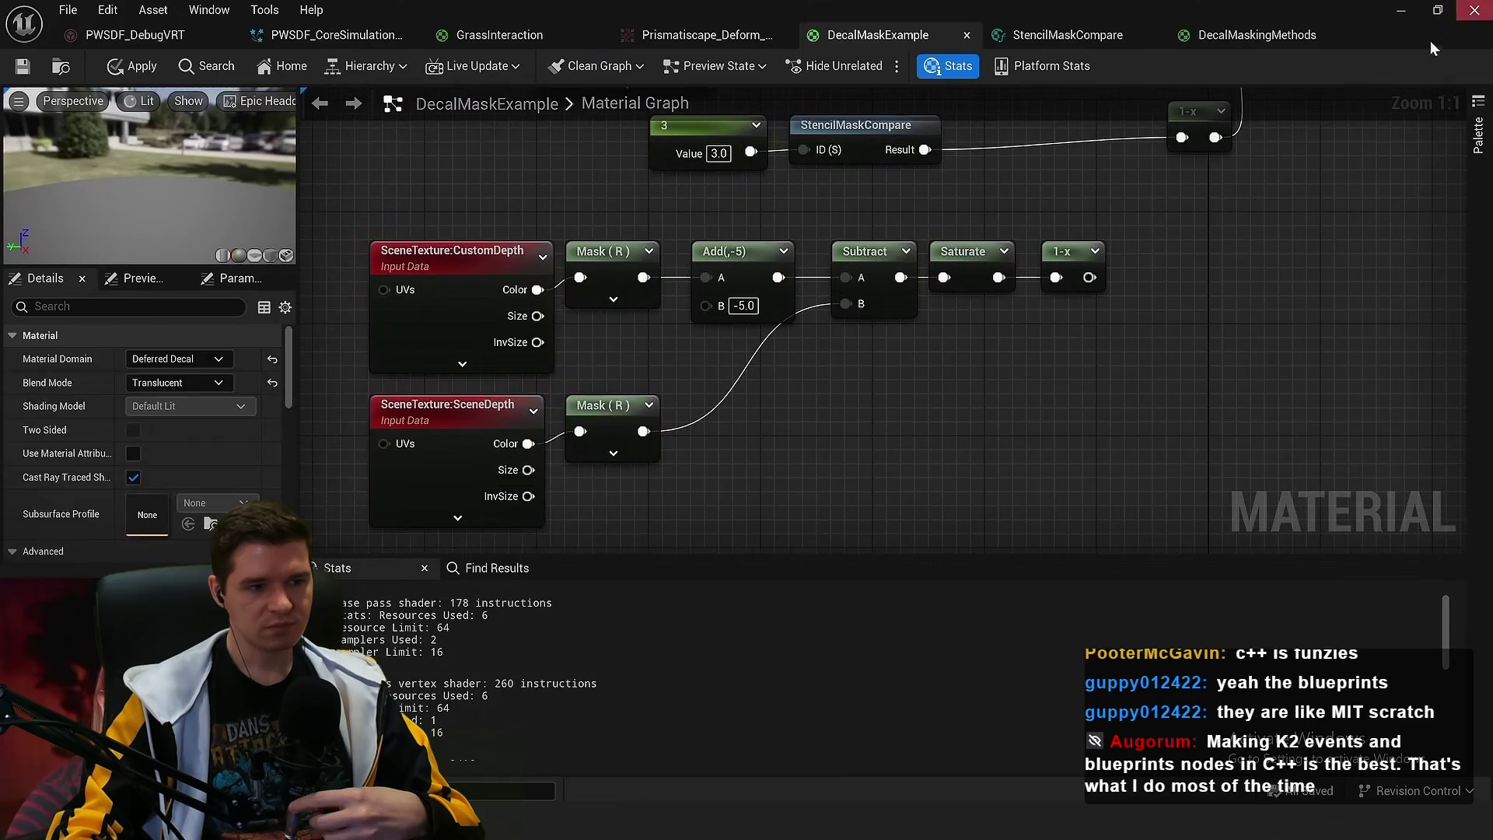
left_click(1400, 12)
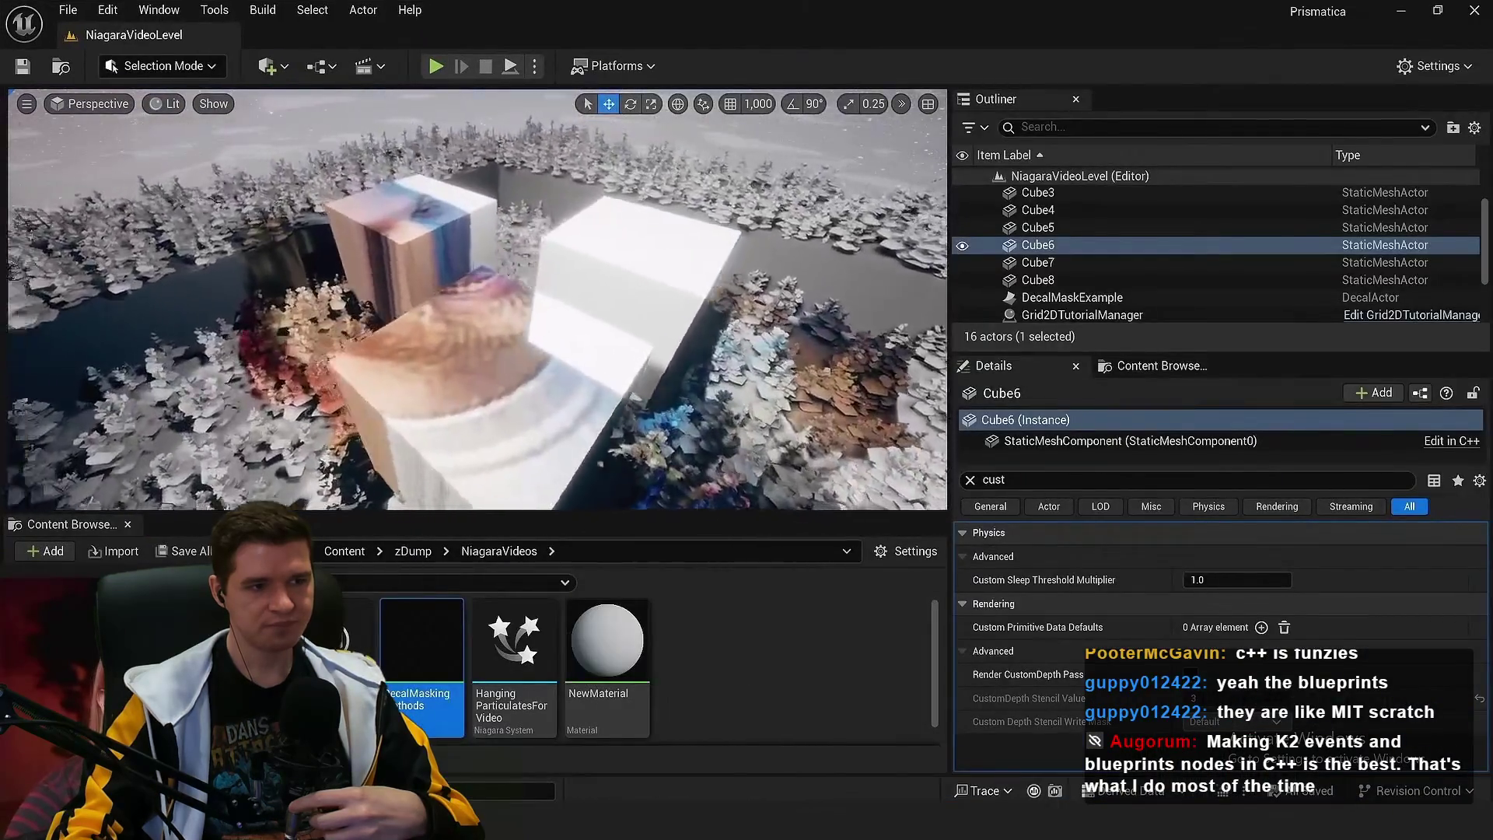
mouse_move(663, 311)
left_mouse_down()
mouse_move(663, 165)
mouse_move(556, 245)
left_mouse_up()
left_click(663, 165)
key("F11")
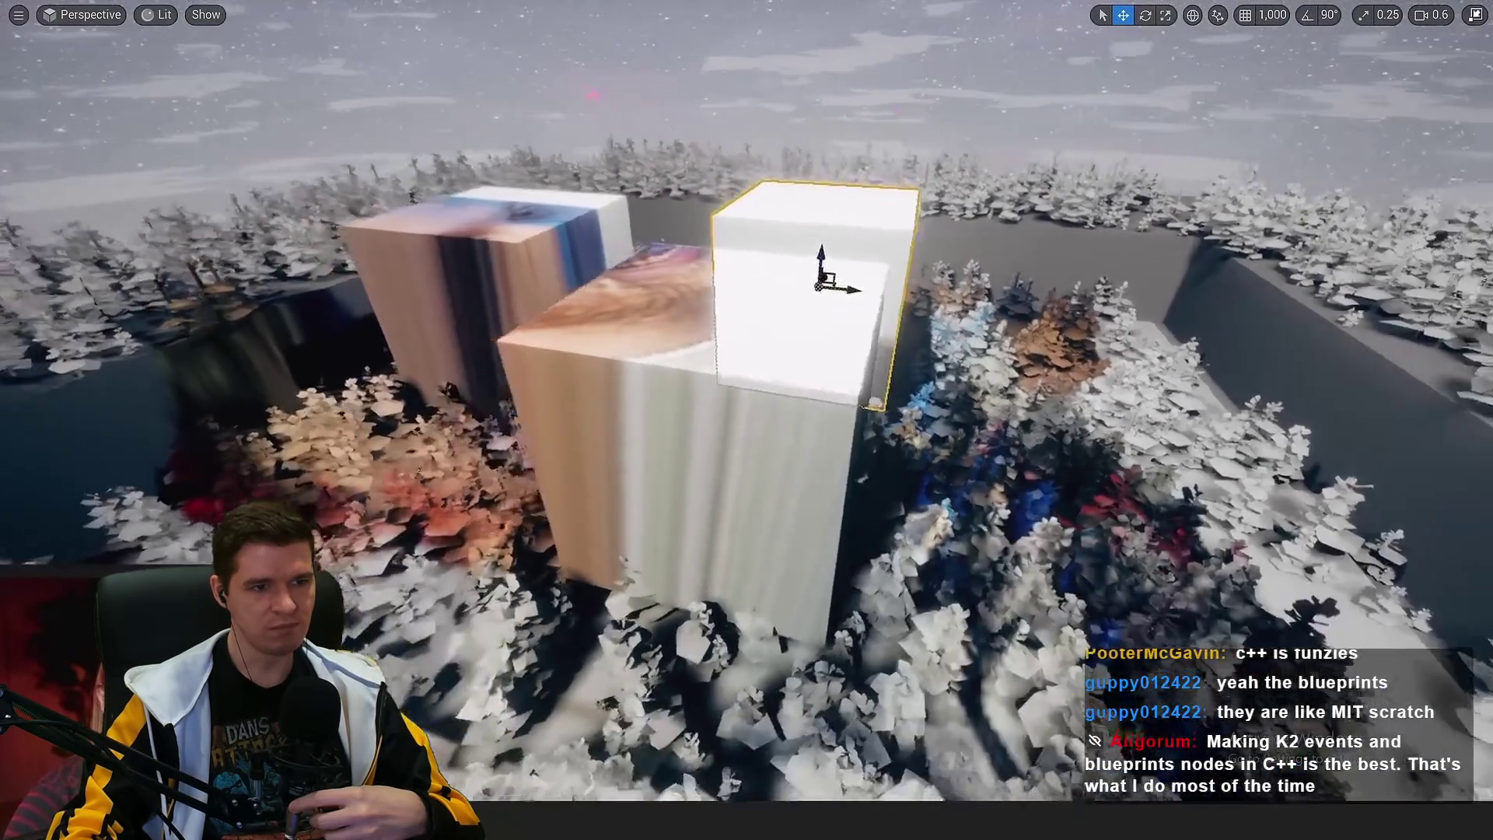
left_click_drag(744, 464, 744, 464)
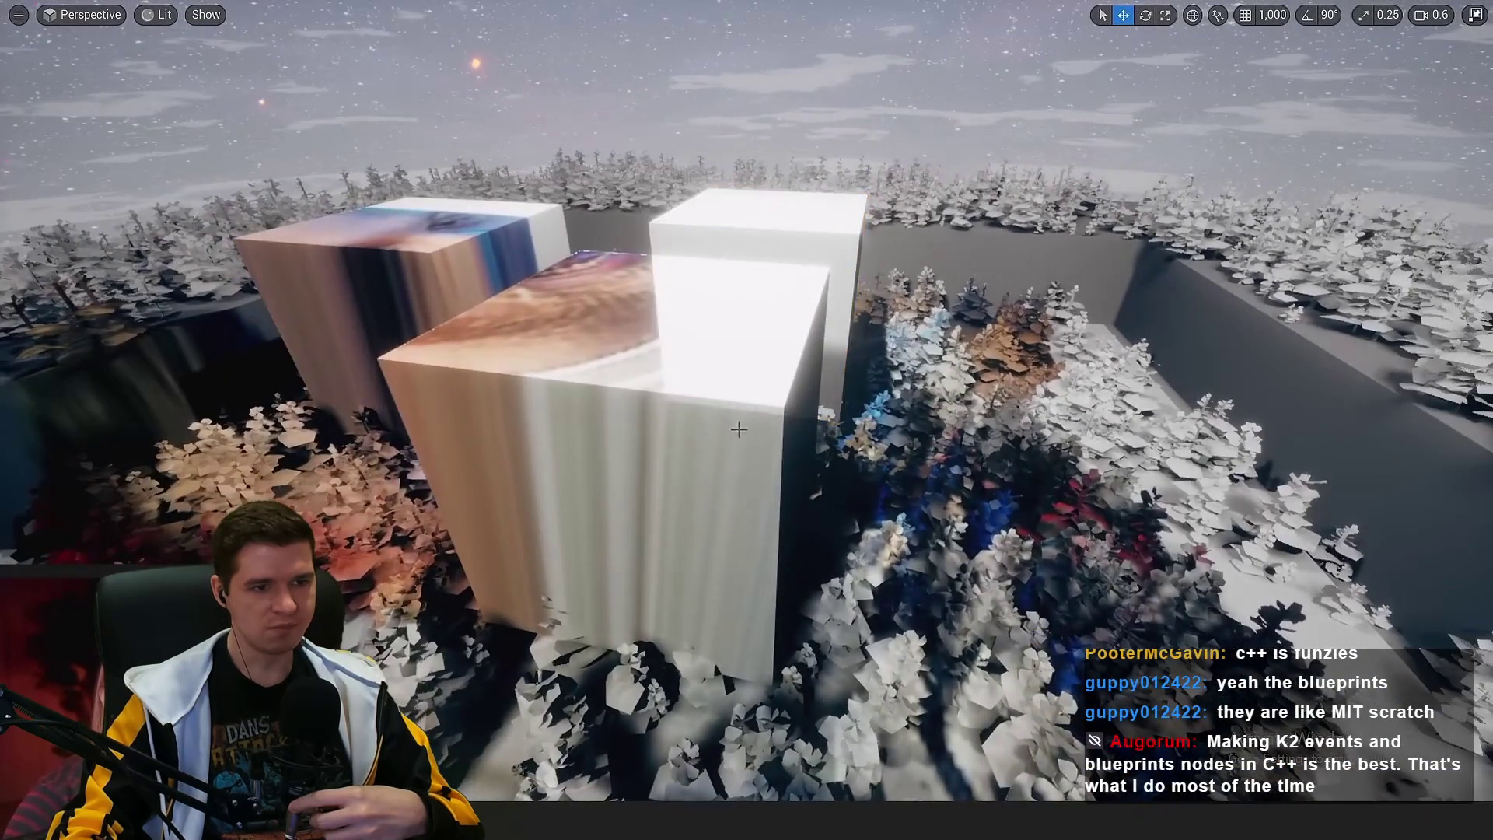
left_click(744, 464)
key("Escape")
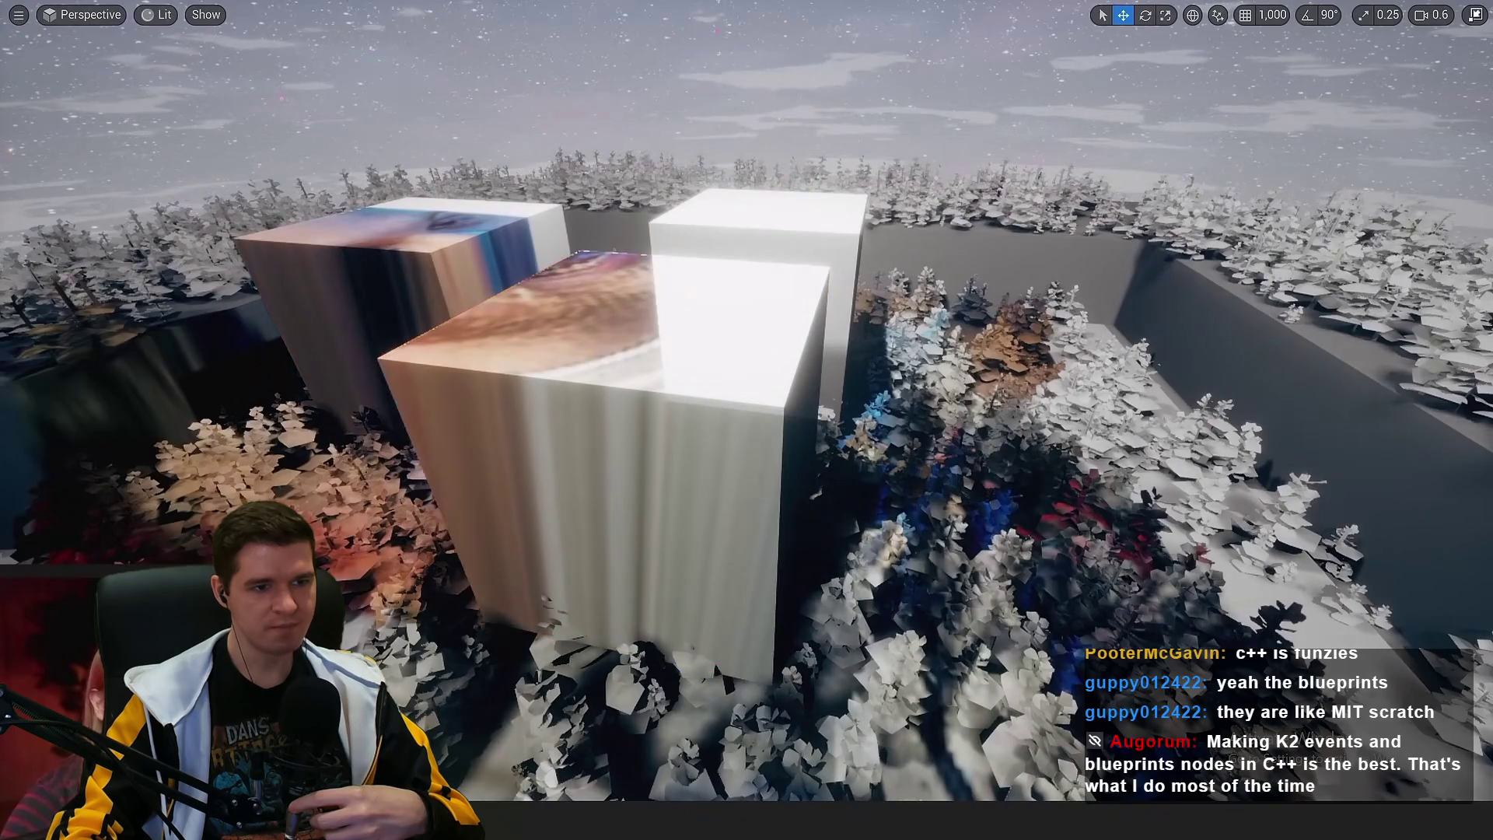
left_click_drag(710, 573, 654, 542)
scroll(653, 542, "up", 2)
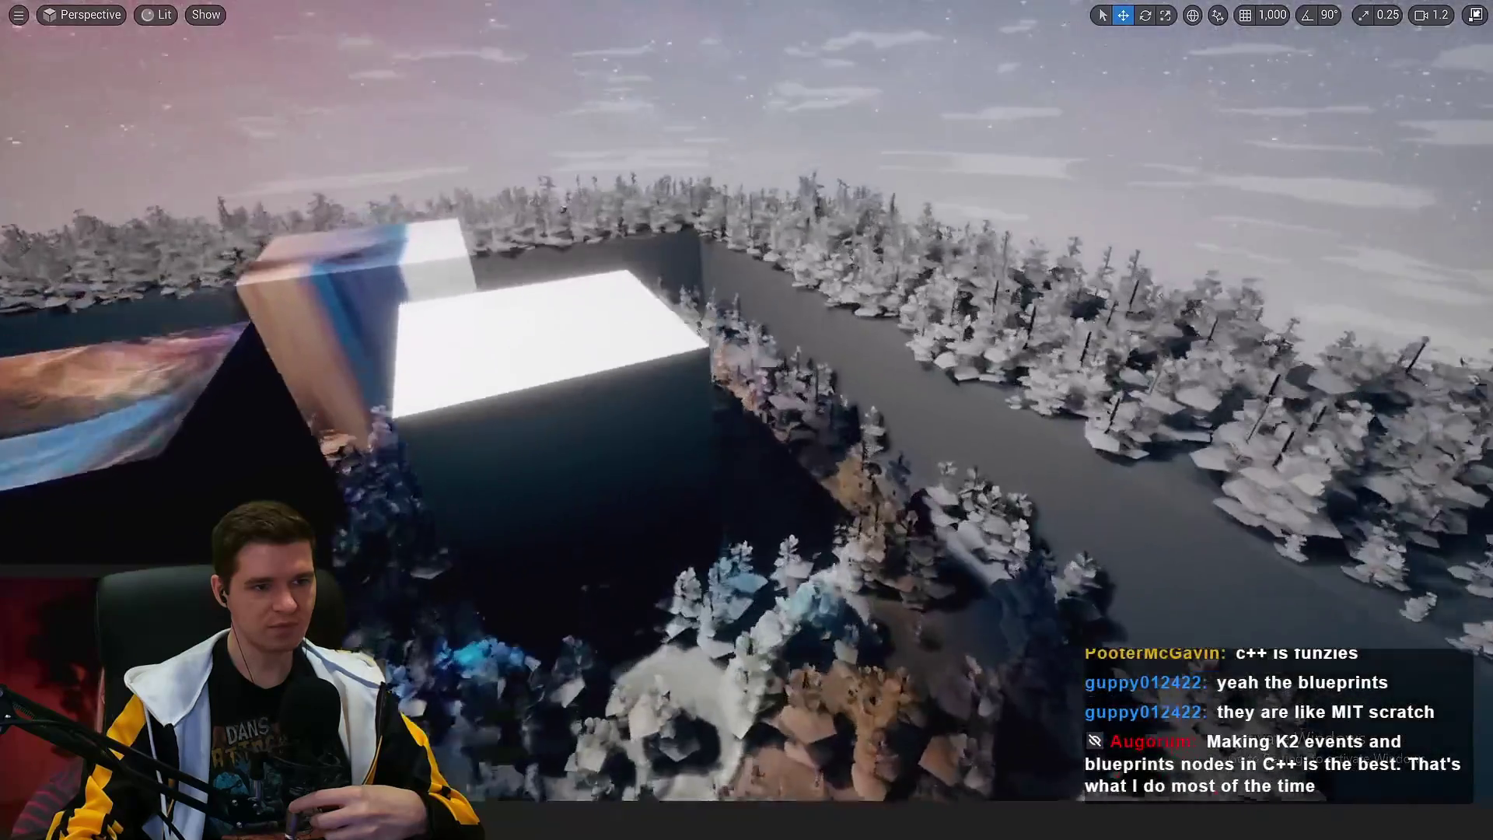
left_click(654, 529)
key("f")
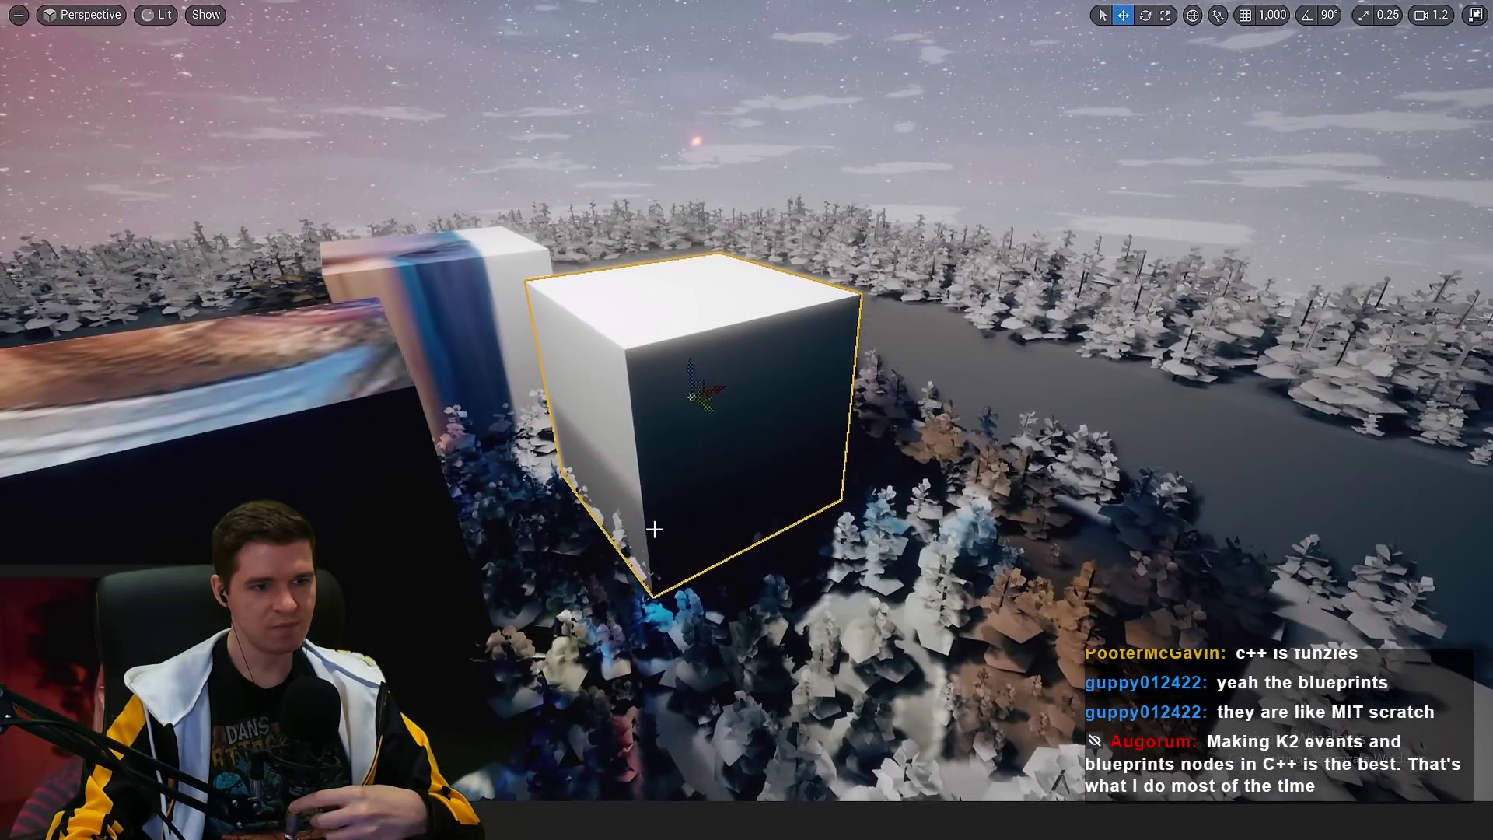
left_click_drag(658, 513, 657, 513)
key("Escape")
Rearrange the DecalMaskExample graph, shifting the lower mask nodes and StencilMaskCompare left
left_click(702, 767)
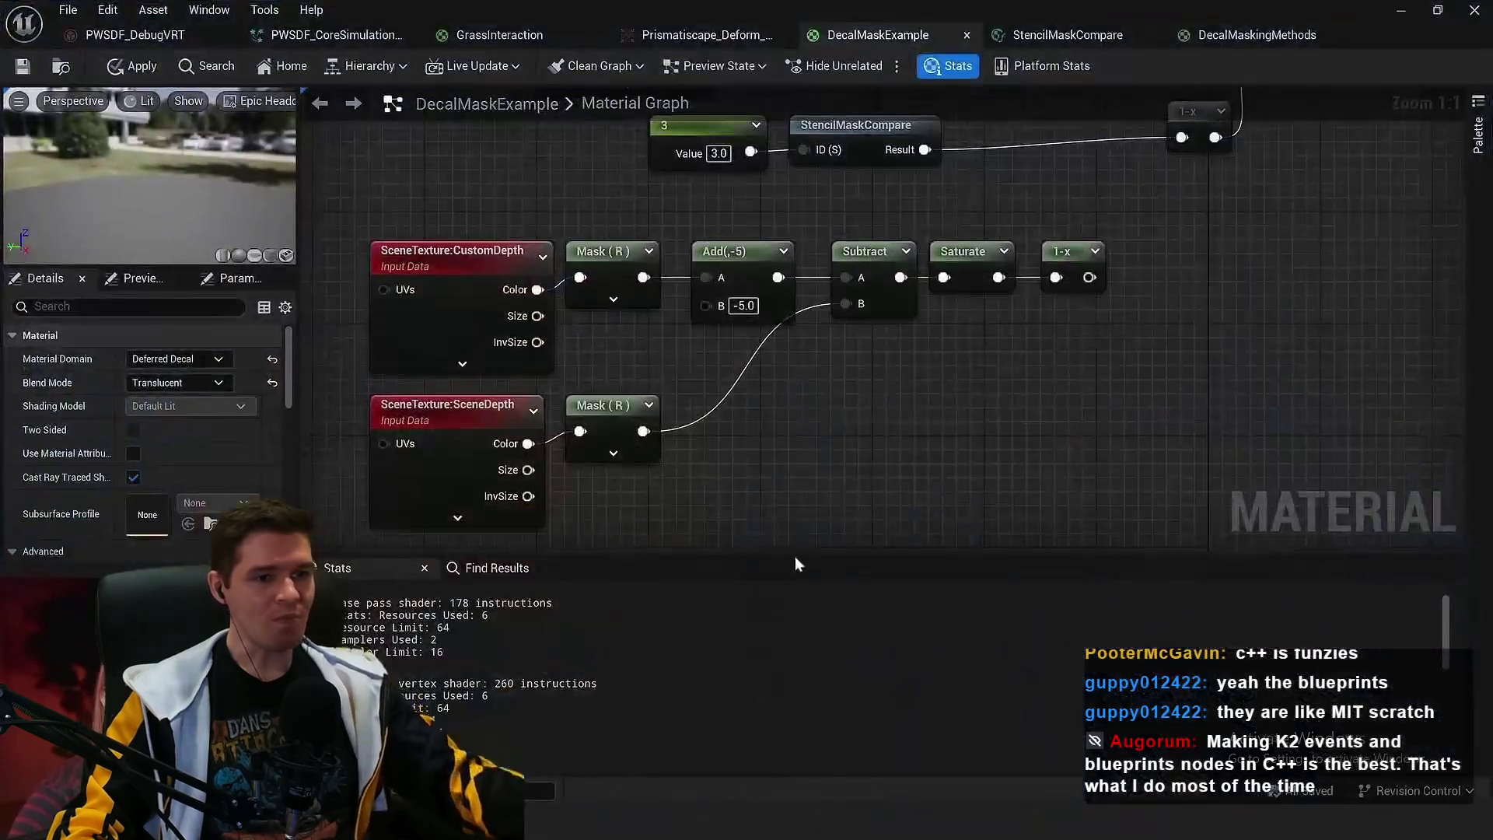
scroll(750, 483, "up", 1)
scroll(1050, 371, "down", 1)
left_click_drag(1050, 371, 521, 521)
mouse_move(552, 226)
left_mouse_down()
mouse_move(524, 261)
mouse_move(429, 221)
left_mouse_up()
scroll(1043, 360, "up", 2)
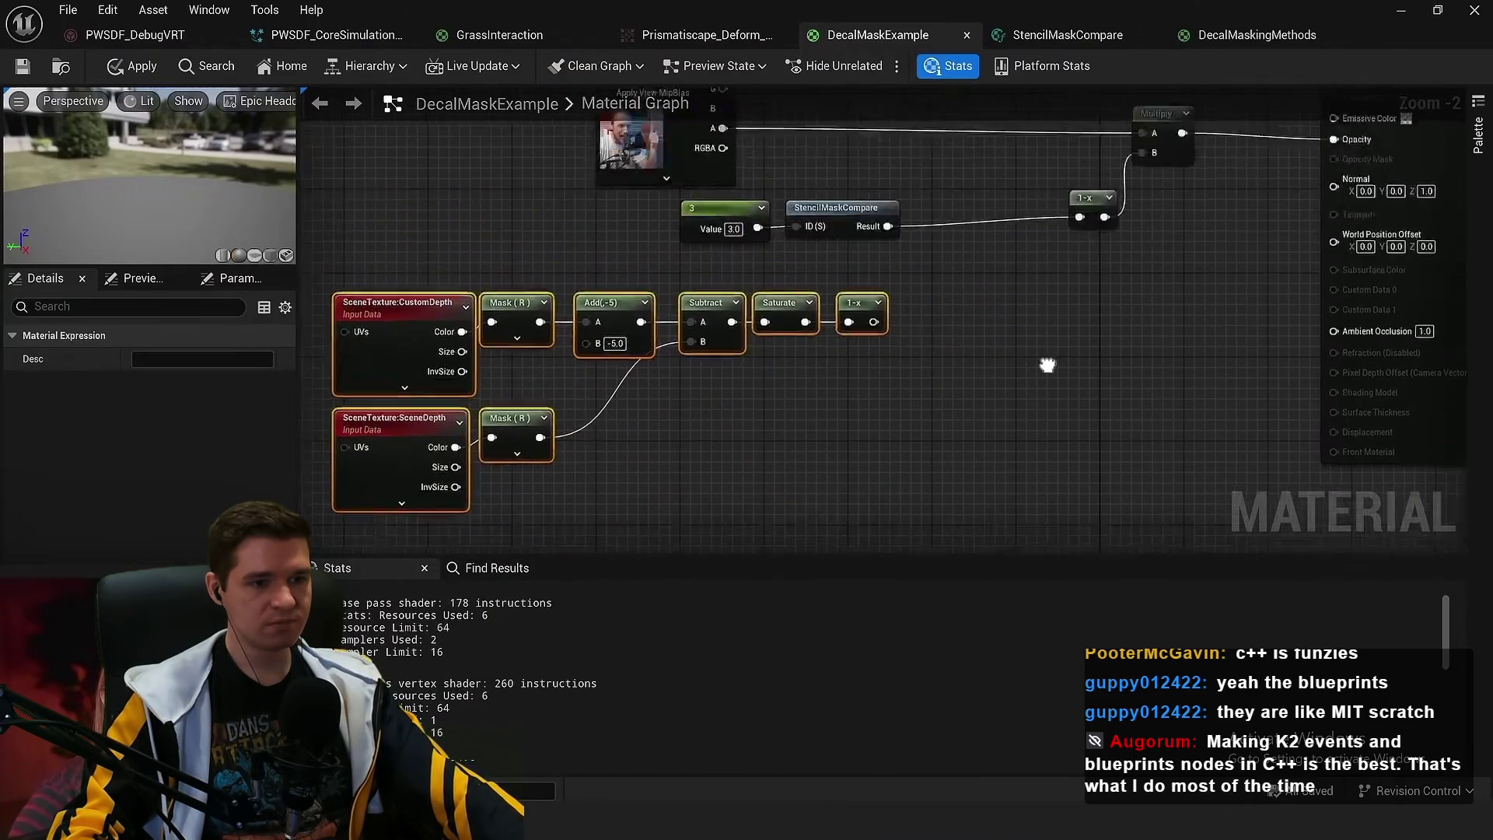
left_click(954, 357)
left_click_drag(867, 357, 821, 388)
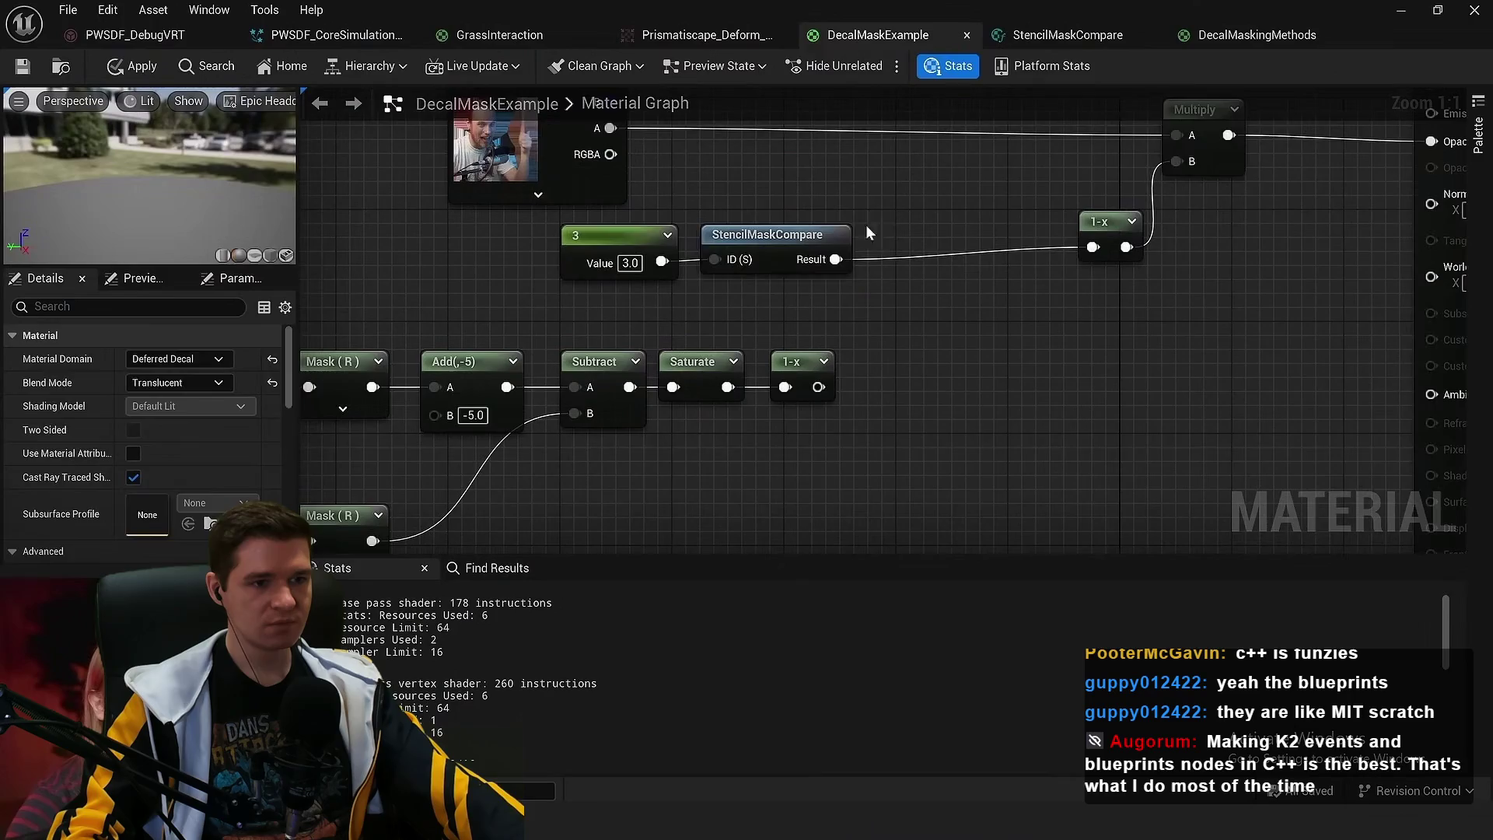
left_click_drag(865, 226, 677, 268)
left_click_drag(748, 237, 704, 265)
Multiply the StencilMaskCompare result by the inverted depth mask and feed it into the upper 1-x
left_click_drag(793, 287, 861, 273)
type("mult")
key("Return")
mouse_move(817, 386)
left_mouse_down()
mouse_move(912, 308)
mouse_move(1092, 247)
left_mouse_up()
mouse_move(1108, 233)
left_mouse_down()
mouse_move(989, 344)
mouse_move(955, 360)
mouse_move(955, 329)
mouse_move(898, 350)
mouse_move(1037, 296)
mouse_move(959, 331)
left_mouse_up()
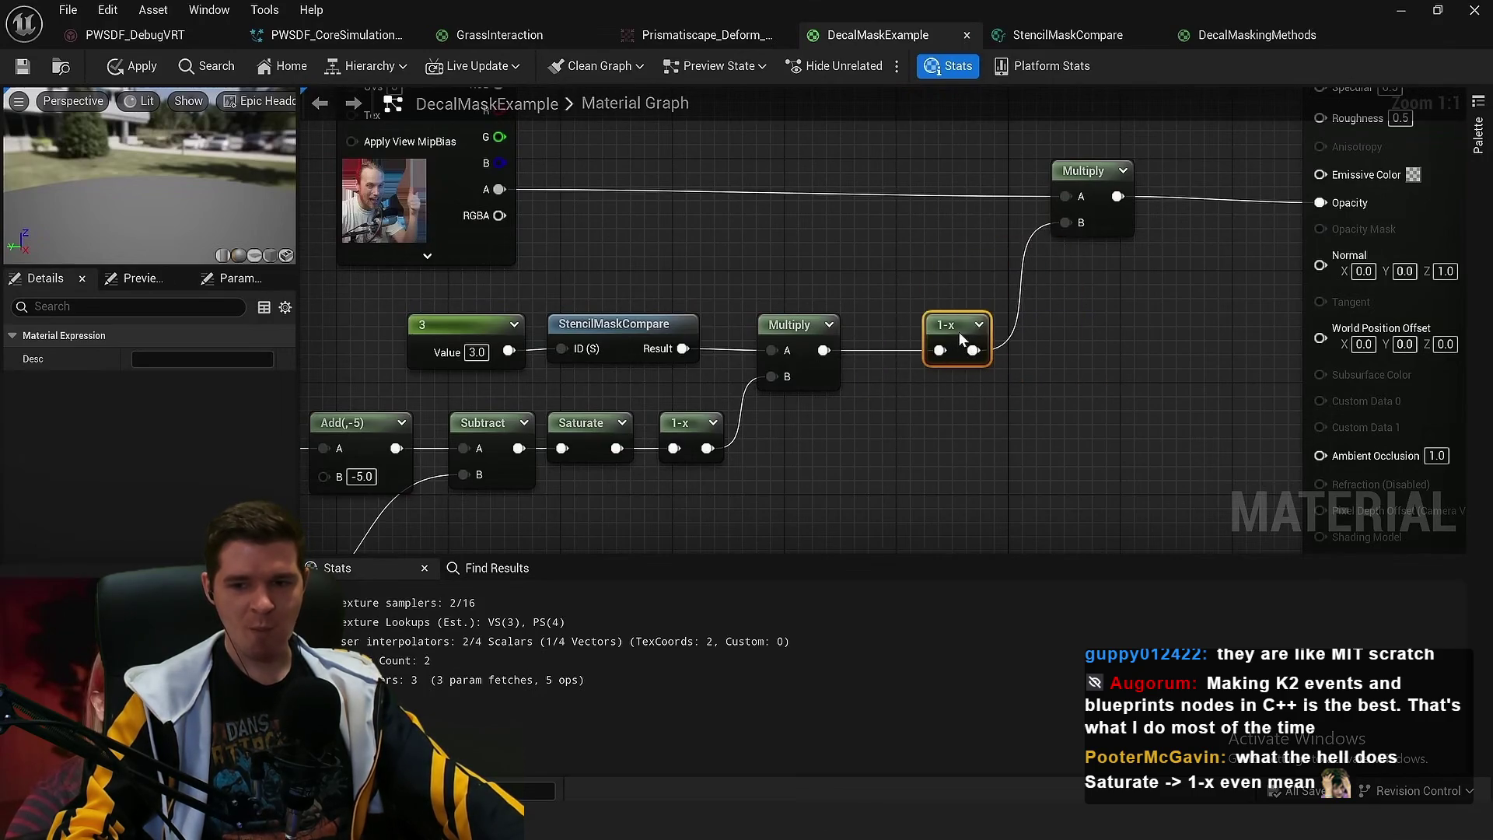
scroll(1010, 311, "down", 2)
left_click(1201, 362)
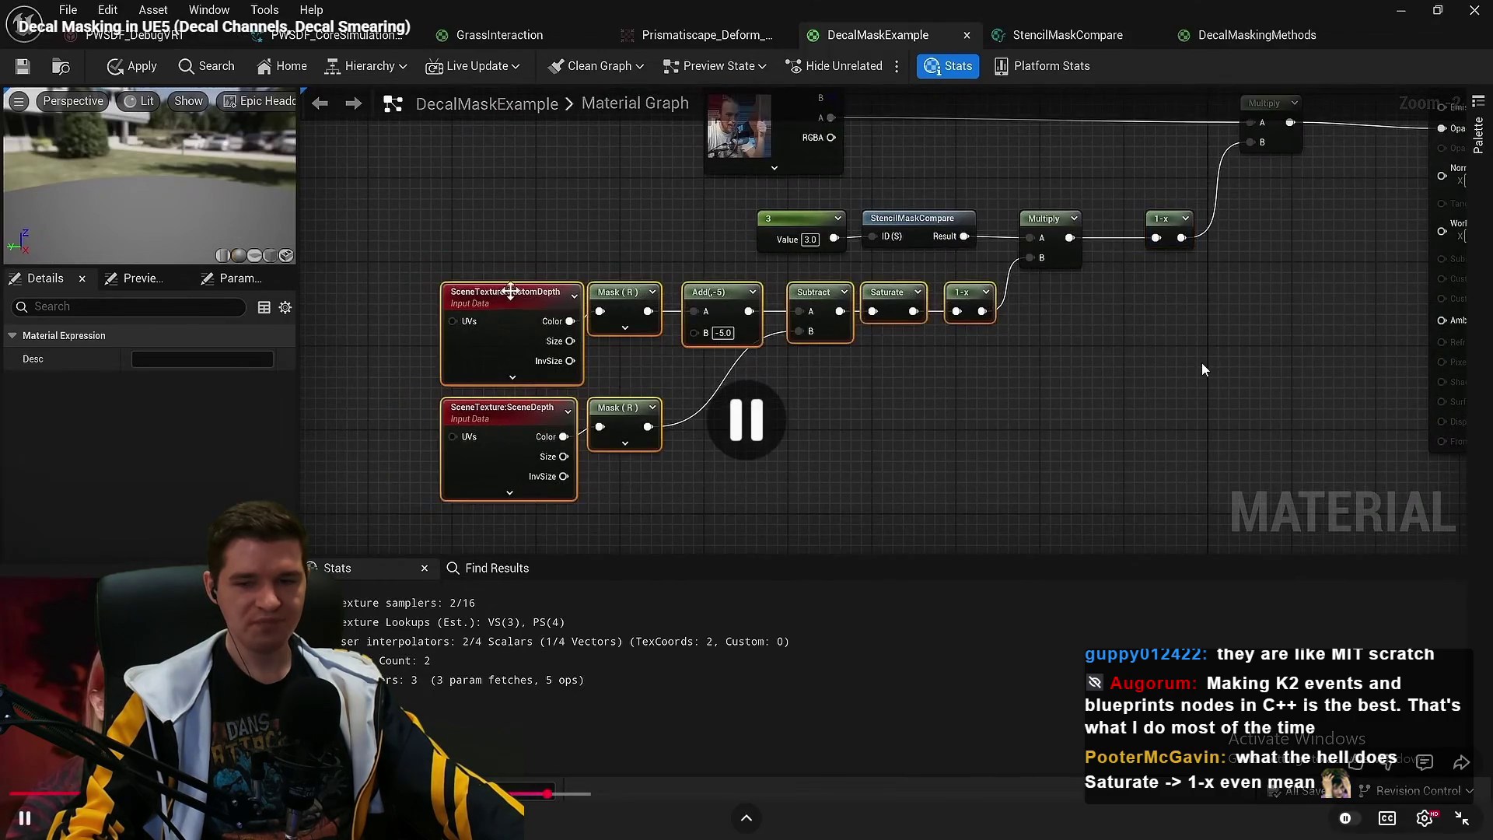
left_click(1200, 362)
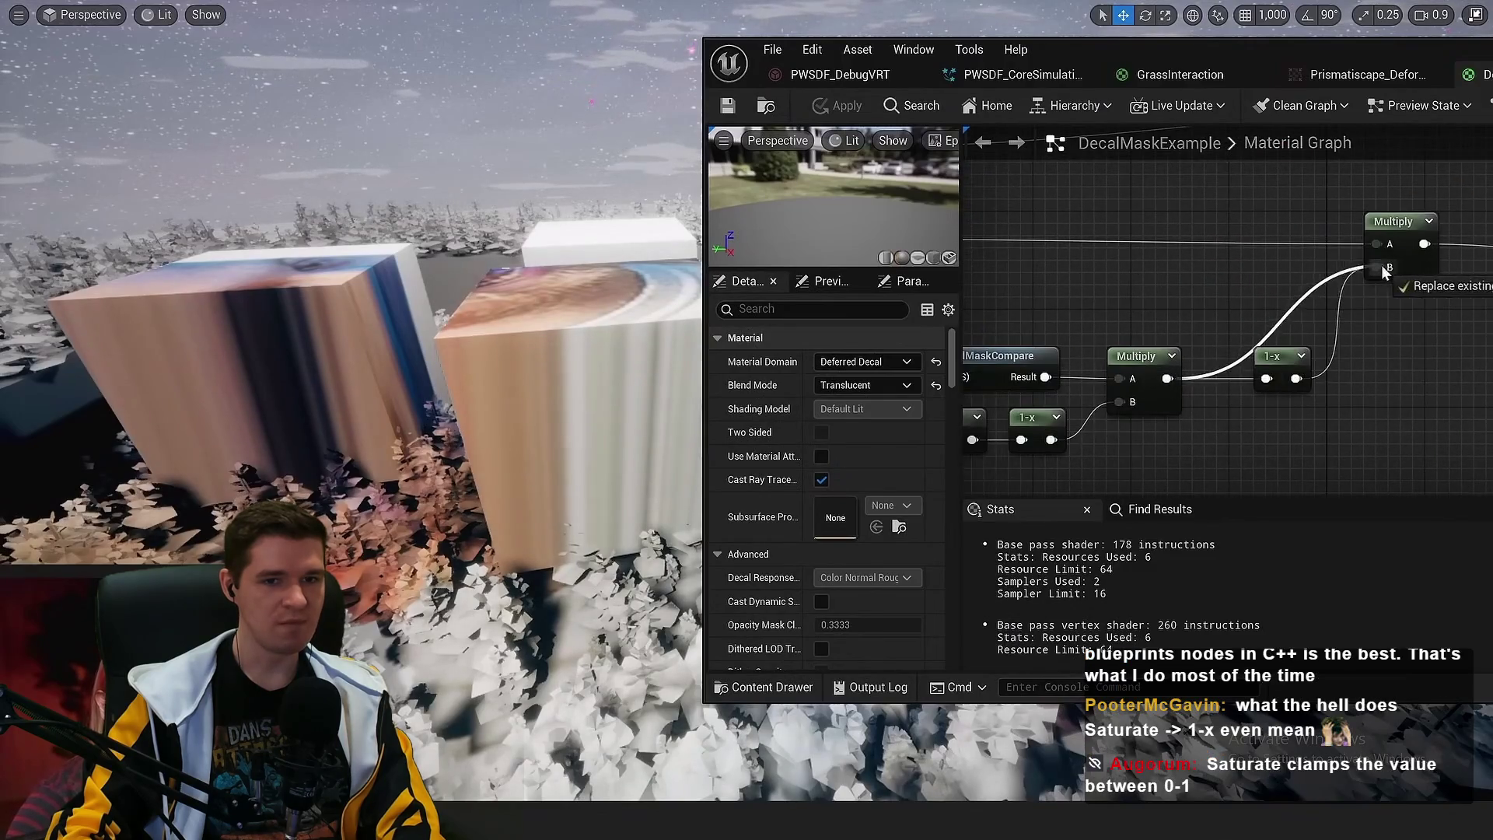
Apply the material, break the 1-x link into Multiply B, and apply again
key("ctrl+s")
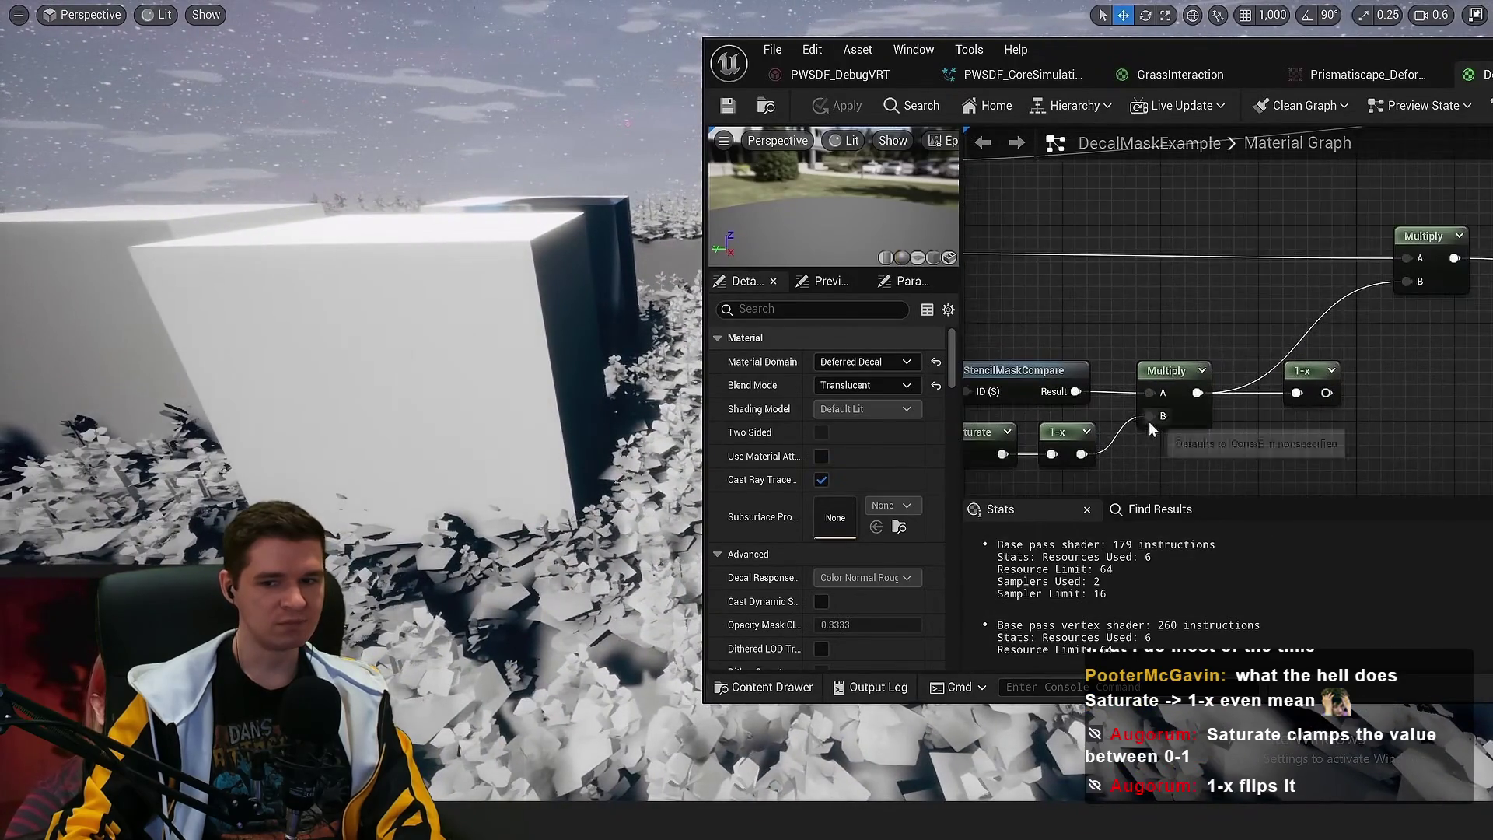
left_click(1149, 420, "alt")
left_click(727, 104)
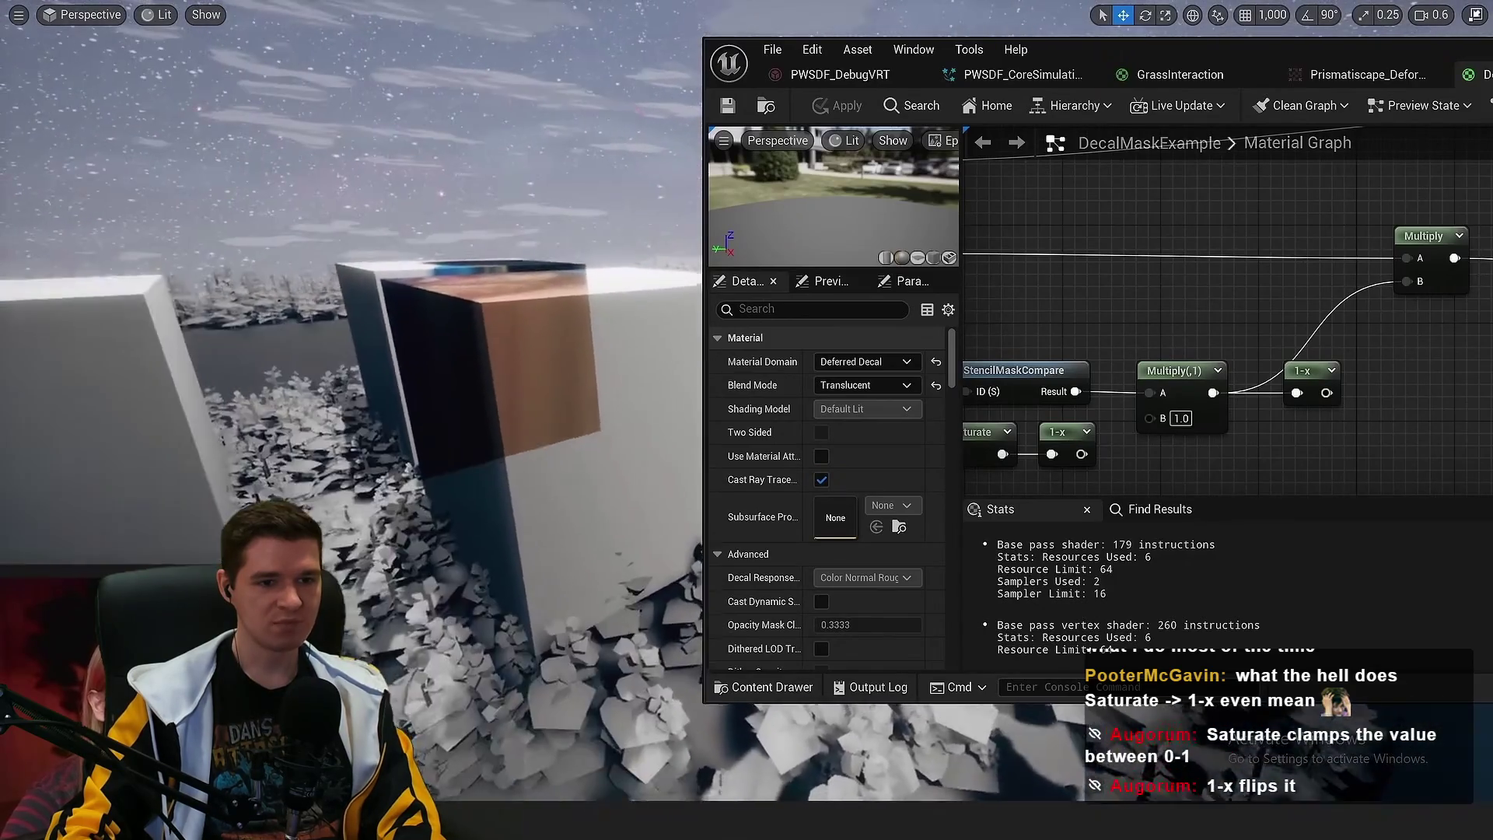
left_click(1157, 290)
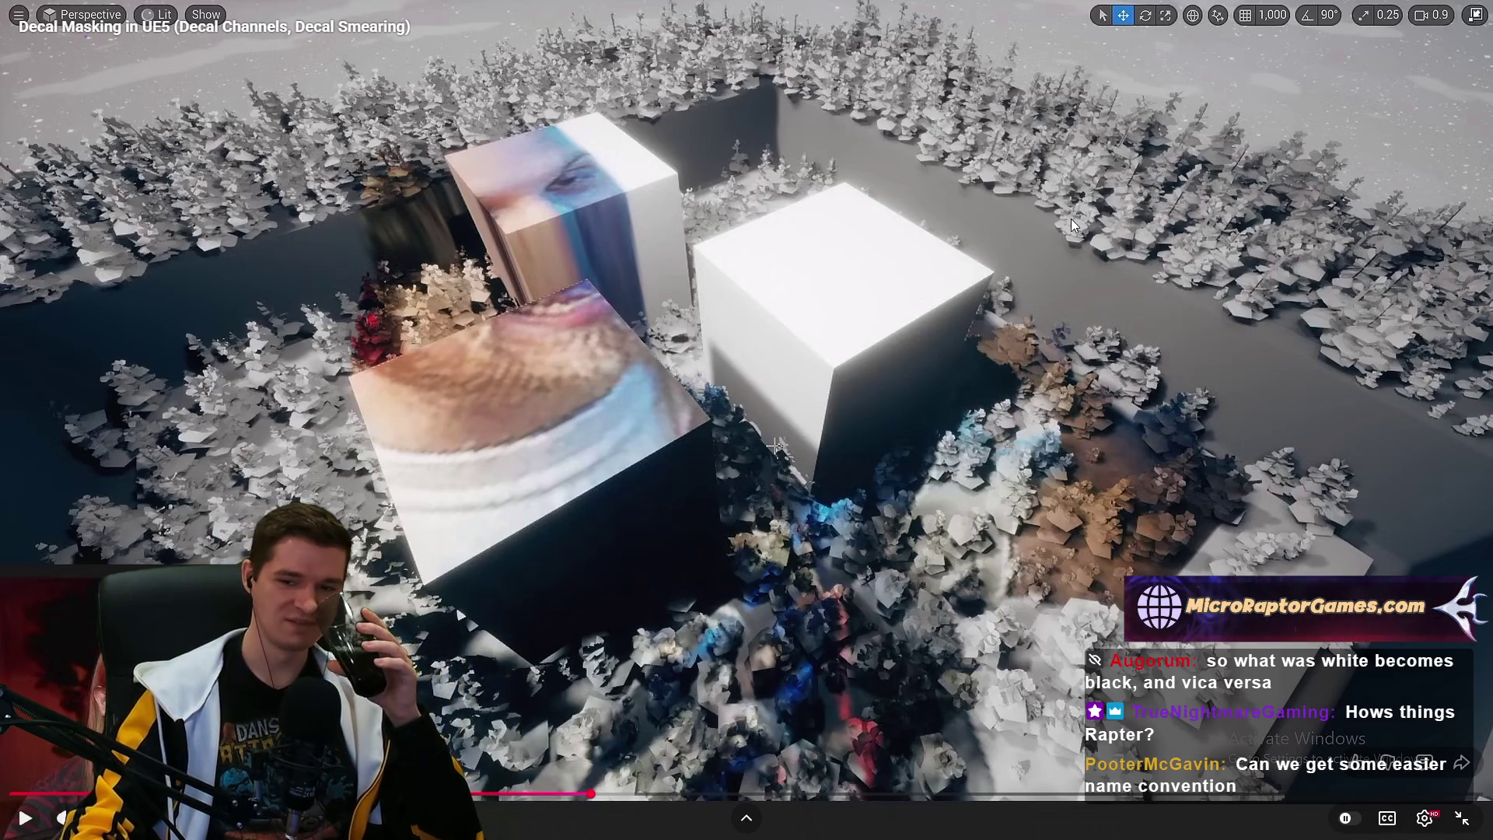
left_click(1355, 239)
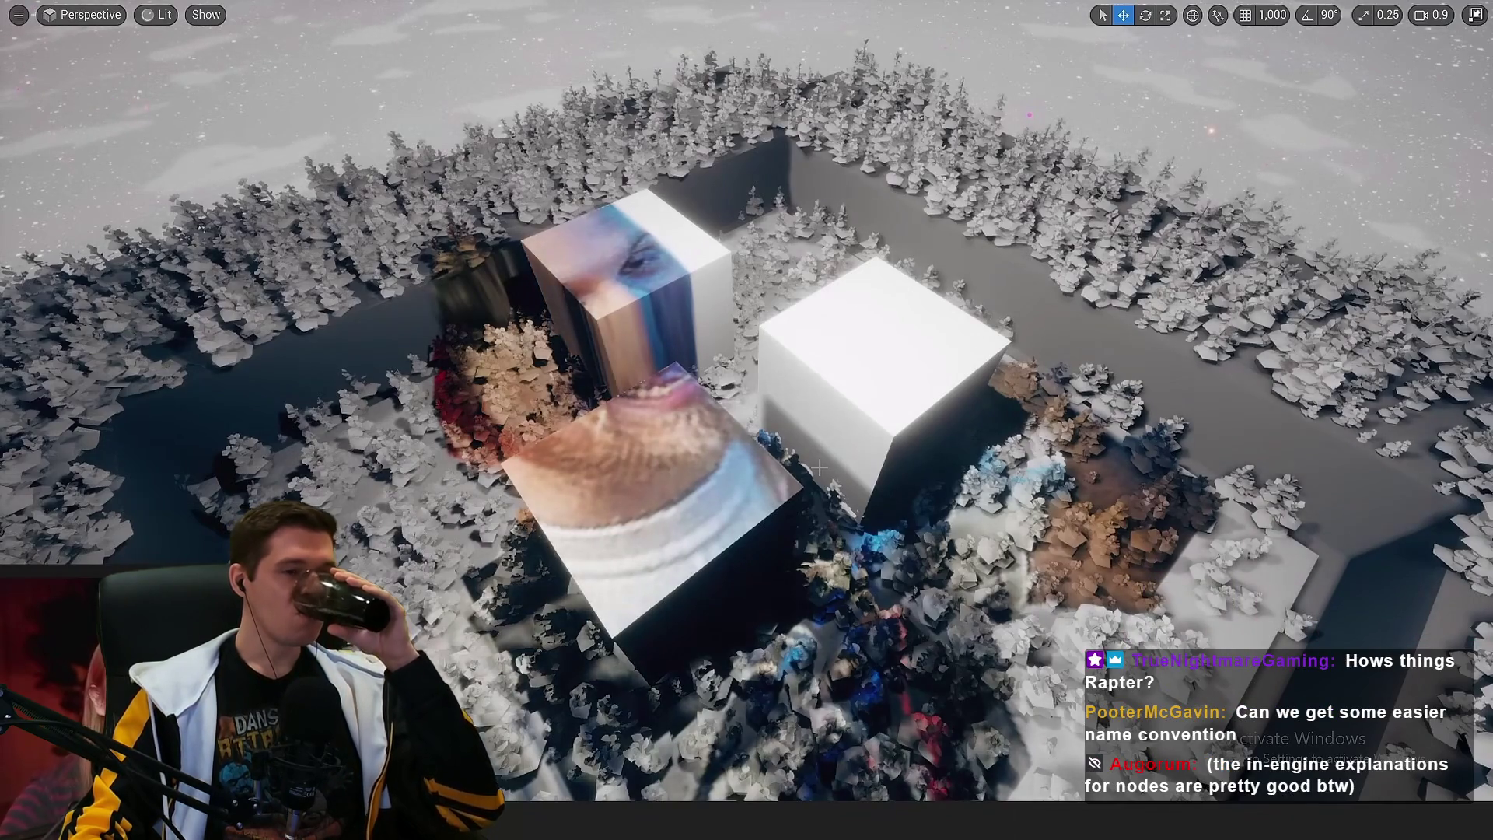
scroll(825, 618, "up", 5)
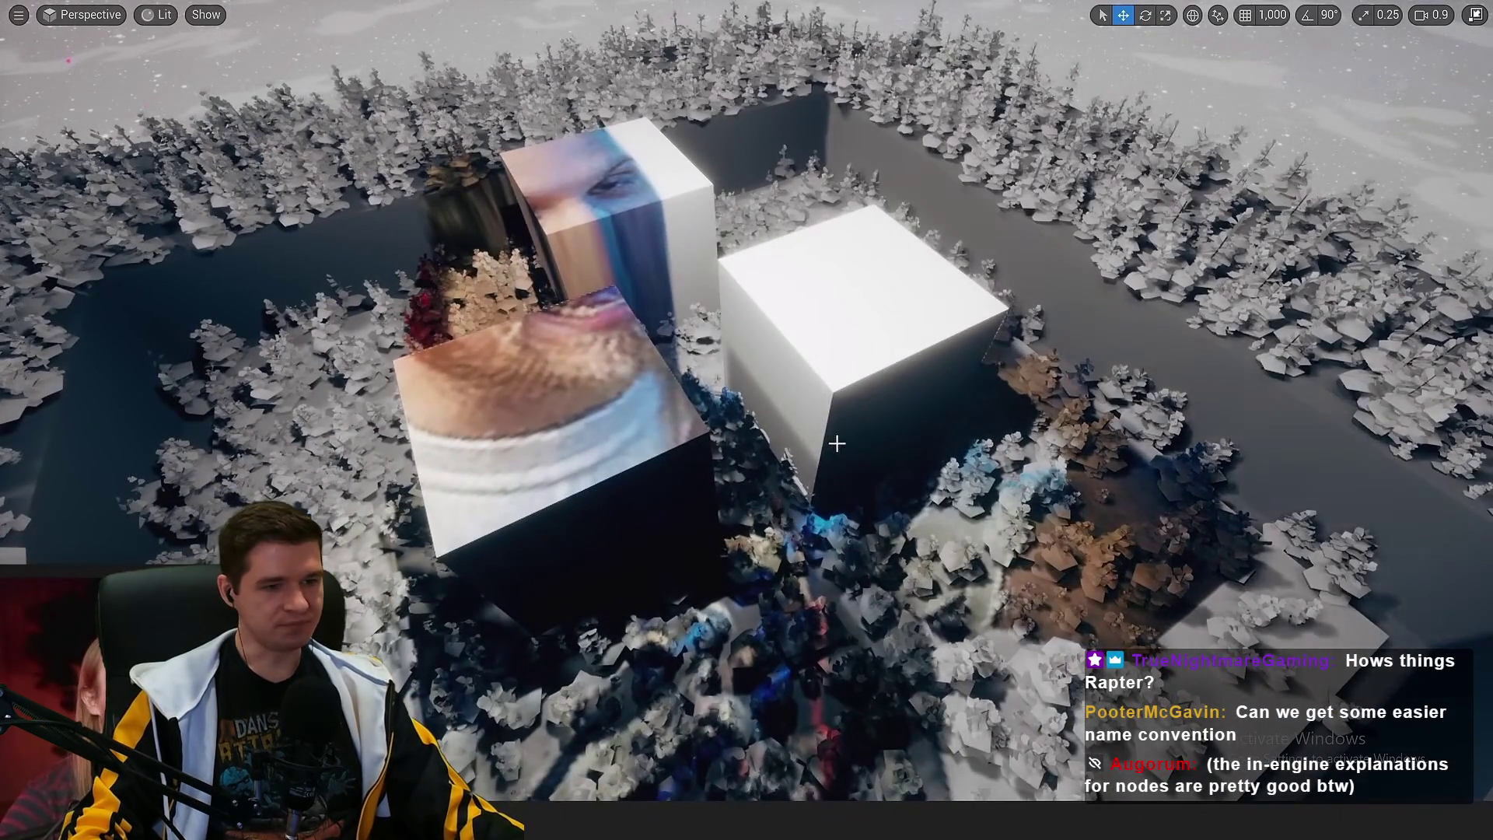
mouse_move(796, 496)
left_mouse_down()
mouse_move(731, 497)
mouse_move(842, 436)
left_mouse_up()
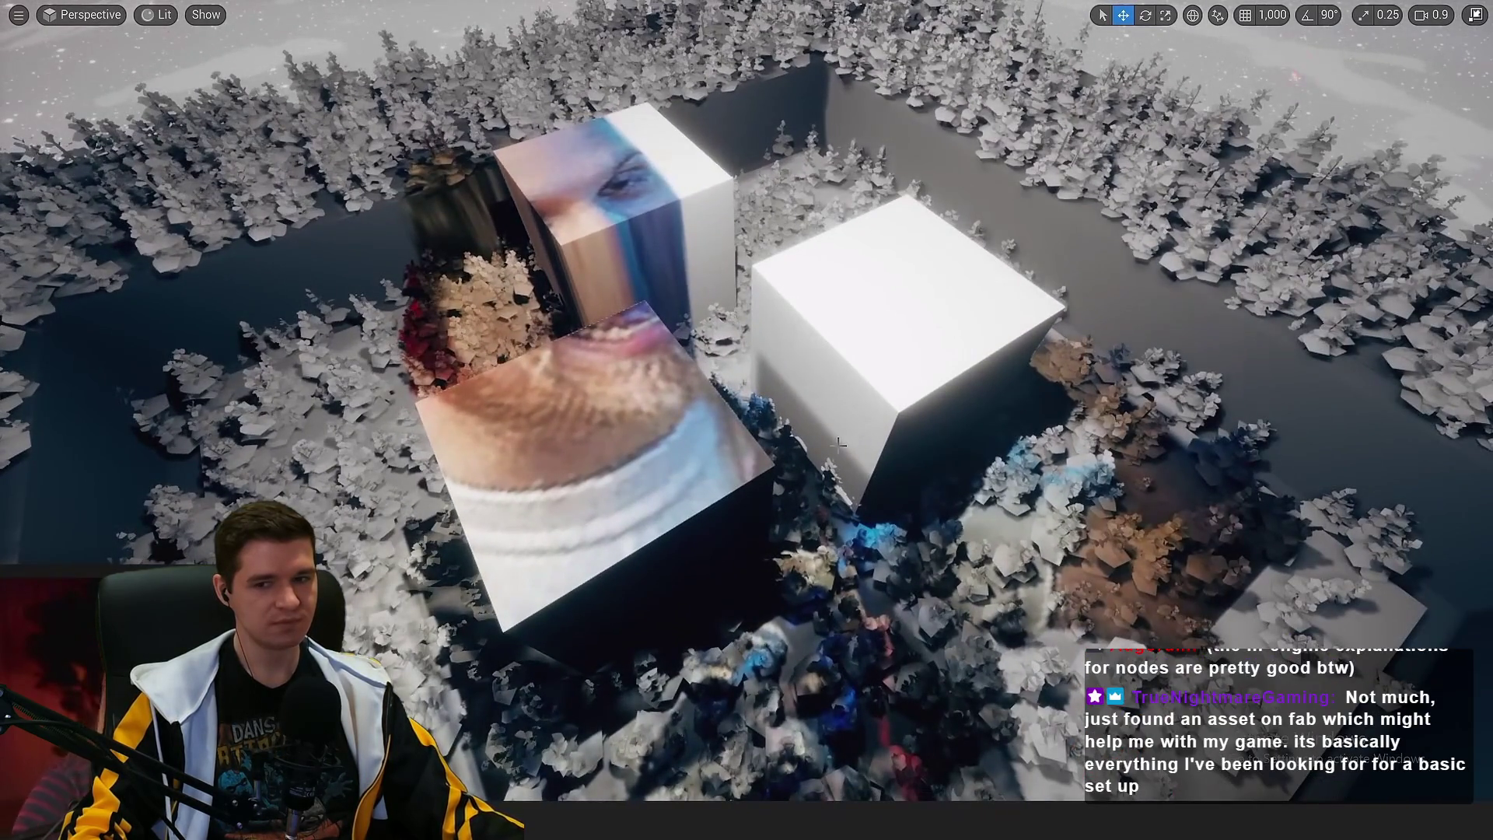
left_click(926, 314)
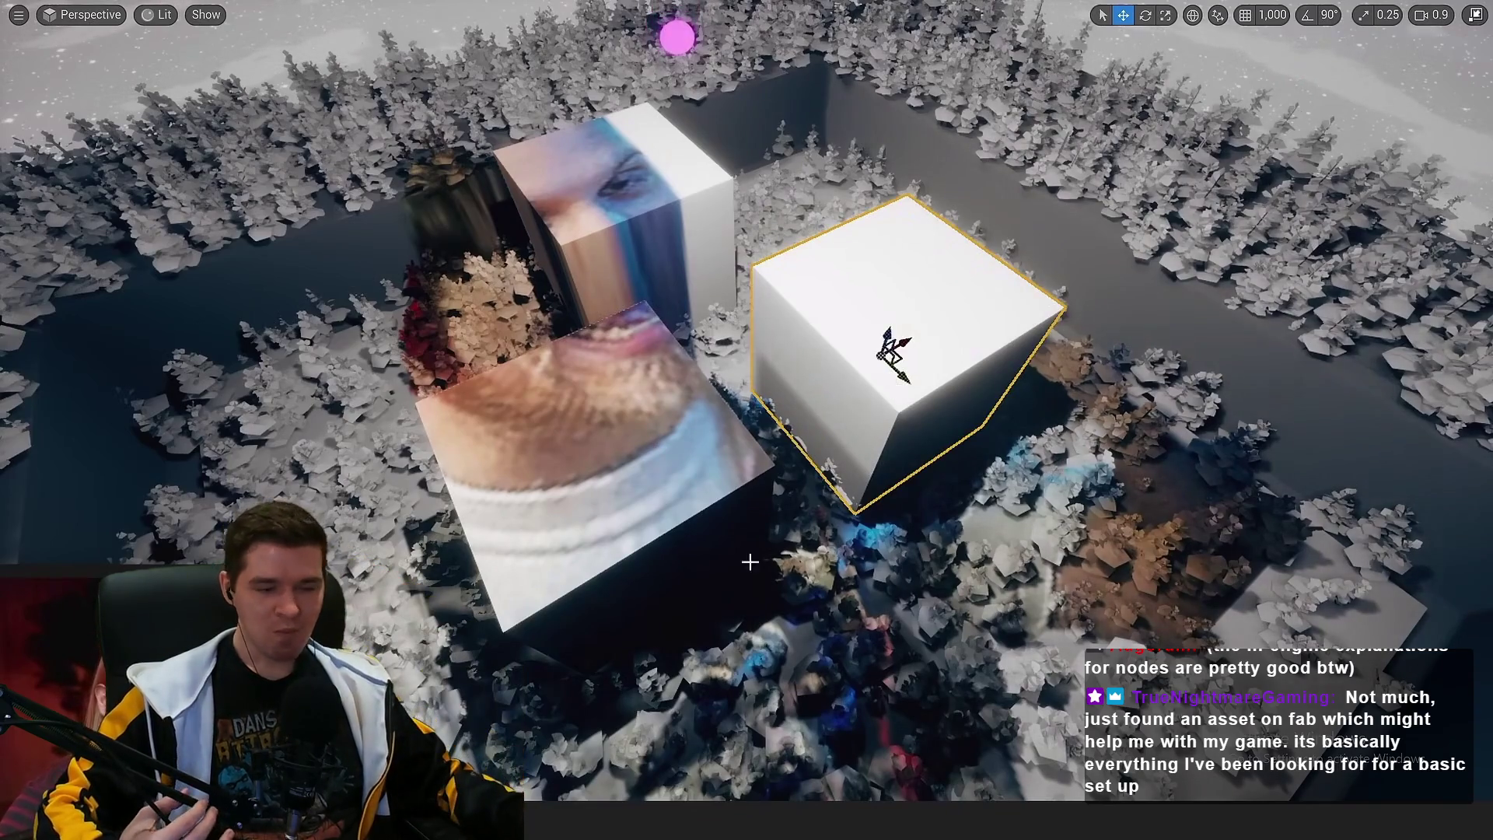
Select the textured Cube6 and reframe the view around the cubes
mouse_move(749, 561)
left_mouse_down()
mouse_move(746, 498)
mouse_move(667, 478)
left_mouse_up()
key("Escape")
left_click(668, 479)
key("F11")
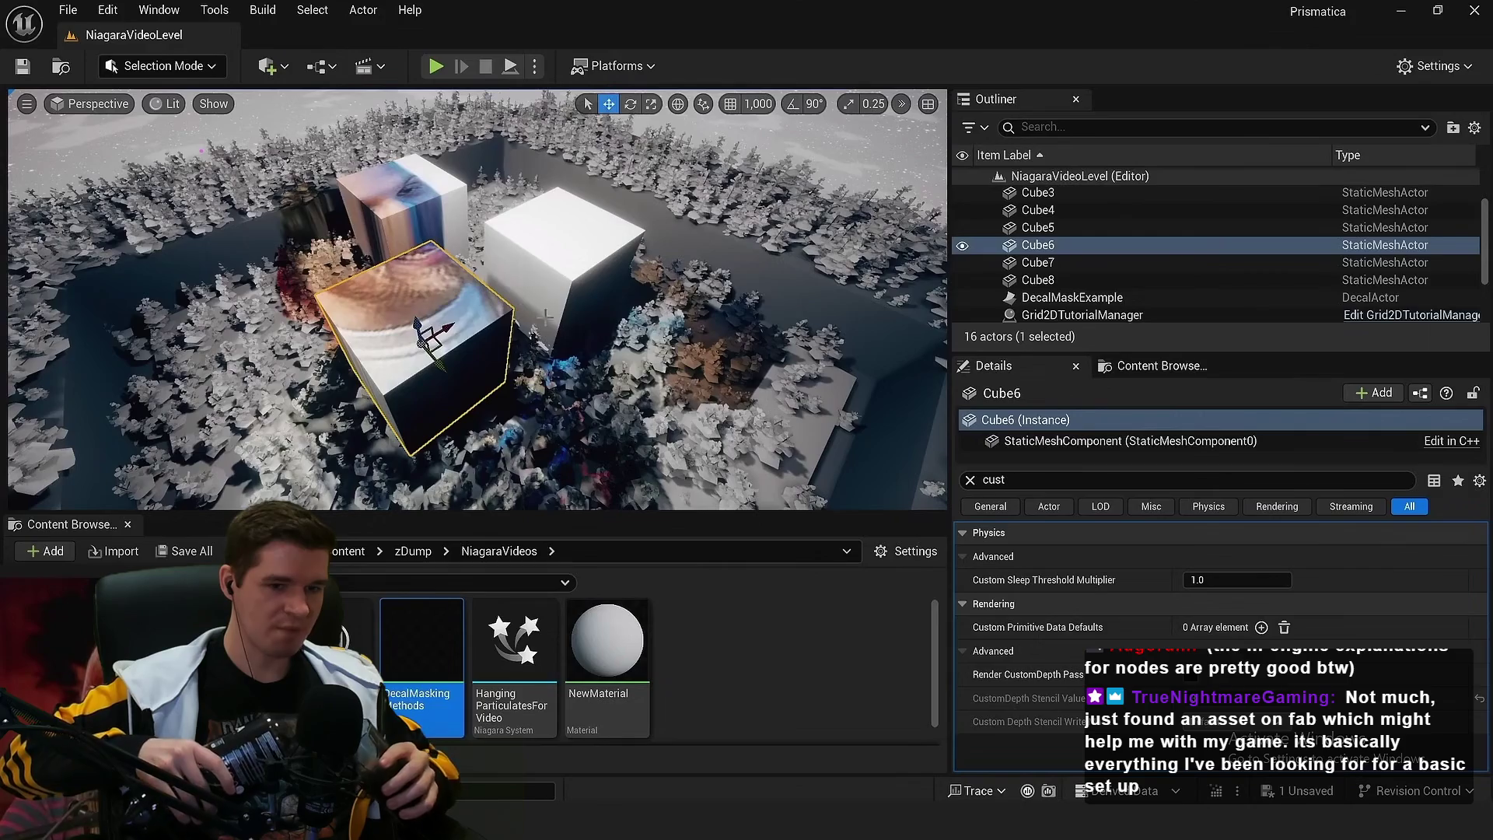
left_click_drag(515, 393, 516, 466)
scroll(655, 368, "up", 3)
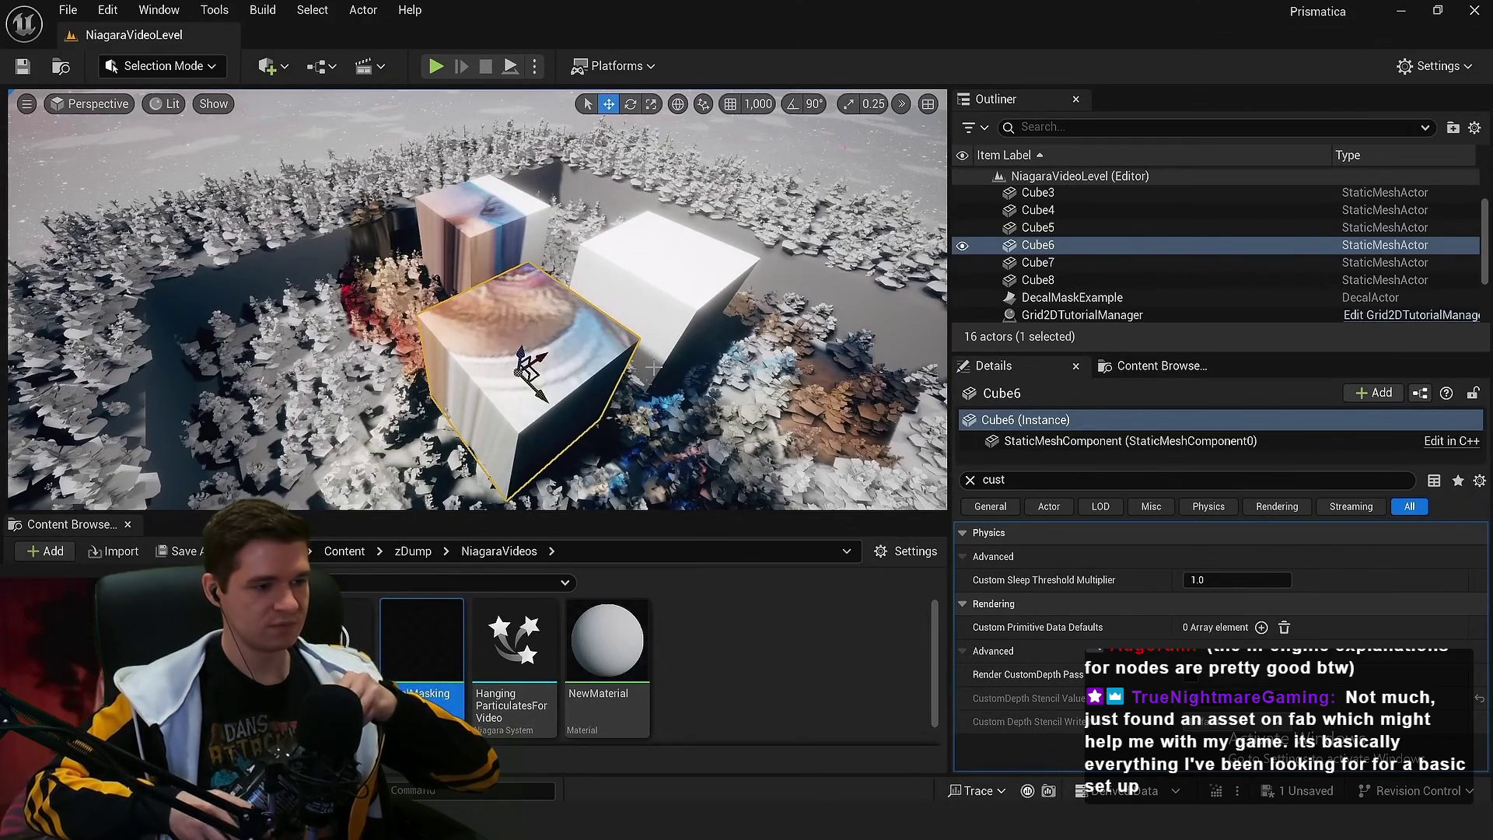
mouse_move(547, 367)
left_mouse_down()
mouse_move(541, 346)
mouse_move(548, 366)
left_mouse_up()
key("F11")
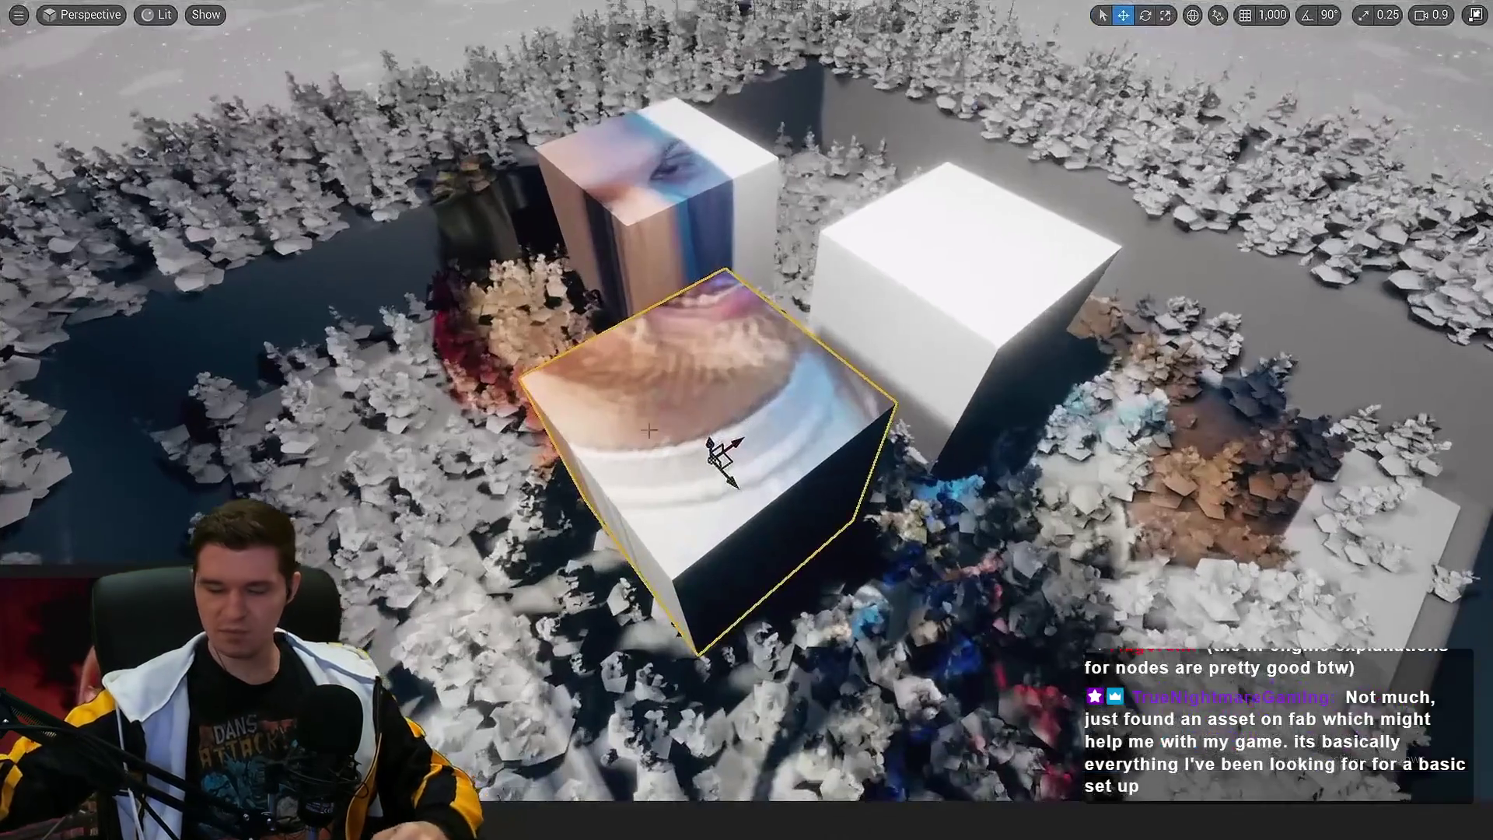
scroll(746, 420, "down", 5)
scroll(747, 420, "down", 4)
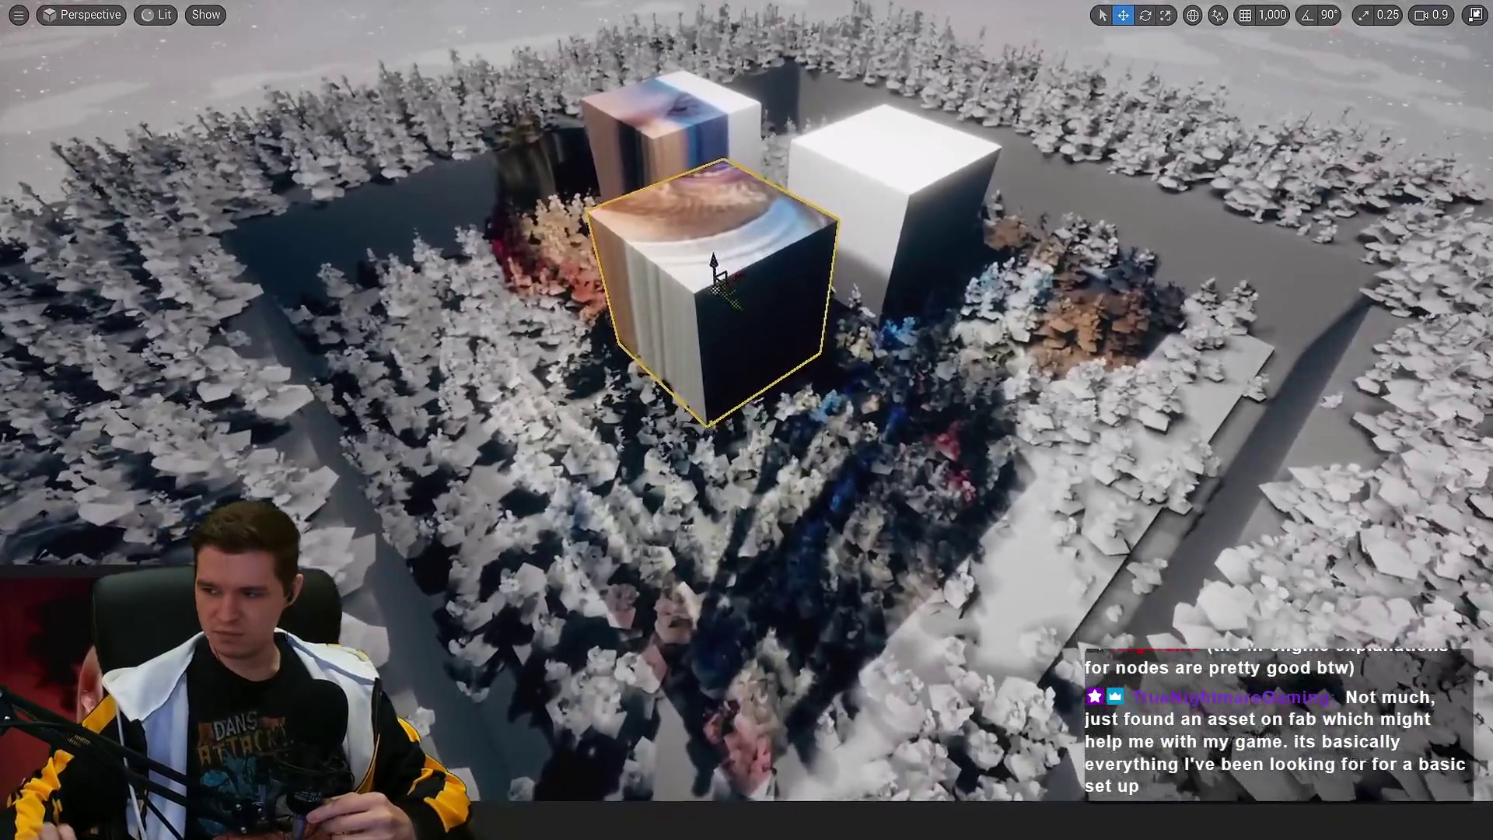
Select all foliage in the level, view it from a lower angle, then clear the selection
key("ctrl+a")
scroll(747, 419, "down", 3)
scroll(747, 420, "down", 3)
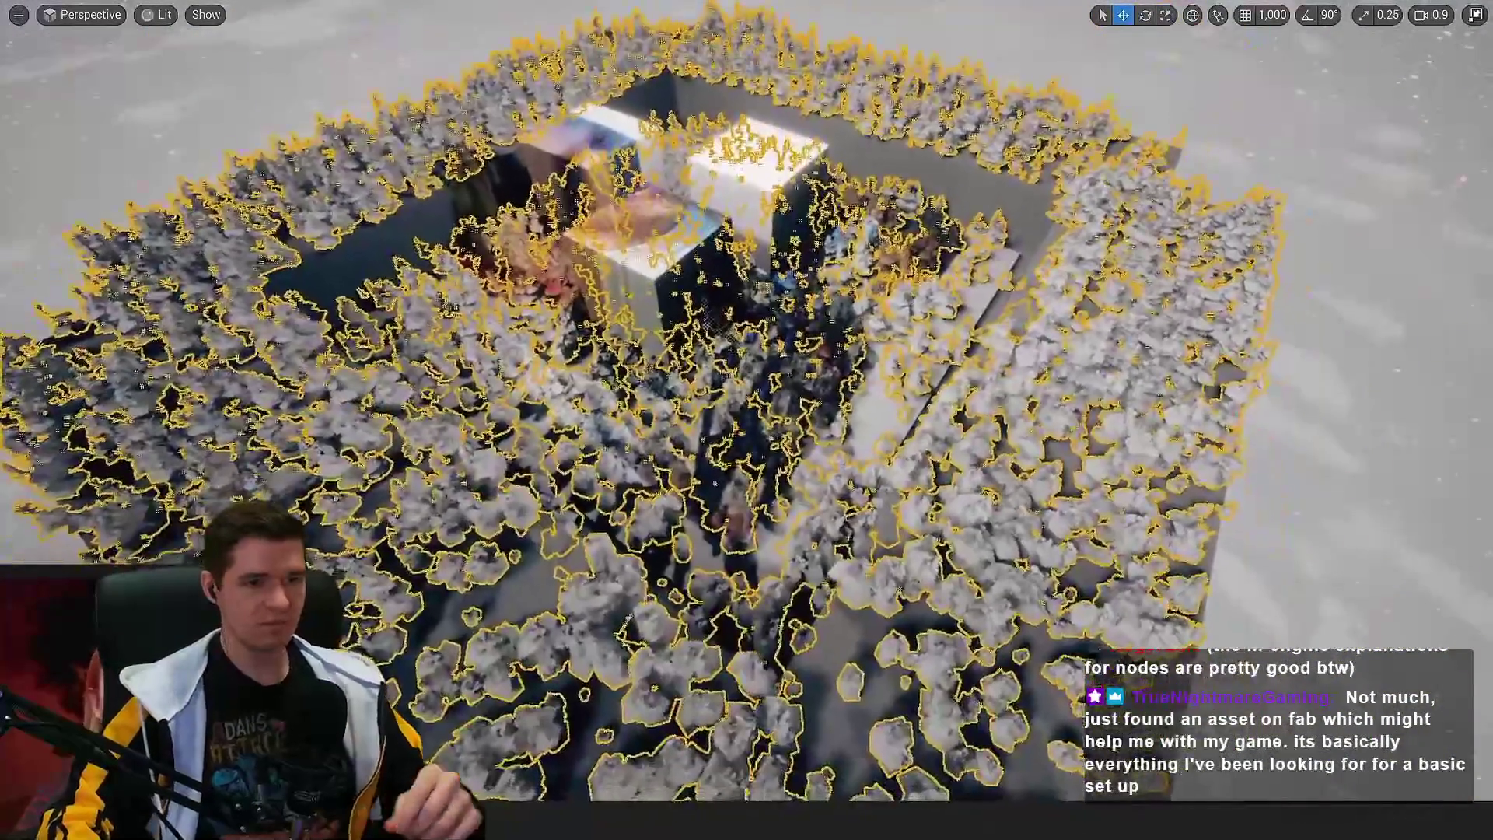
mouse_move(746, 420)
left_mouse_down()
mouse_move(746, 373)
mouse_move(855, 420)
left_mouse_up()
scroll(747, 420, "down", 2)
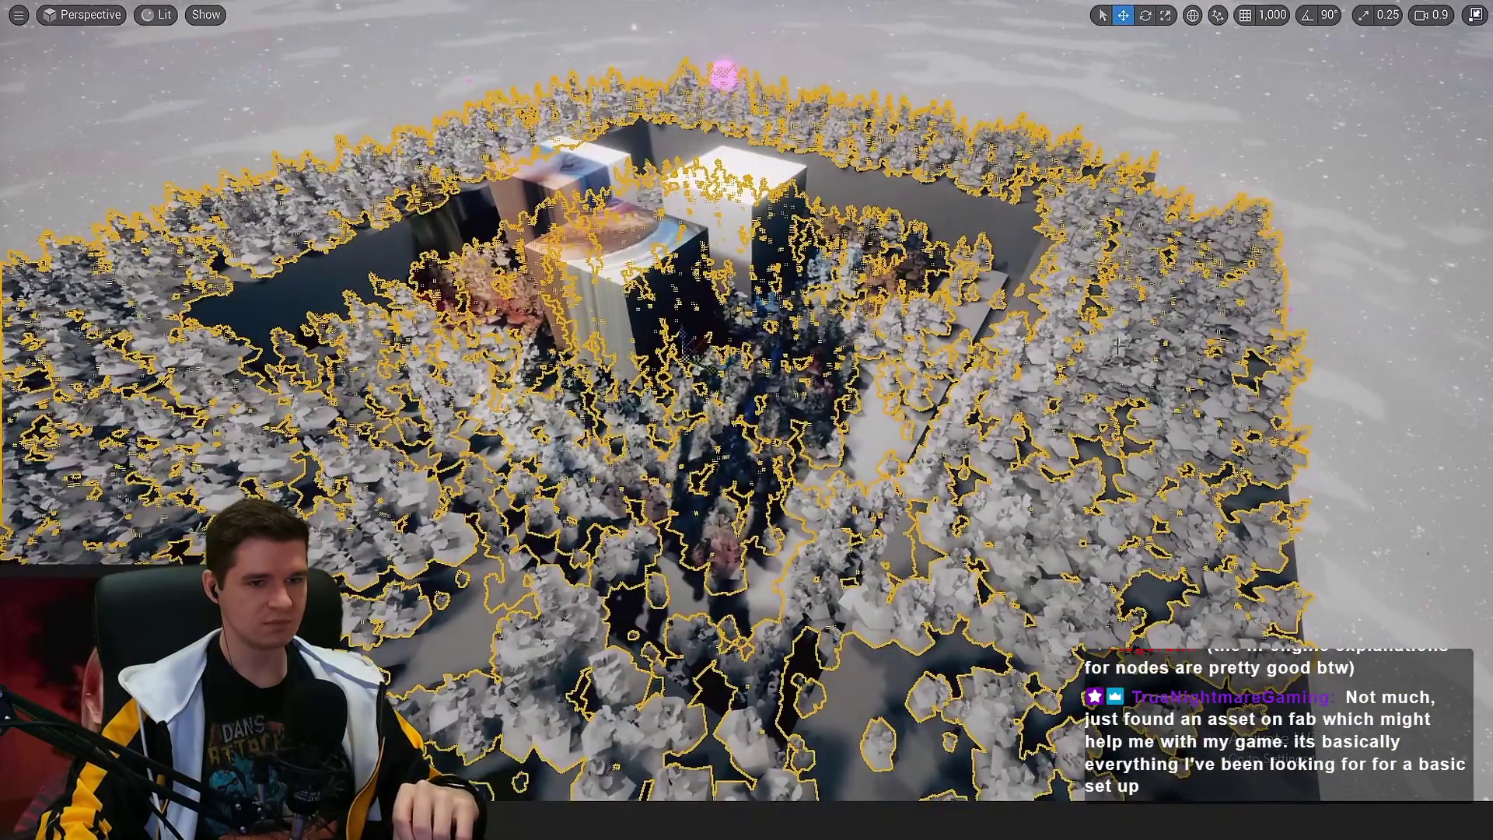
key("Escape")
key("F11")
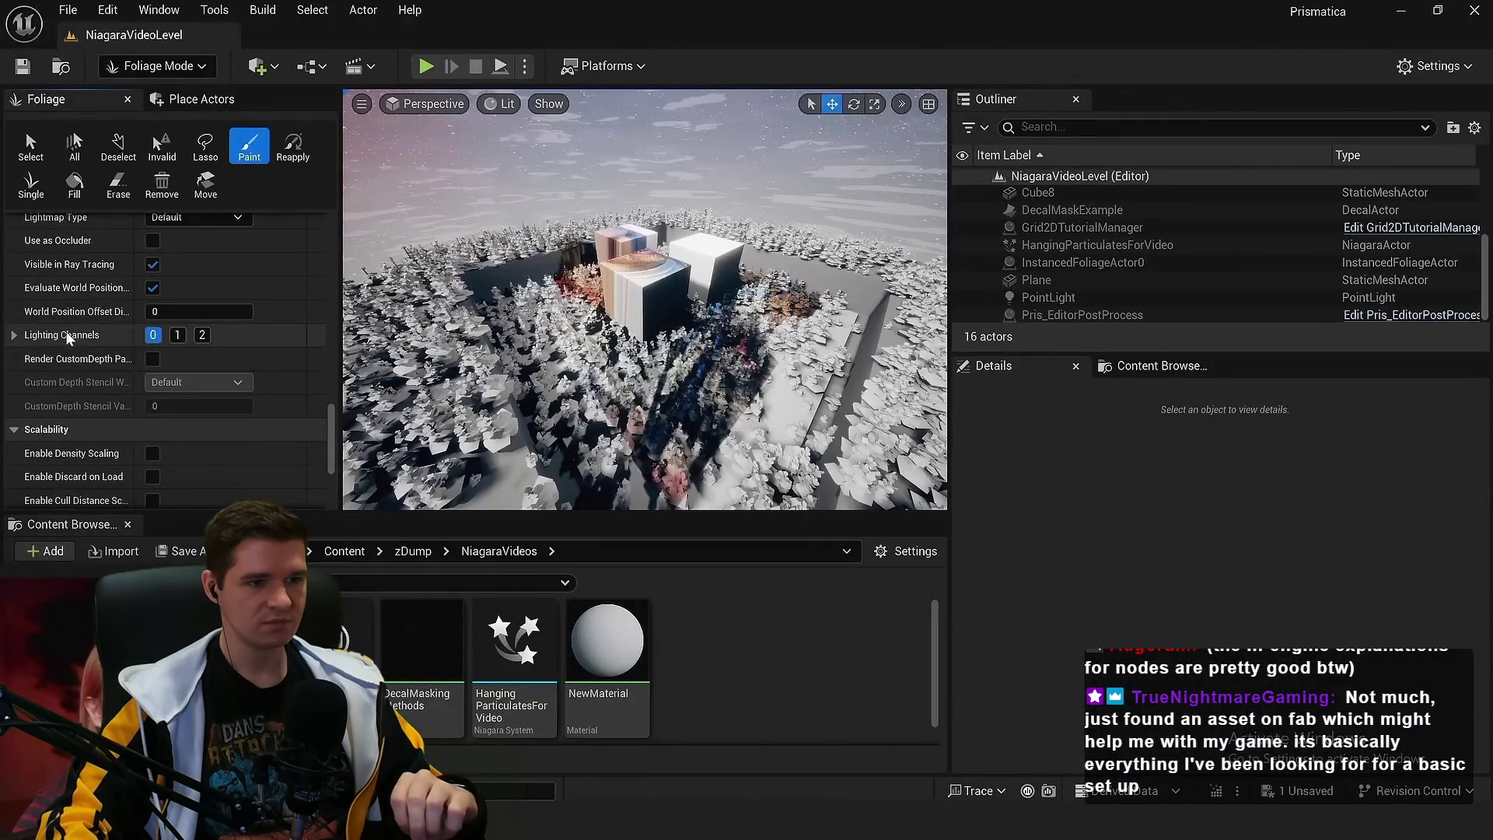
Enable the foliage's Render CustomDepth Pass with stencil value 3, then disable it again
left_click(152, 359)
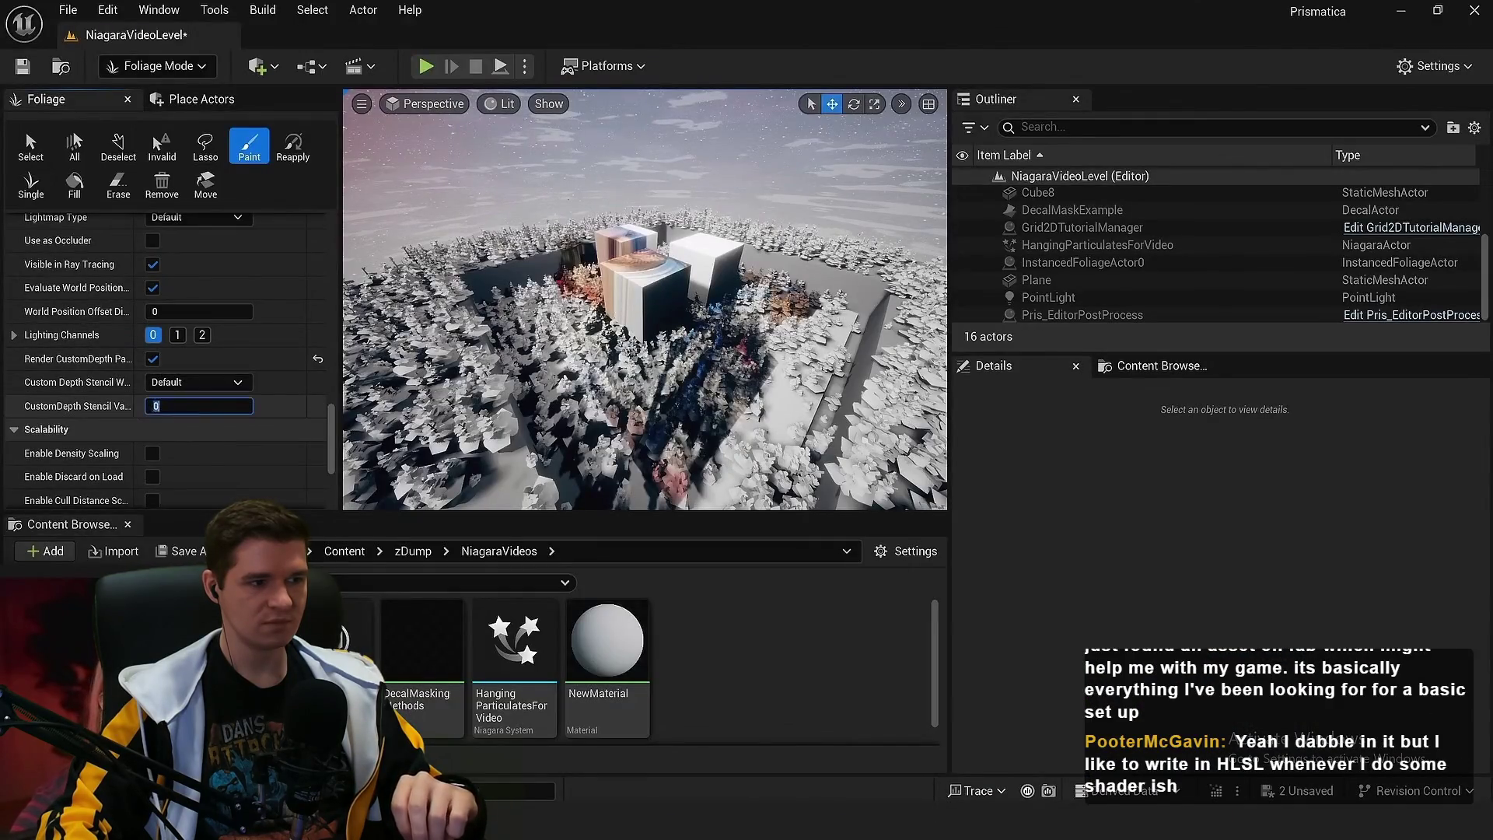
type("3")
key("Return")
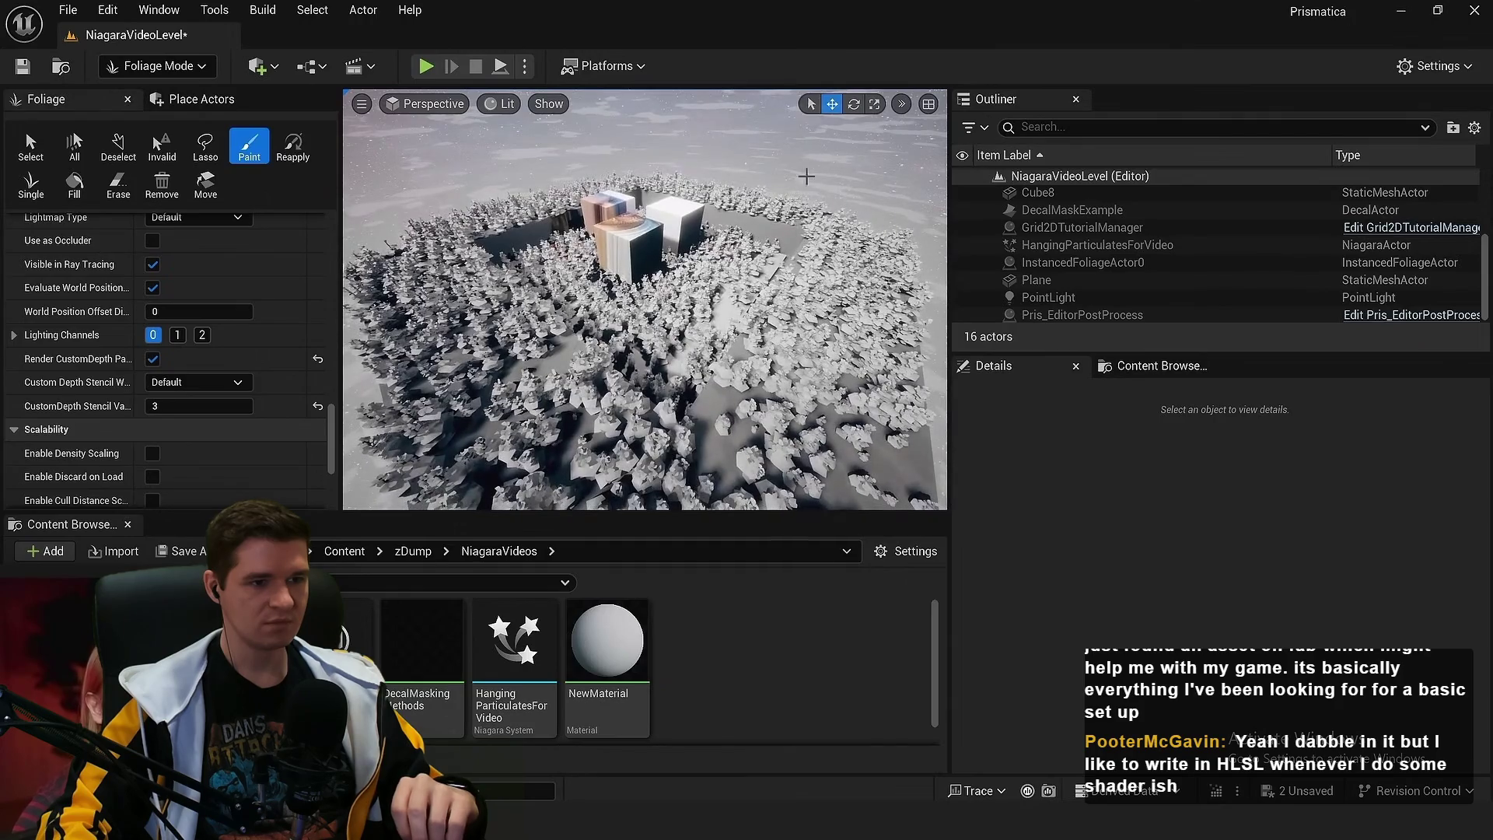
left_click(152, 359)
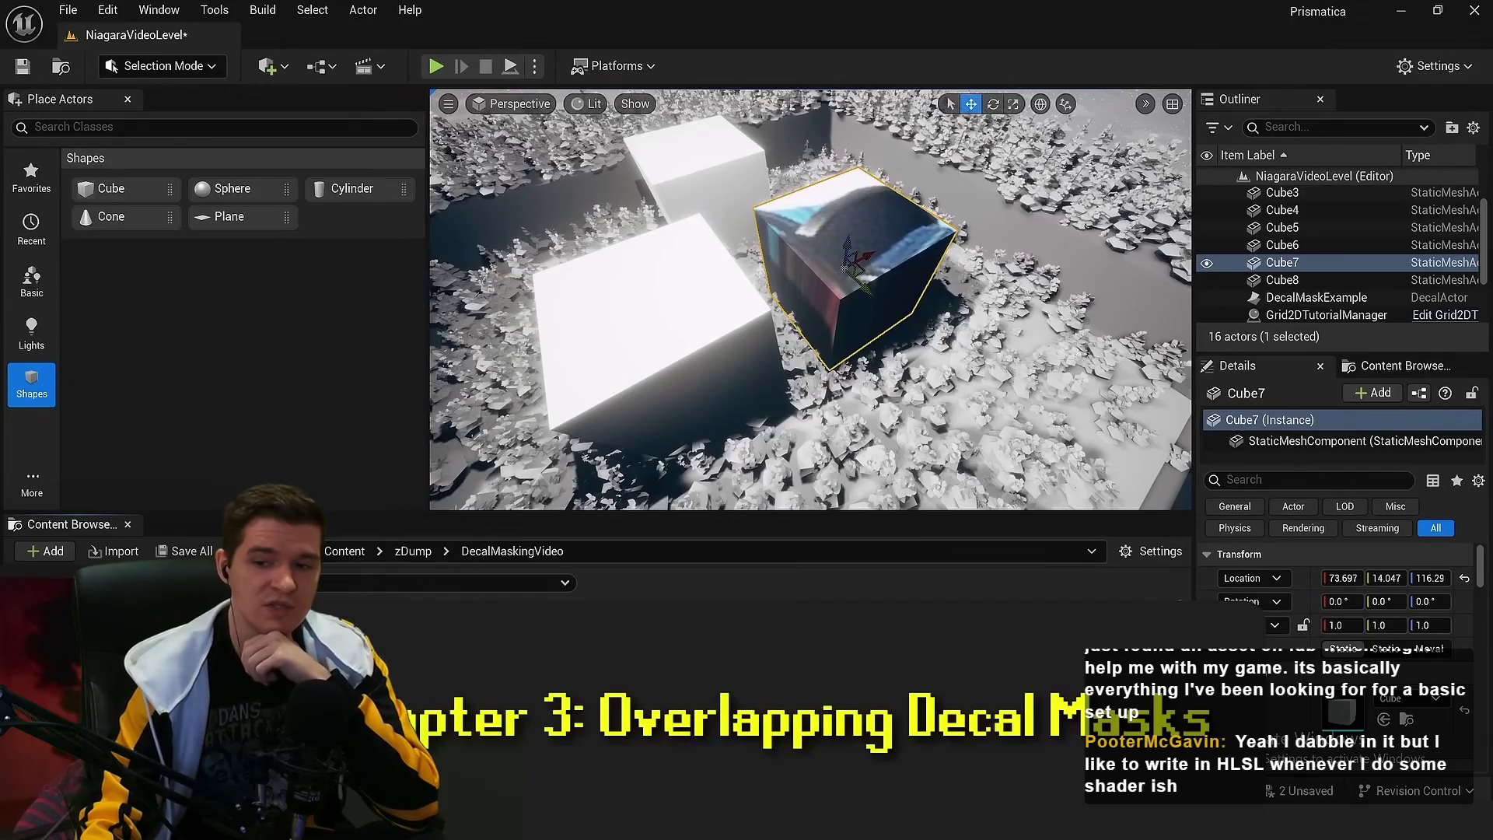
Duplicate the decal material and multiply its Texture Sample RGB by a 0,0,0 Constant
right_click(169, 600)
left_click(236, 250)
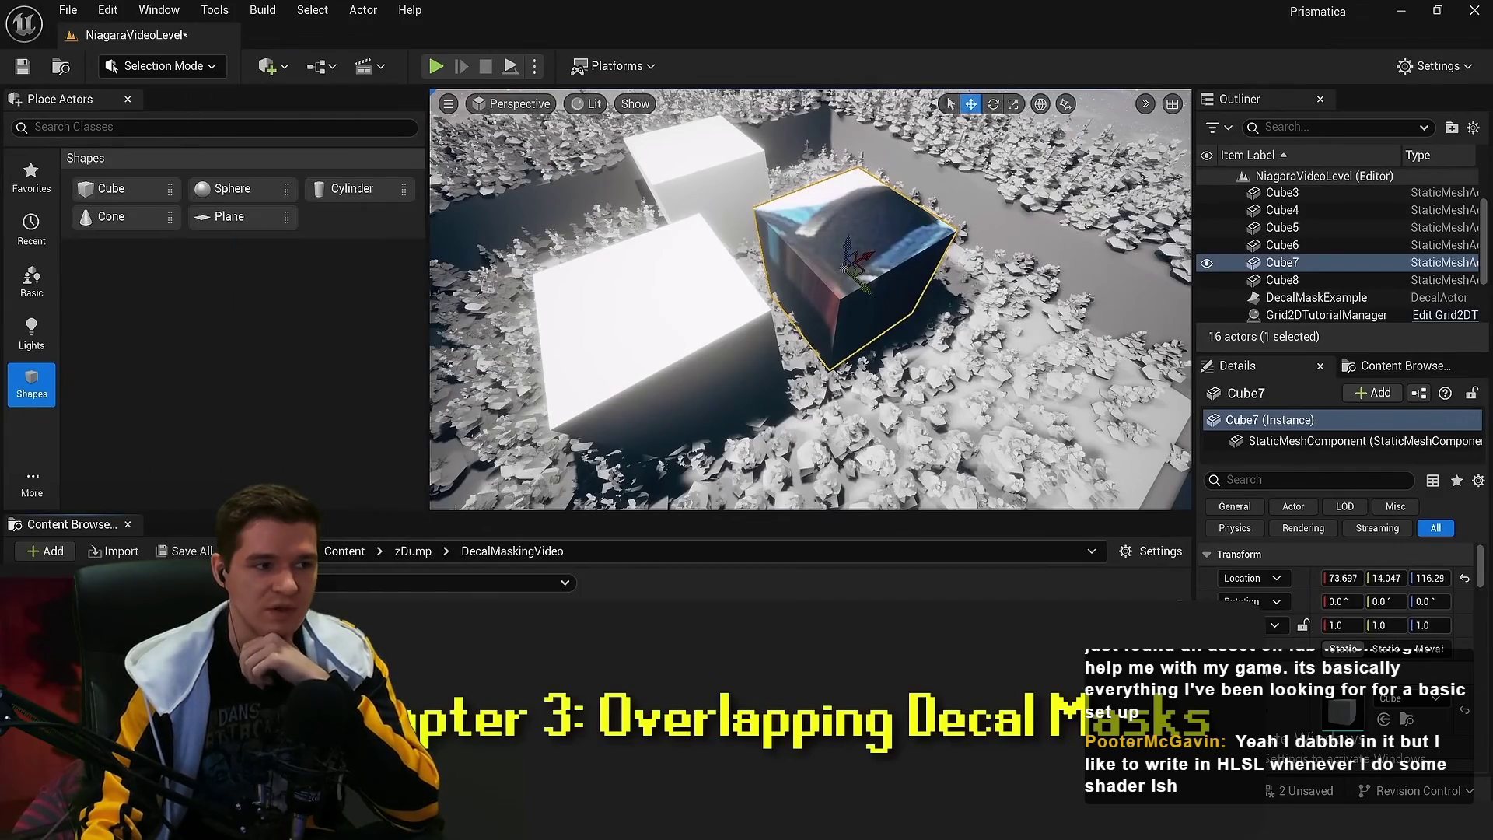
key("Return")
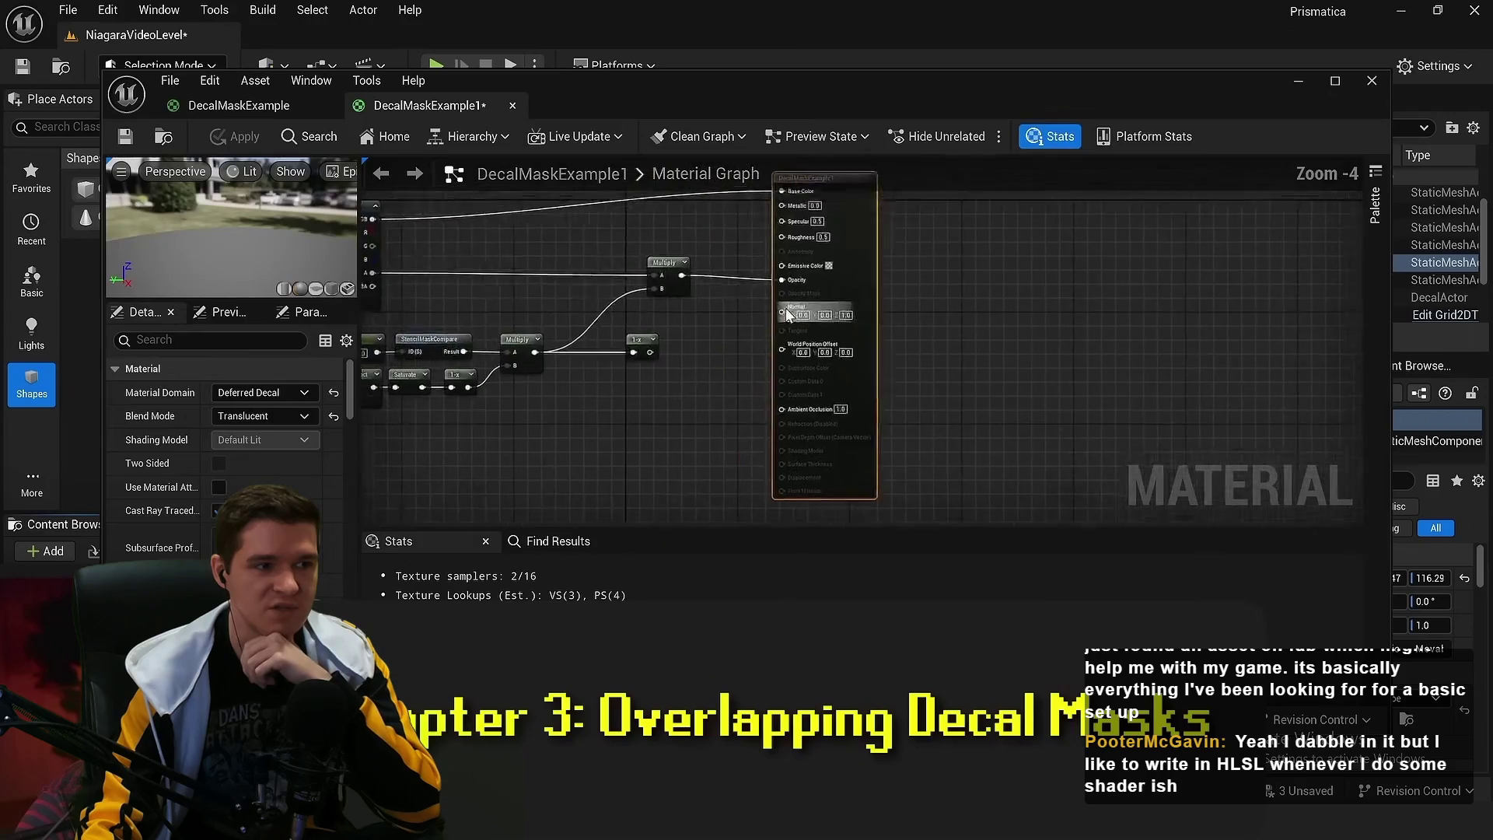
scroll(531, 447, "up", 2)
mouse_move(575, 466)
left_mouse_down()
mouse_move(783, 306)
mouse_move(779, 294)
left_mouse_up()
type("mu")
left_click(824, 401)
scroll(762, 451, "up", 2)
left_click(728, 425)
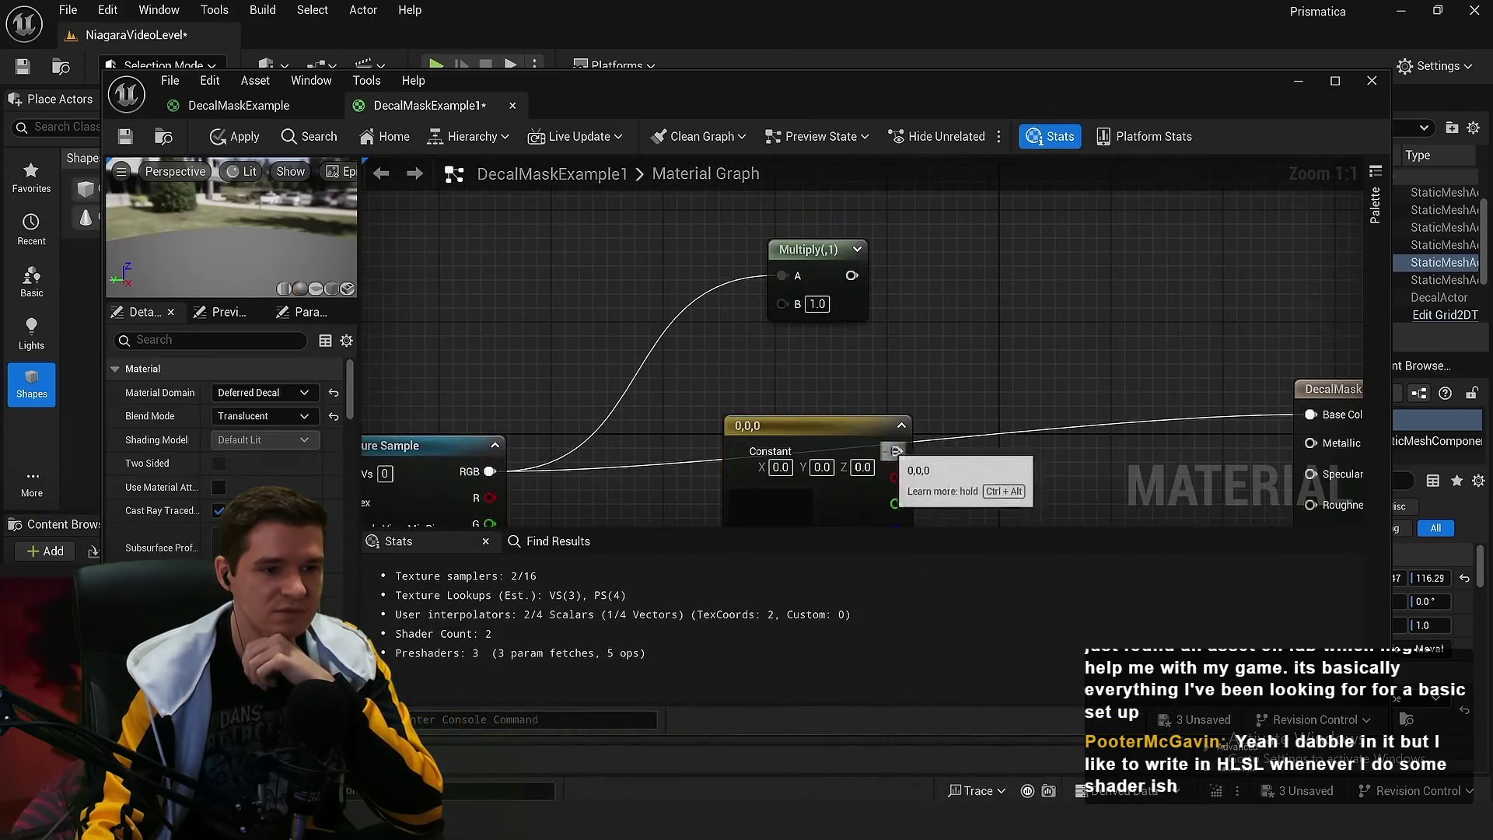
mouse_move(895, 451)
left_mouse_down()
mouse_move(814, 315)
mouse_move(782, 304)
left_mouse_up()
left_click(1371, 80)
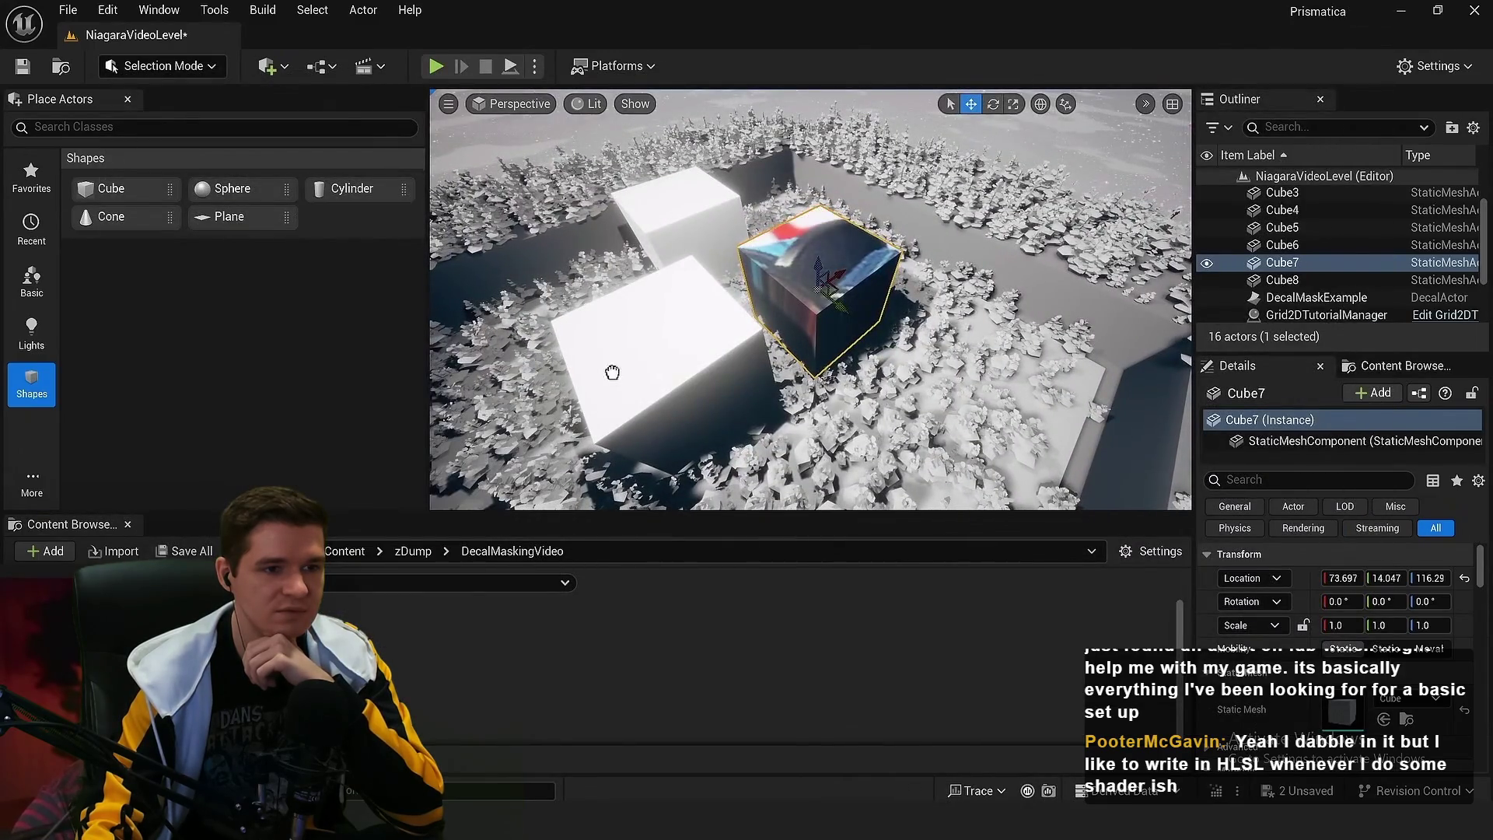
Paste a second decal onto the white cube and set its material's stencil constant to 2
key("ctrl+v")
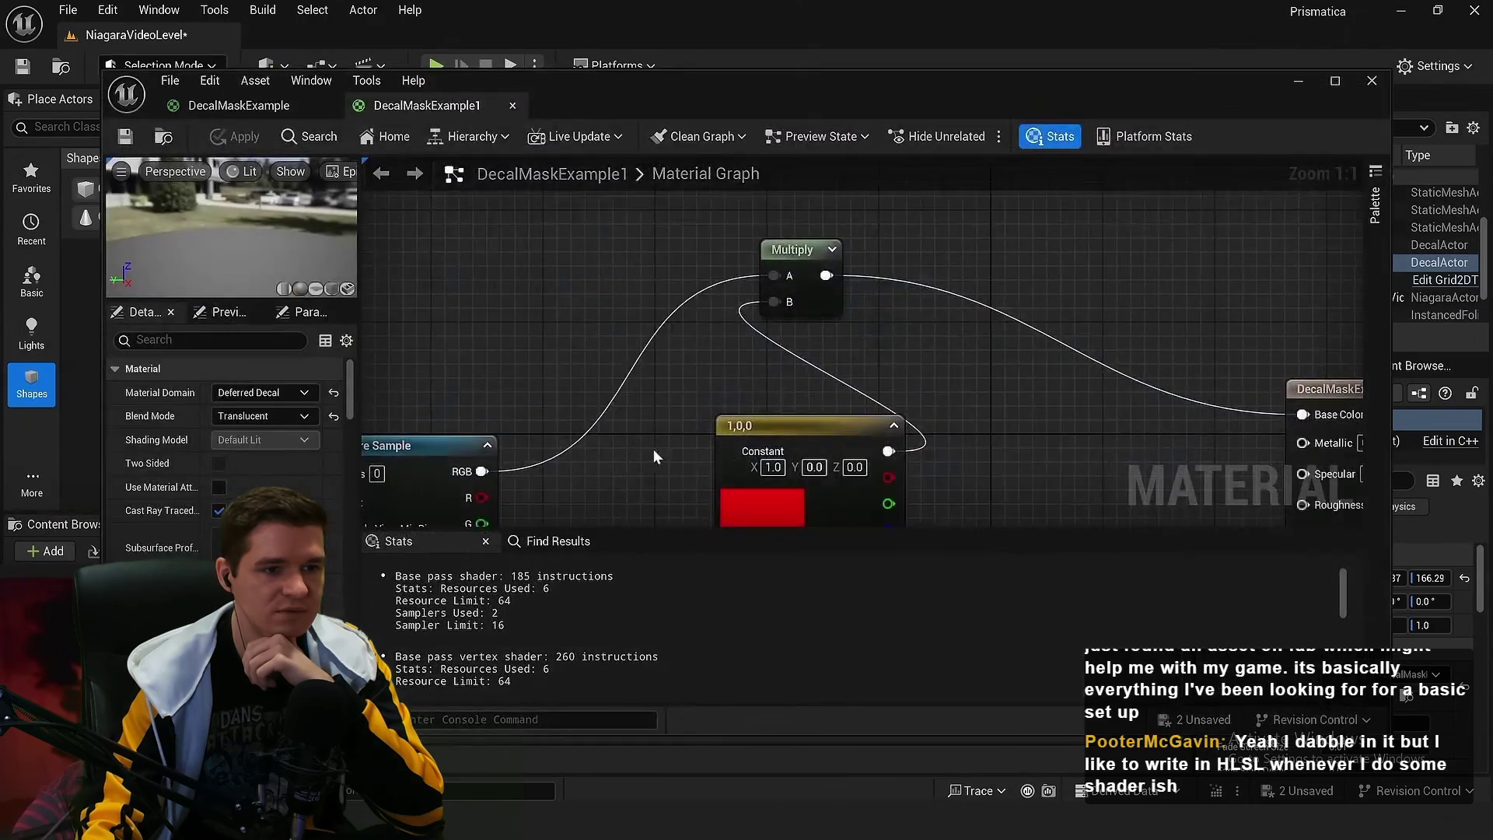
left_click_drag(653, 449, 608, 344)
left_click(590, 336)
type("2")
key("Return")
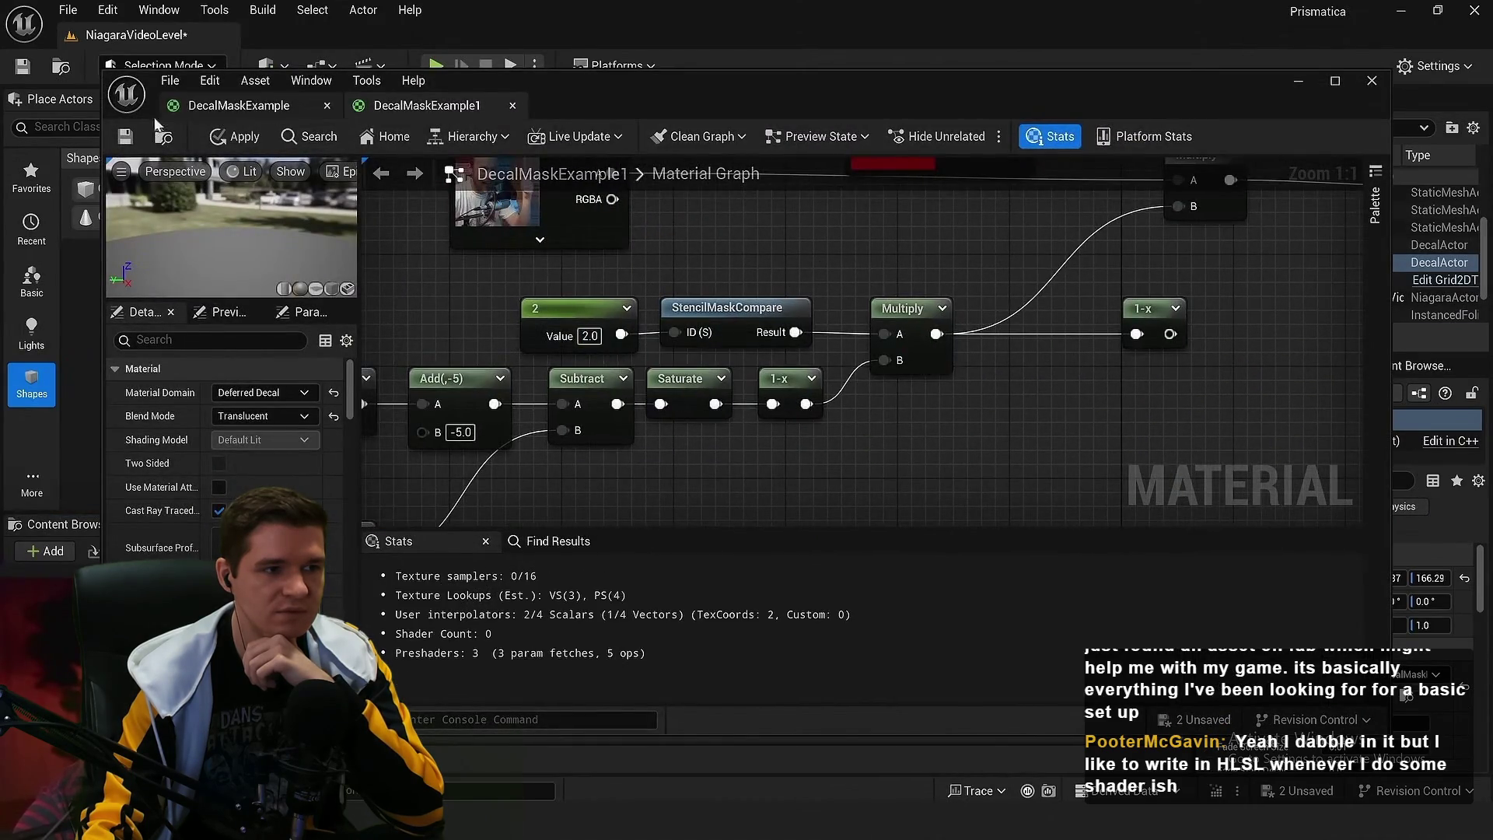
Wire the inverted mask into the opacity Multiply and save DecalMaskExample1
scroll(884, 398, "down", 1)
left_click_drag(884, 398, 803, 442)
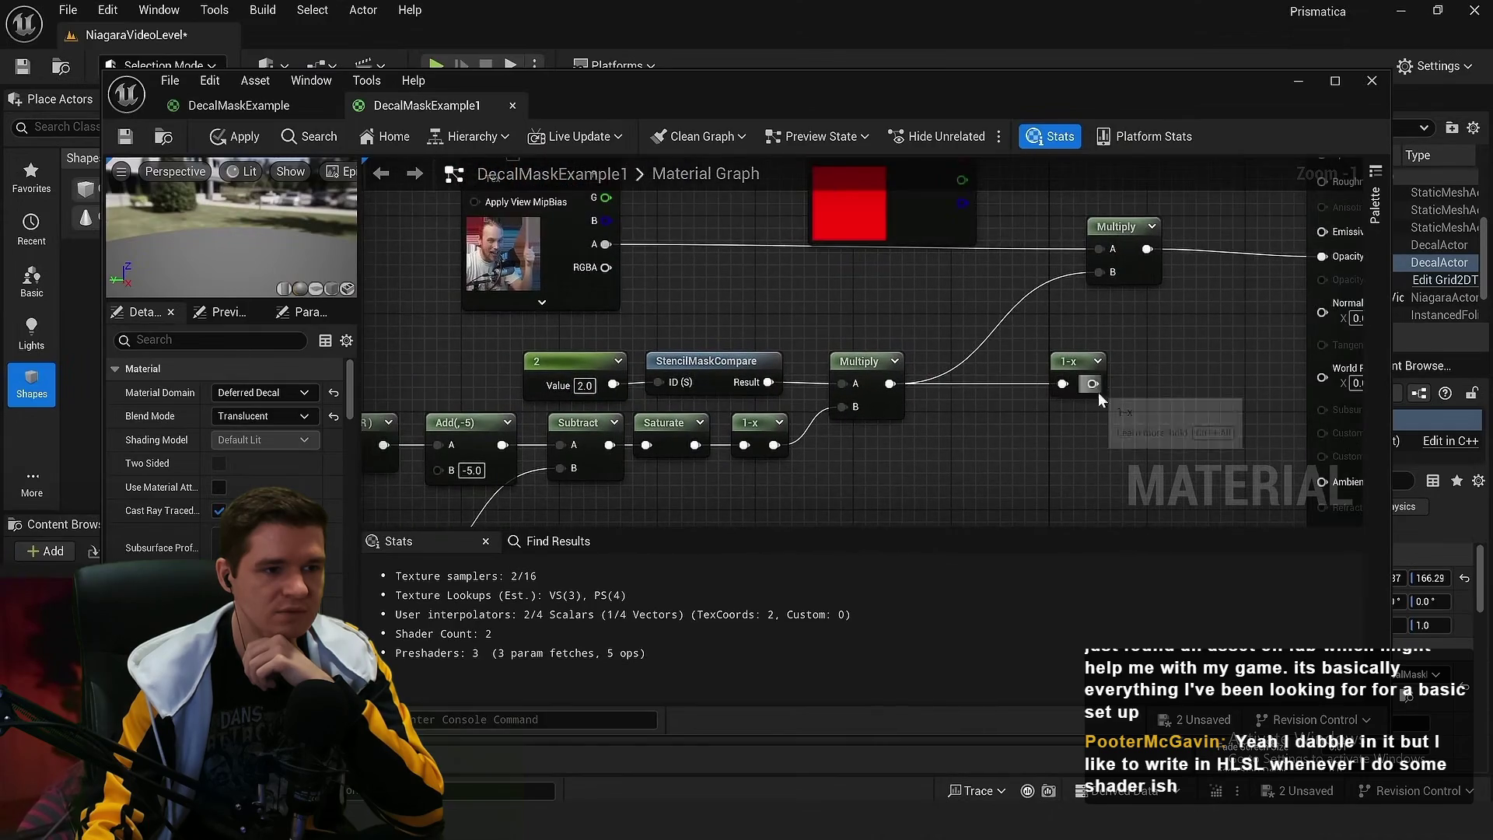
left_click_drag(1092, 383, 1099, 272)
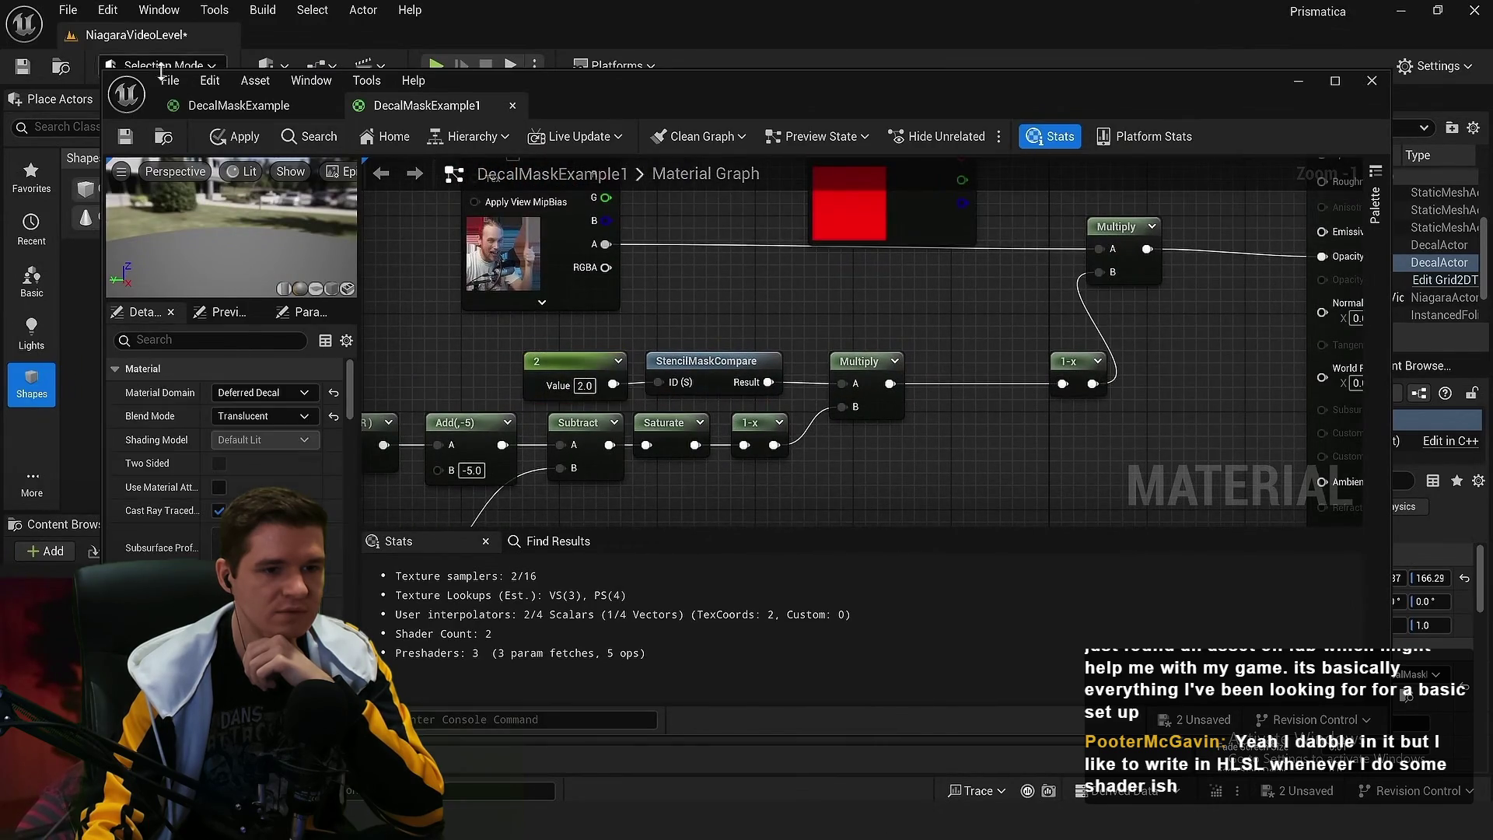
left_click(125, 138)
left_click(1371, 81)
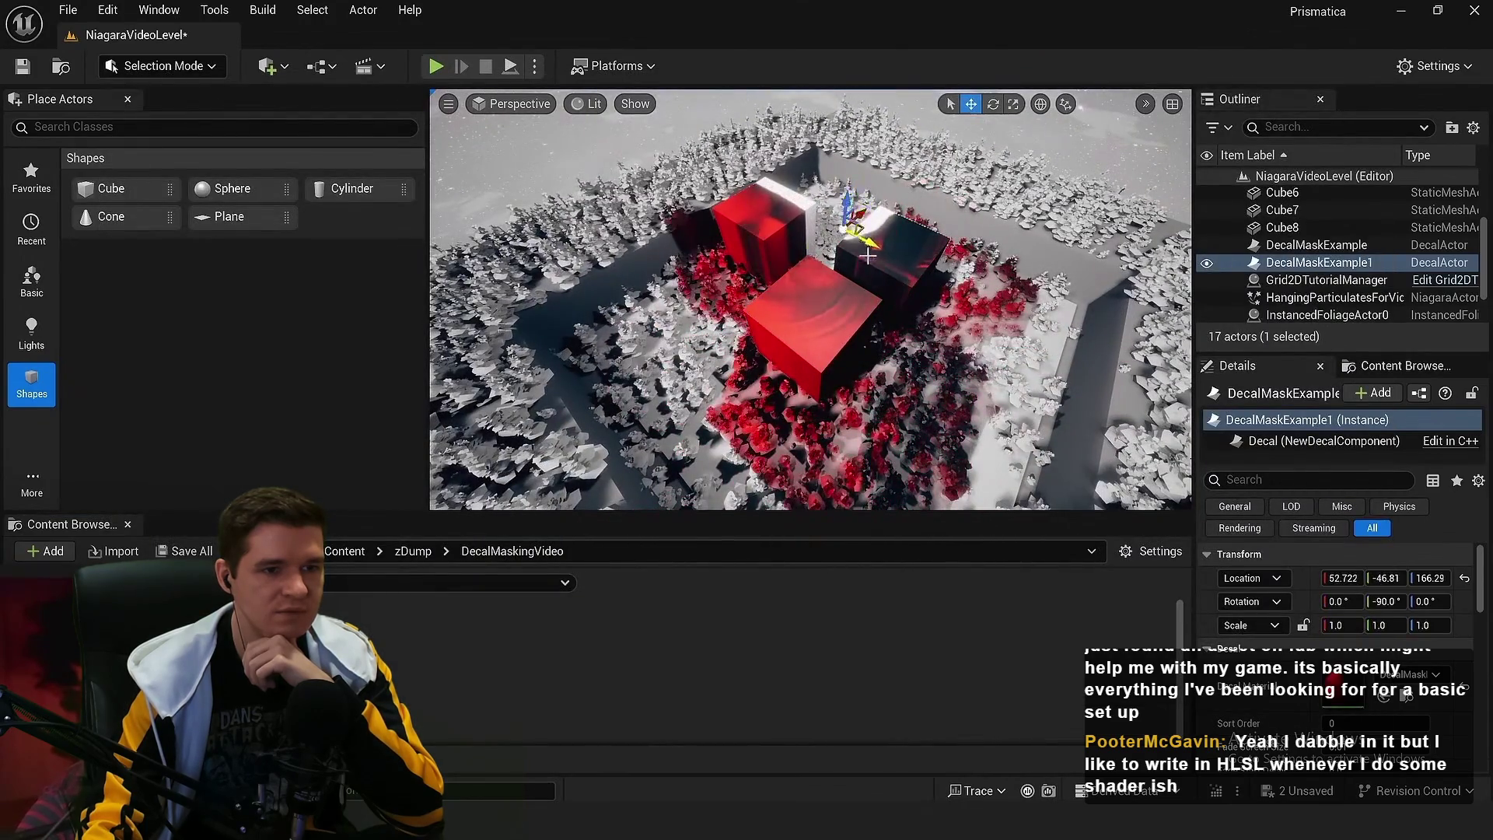
Move the new DecalMaskExample1 decal across the cubes
key("e")
key("w")
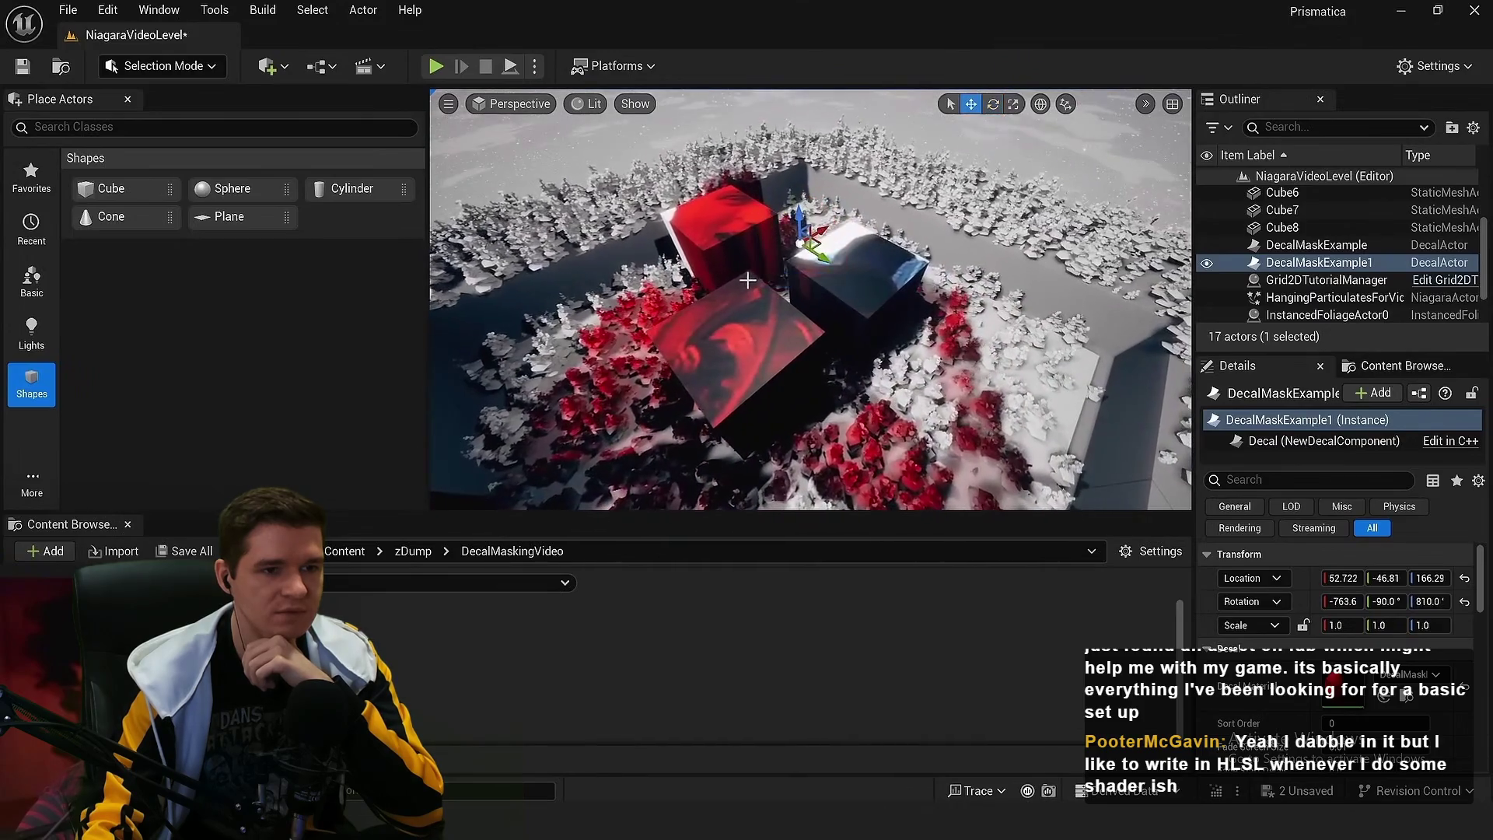
left_click_drag(820, 245, 809, 253)
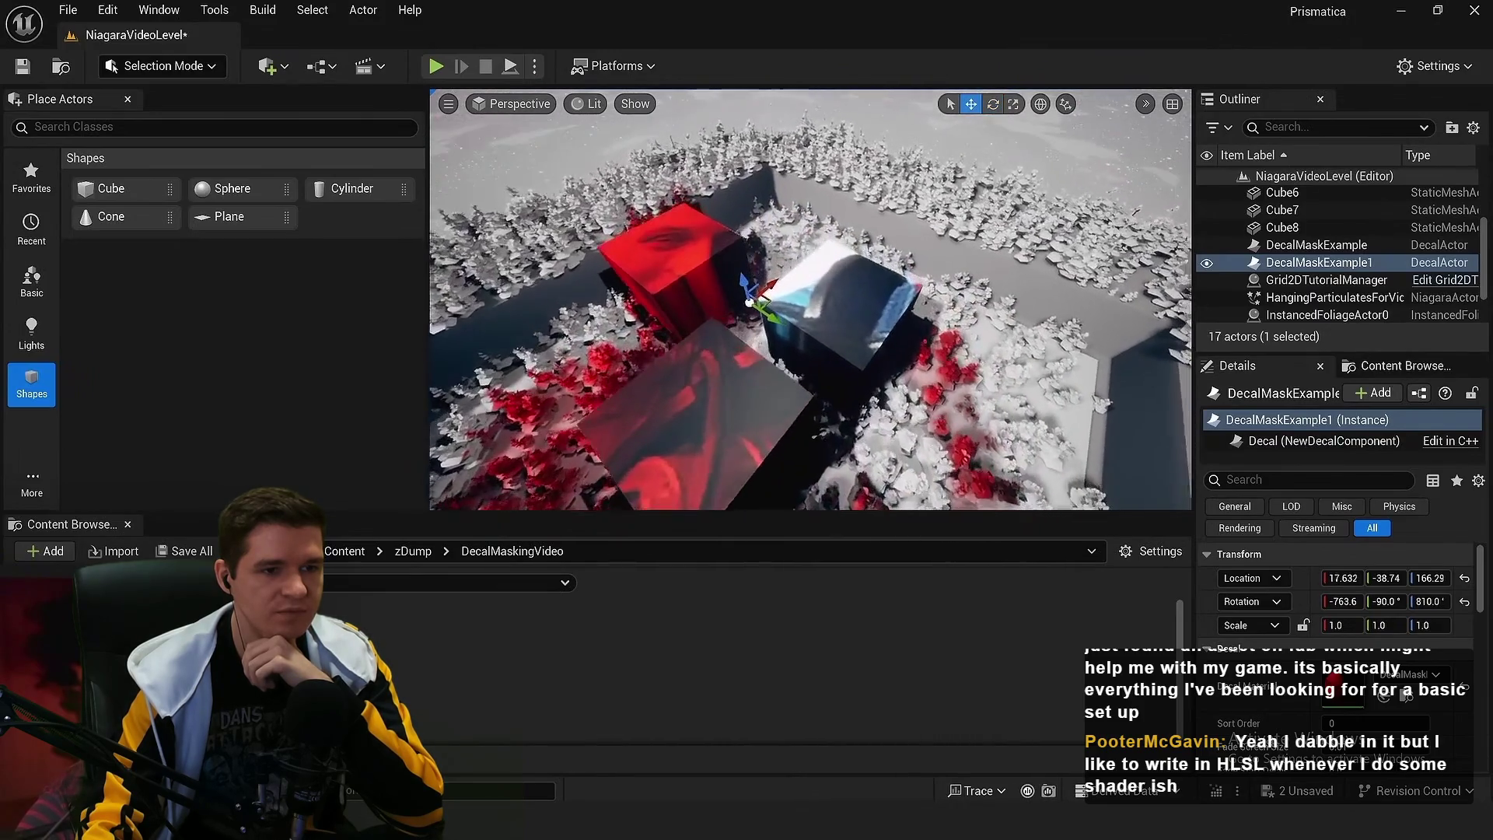
left_click(841, 290)
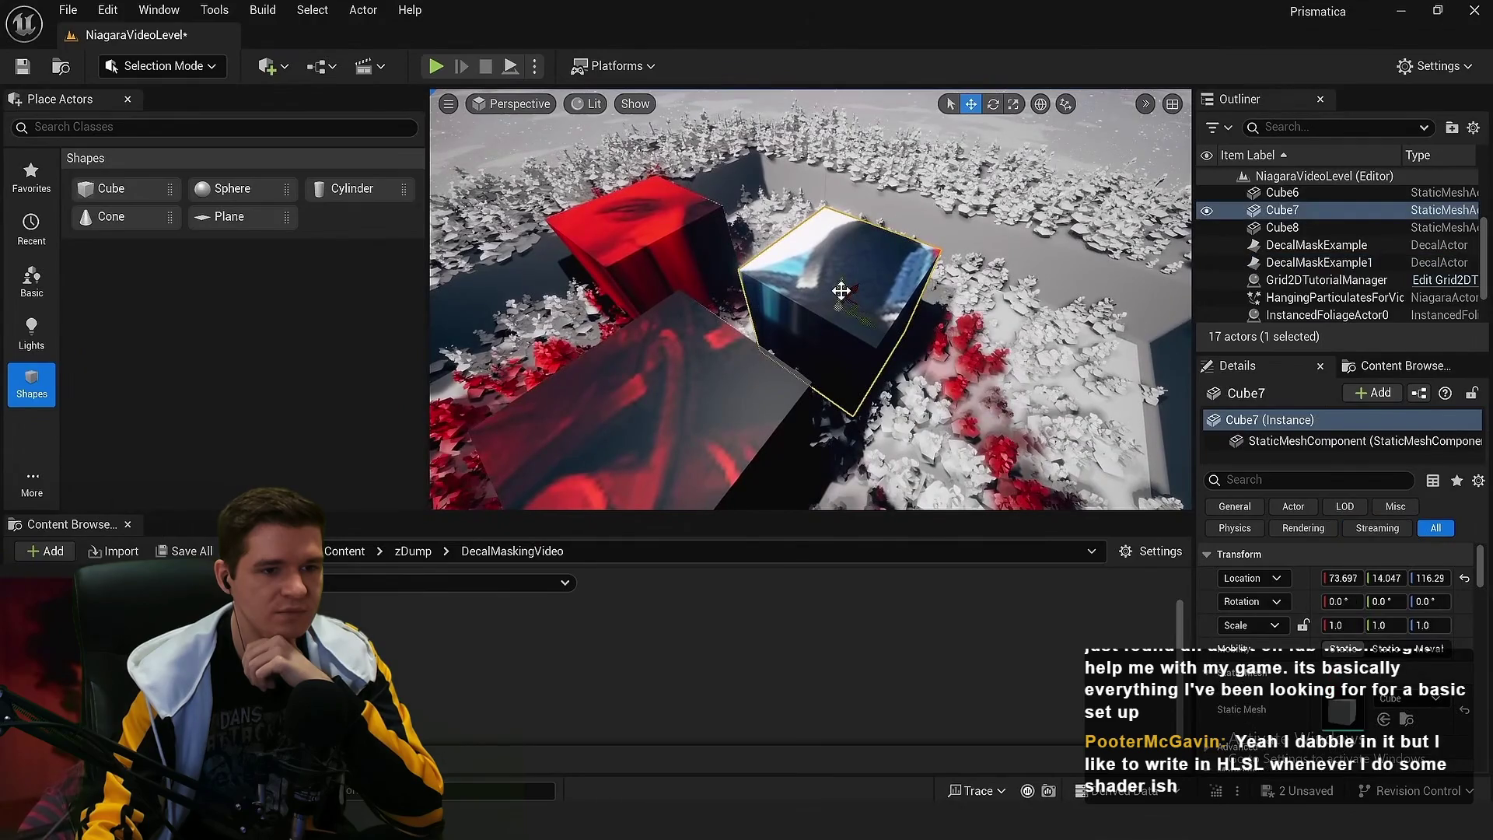
scroll(841, 290, "down", 2)
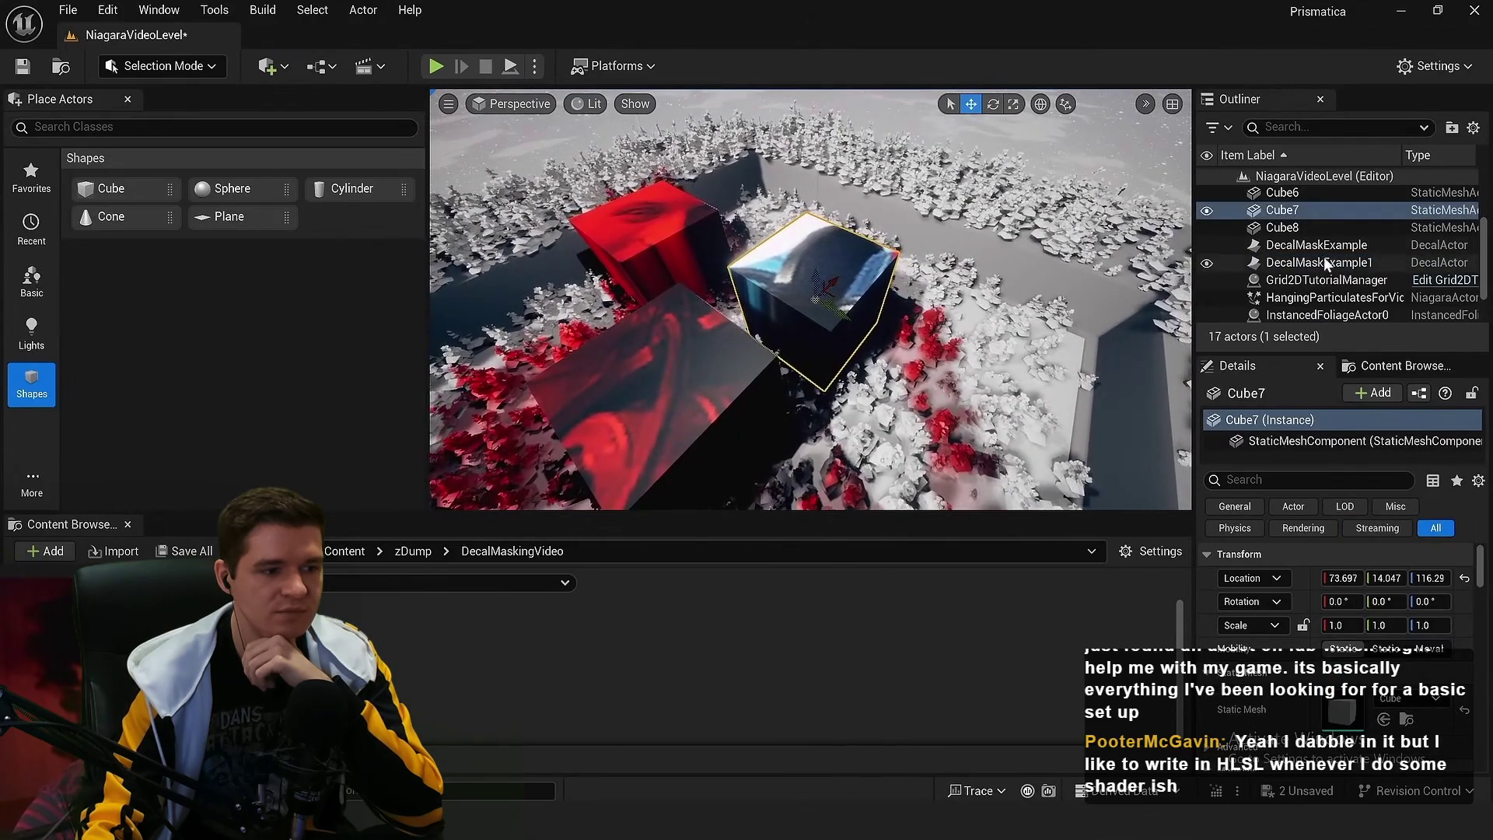
scroll(809, 306, "down", 1)
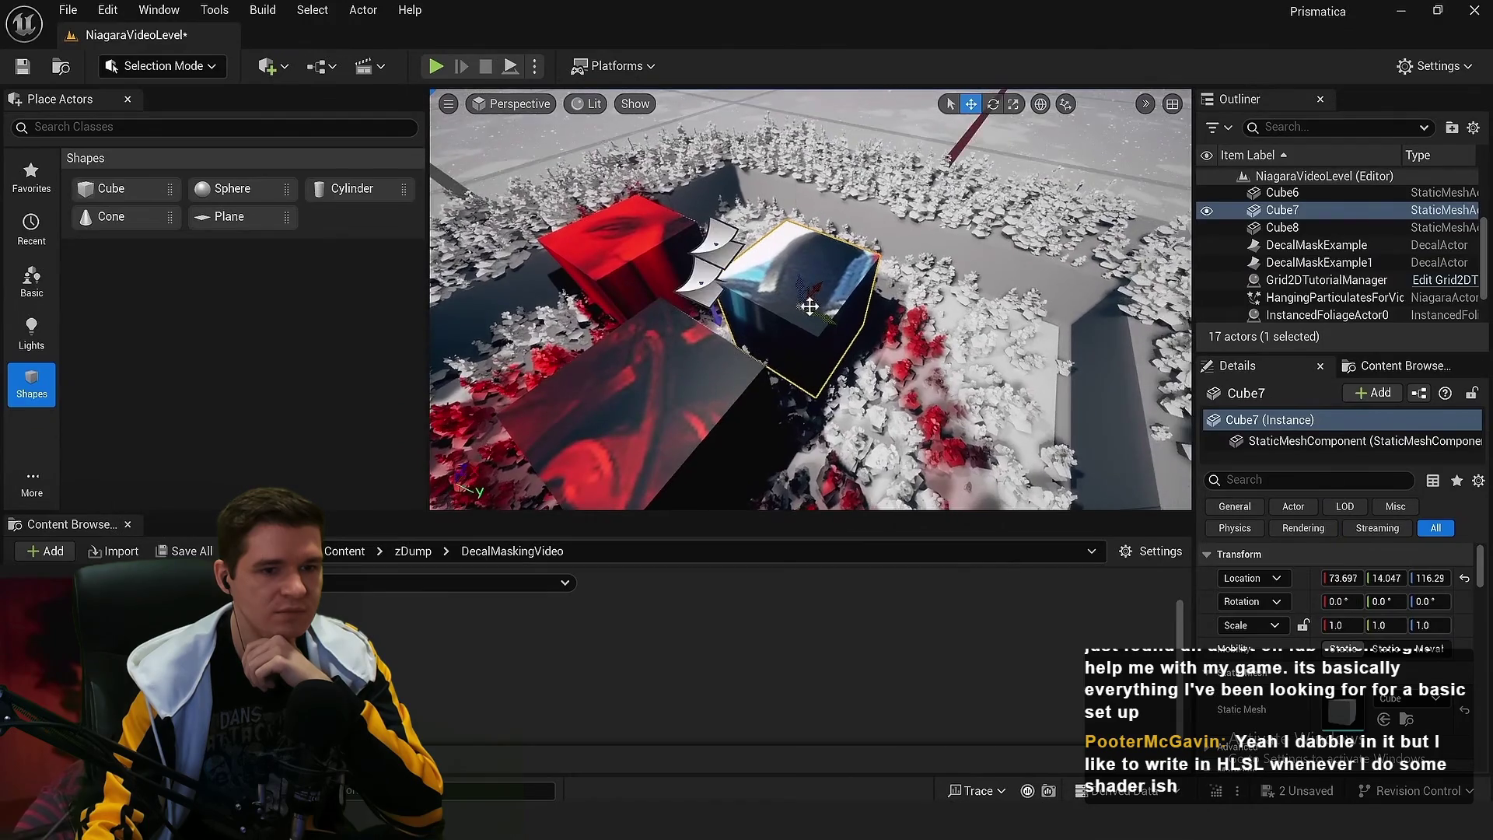
Shift the original DecalMaskExample decal onto the next cube and check it full-screen
left_click(728, 251)
left_click_drag(723, 237, 847, 249)
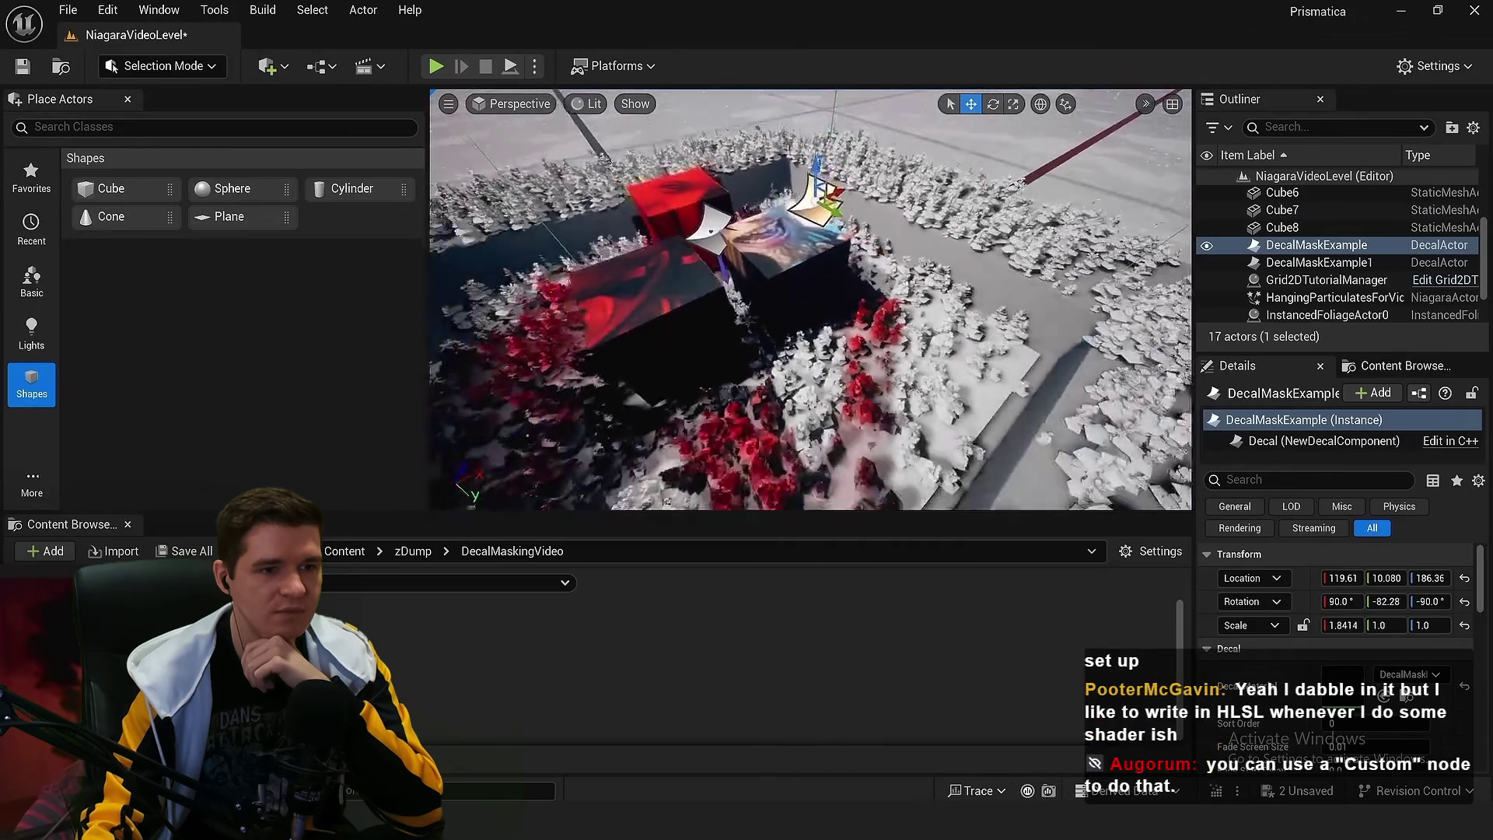
key("F11")
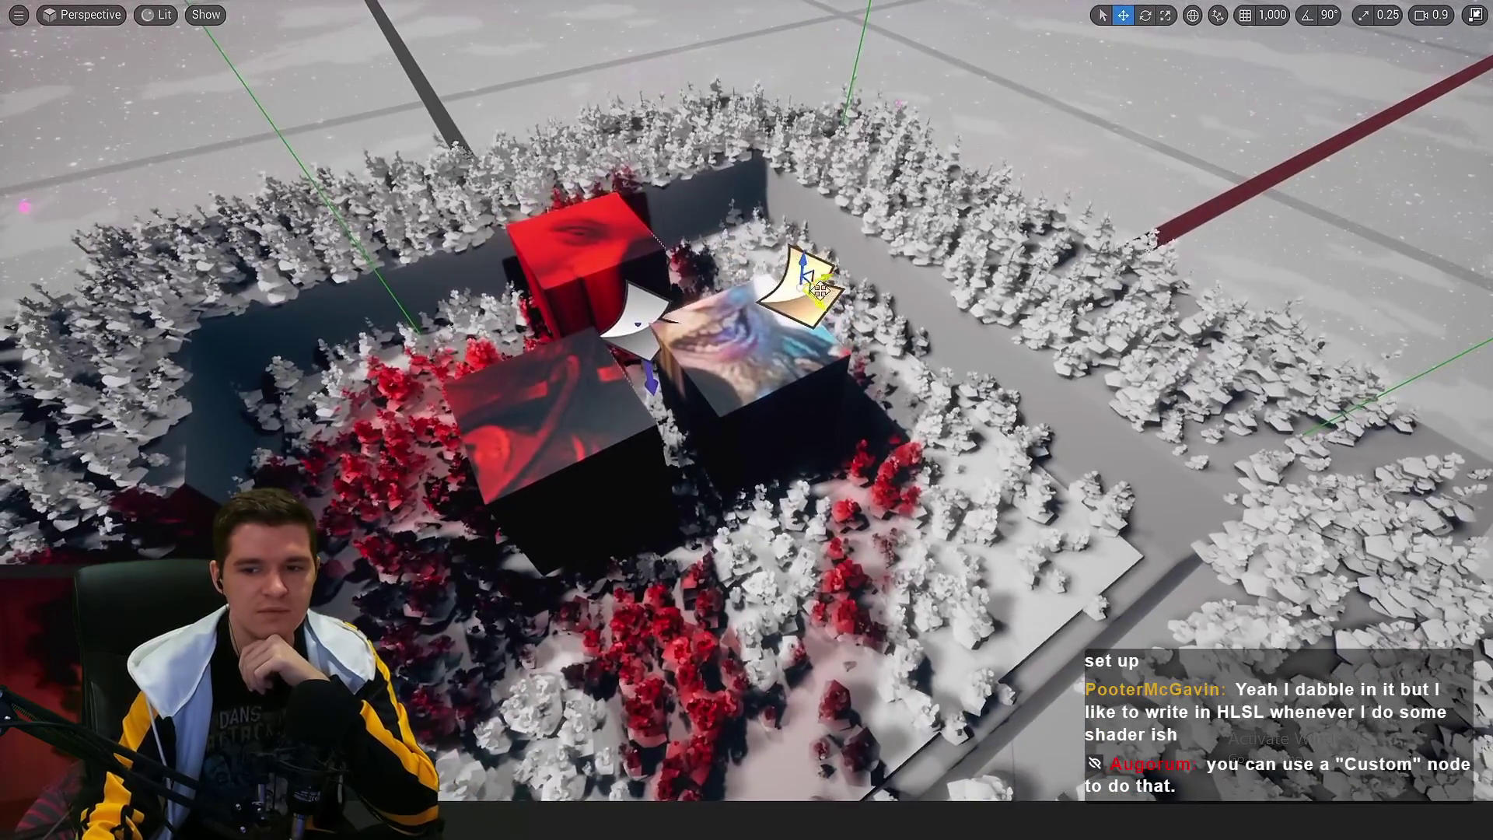
mouse_move(805, 292)
left_mouse_down()
mouse_move(1046, 206)
mouse_move(919, 243)
mouse_move(801, 309)
left_mouse_up()
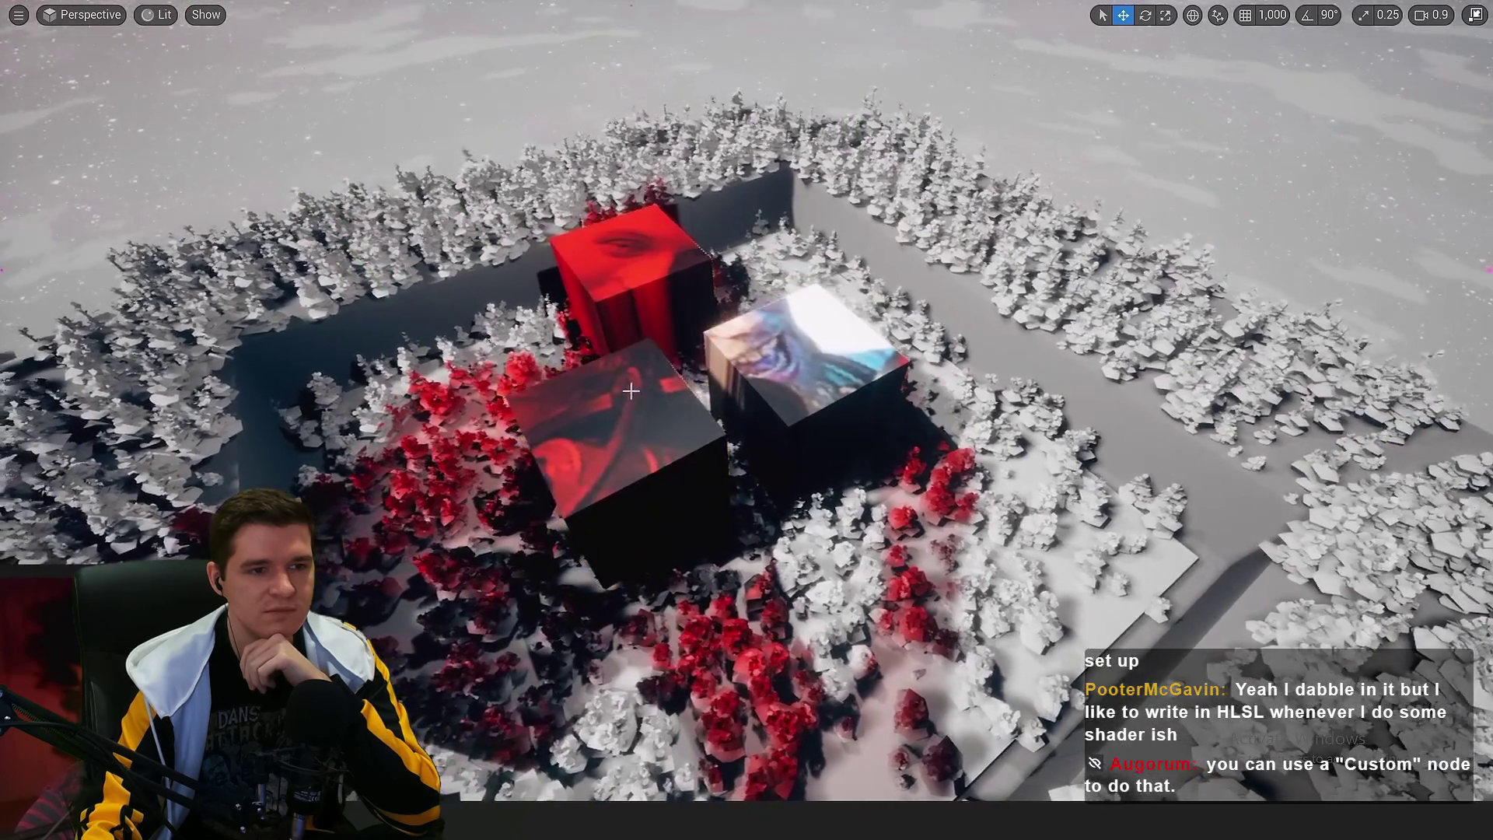
left_click(687, 338)
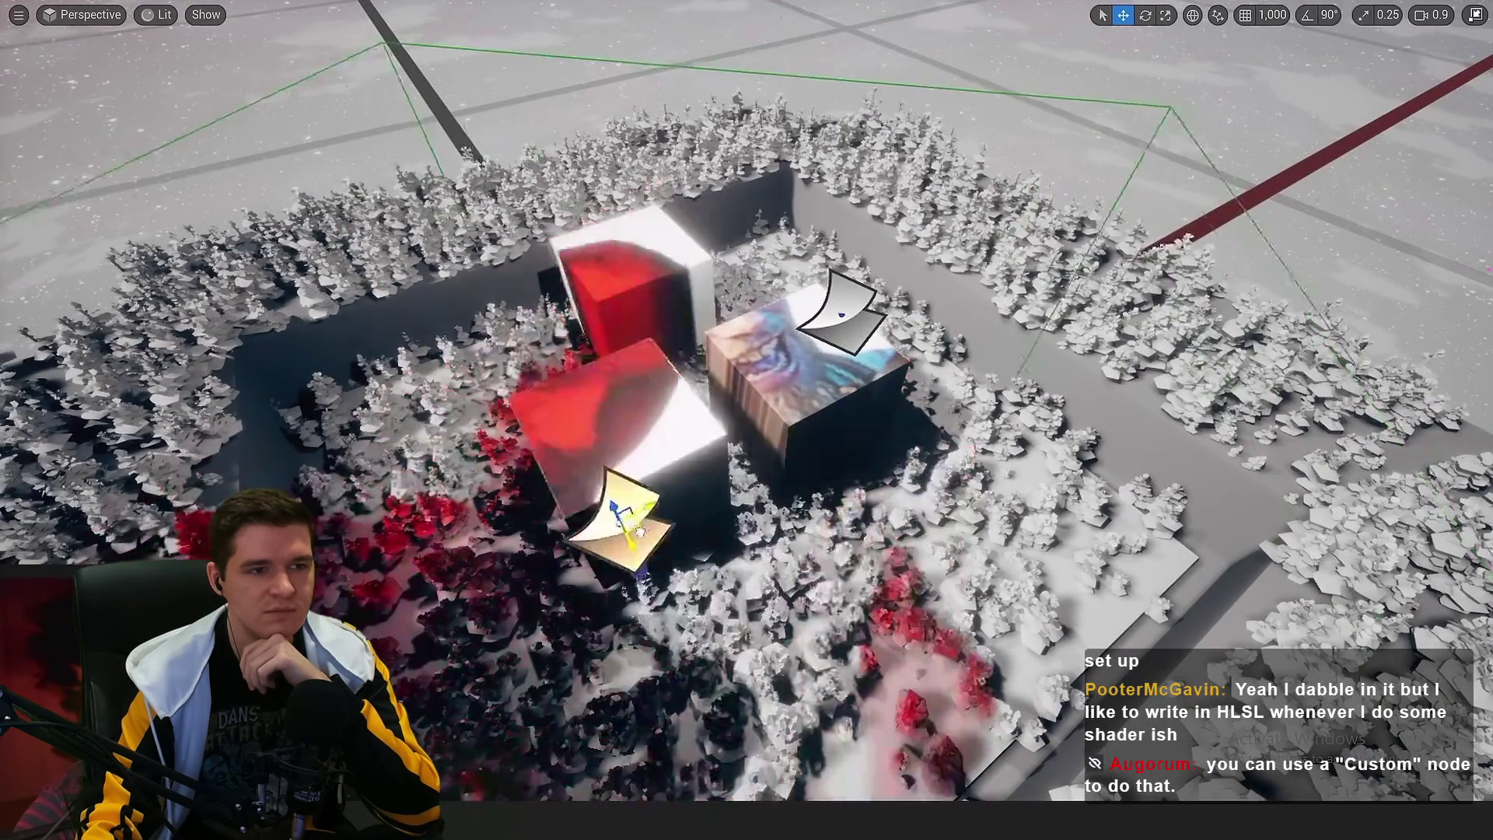
left_click(651, 293)
key("F11")
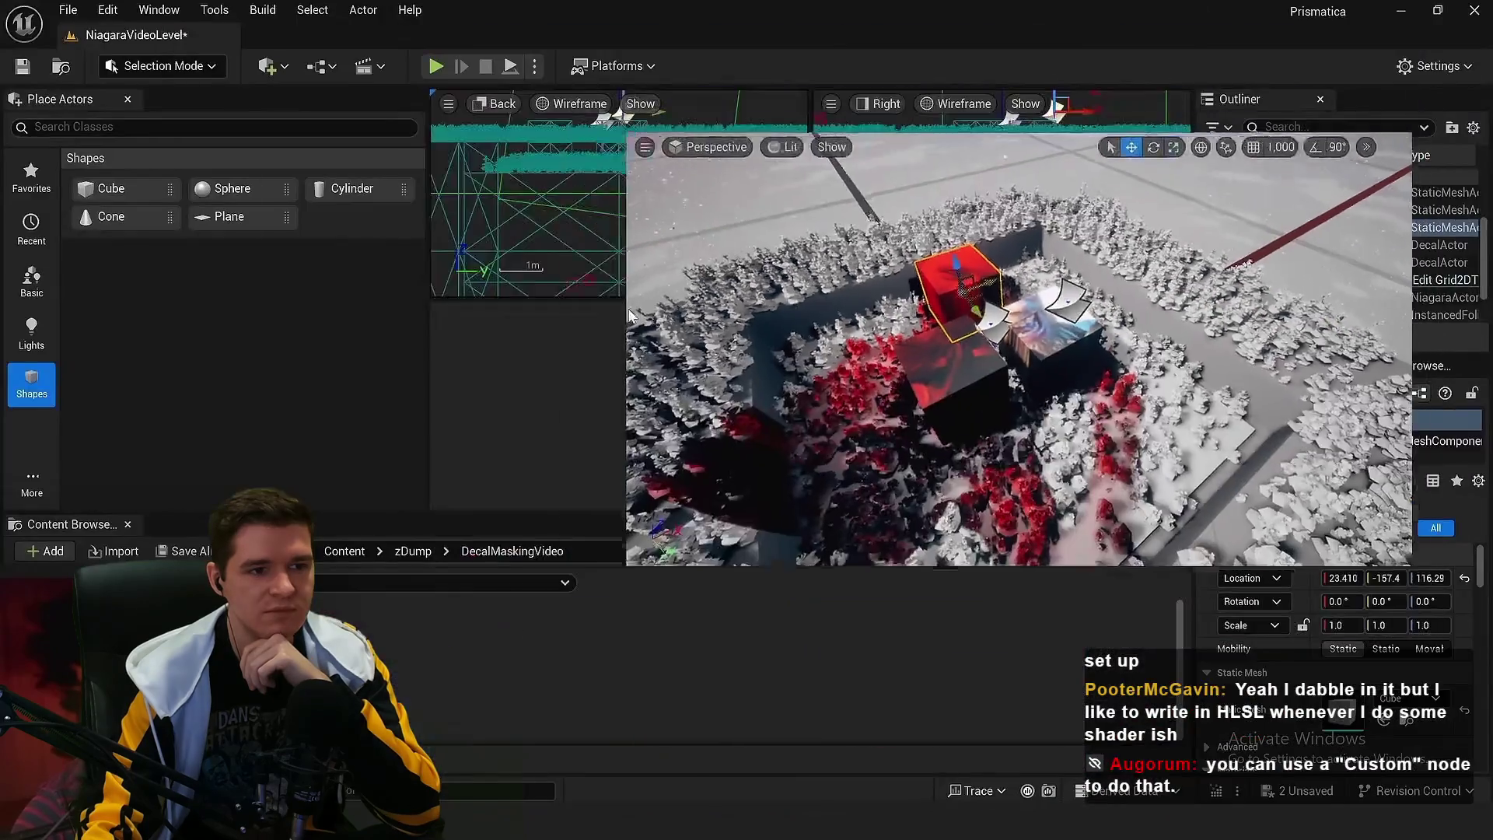
Set Cube8's CustomDepth Stencil Value to 2 using the 'custom de' Details search
left_click(1259, 476)
type("custom de")
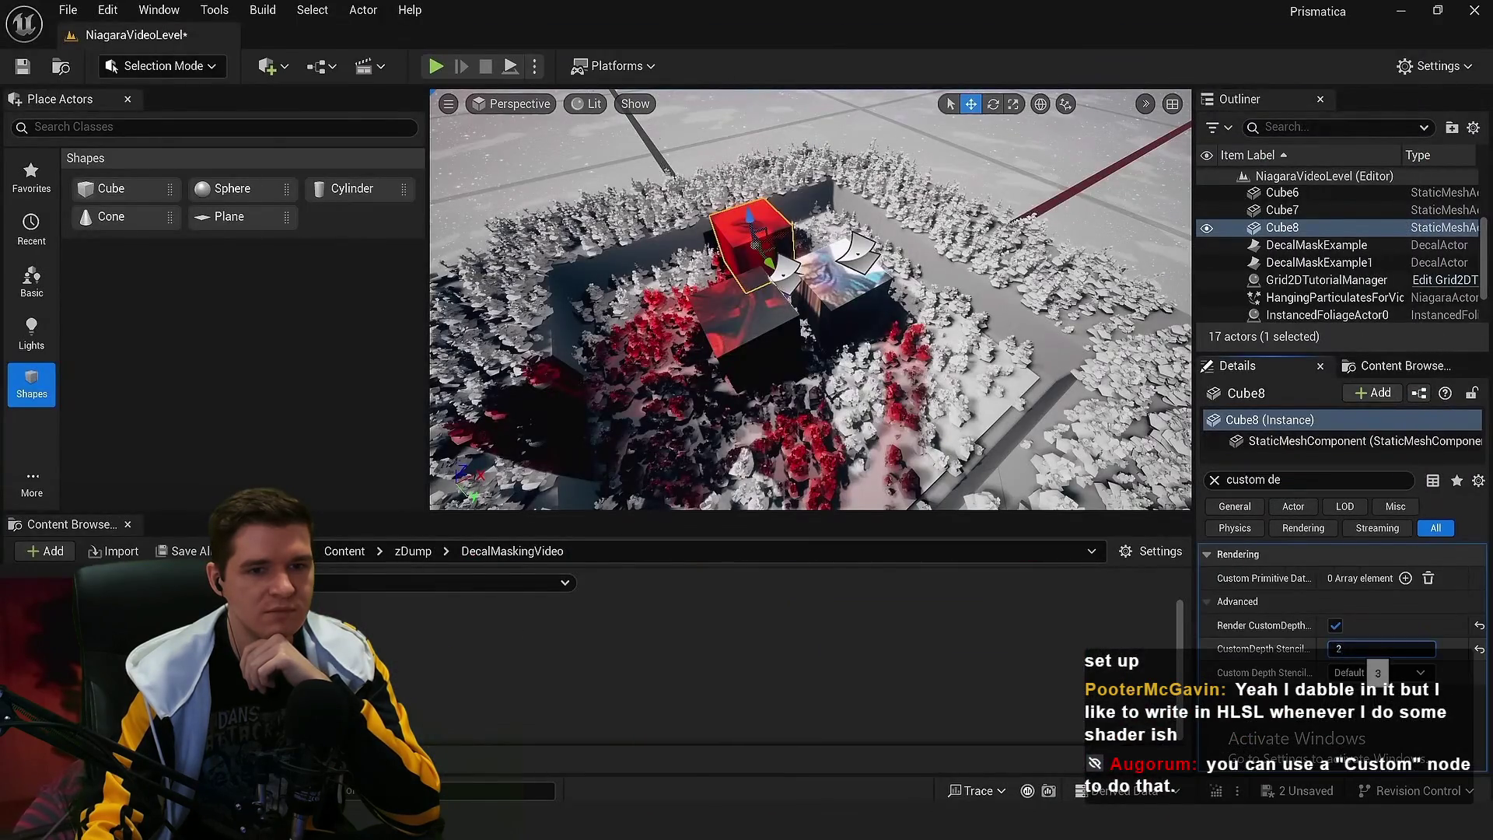
key("Return")
Preview the scene full-screen in game view, zooming around to confirm the red decal skips Cube8
key("F11")
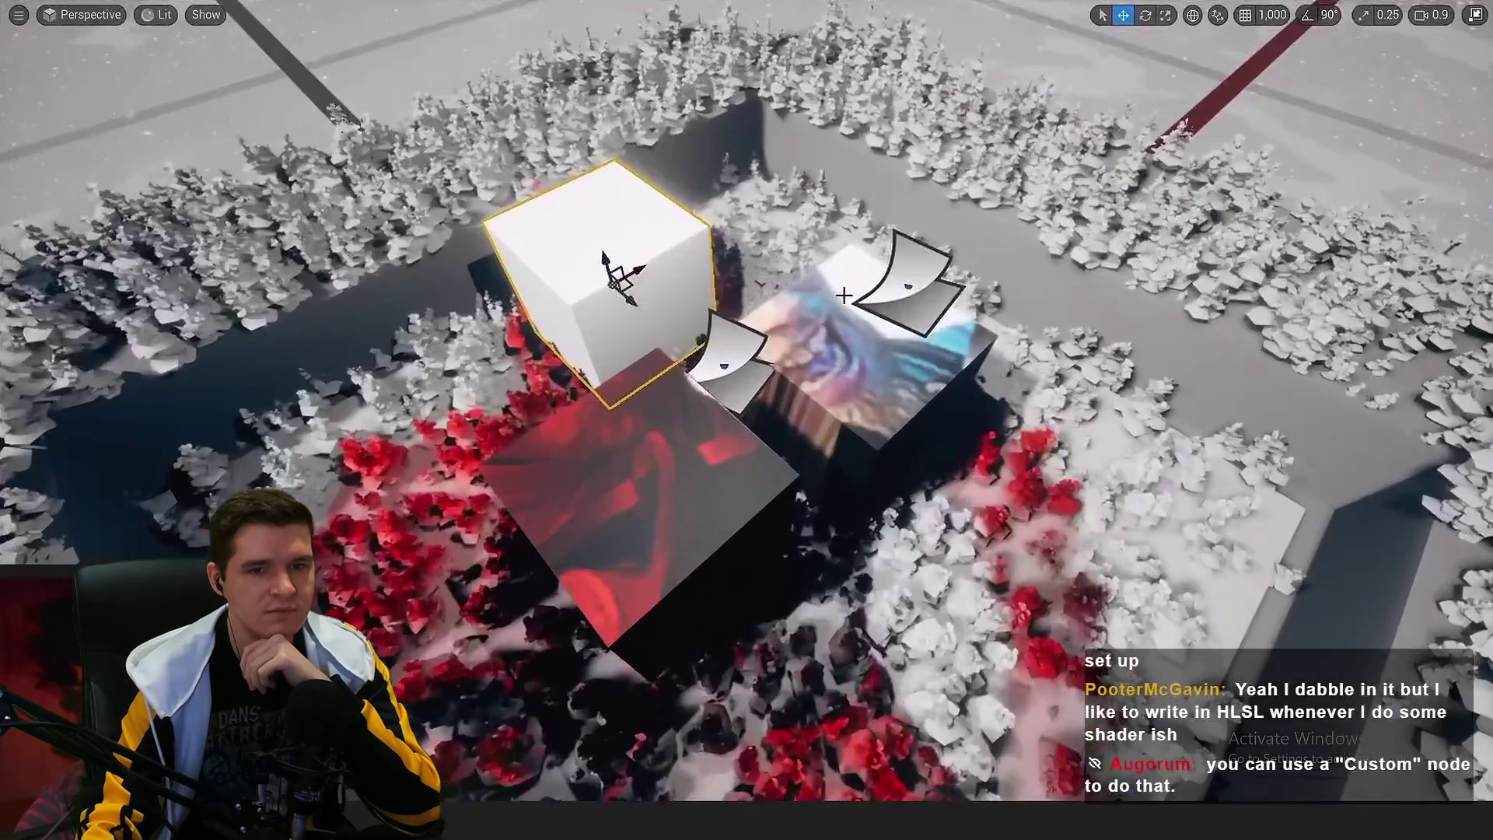
key("g")
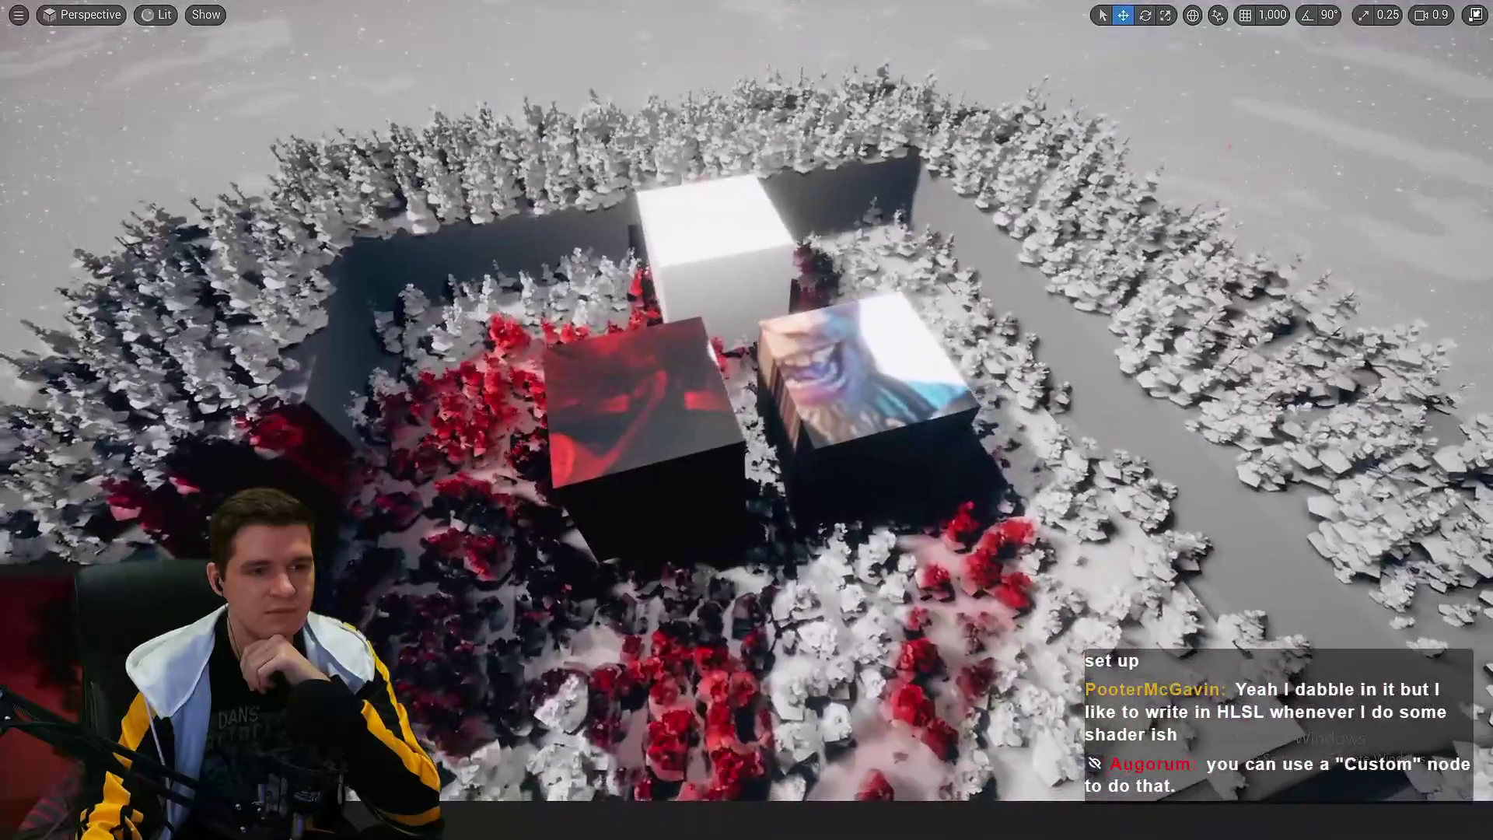
scroll(800, 297, "up", 3)
scroll(786, 343, "up", 5)
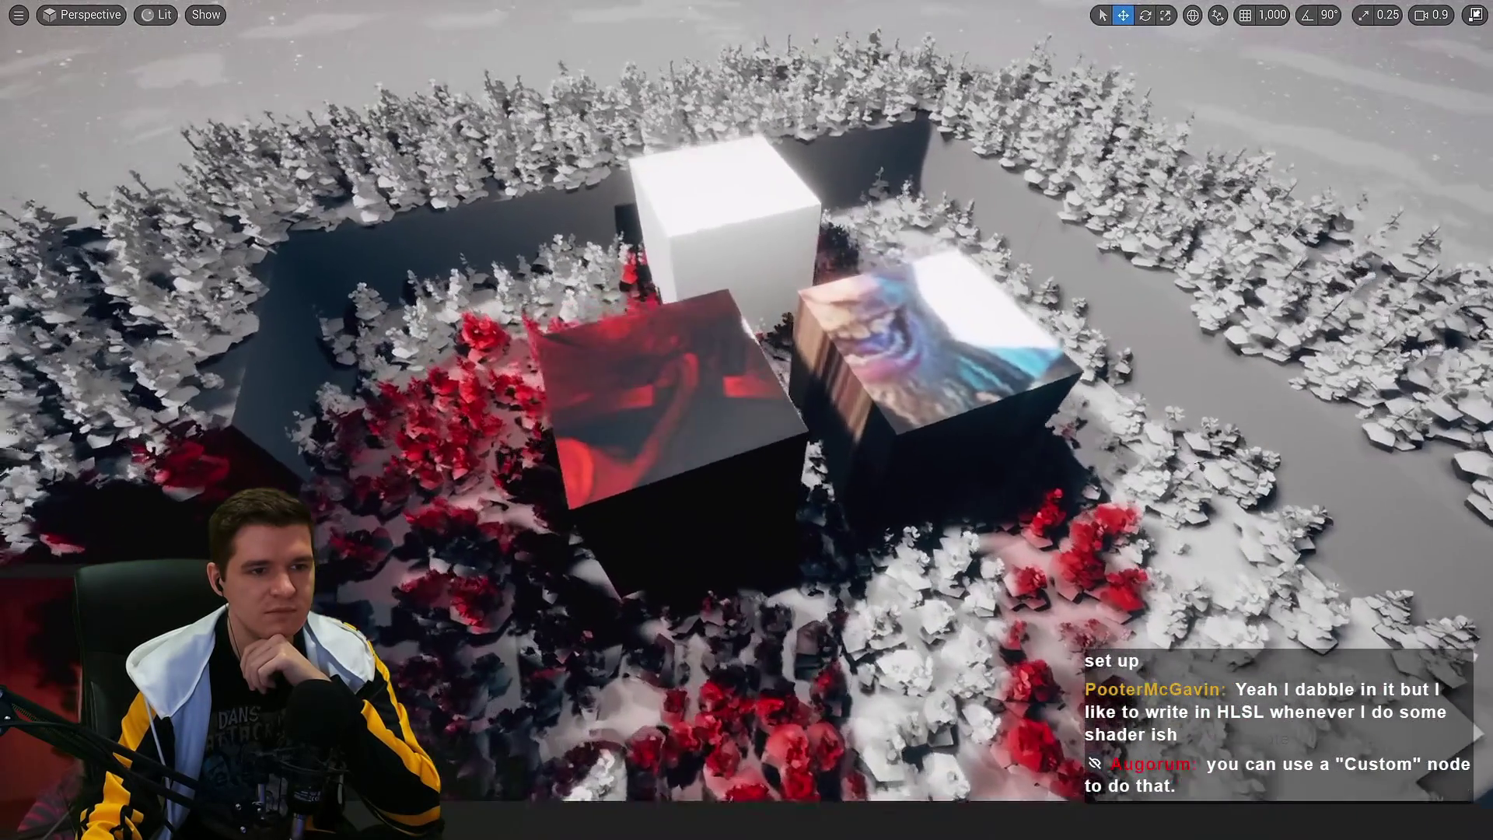
scroll(747, 420, "up", 5)
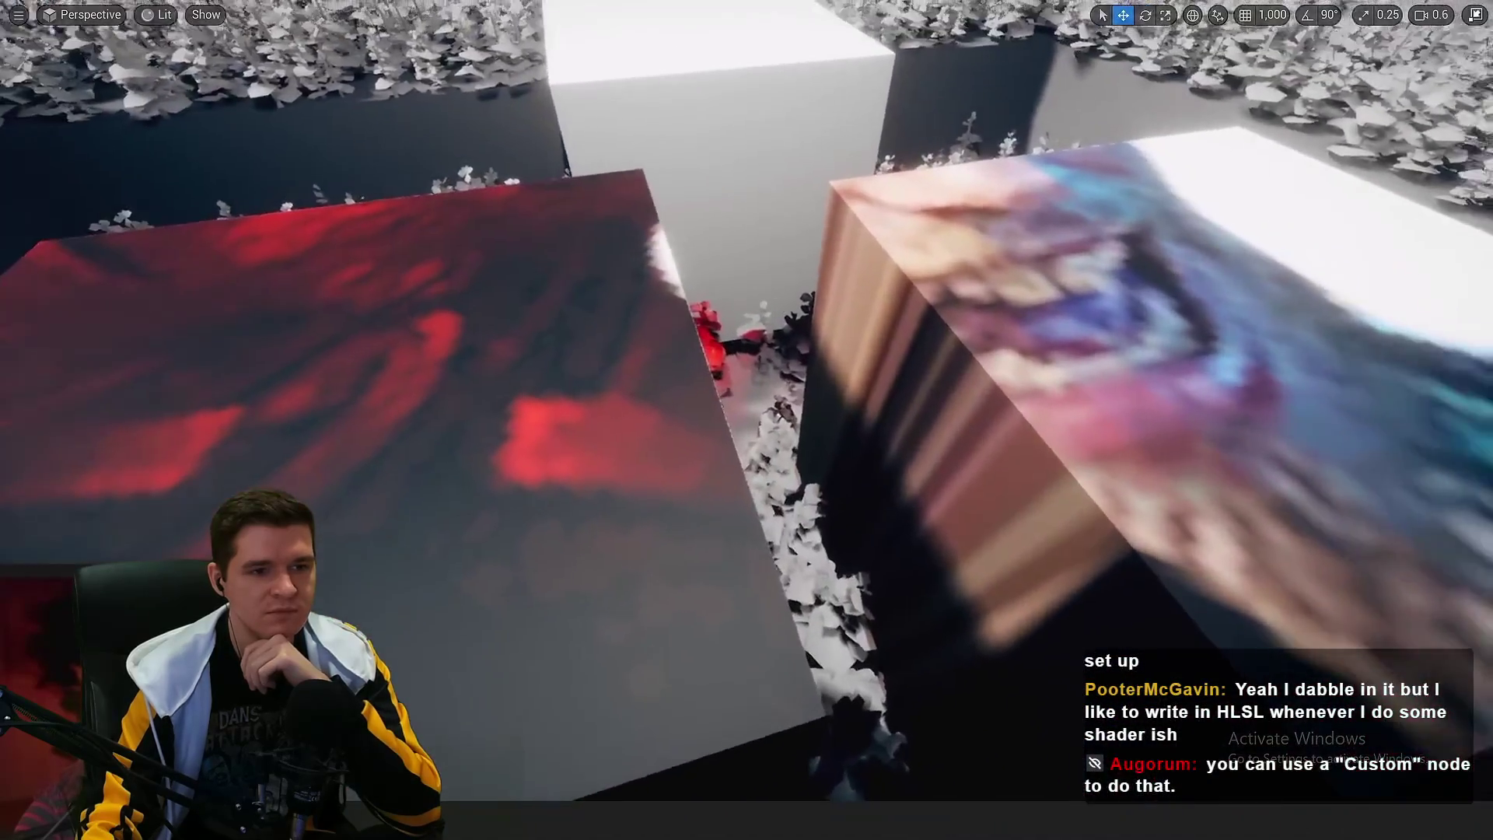
scroll(746, 420, "up", 2)
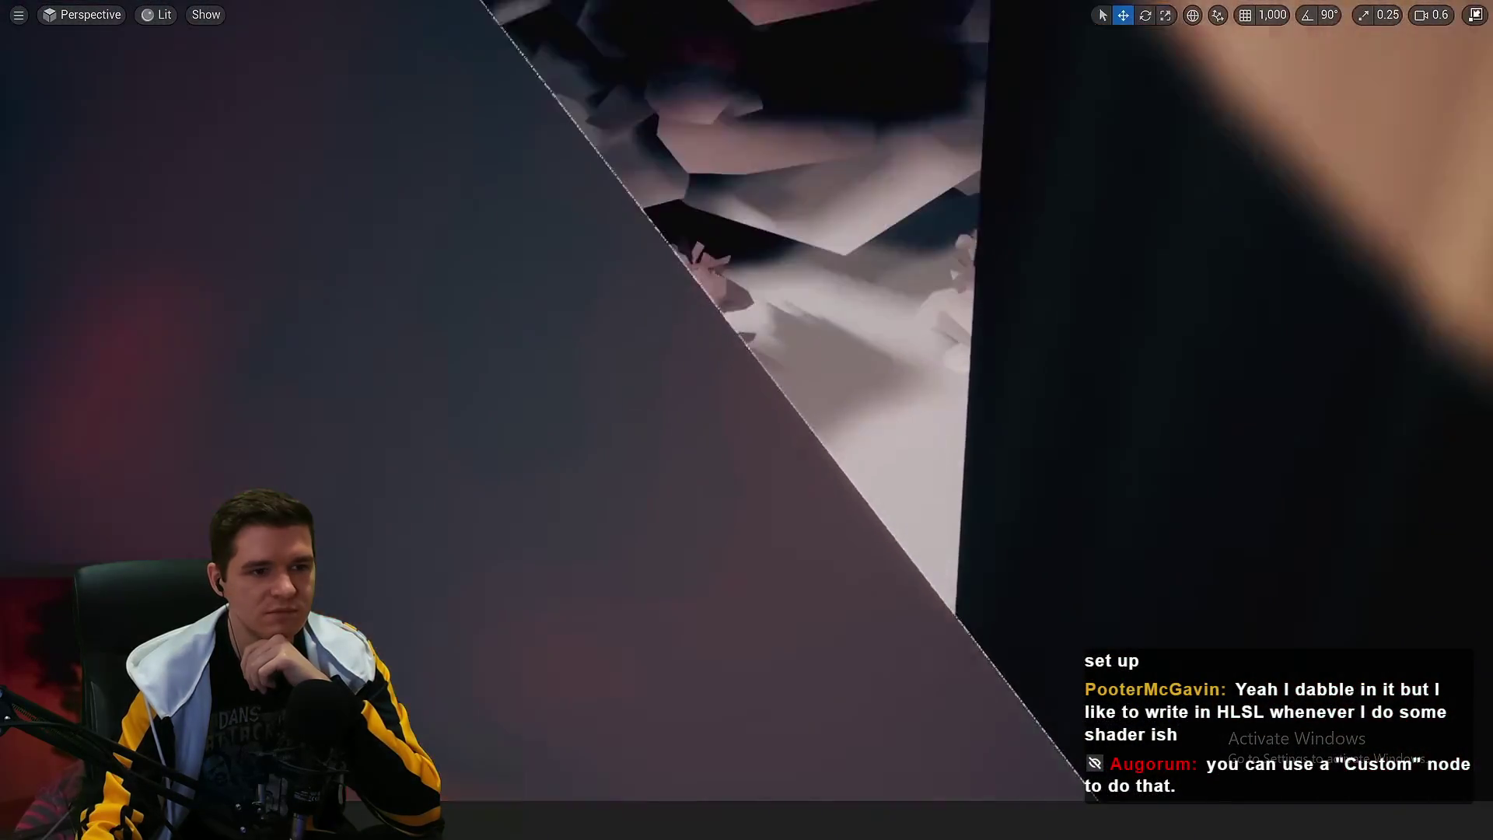
scroll(747, 420, "up", 2)
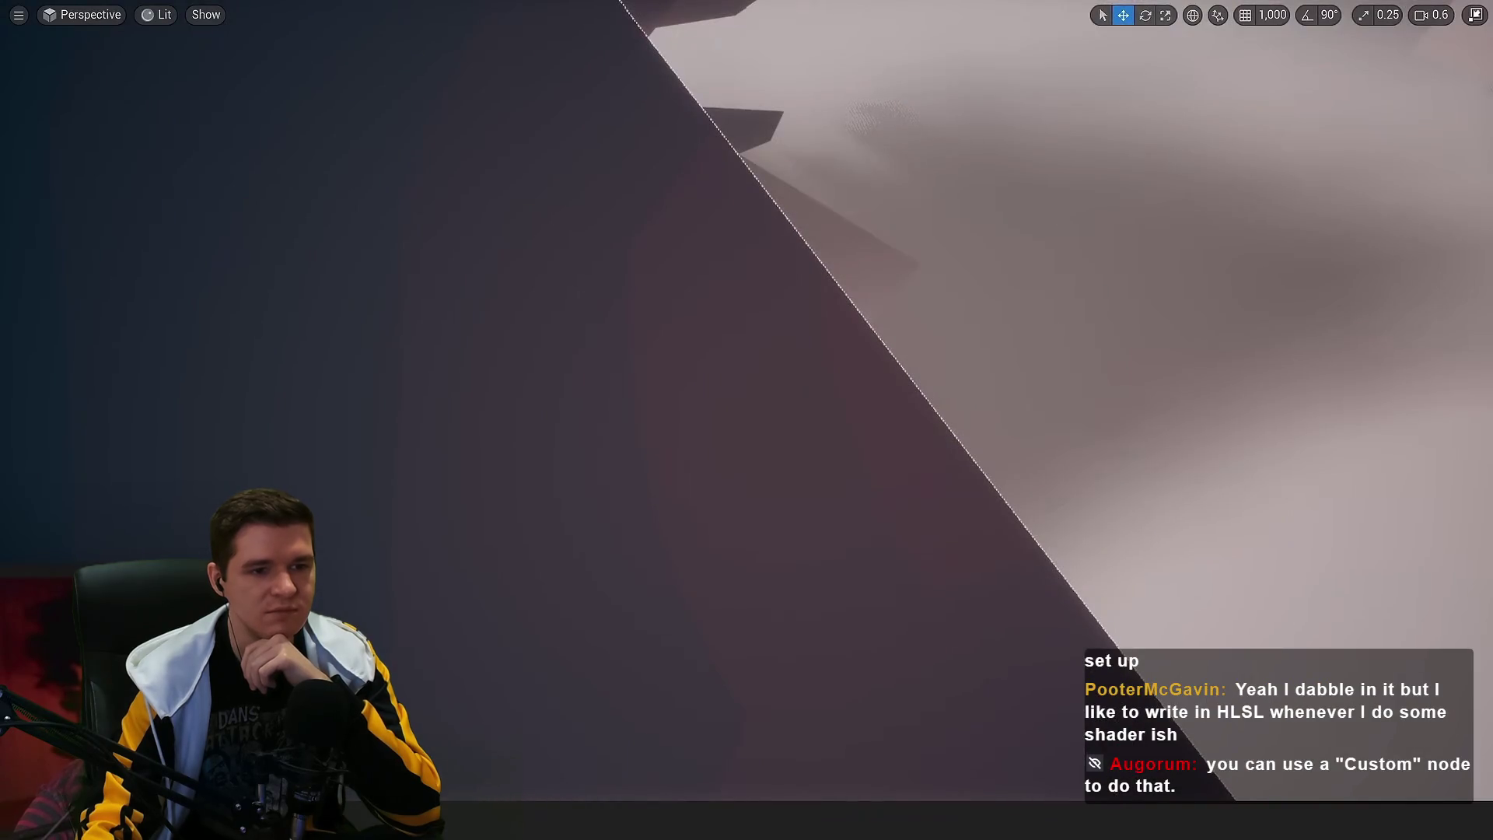
scroll(747, 420, "down", 3)
scroll(746, 420, "up", 2)
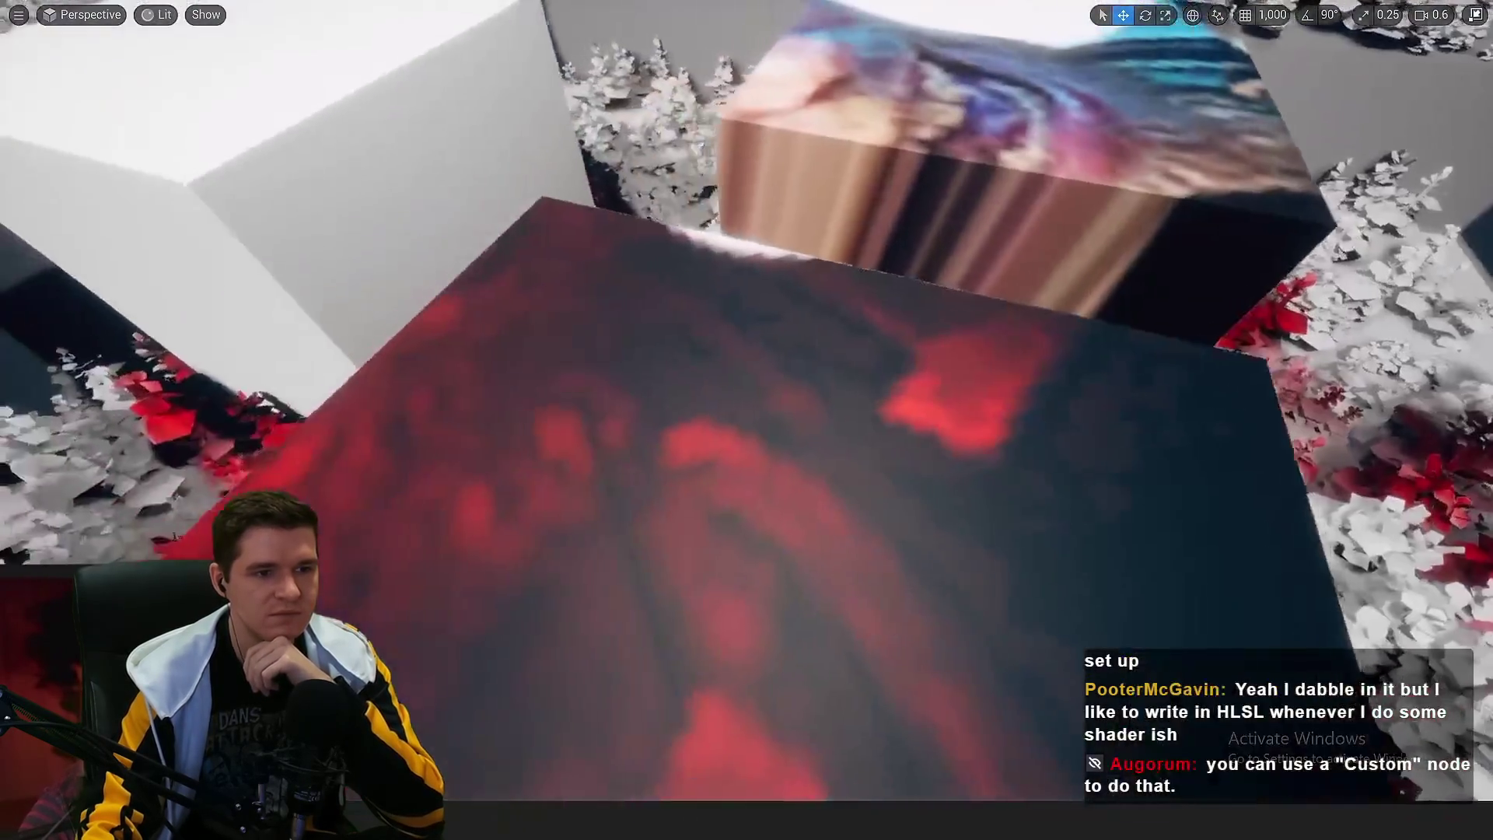
scroll(742, 394, "down", 5)
scroll(741, 394, "up", 2)
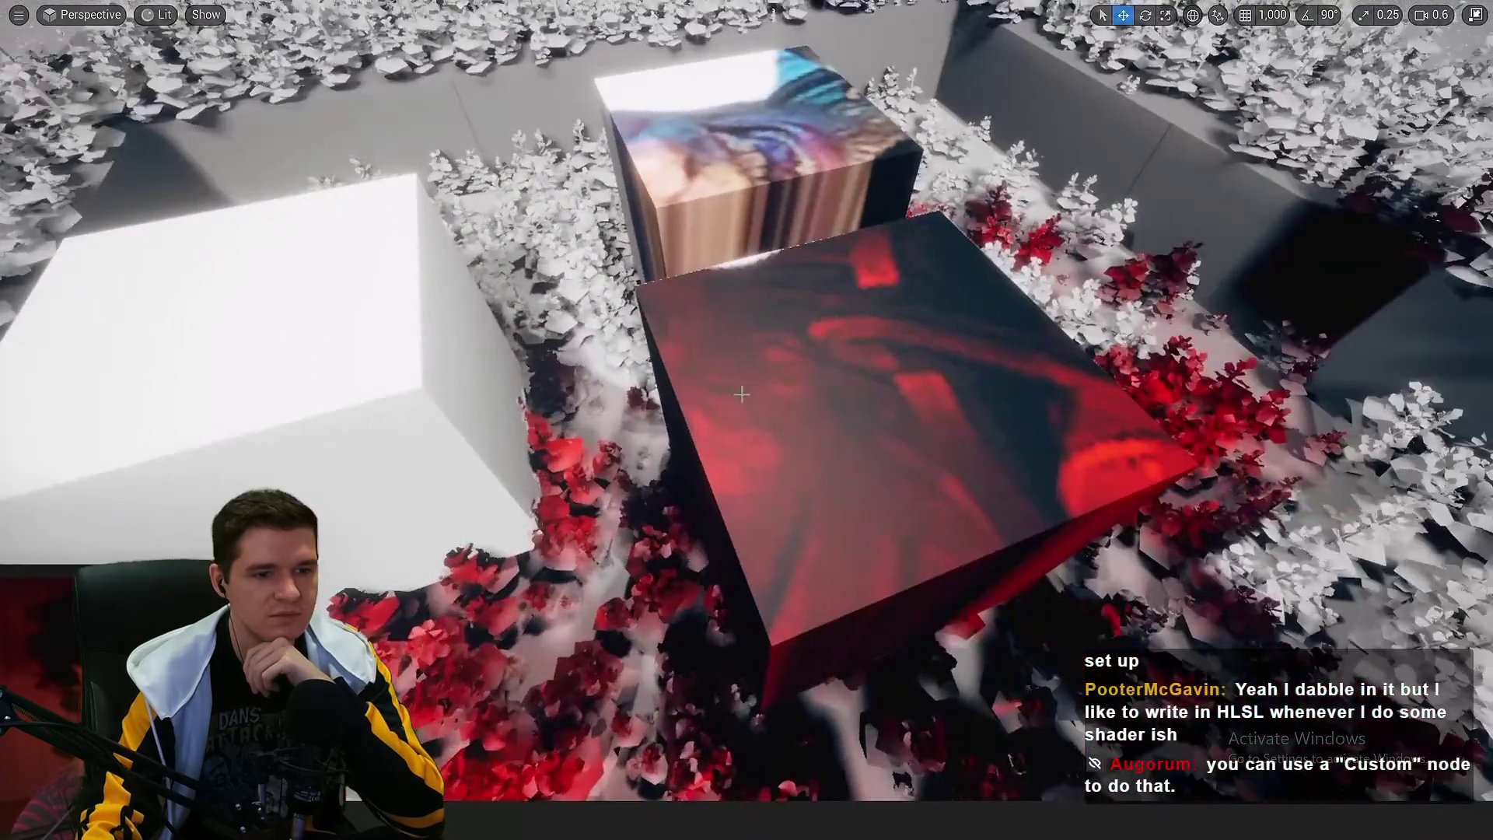
scroll(781, 402, "down", 3)
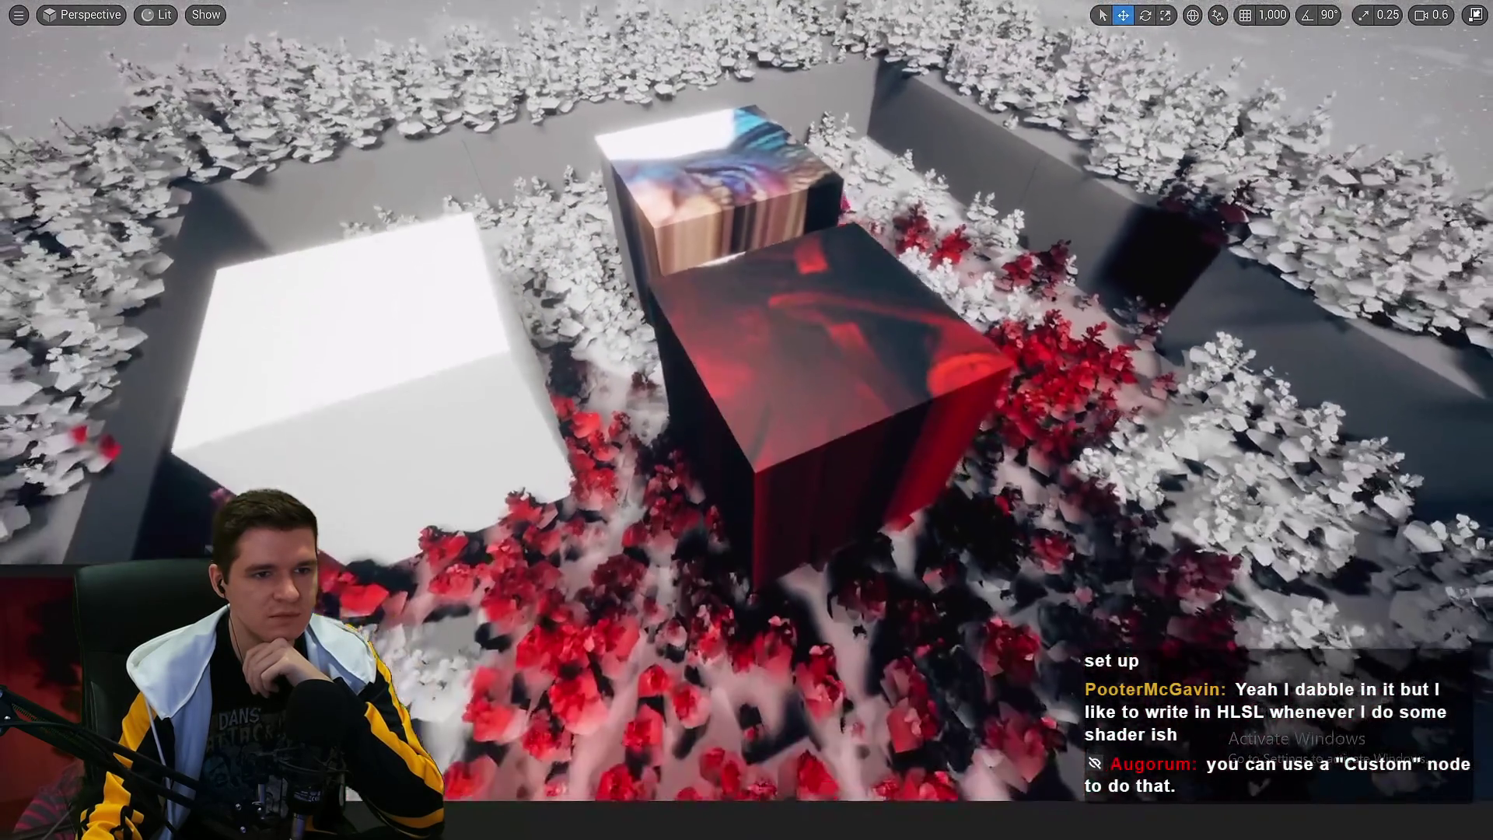
scroll(781, 402, "up", 2)
scroll(747, 420, "up", 5)
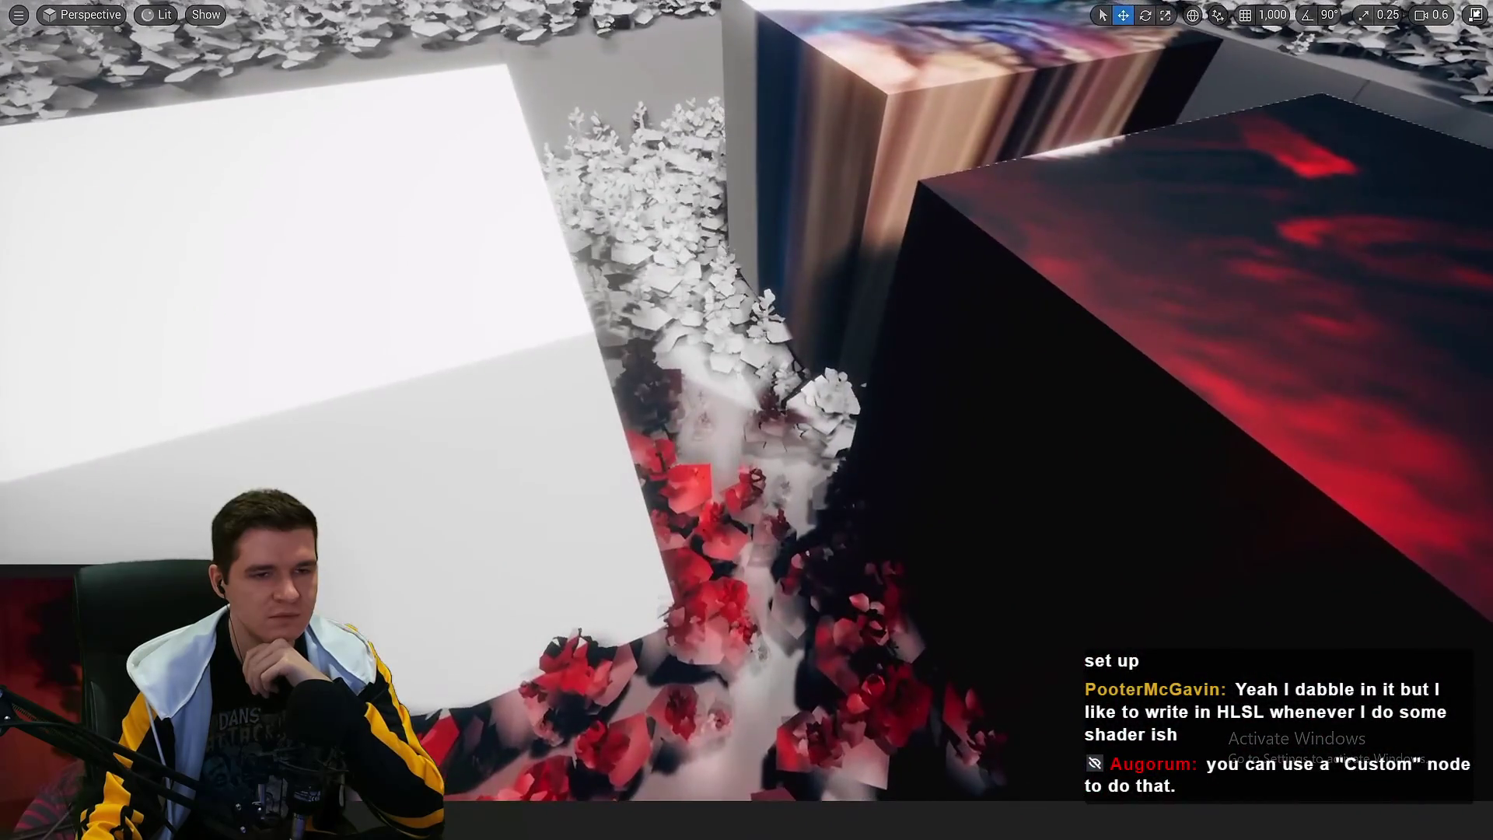
scroll(747, 420, "up", 5)
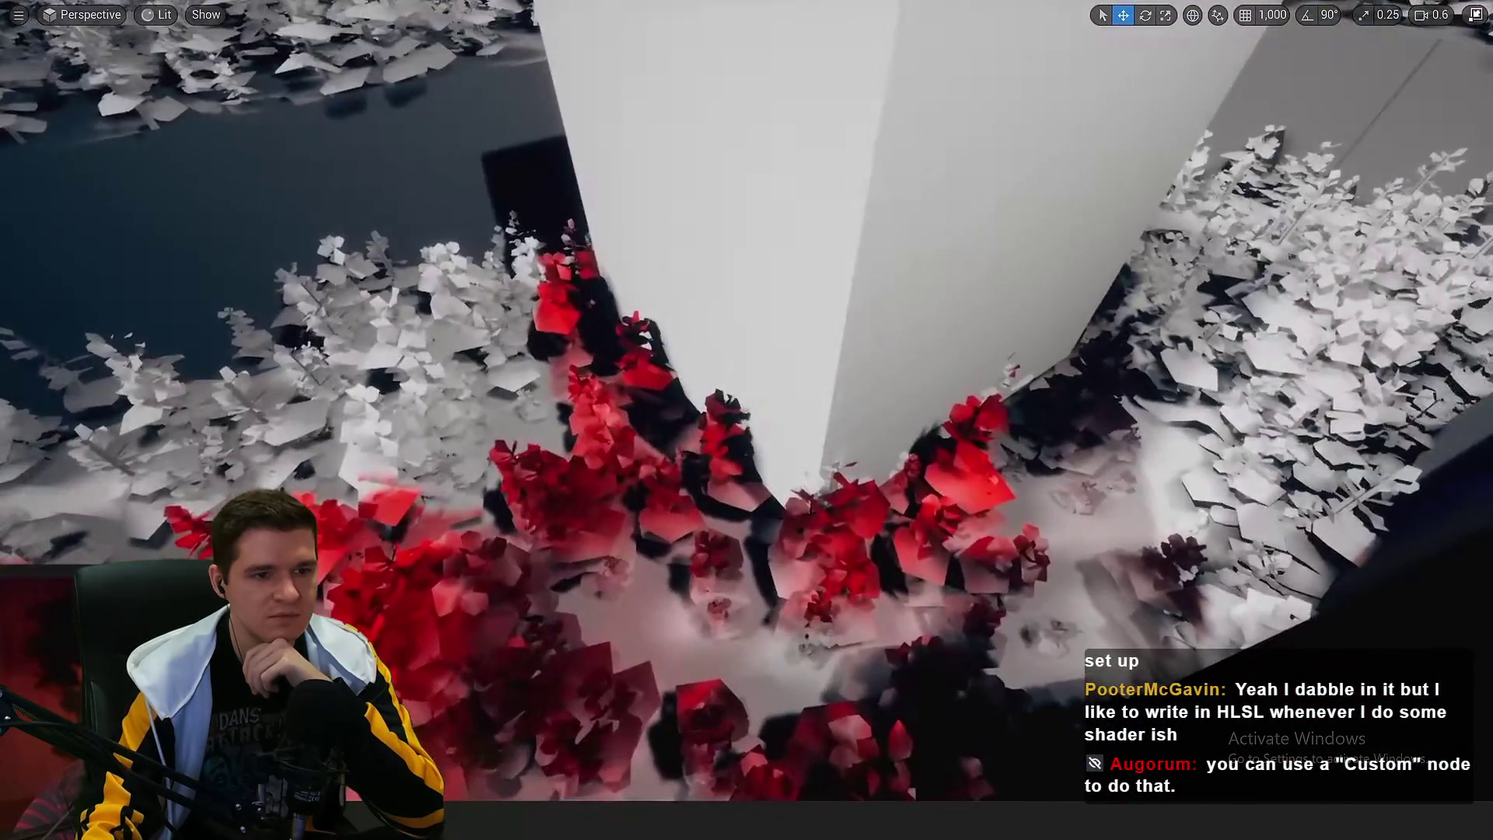
scroll(746, 420, "up", 5)
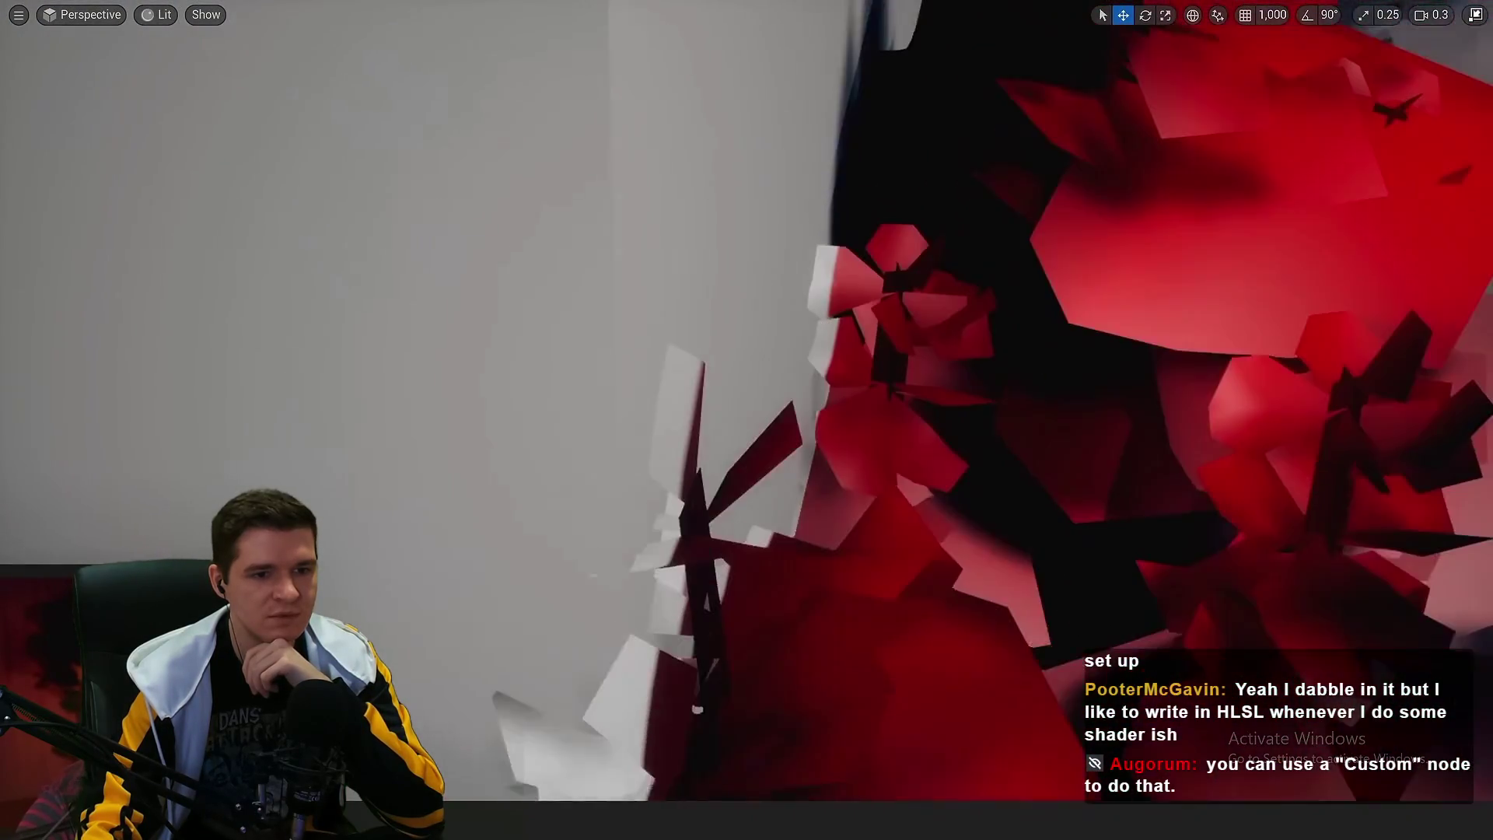
mouse_move(1122, 265)
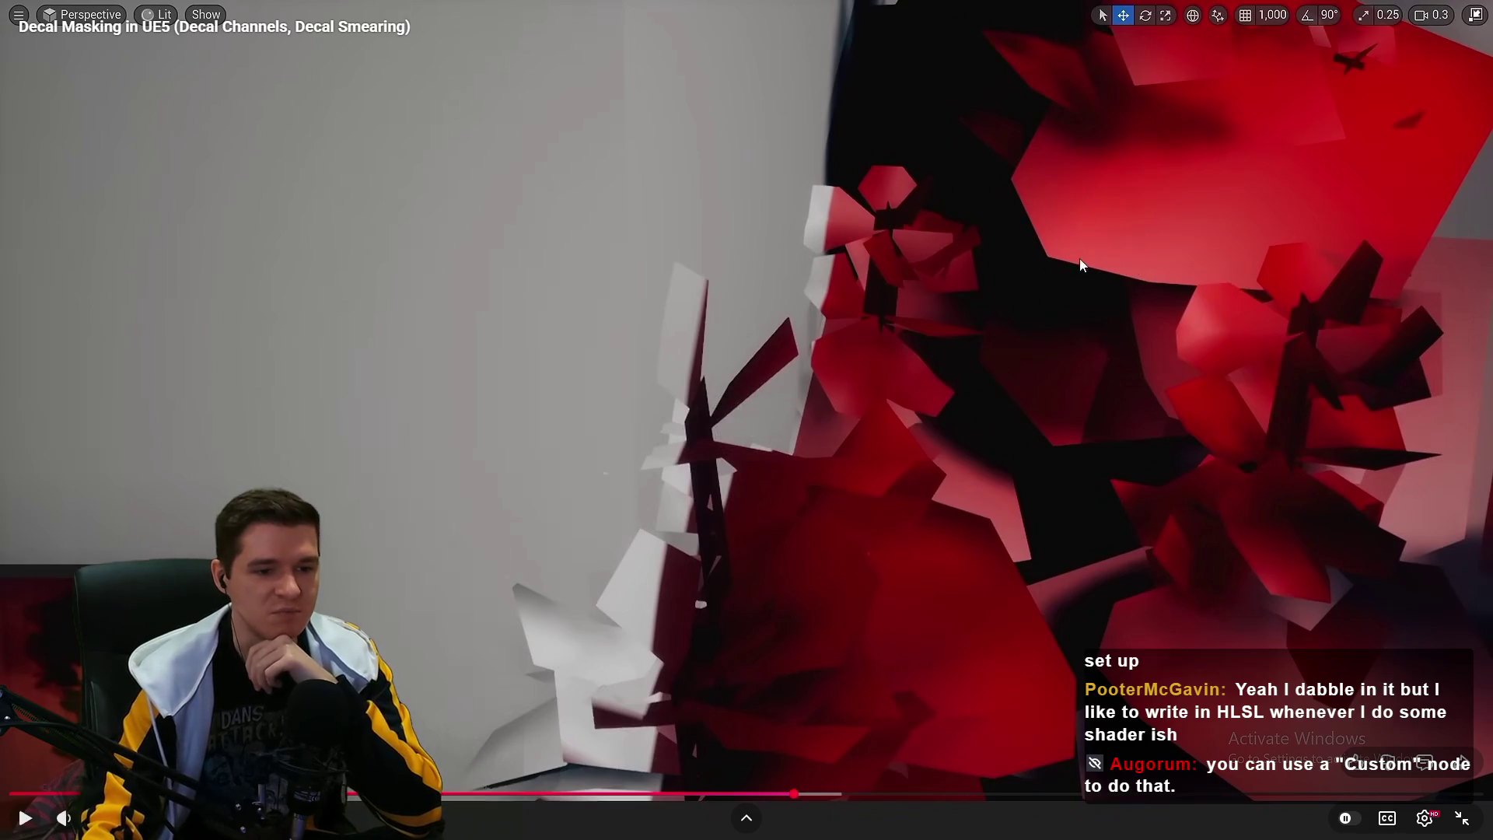
left_click(830, 360)
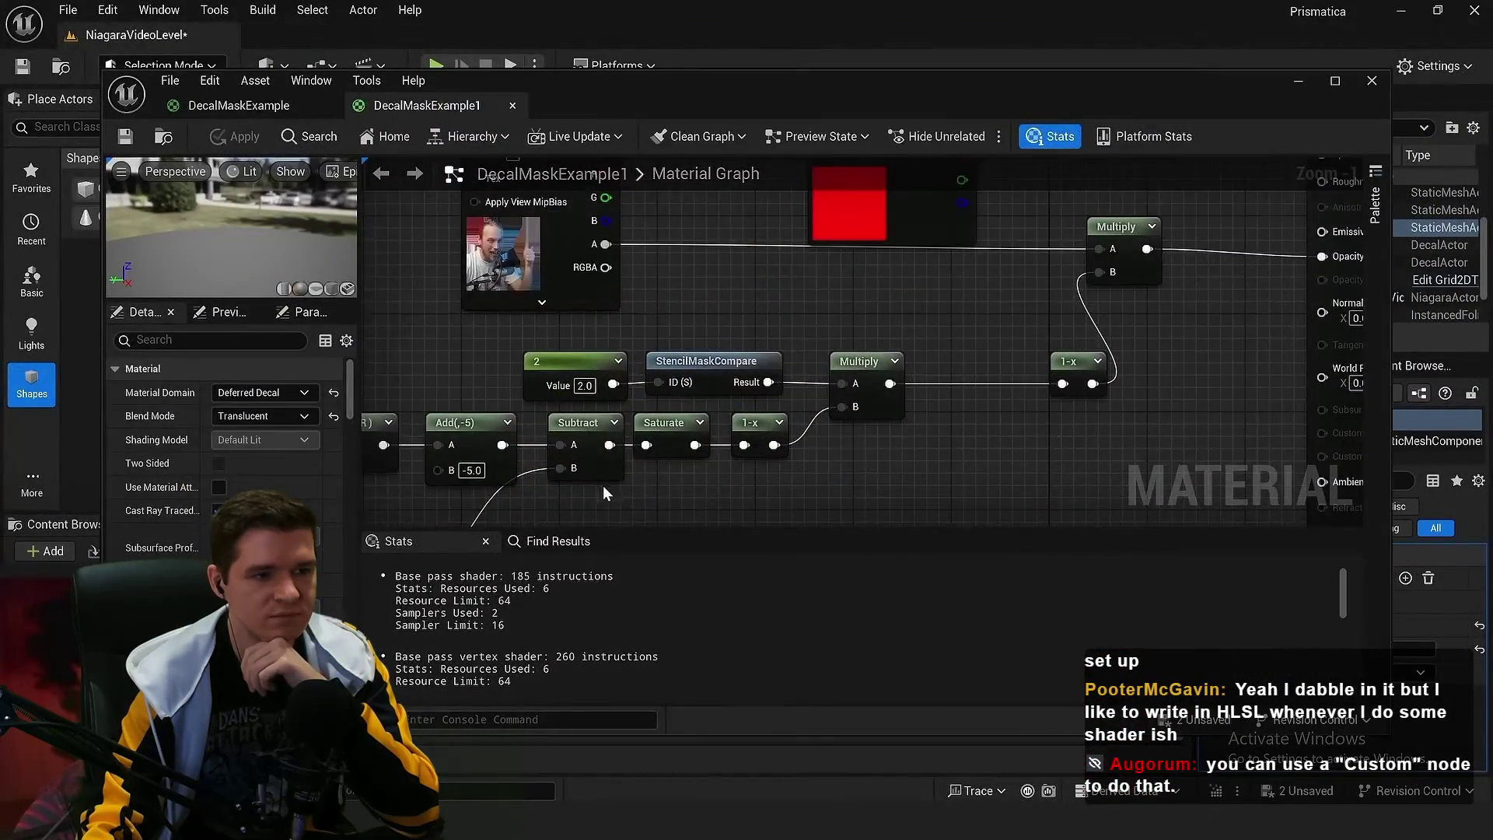
Save the DecalMaskExample1 material and switch the level viewport from Unlit to Lit
mouse_move(603, 493)
left_mouse_down()
mouse_move(741, 366)
mouse_move(840, 377)
left_mouse_up()
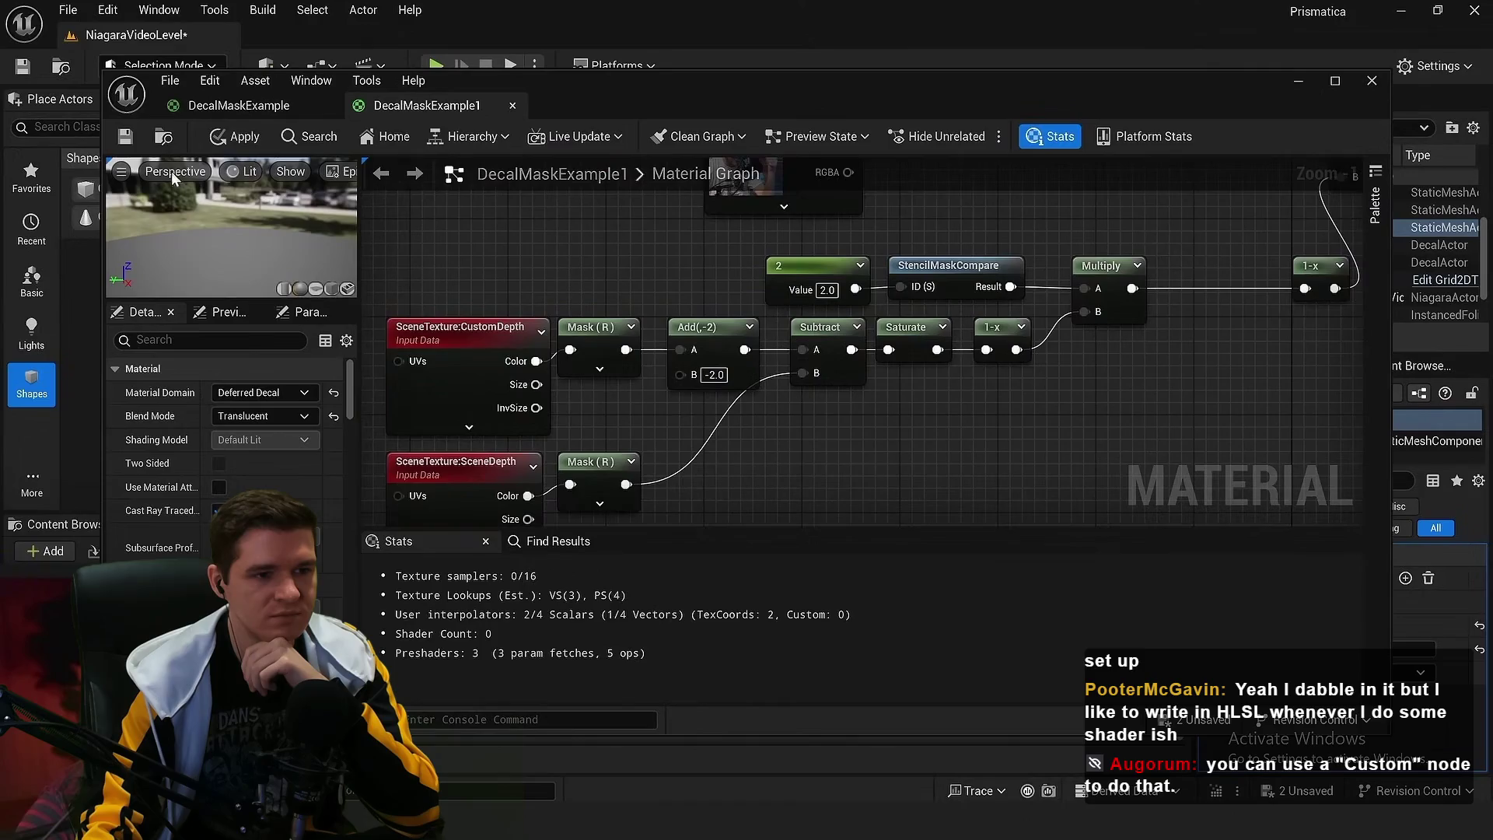
left_click(124, 140)
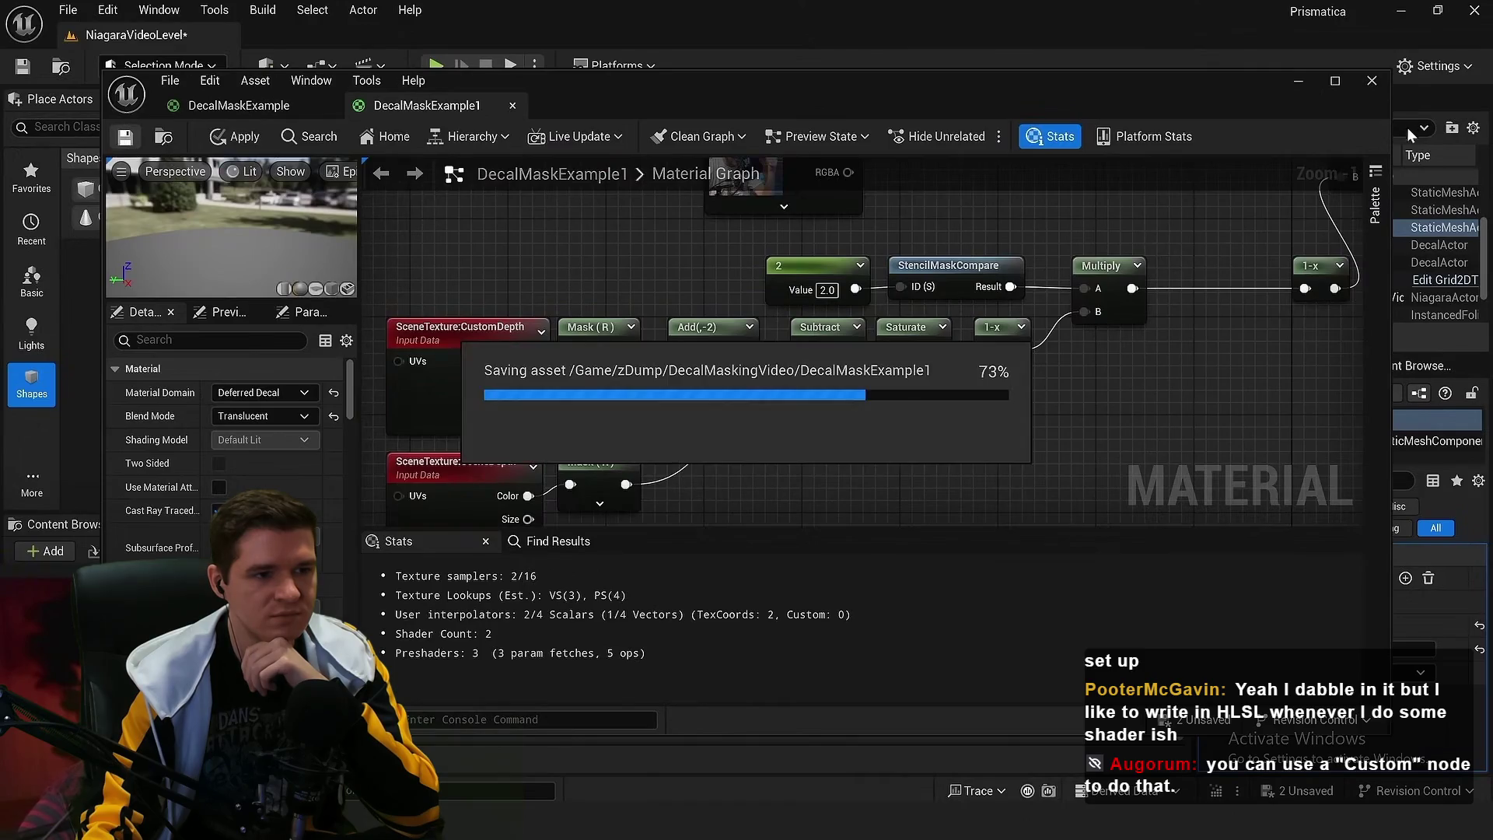
left_click(1300, 81)
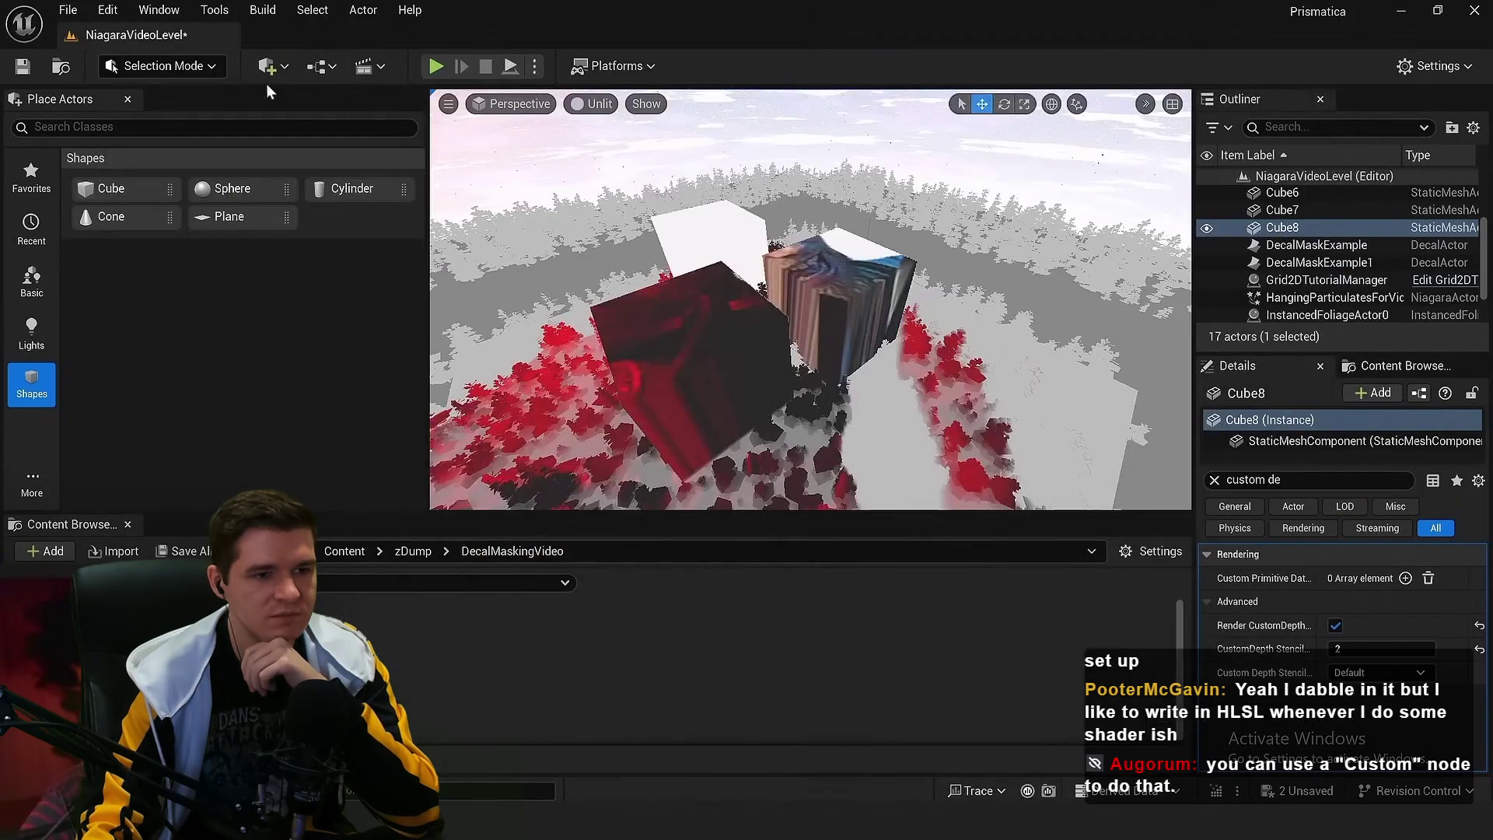
left_click(595, 104)
left_click(622, 165)
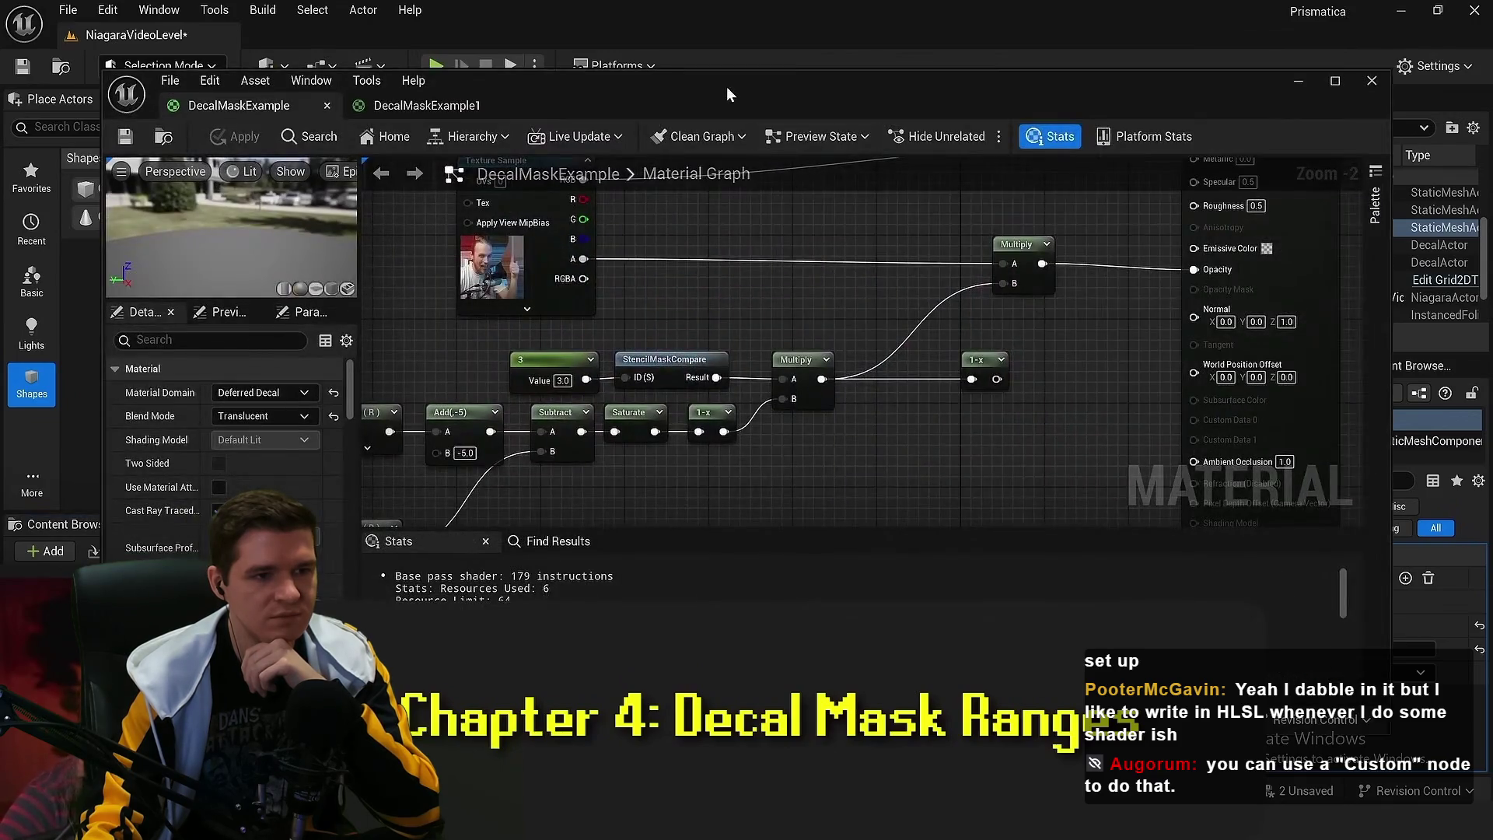
Maximize the DecalMaskExample graph and move the custom-depth node chain further down
double_click(726, 86)
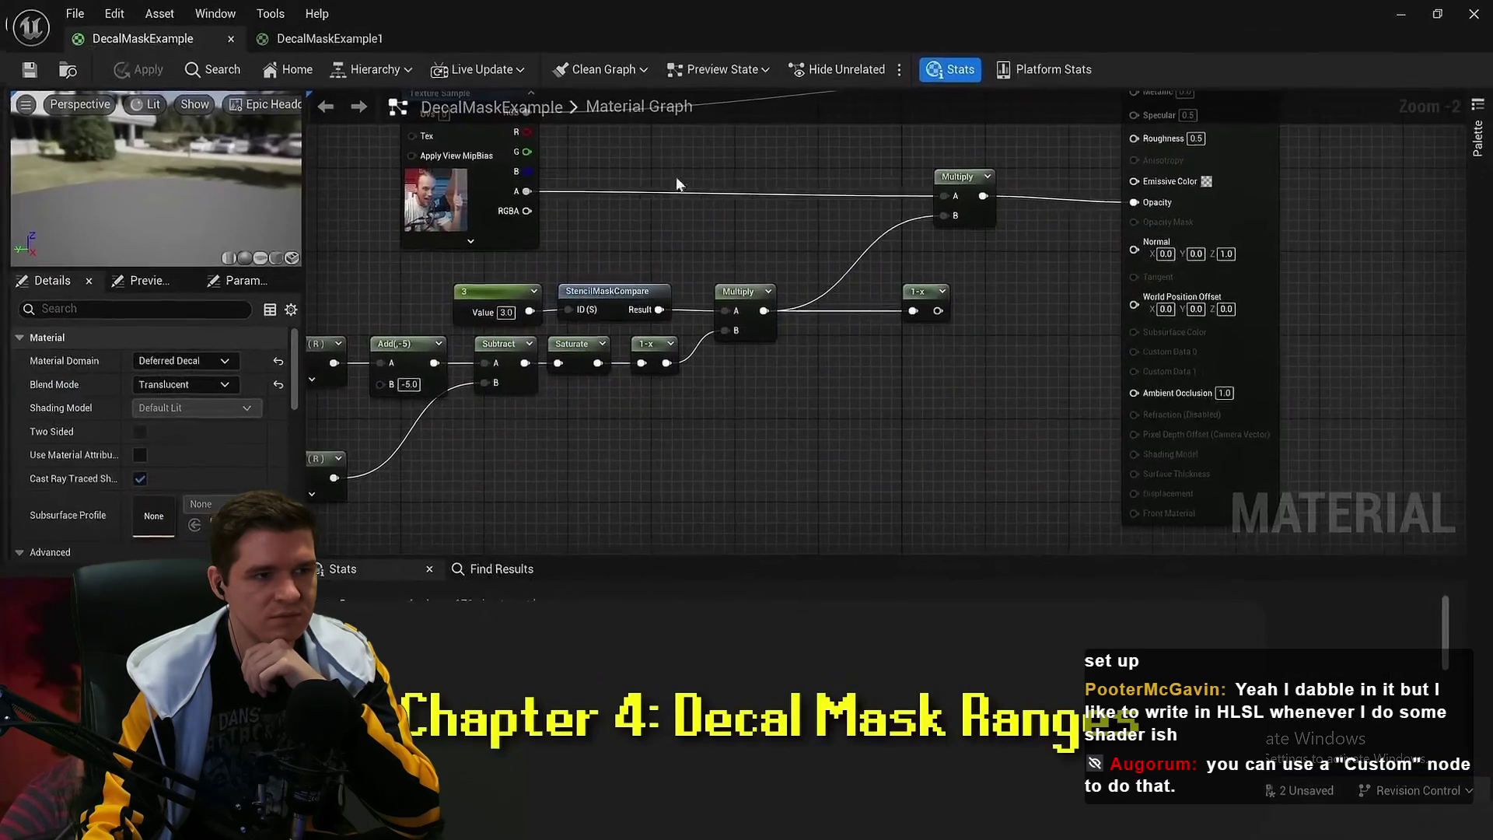
scroll(675, 175, "up", 2)
mouse_move(884, 253)
left_mouse_down()
mouse_move(700, 305)
mouse_move(608, 288)
left_mouse_up()
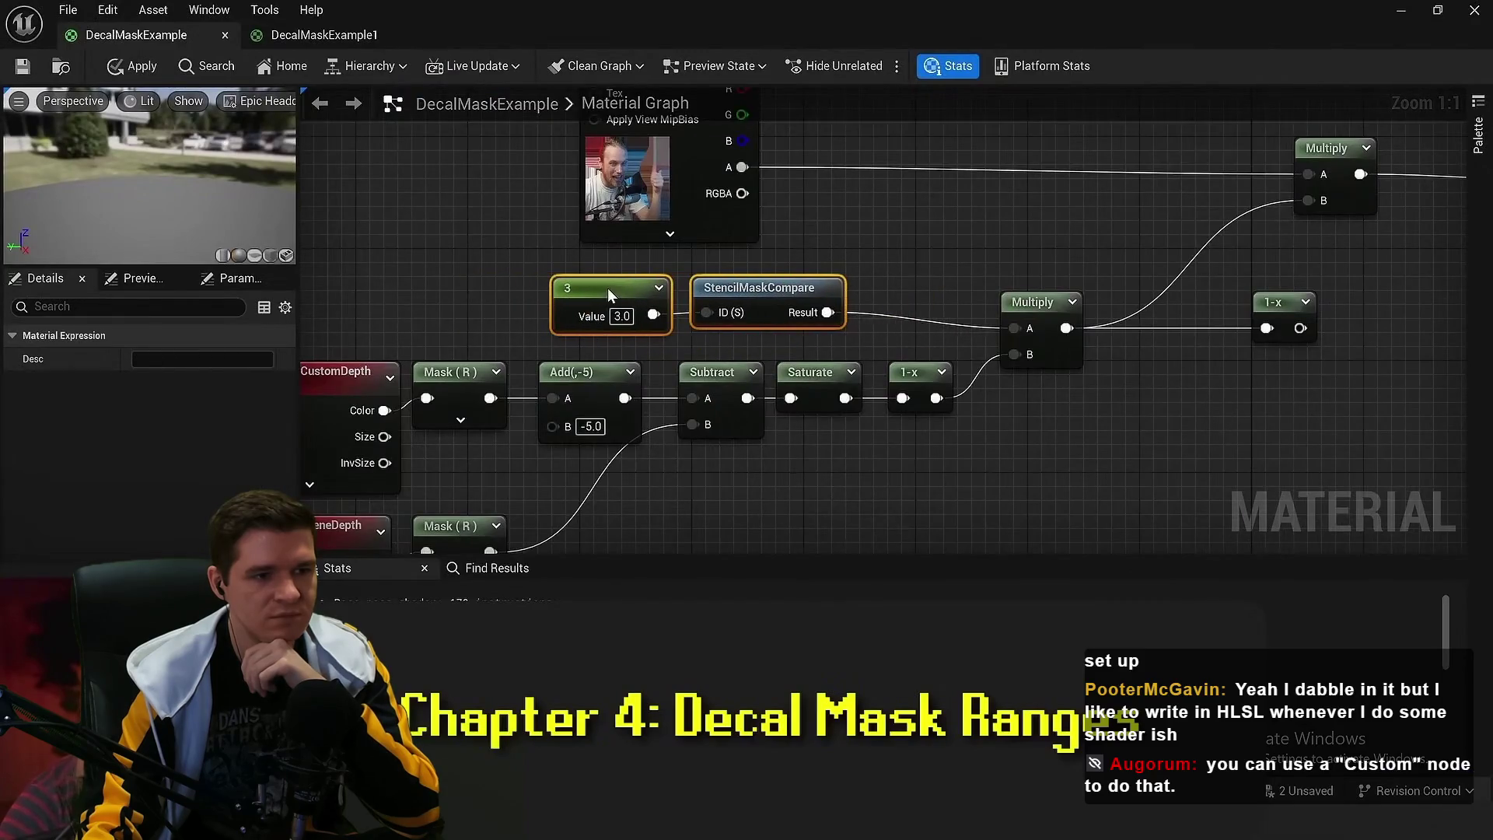
scroll(723, 294, "up", 3)
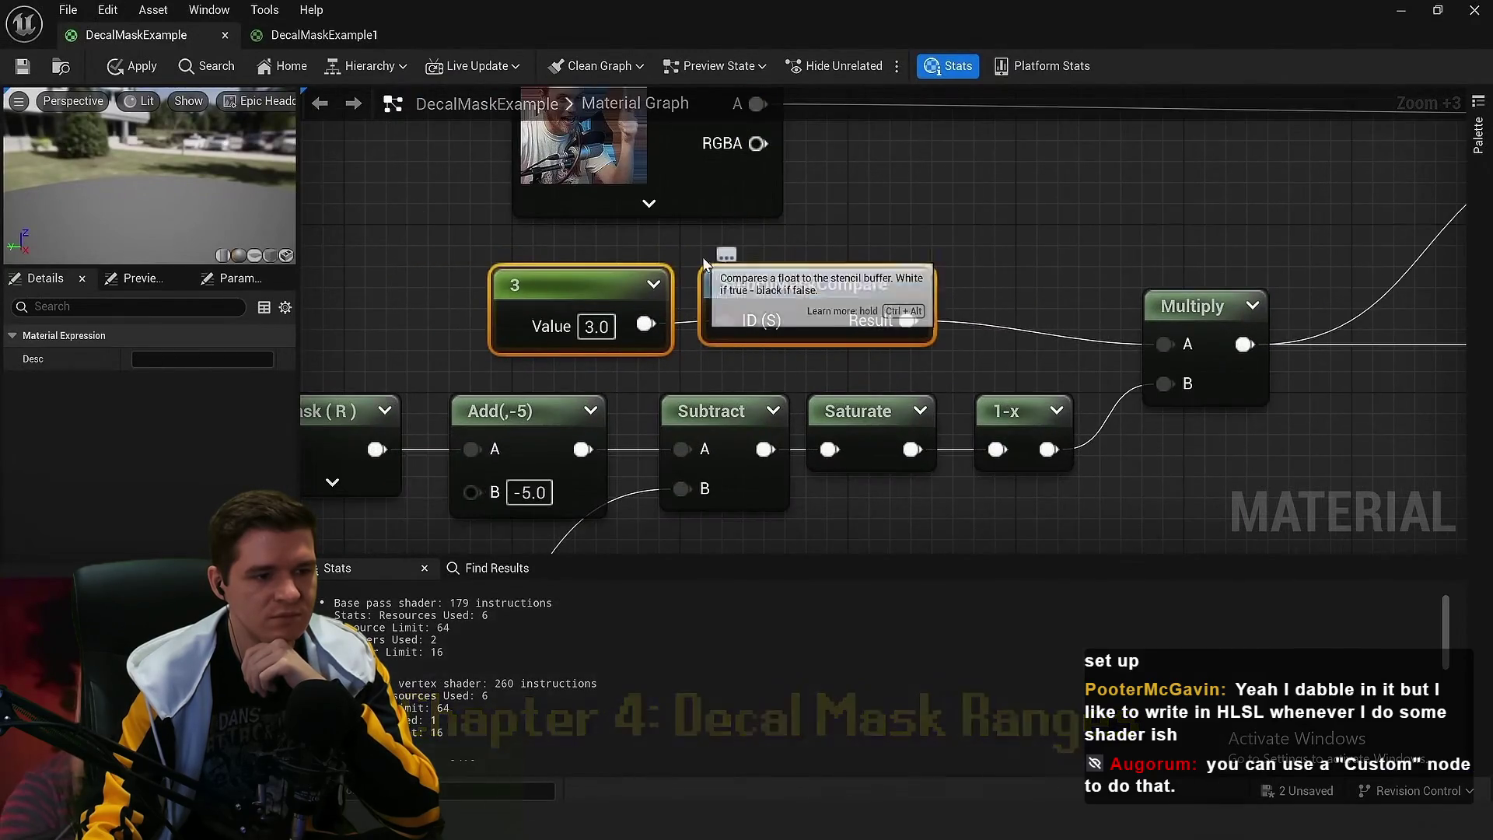
scroll(991, 343, "down", 3)
scroll(992, 344, "down", 2)
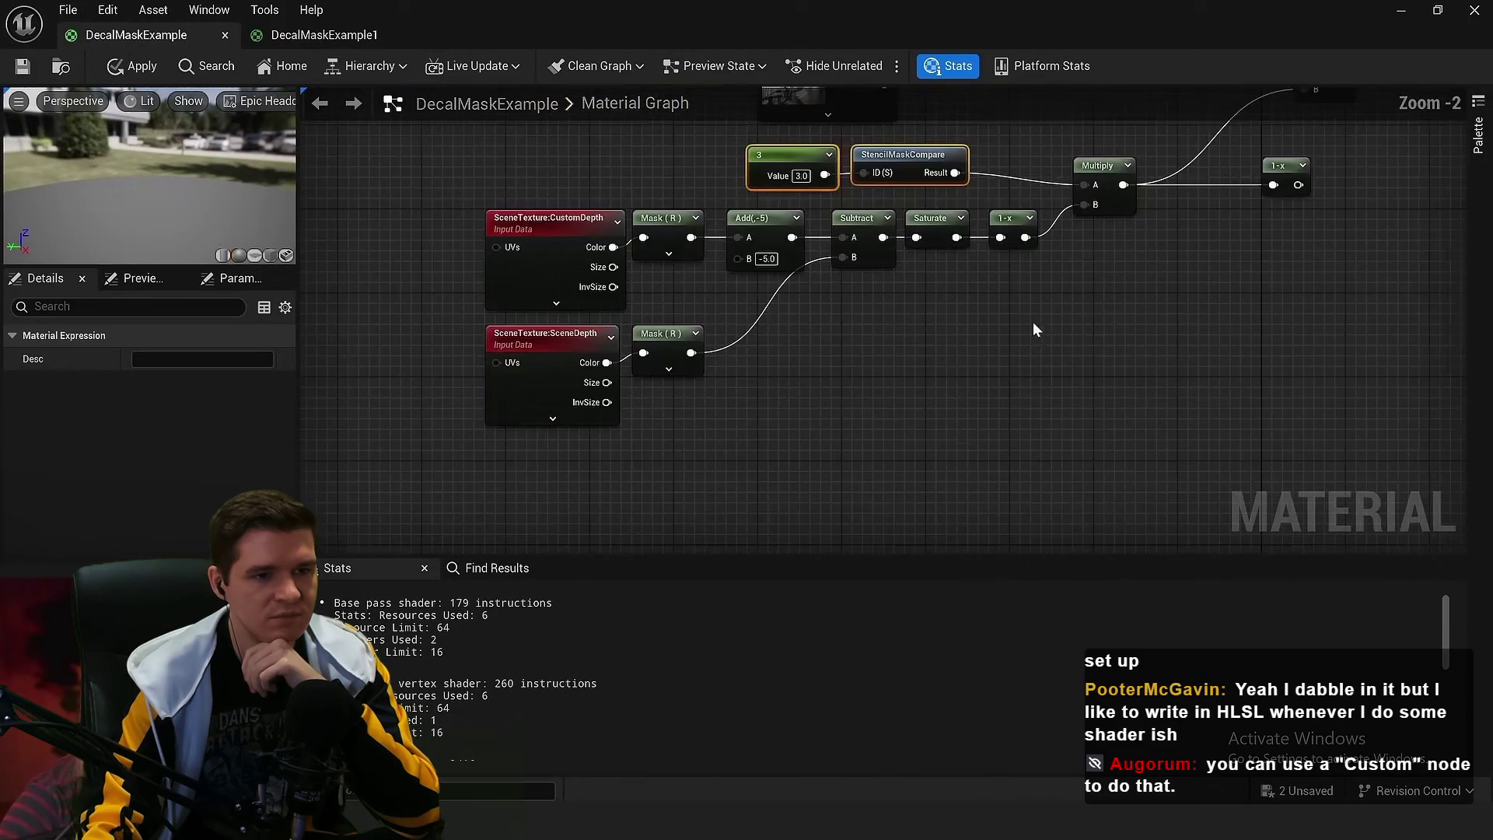
mouse_move(486, 204)
left_mouse_down()
mouse_move(709, 435)
mouse_move(984, 436)
left_mouse_up()
left_click_drag(785, 214, 789, 342)
Move the constant 3 and StencilMaskCompare pair lower, then pause the video on them
scroll(801, 346, "up", 2)
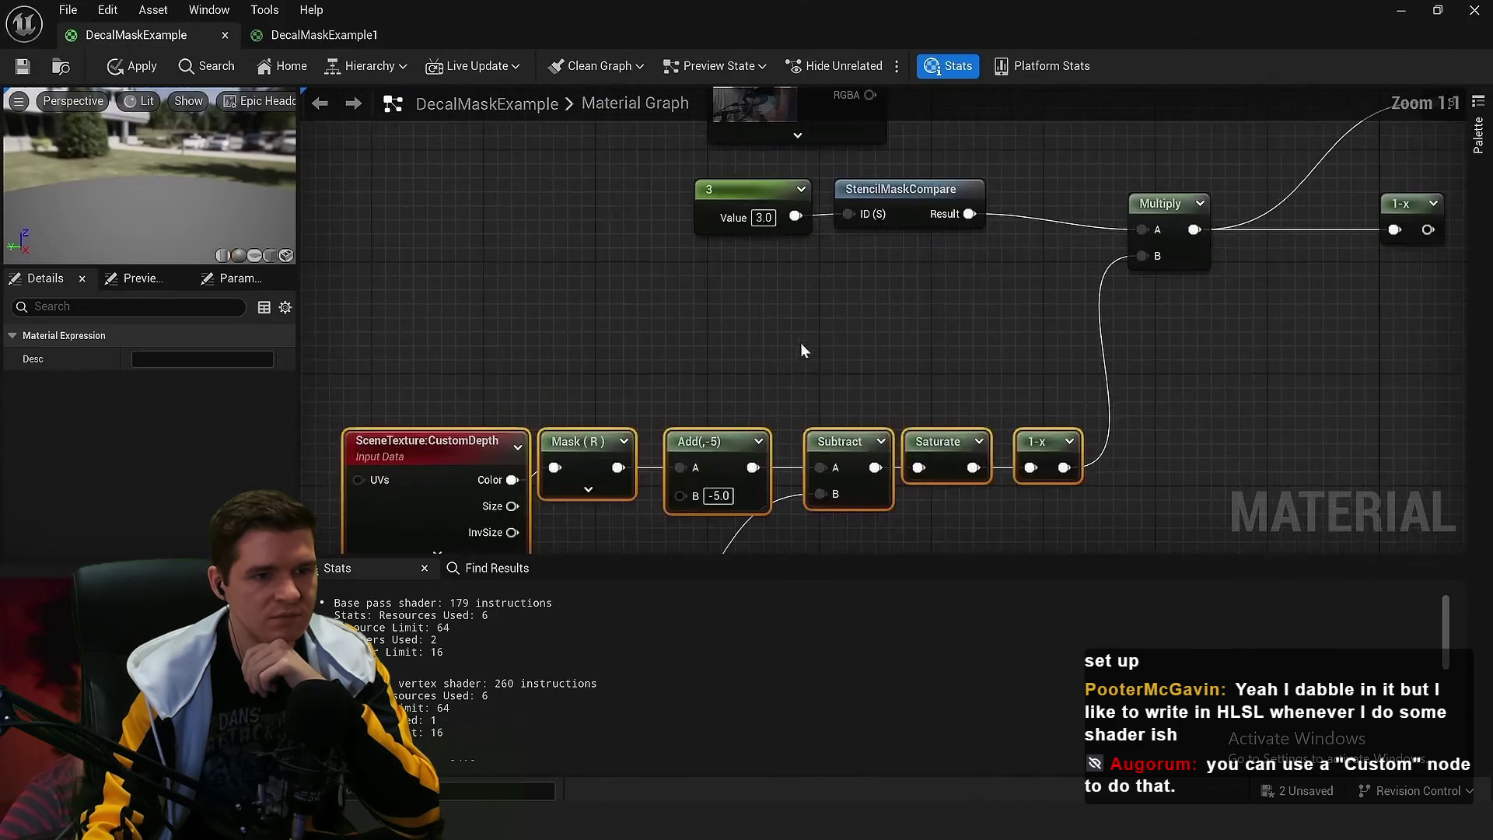
left_click_drag(894, 342, 622, 234)
left_click_drag(694, 283, 694, 355)
scroll(694, 355, "up", 3)
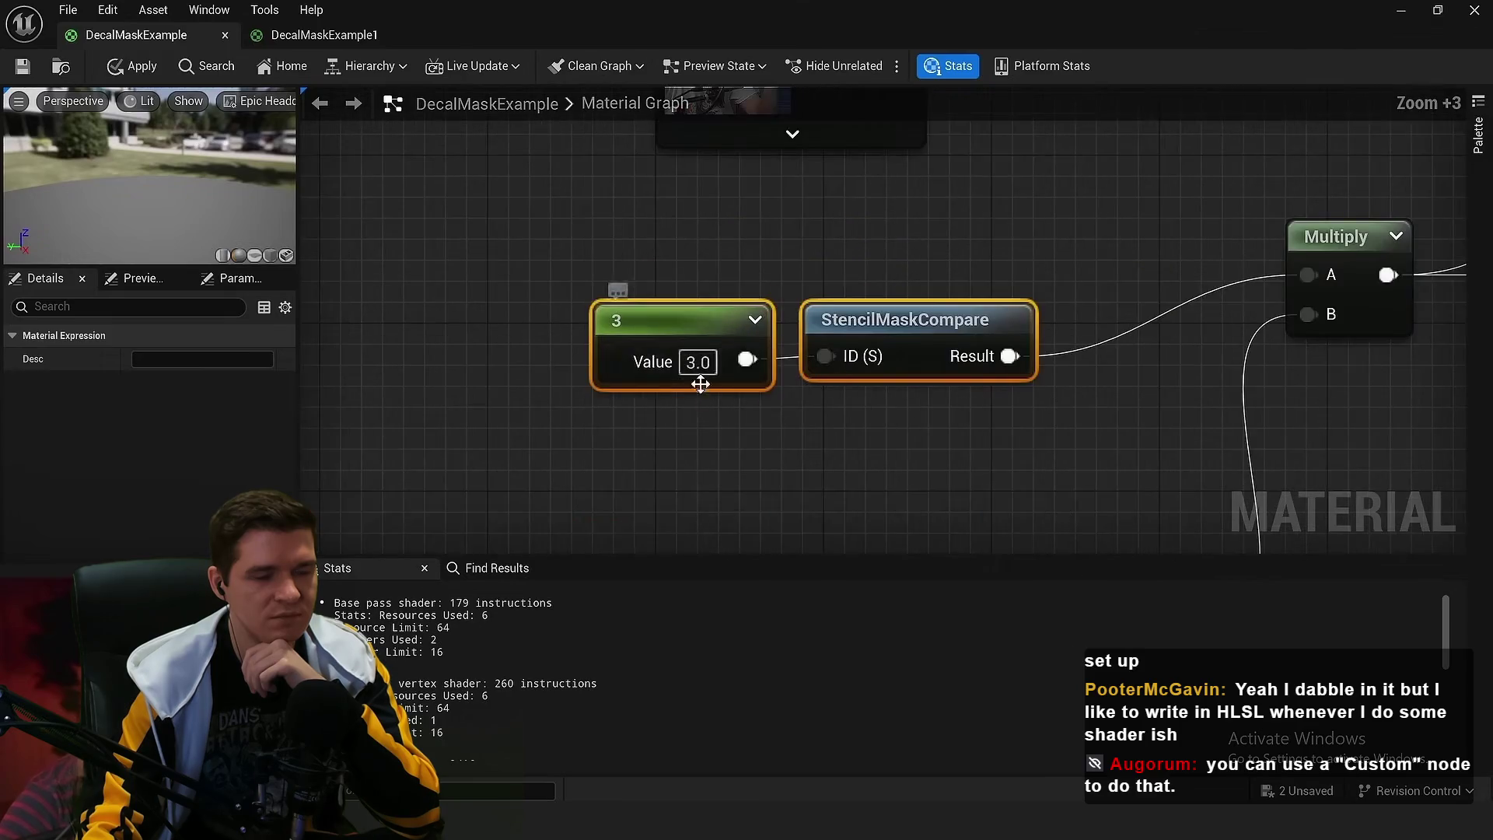
left_click(776, 435)
left_click_drag(786, 449, 683, 413)
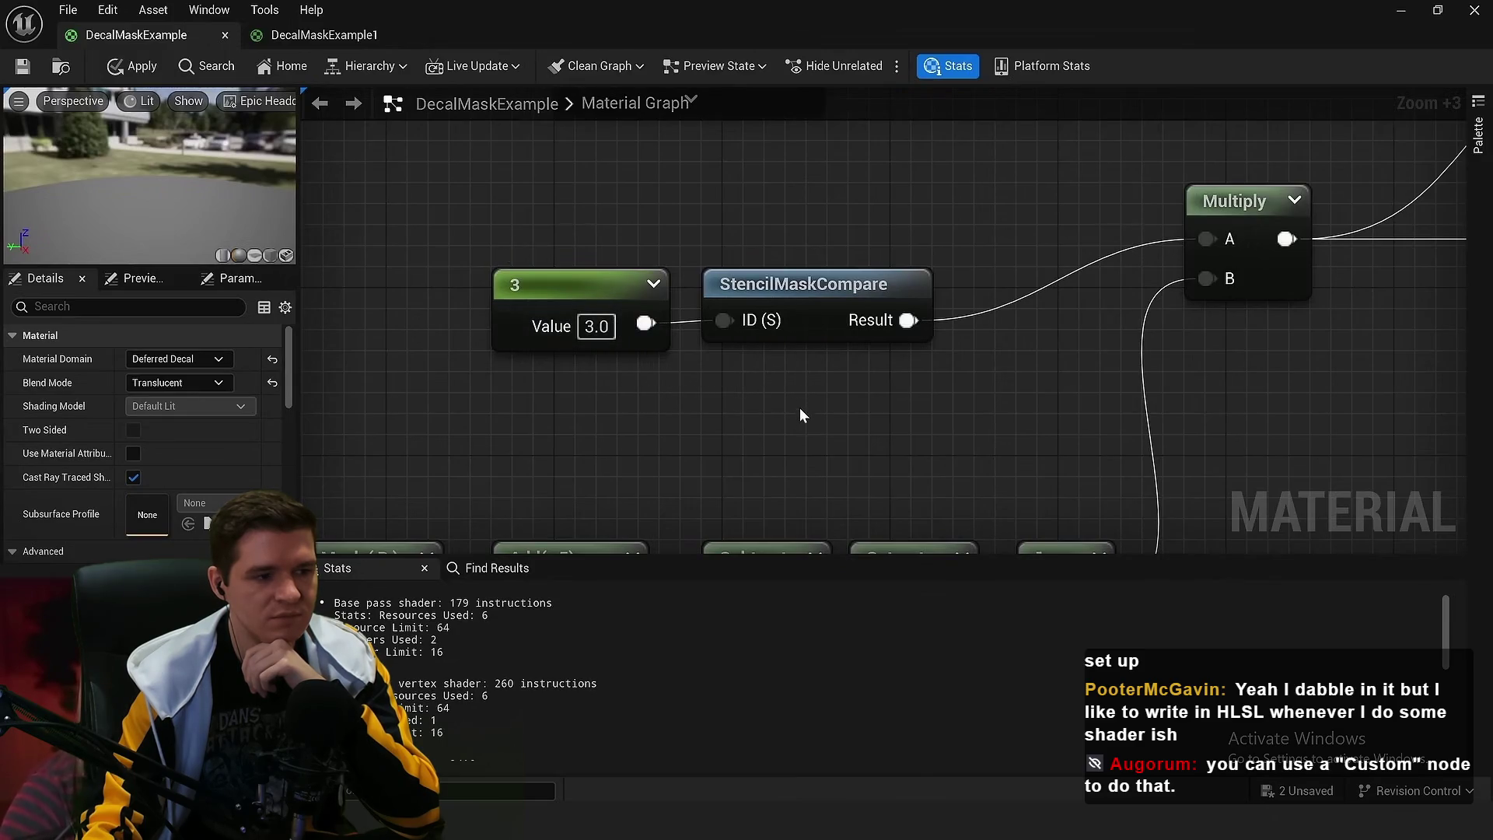
scroll(800, 407, "down", 3)
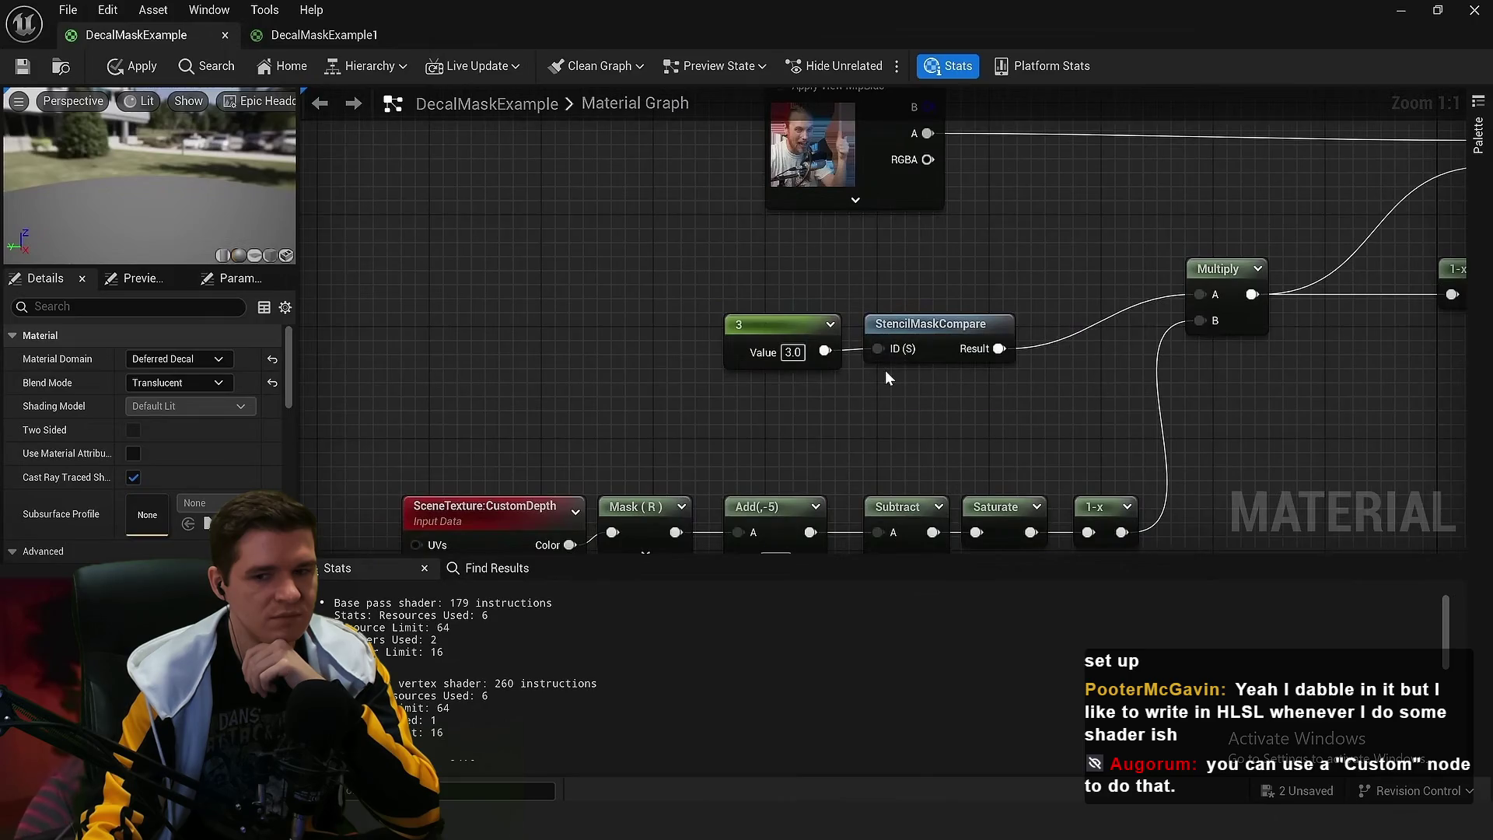
mouse_move(884, 371)
left_mouse_down()
mouse_move(759, 311)
mouse_move(712, 215)
left_mouse_up()
left_click(931, 417)
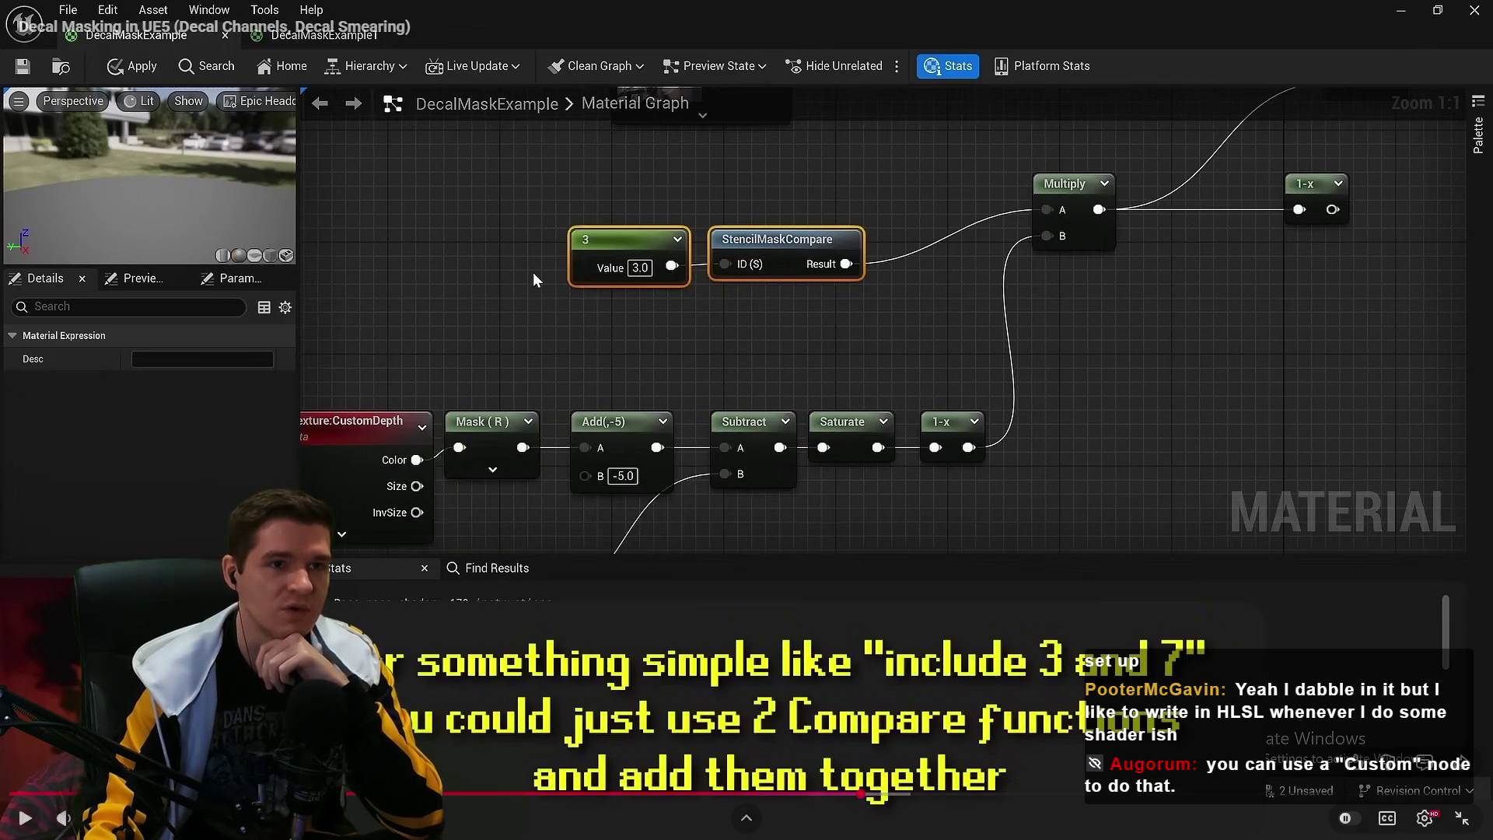
View an enlarged screenshot from Fab's Magic Node plugin listing
mouse_move(913, 416)
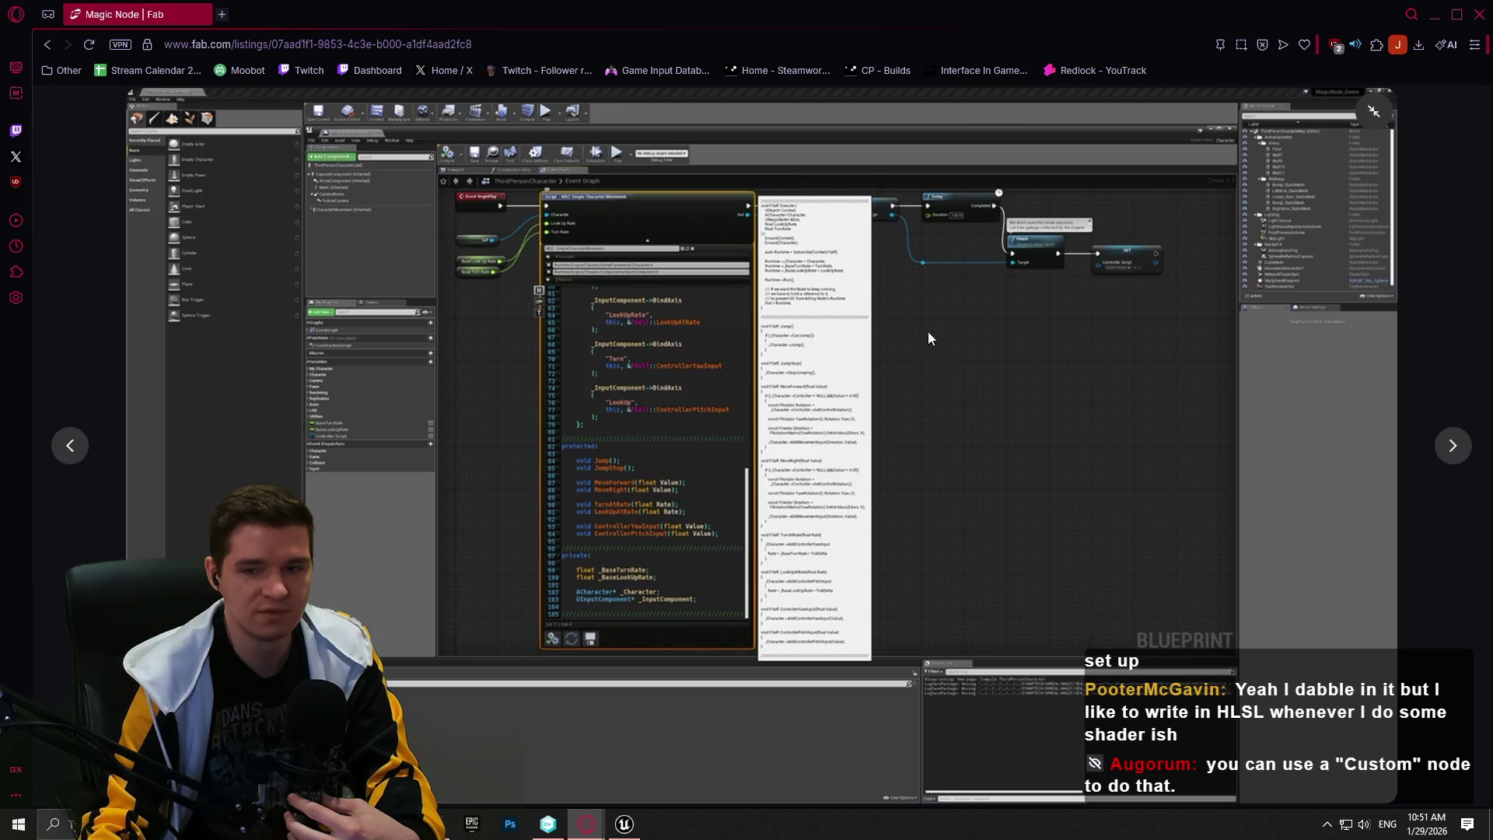
Browse the Magic Node gallery screenshots, including its Blueprint and C++ code views
left_click(1373, 115)
left_click(739, 704)
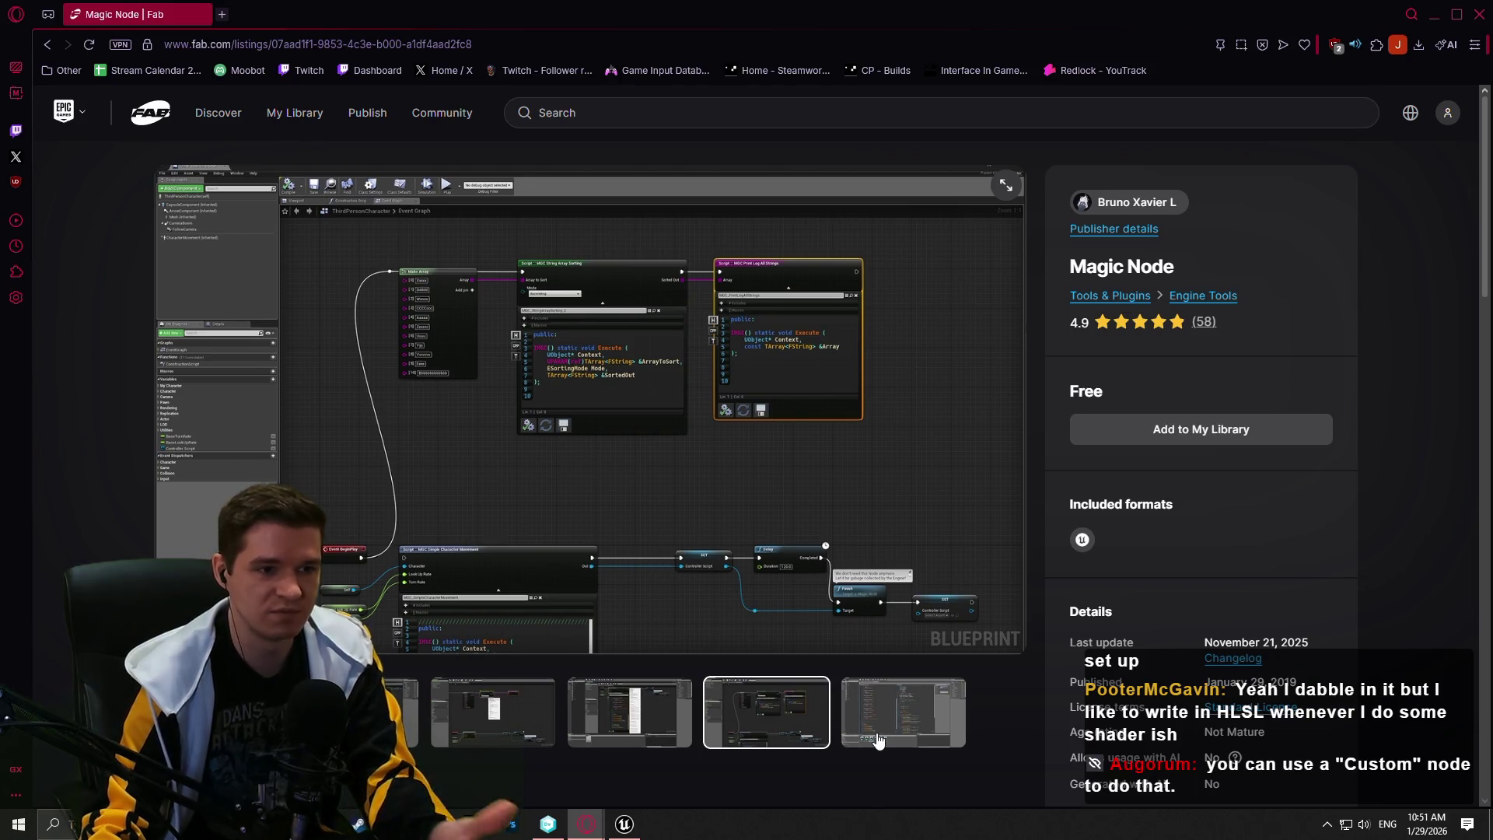
left_click(877, 737)
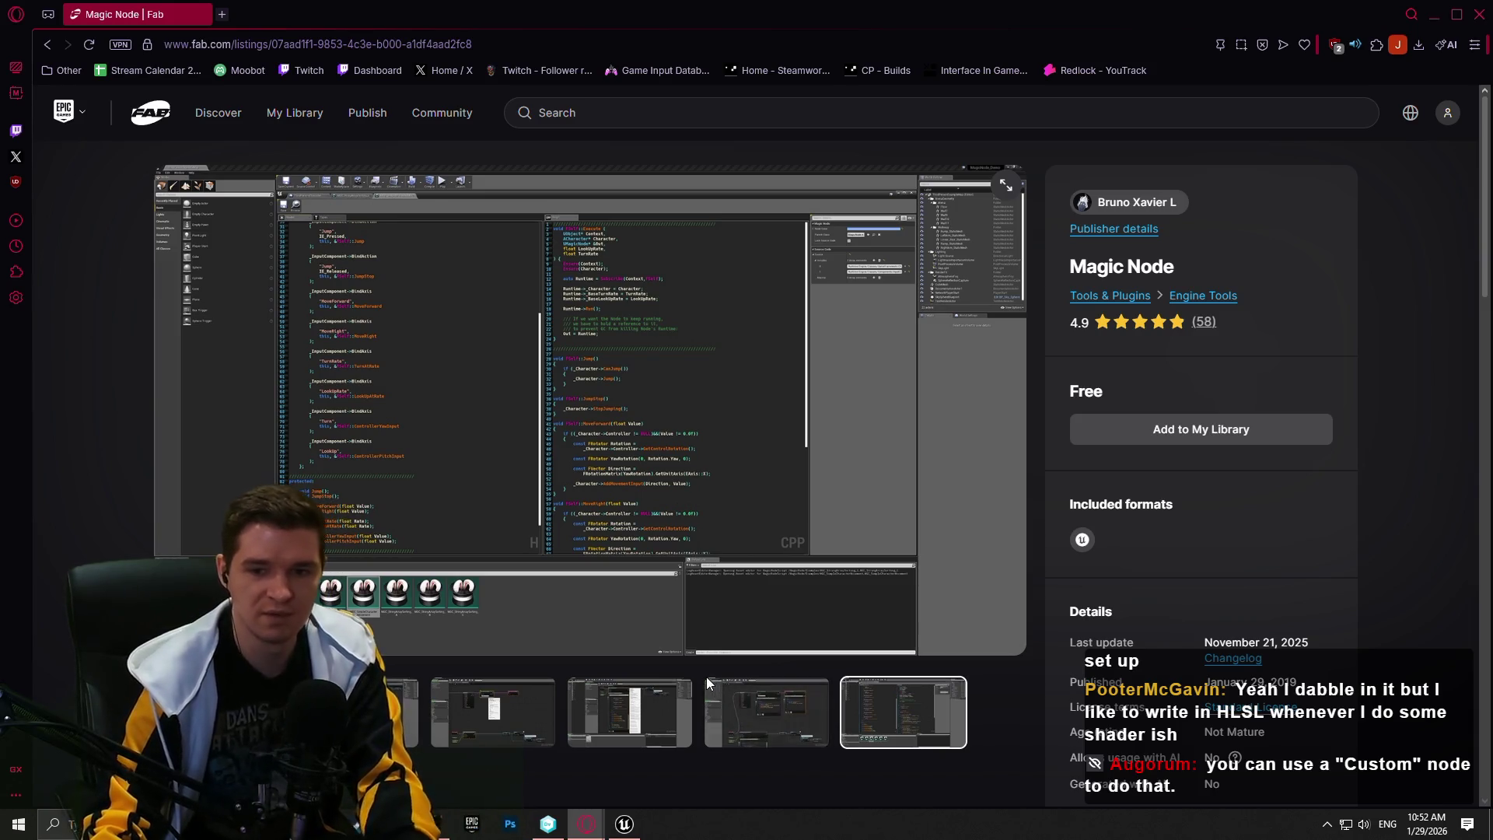
left_click(571, 716)
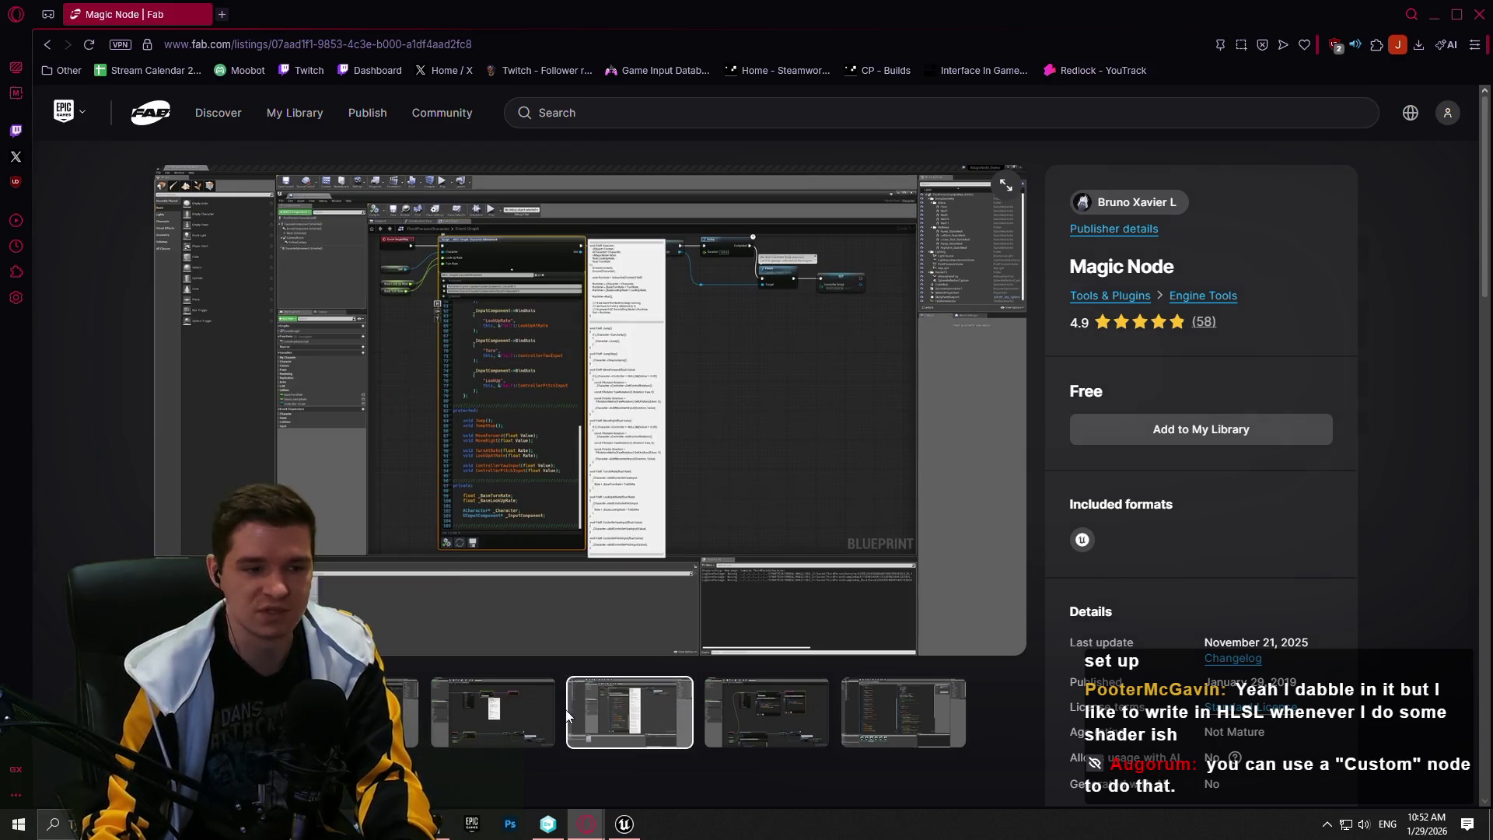
left_click(498, 711)
left_click(400, 711)
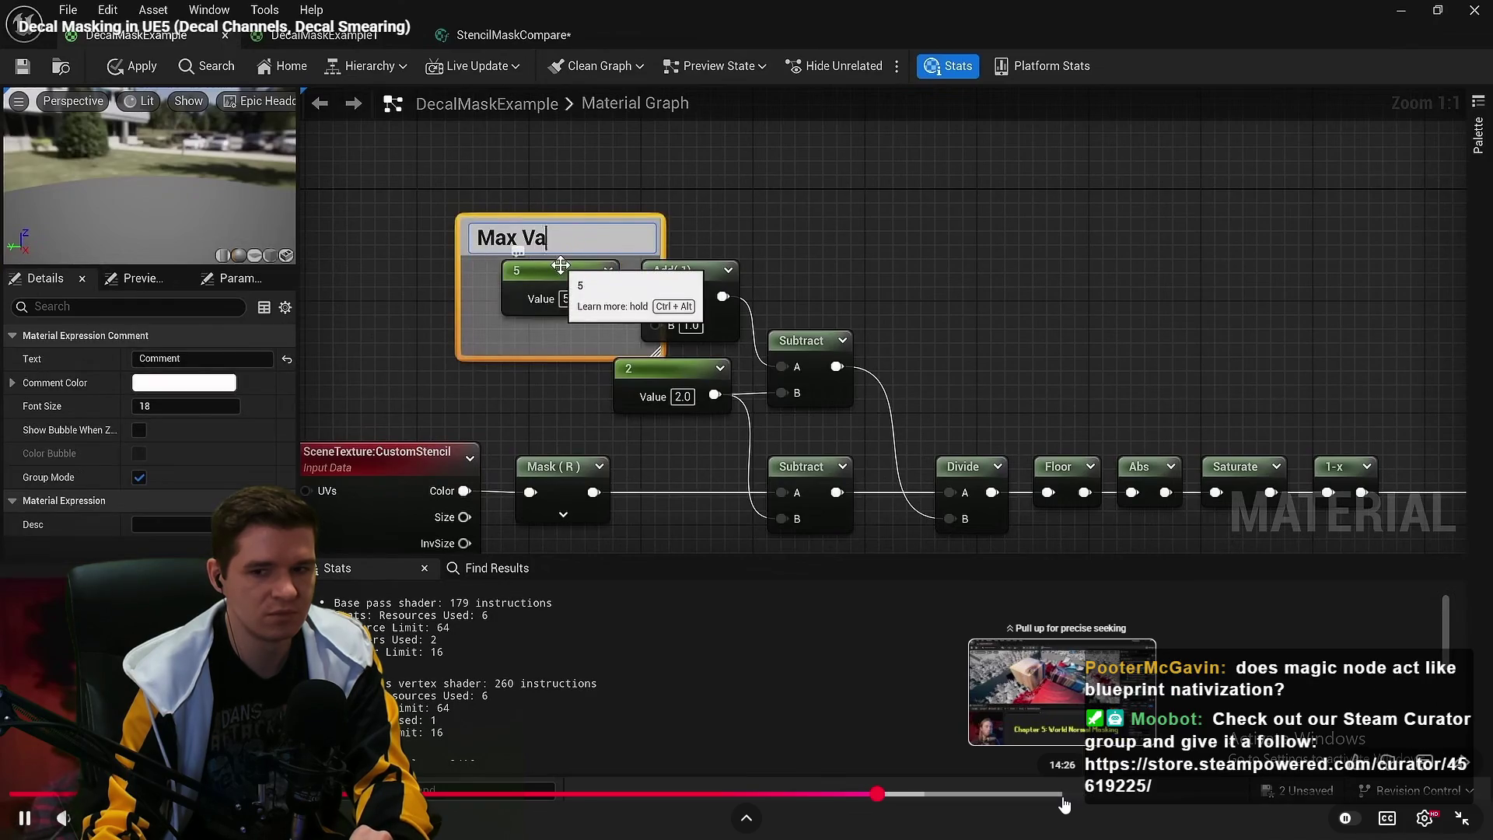
Play and pause the tutorial on the Min Value 2 and Max Value 5 stencil range chain
left_click(1133, 433)
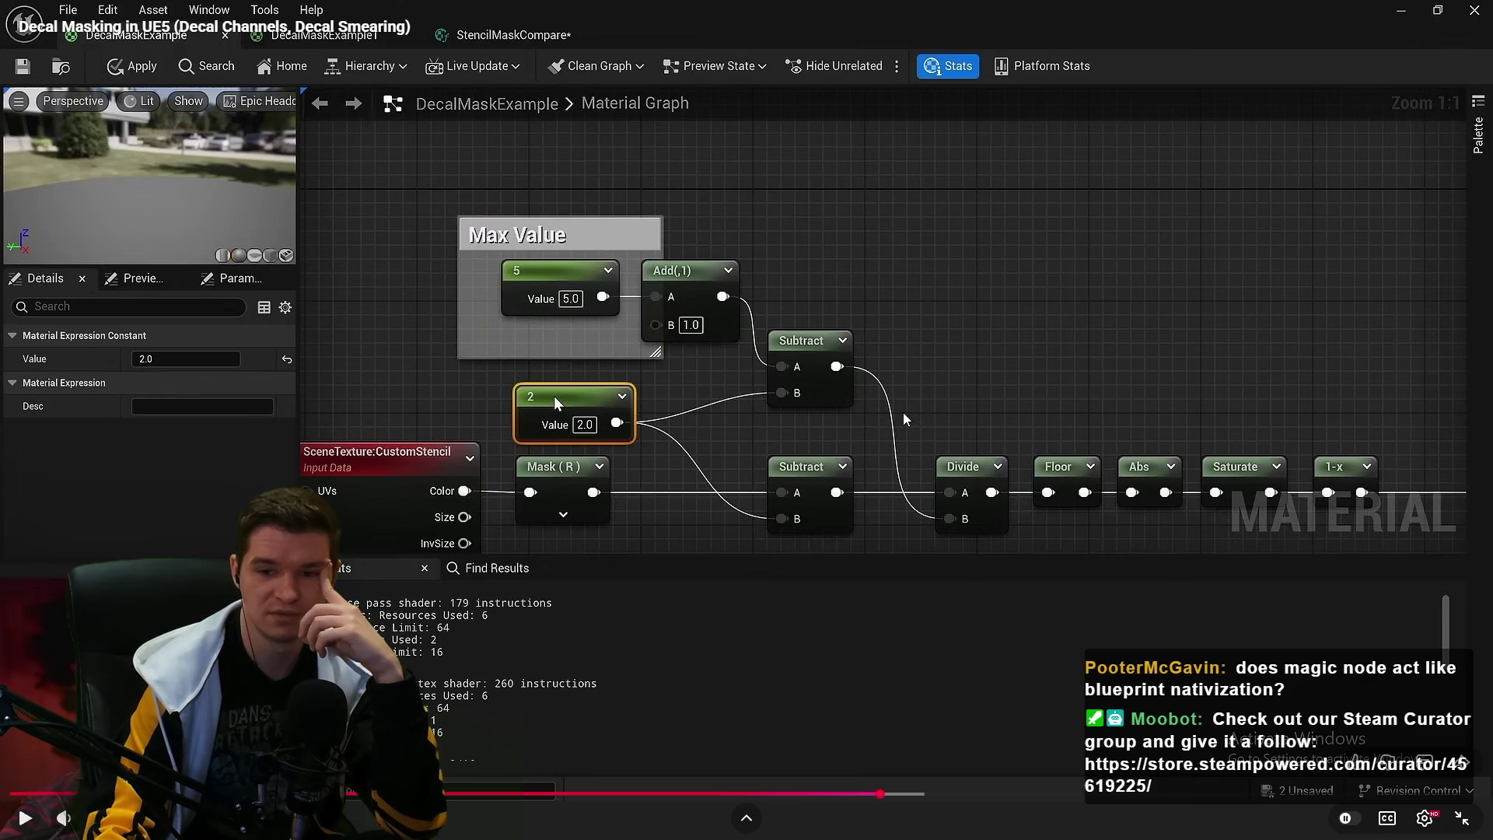
left_click(900, 420)
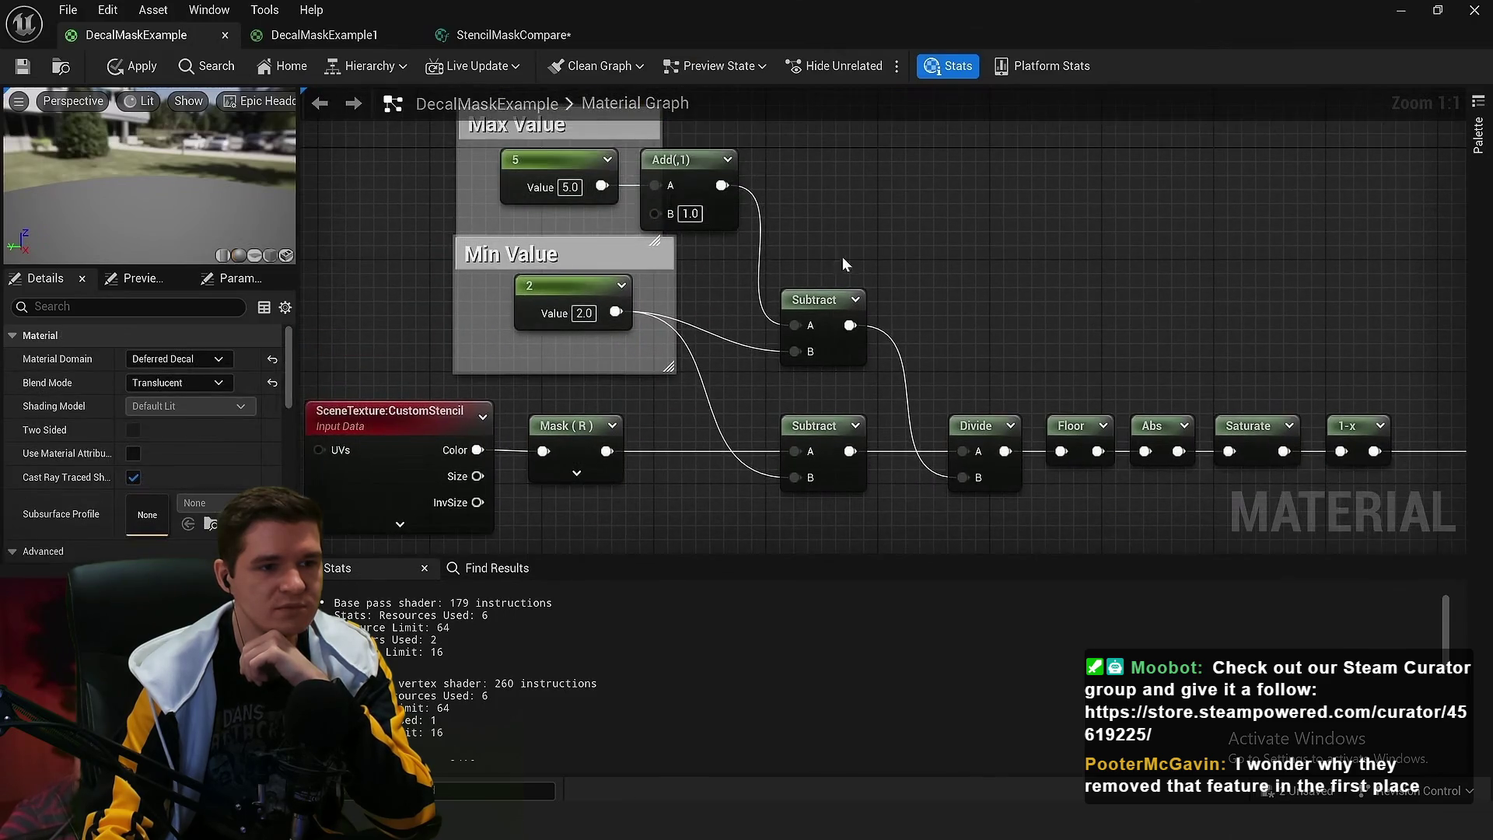
left_click(994, 410)
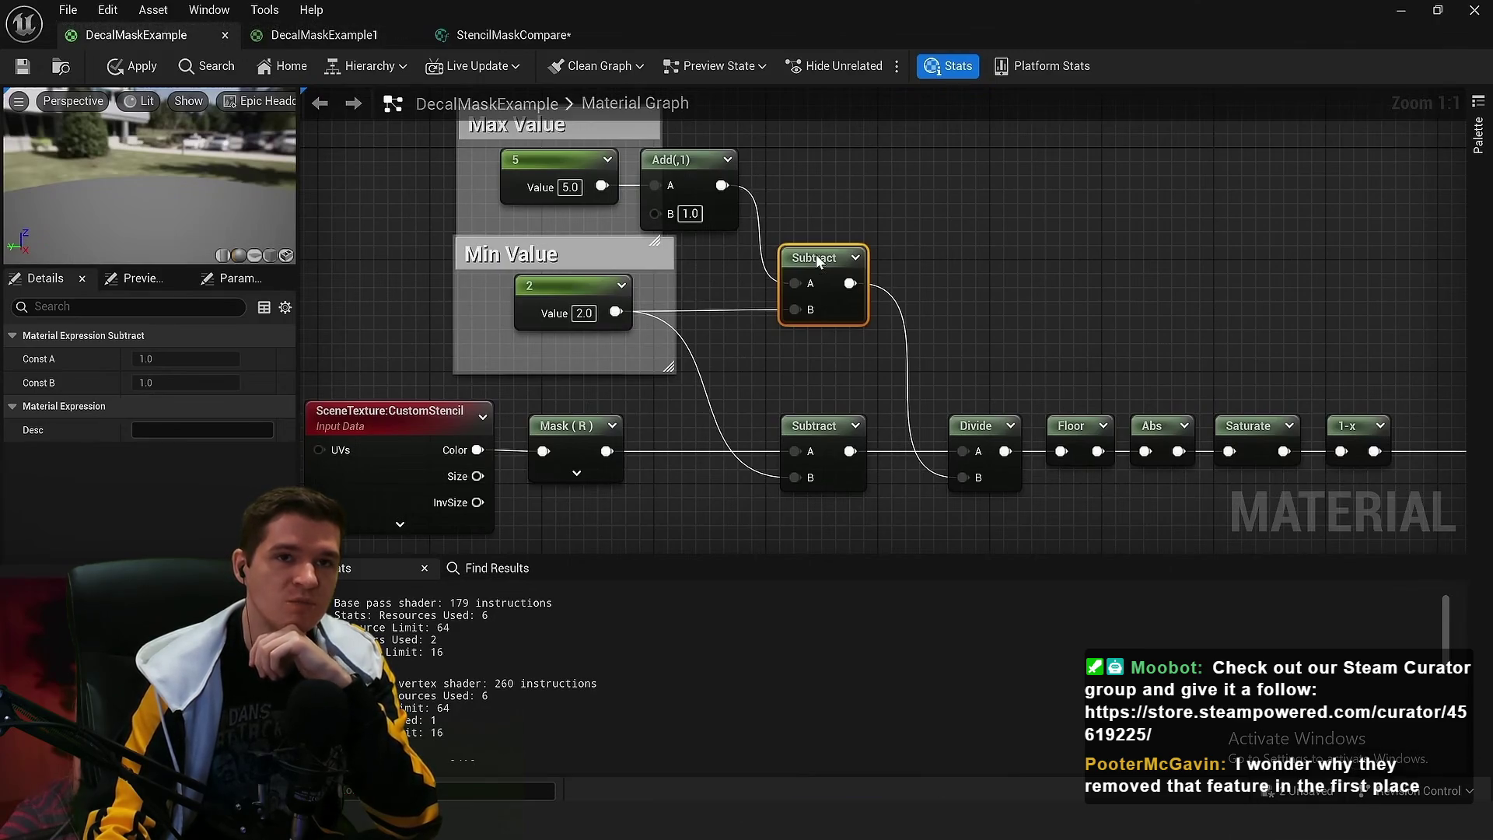
mouse_move(986, 404)
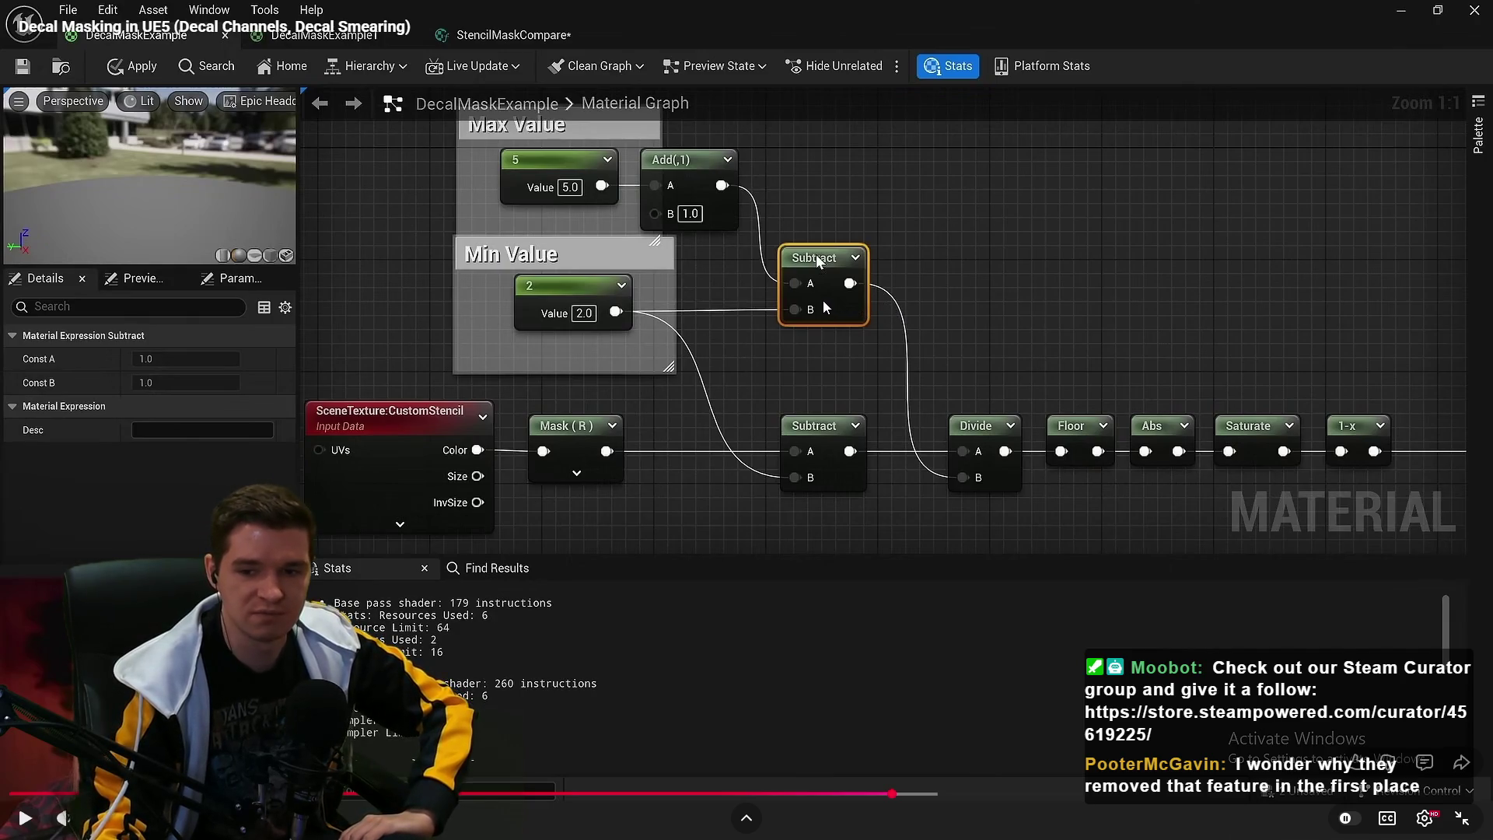
left_click(901, 291)
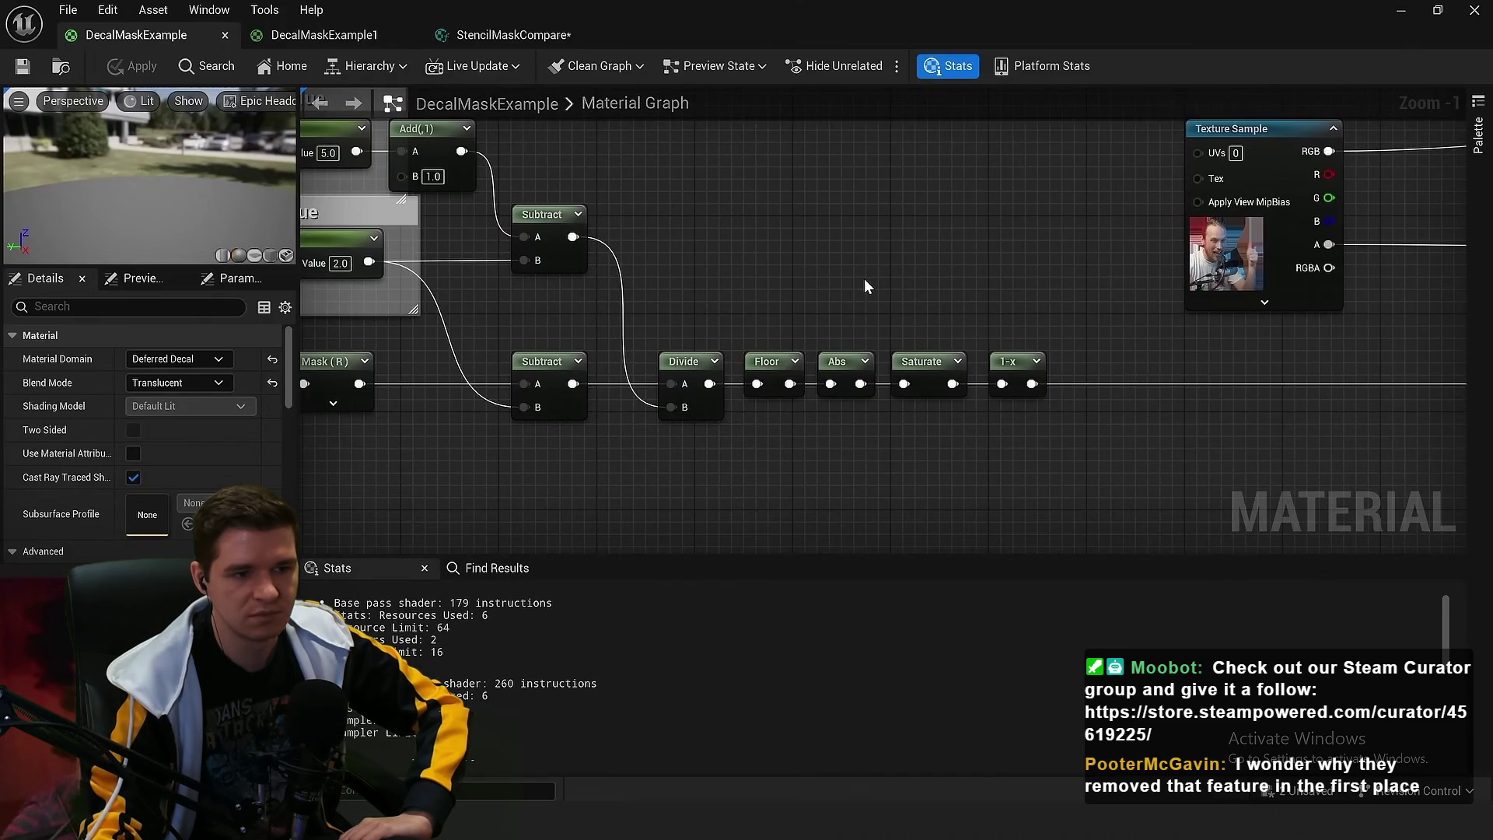
Select the Abs, Saturate and 1-x nodes along the range mask chain
left_click_drag(809, 268, 800, 385)
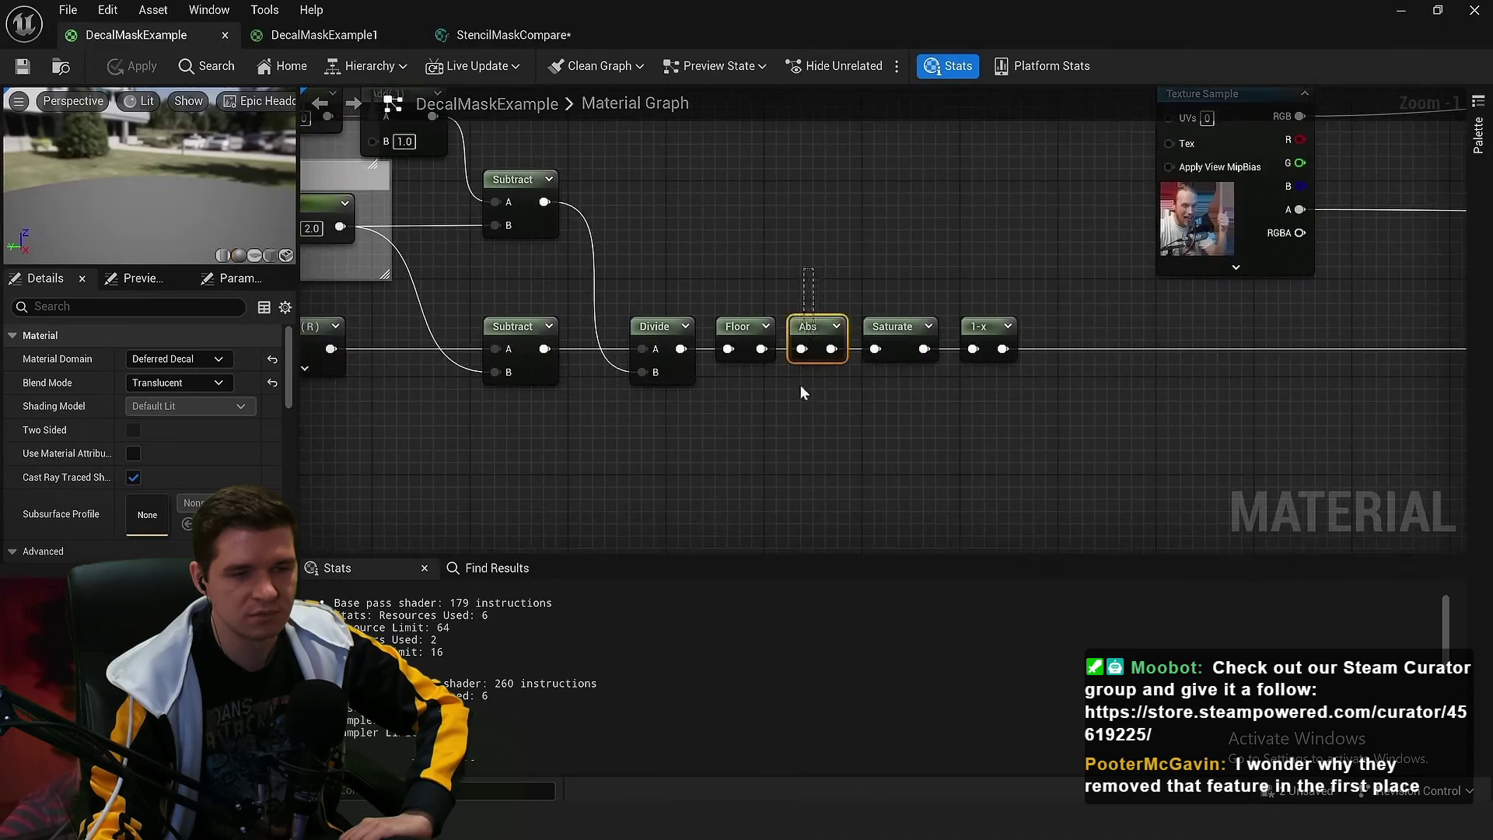
scroll(855, 296, "up", 1)
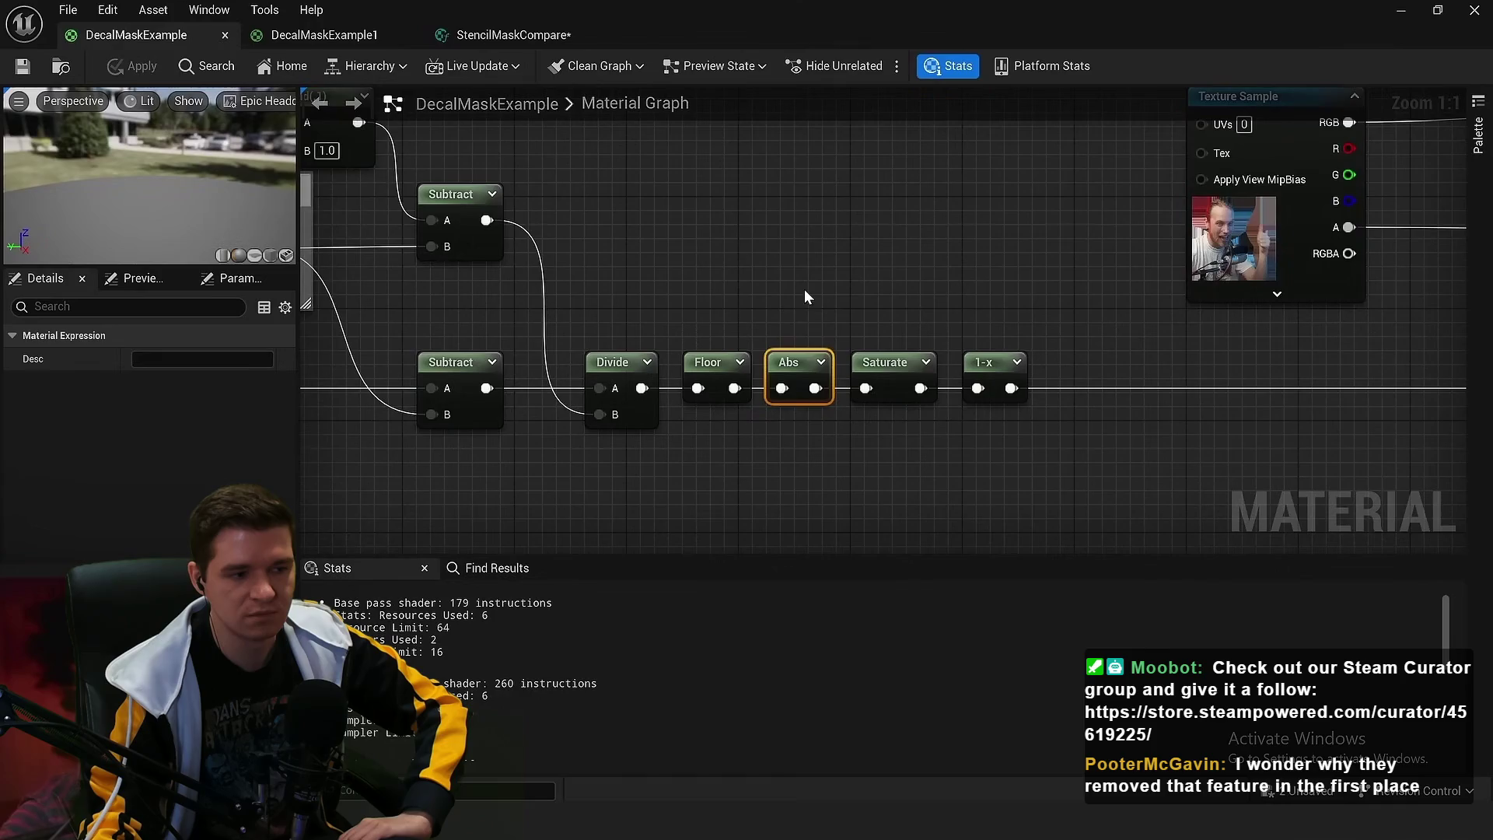
mouse_move(804, 288)
left_mouse_down()
mouse_move(731, 301)
mouse_move(824, 282)
mouse_move(903, 363)
left_mouse_up()
left_click(904, 366)
left_click_drag(1095, 399, 954, 386)
scroll(954, 387, "down", 3)
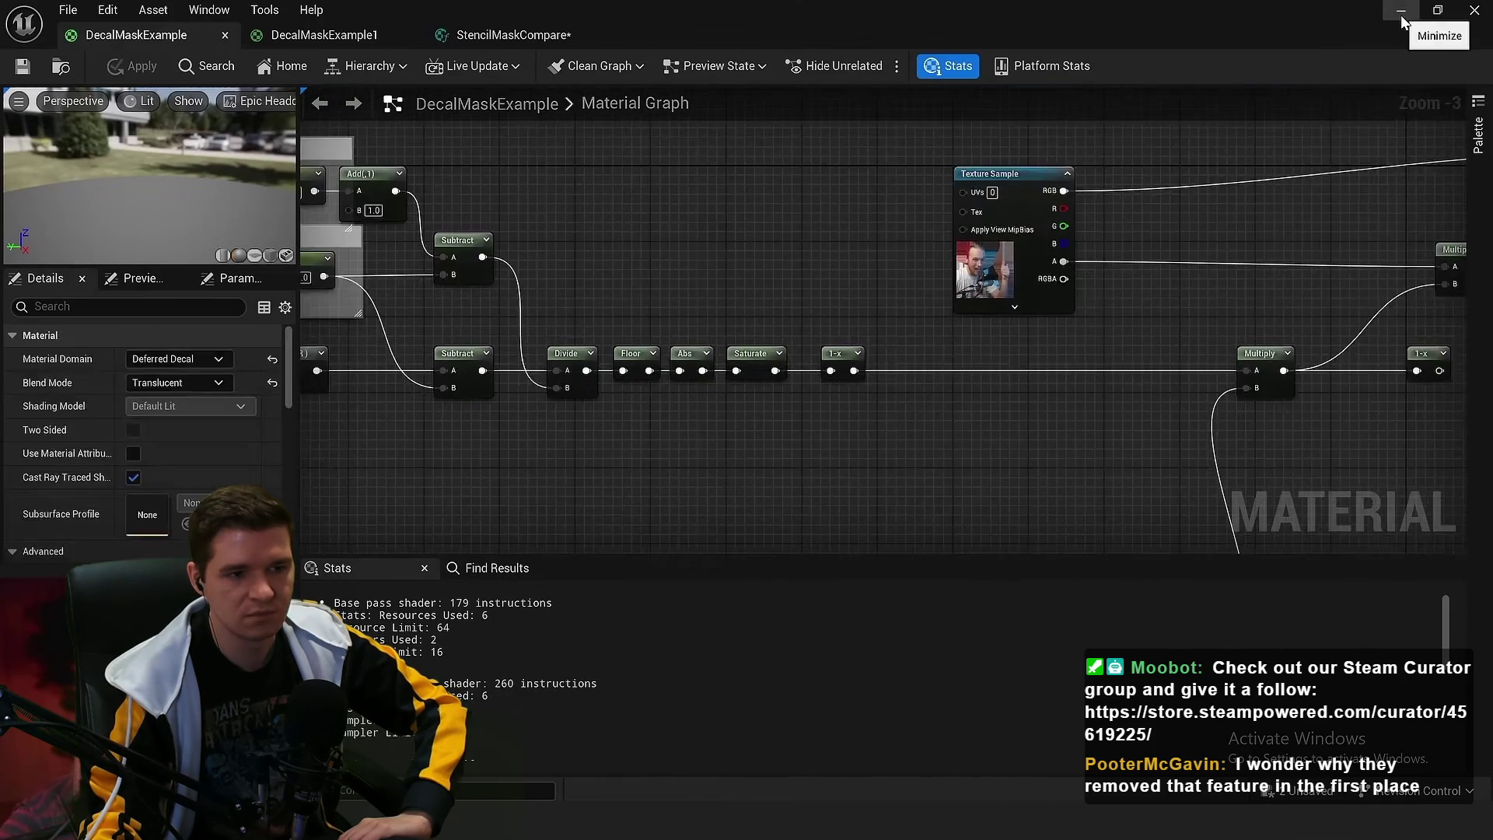
scroll(555, 197, "up", 3)
Check the constant 5 node, then return to the level and edit Cube7's CustomDepth Stencil Value
left_click(623, 198)
left_click(1253, 236)
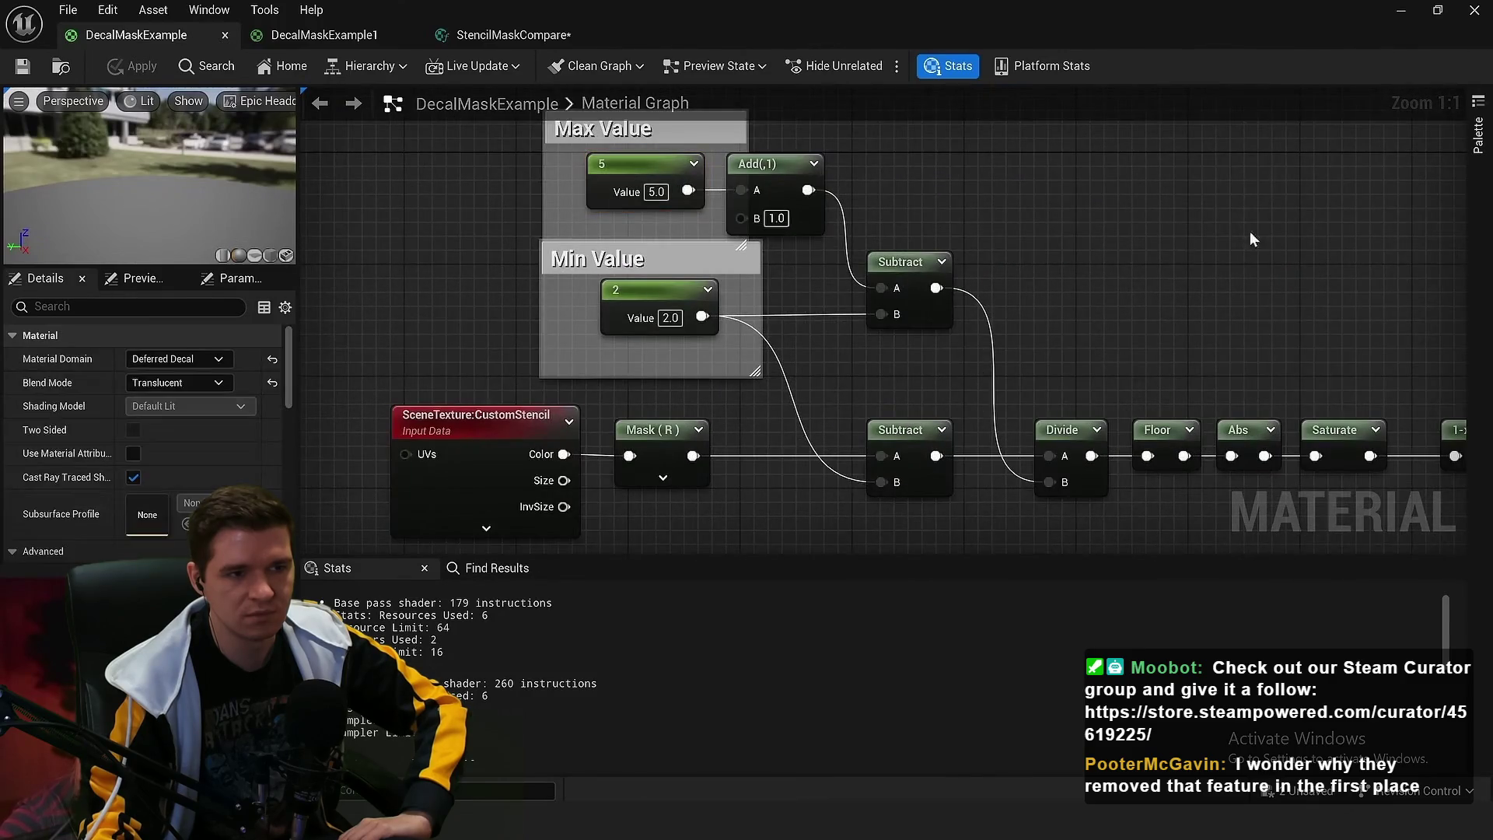
left_click(1401, 10)
left_click(1368, 648)
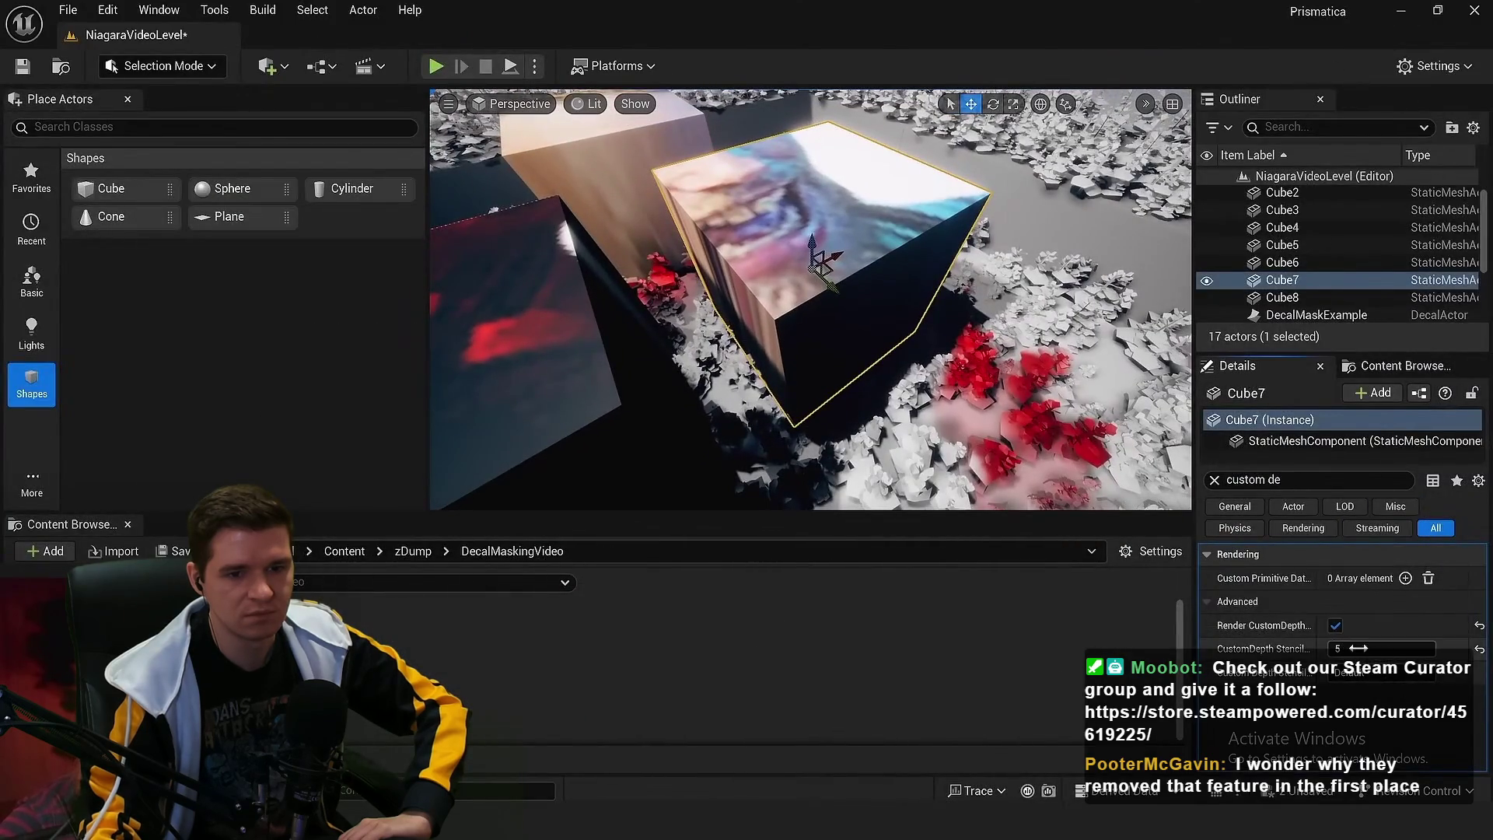
Set Cube7's CustomDepth Stencil Value to 2 and widen the viewport
type("0")
left_click_drag(902, 417, 822, 408)
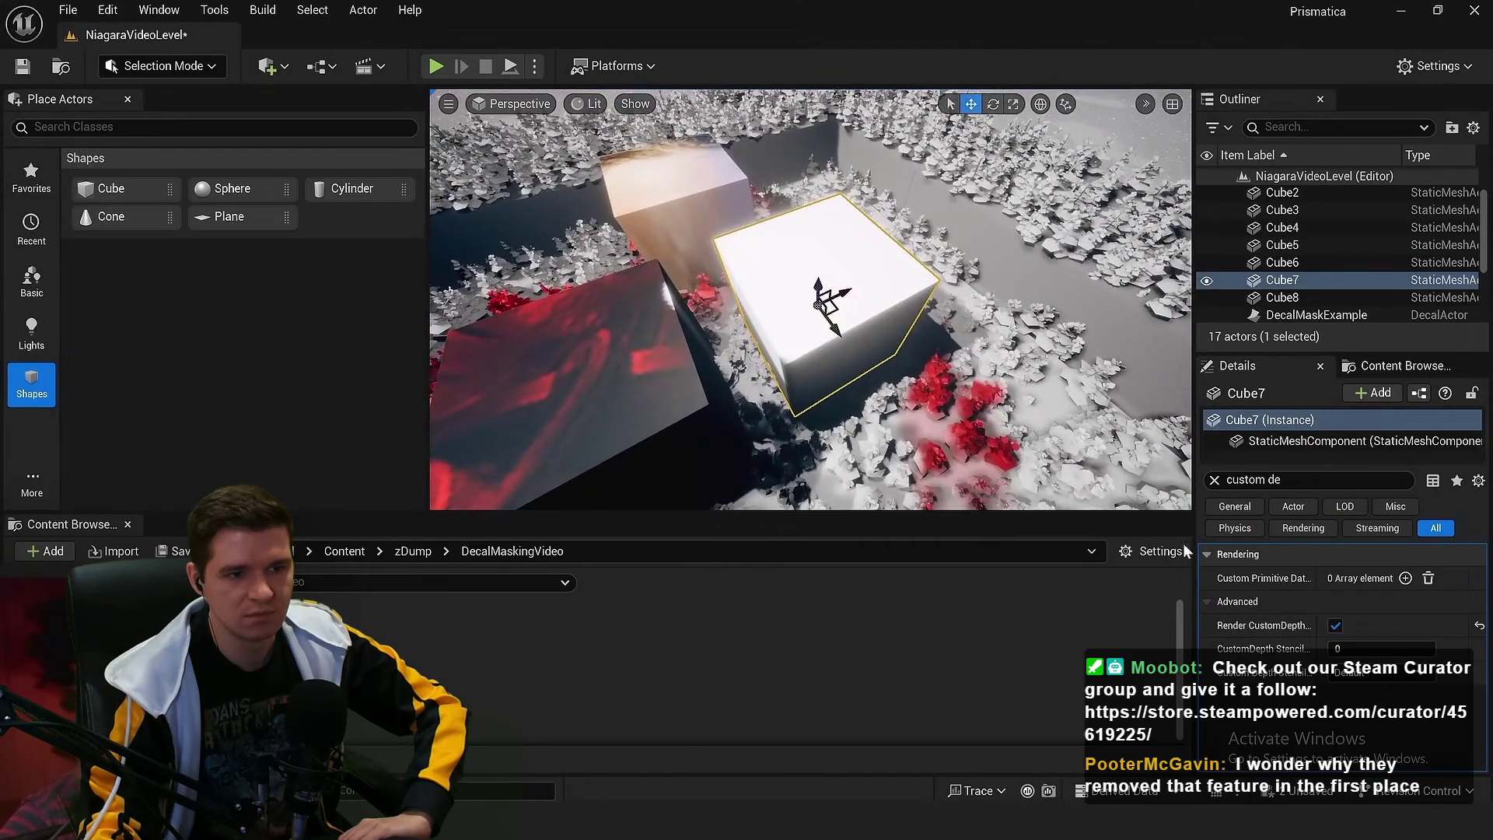
left_click(1353, 649)
type("1")
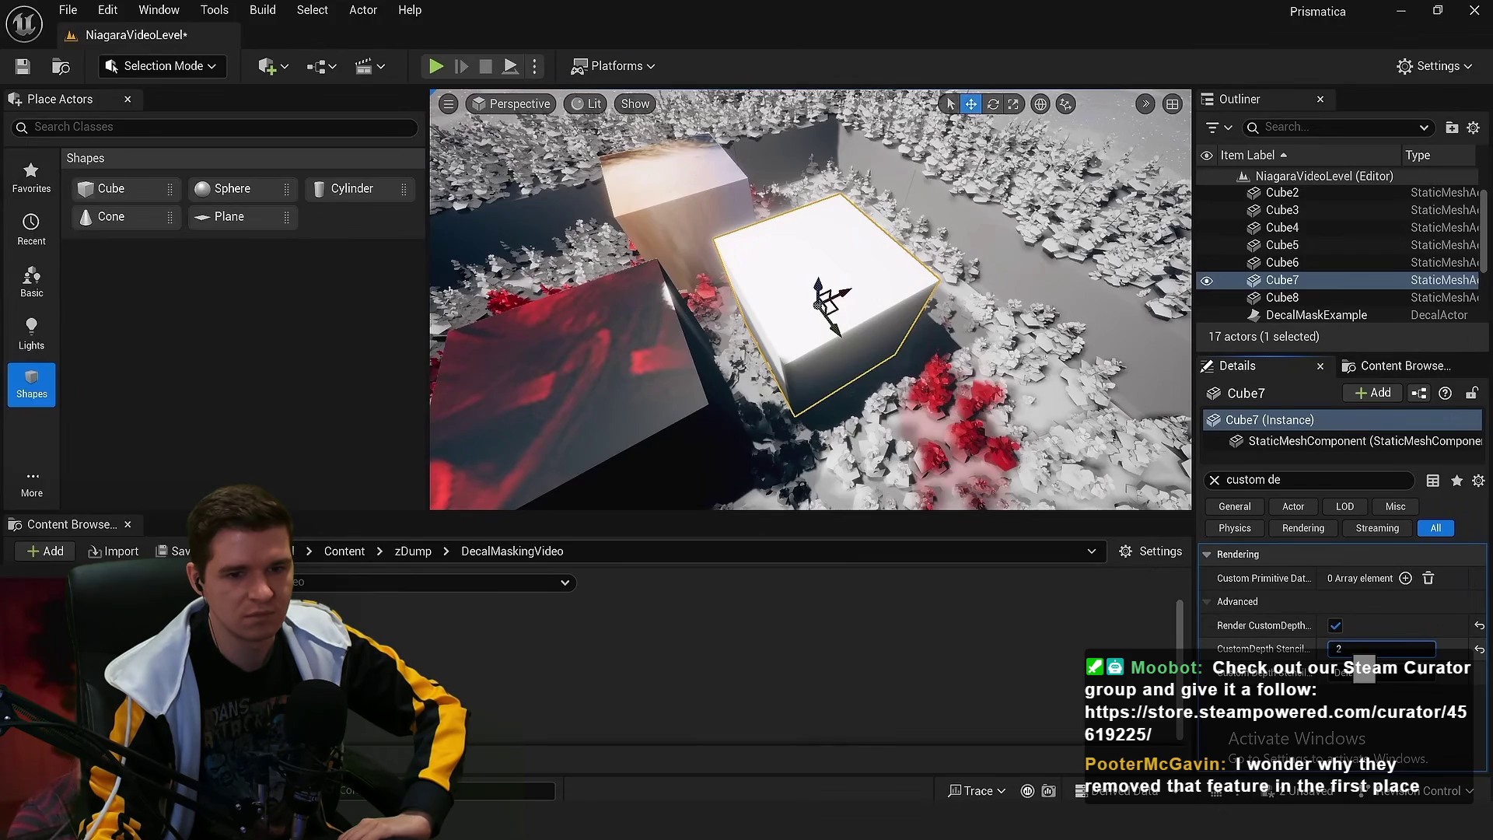
key("Return")
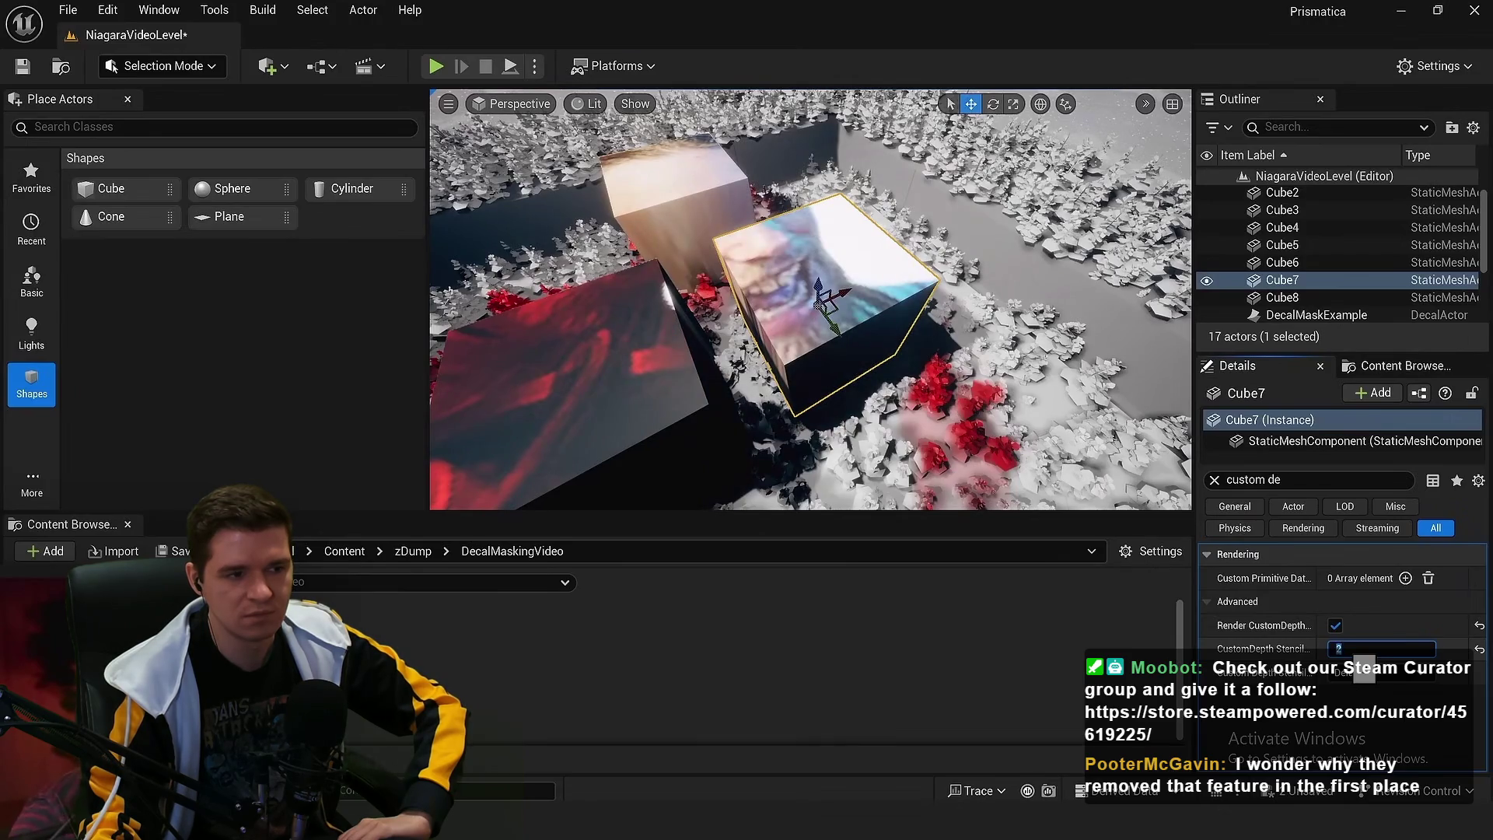
left_click(843, 614)
scroll(432, 357, "up", 4)
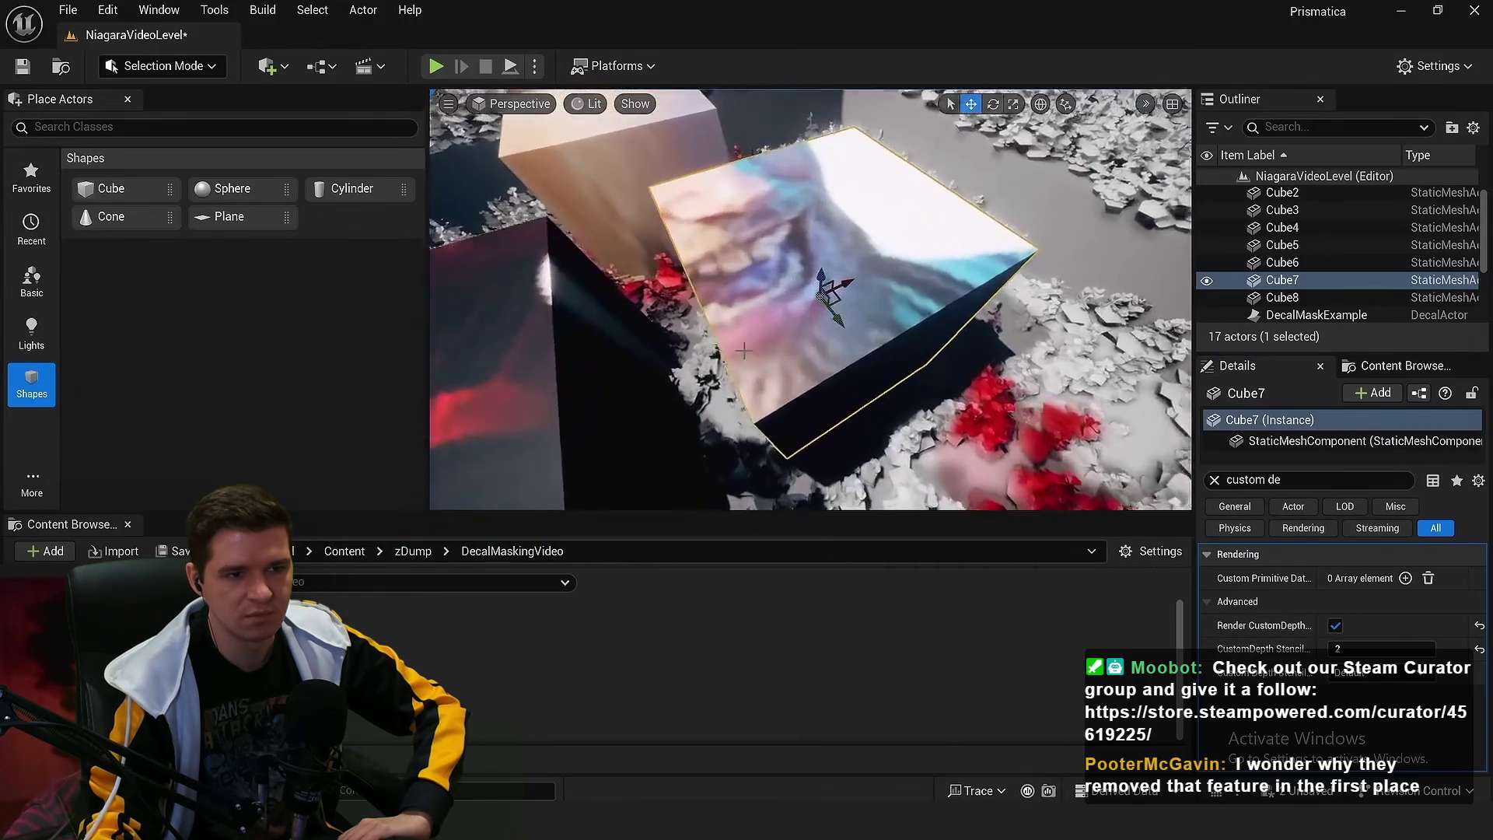
left_click_drag(428, 358, 8, 358)
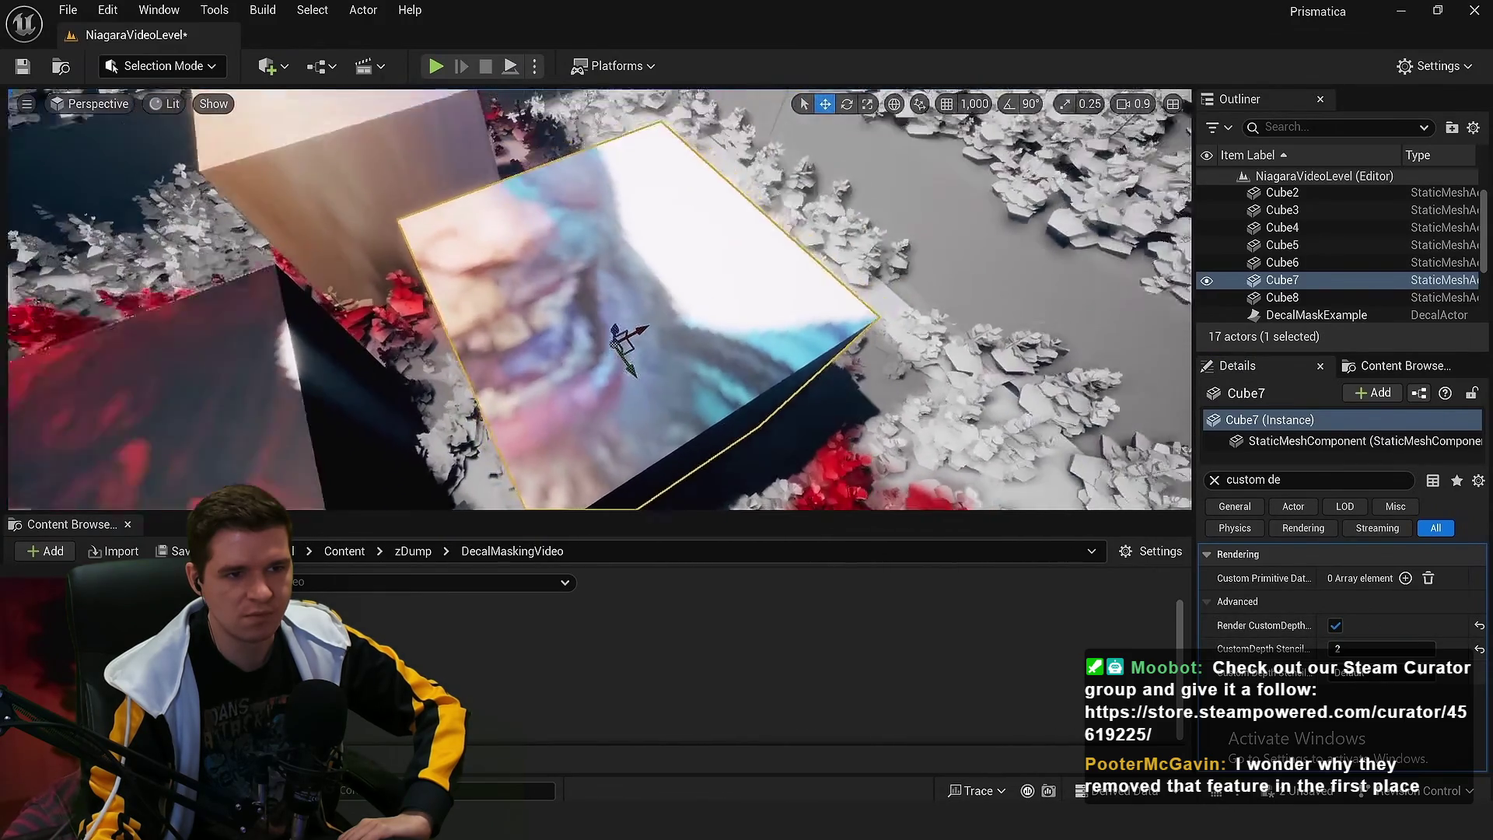
Change Cube7's stencil value to 5, then 8, so the video decal disappears
left_click(1361, 644)
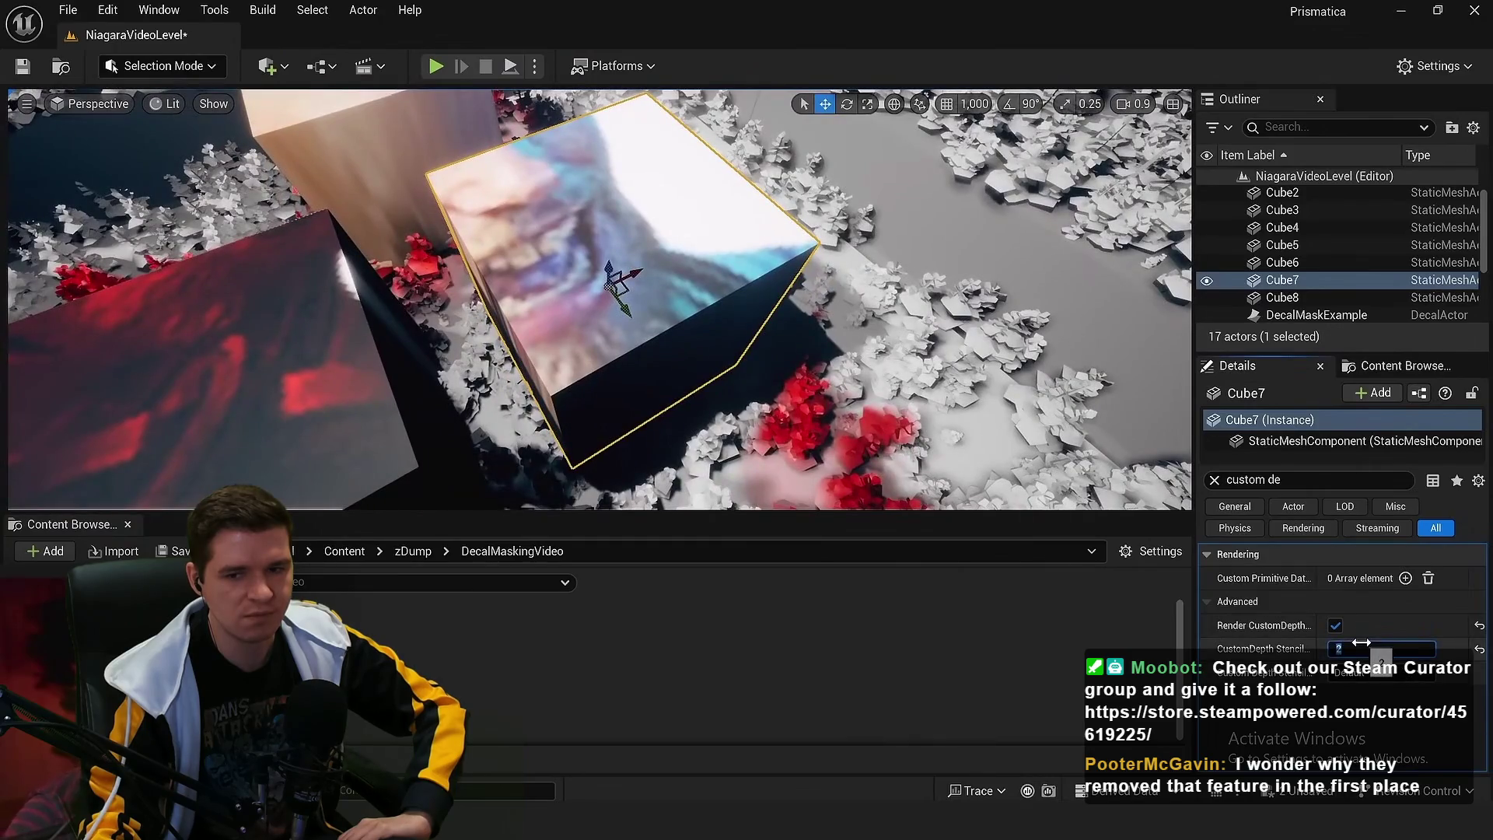
type("5")
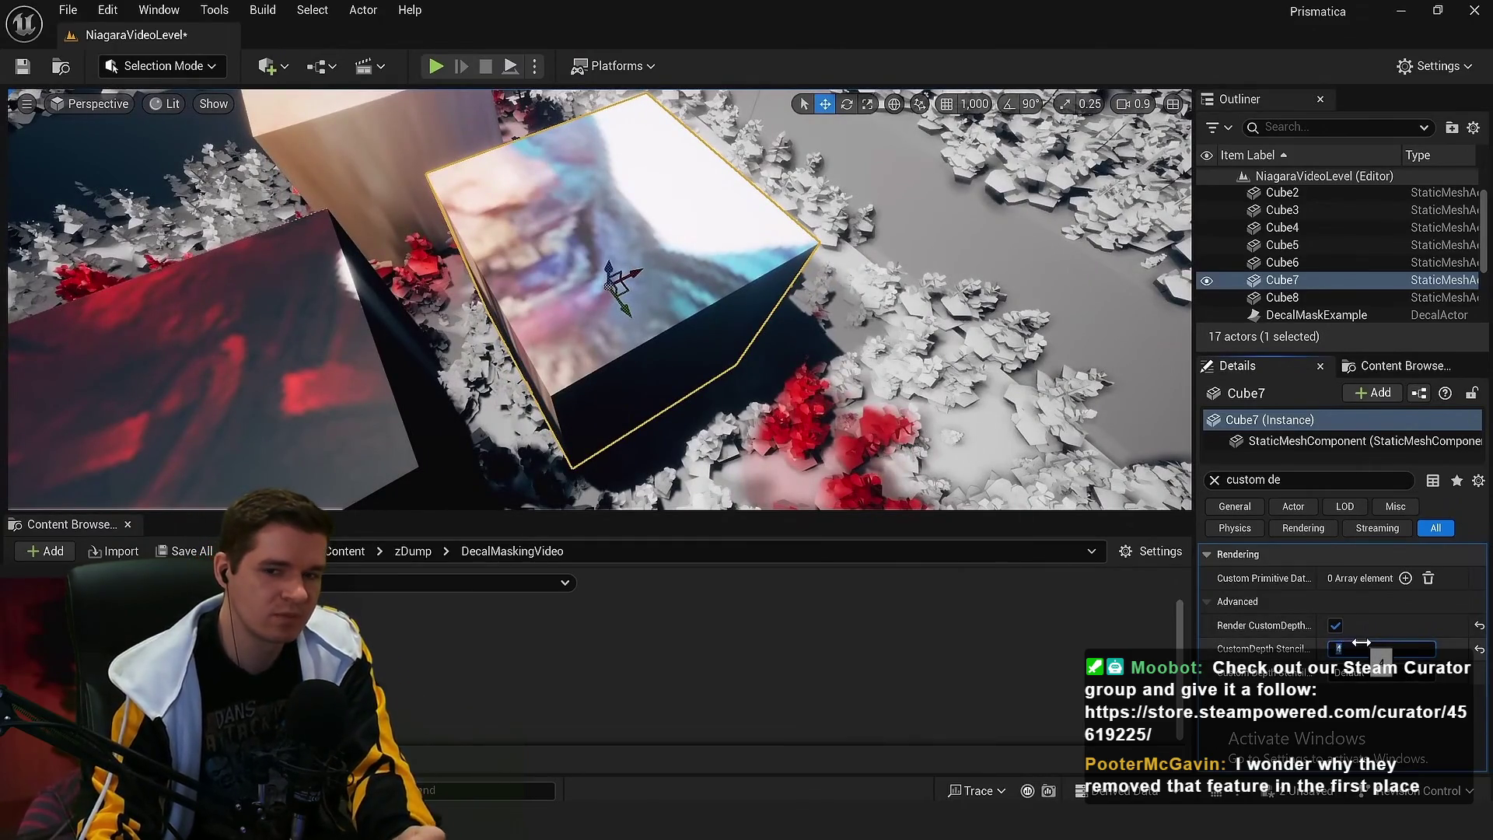
key("Return")
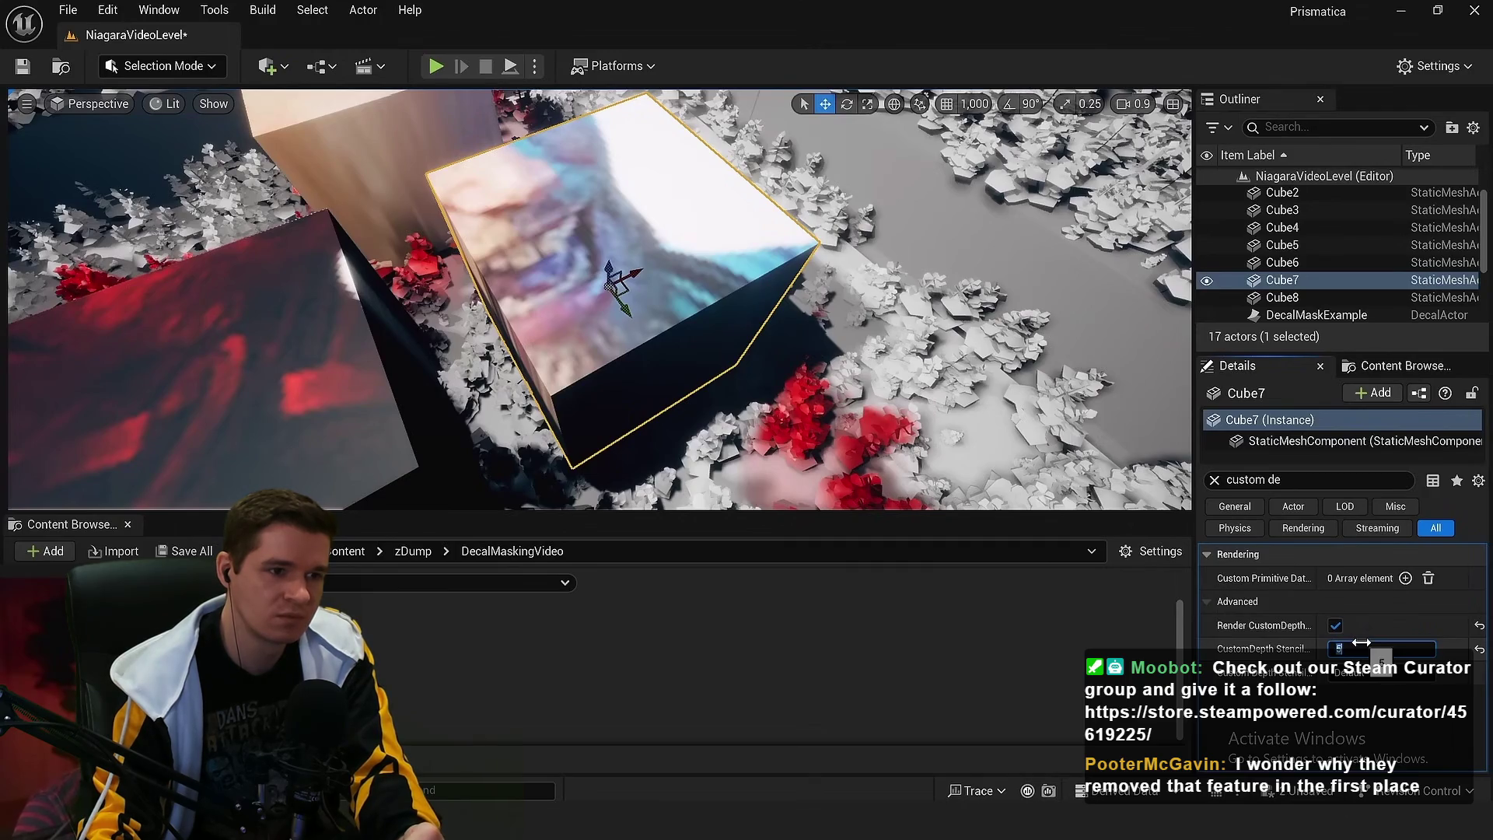
type("8")
key("Return")
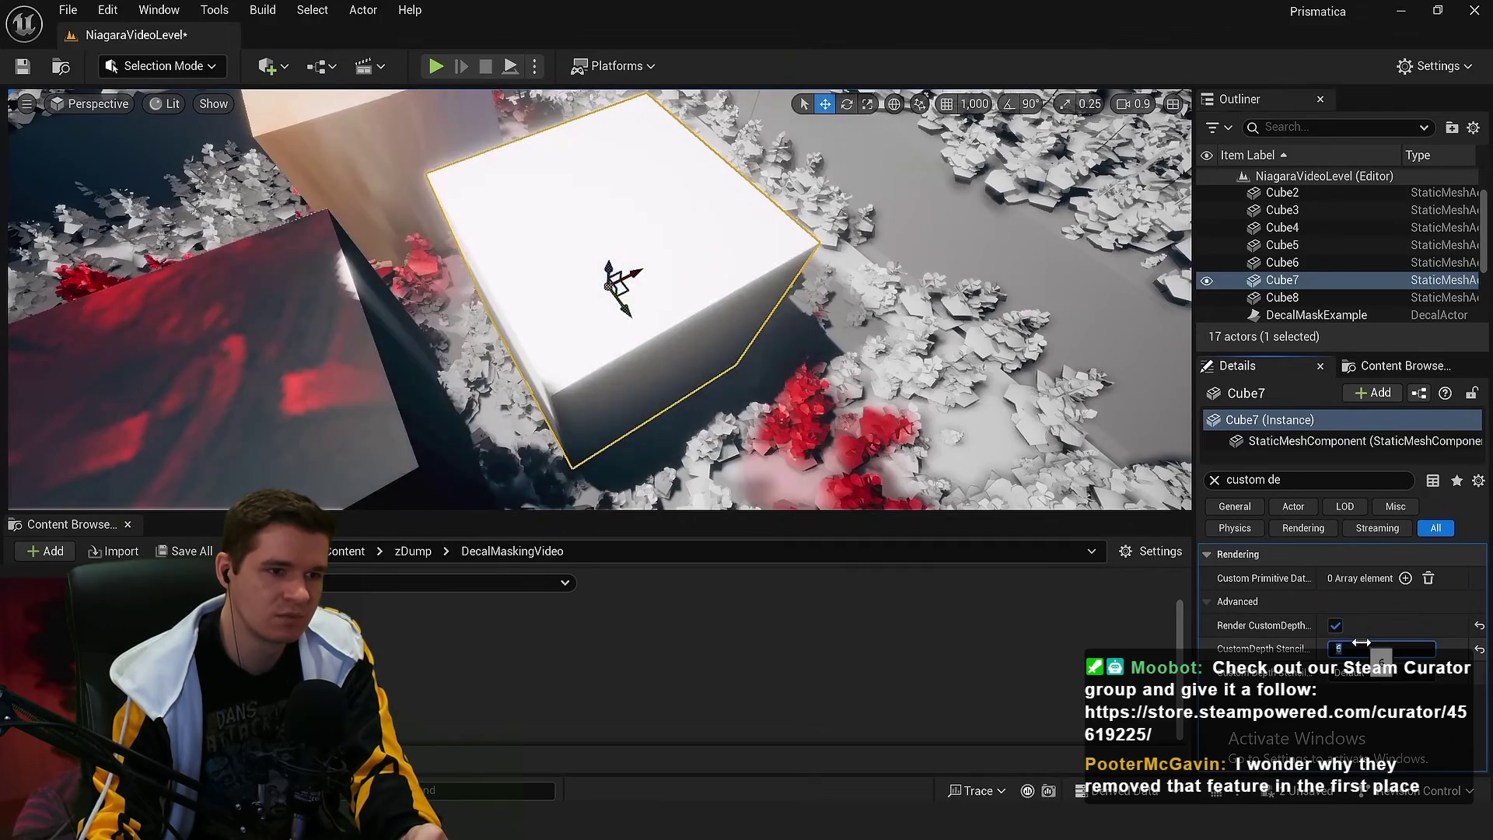
left_click_drag(1362, 642, 1353, 642)
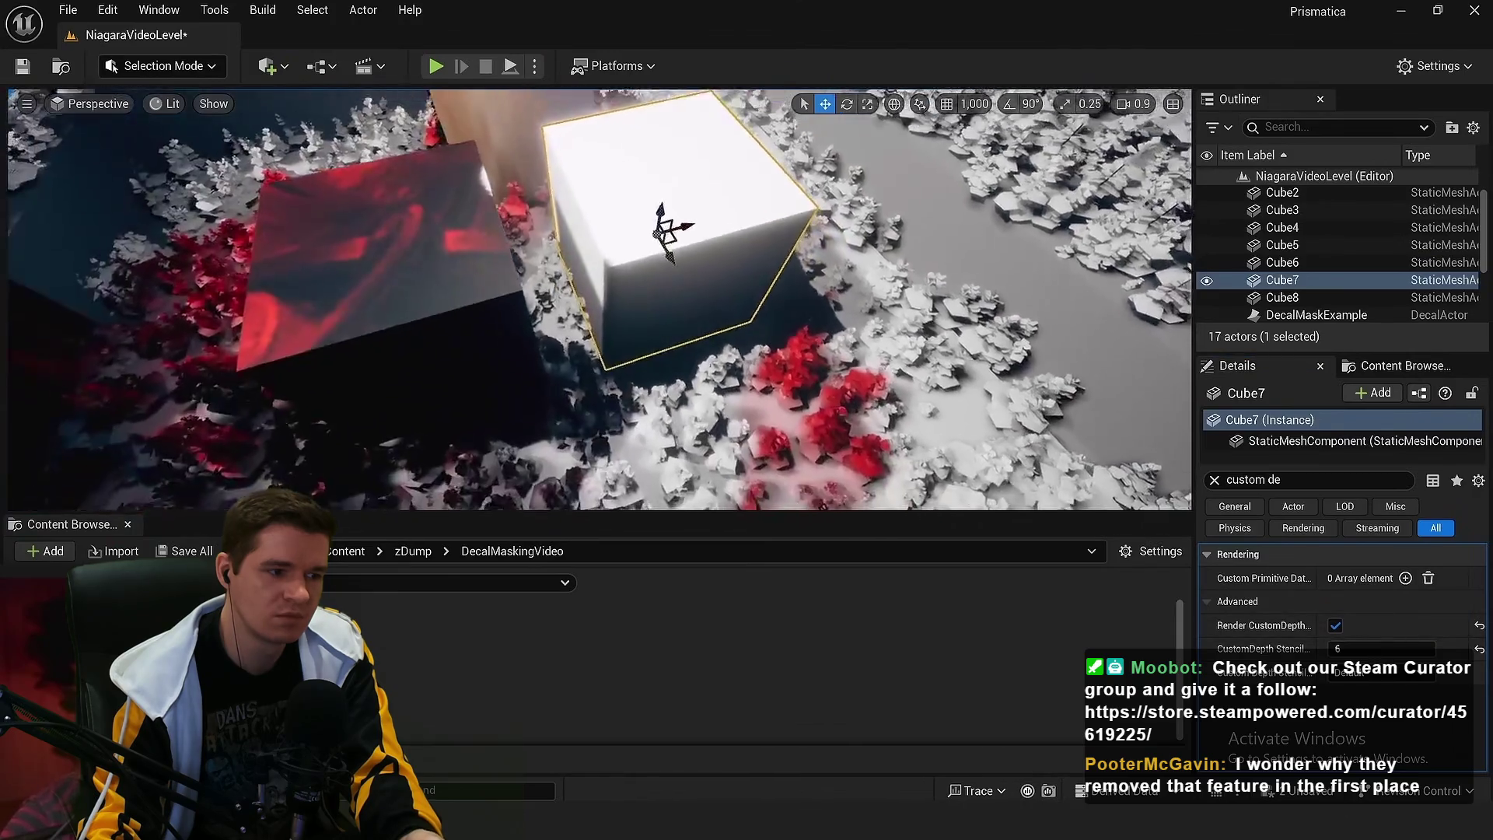
left_click_drag(621, 311, 552, 297)
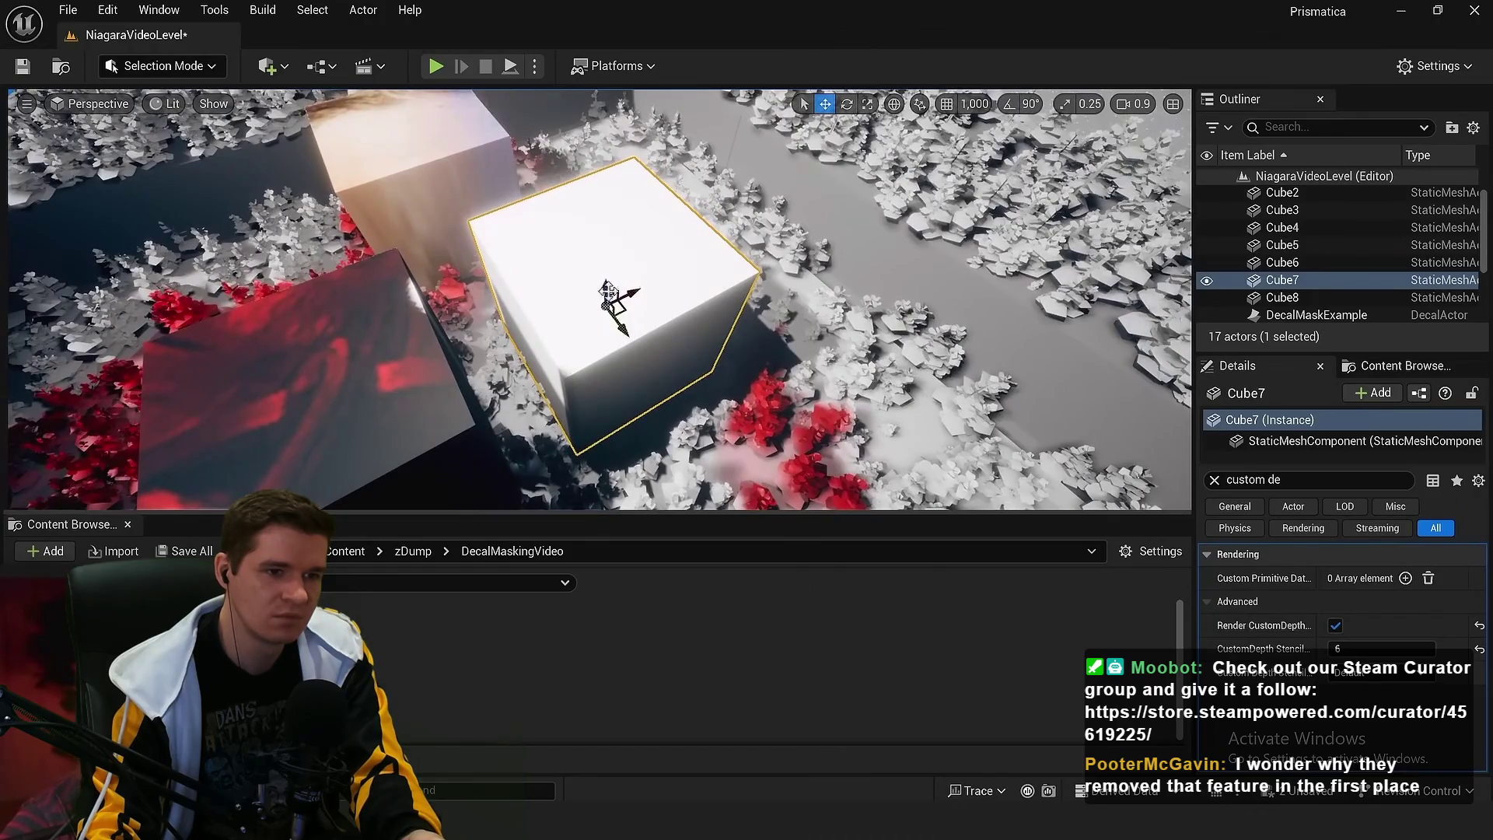
left_click(460, 332)
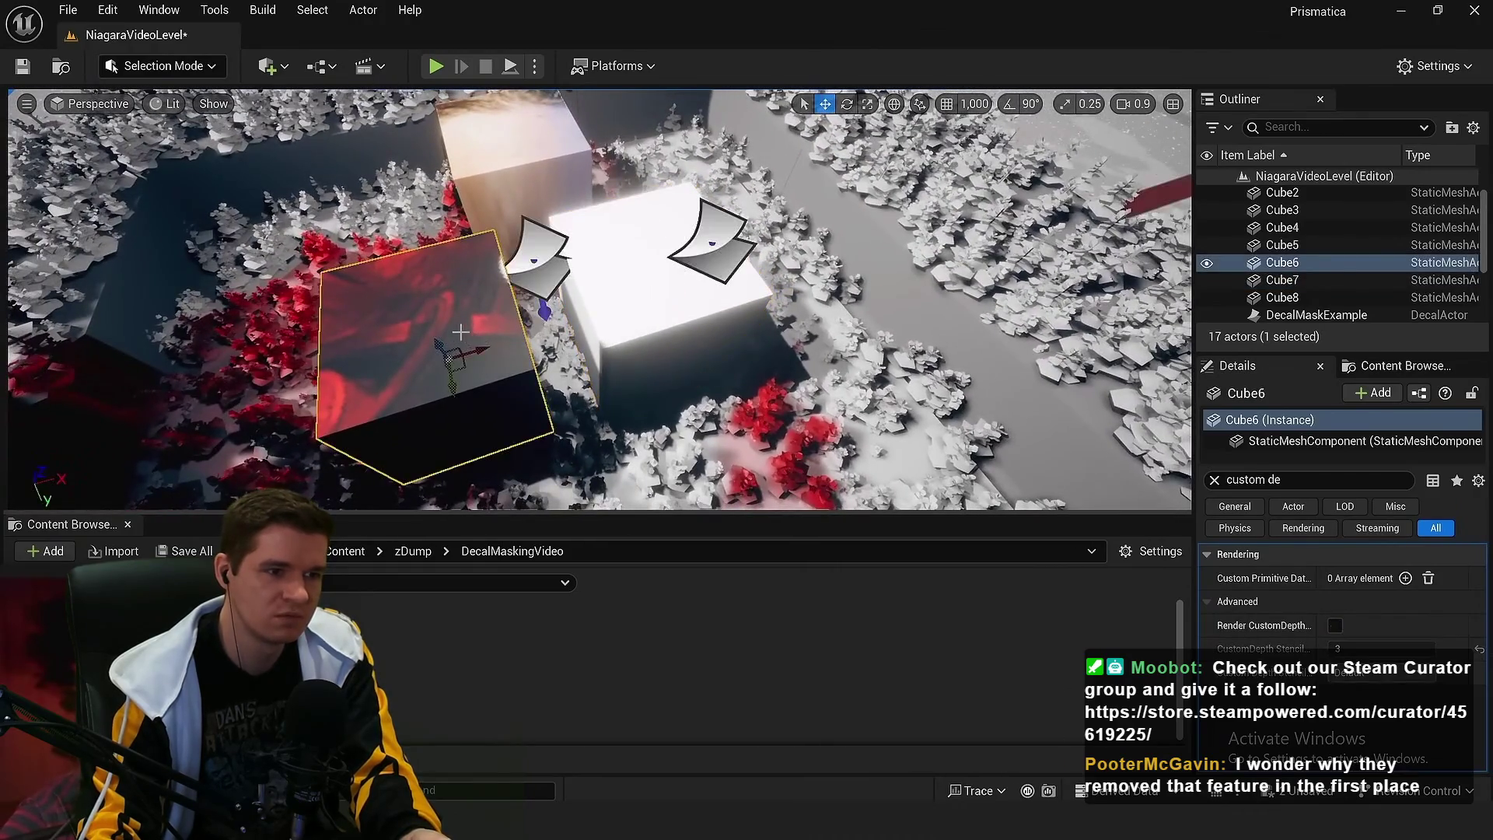
Select the DecalMaskExample1 decal, look it over, and clear the Details search filter
left_click(551, 256)
mouse_move(544, 264)
left_mouse_down()
mouse_move(654, 274)
mouse_move(783, 244)
left_mouse_up()
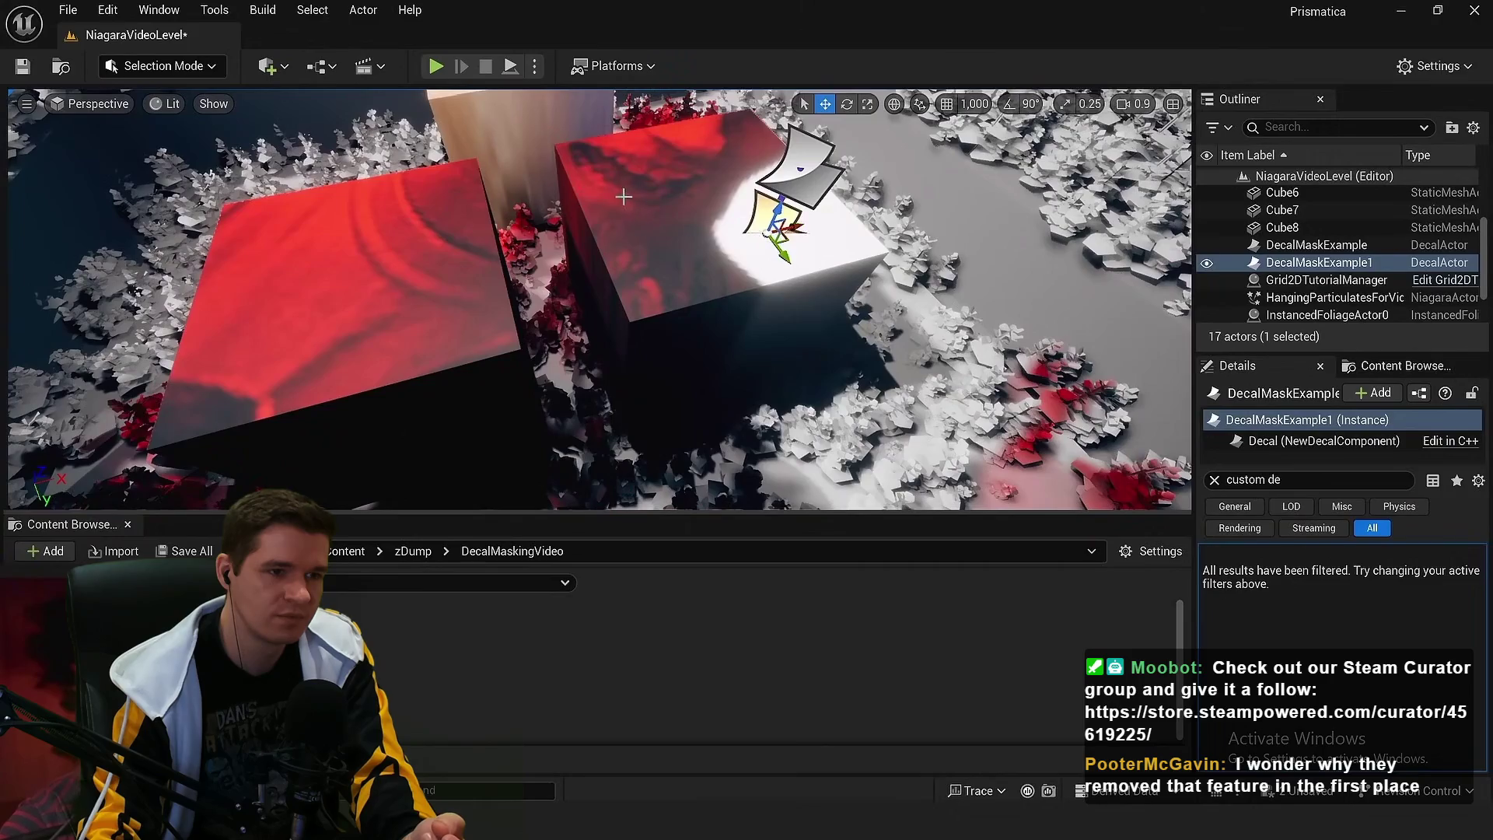
left_click_drag(623, 196, 746, 234)
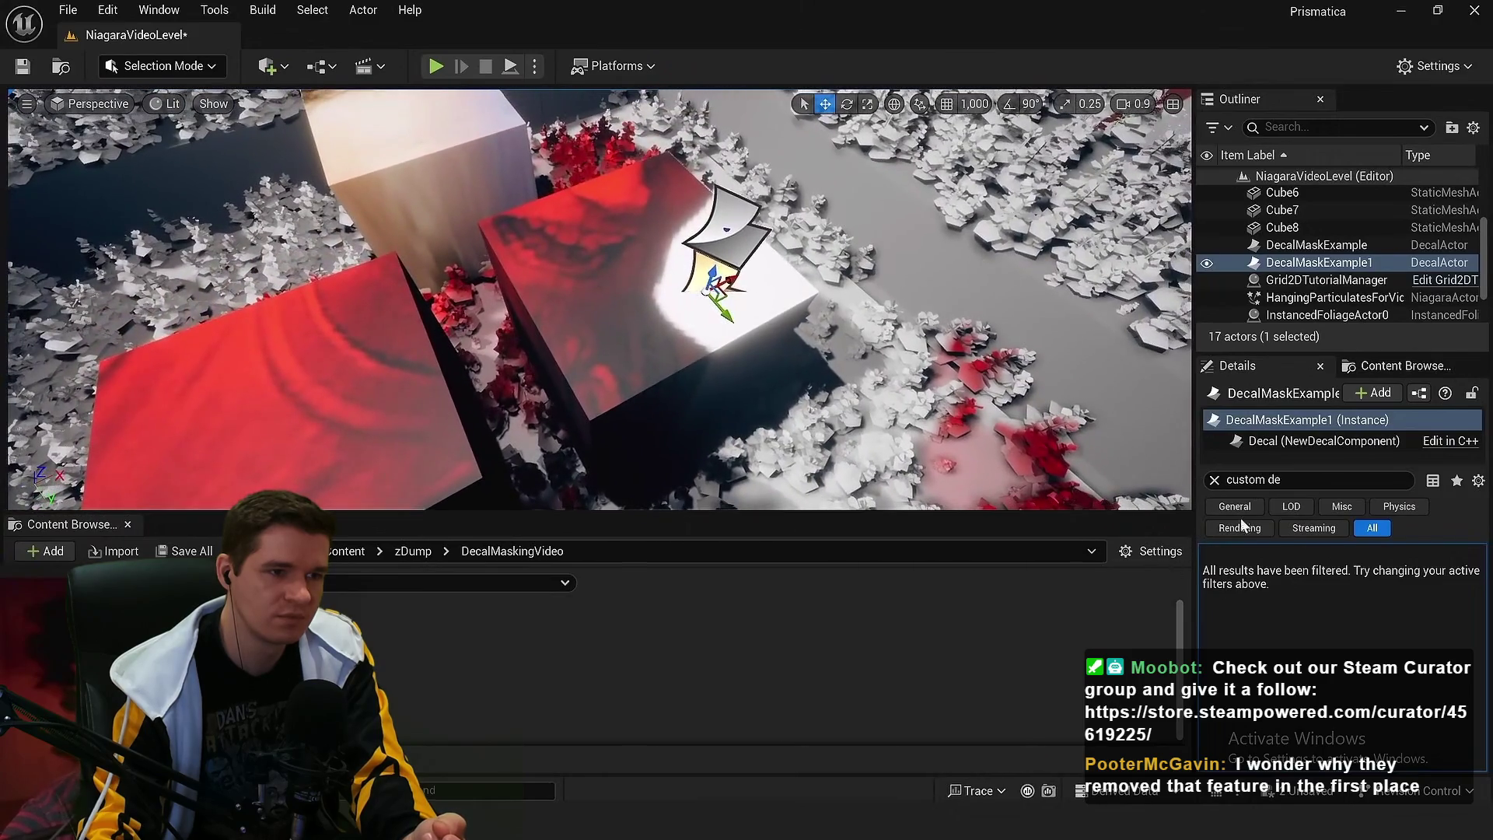
left_click(1216, 481)
left_click_drag(622, 264, 628, 259)
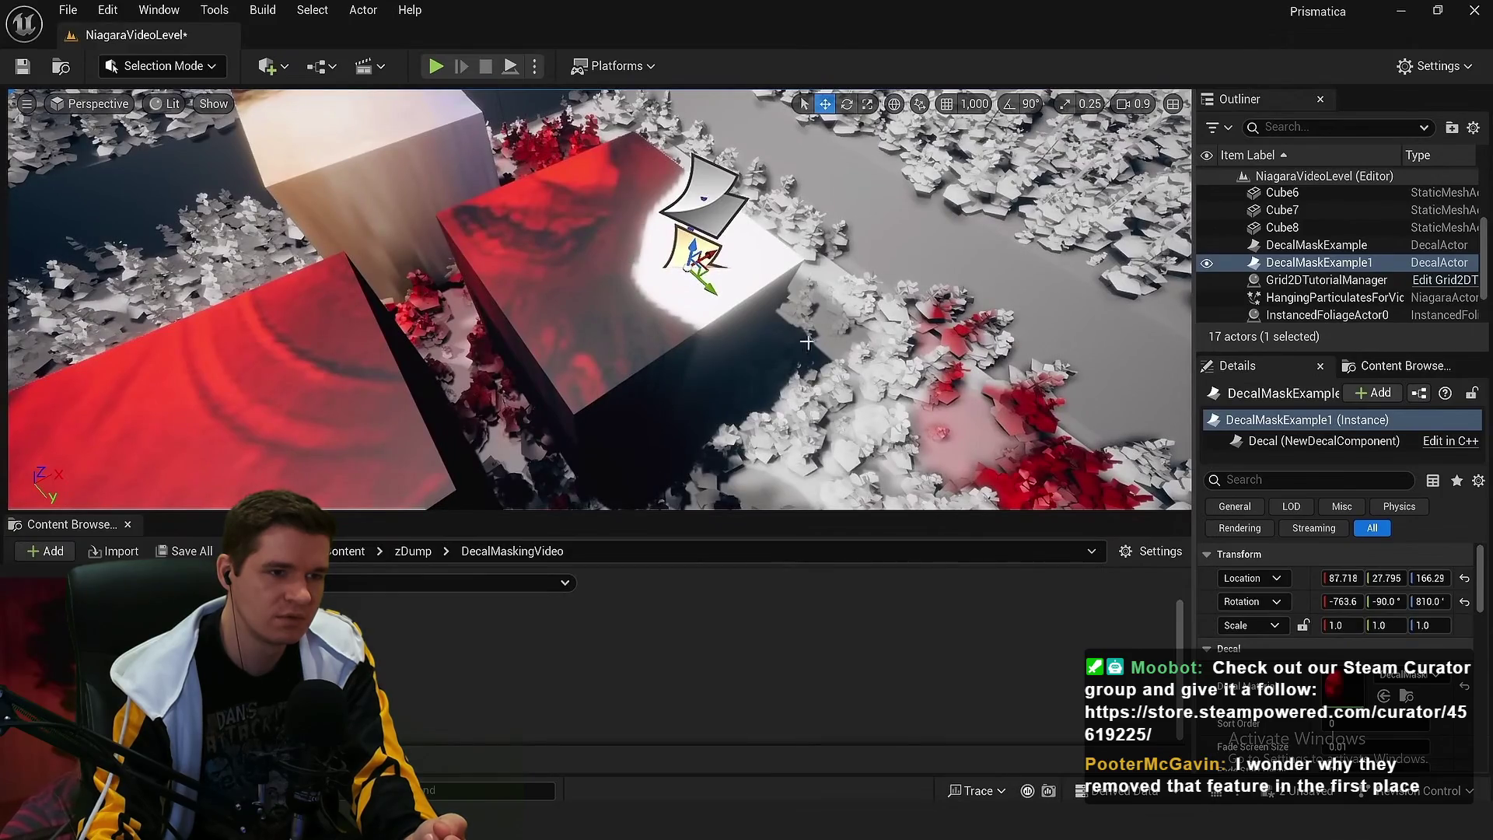
Frame Cube7 and filter its Details panel to 'custom' settings
left_click(665, 329)
key("f")
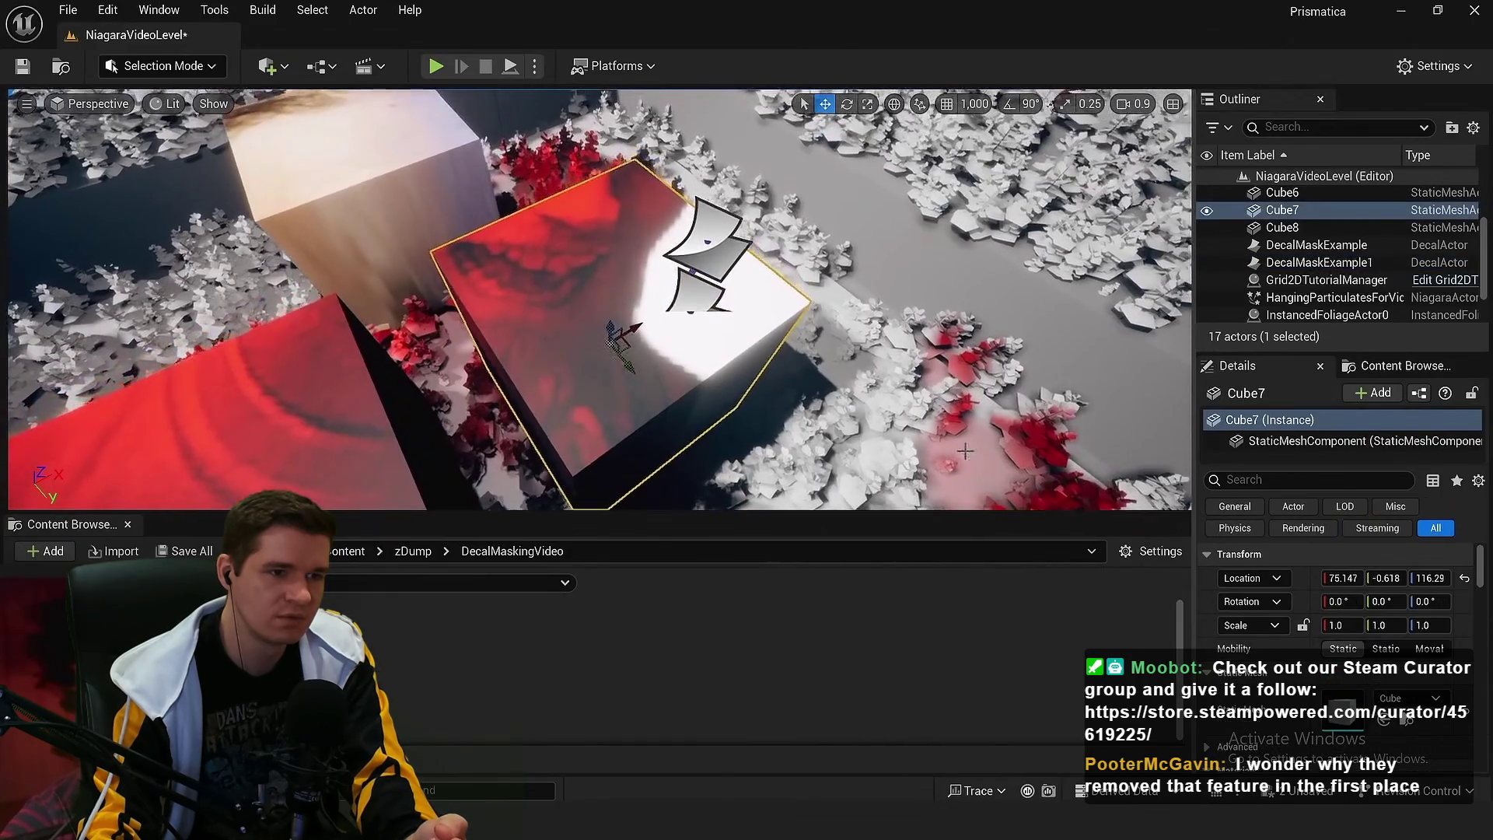
left_click(1314, 479)
type("custom")
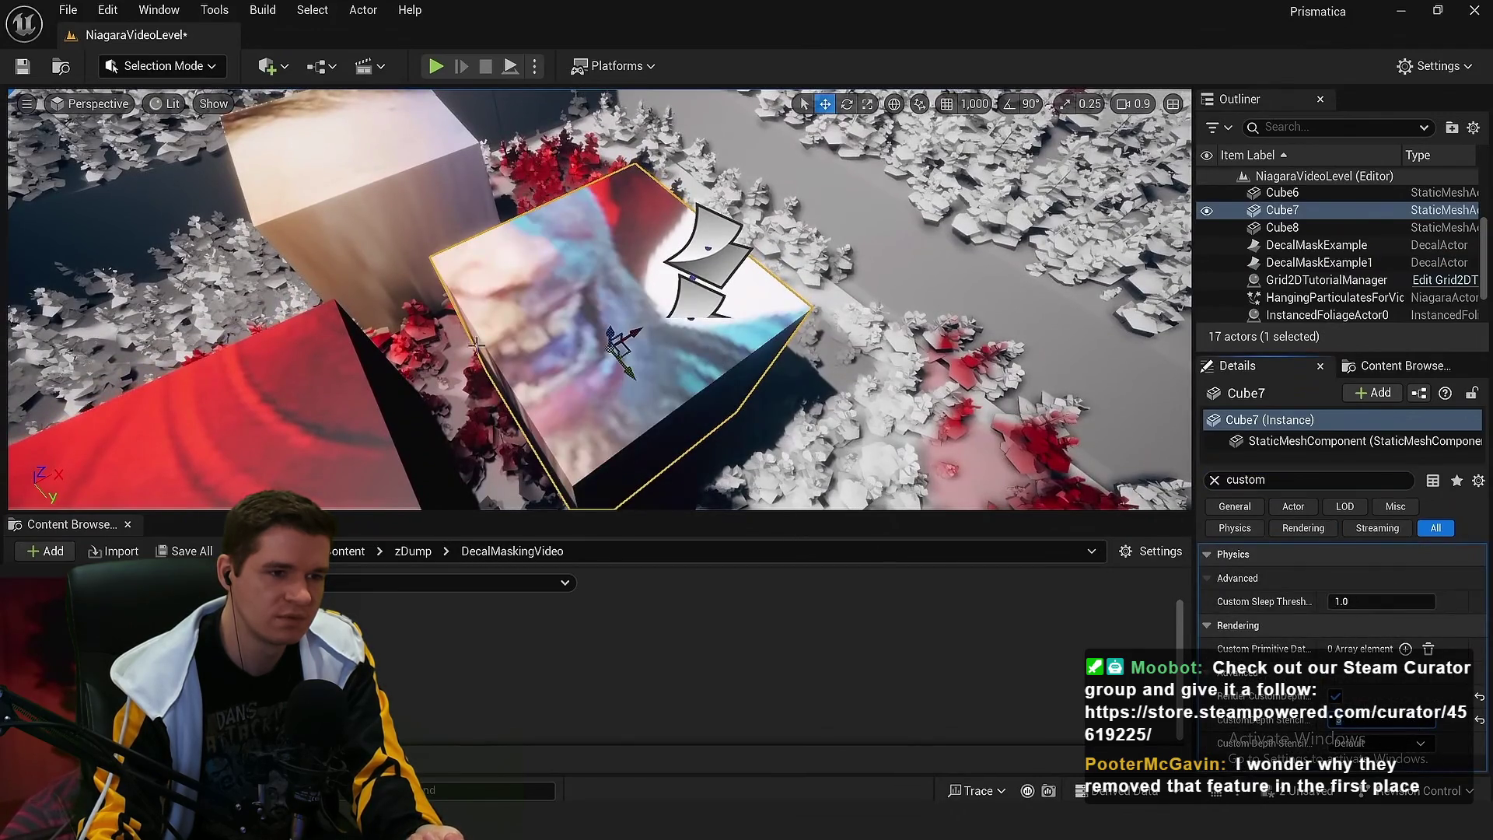
scroll(551, 319, "up", 2)
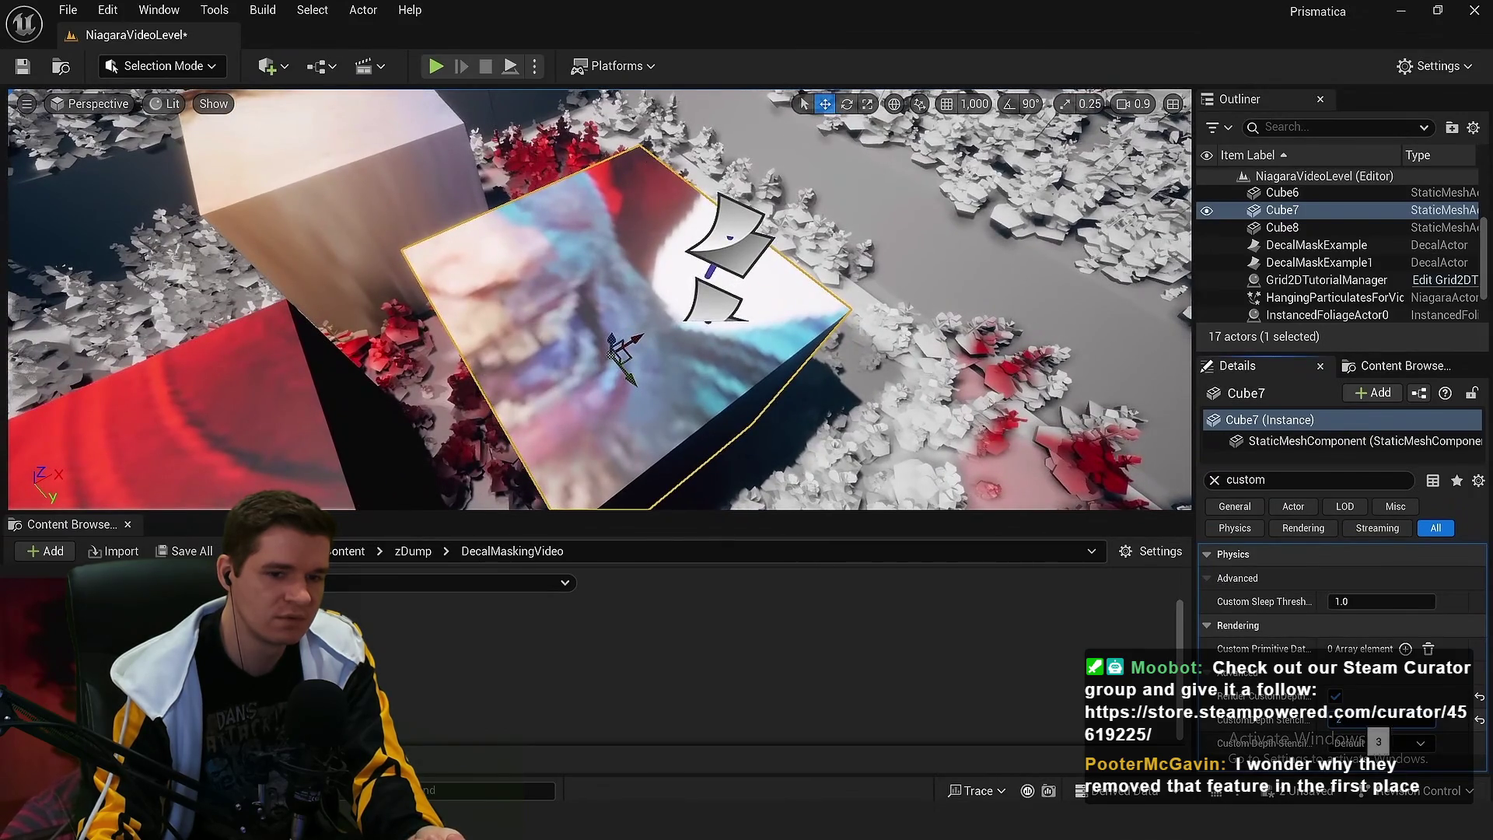
scroll(644, 335, "down", 5)
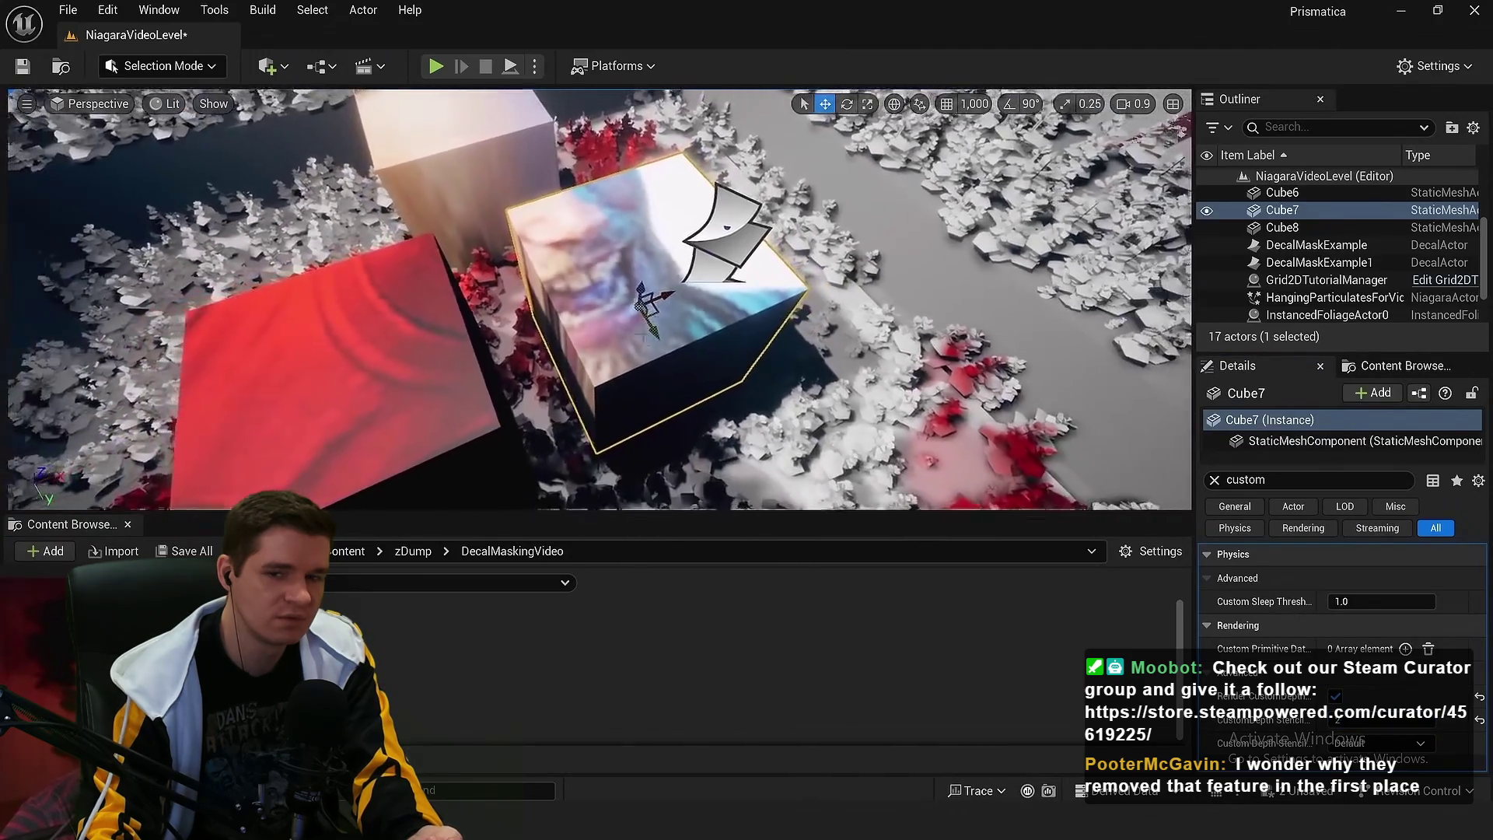
scroll(644, 336, "down", 1)
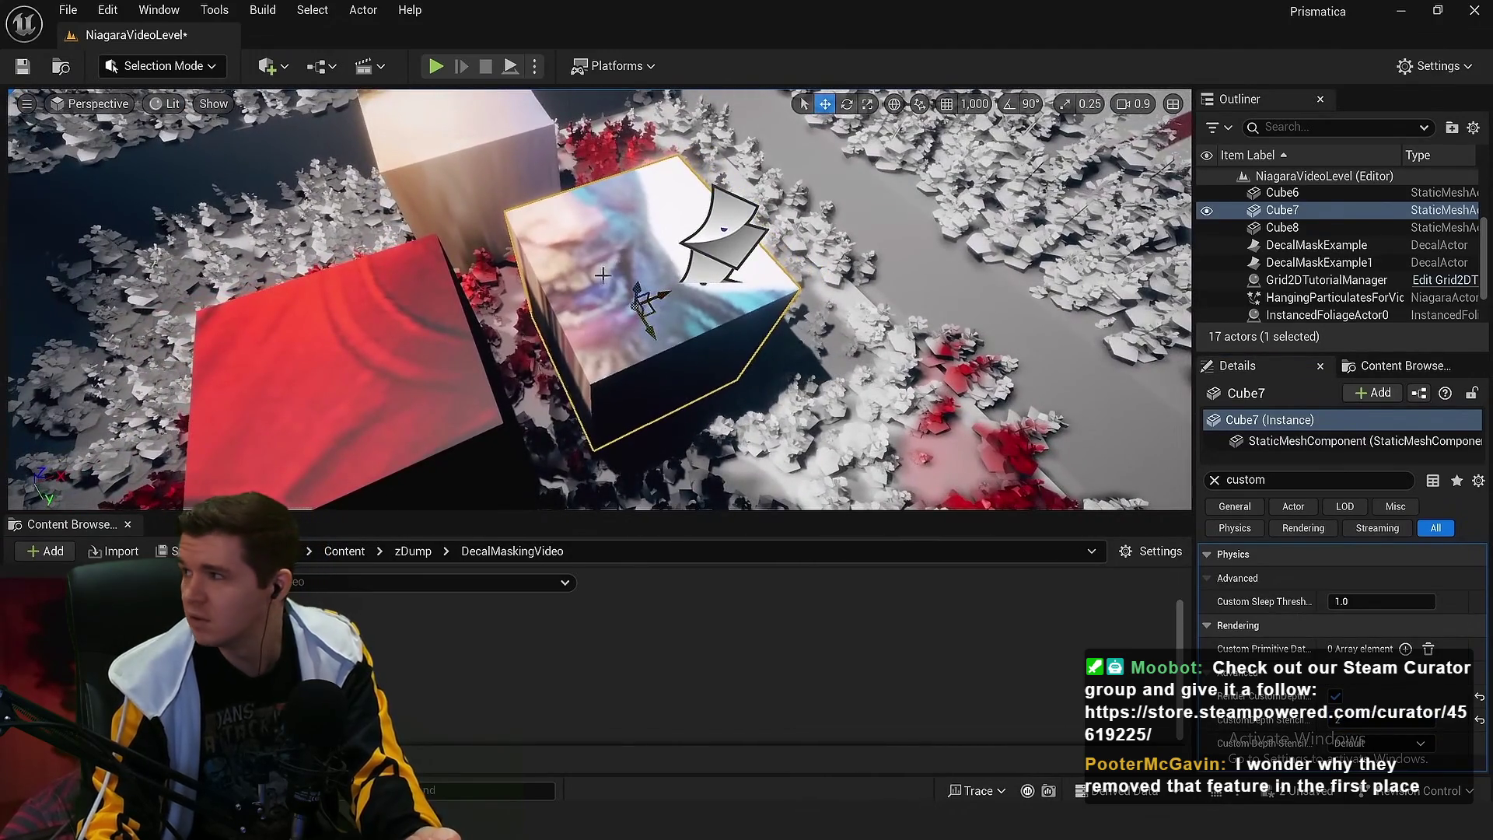
scroll(602, 274, "up", 2)
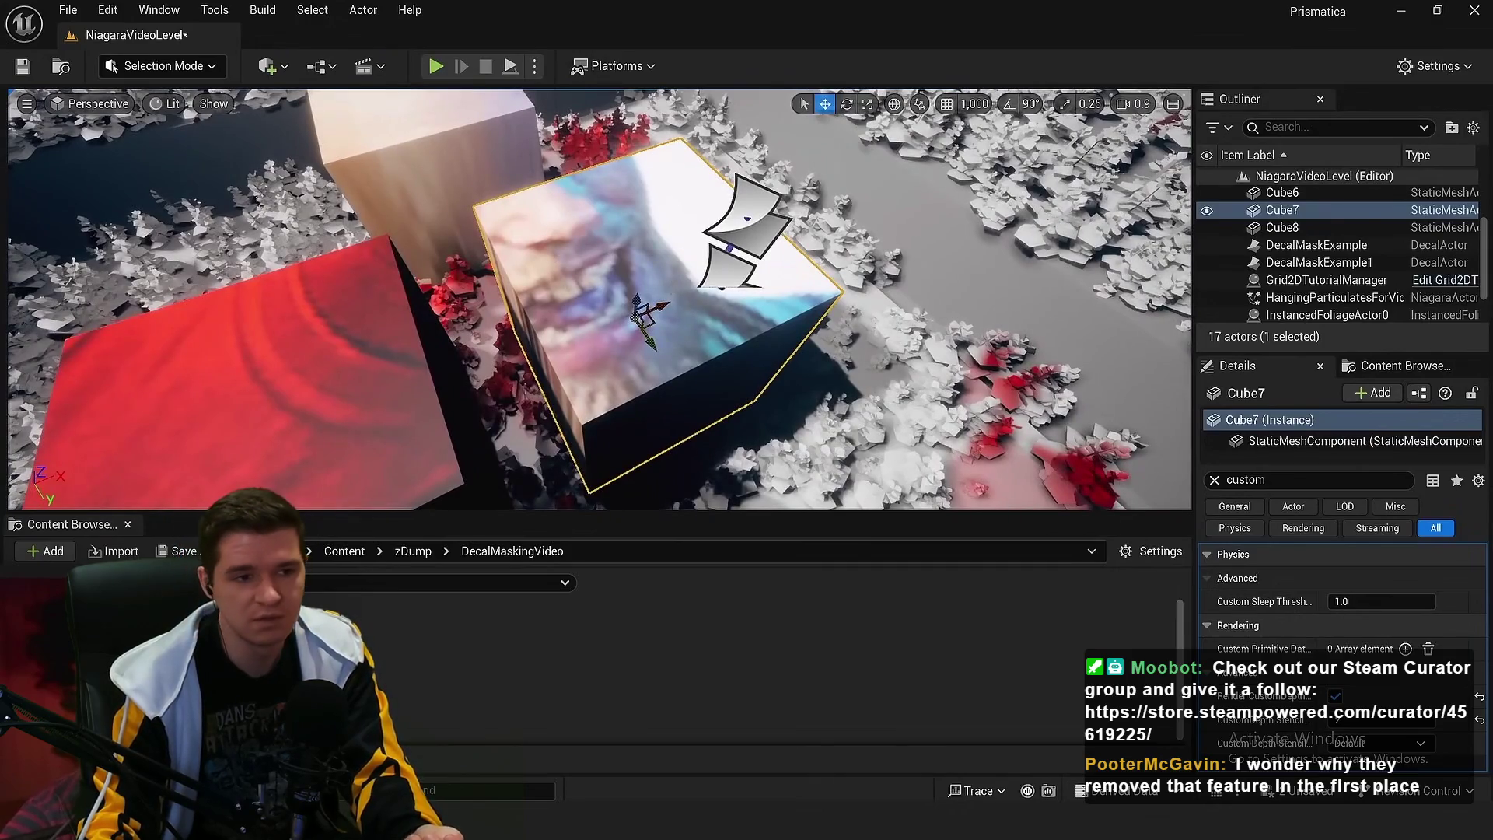
scroll(695, 392, "down", 2)
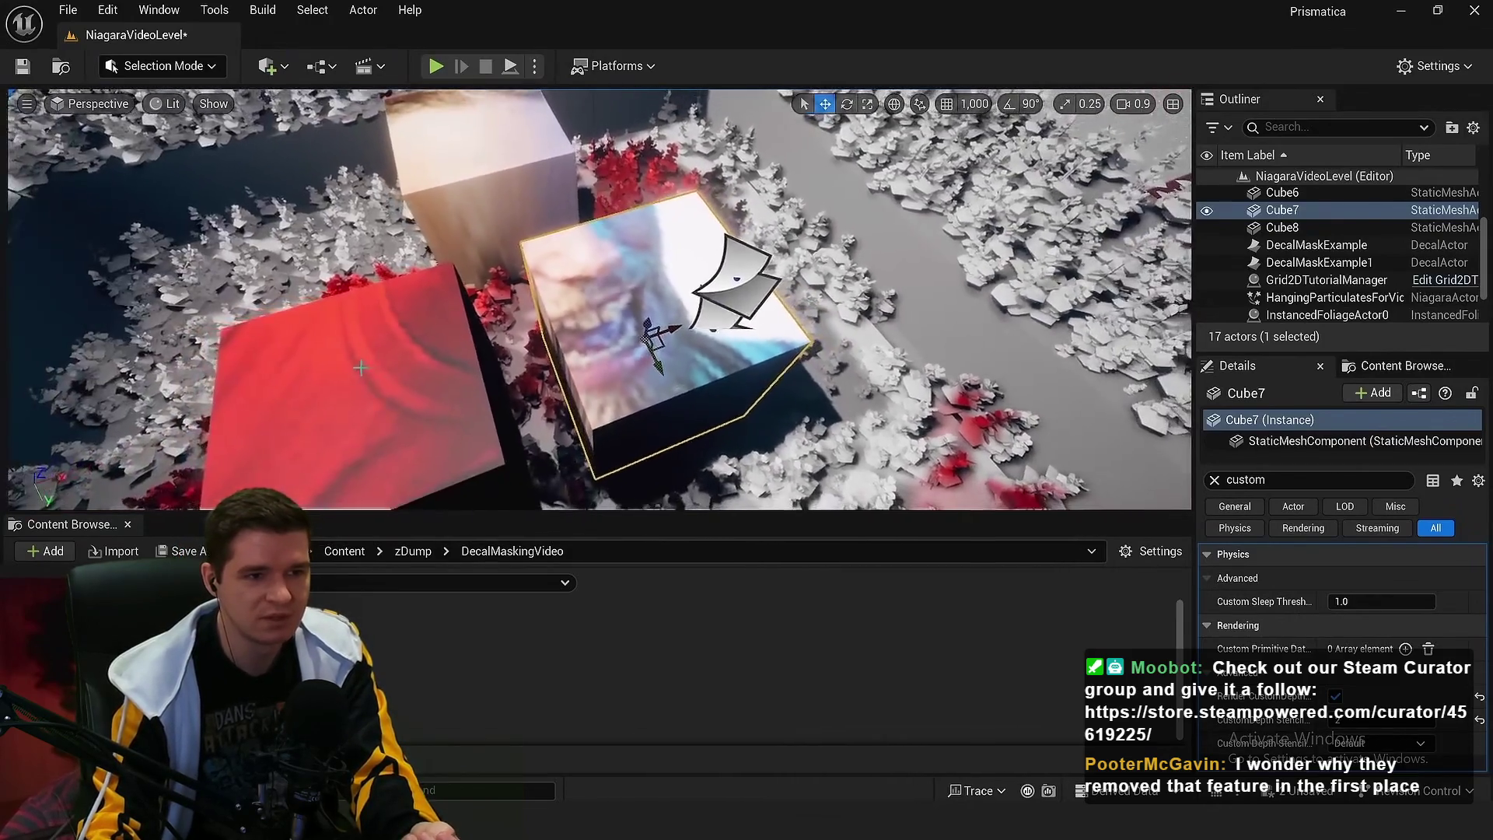
left_click(717, 285)
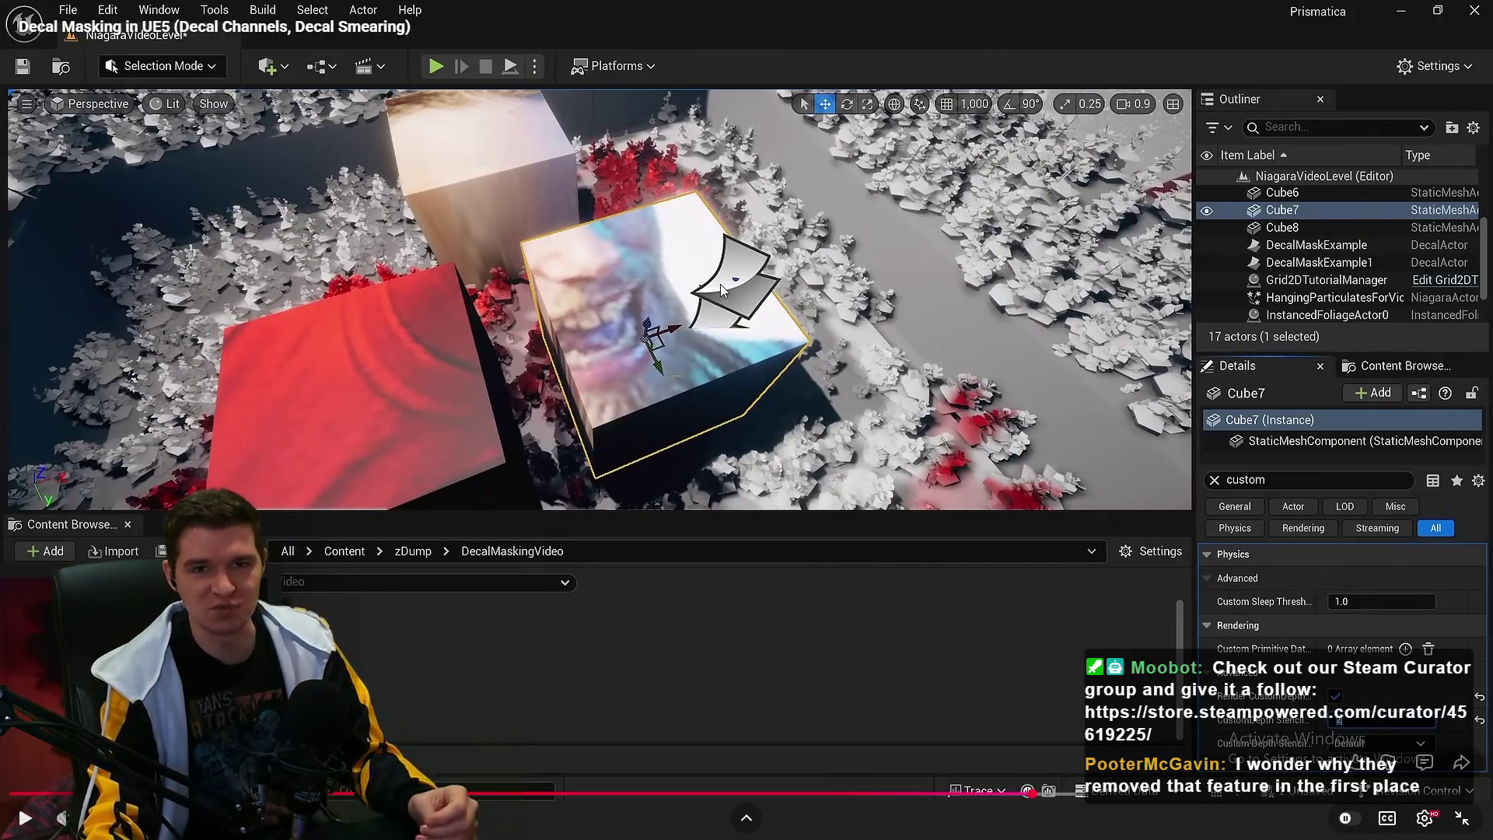
left_click(721, 289)
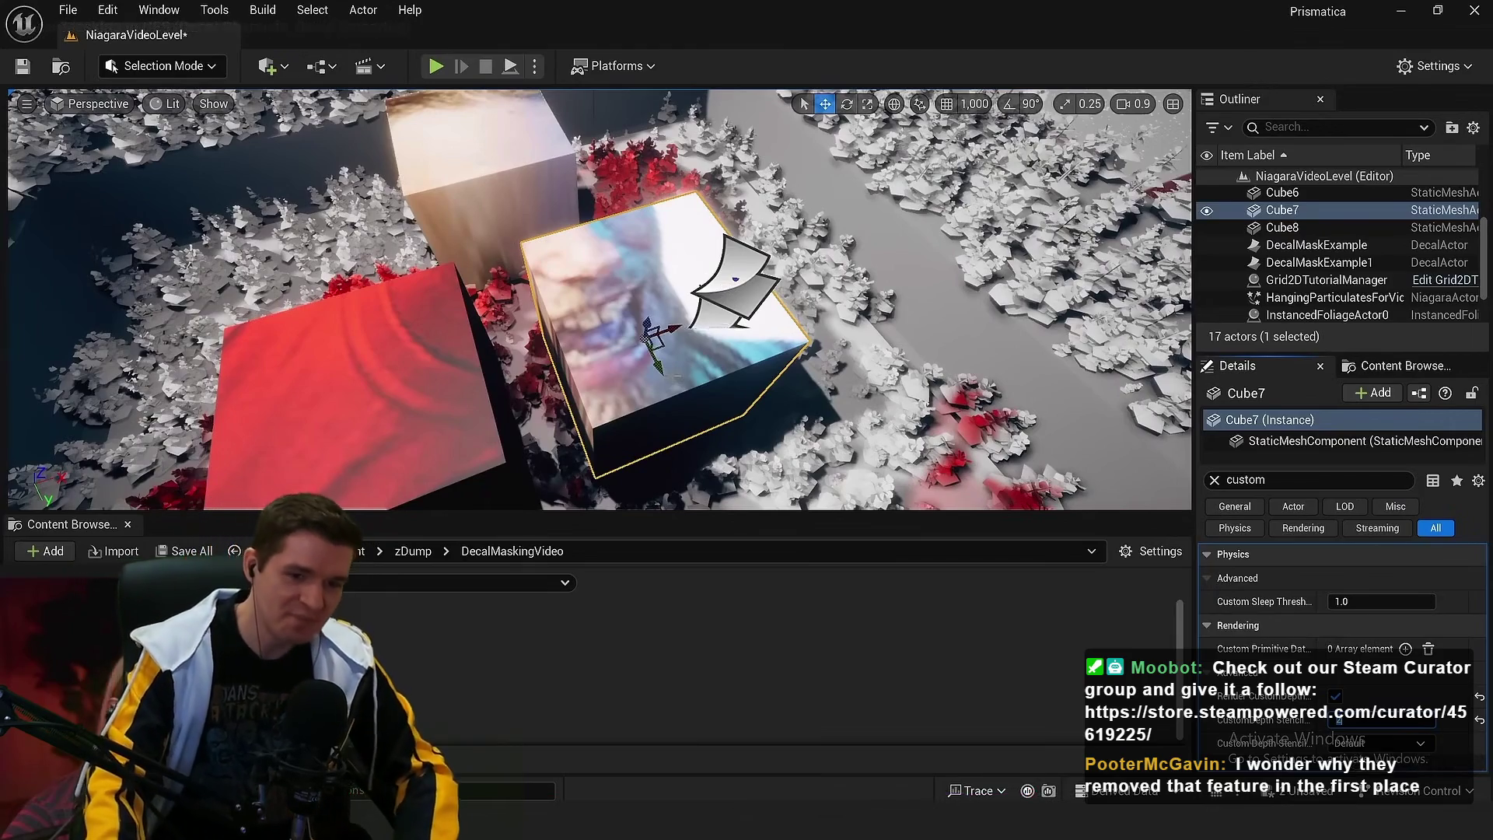
left_click(885, 402)
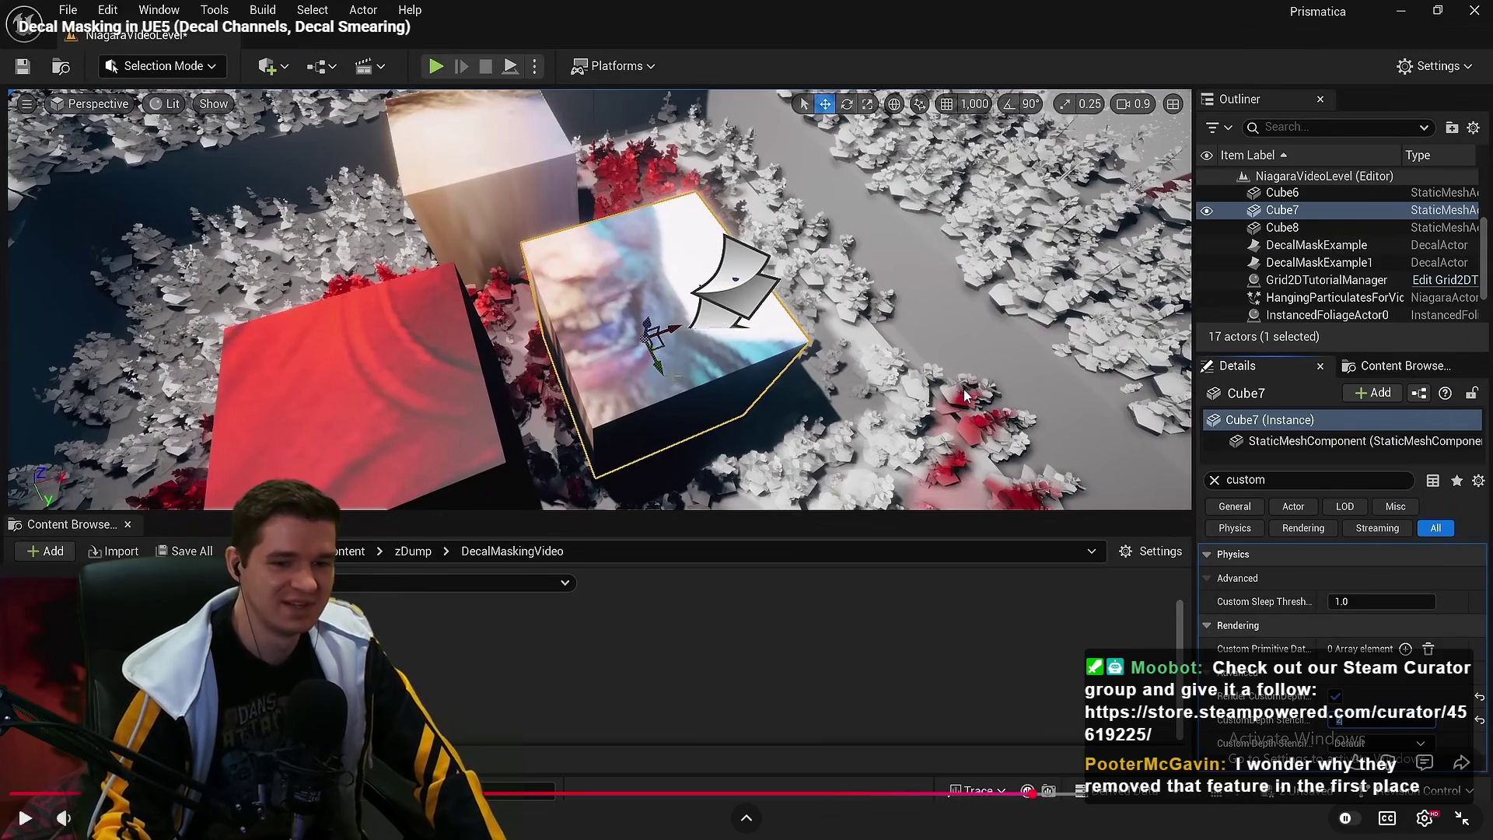
left_click(923, 475)
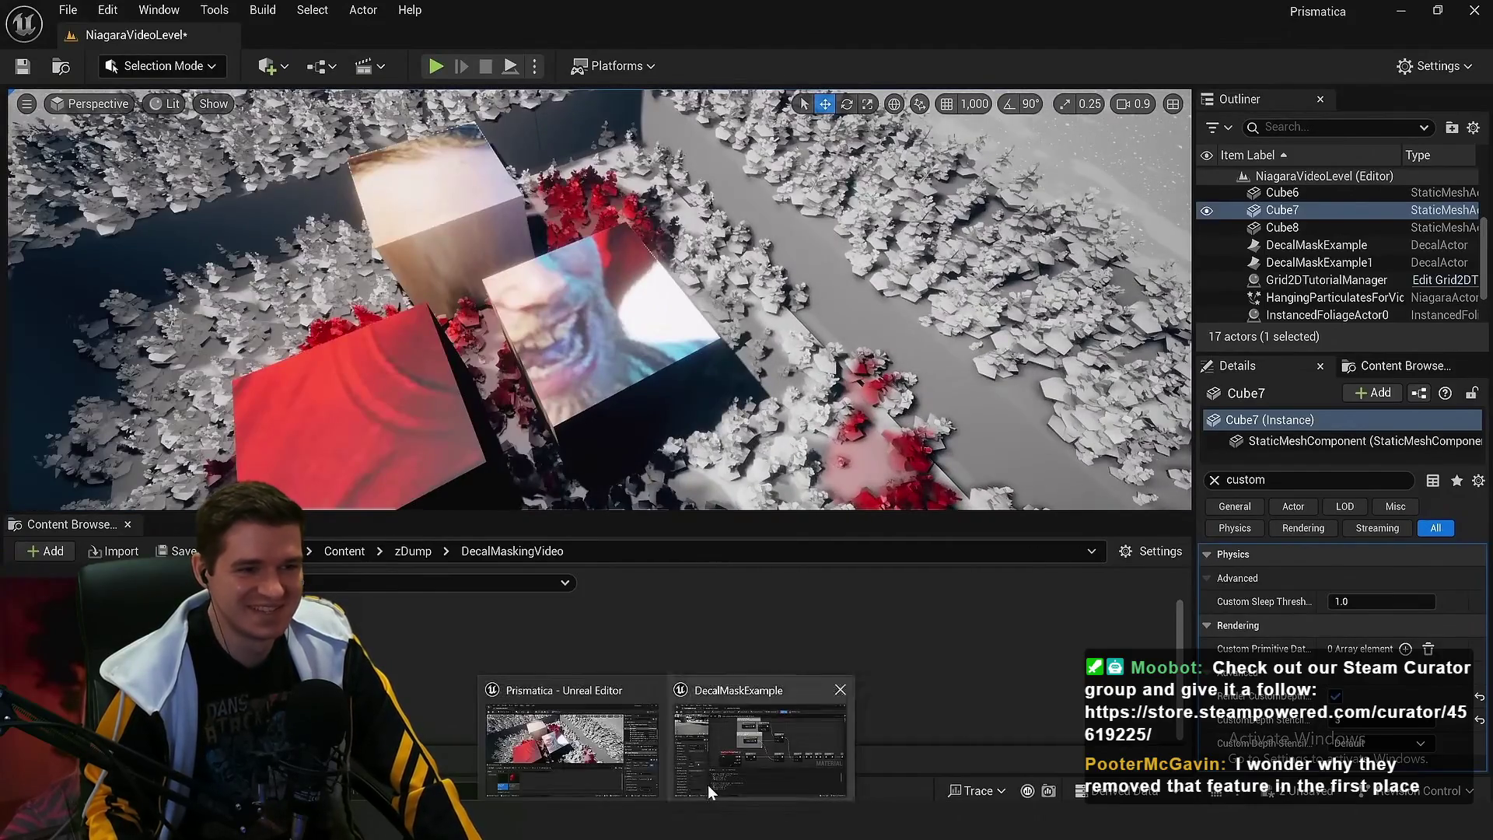
left_click(707, 785)
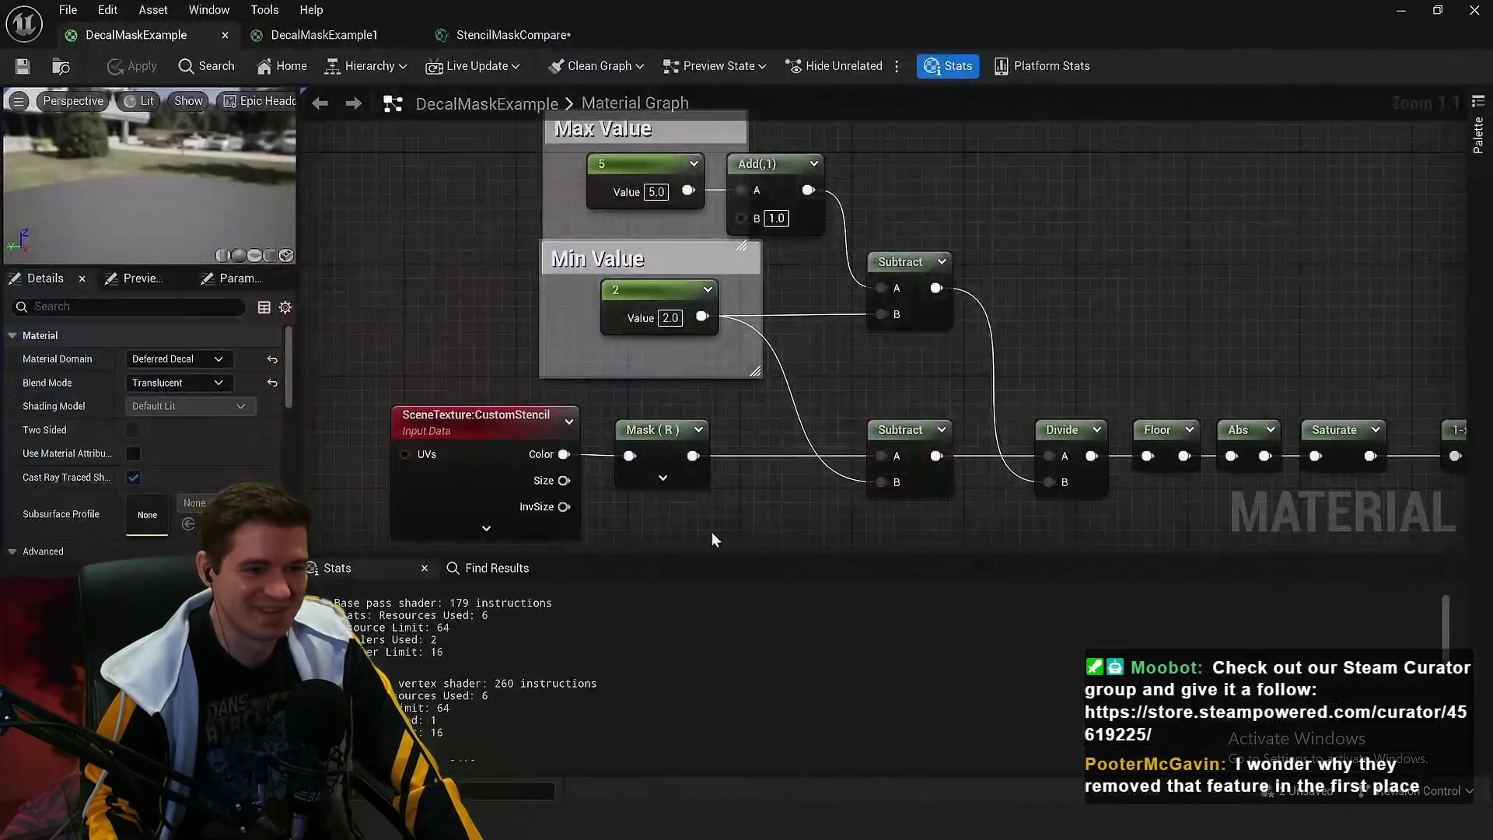
scroll(661, 215, "down", 1)
left_click_drag(995, 367, 995, 367)
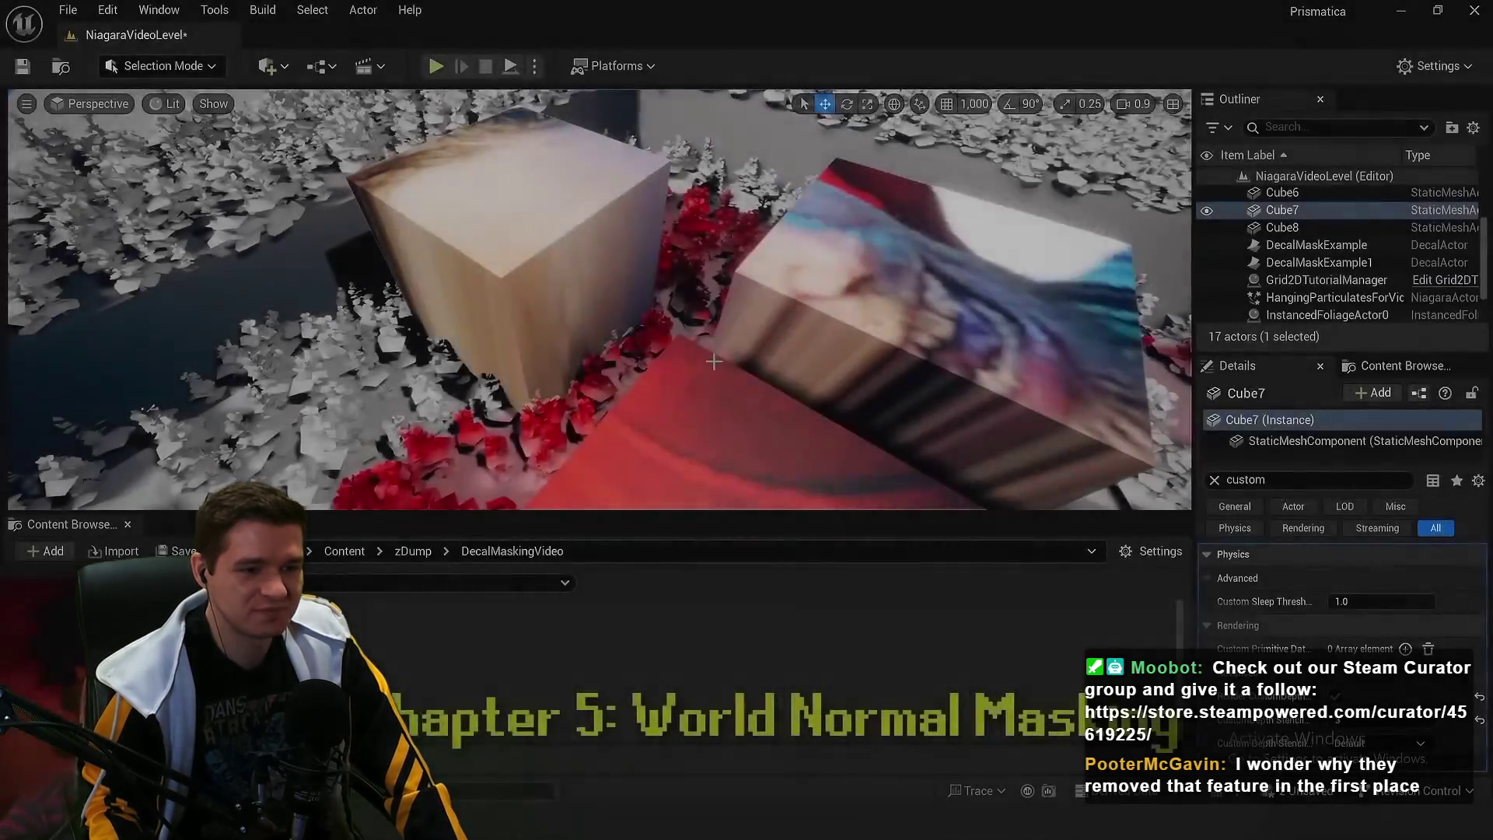
Restore editor overlays, nudge the DecalMaskExample decal, and scale Cube8 into a tall thin slab
key("g")
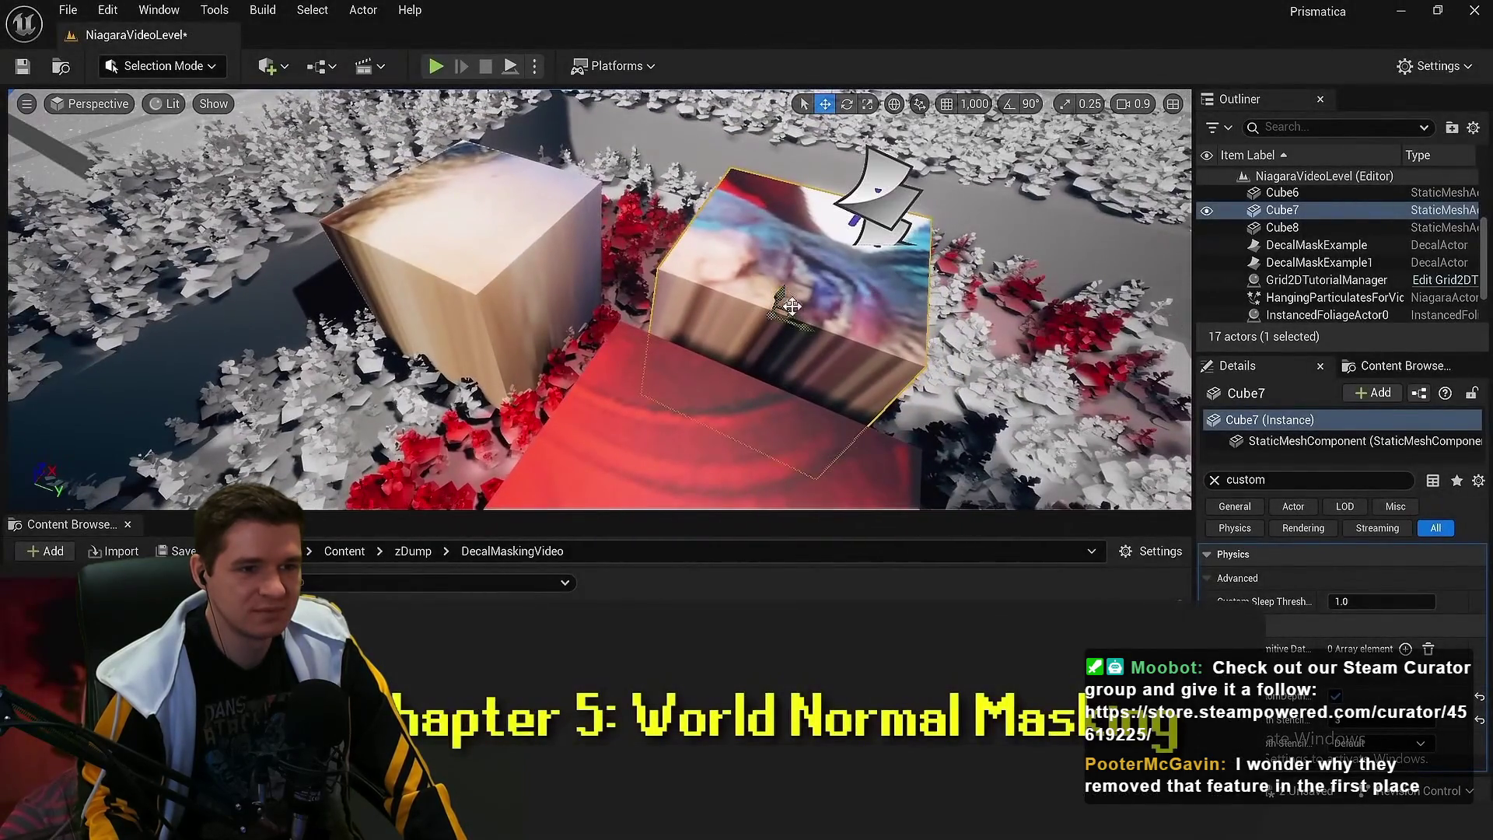
left_click(902, 192)
left_click_drag(887, 190, 782, 169)
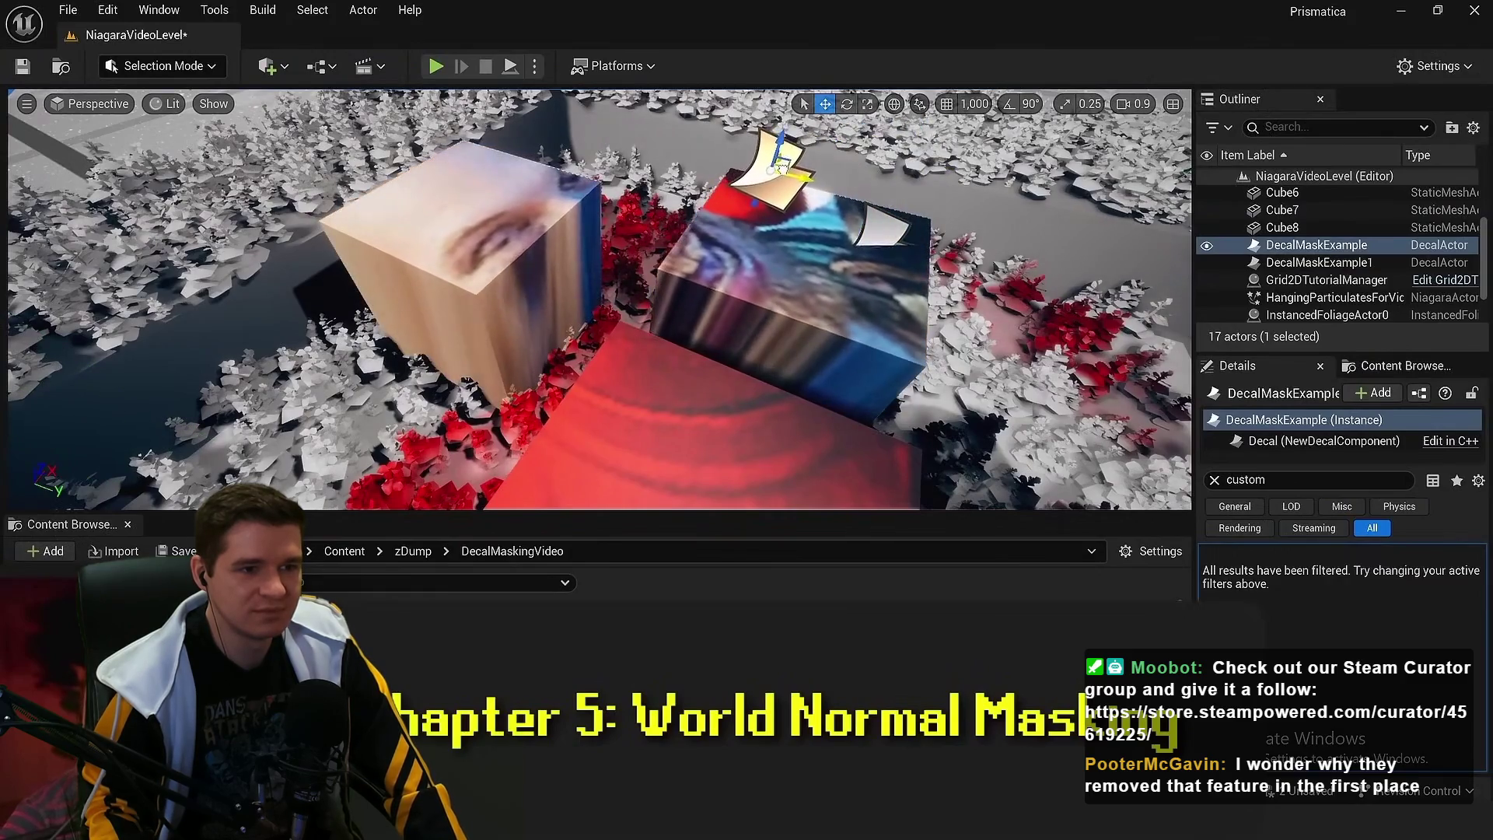
left_click(505, 256)
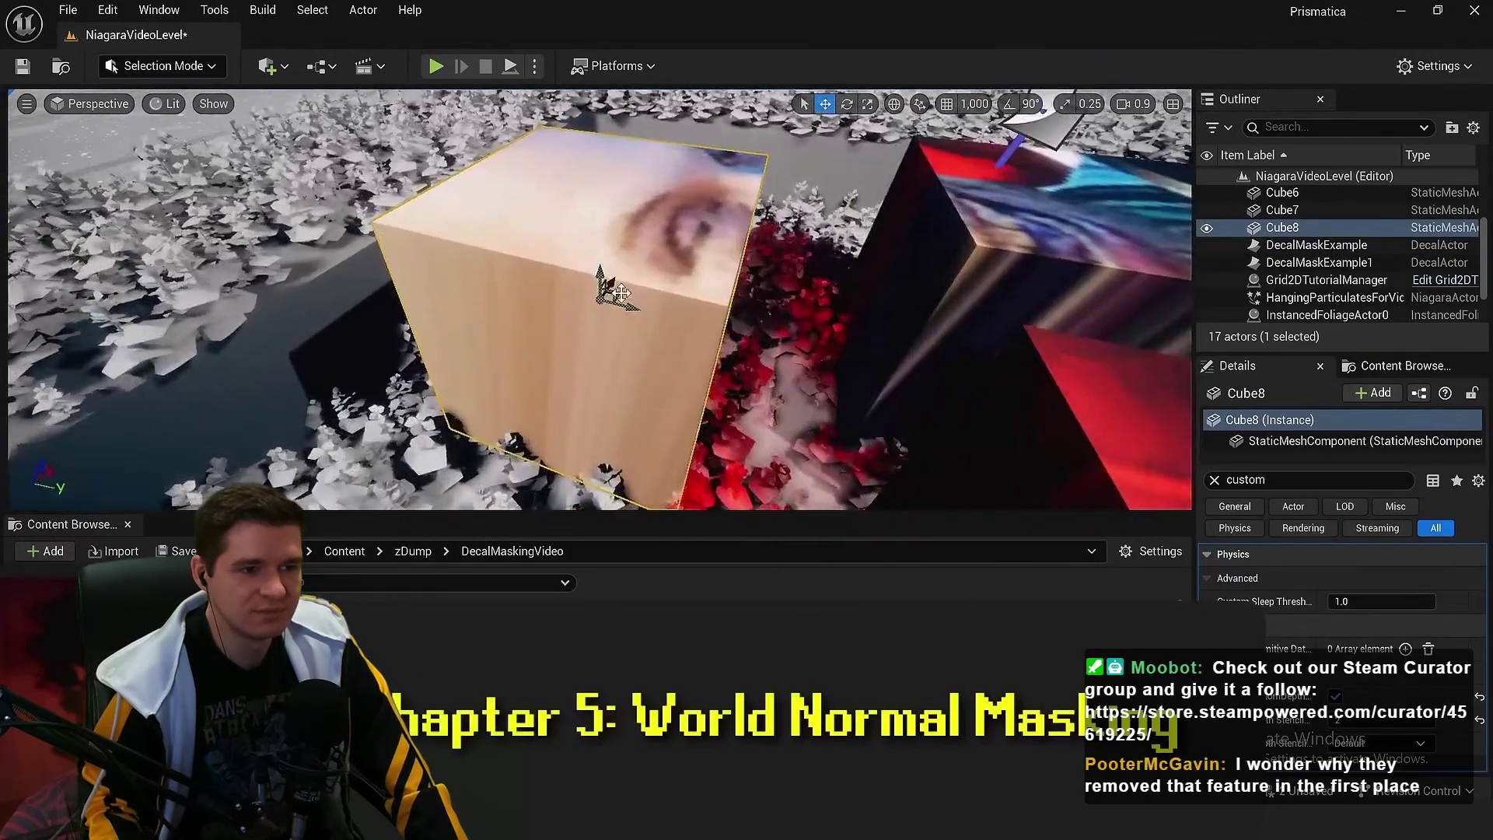
key("e")
key("r")
left_click_drag(622, 259, 623, 257)
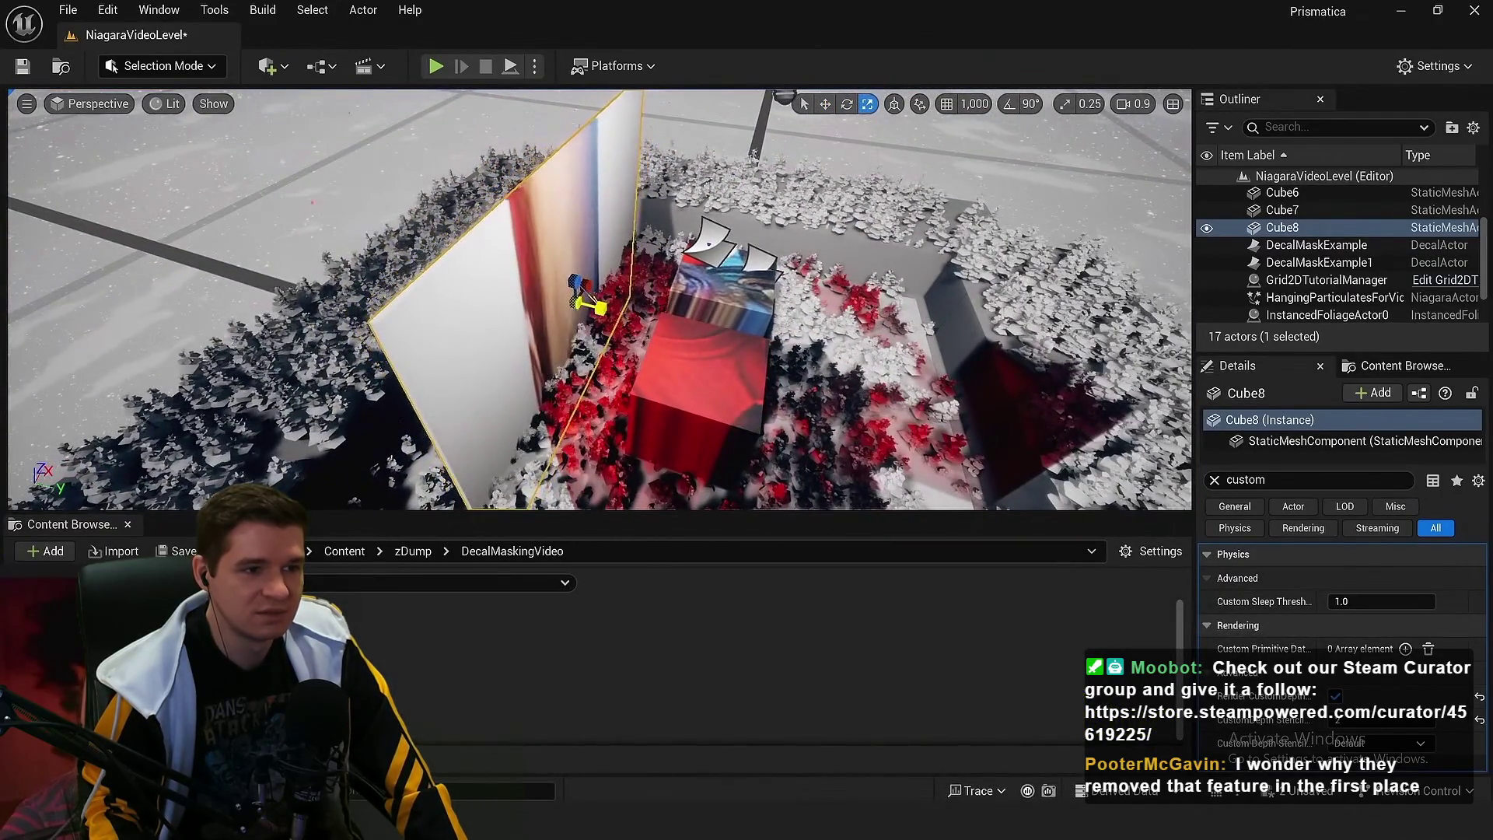
Select the decal and inspect the face decal on the slab from closer angles
left_click(679, 265)
key("e")
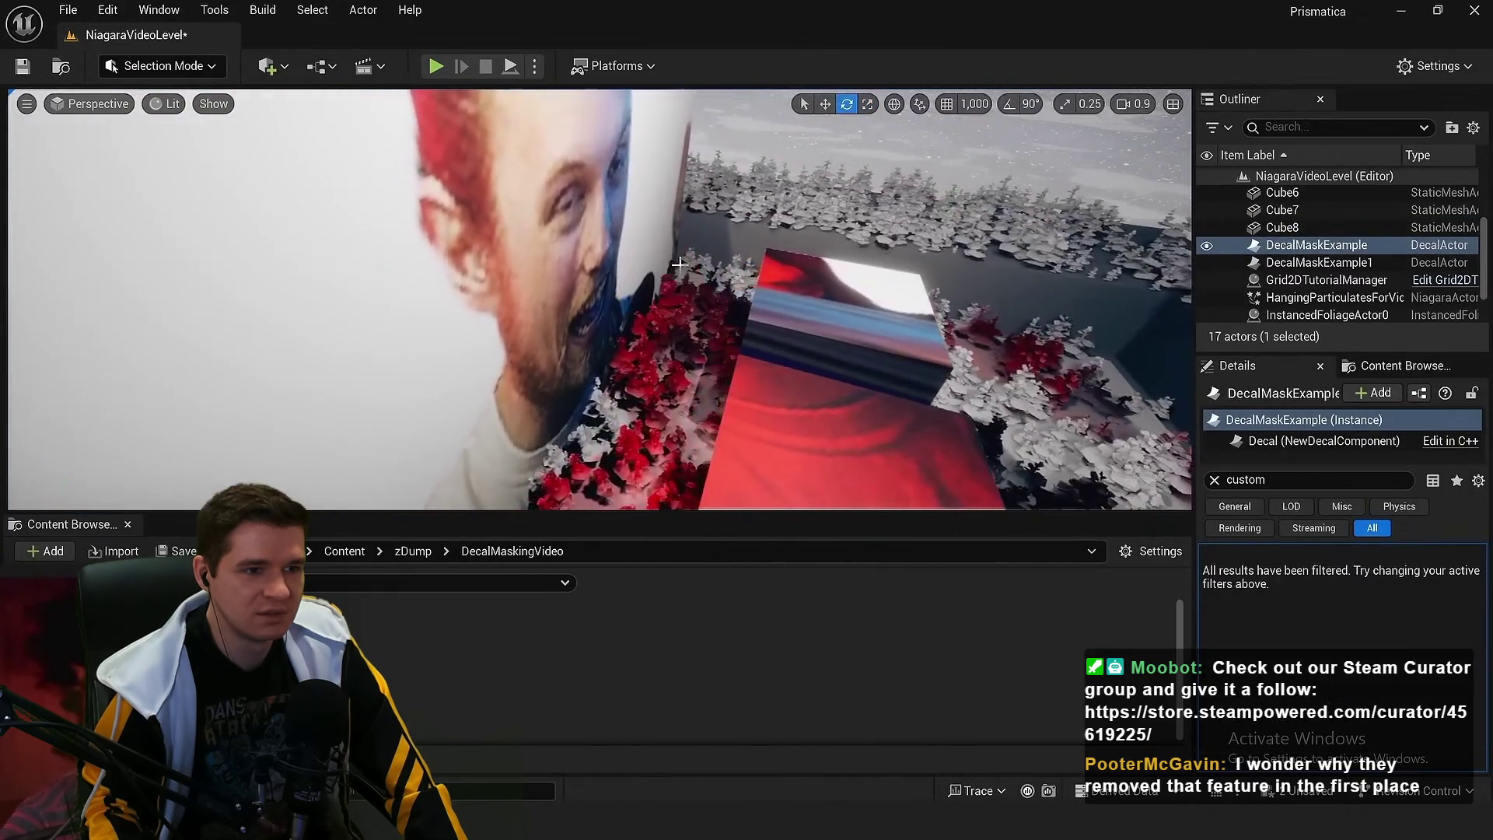
mouse_move(540, 241)
left_mouse_down()
mouse_move(651, 334)
mouse_move(507, 300)
mouse_move(898, 109)
left_mouse_up()
left_click_drag(712, 365, 684, 363)
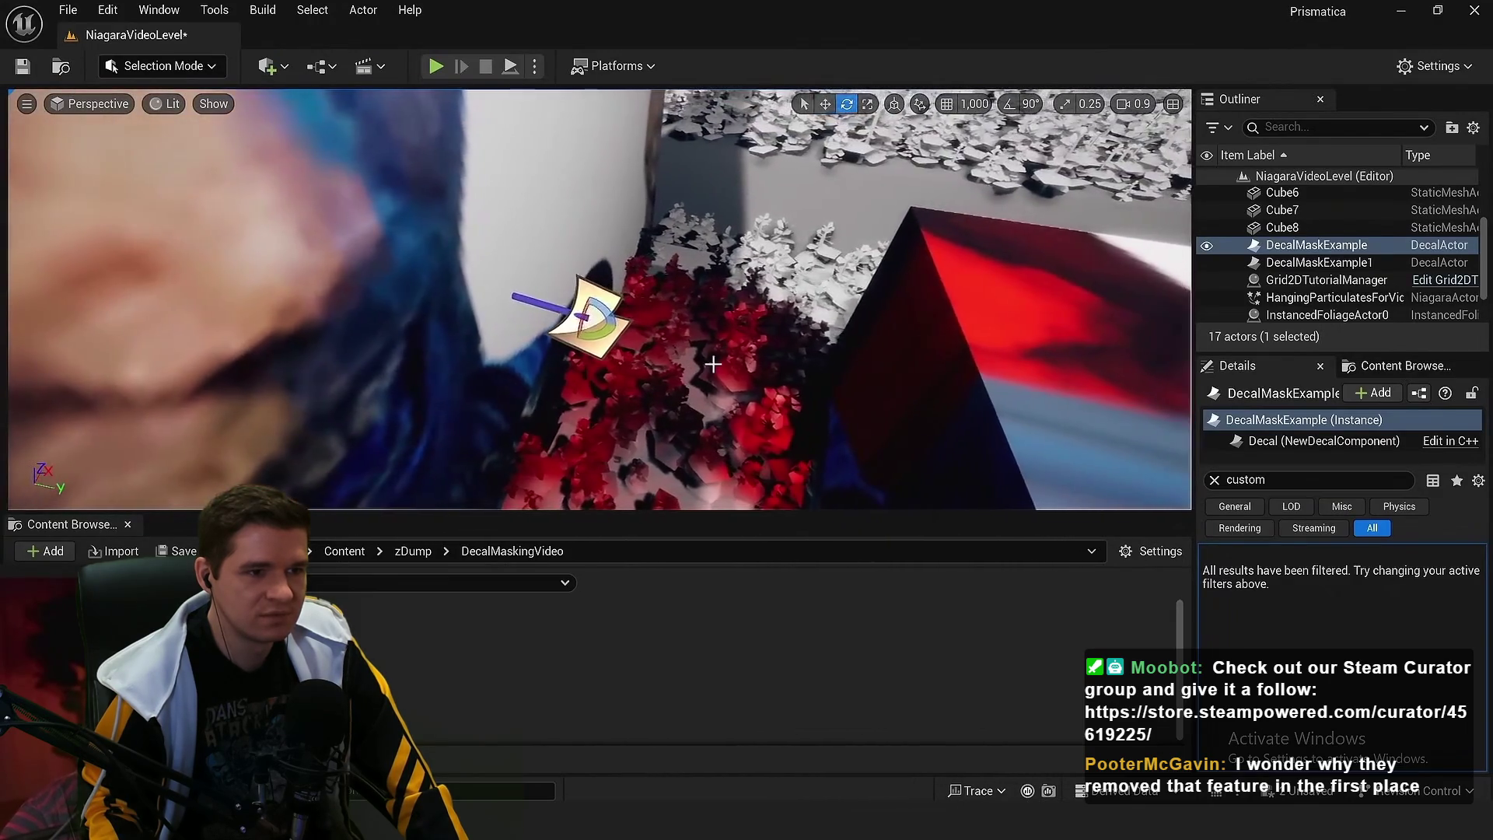
key("w")
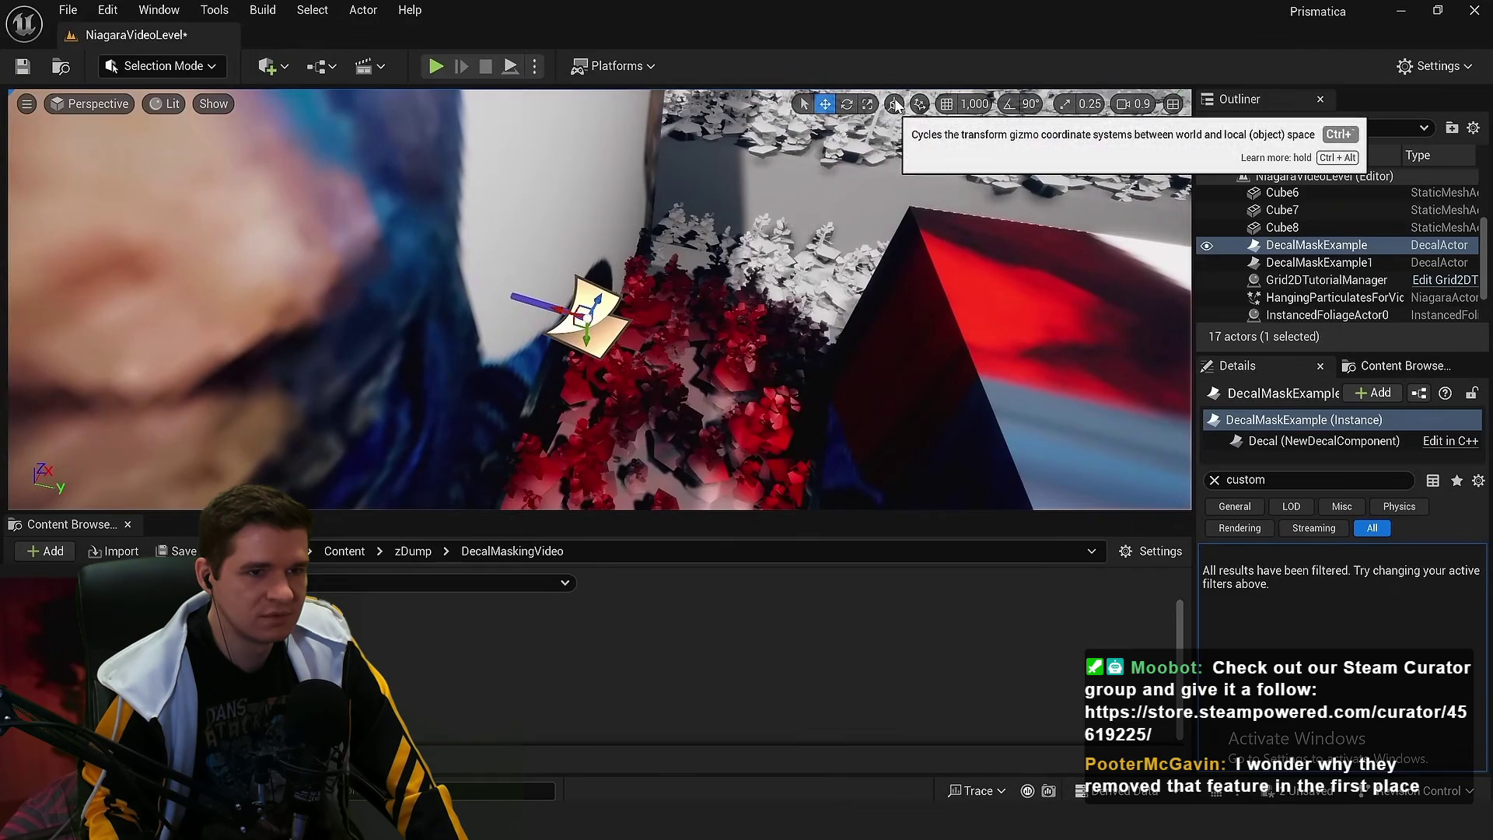
scroll(751, 317, "down", 2)
mouse_move(751, 318)
left_mouse_down()
mouse_move(680, 272)
mouse_move(778, 308)
mouse_move(703, 272)
mouse_move(709, 235)
left_mouse_up()
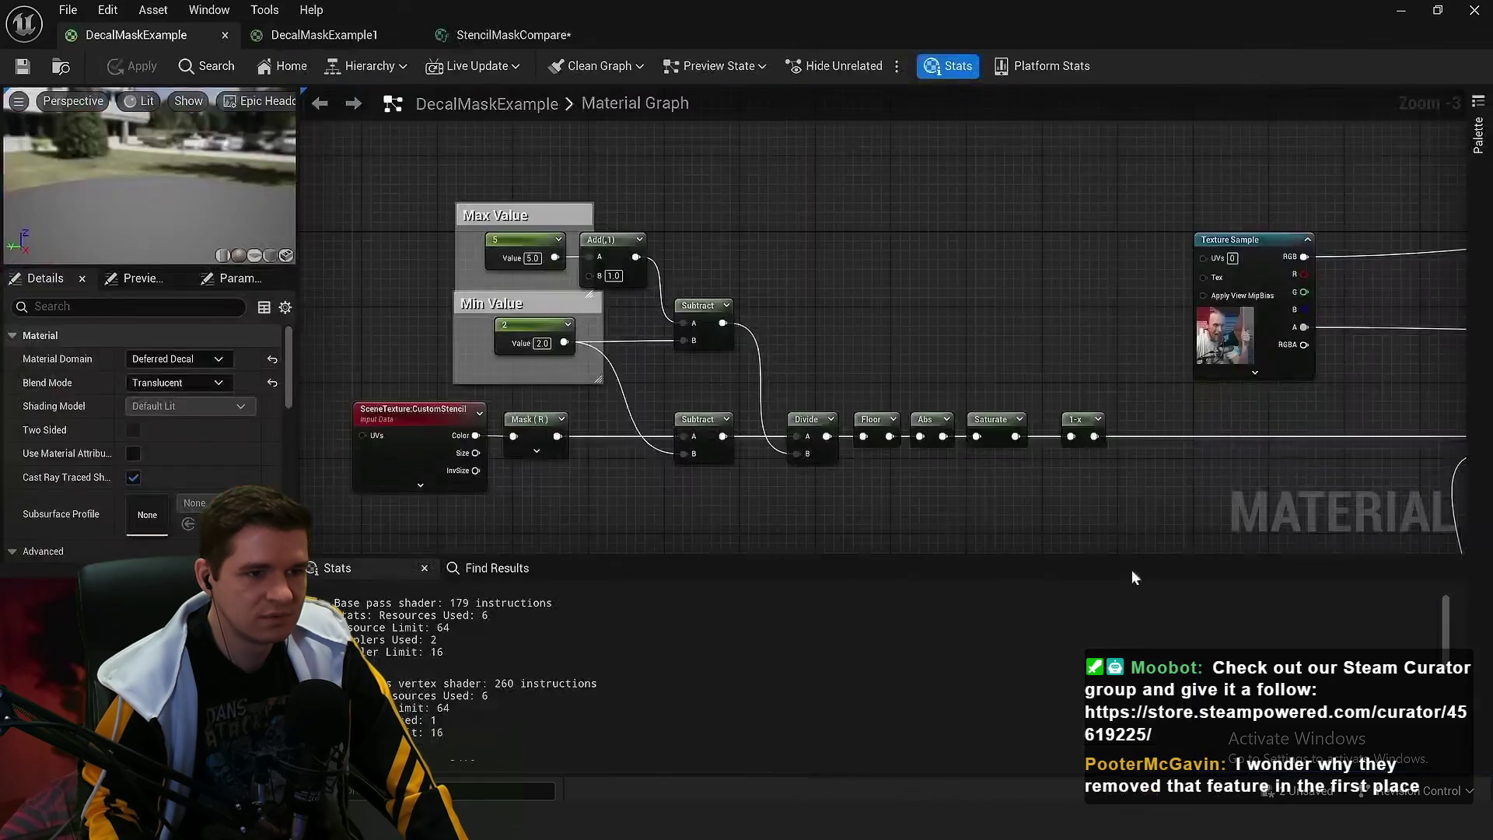
Rearrange the graph for an overview of the Texture Sample and scene texture mask chain
mouse_move(836, 455)
left_mouse_down()
mouse_move(833, 342)
mouse_move(740, 393)
mouse_move(637, 330)
mouse_move(636, 545)
left_mouse_up()
mouse_move(650, 458)
left_mouse_down()
mouse_move(730, 395)
mouse_move(846, 427)
left_mouse_up()
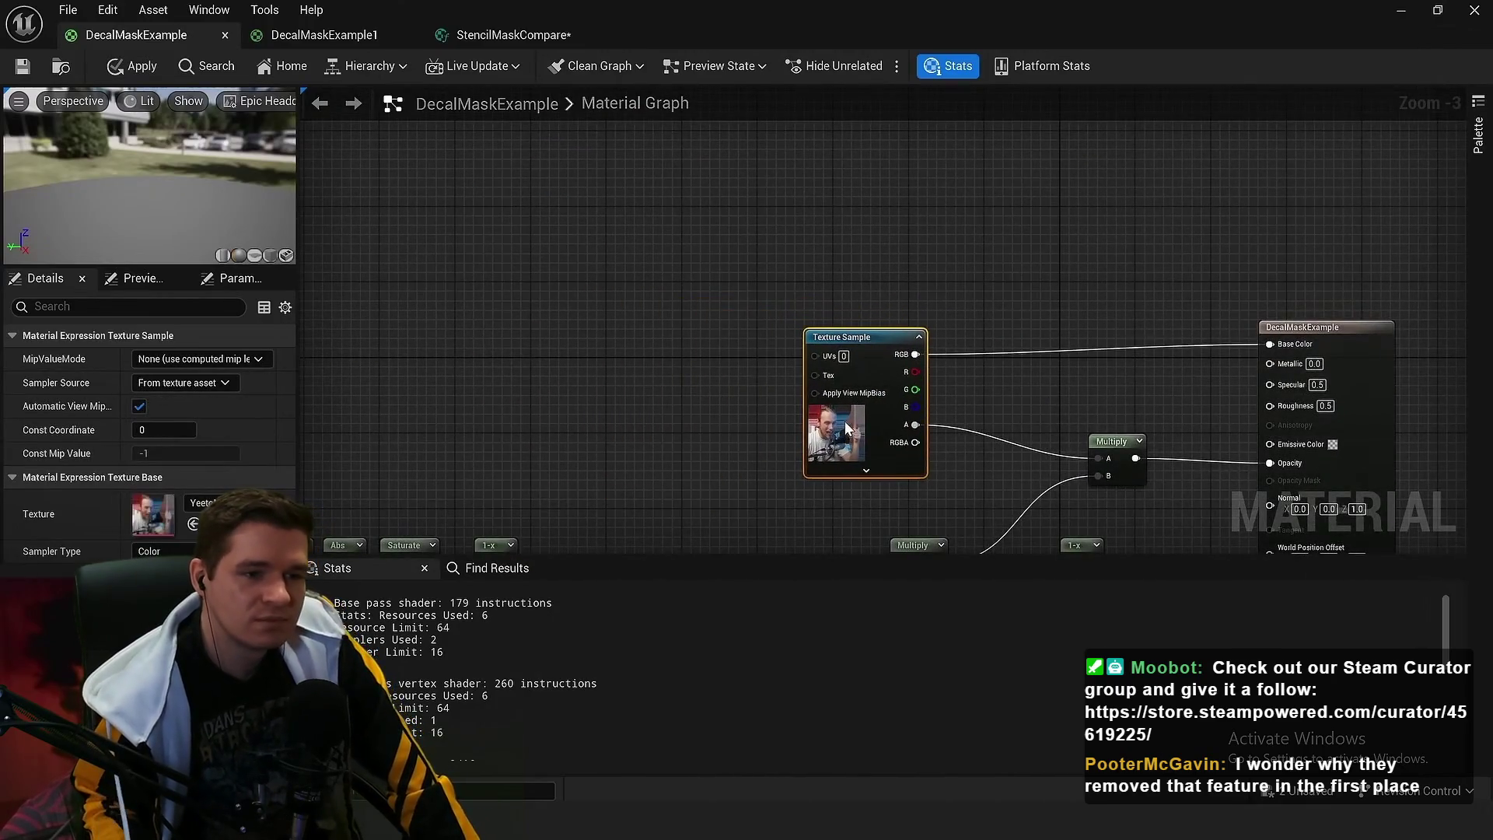
scroll(891, 422, "down", 1)
left_click_drag(995, 548, 913, 292)
left_click(996, 296)
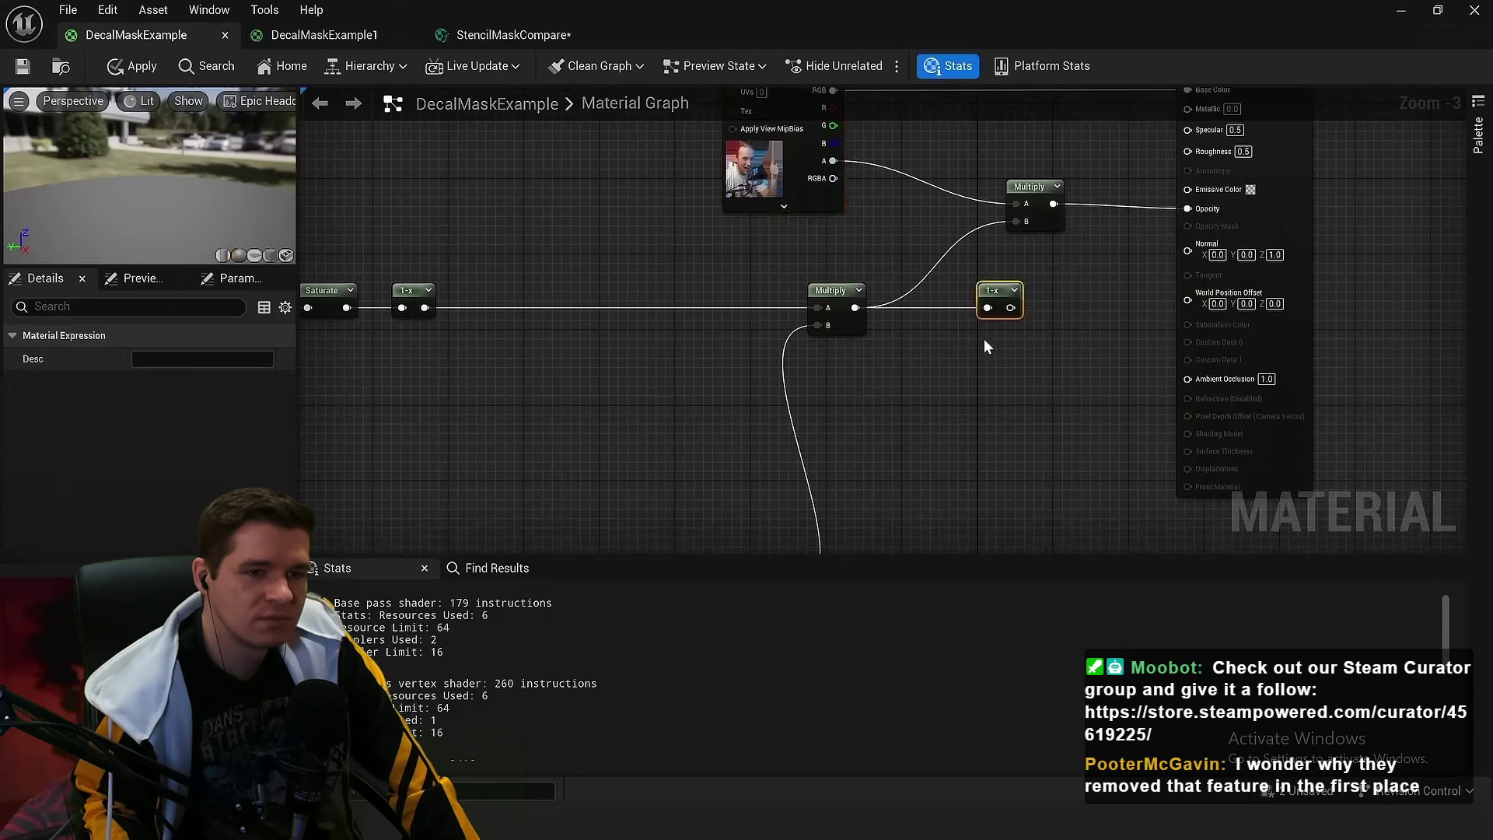
scroll(1094, 388, "down", 1)
left_click_drag(1094, 395, 665, 489)
scroll(600, 273, "up", 3)
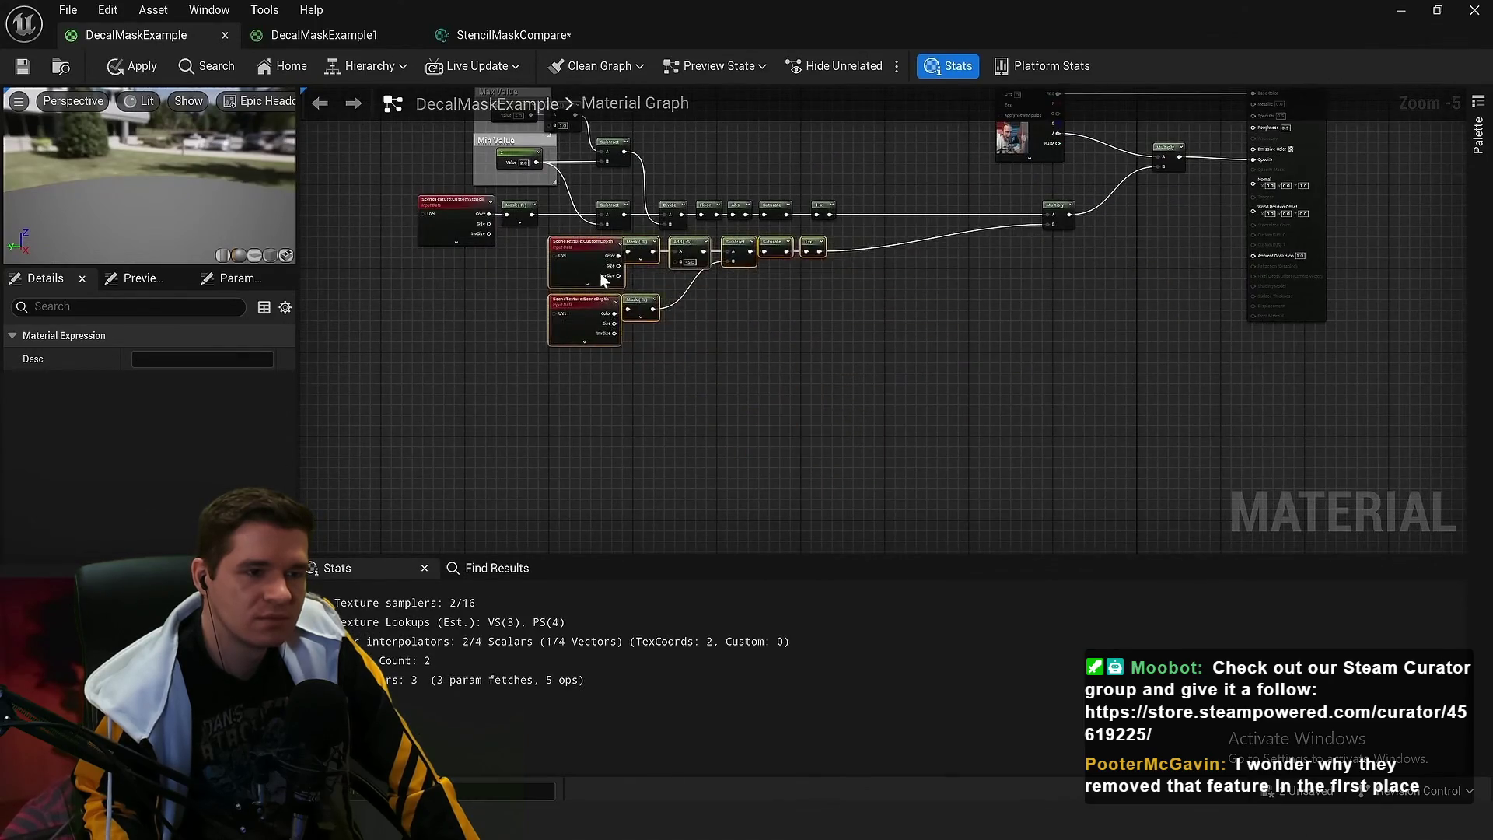
scroll(978, 236, "down", 4)
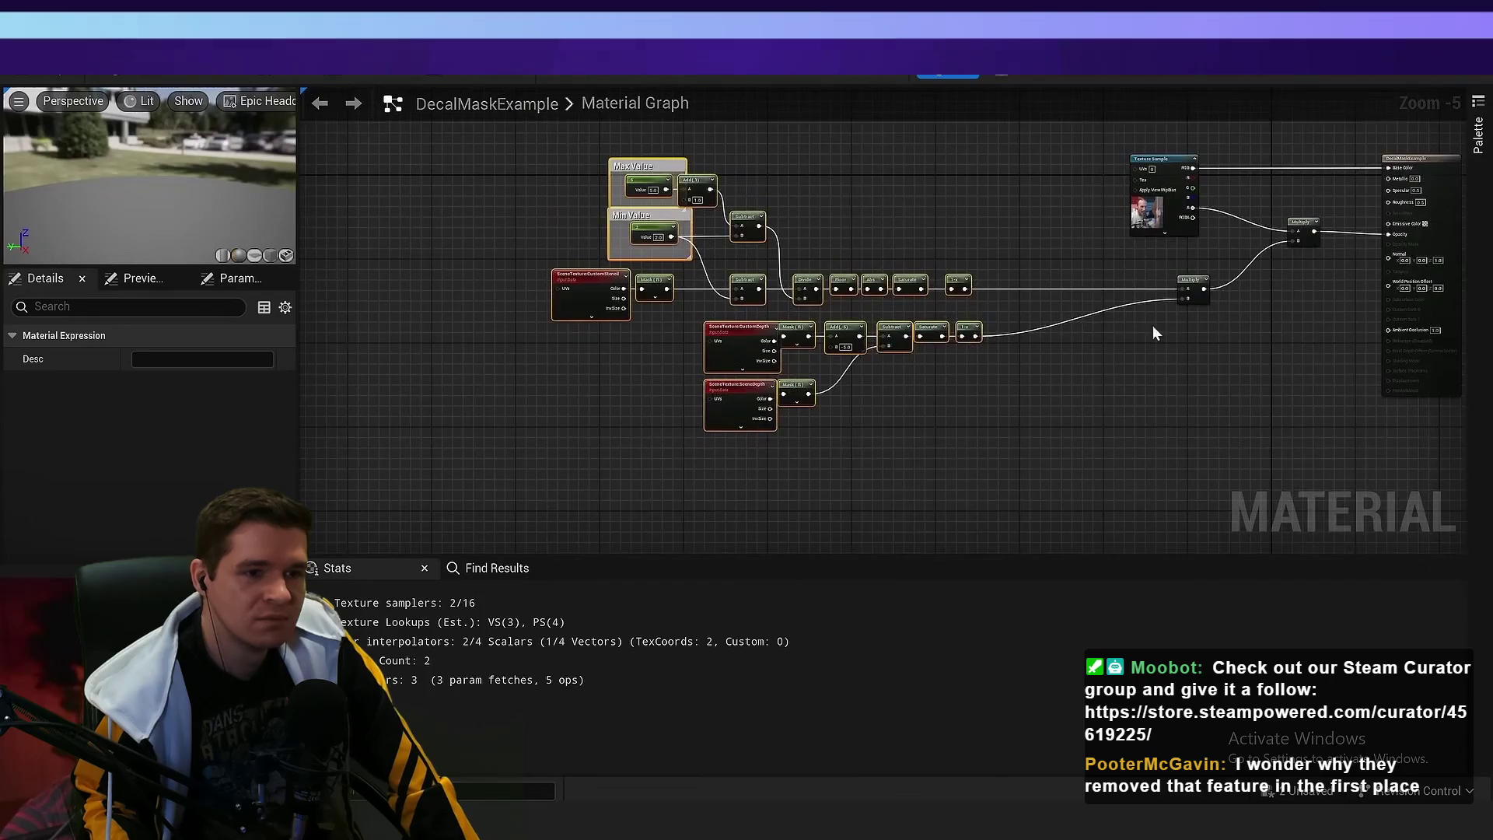
scroll(913, 426, "up", 7)
left_click(913, 427)
Move the Multiply and Texture Sample nodes left and wire the texture's alpha into Multiply A
mouse_move(832, 366)
left_mouse_down()
mouse_move(493, 372)
mouse_move(497, 384)
left_mouse_up()
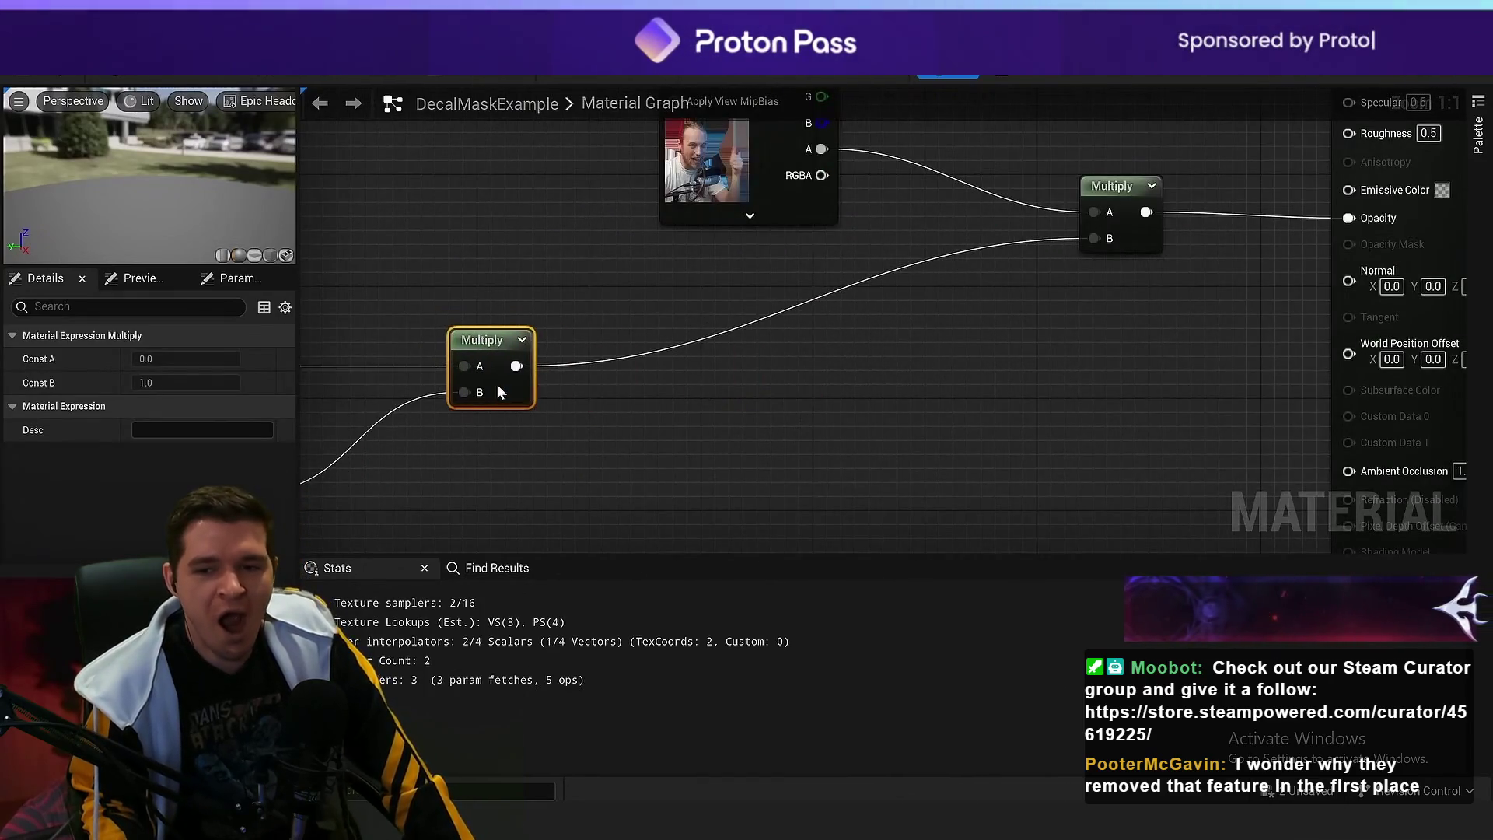
left_click_drag(778, 126, 568, 126)
mouse_move(670, 257)
left_mouse_down()
mouse_move(1138, 333)
mouse_move(1153, 321)
left_mouse_up()
mouse_move(1166, 297)
left_mouse_down()
mouse_move(870, 282)
mouse_move(865, 318)
left_mouse_up()
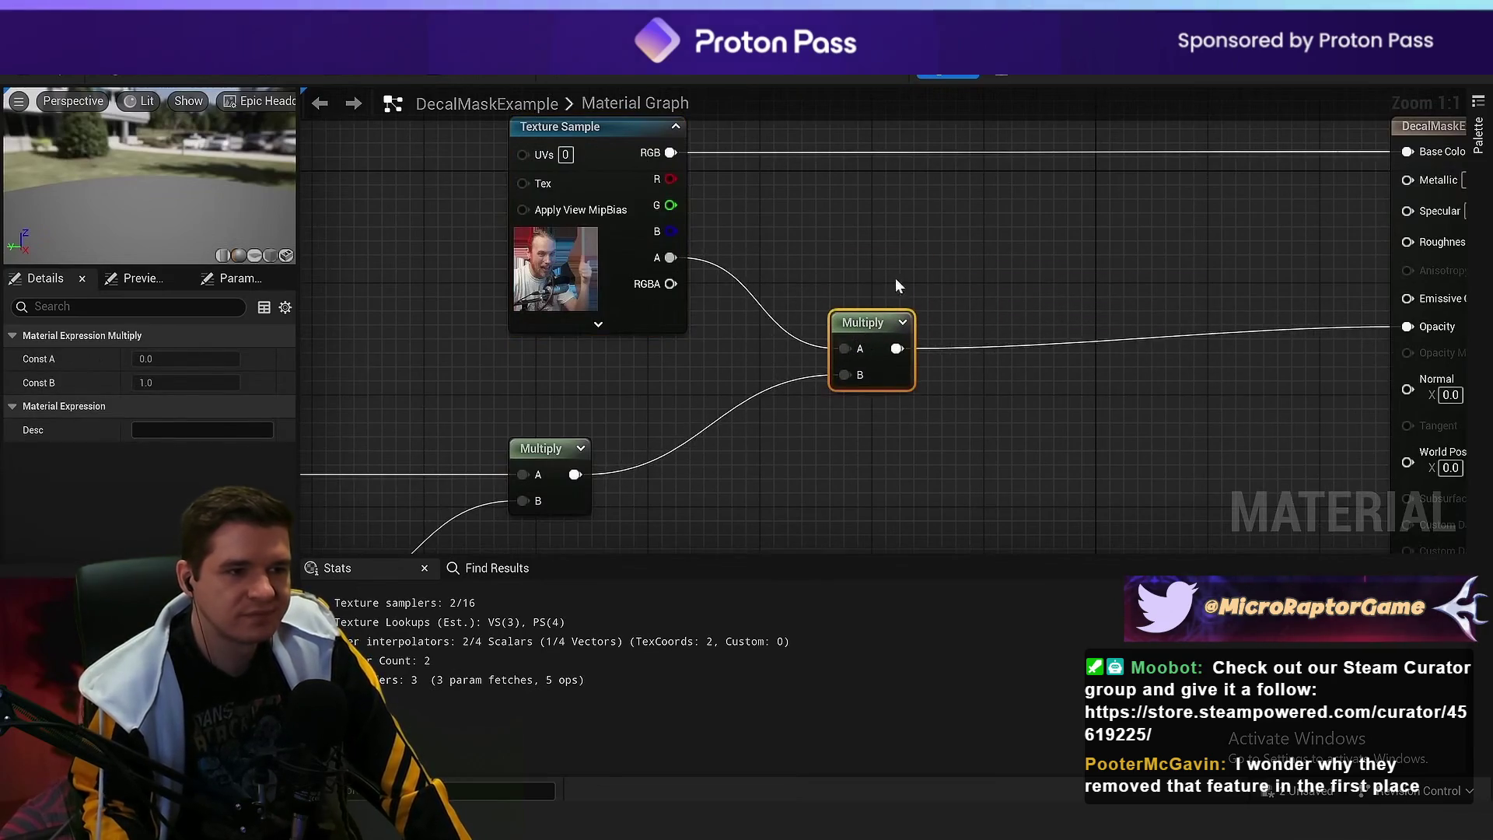
Duplicate the CustomDepth SceneTexture node and set the copy's Id to WorldNormal
right_click(647, 208)
scroll(657, 464, "down", 3)
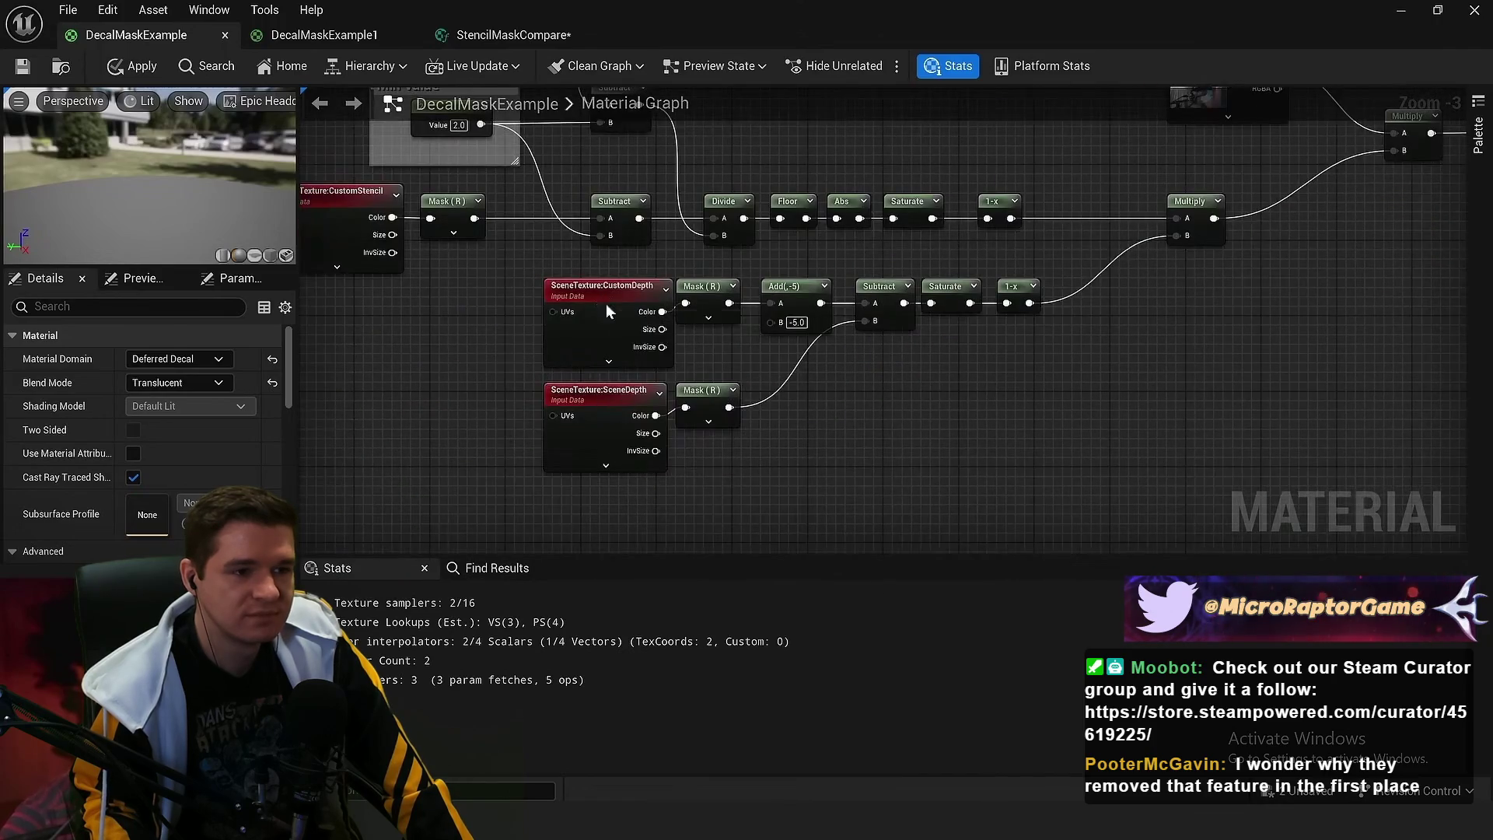
left_click(602, 315)
key("ctrl+v")
scroll(983, 177, "up", 3)
left_click_drag(933, 334, 873, 218)
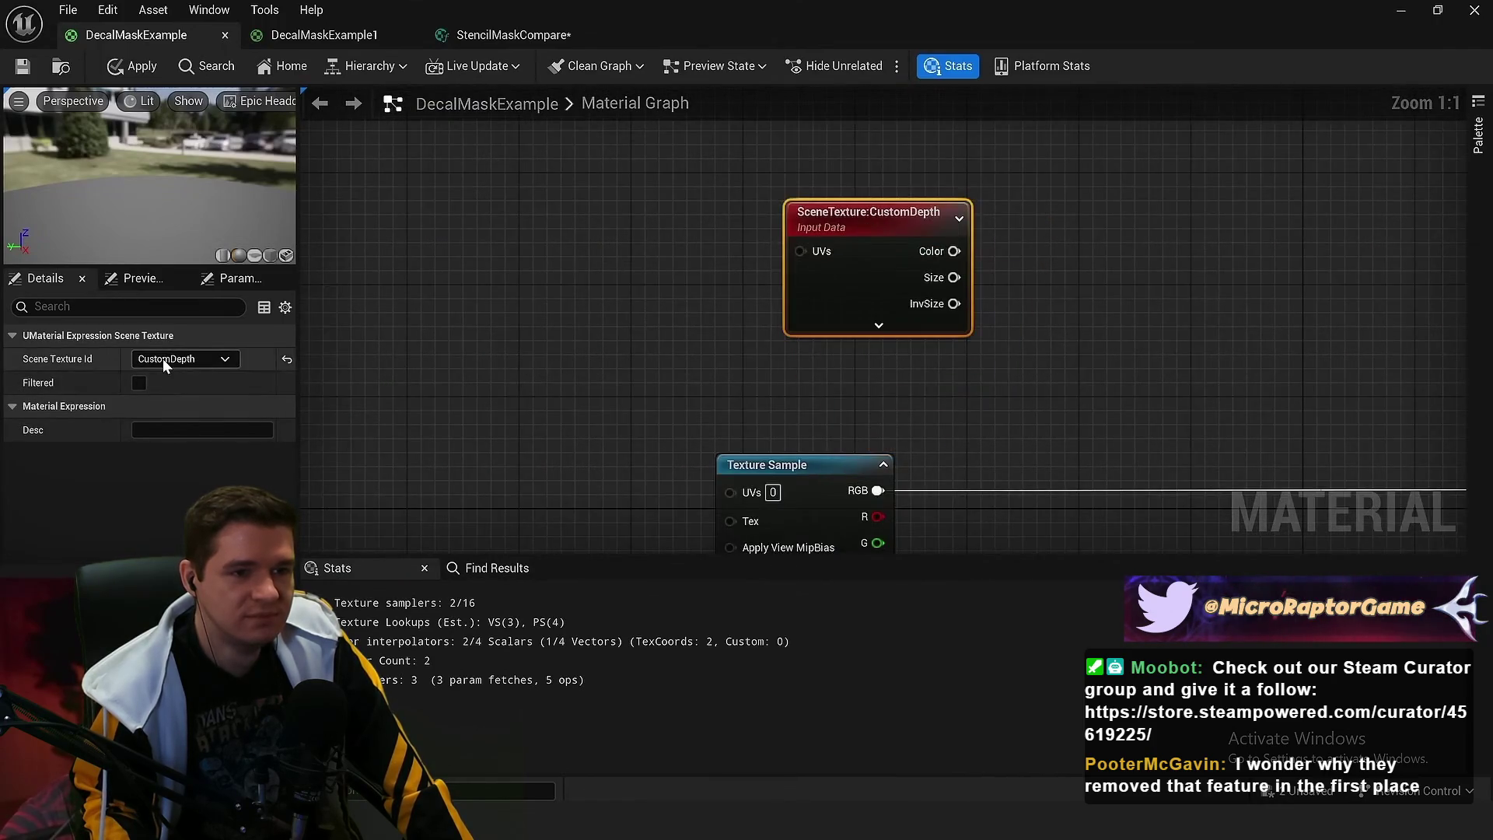
left_click(179, 359)
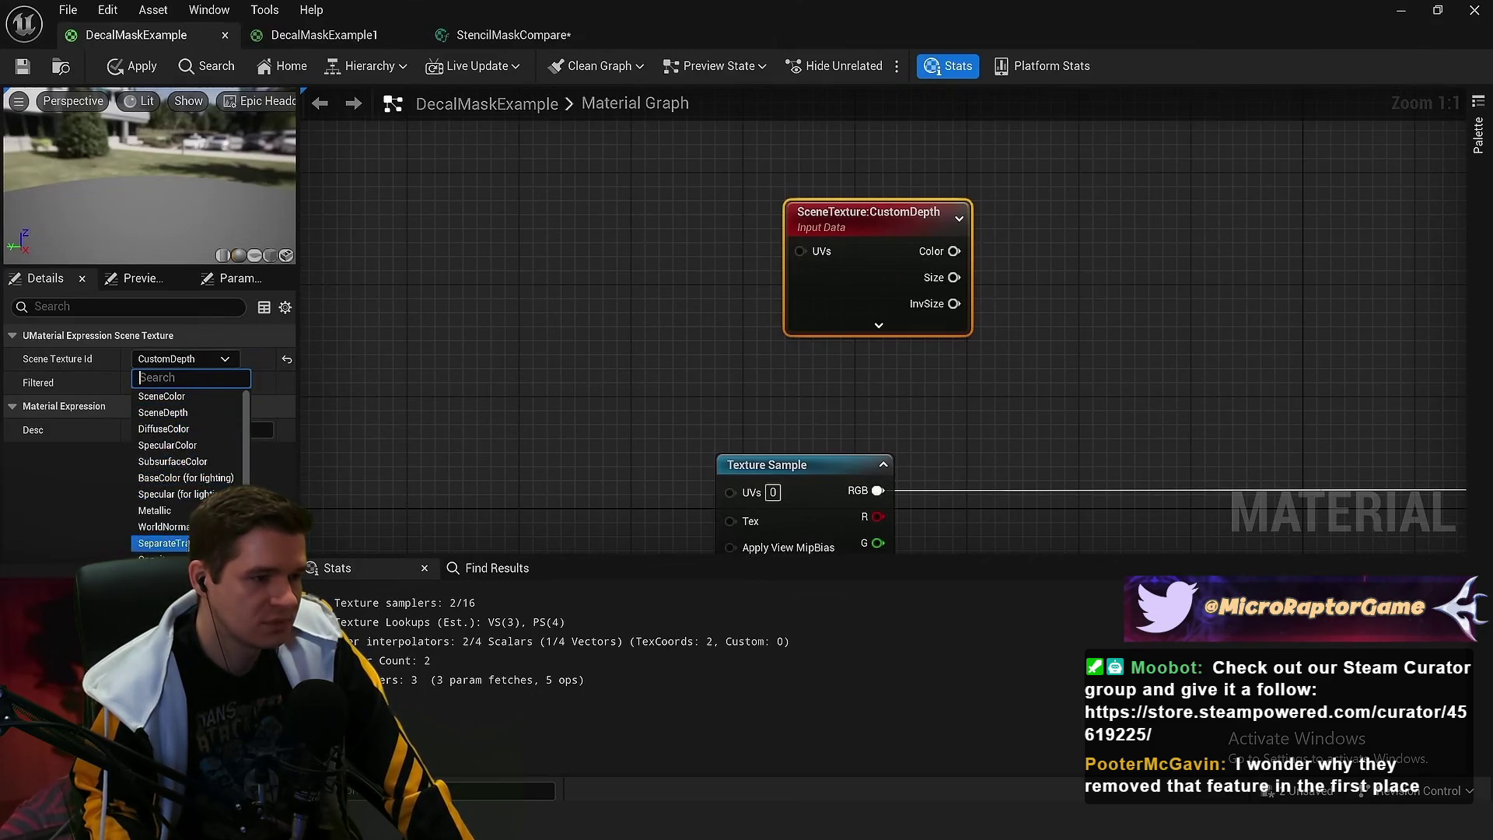
left_click(164, 526)
mouse_move(737, 336)
left_mouse_down()
mouse_move(695, 336)
mouse_move(664, 364)
left_mouse_up()
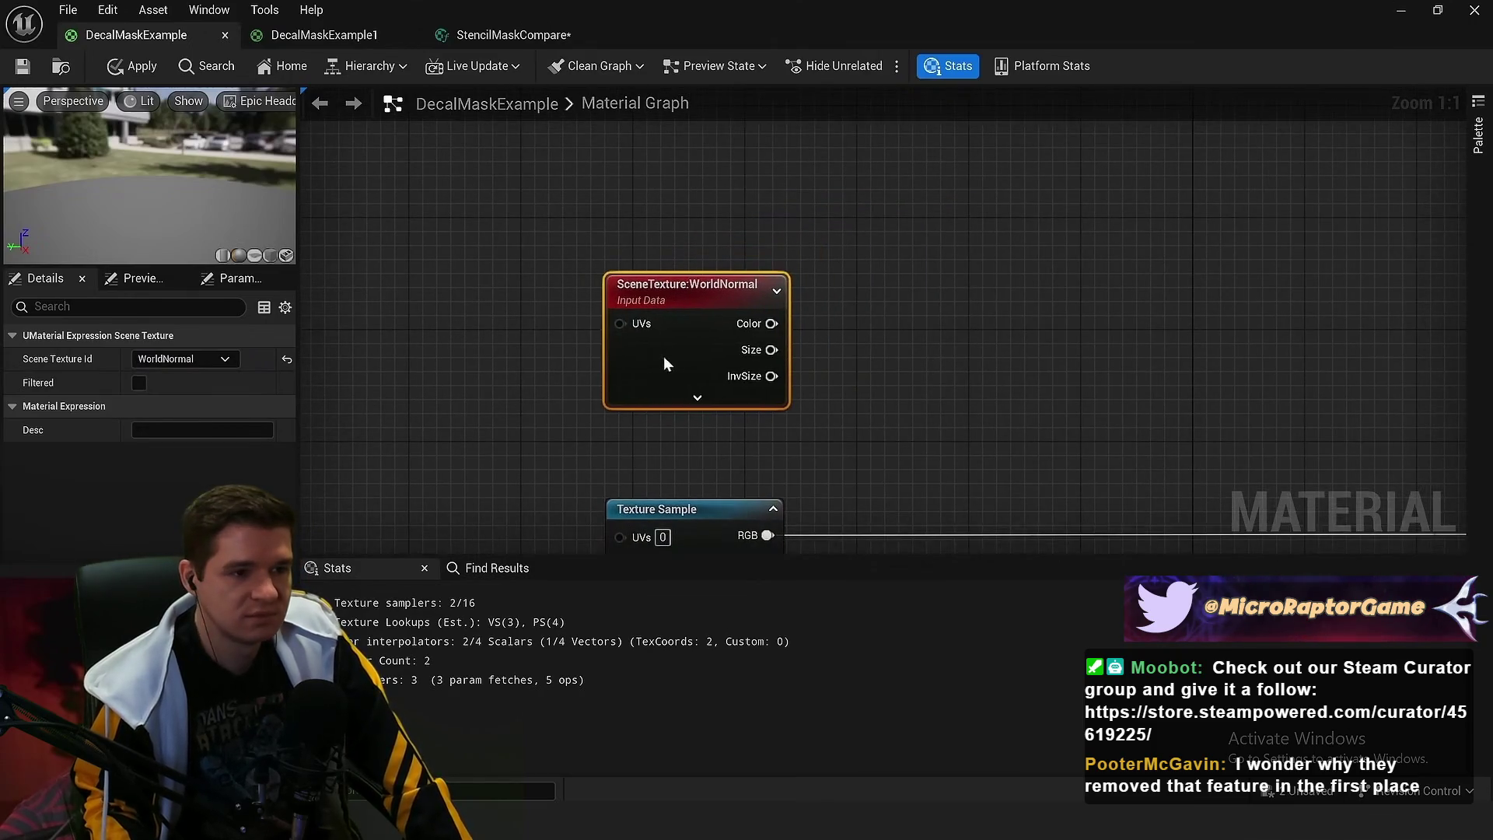
Add a Constant3Vector of -1,0,0 feeding a new TransformVector node
left_click(707, 217)
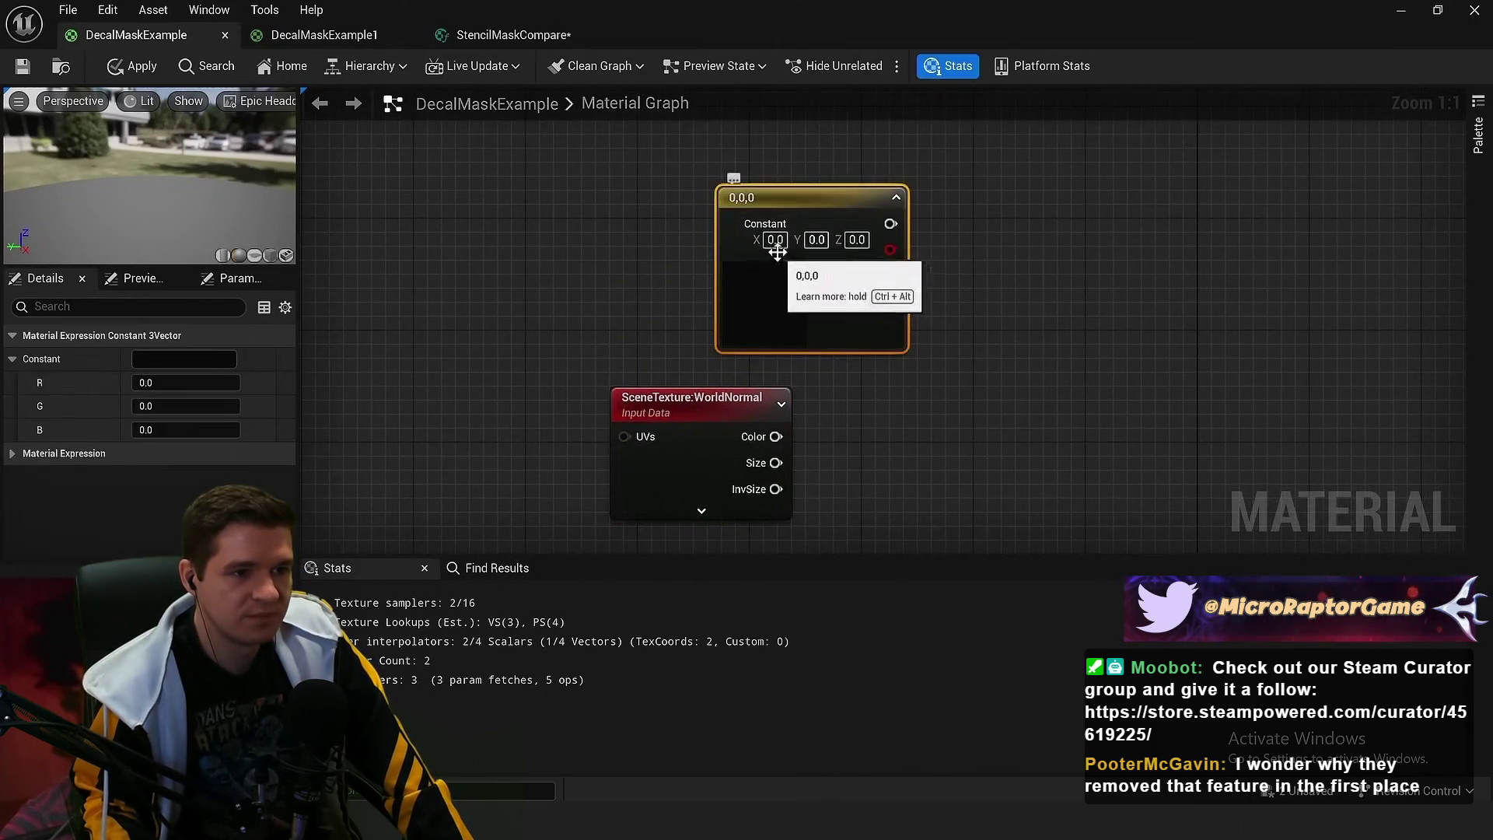
left_click(775, 240)
type("-1")
left_click(965, 277)
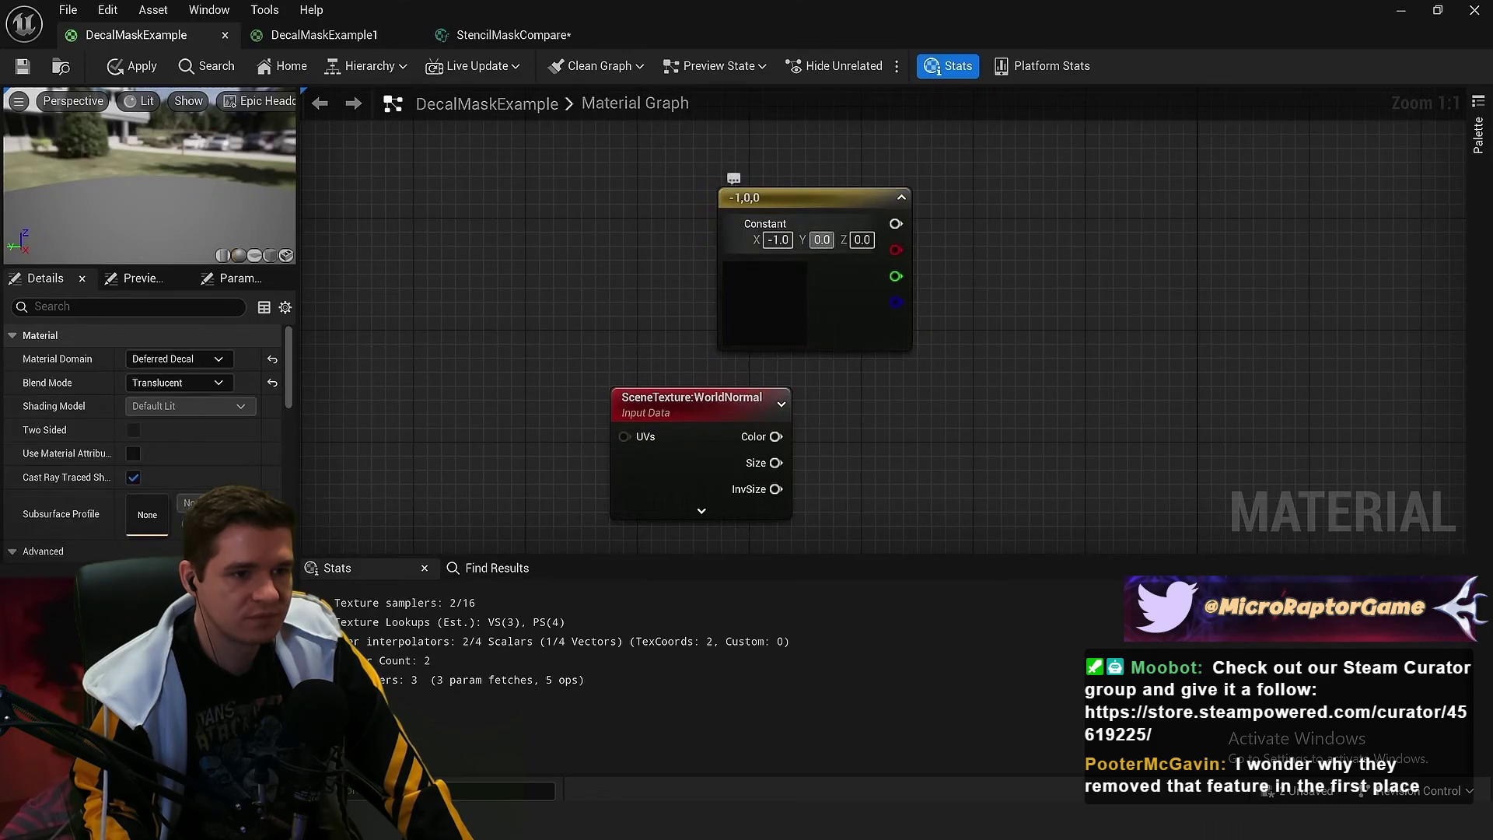
left_click_drag(896, 223, 980, 229)
type("transform")
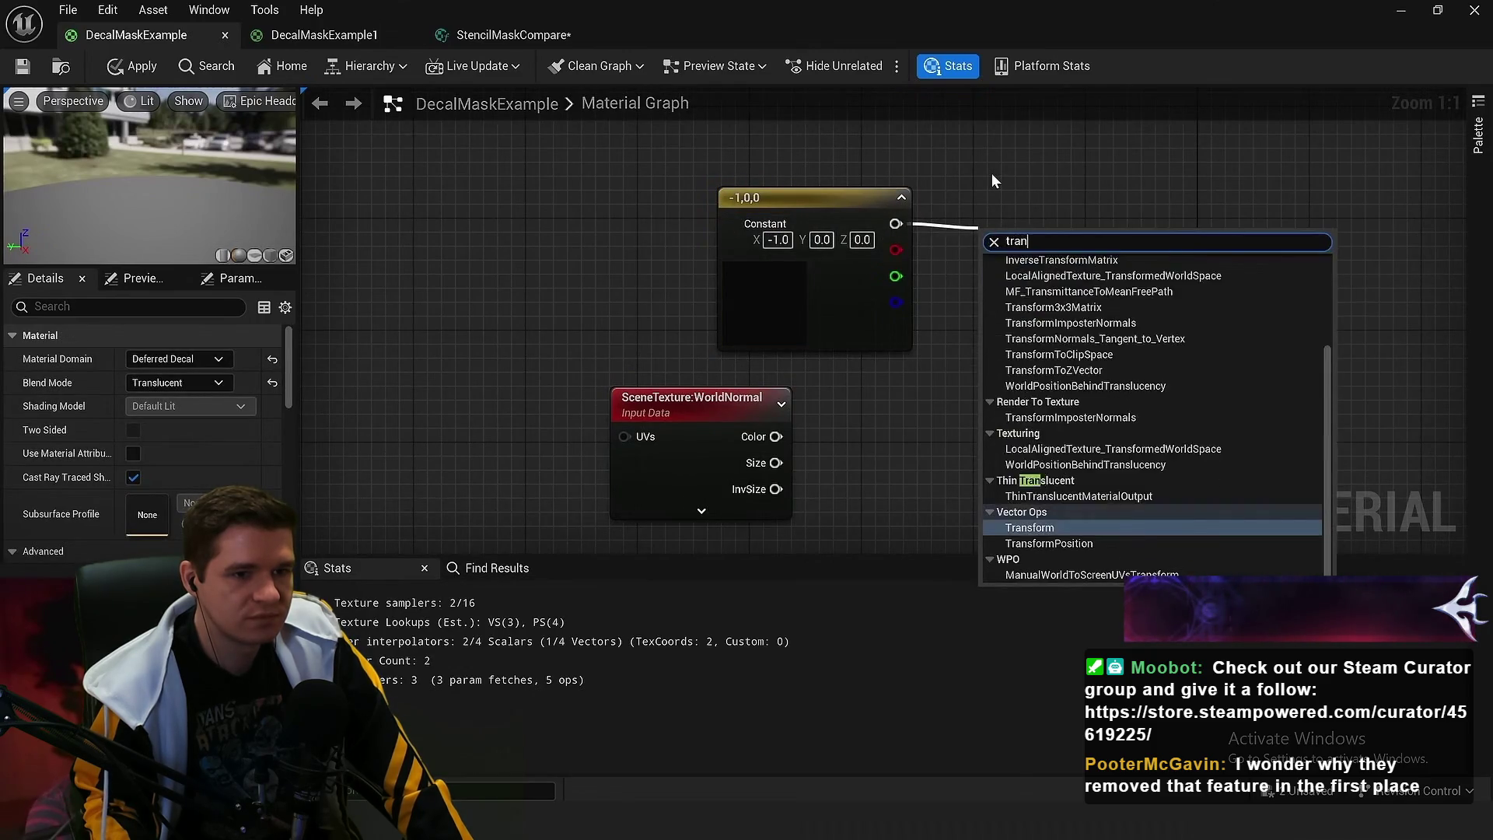
key("Return")
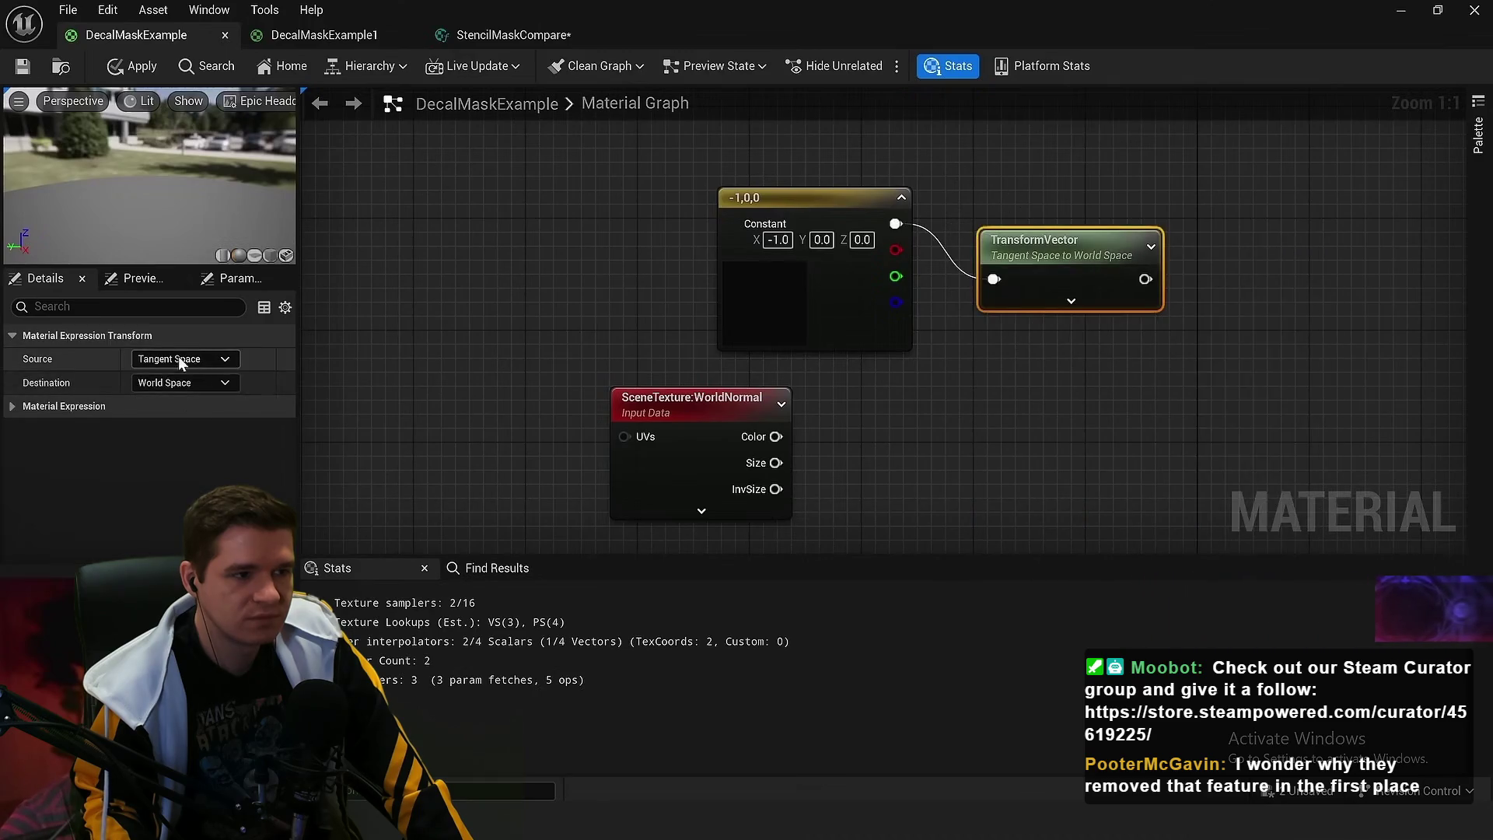
Set the TransformVector to convert Local Space to World Space and place it beside the constant
left_click(178, 359)
left_click(168, 394)
left_click(168, 384)
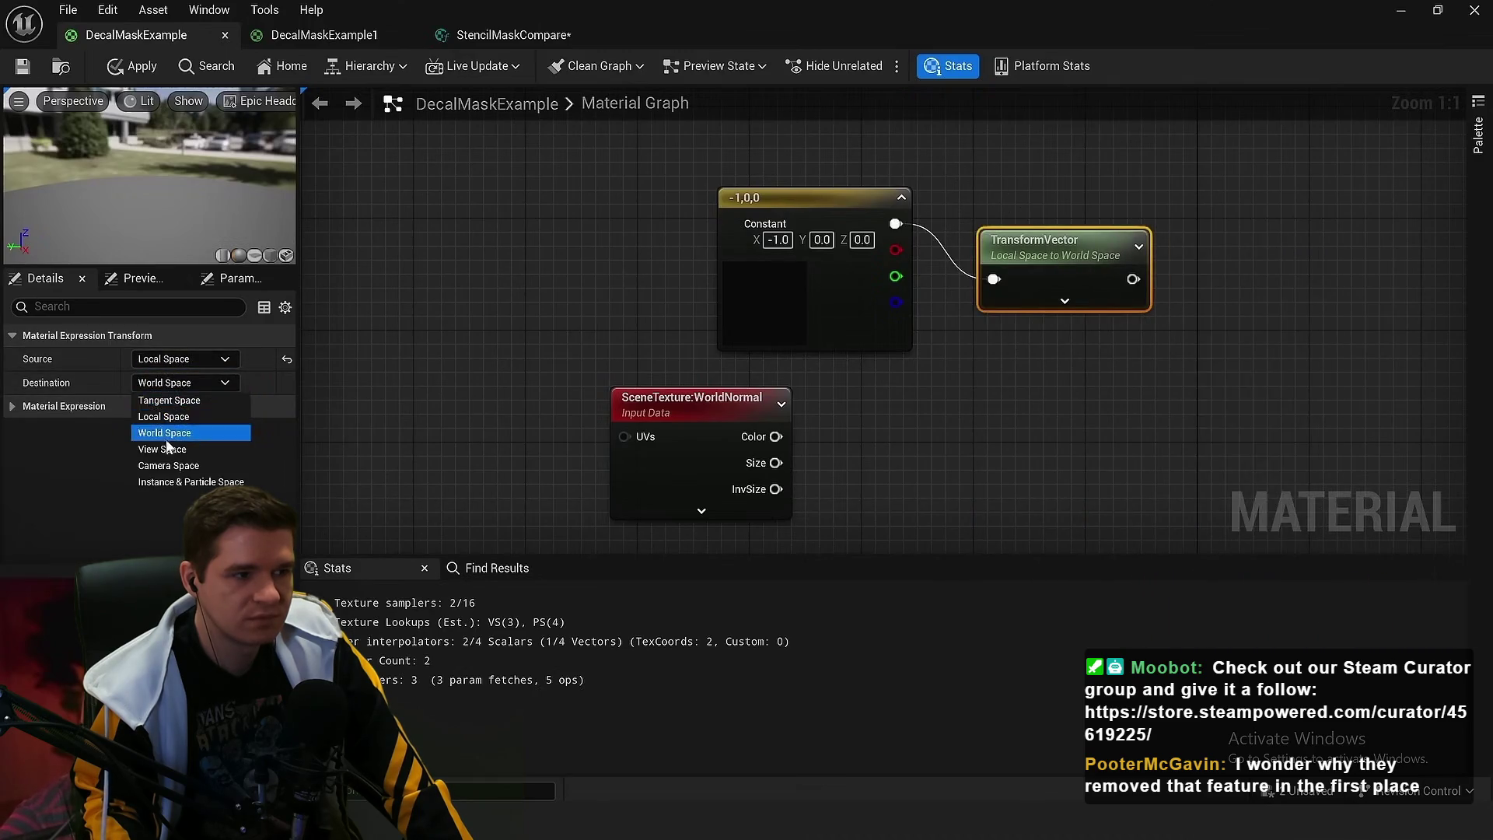
left_click(870, 440)
mouse_move(874, 294)
left_mouse_down()
mouse_move(822, 241)
mouse_move(945, 243)
left_mouse_up()
left_click(912, 244)
Add a DotProduct node after TransformVector and wire WorldNormal into its B input
type("do")
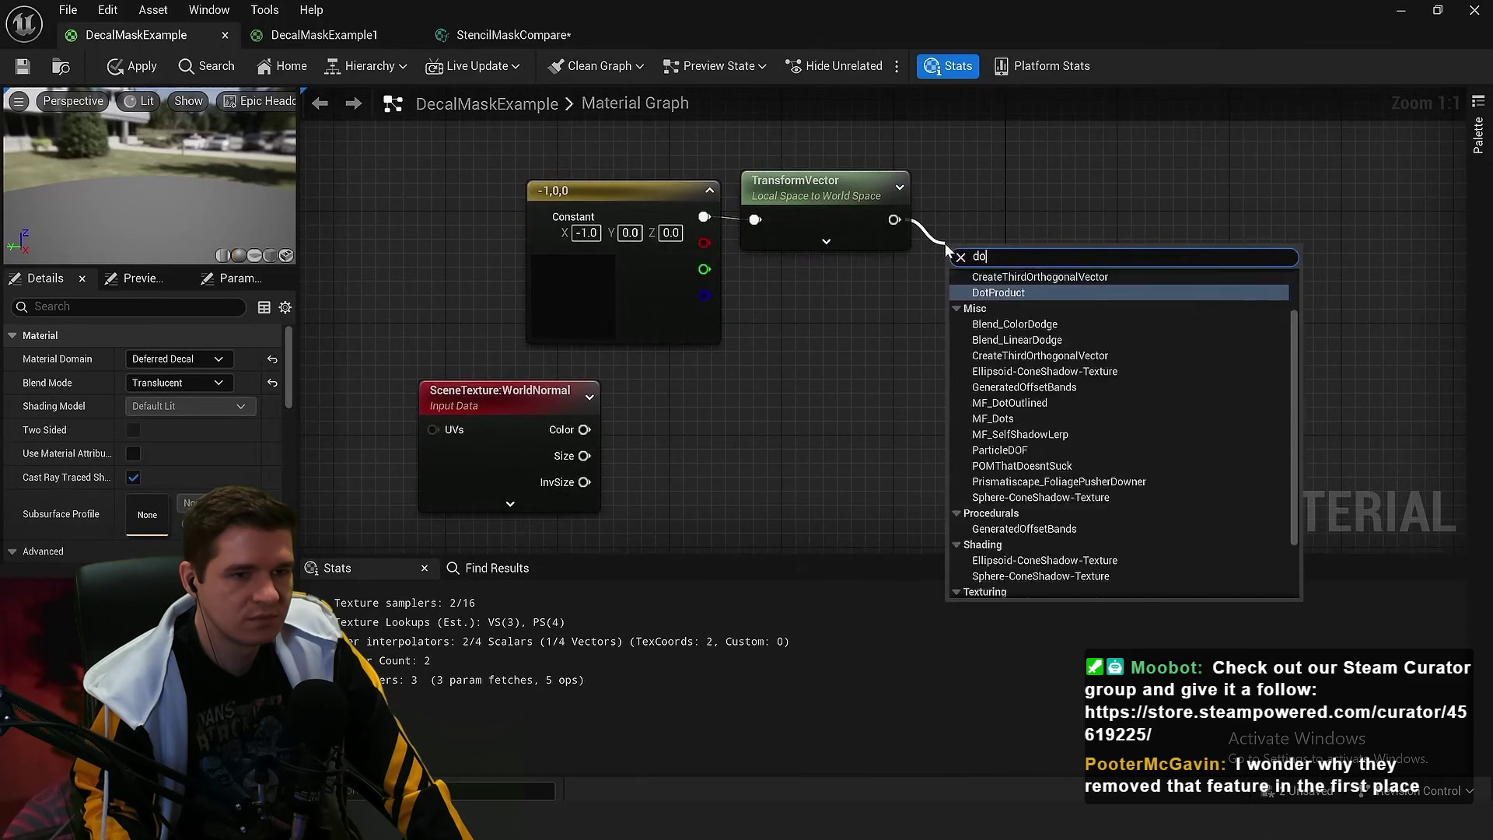
key("Return")
left_click(746, 389)
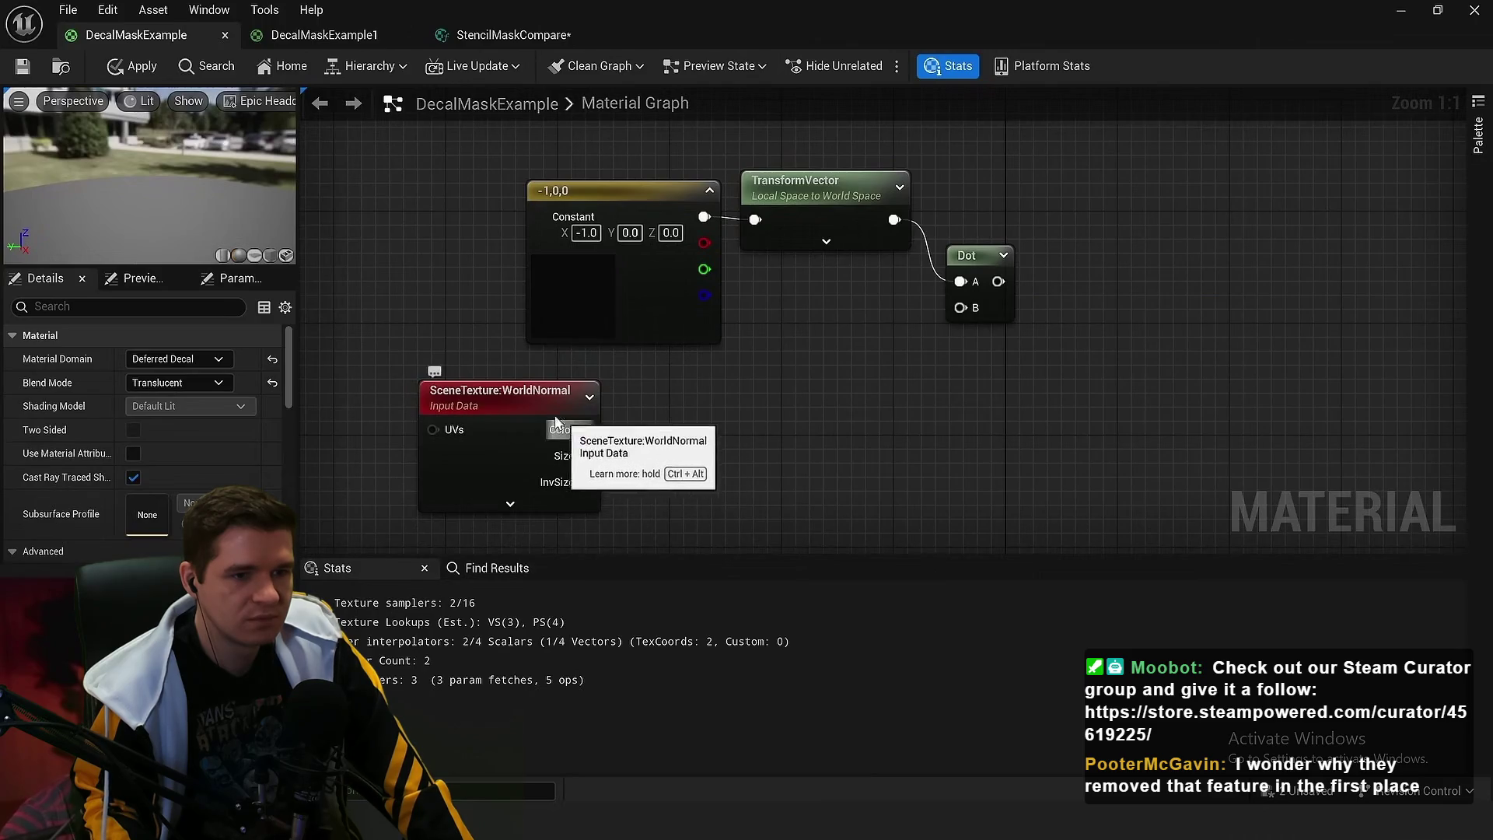
mouse_move(555, 421)
left_mouse_down()
mouse_move(598, 393)
mouse_move(937, 302)
mouse_move(963, 308)
mouse_move(997, 388)
left_mouse_up()
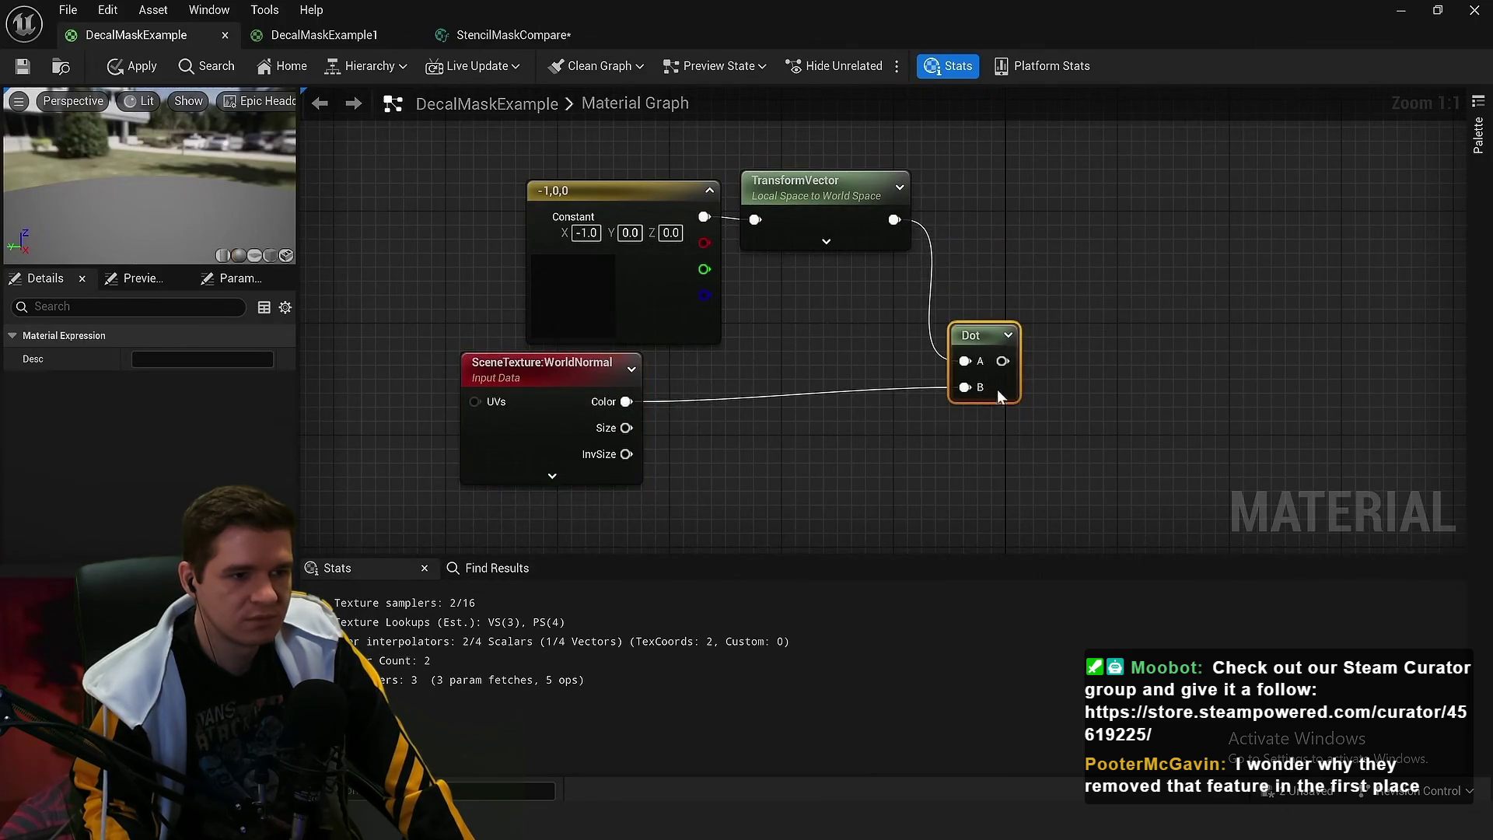
mouse_move(917, 152)
left_mouse_down()
mouse_move(671, 203)
mouse_move(650, 294)
mouse_move(598, 284)
left_mouse_up()
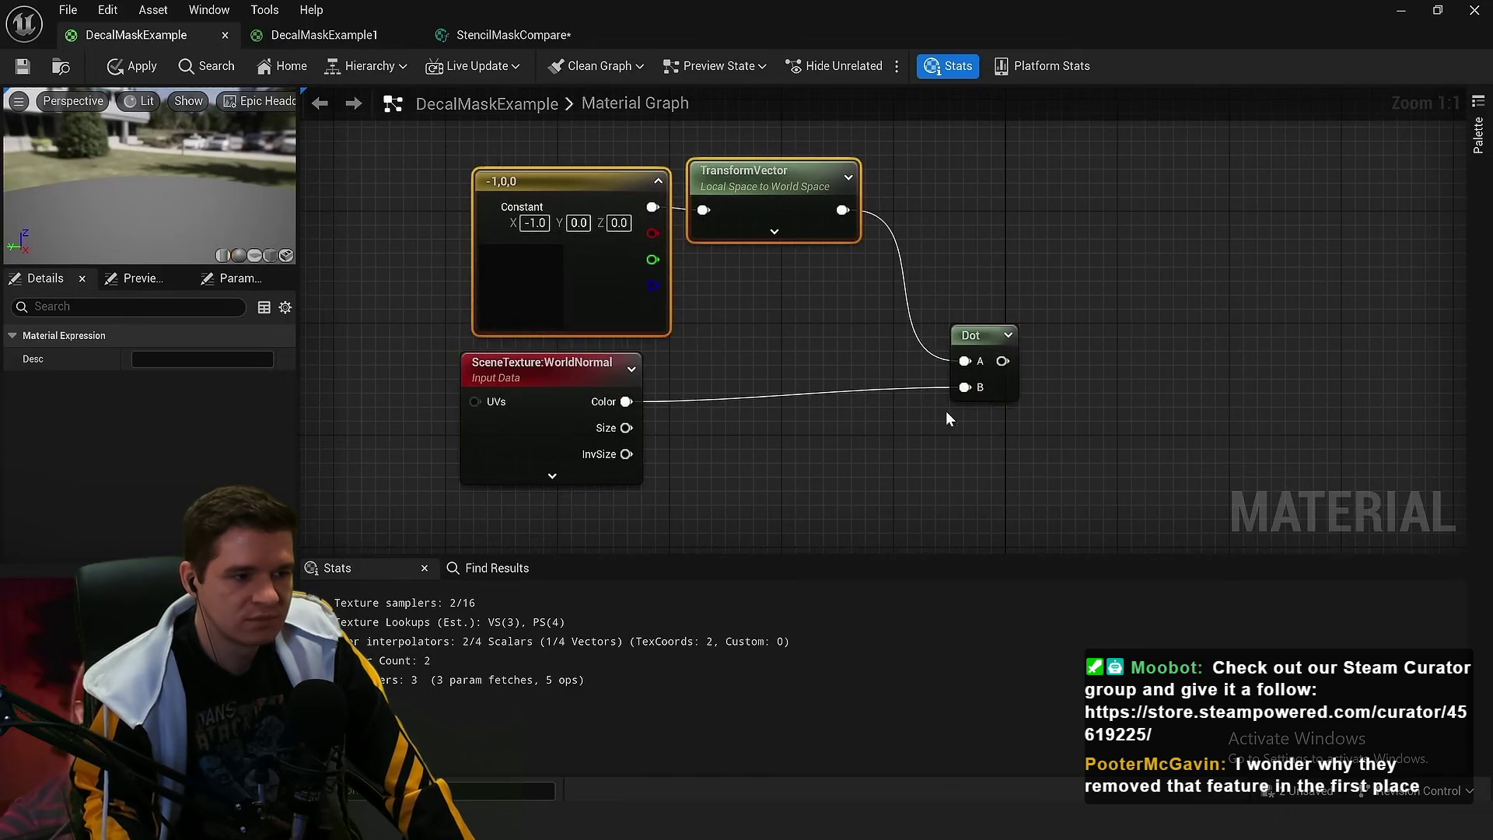
Add a Saturate node off the Dot output and arrange it beside Dot
scroll(945, 418, "down", 3)
mouse_move(853, 288)
left_mouse_down()
mouse_move(830, 315)
mouse_move(894, 280)
mouse_move(887, 256)
mouse_move(905, 300)
left_mouse_up()
scroll(848, 316, "up", 3)
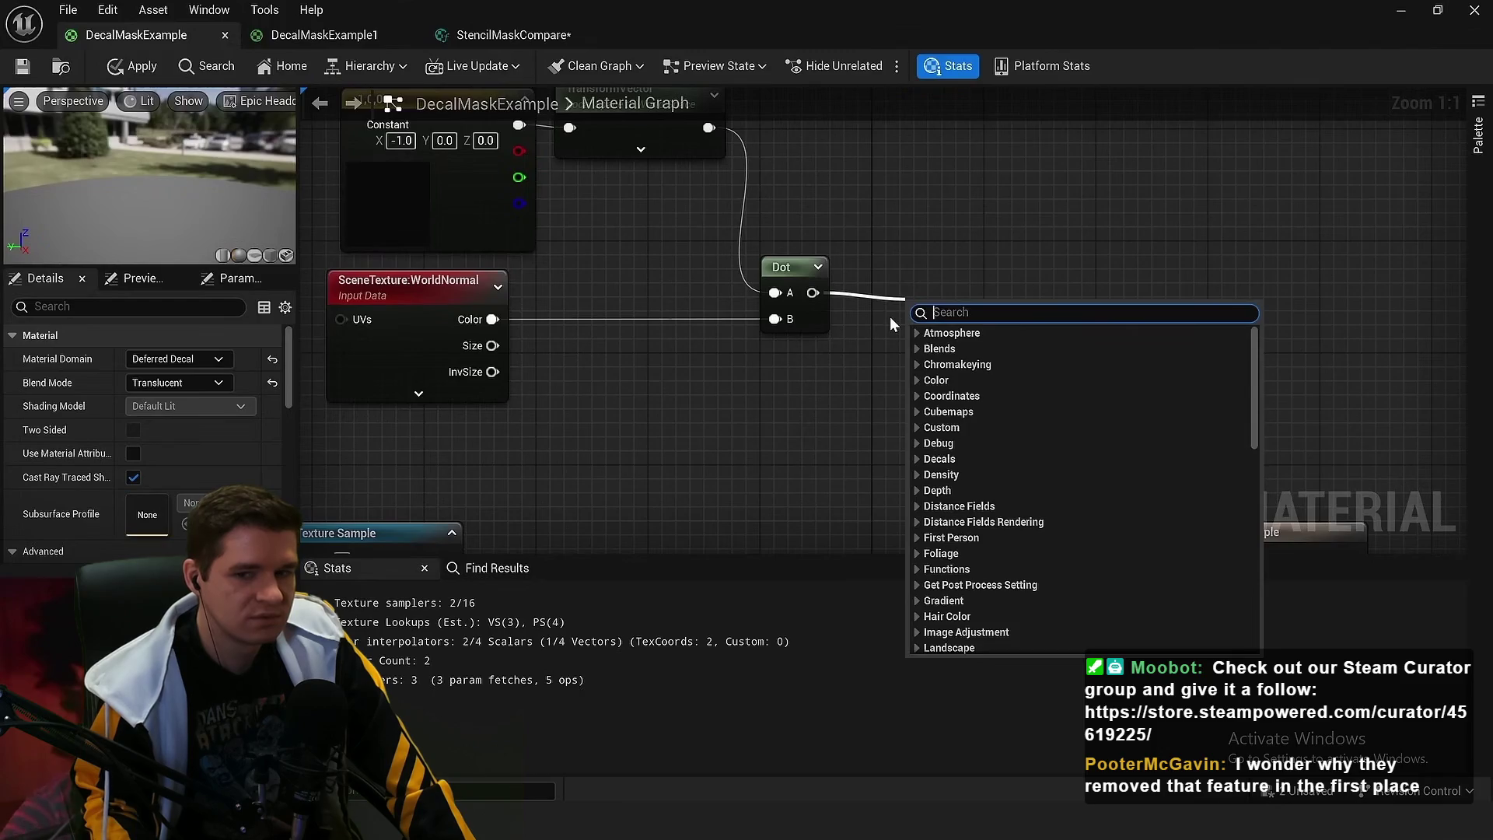
type("sat")
key("Return")
left_click_drag(882, 286, 913, 272)
mouse_move(939, 151)
left_mouse_down()
mouse_move(436, 211)
mouse_move(525, 334)
left_mouse_up()
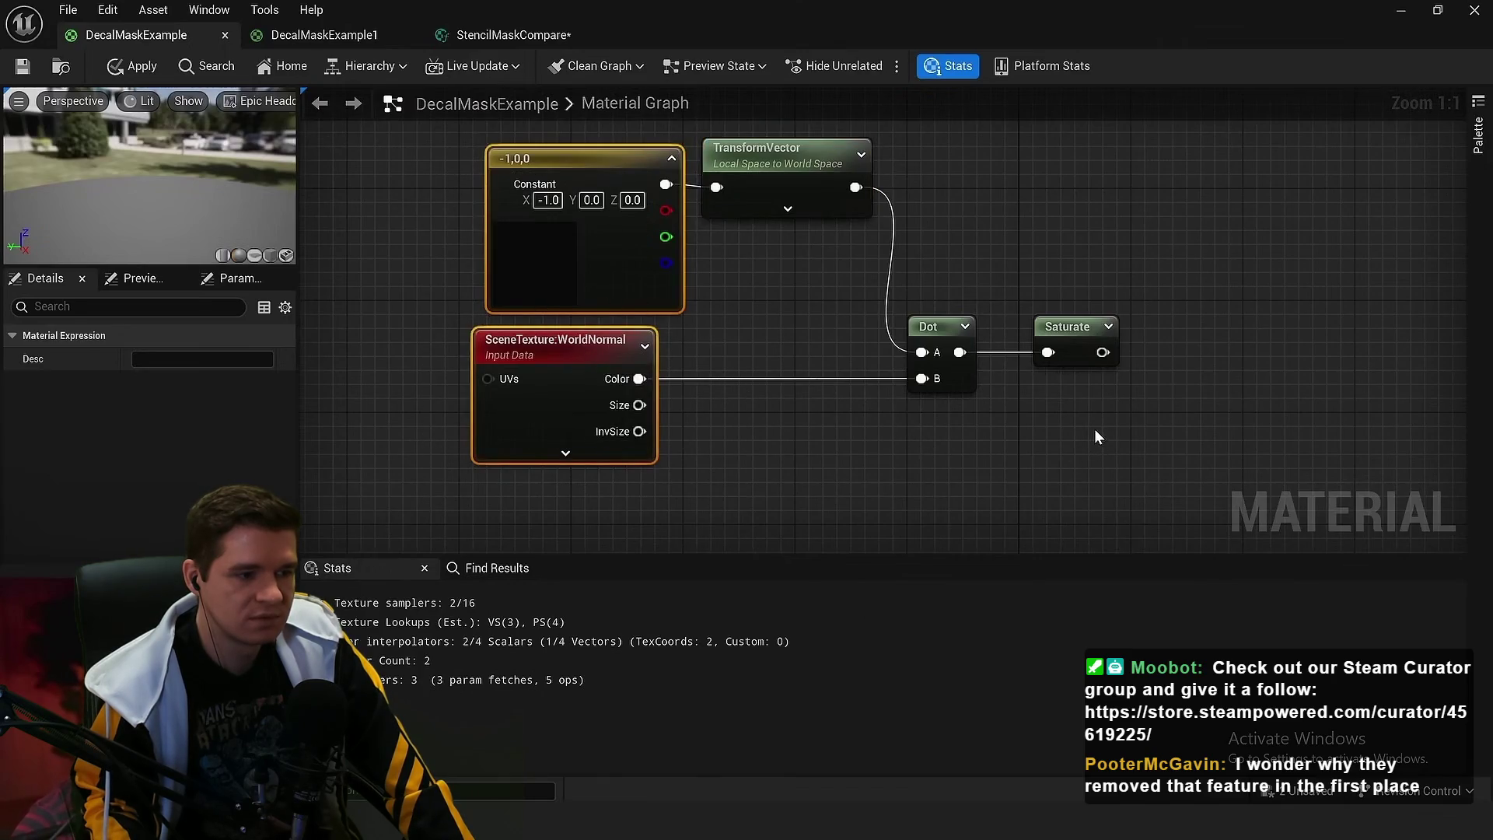
left_click_drag(1117, 426, 932, 424)
mouse_move(926, 360)
left_mouse_down()
mouse_move(982, 435)
mouse_move(985, 343)
mouse_move(912, 412)
left_mouse_up()
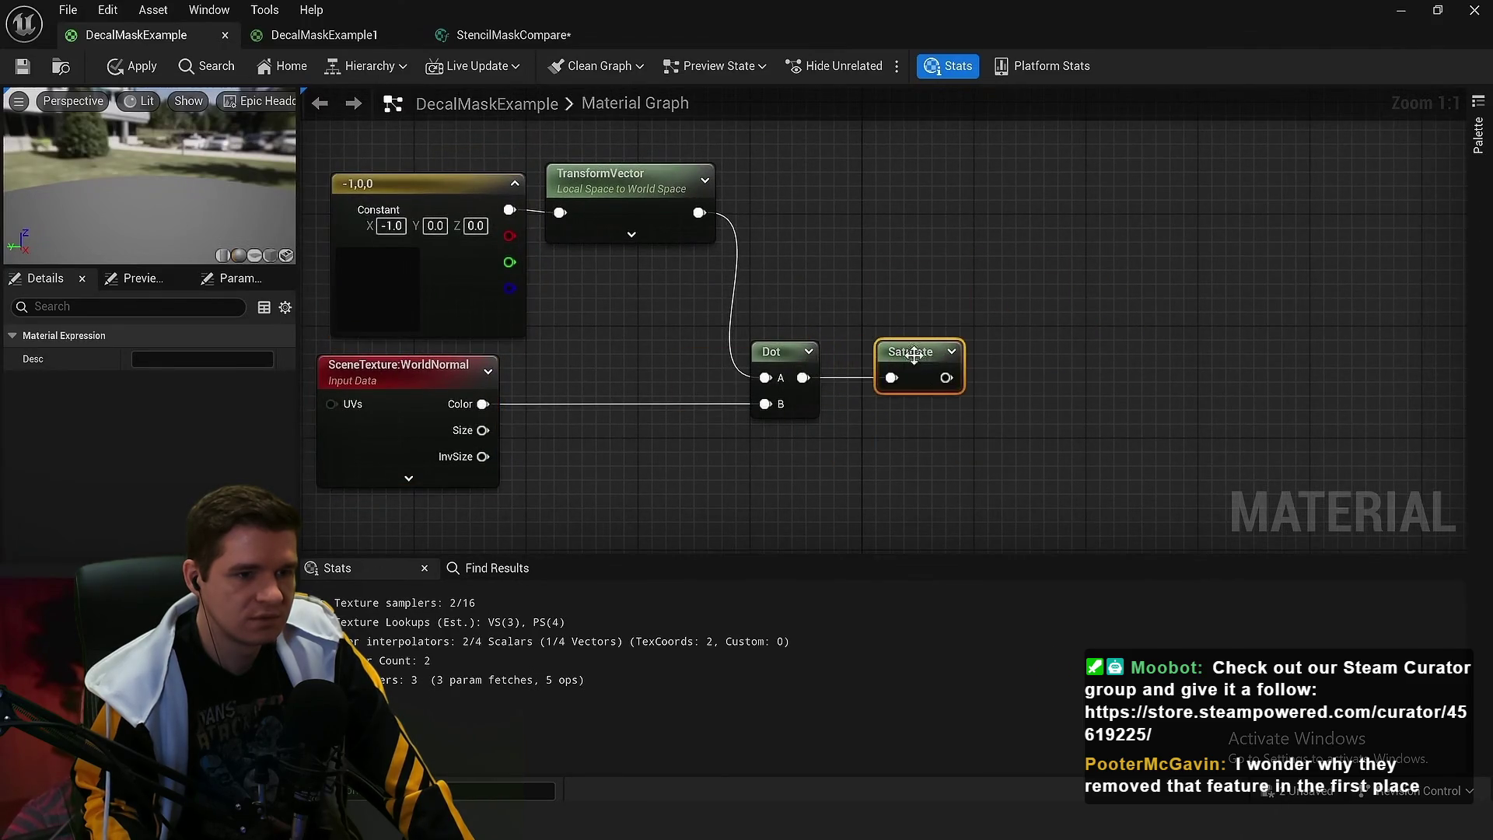
left_click_drag(826, 482, 885, 398)
left_click(898, 370)
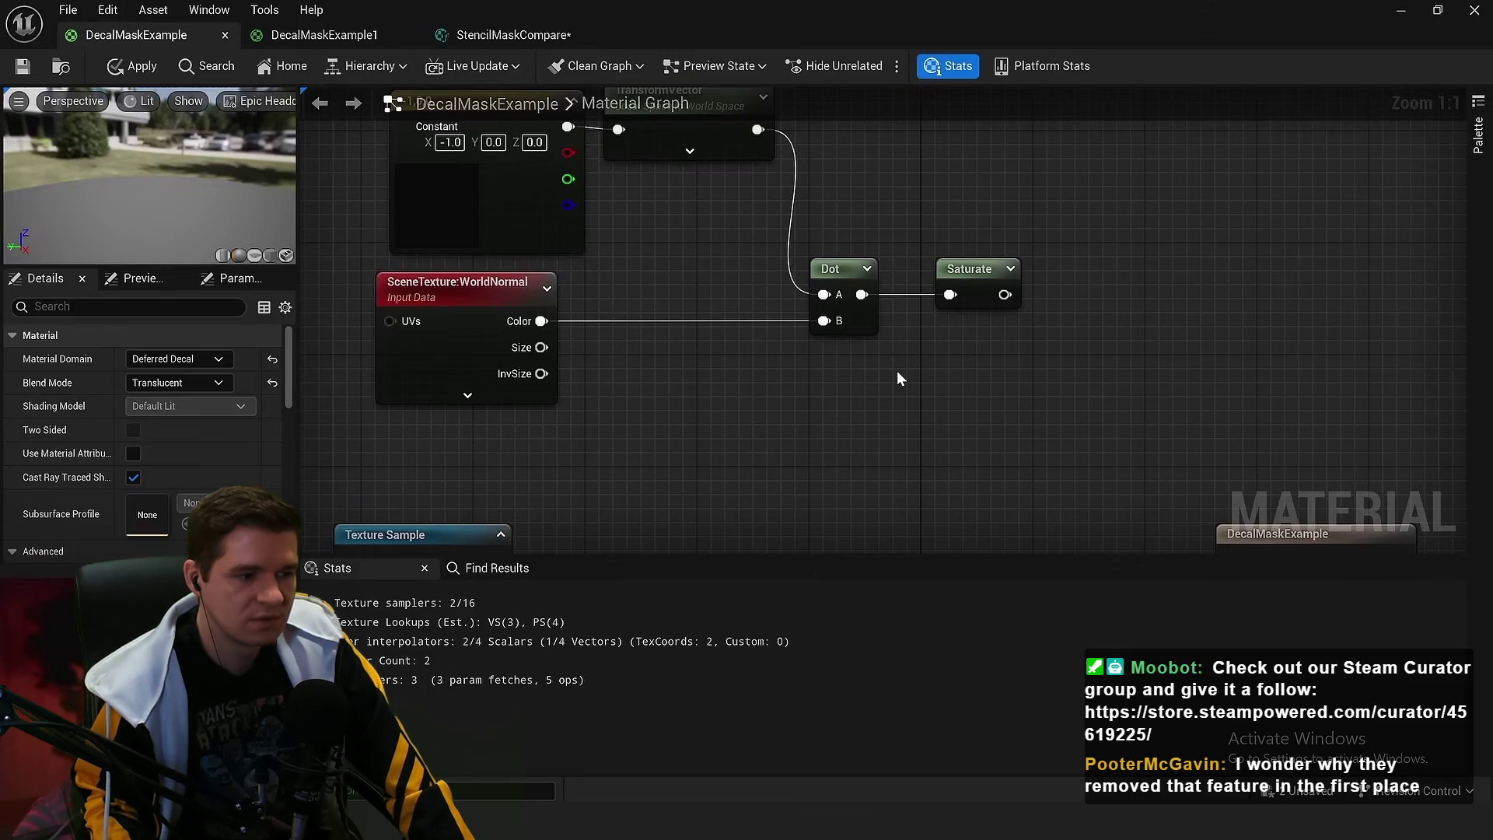
left_click_drag(1113, 369, 1042, 371)
mouse_move(908, 271)
left_mouse_down()
mouse_move(1076, 270)
mouse_move(838, 267)
mouse_move(858, 250)
left_mouse_up()
Insert a Multiply by 2 between Dot and Saturate
type("mu")
left_click(916, 298)
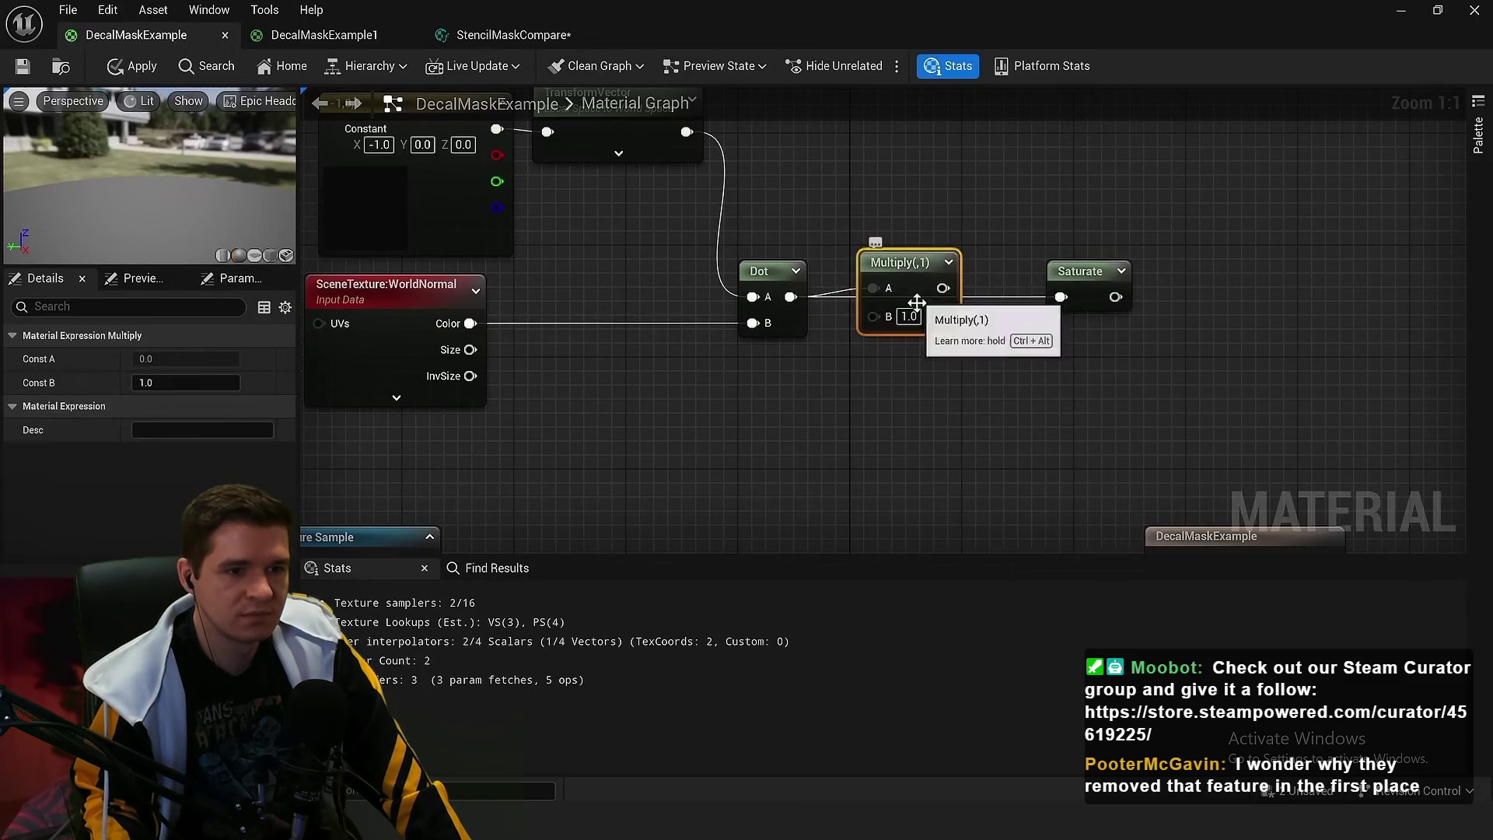
left_click(908, 316)
type("2")
key("Return")
left_click_drag(1061, 290, 1061, 295)
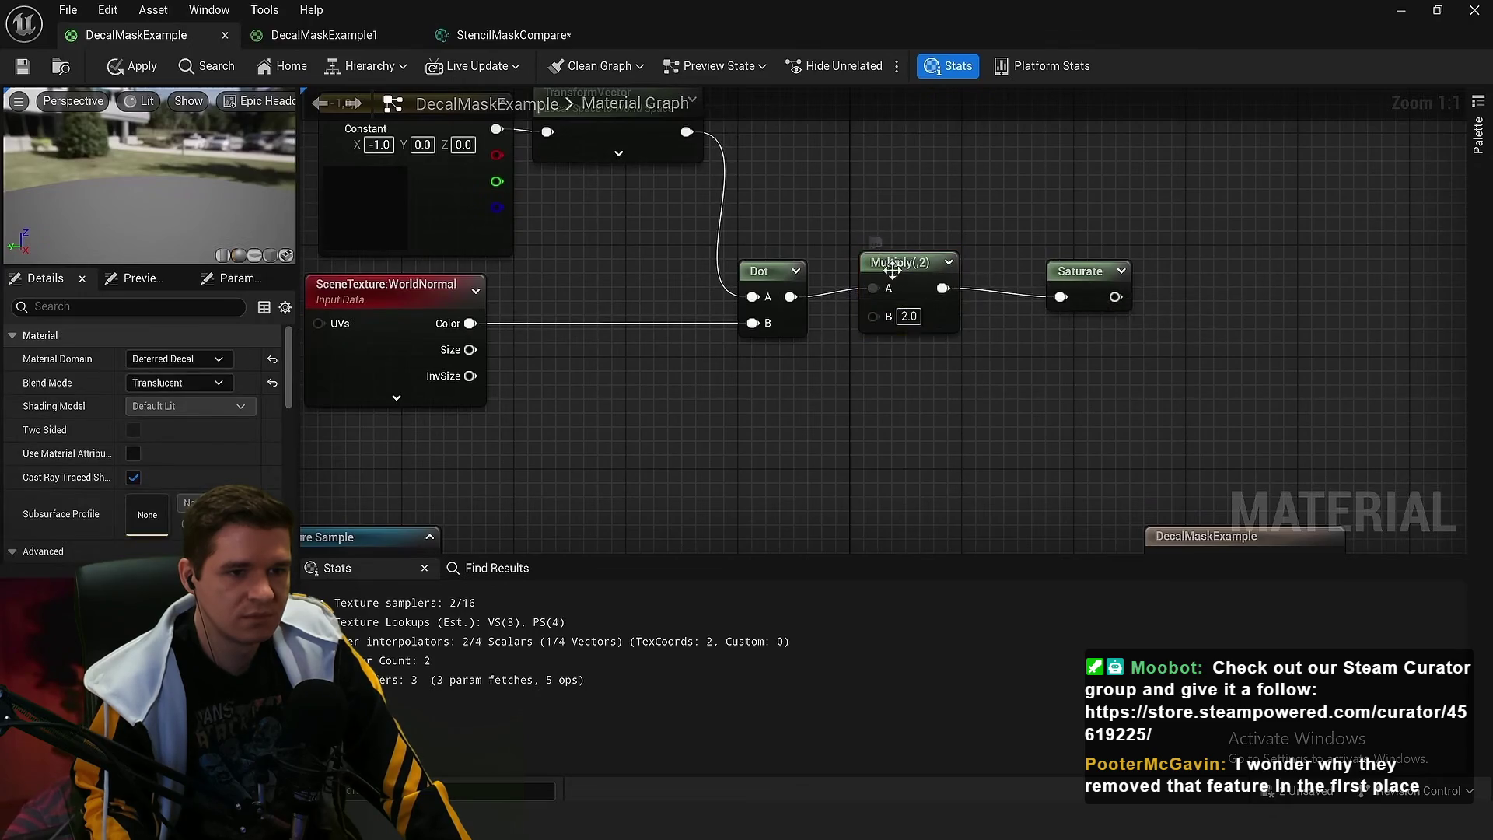
left_click_drag(900, 262, 877, 270)
left_click(1057, 248)
left_click_drag(1078, 271, 1008, 270)
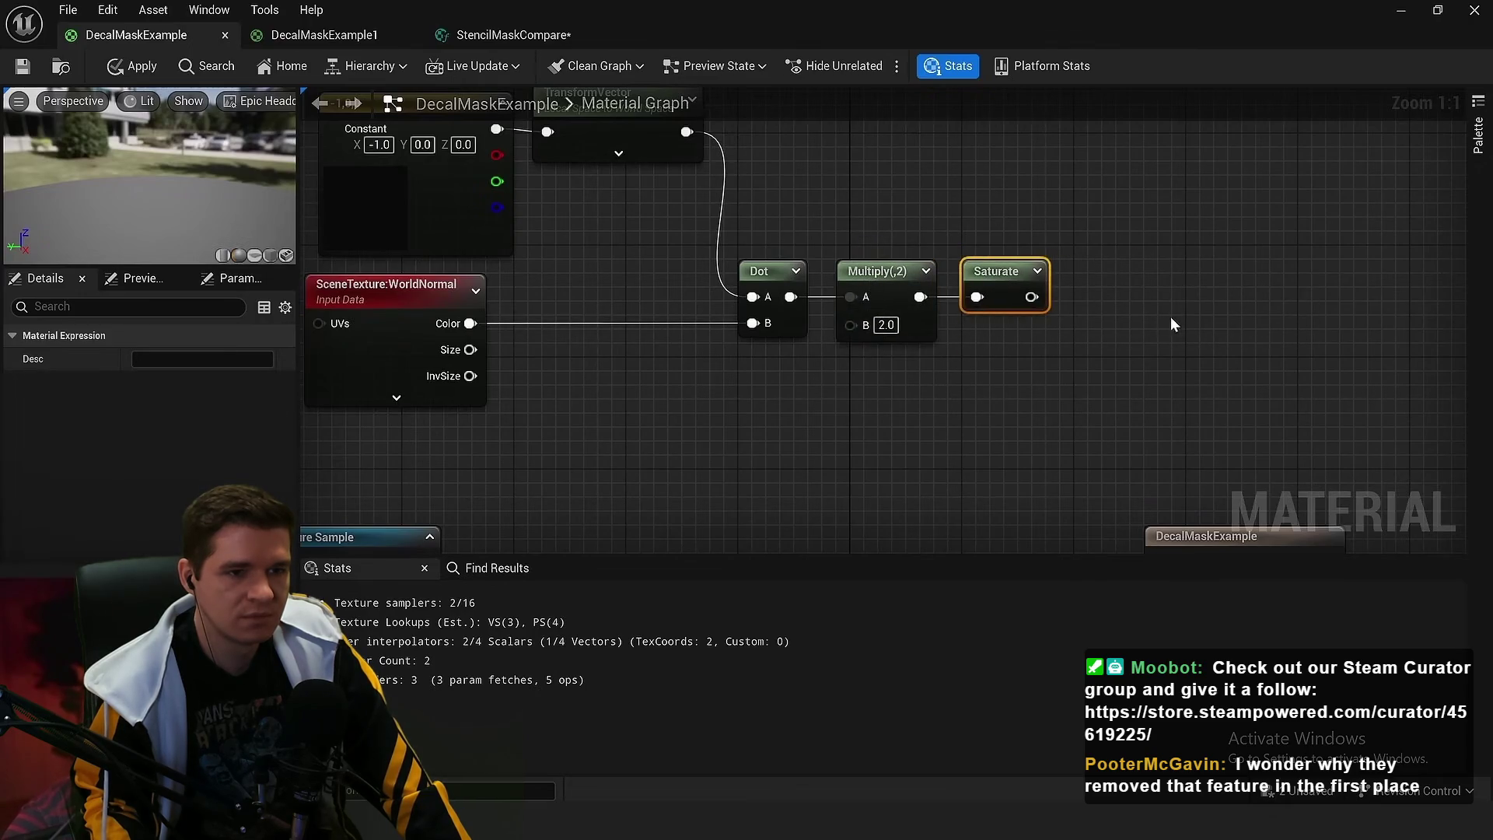
left_click_drag(1172, 325, 1046, 345)
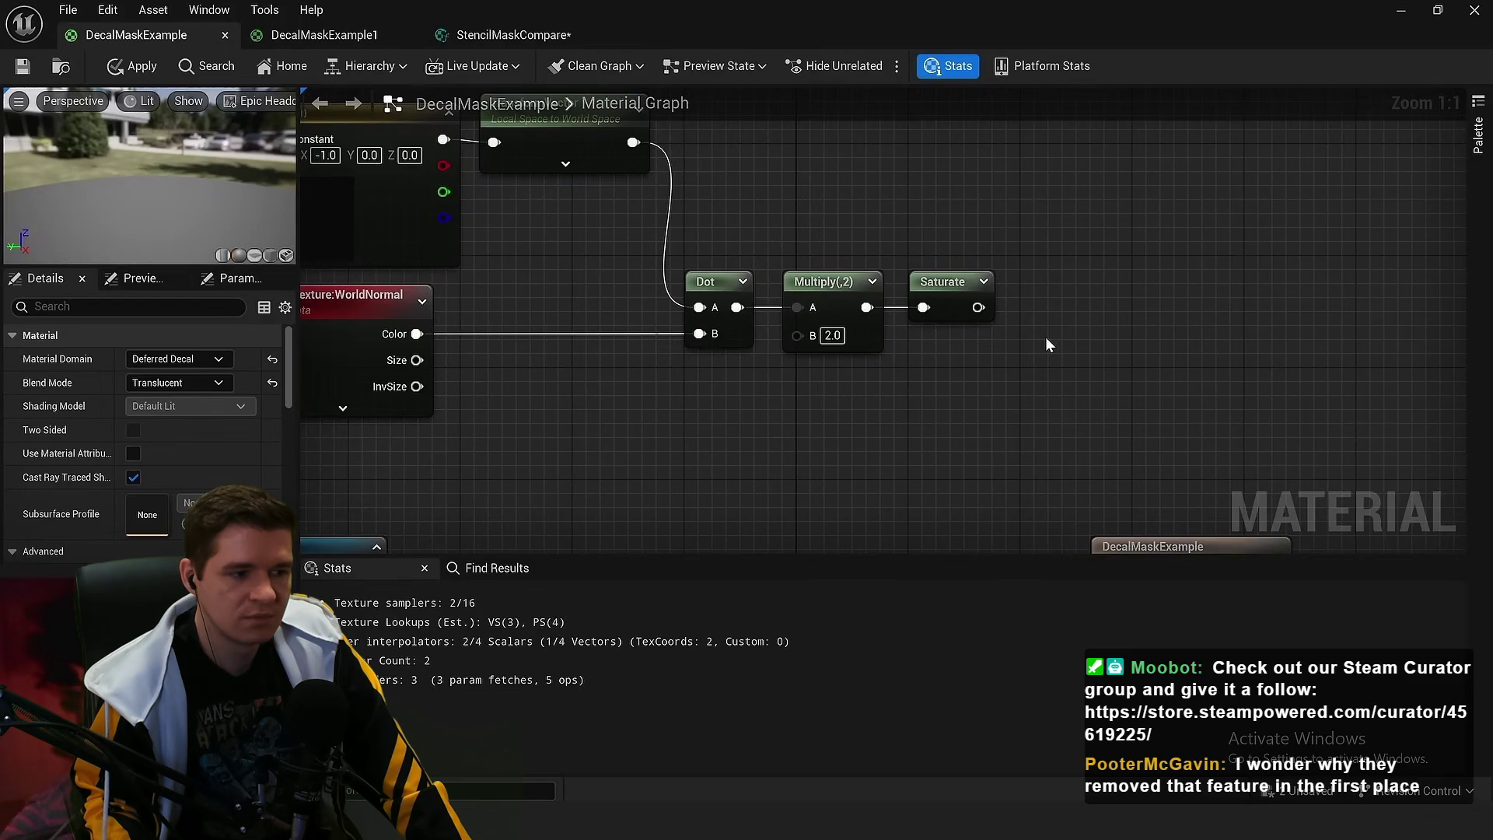
Feed Saturate and the texture opacity product into a new Multiply node
scroll(1024, 361, "down", 2)
left_click_drag(977, 227, 1105, 232)
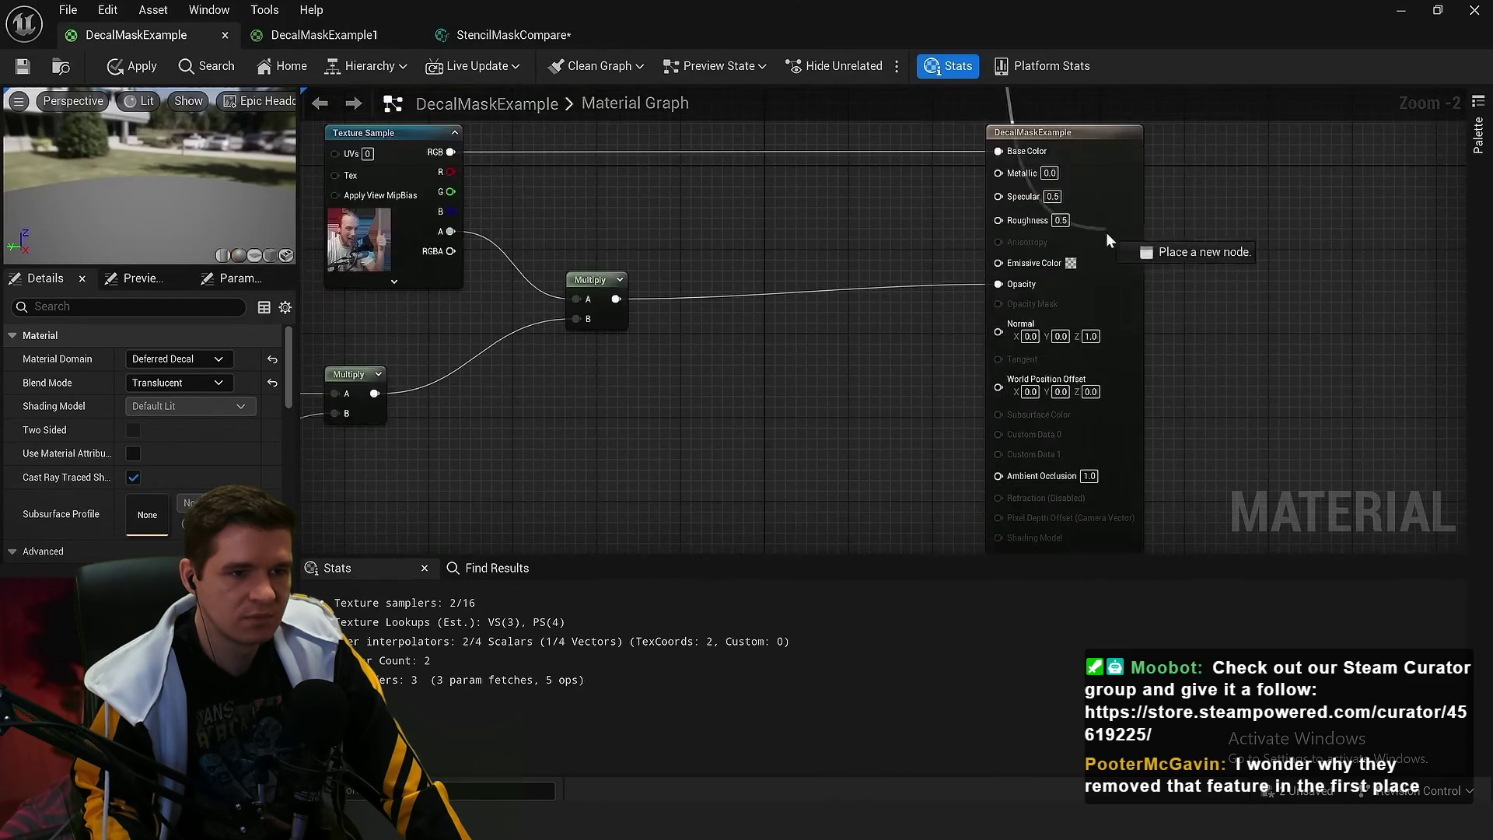
left_click_drag(954, 284, 767, 282)
type("mul")
key("Return")
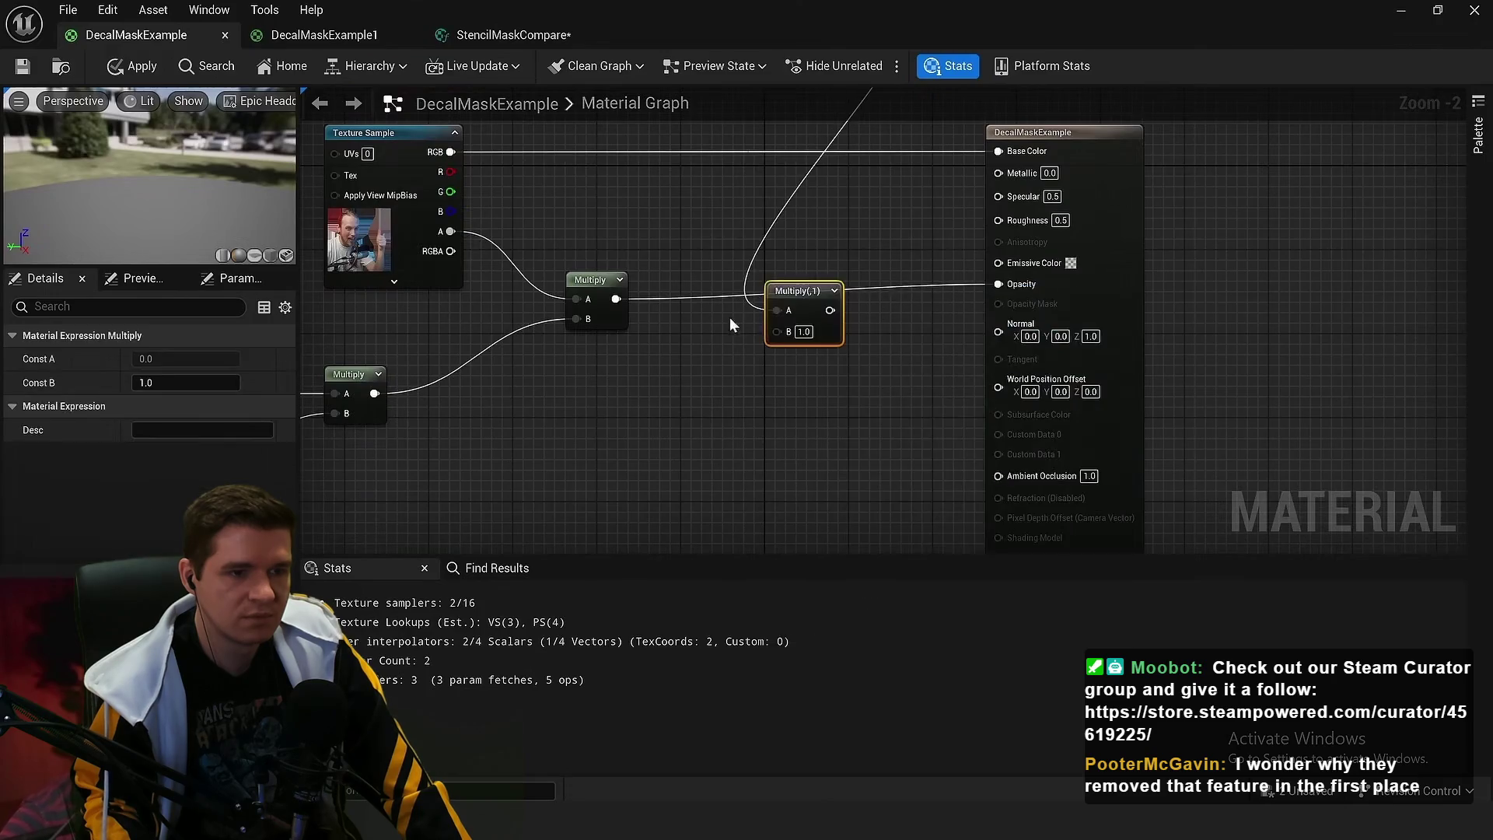
scroll(767, 376, "up", 1)
scroll(767, 383, "up", 1)
left_click_drag(917, 255, 772, 237)
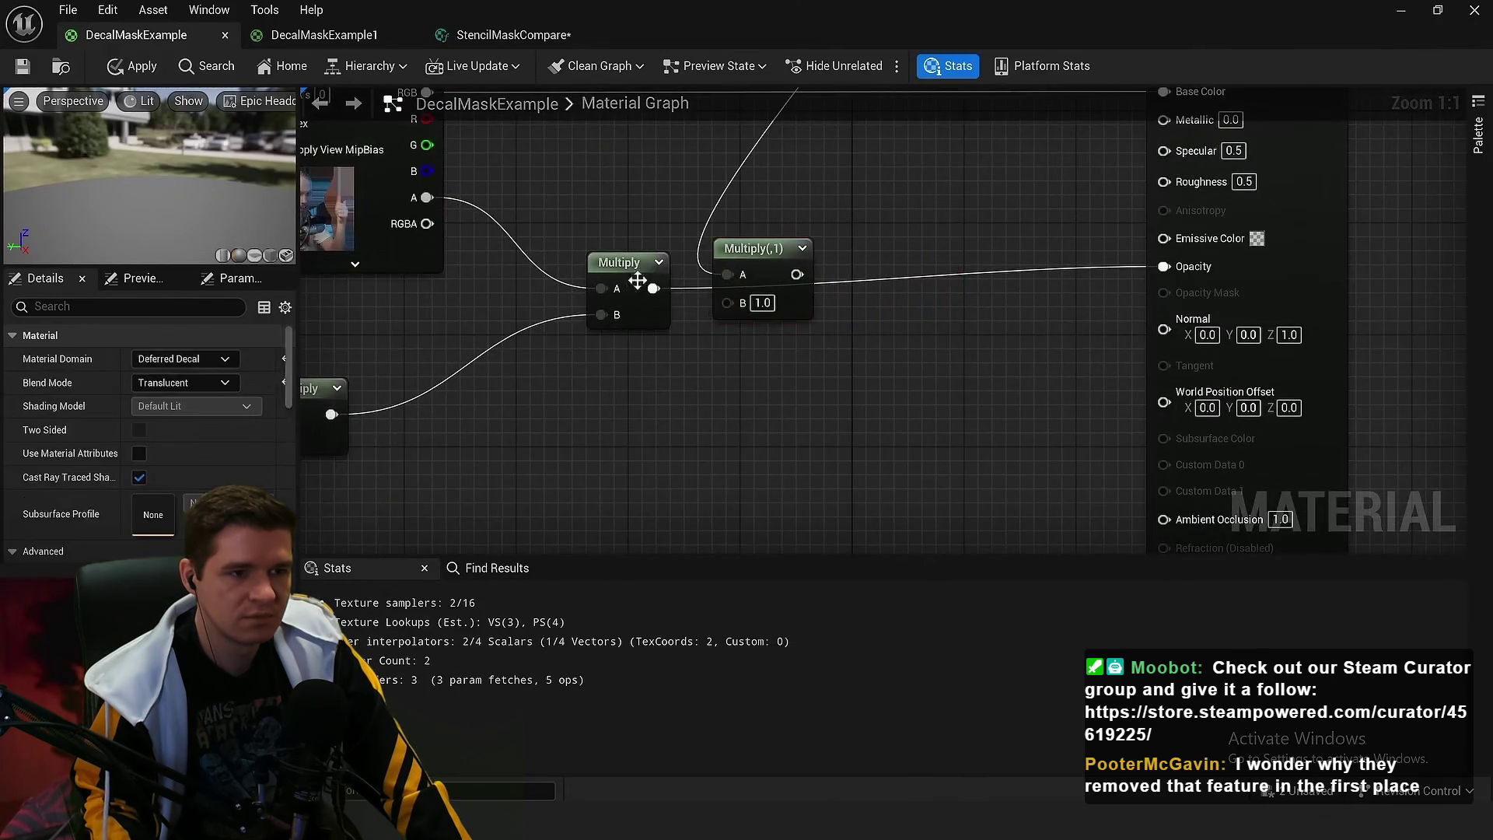
mouse_move(659, 294)
left_mouse_down()
mouse_move(725, 296)
mouse_move(670, 295)
left_mouse_up()
left_click_drag(723, 301, 1162, 267)
scroll(958, 292, "down", 2)
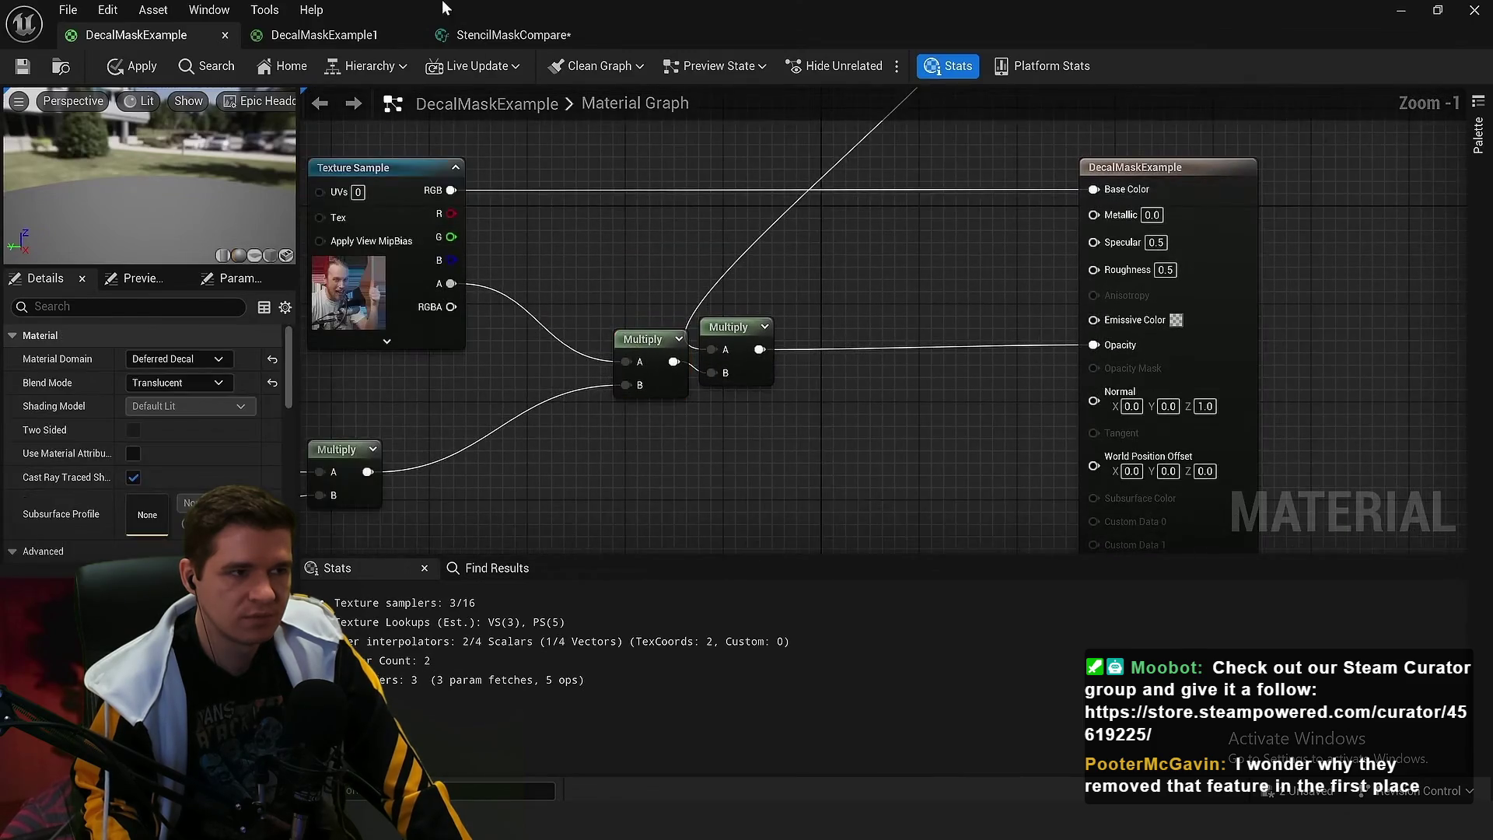
key("super+Down")
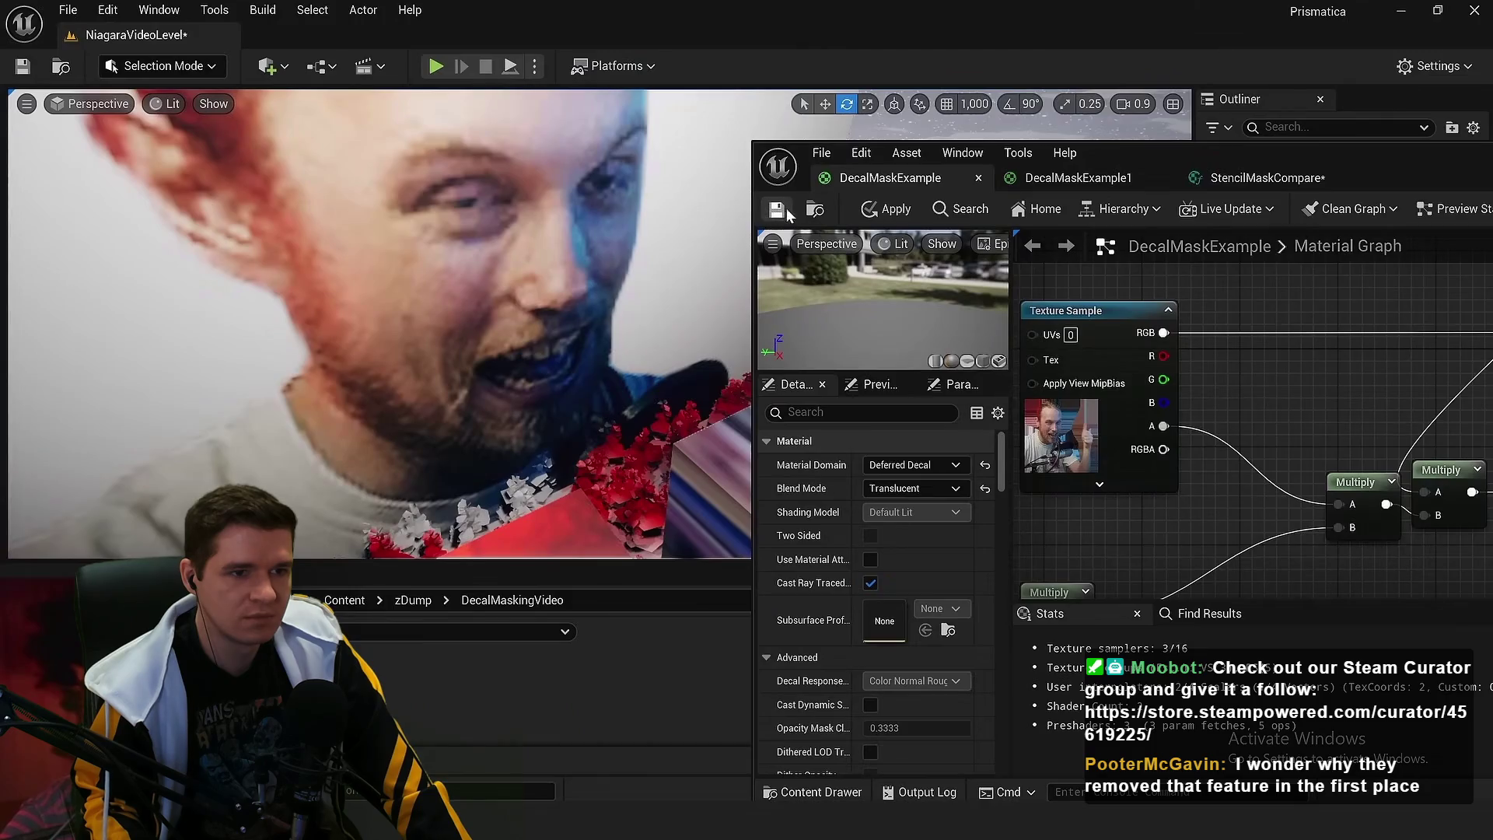
Save the material and move its editor aside to expose the level viewport
left_click(778, 208)
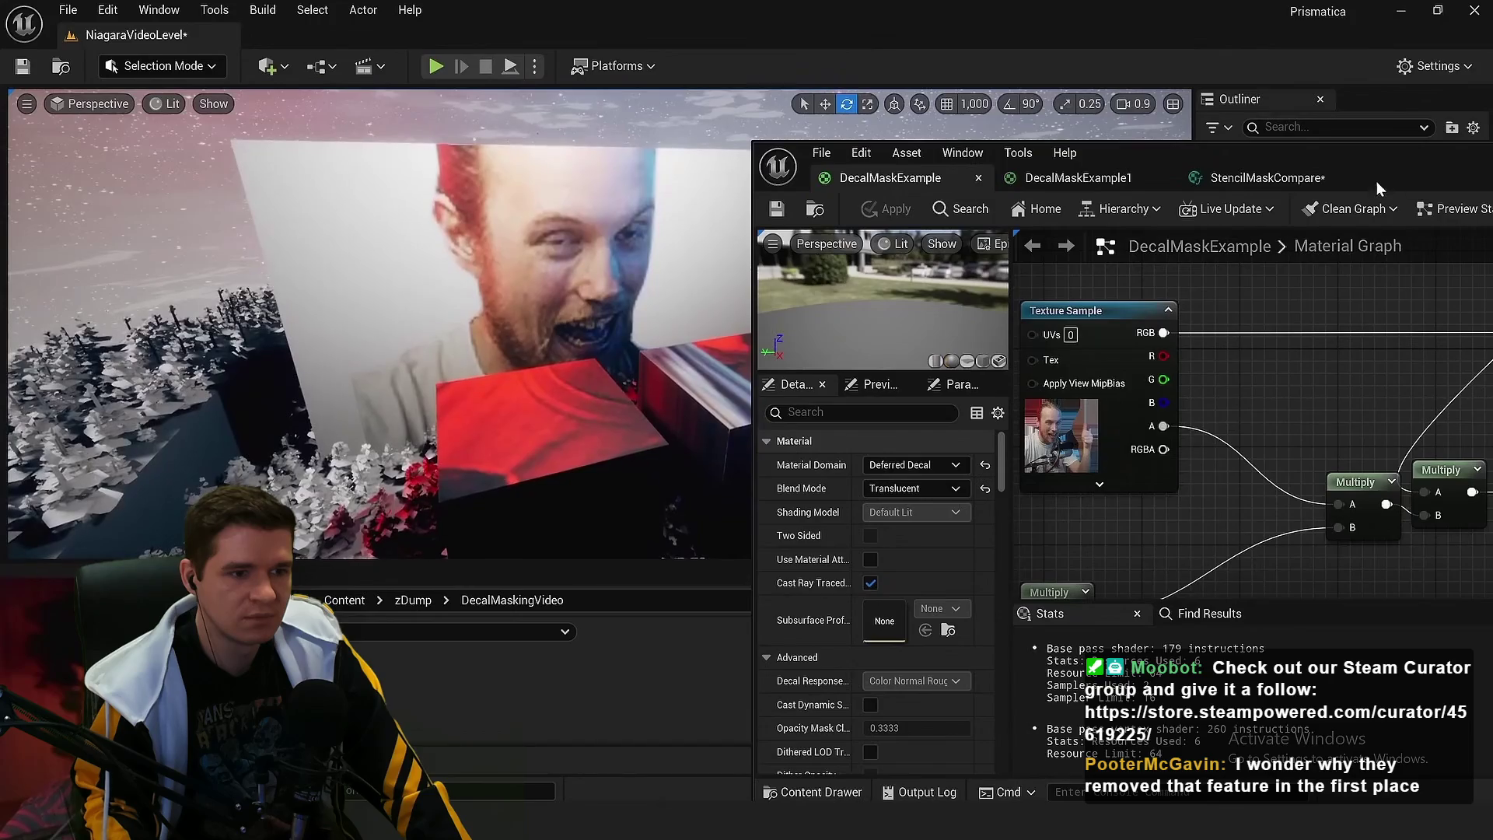
mouse_move(1376, 180)
left_mouse_down()
mouse_move(1126, 142)
mouse_move(1267, 127)
mouse_move(1047, 152)
left_mouse_up()
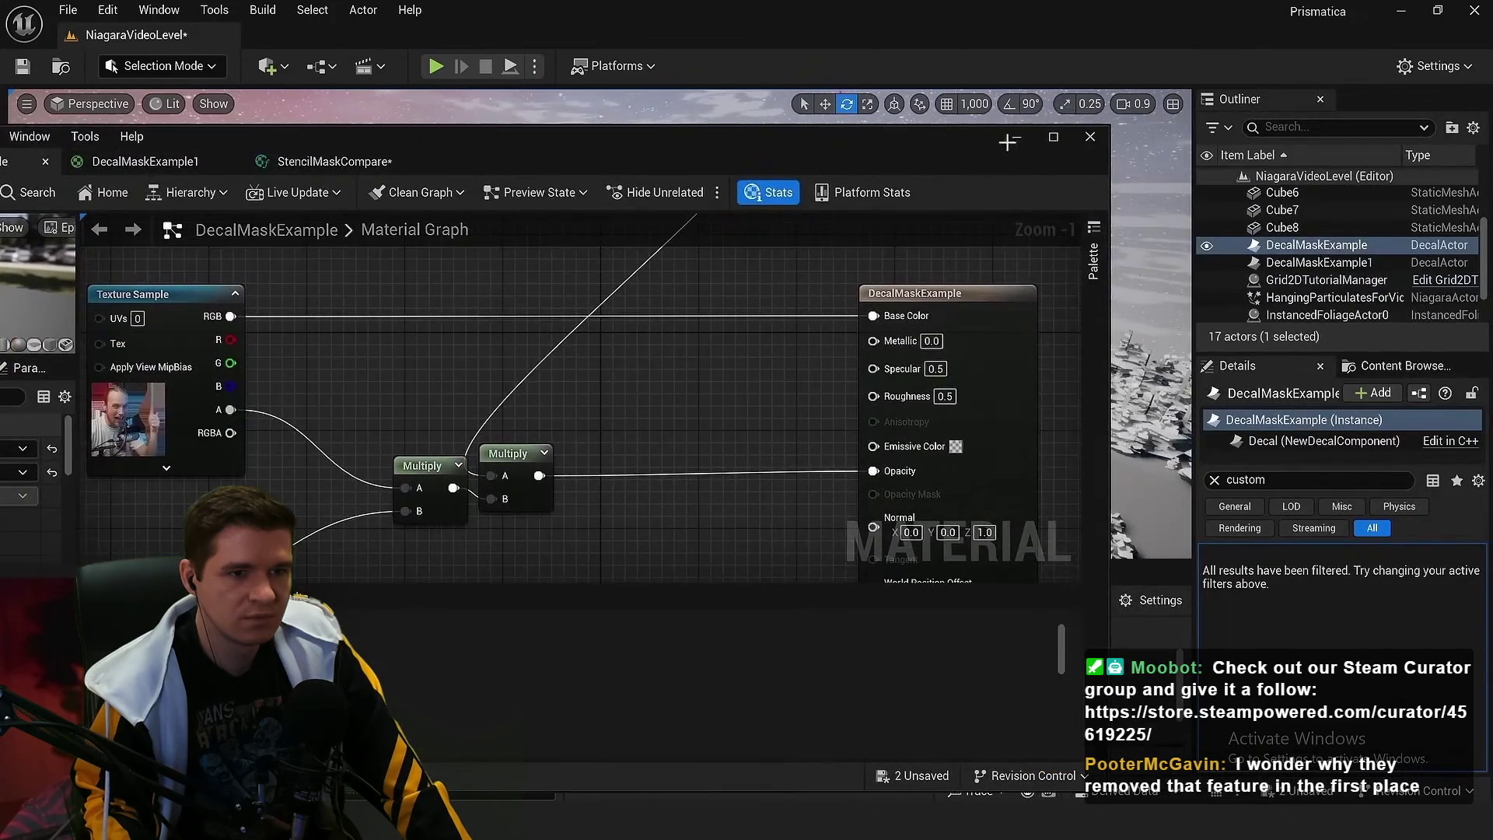
left_click(1008, 142)
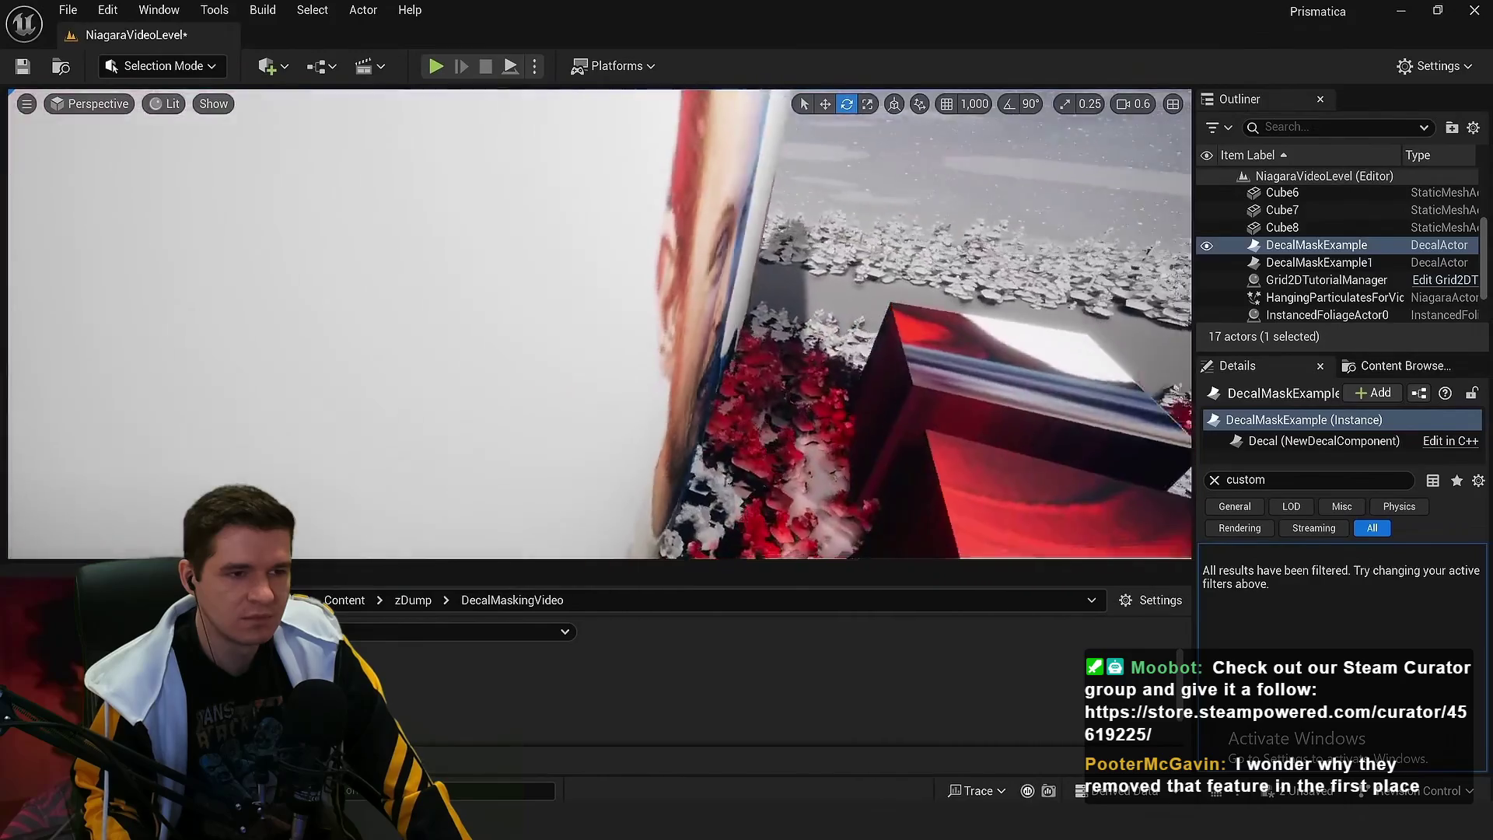
Back the camera off and rotate the decal with the E gizmo to test the mask
key("s")
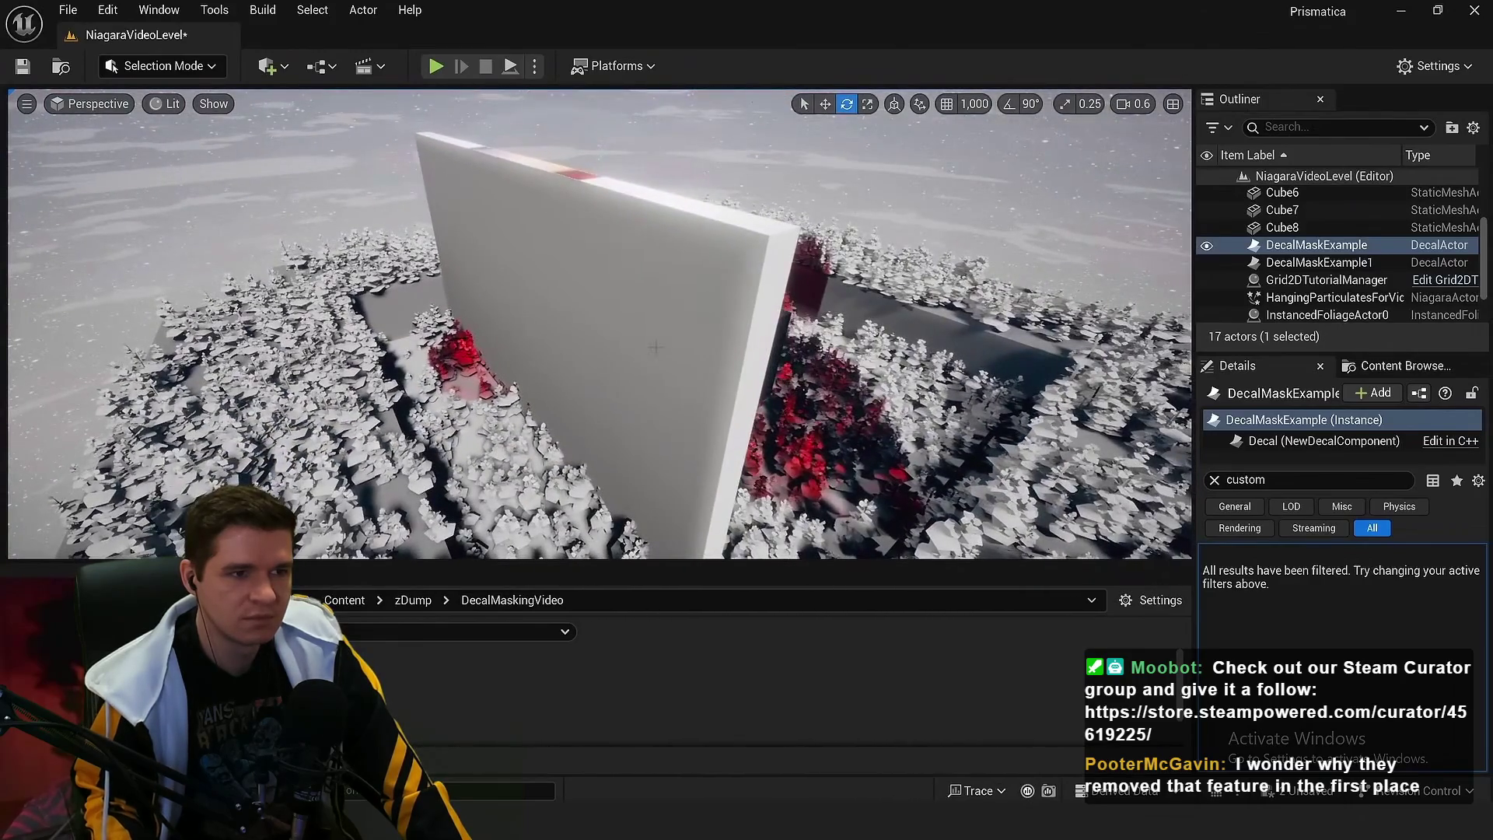
key("w")
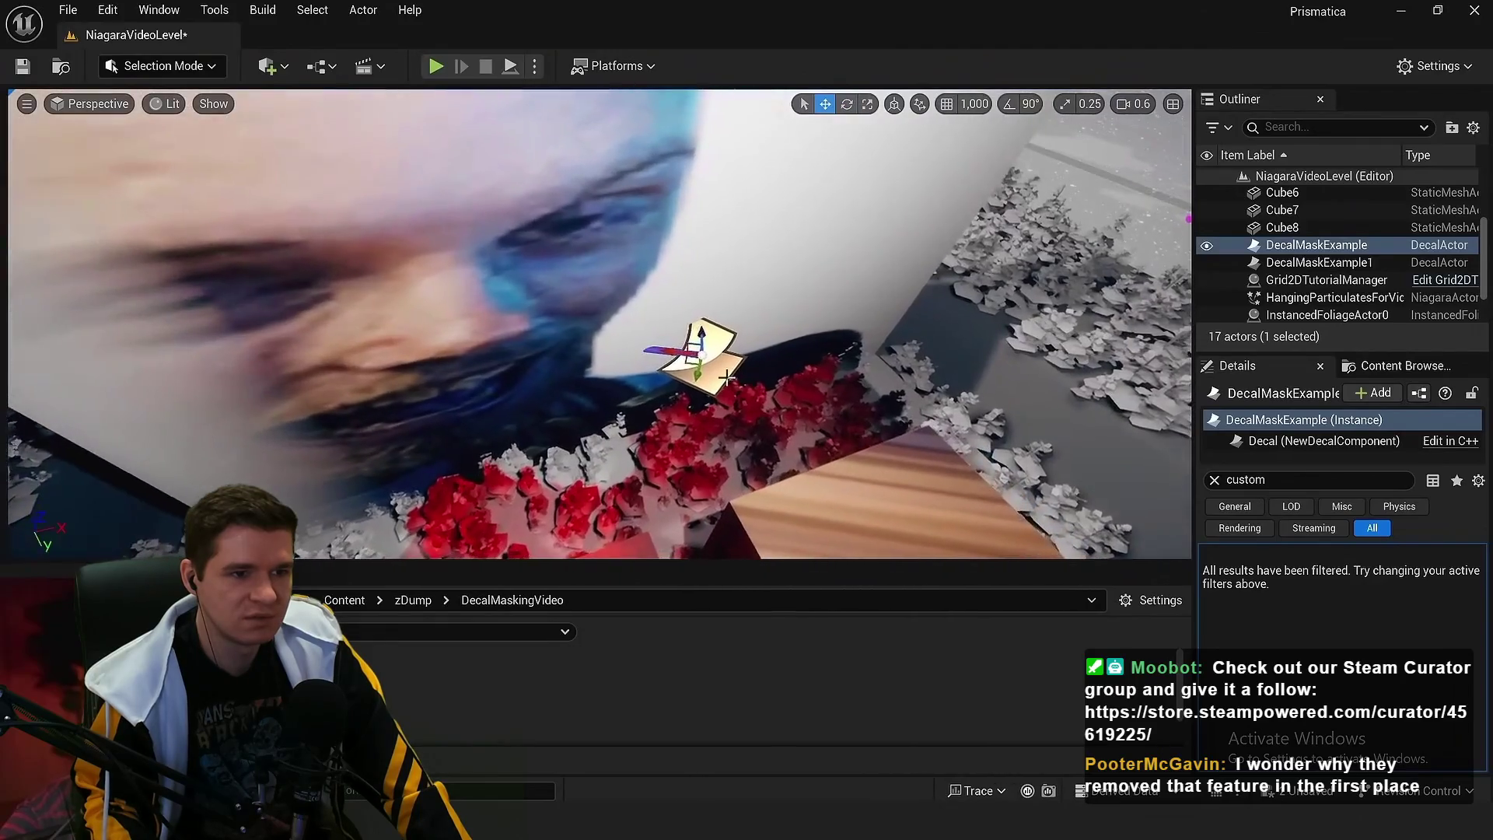
key("e")
left_click_drag(684, 346, 606, 370)
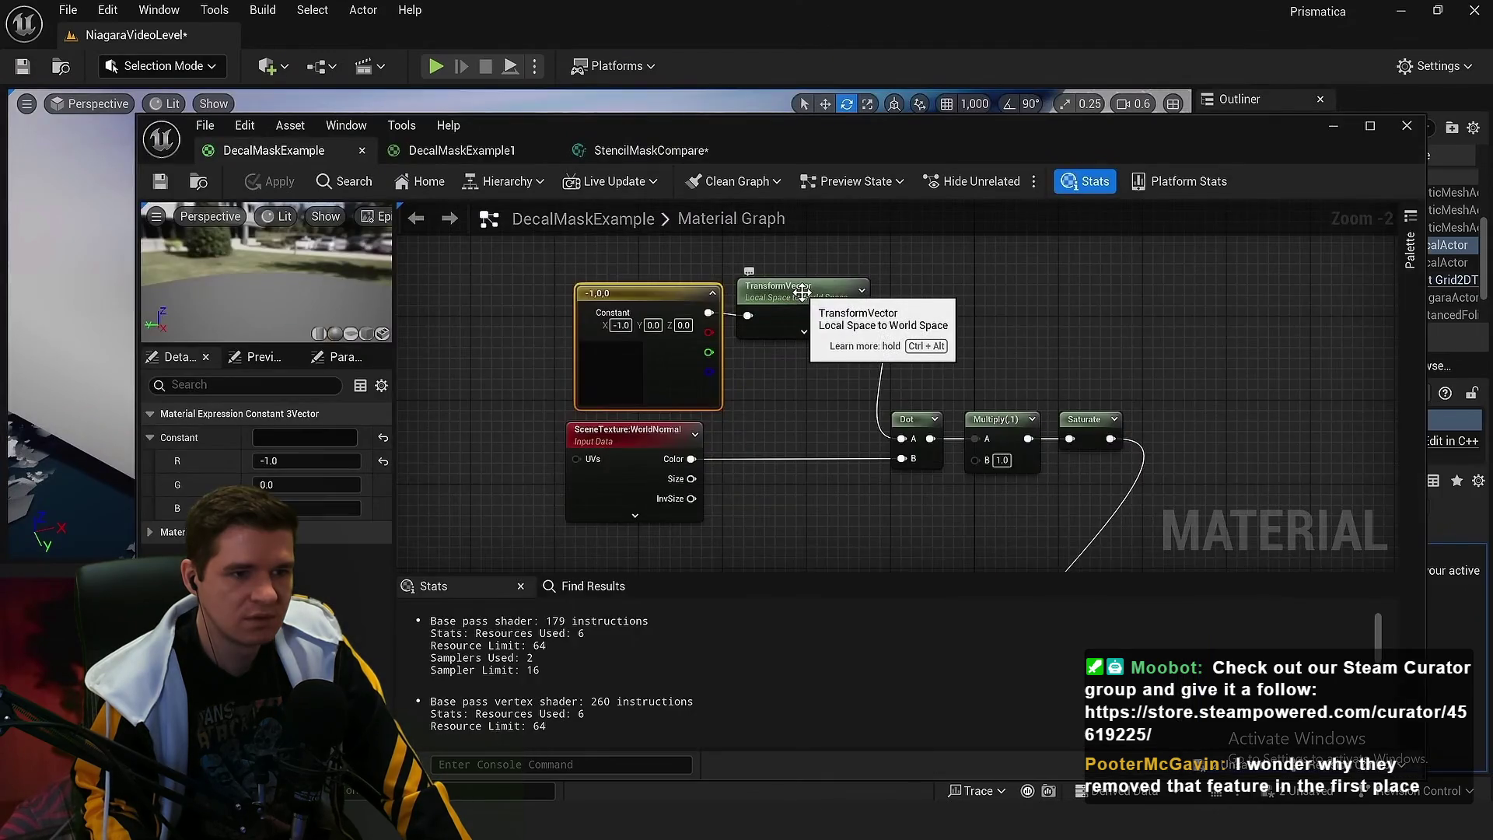
left_click(802, 292)
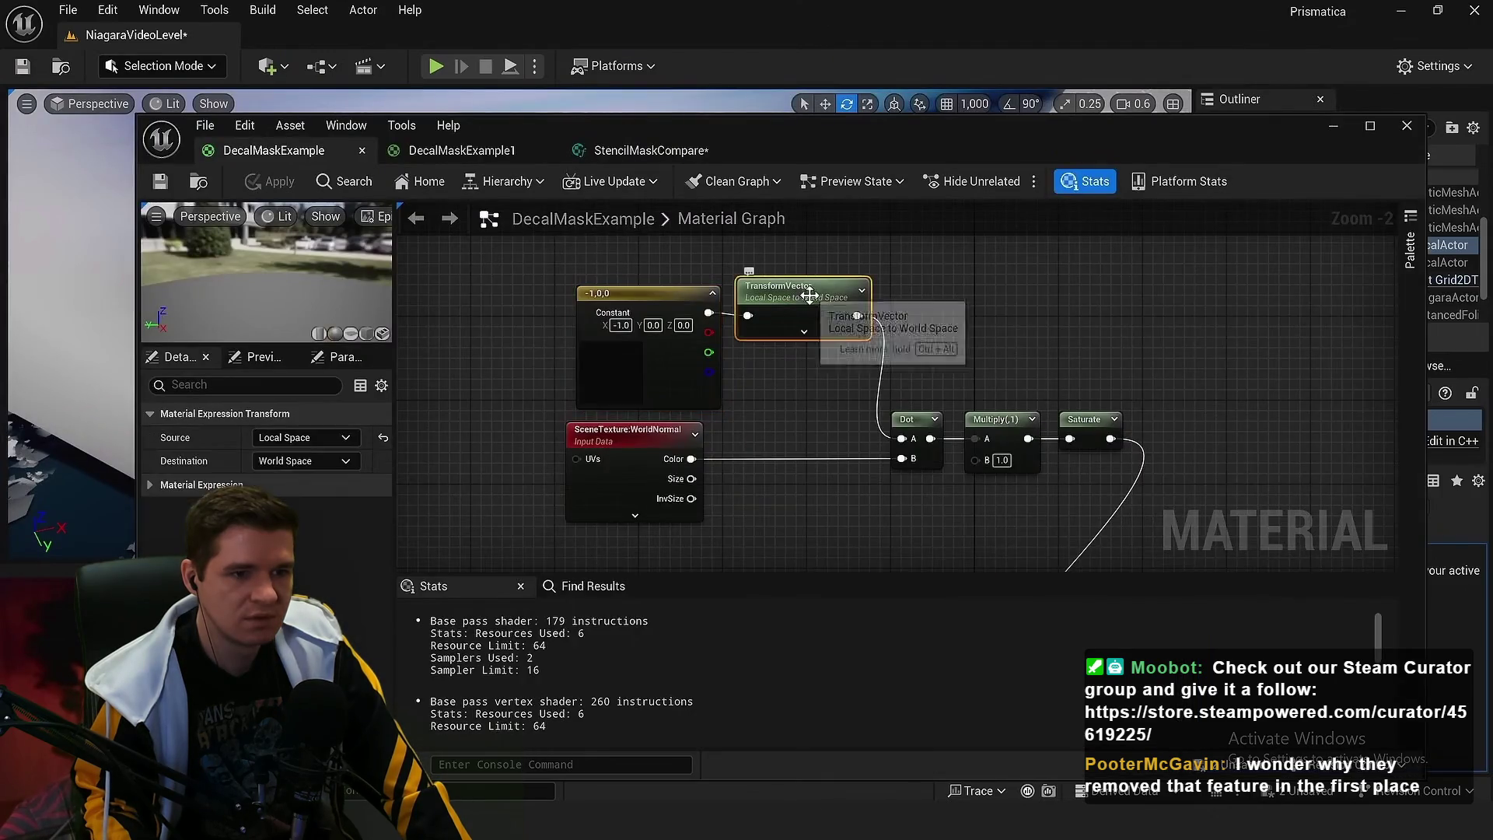
Route TransformVector through a Normalize node into Dot's A input and save the material
left_click(1003, 354)
scroll(995, 336, "up", 1)
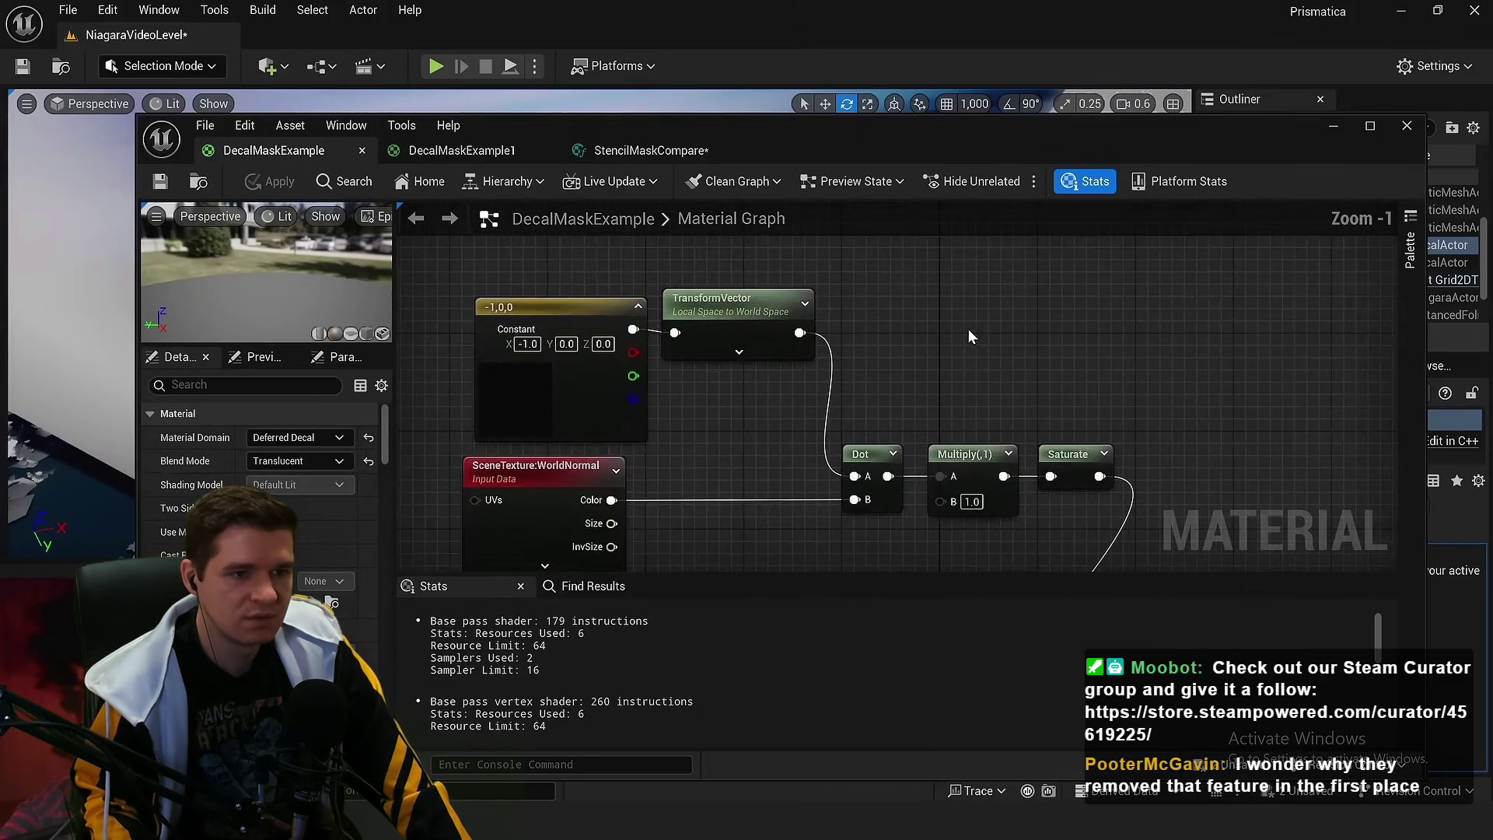
double_click(902, 156)
left_click_drag(734, 229, 784, 236)
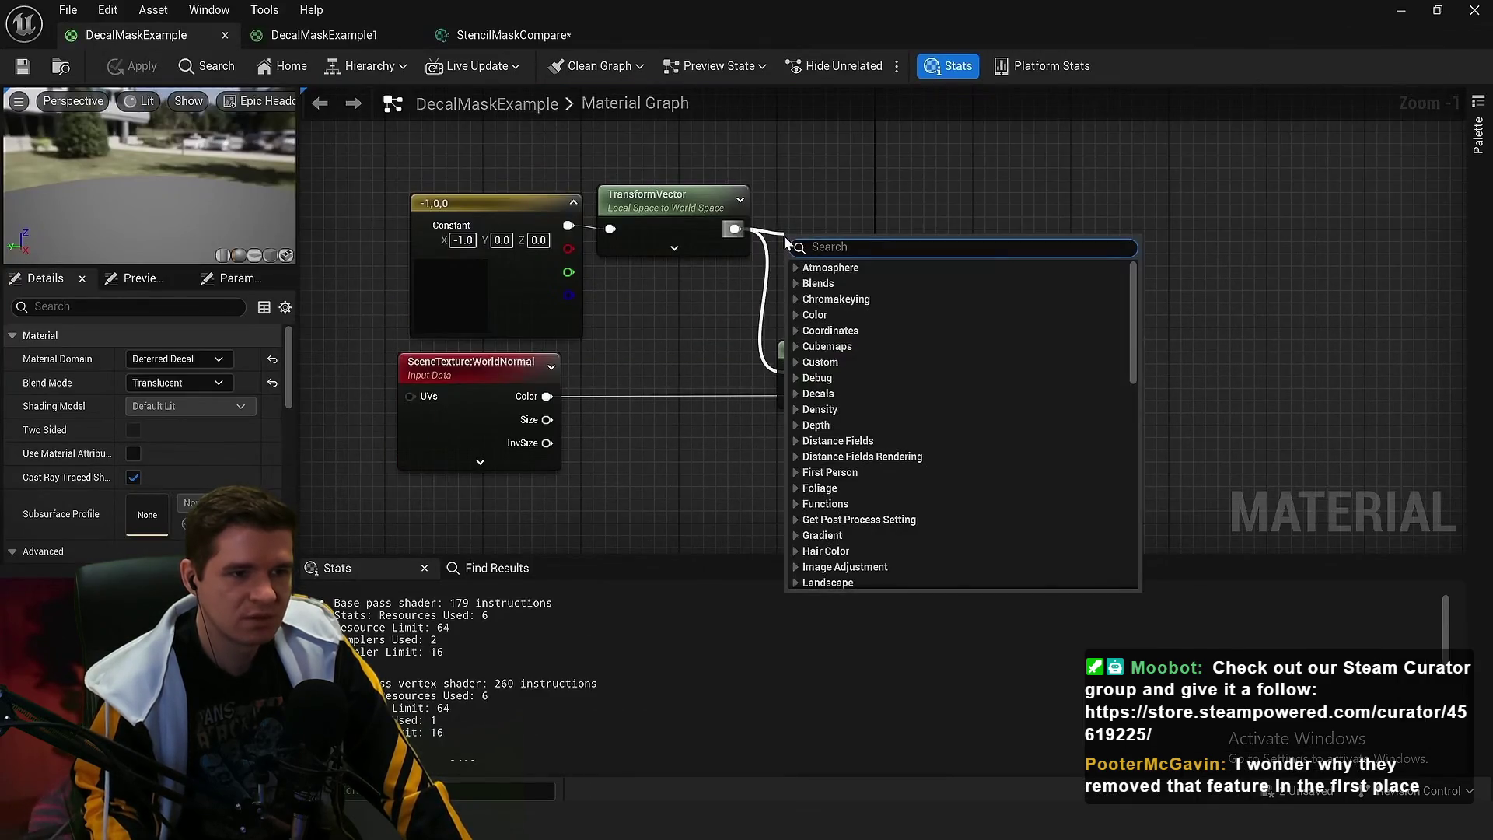
type("normal")
key("Return")
scroll(795, 260, "up", 1)
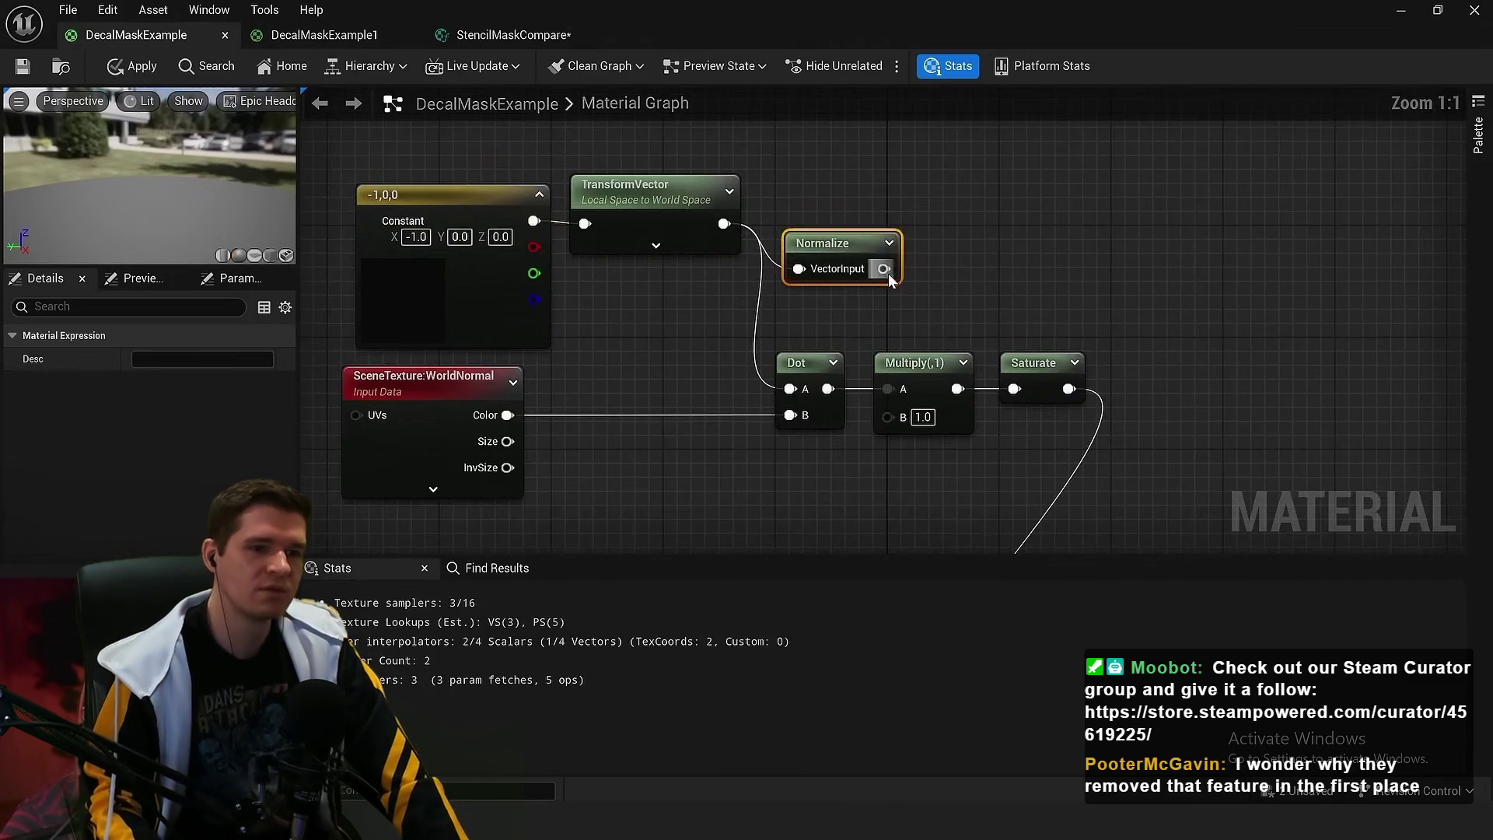
mouse_move(884, 269)
left_mouse_down()
mouse_move(791, 410)
mouse_move(790, 389)
left_mouse_up()
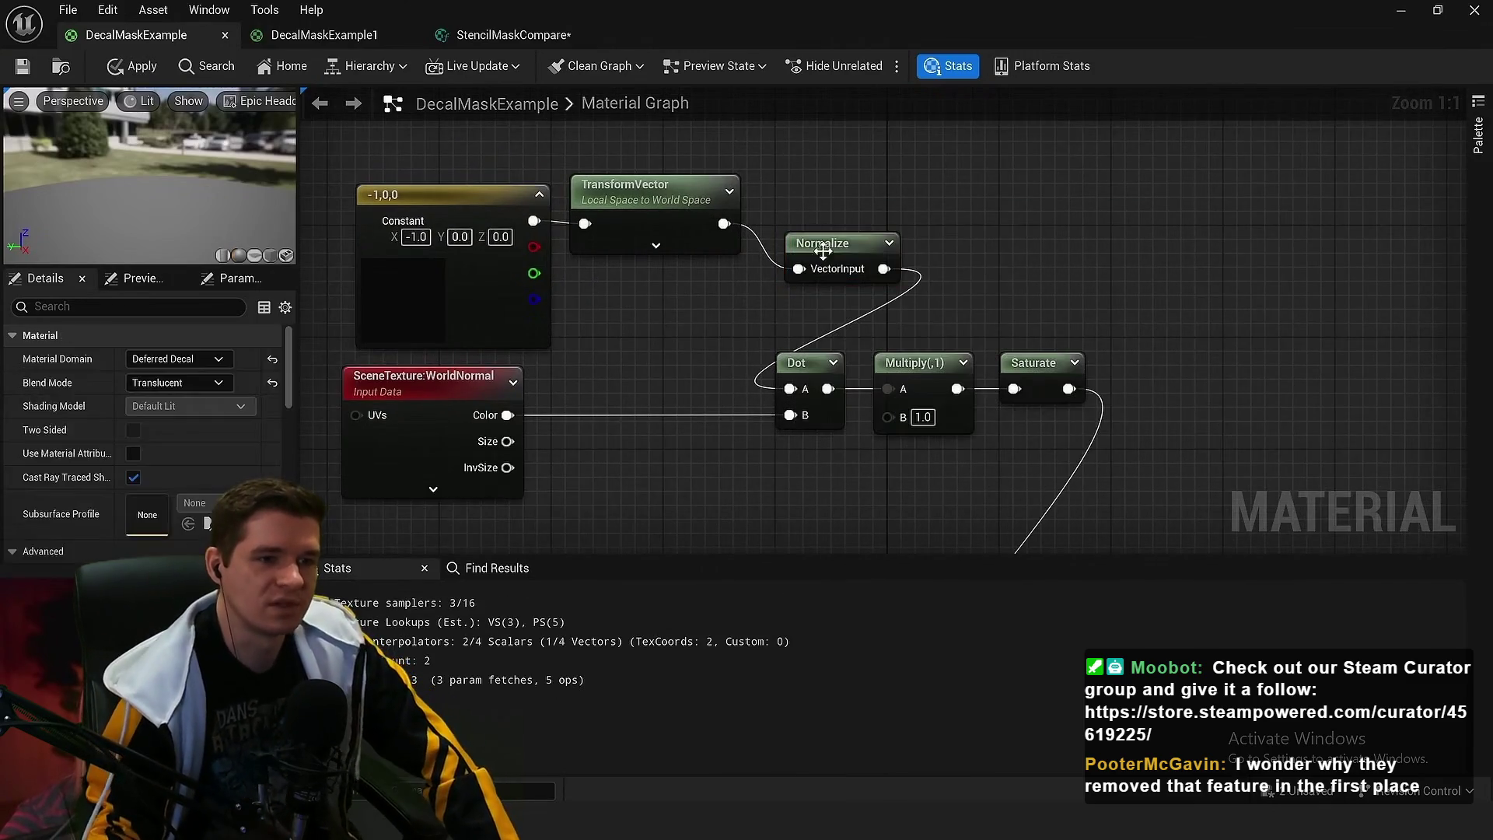
left_click_drag(816, 252, 791, 184)
left_click(1000, 260)
key("ctrl+s")
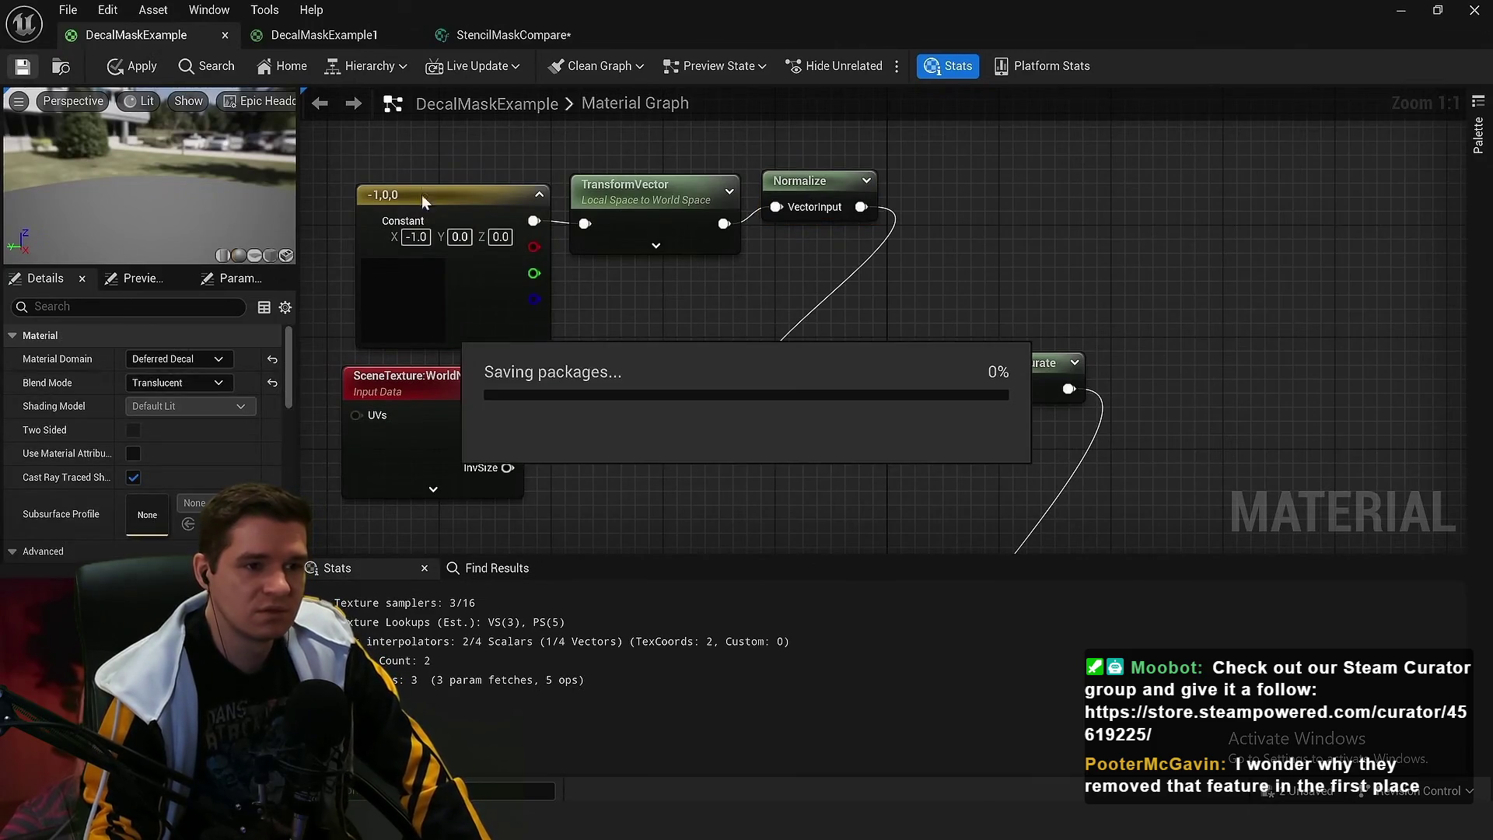
Check the masked decal in the level, pulling back to see wall, decal and cubes
left_click(1402, 12)
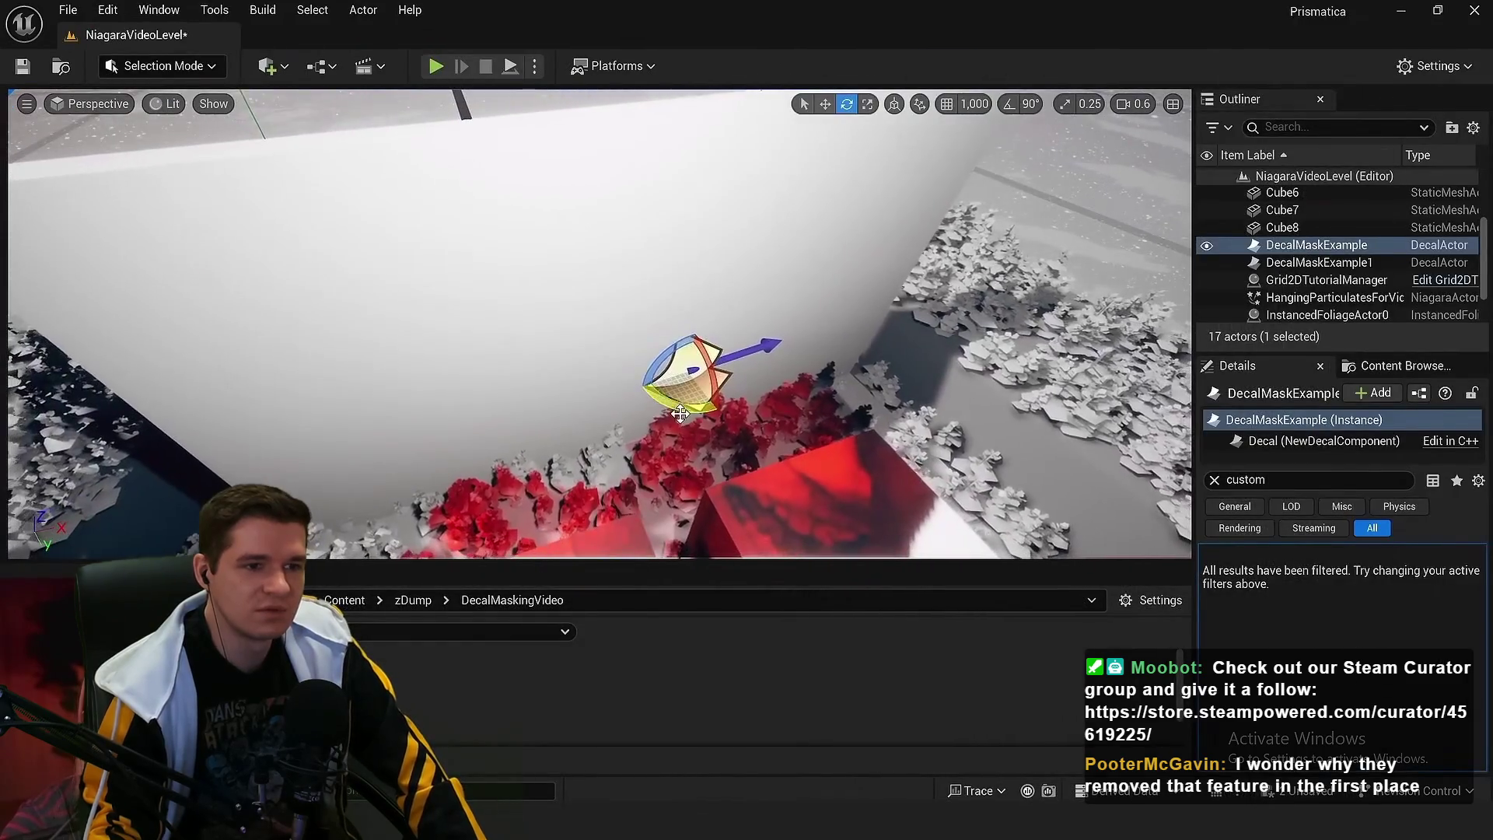
left_click(961, 251)
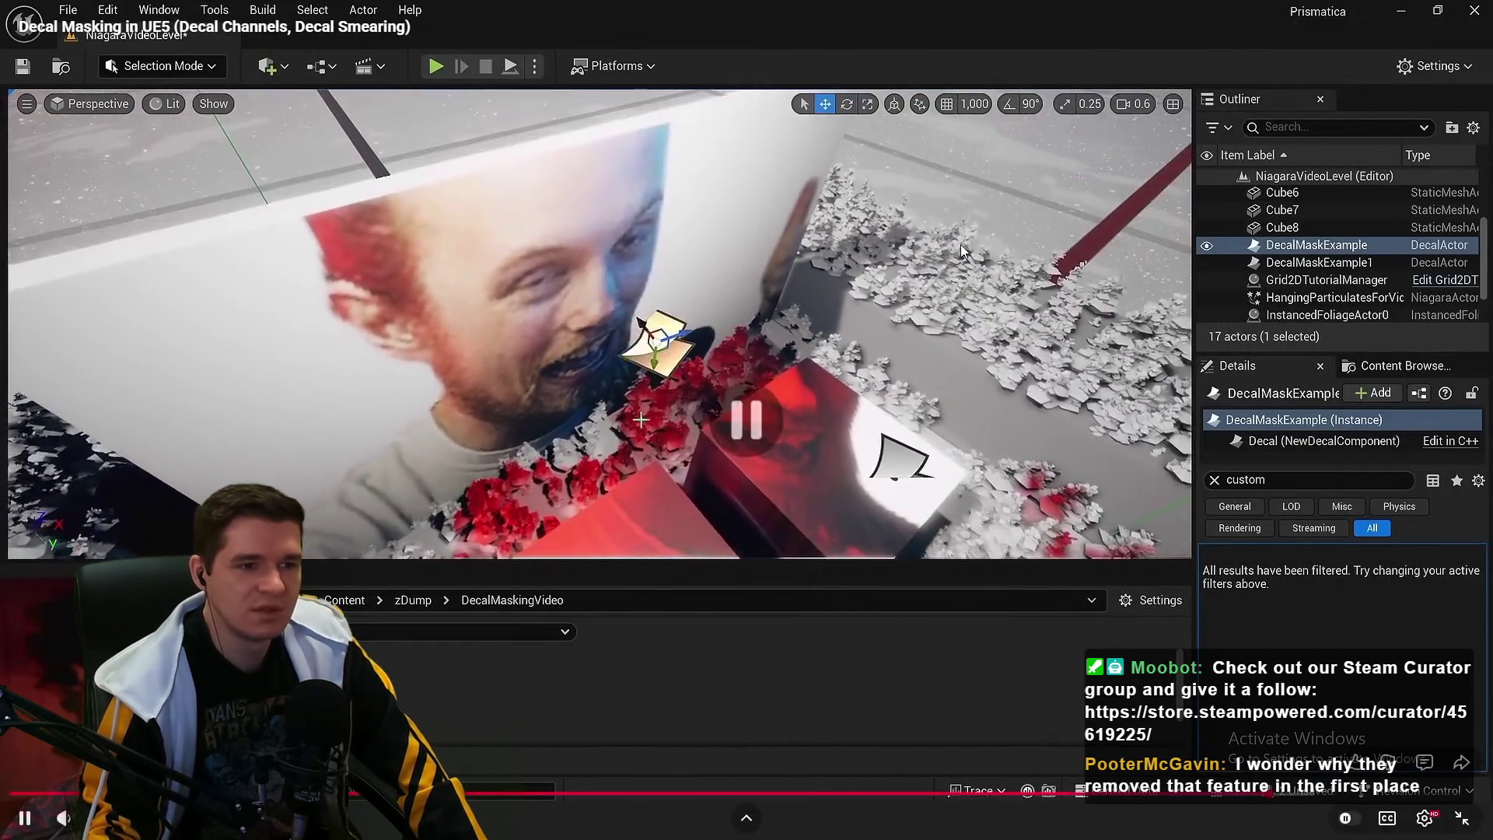
left_click(961, 251)
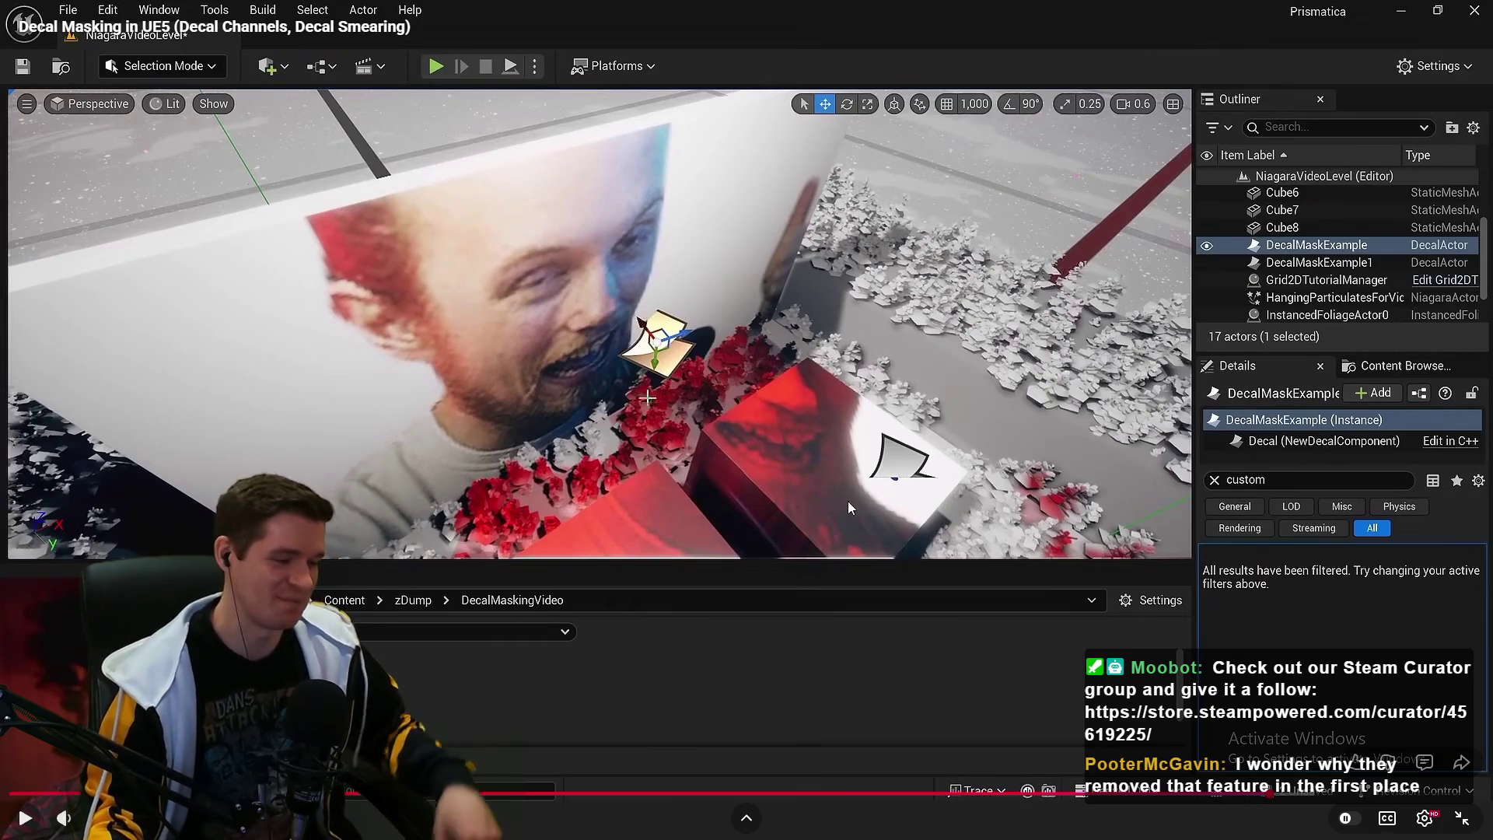
left_click(661, 422)
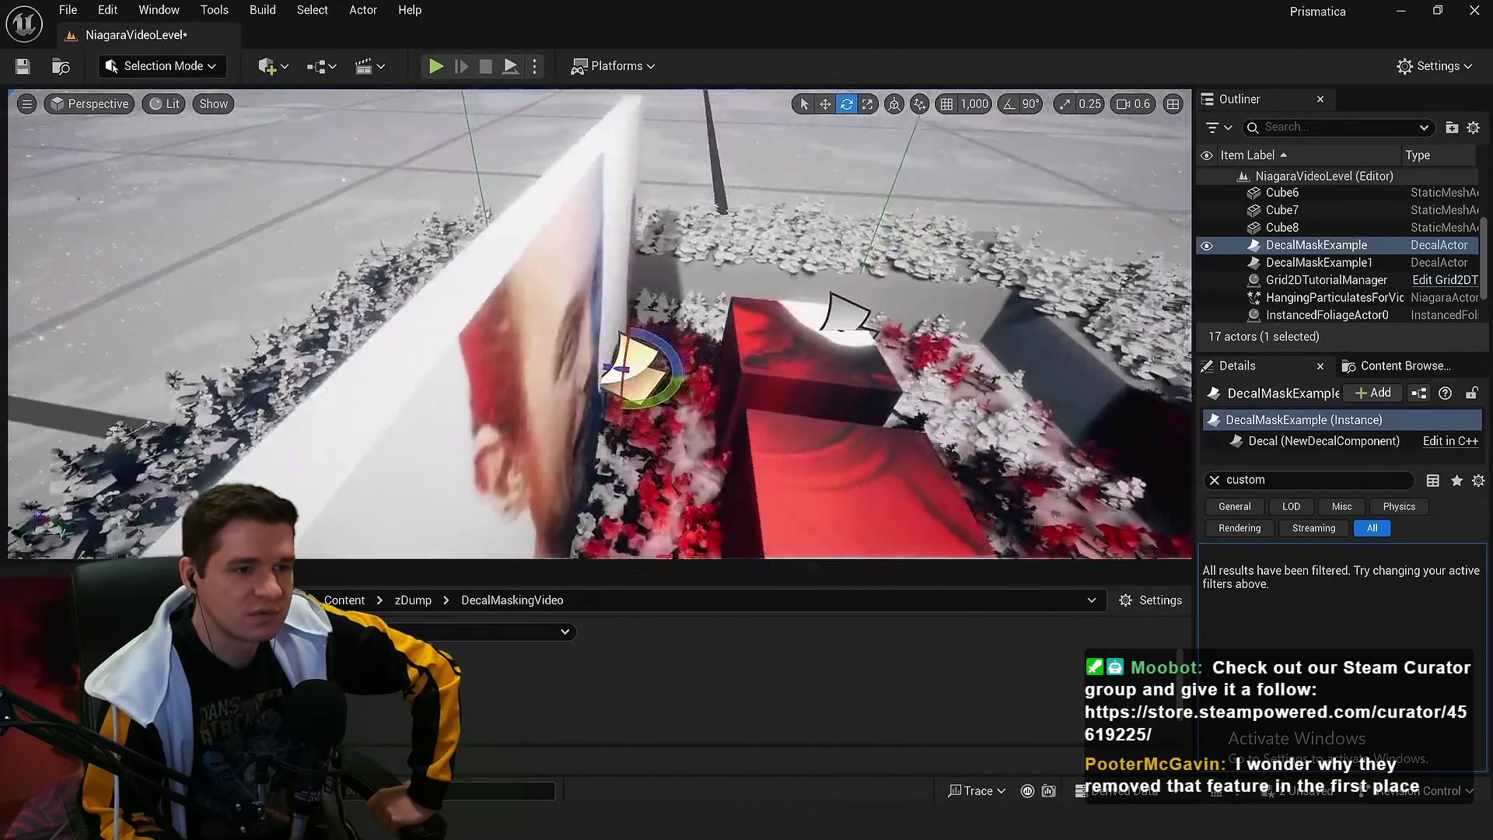
key("w")
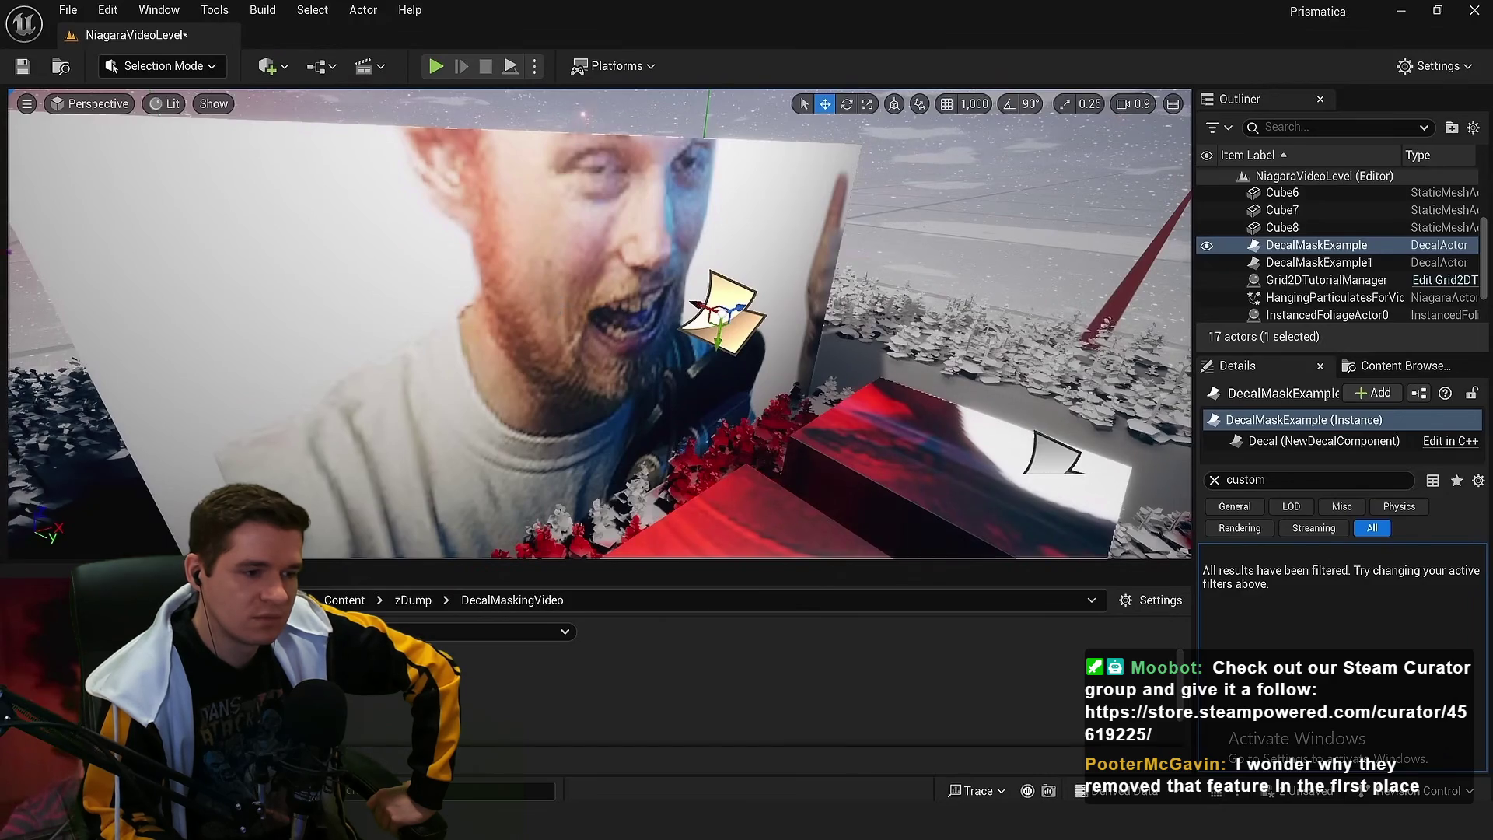
mouse_move(591, 327)
left_mouse_down()
mouse_move(645, 405)
mouse_move(684, 798)
left_mouse_up()
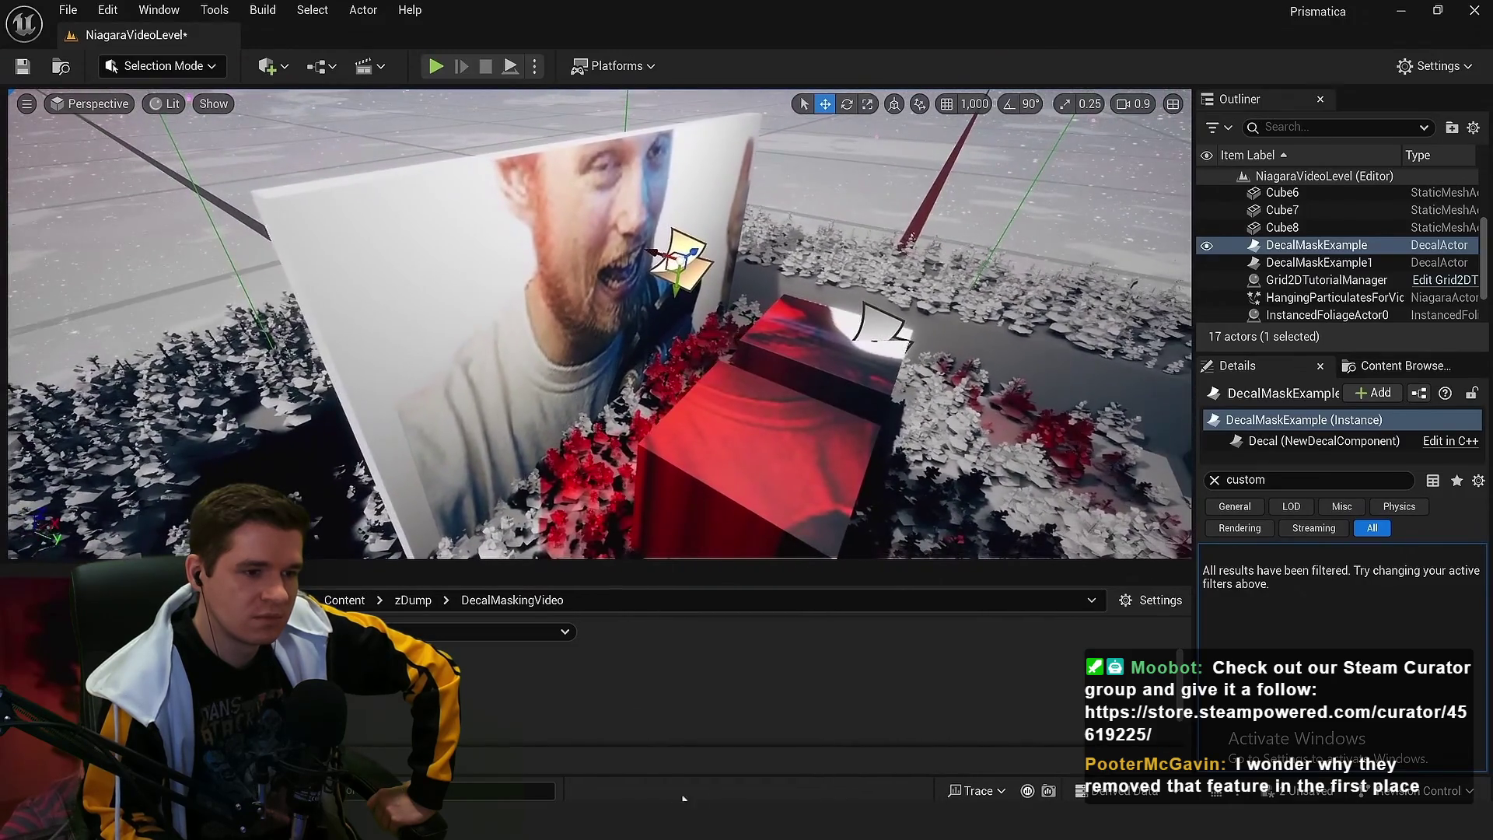
mouse_move(684, 797)
left_click(747, 715)
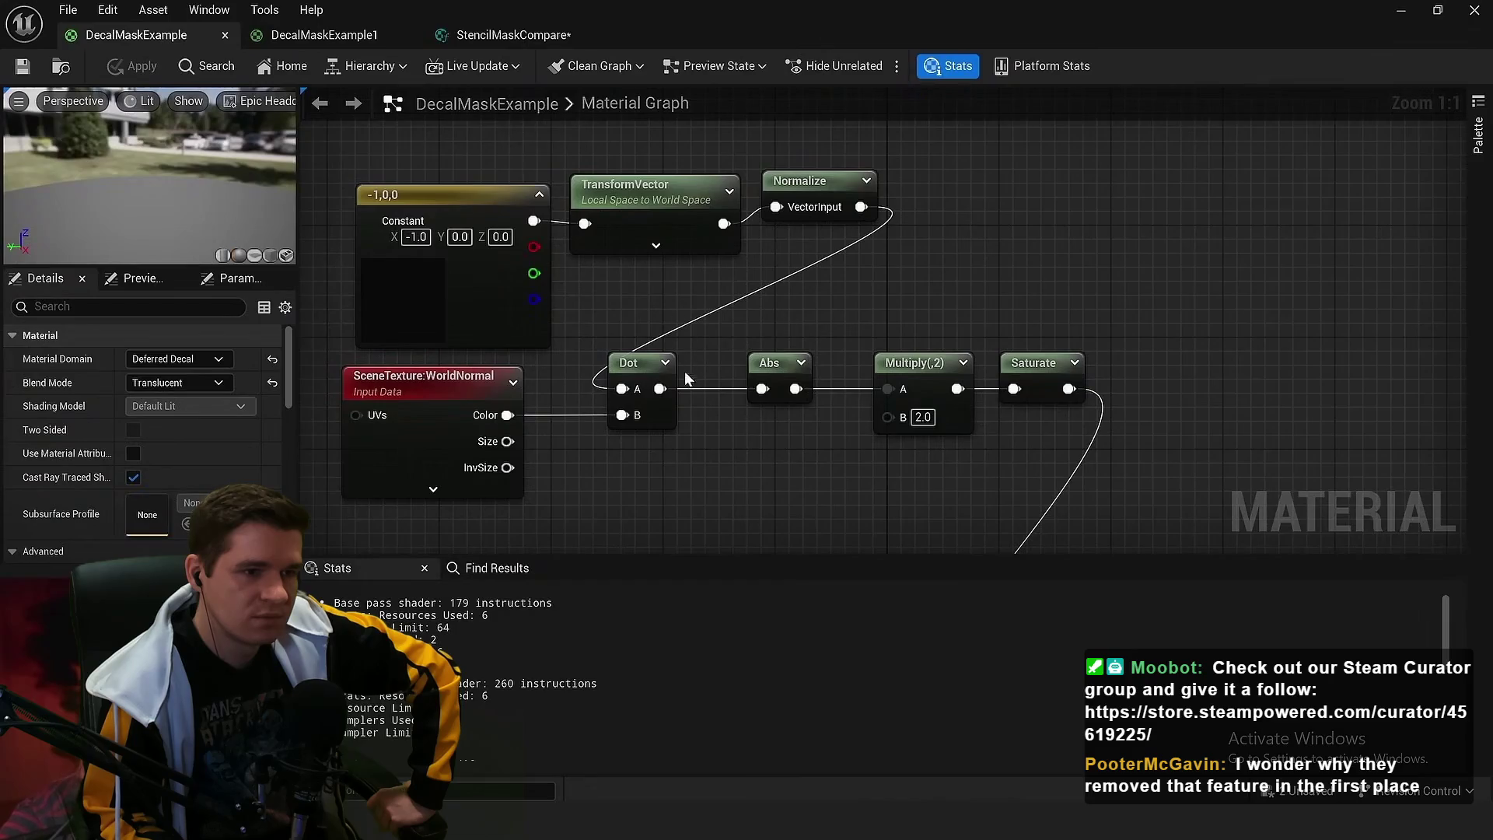
Compare Lit and Unlit viewport shading and rotate the decal about 44 degrees
key("alt+Tab")
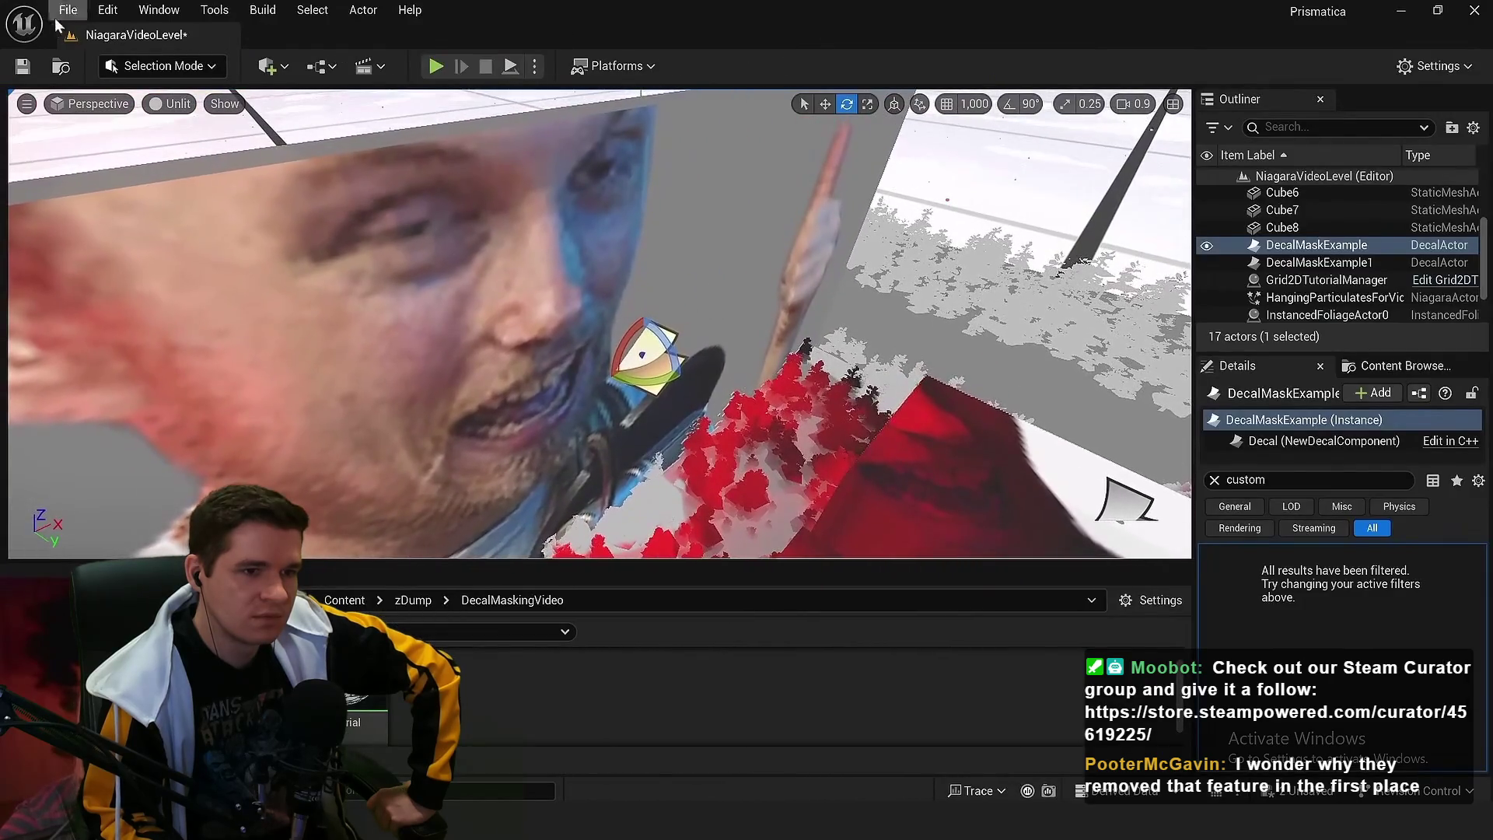
left_click(170, 103)
left_click(199, 170)
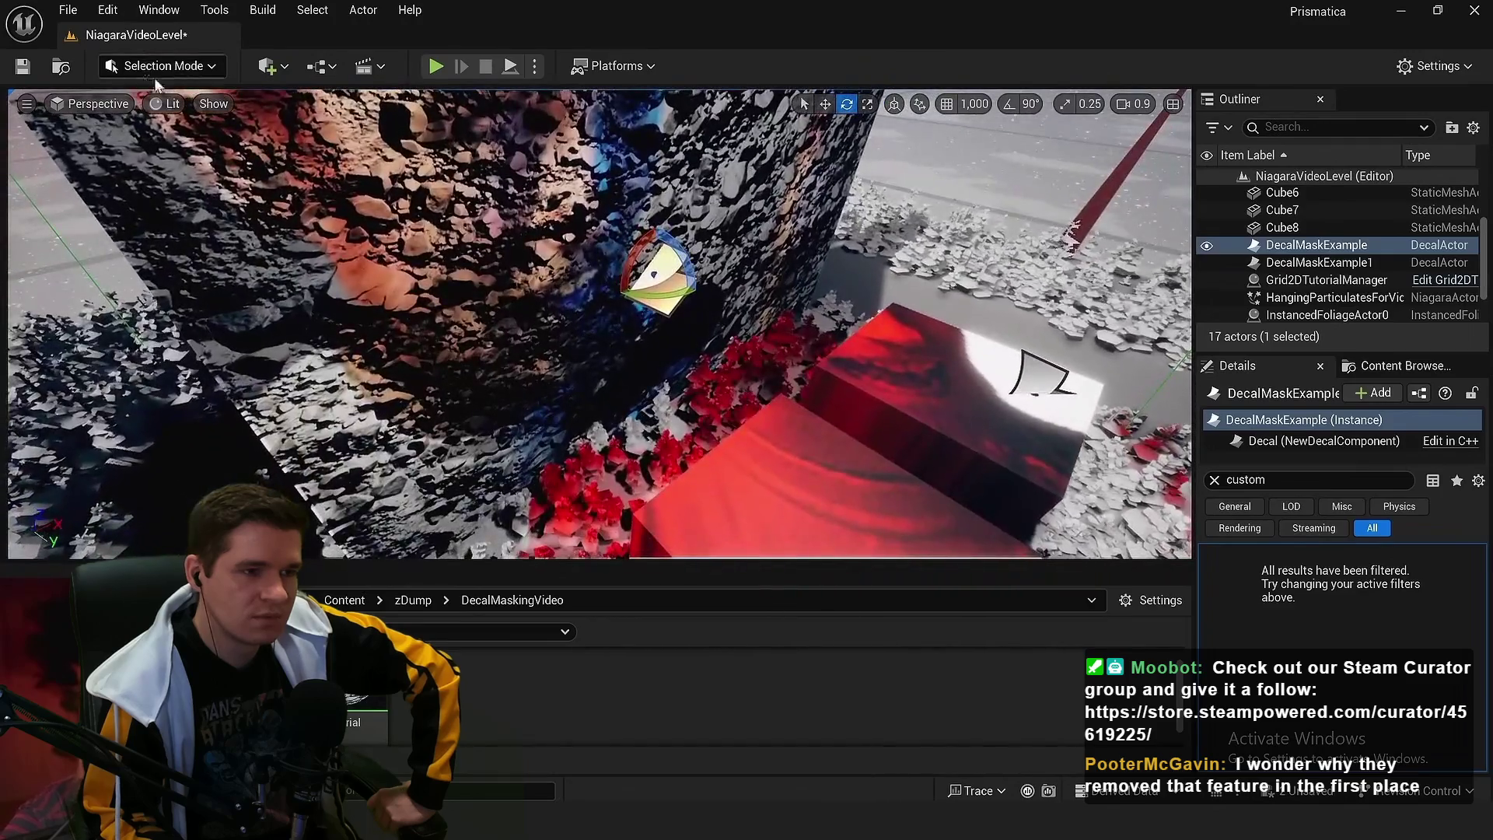
left_click(170, 103)
left_click(198, 189)
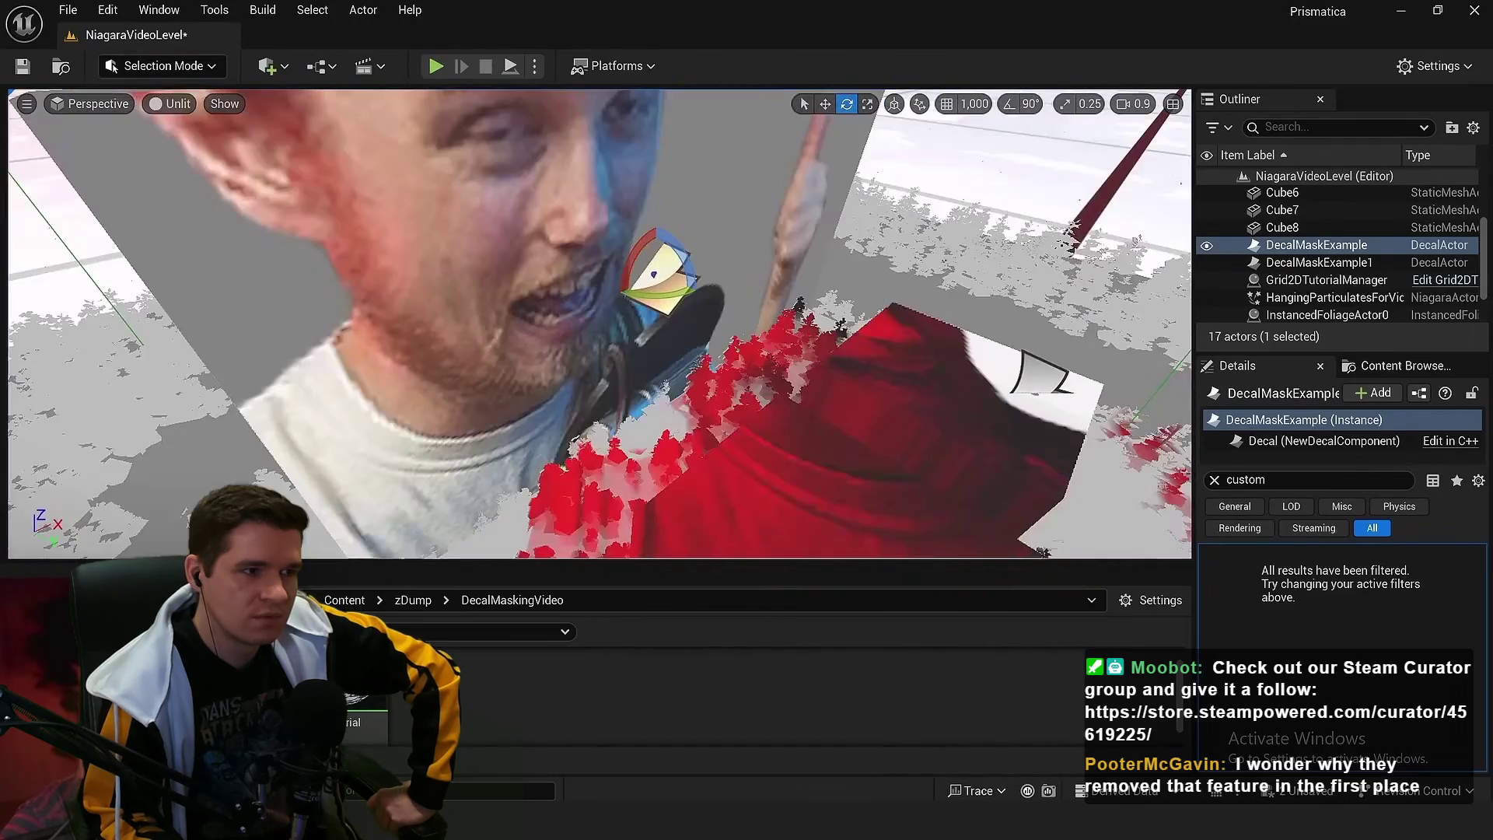
mouse_move(632, 307)
left_mouse_down()
mouse_move(630, 330)
mouse_move(659, 346)
left_mouse_up()
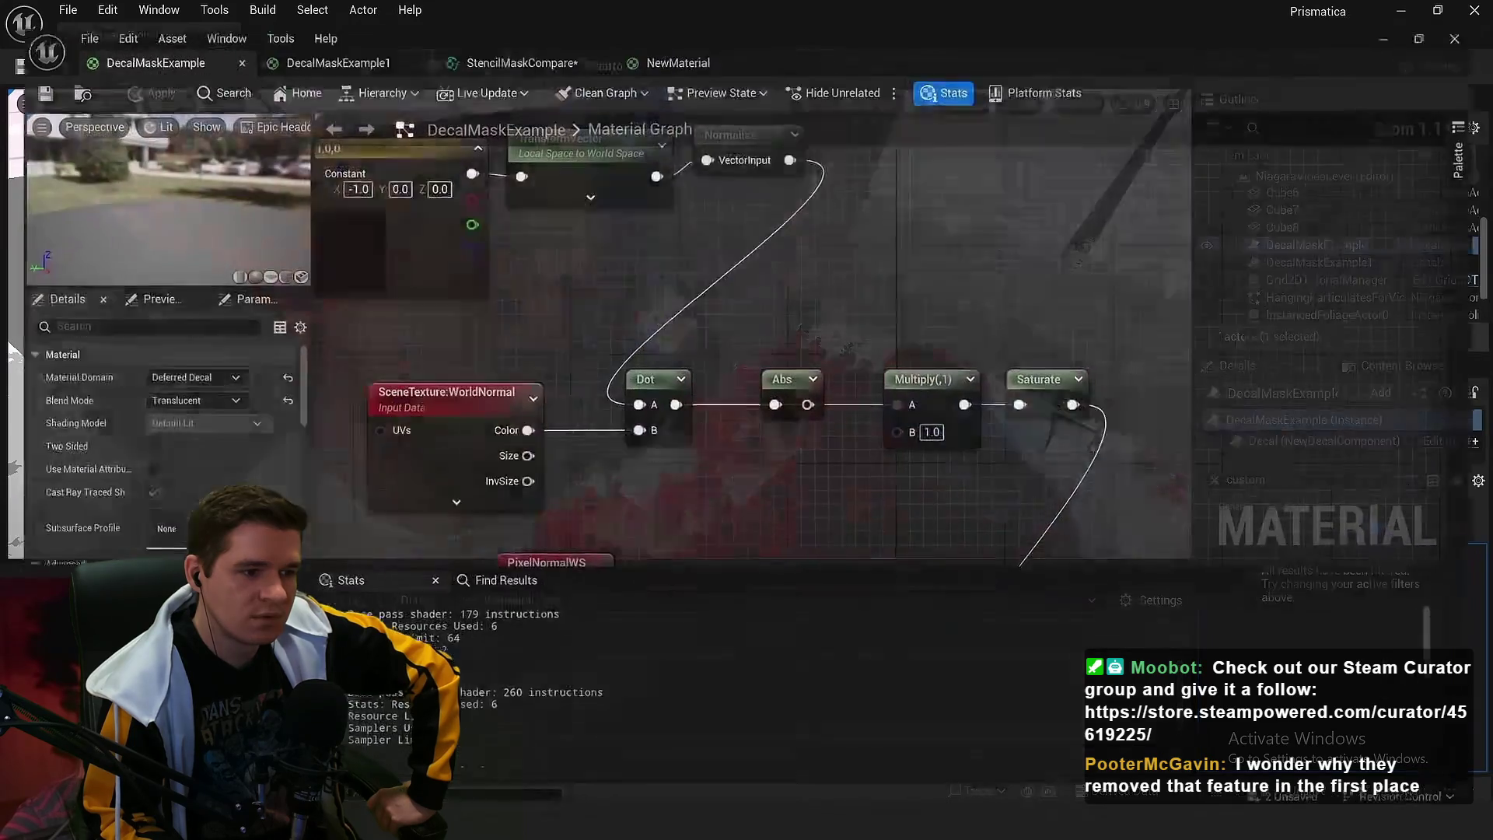
Move the SceneTexture:WorldNormal node up and right in the material graph
scroll(638, 489, "up", 3)
left_click(561, 365)
mouse_move(561, 365)
left_mouse_down()
mouse_move(520, 319)
mouse_move(601, 313)
mouse_move(538, 305)
mouse_move(594, 307)
mouse_move(558, 272)
mouse_move(517, 299)
left_mouse_up()
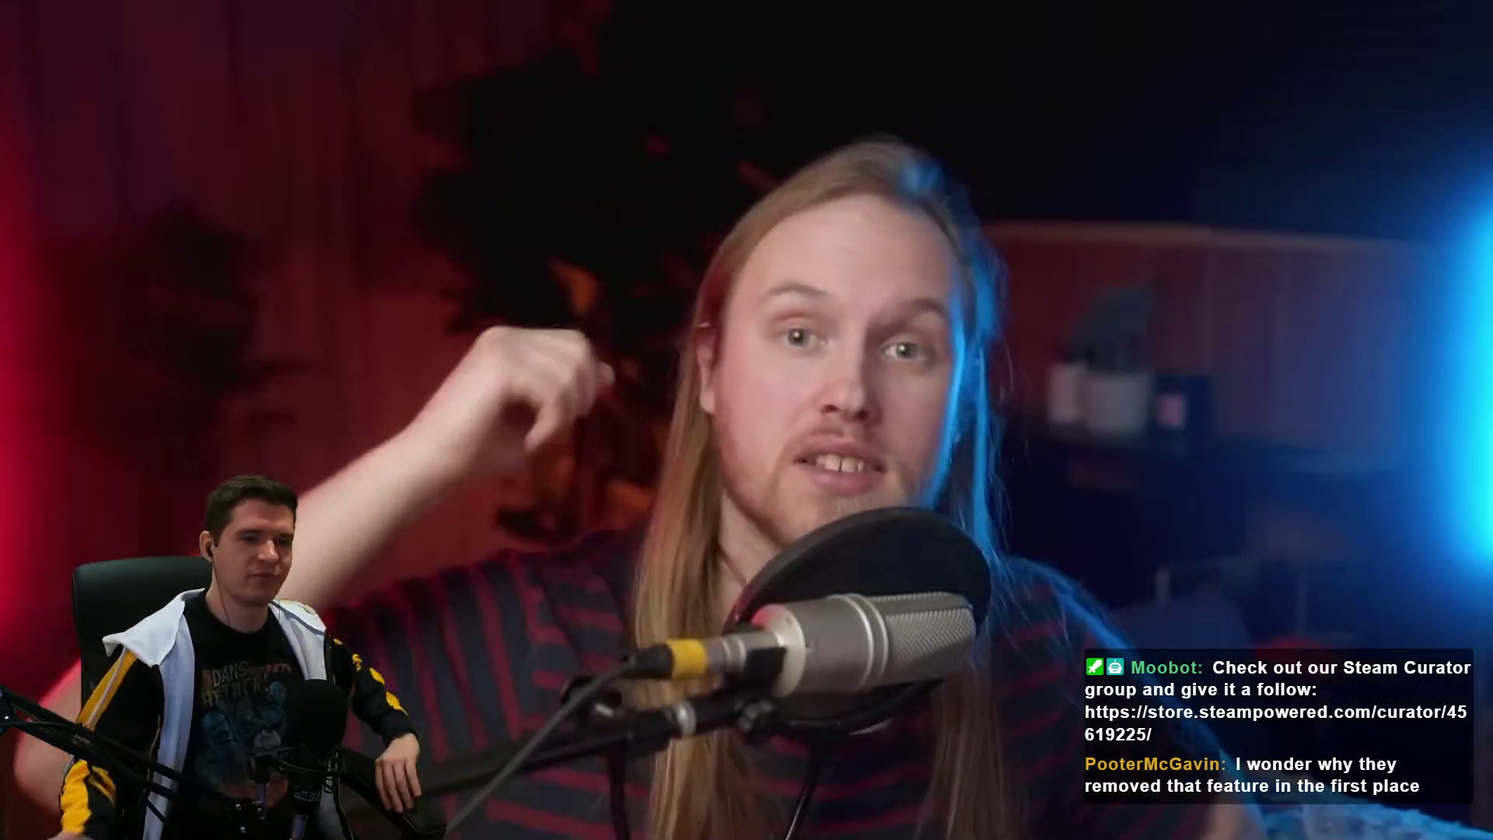
Pause the tutorial and scrub ahead to the material graph with the Abs node
left_click(583, 314)
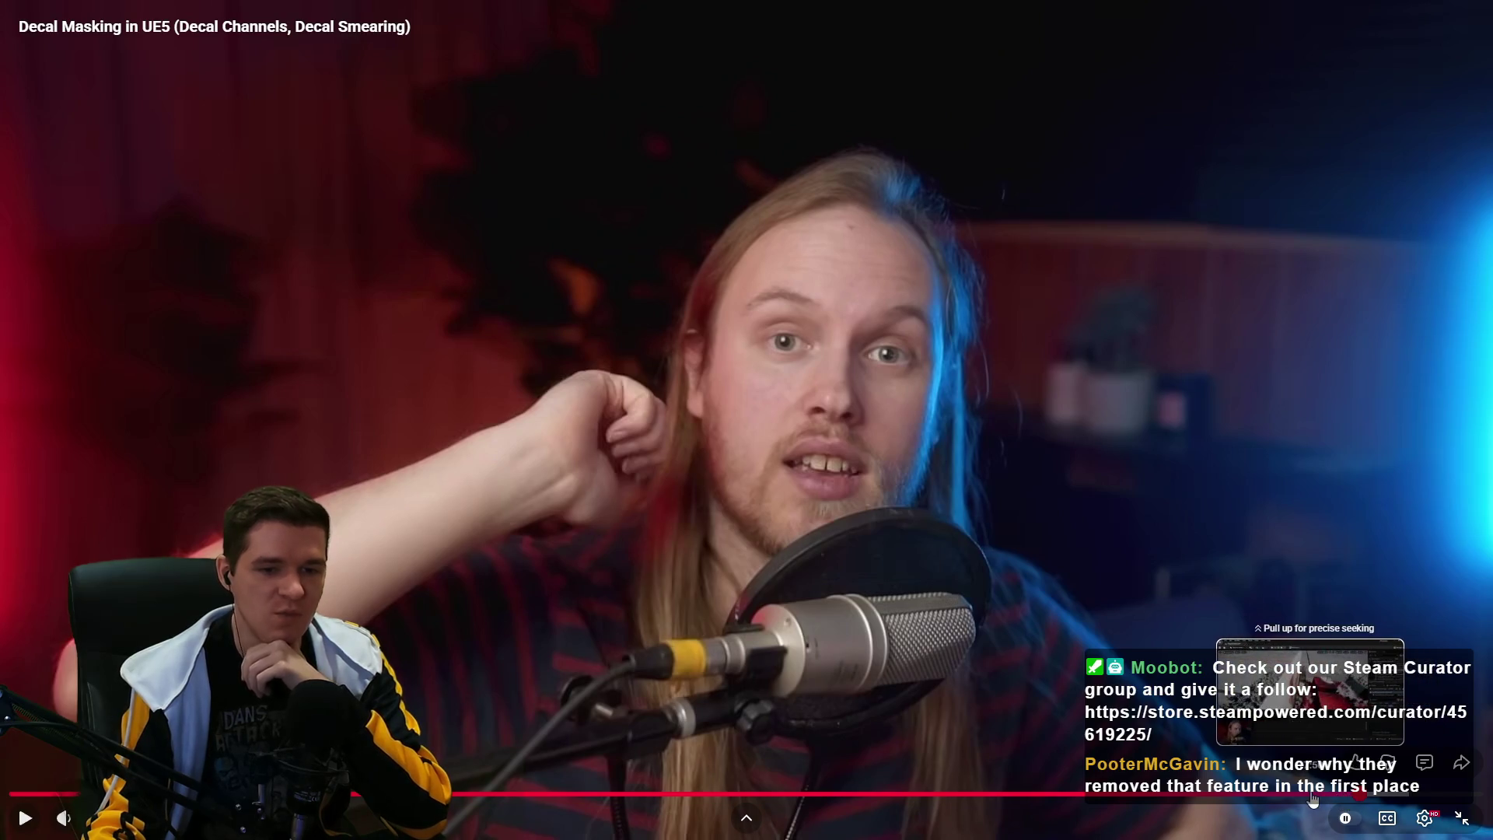
left_click_drag(1312, 799, 931, 794)
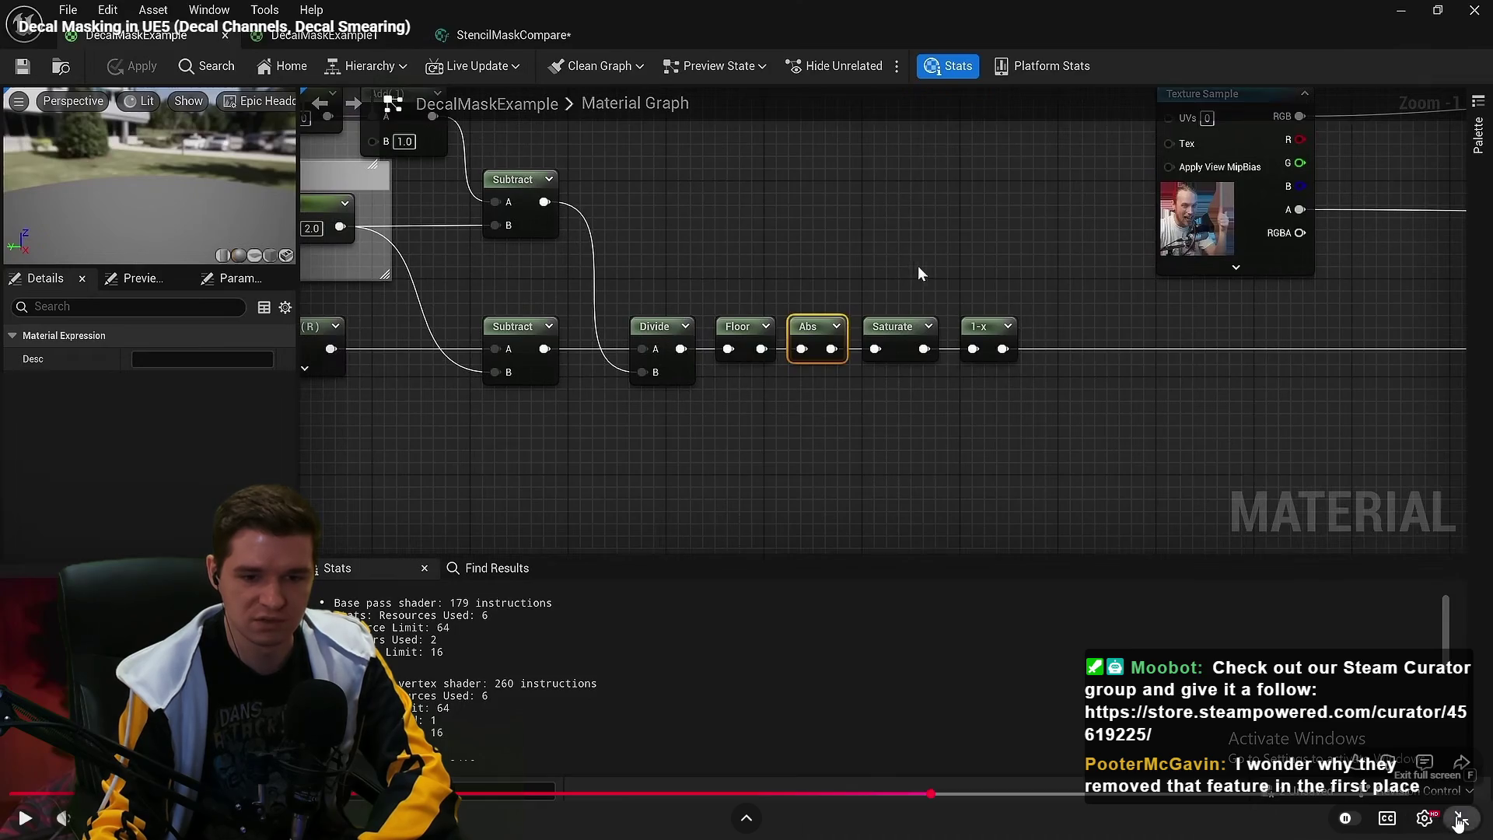
Exit fullscreen, expand the description and scroll down to the 43 comments
left_click(1462, 818)
scroll(876, 436, "down", 8)
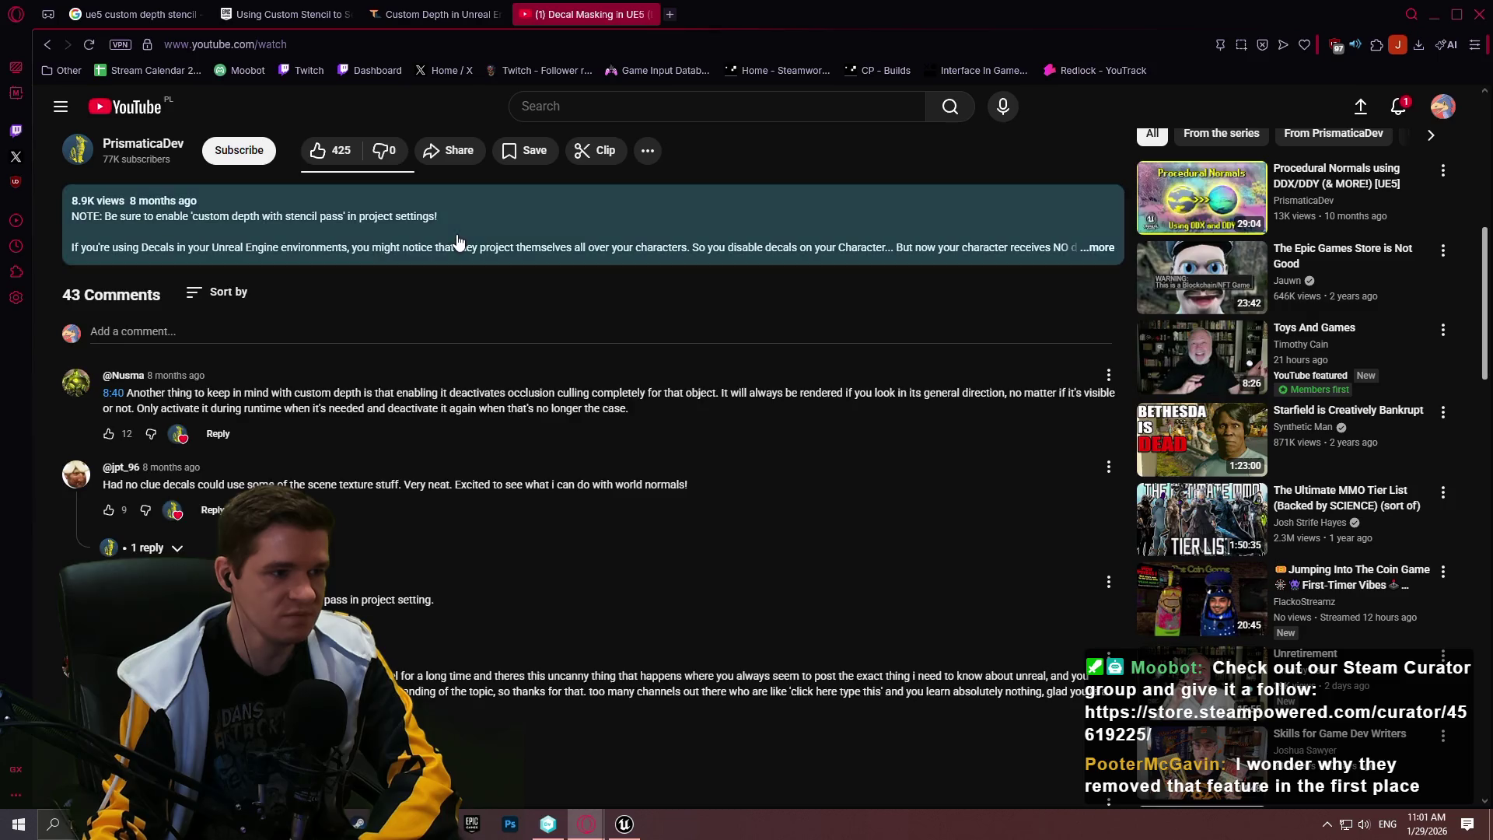
left_click(457, 240)
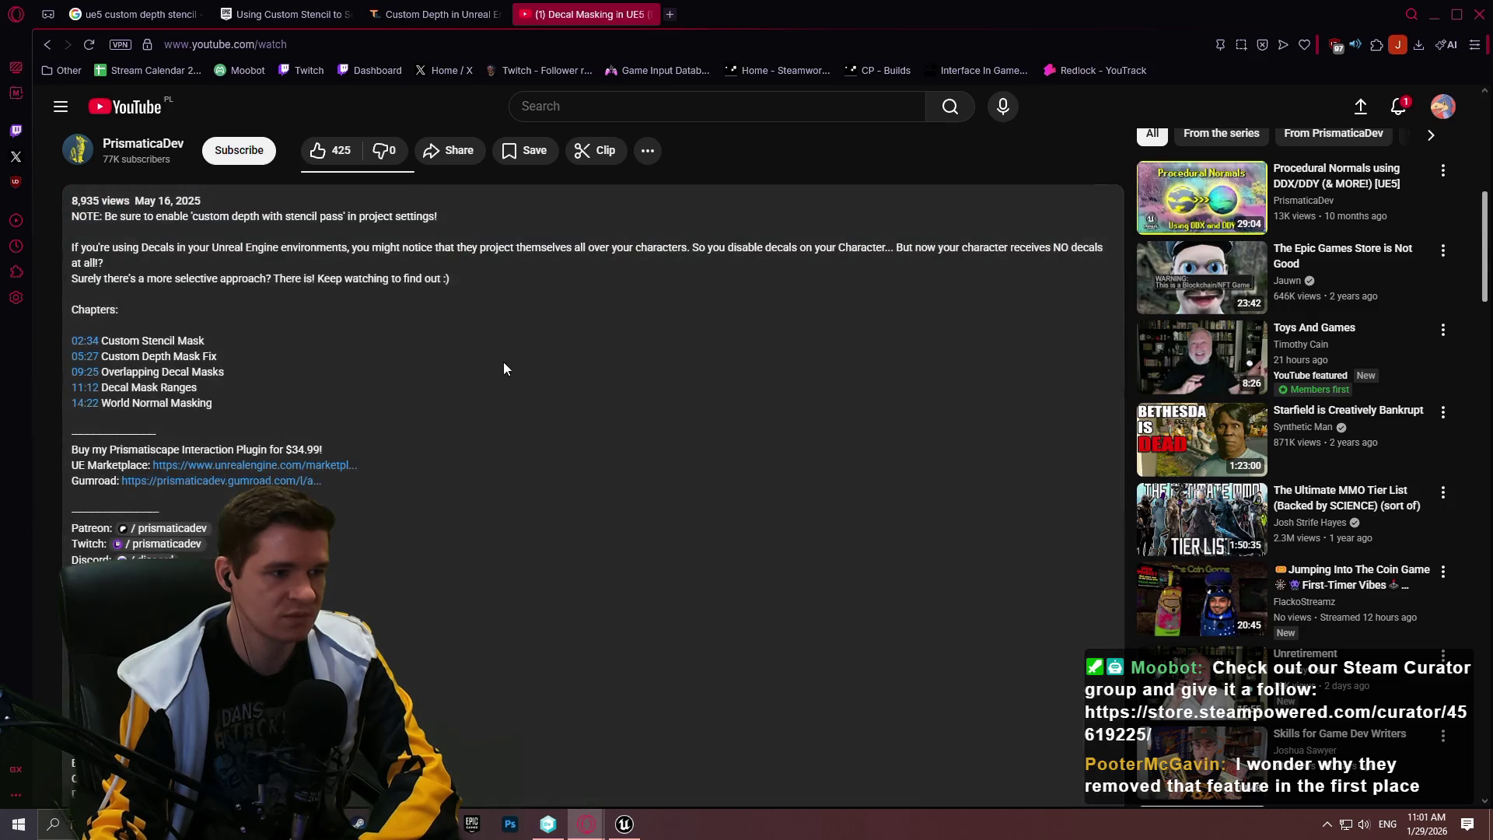
scroll(503, 361, "down", 6)
scroll(547, 307, "down", 10)
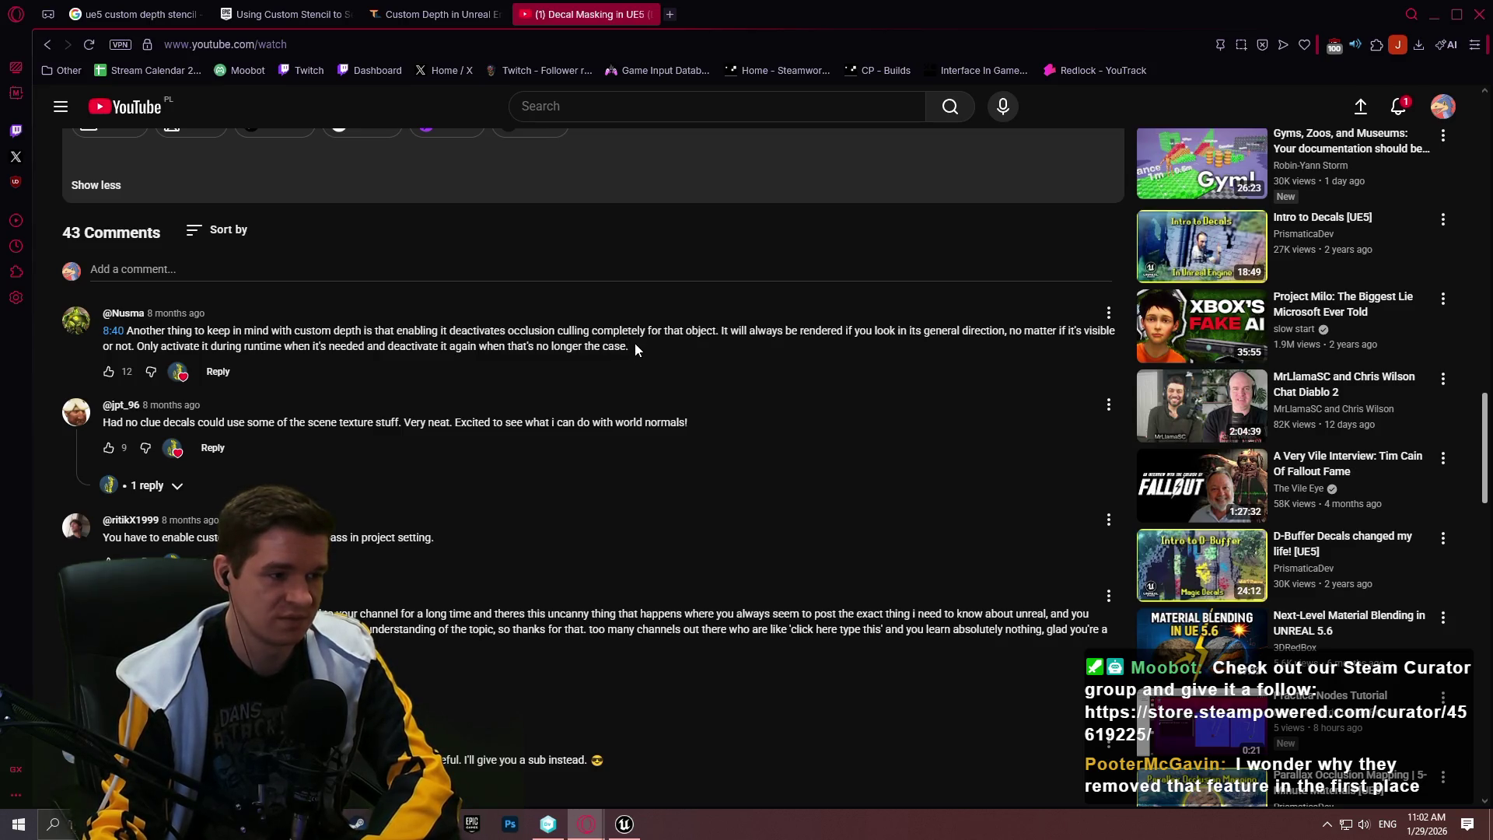
scroll(631, 341, "down", 1)
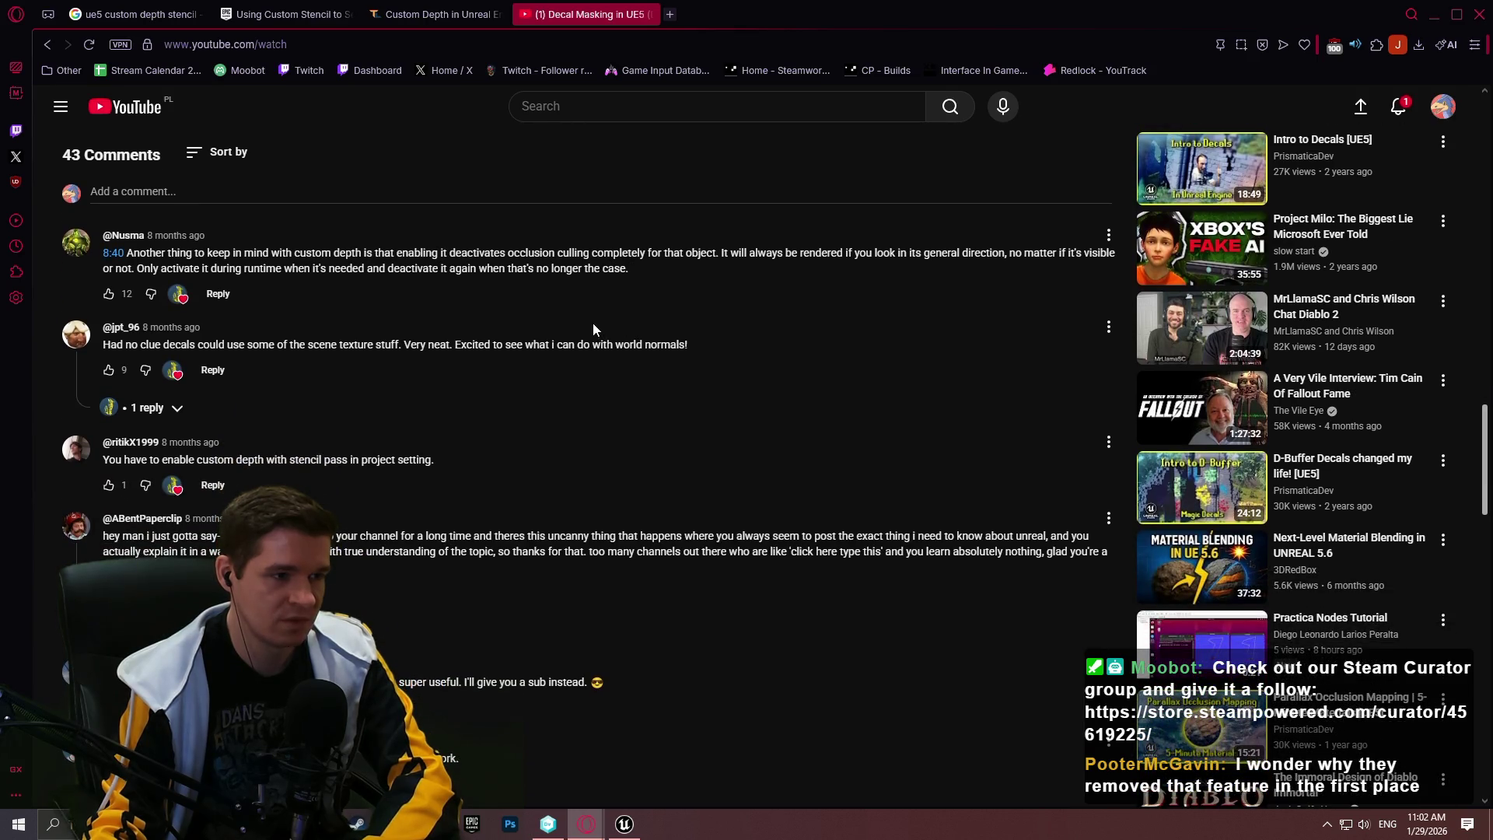
scroll(585, 326, "down", 2)
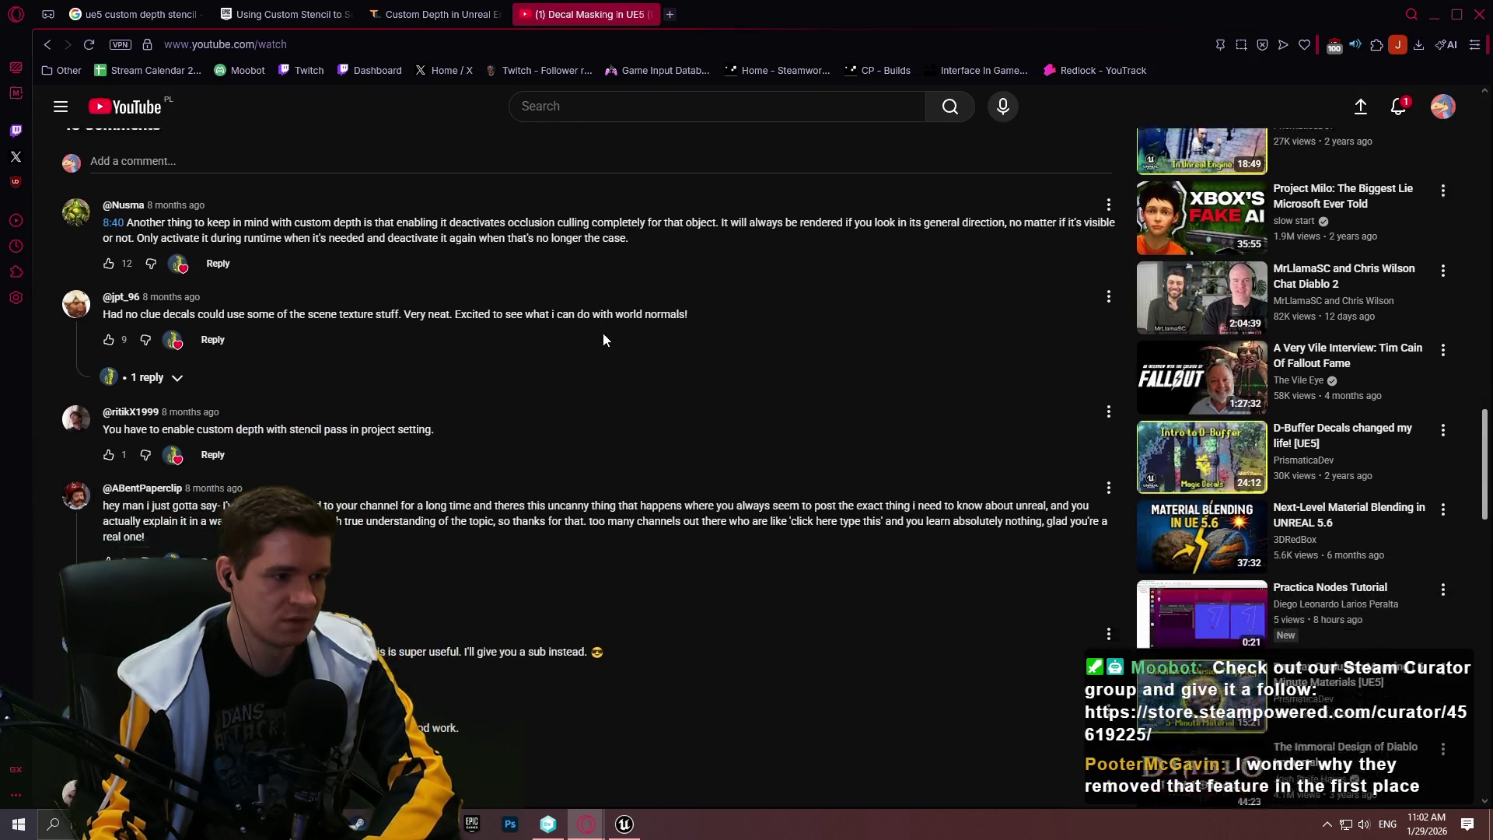
mouse_move(357, 823)
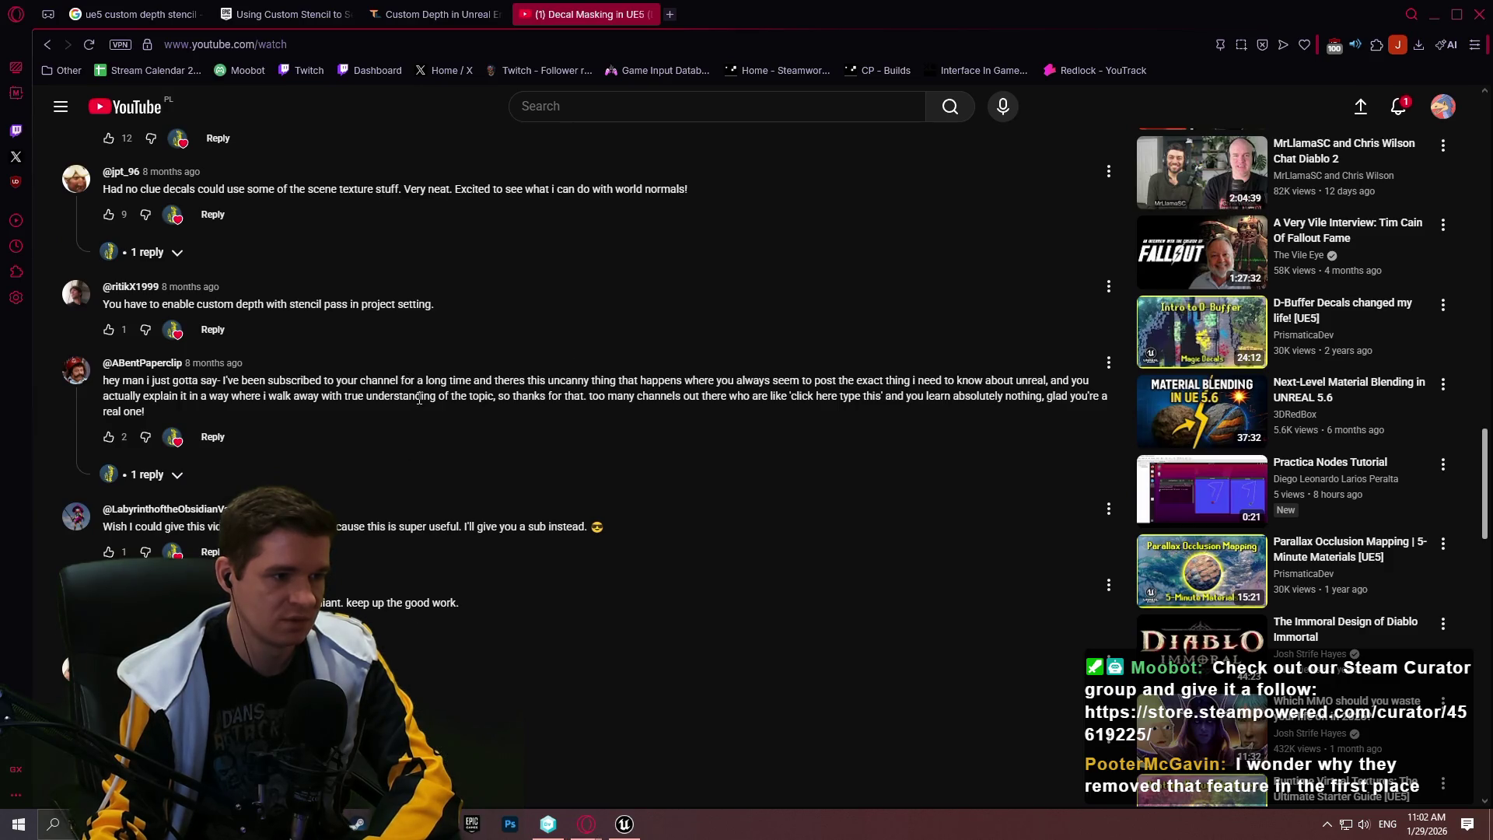
scroll(427, 393, "down", 3)
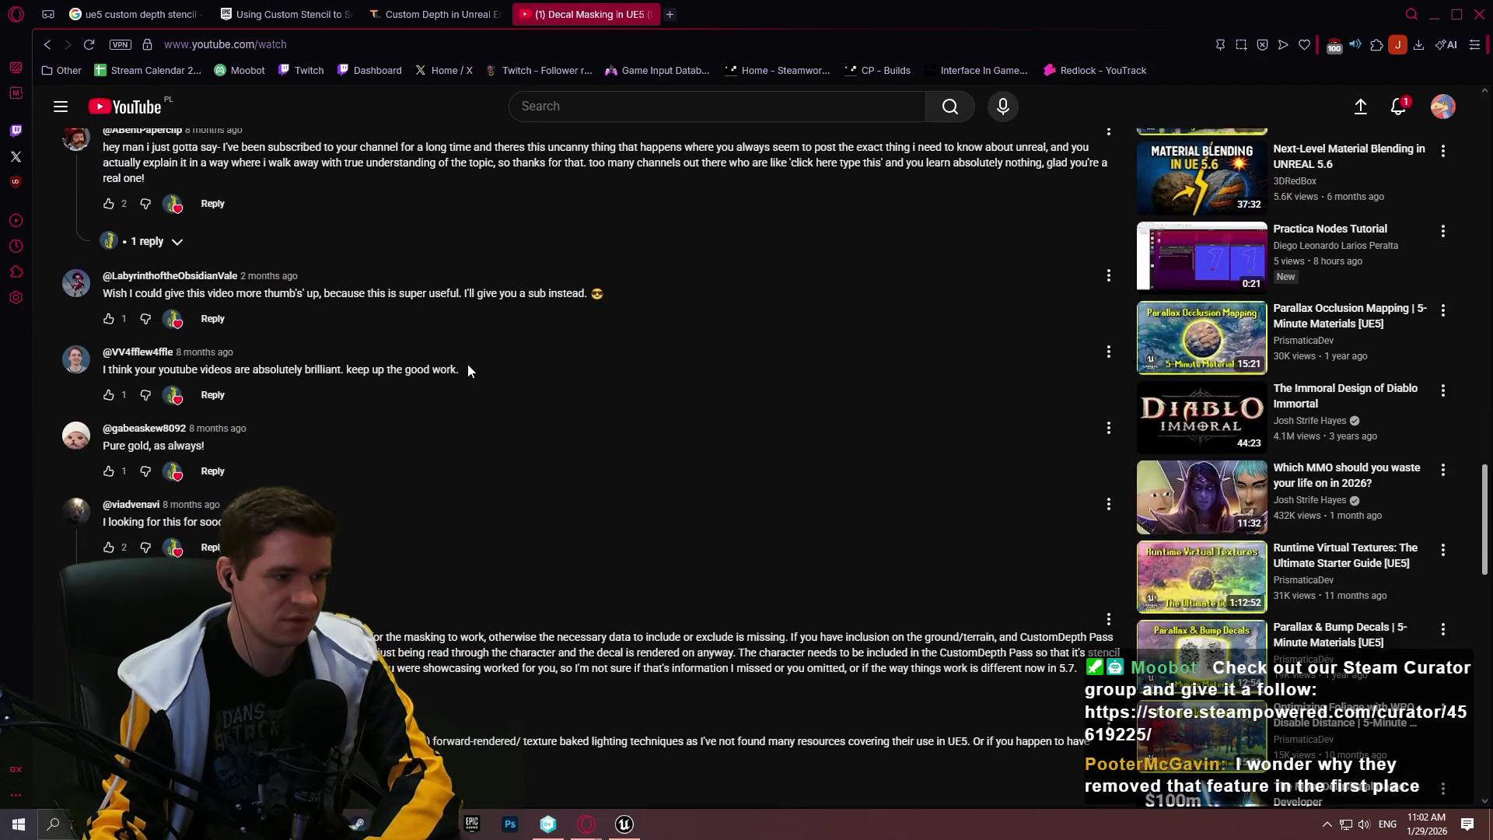
scroll(463, 370, "down", 1)
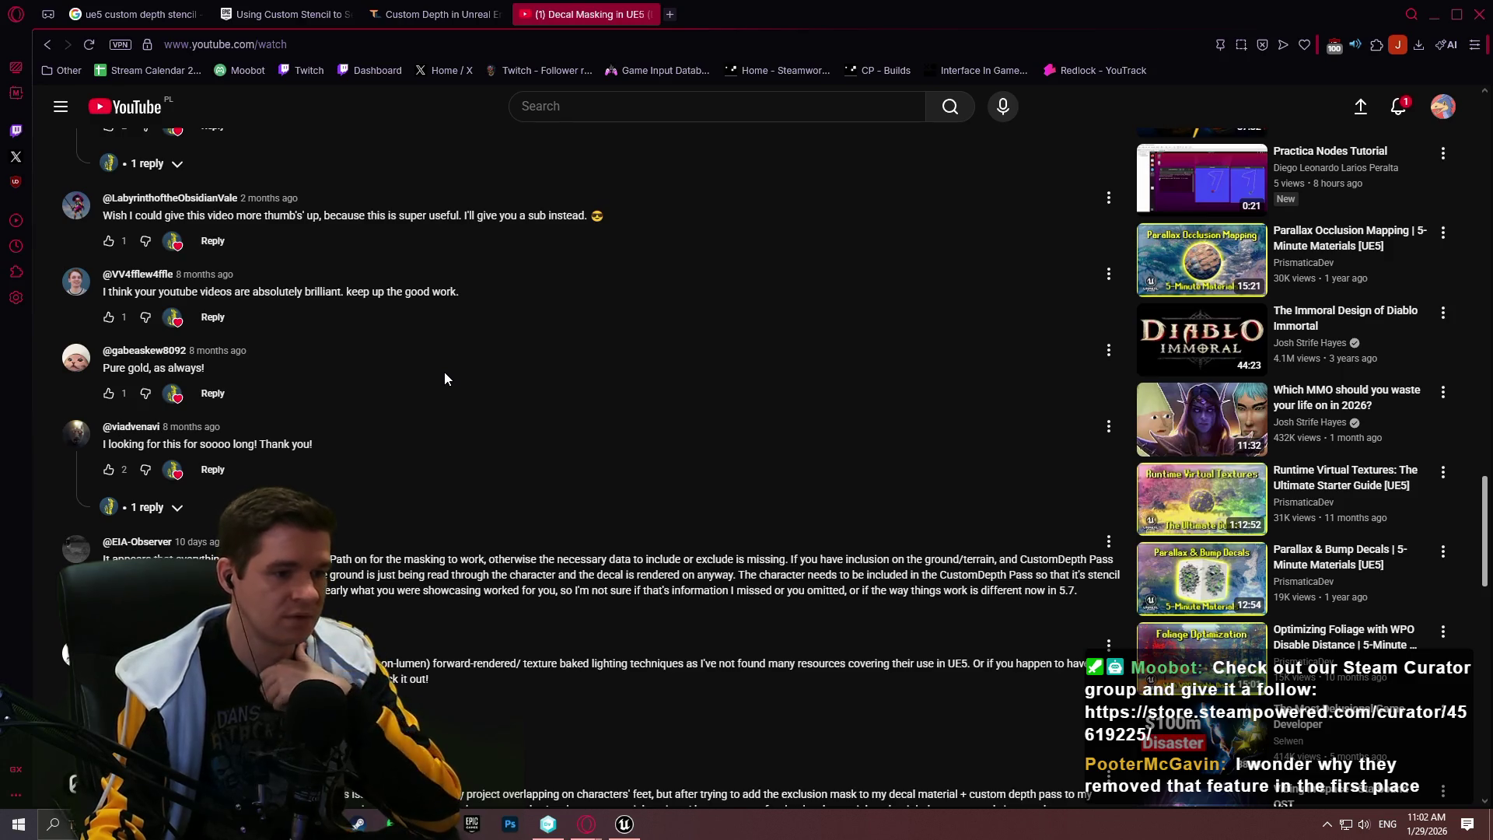
scroll(455, 405, "down", 1)
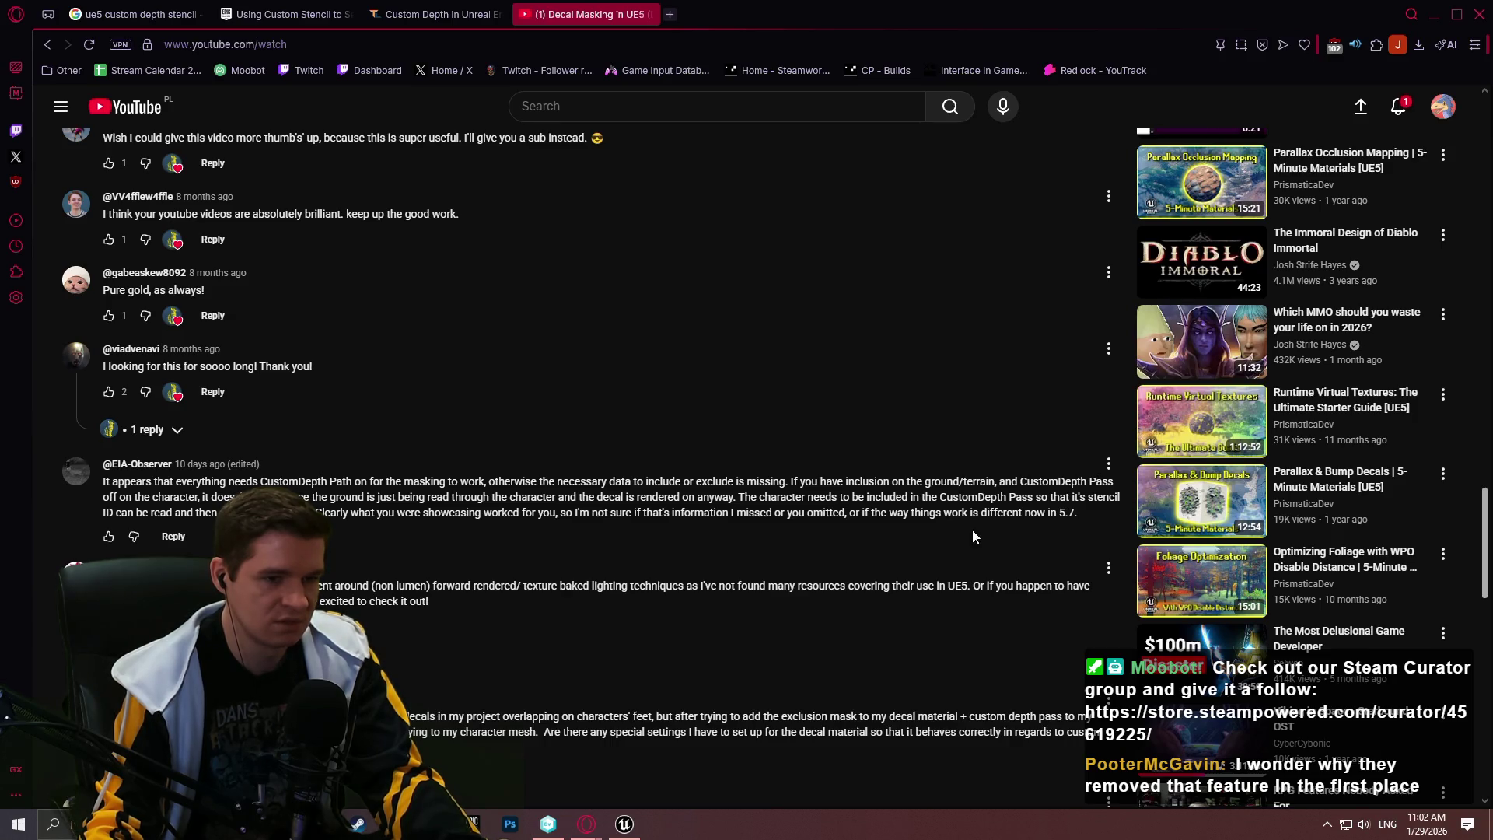
scroll(955, 464, "down", 2)
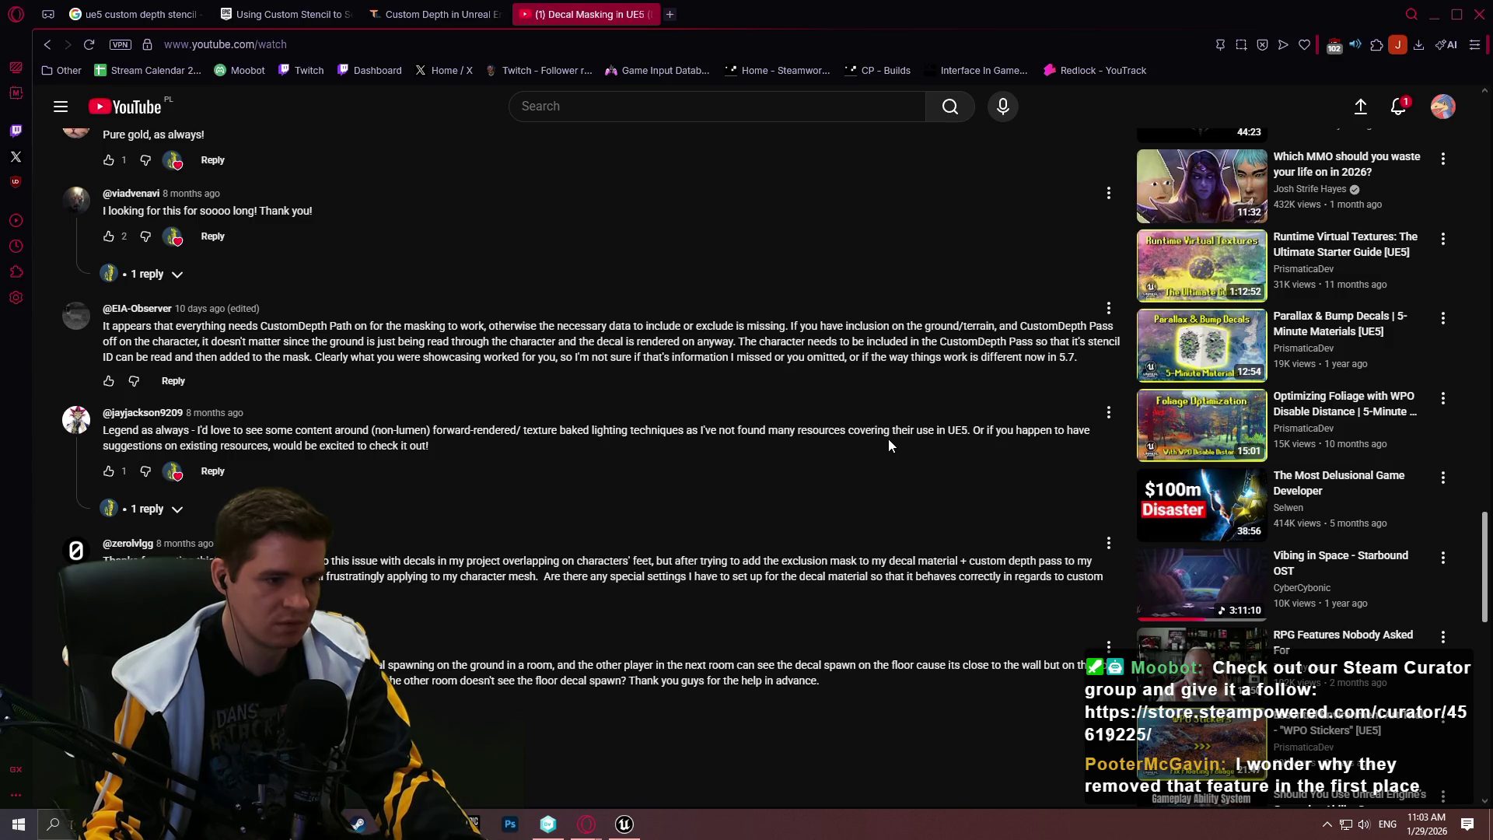
scroll(888, 441, "down", 2)
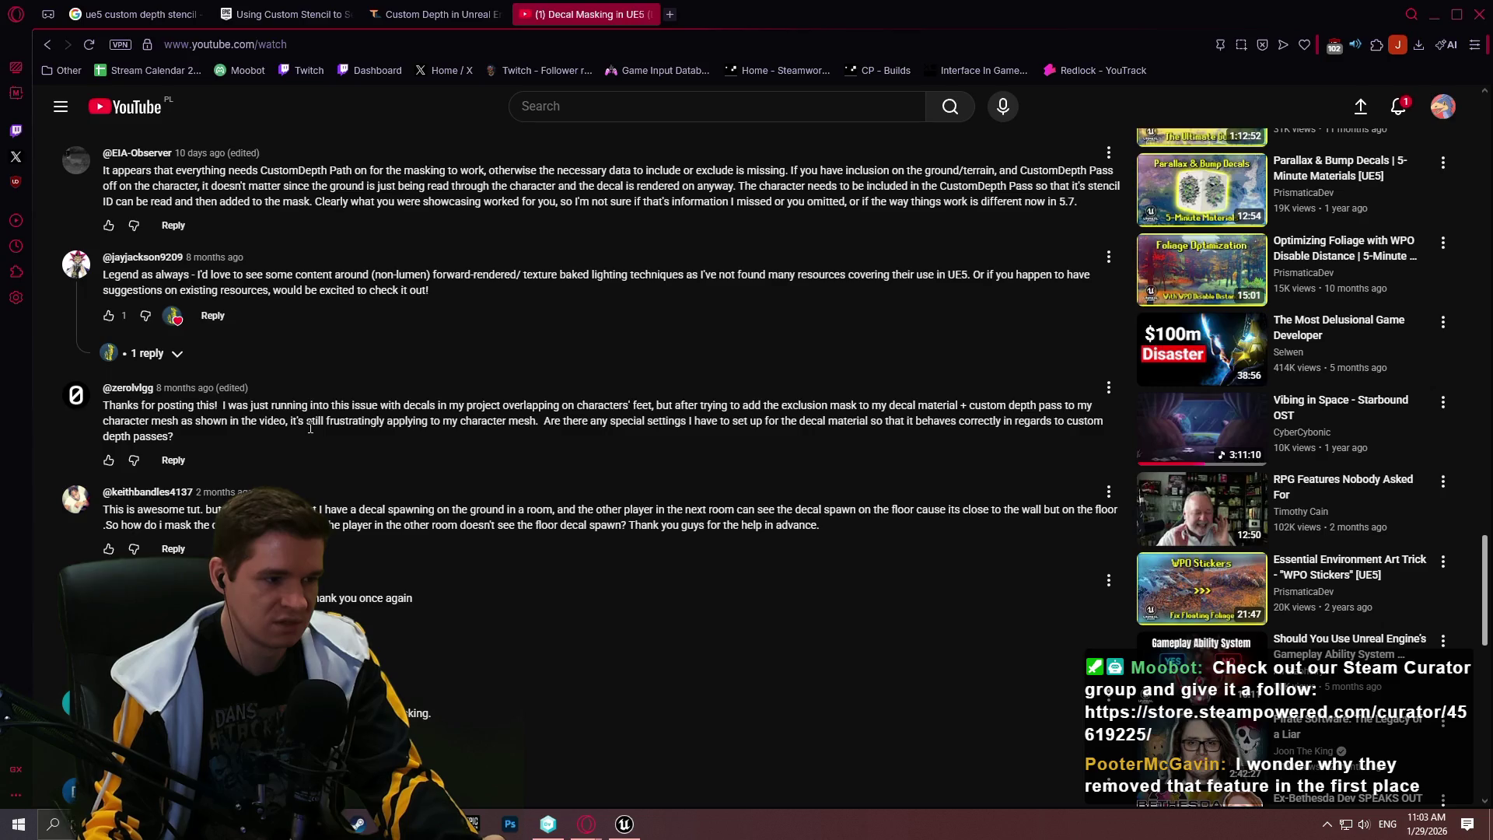
scroll(310, 427, "down", 5)
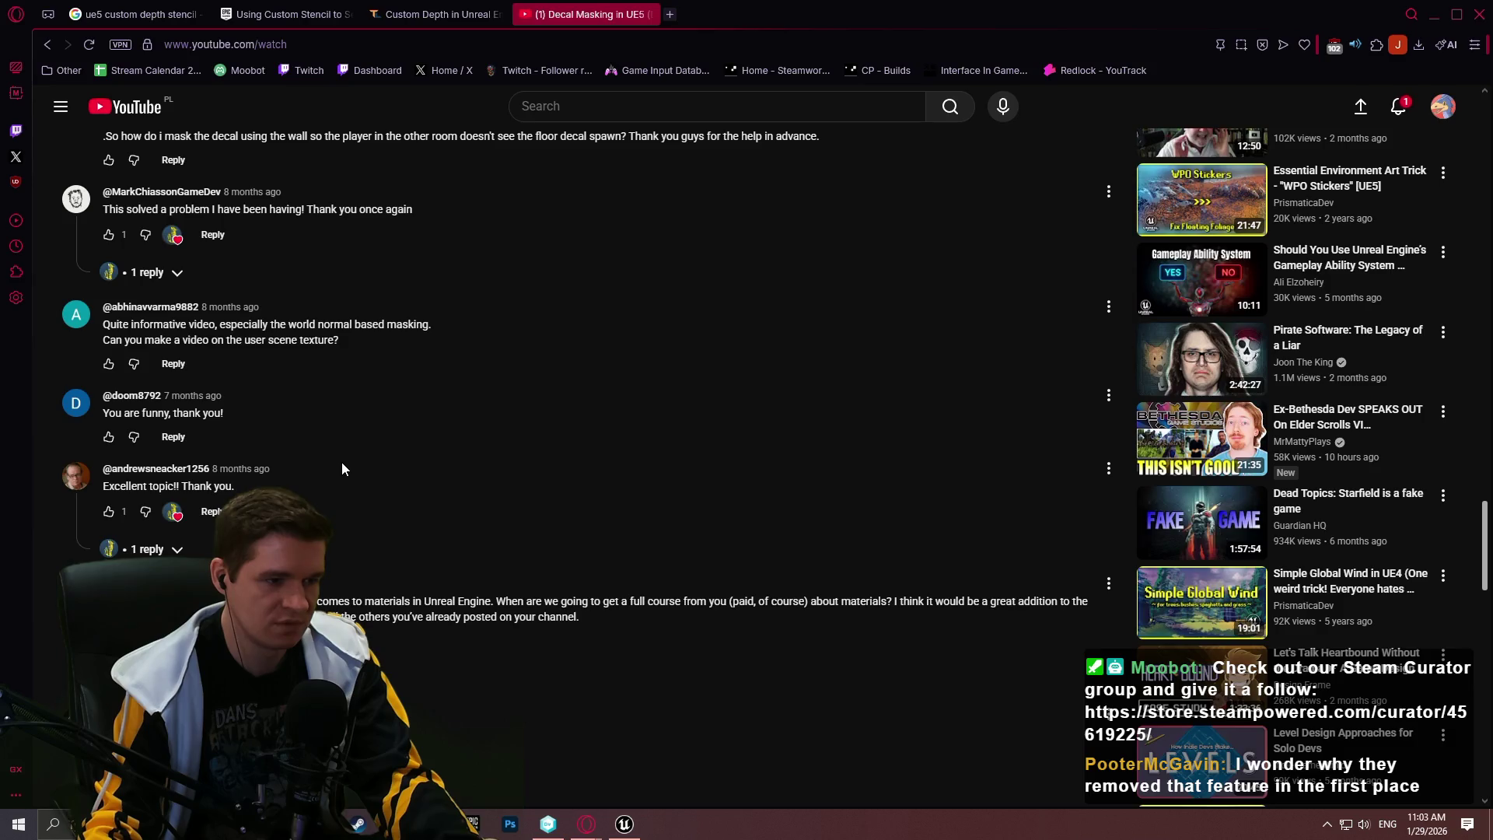
Expand the creator's reply under the per-mesh decal flag comment and read it
scroll(338, 459, "down", 2)
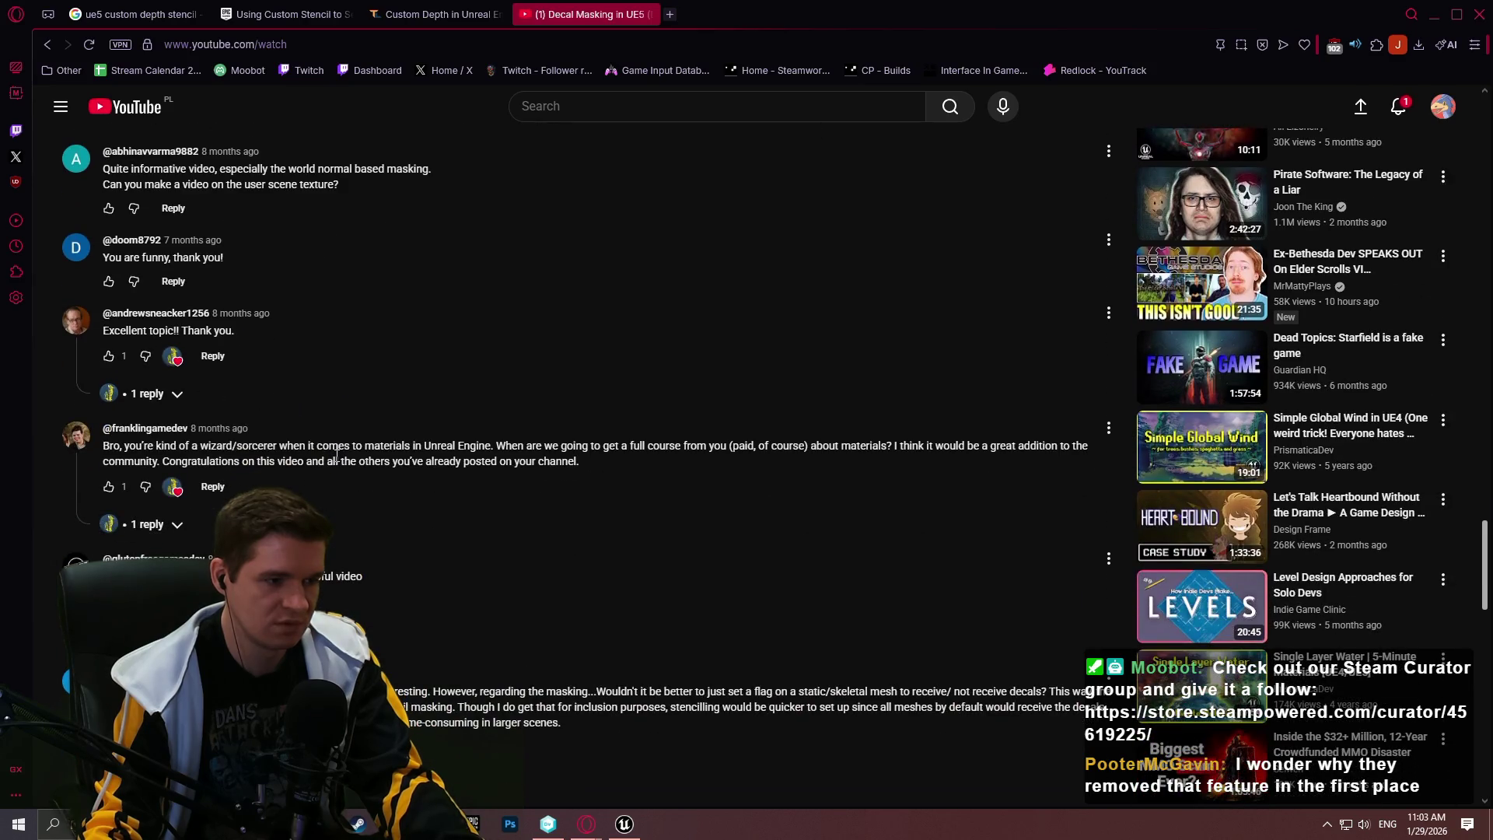
scroll(334, 454, "down", 3)
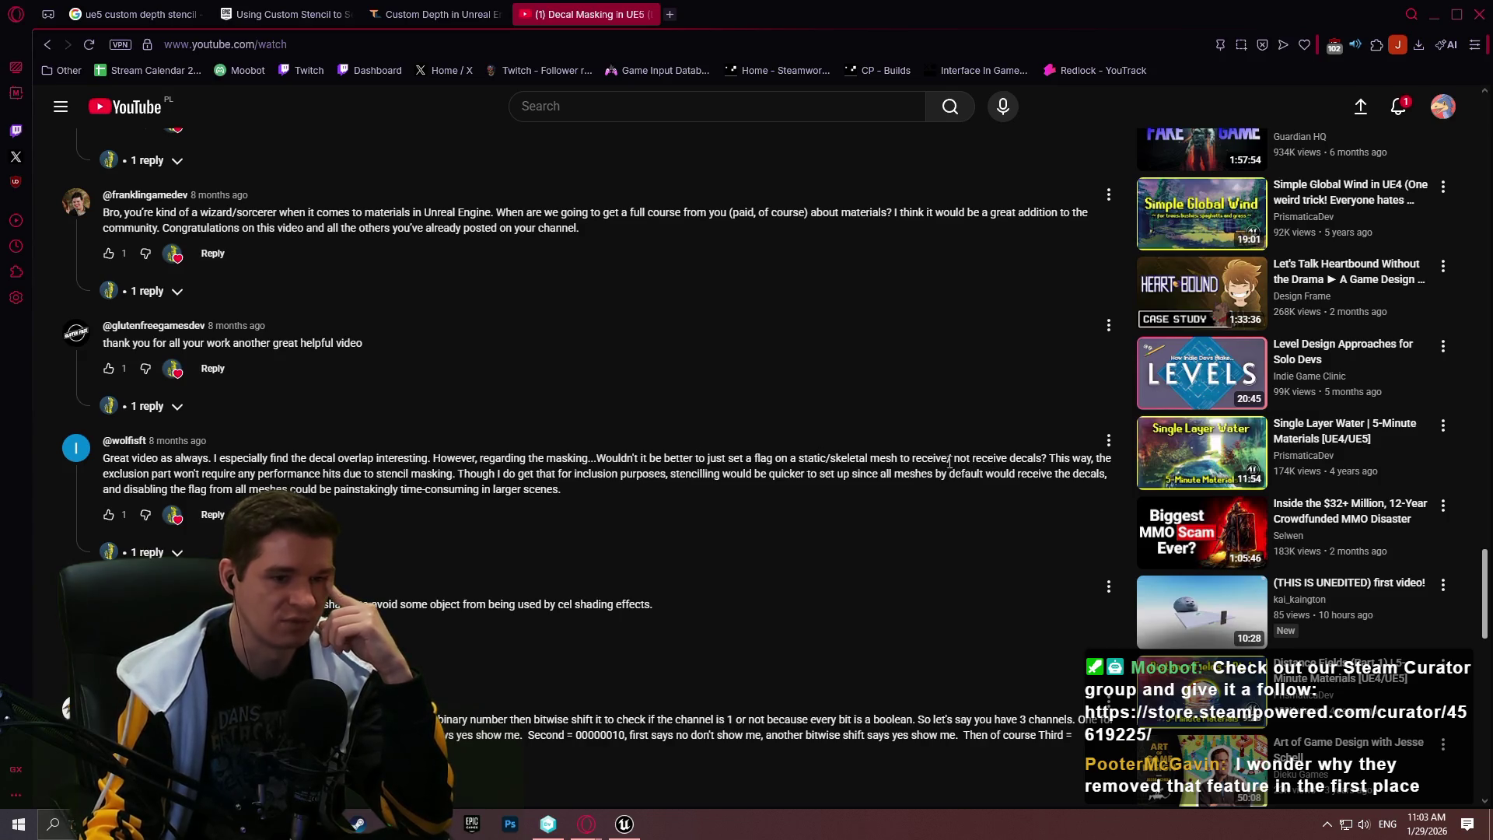
left_click(147, 552)
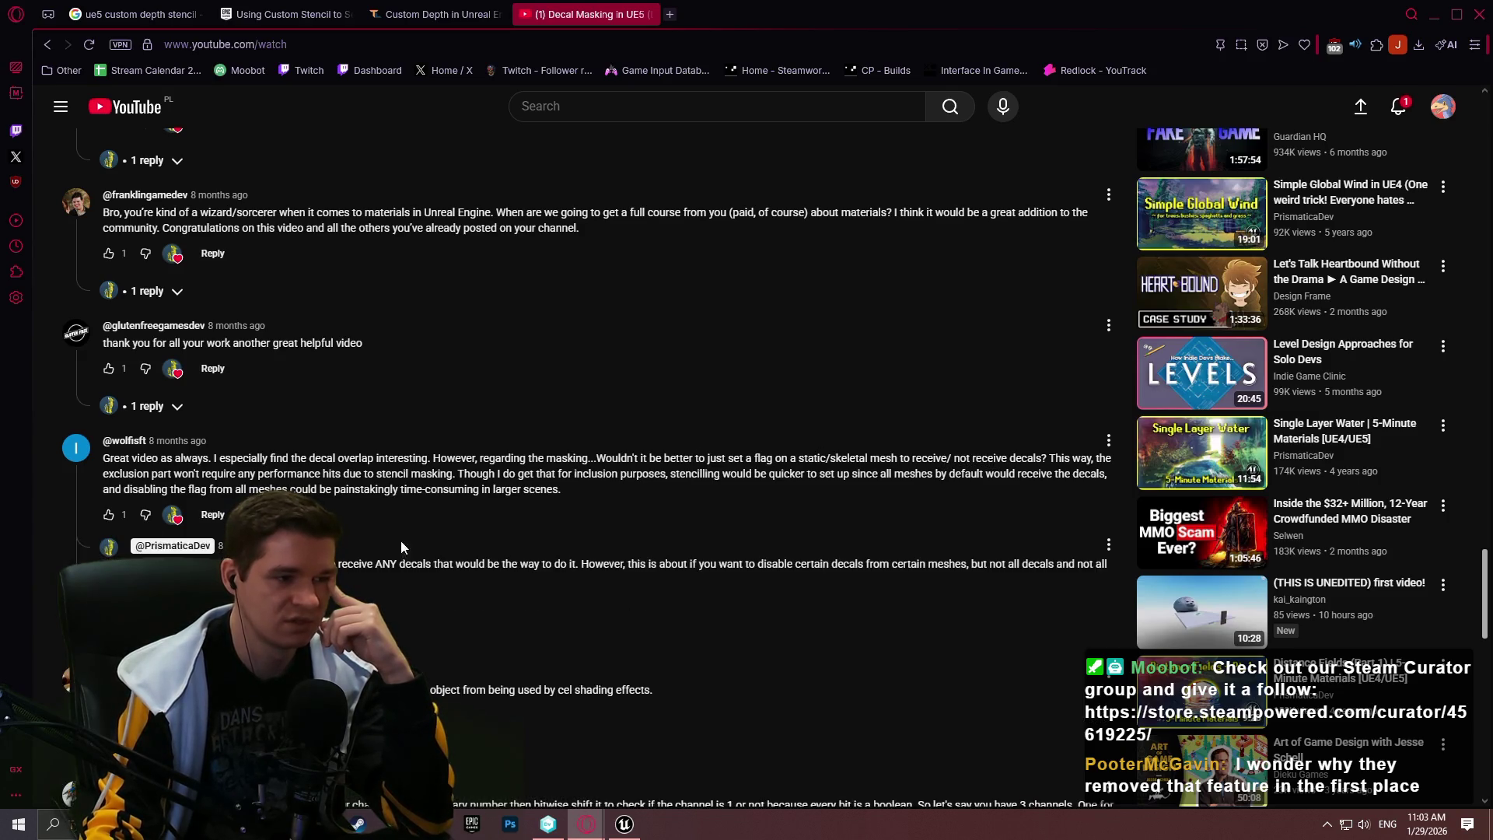
left_click_drag(443, 563, 697, 561)
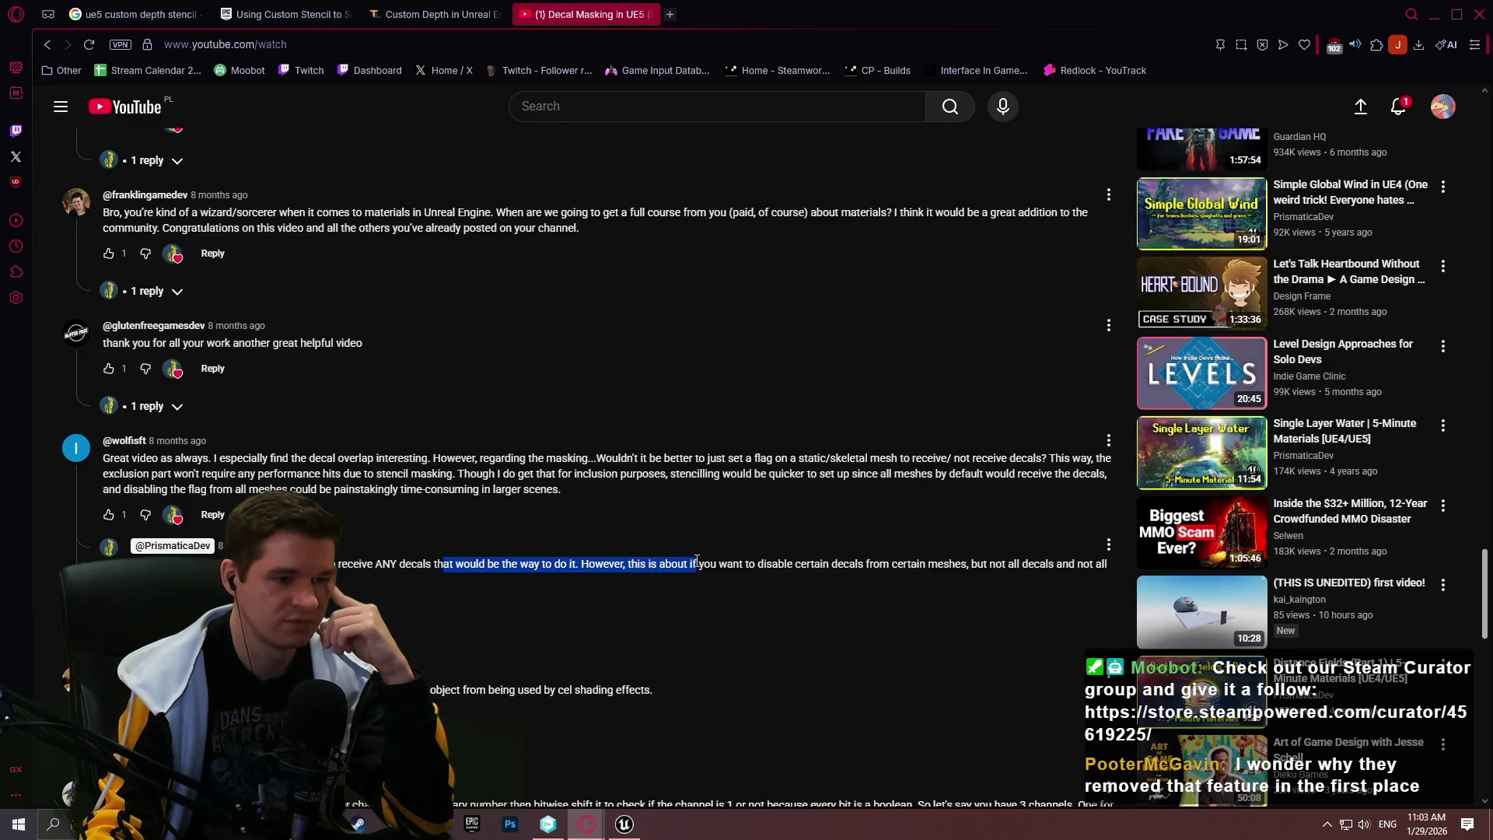
left_click(961, 568)
Scroll further down the comments to the stencil-bits bitwise-shift suggestion
scroll(961, 607, "down", 1)
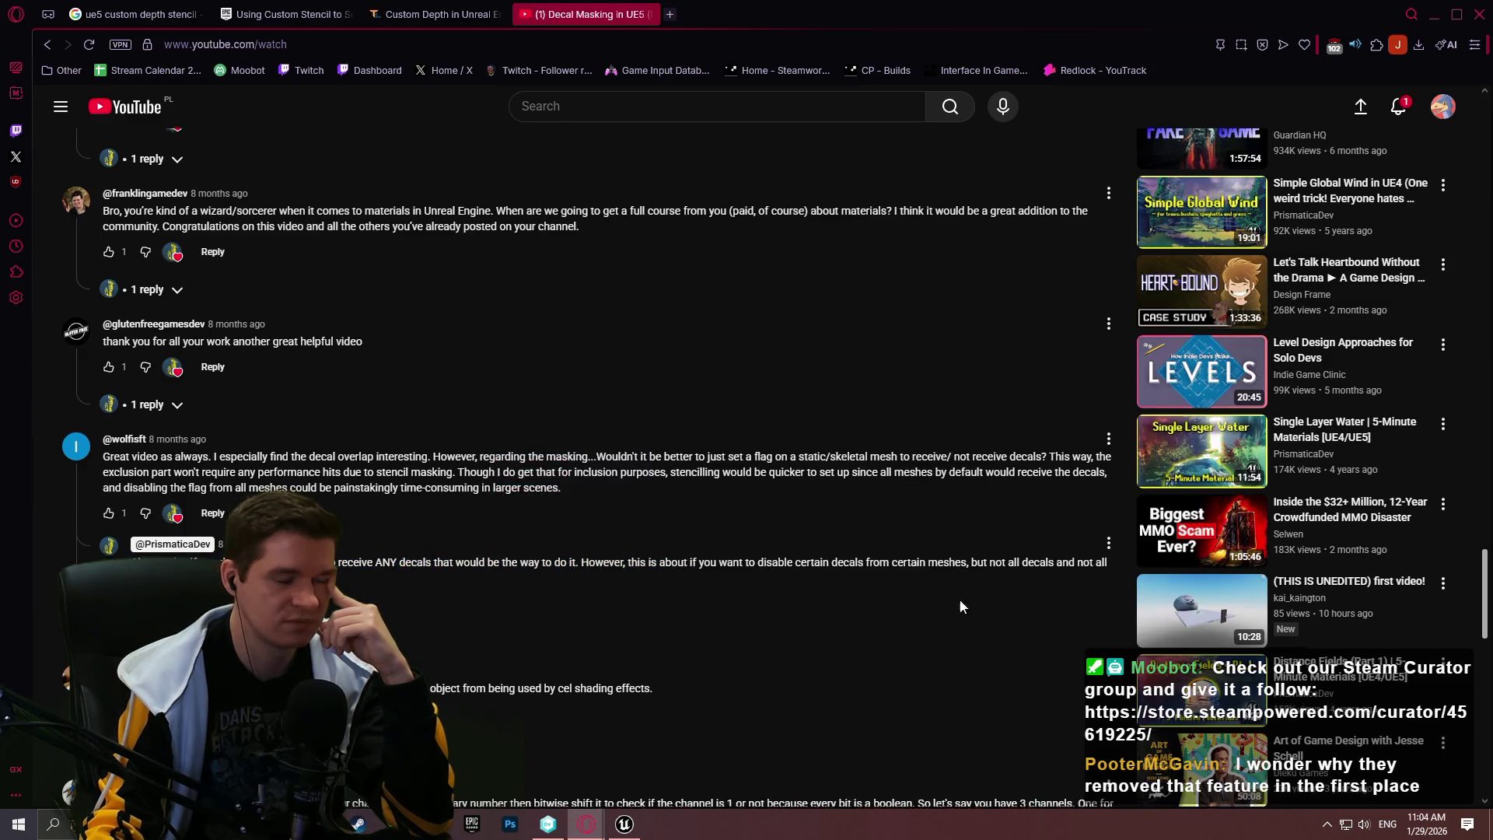
scroll(961, 606, "down", 3)
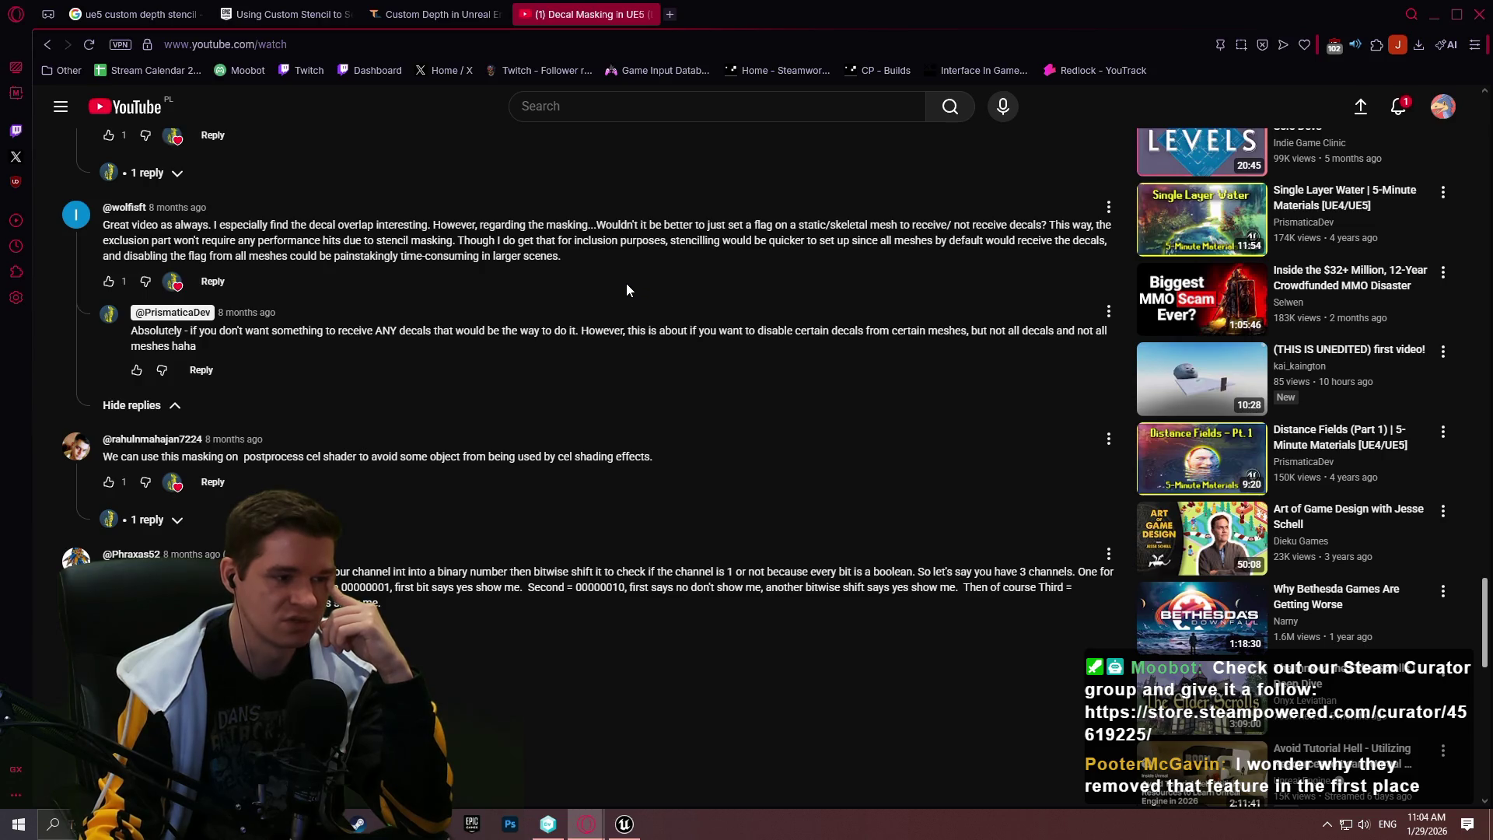
scroll(607, 311, "down", 3)
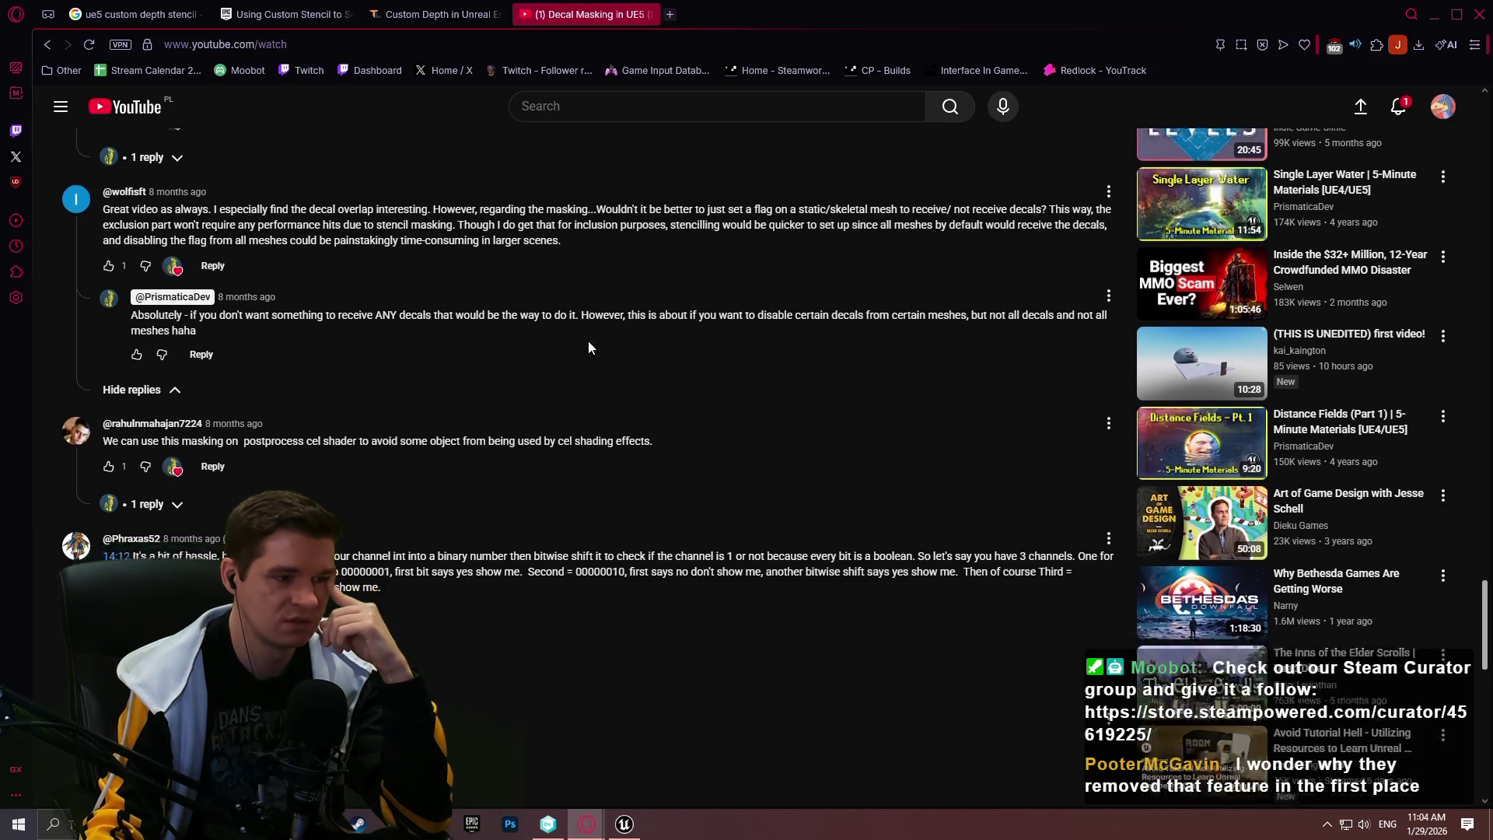
scroll(585, 336, "down", 2)
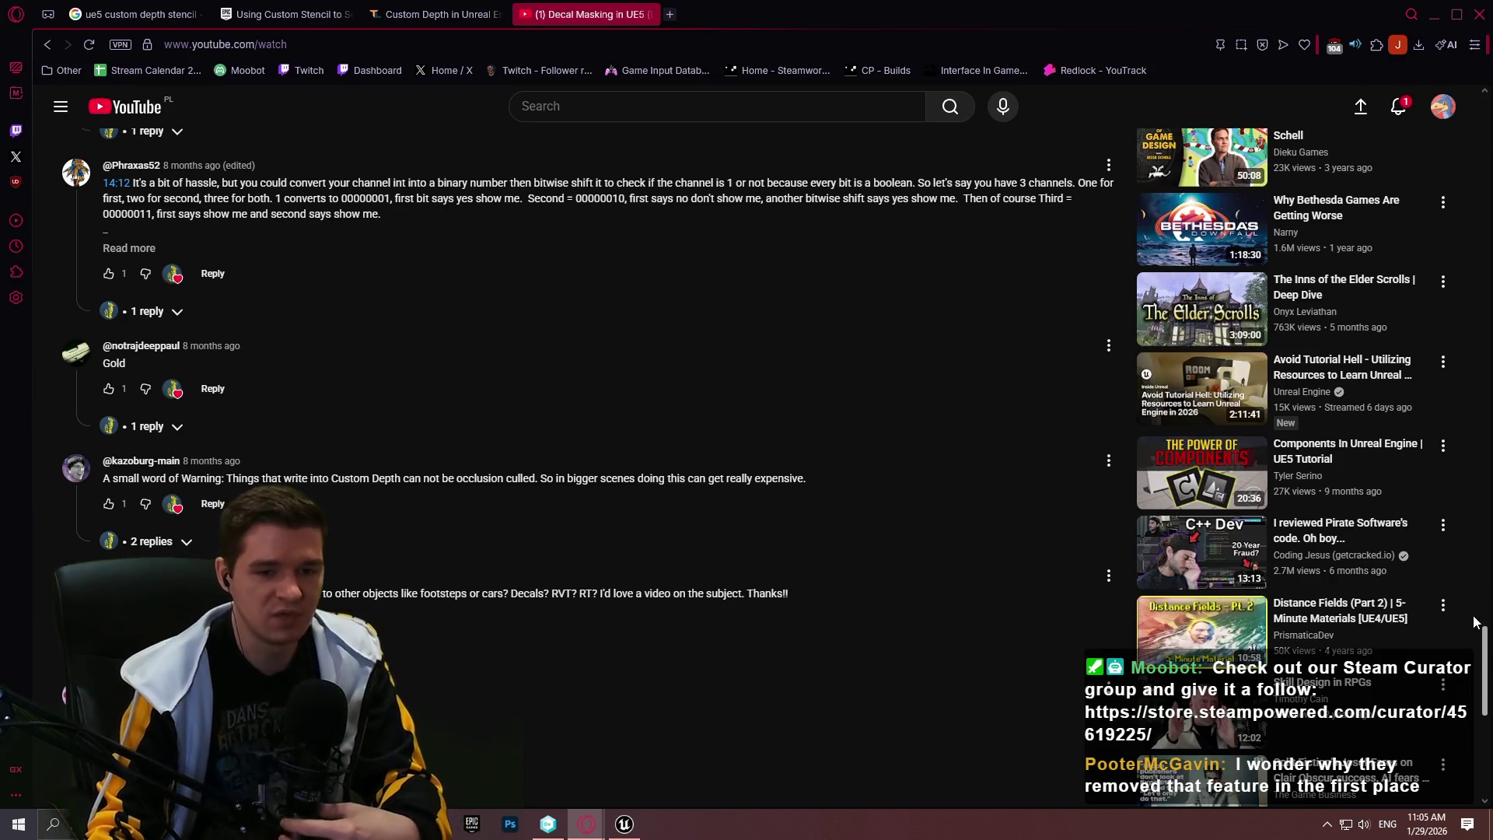
Return to the player and seek the tutorial to about 5:29, showing StencilMaskCompare
left_click_drag(1484, 660, 1483, 156)
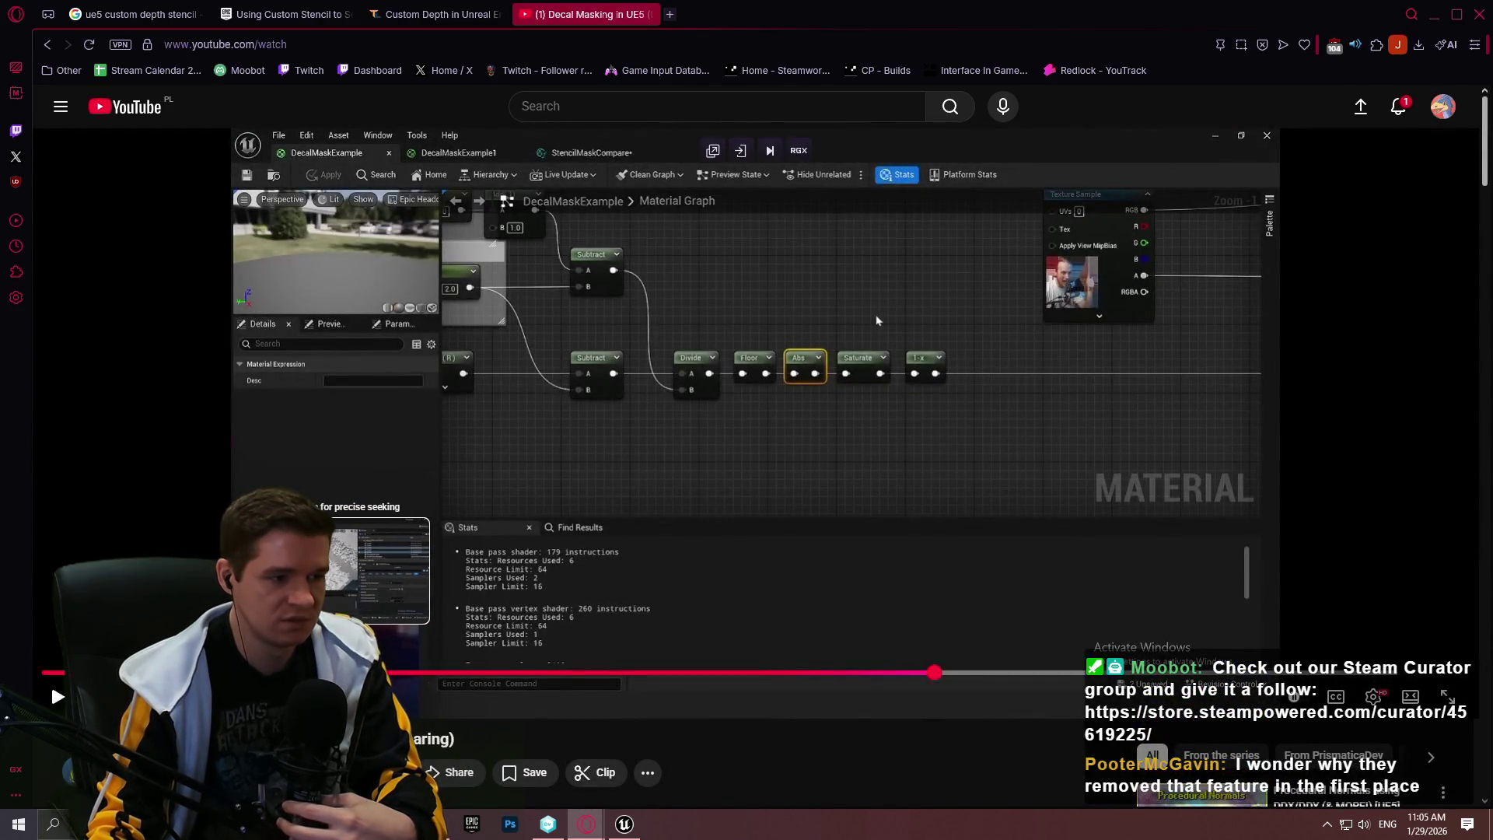
left_click(388, 672)
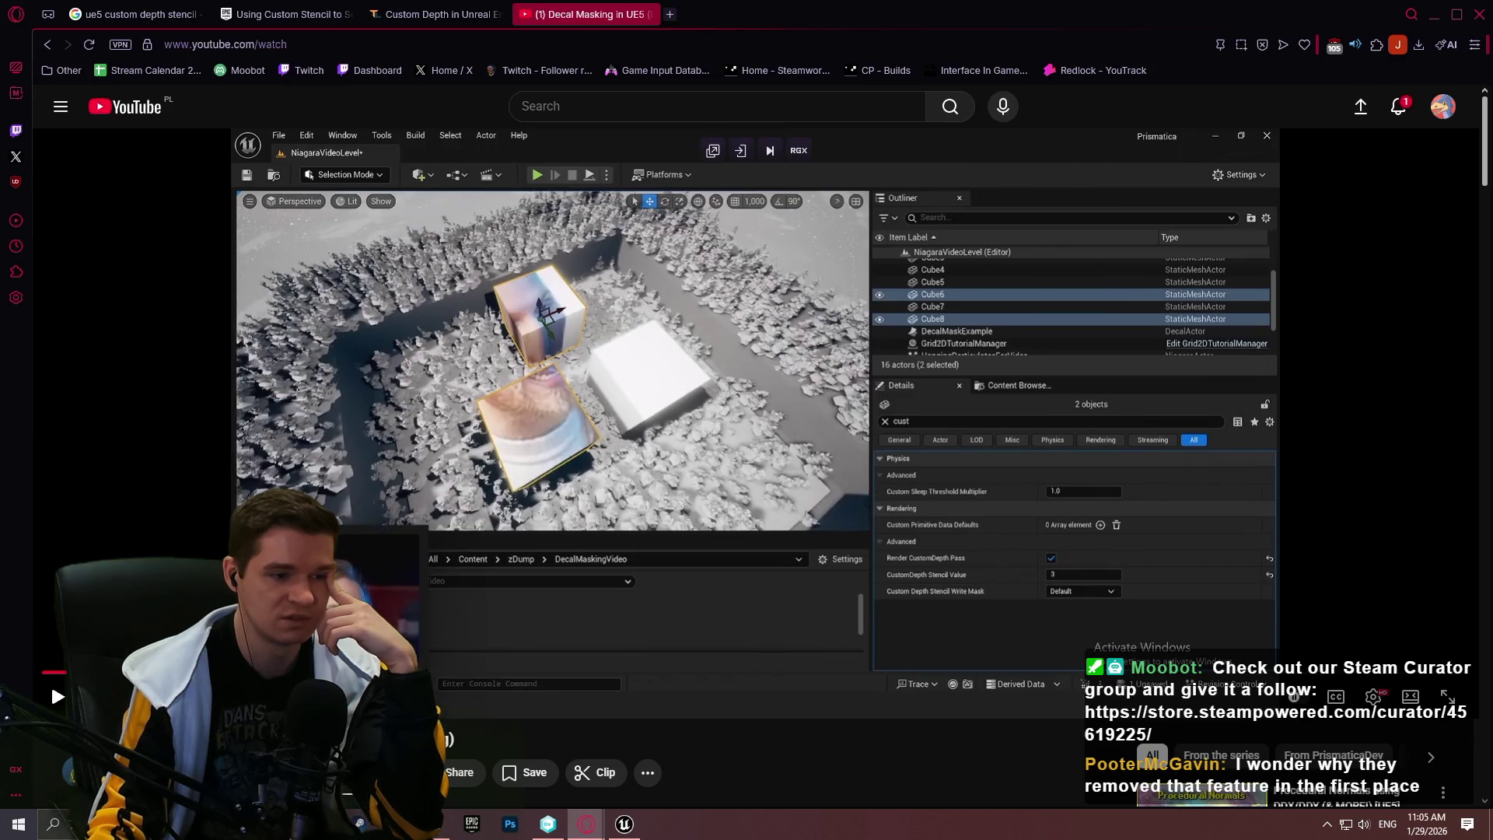
left_click_drag(373, 681, 557, 680)
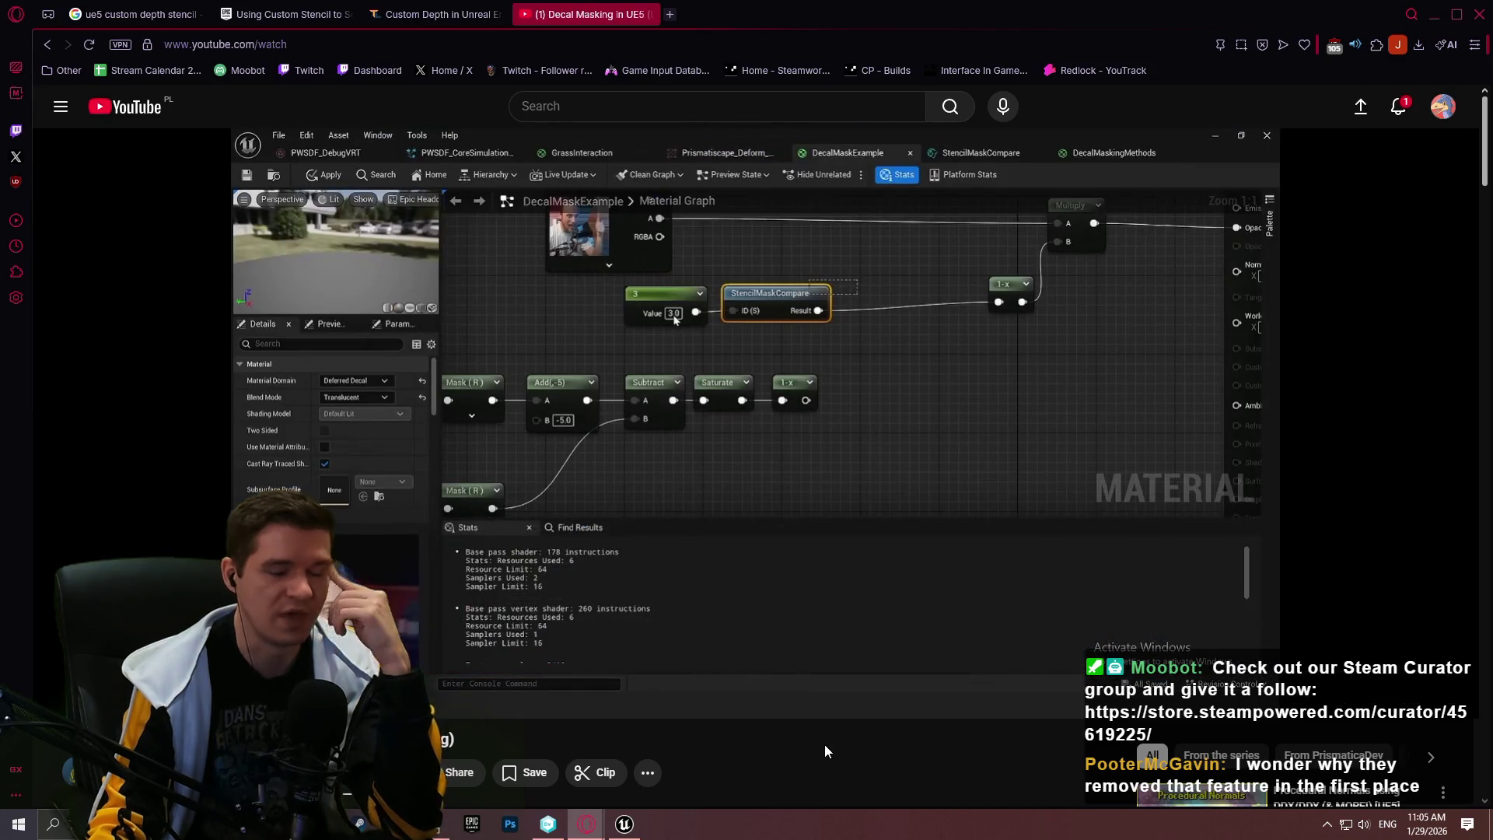
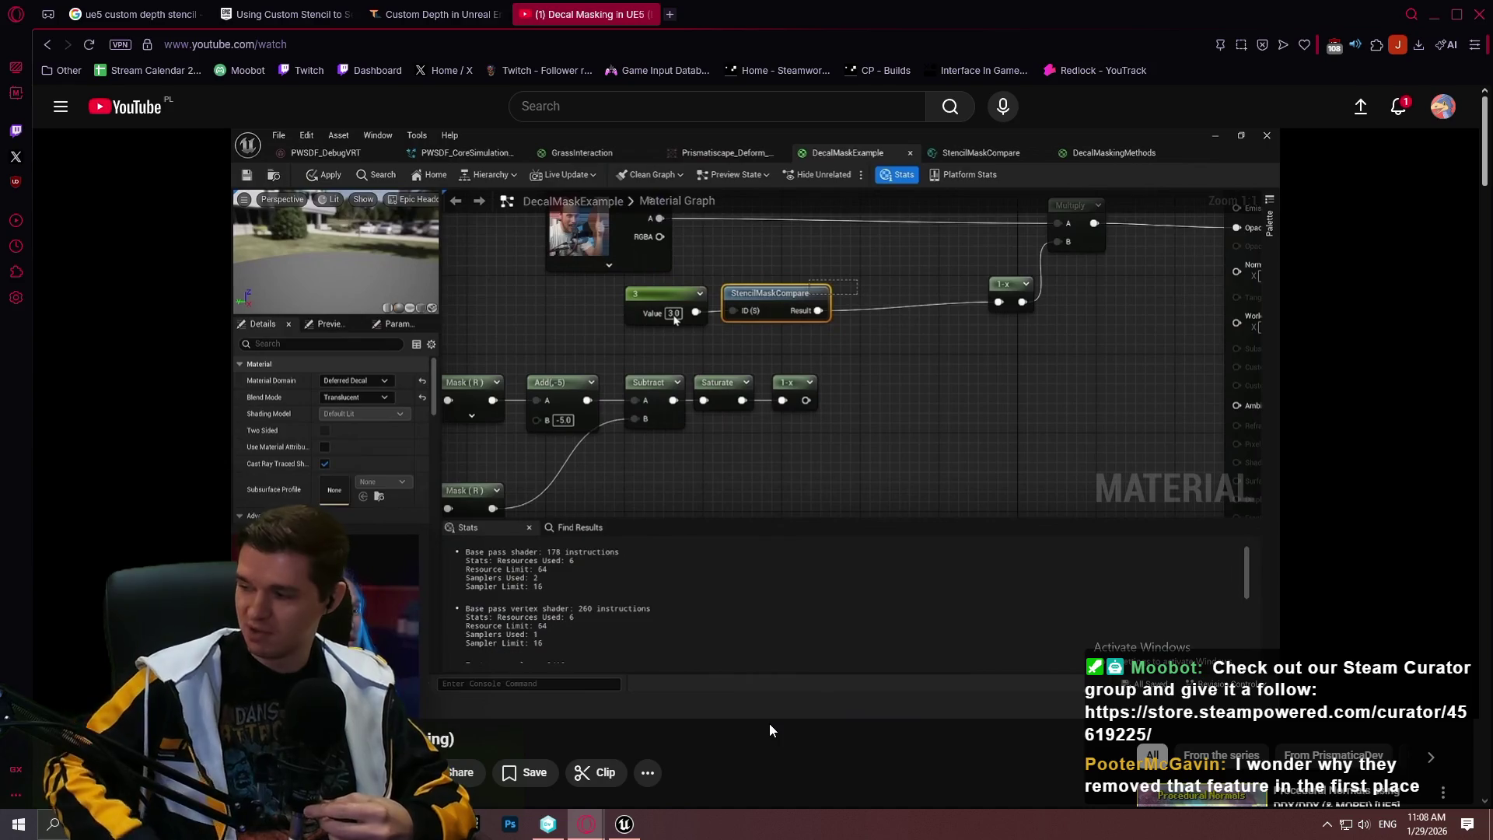
Scroll the paused decal masking video page down to its description and Key moments list
mouse_move(944, 442)
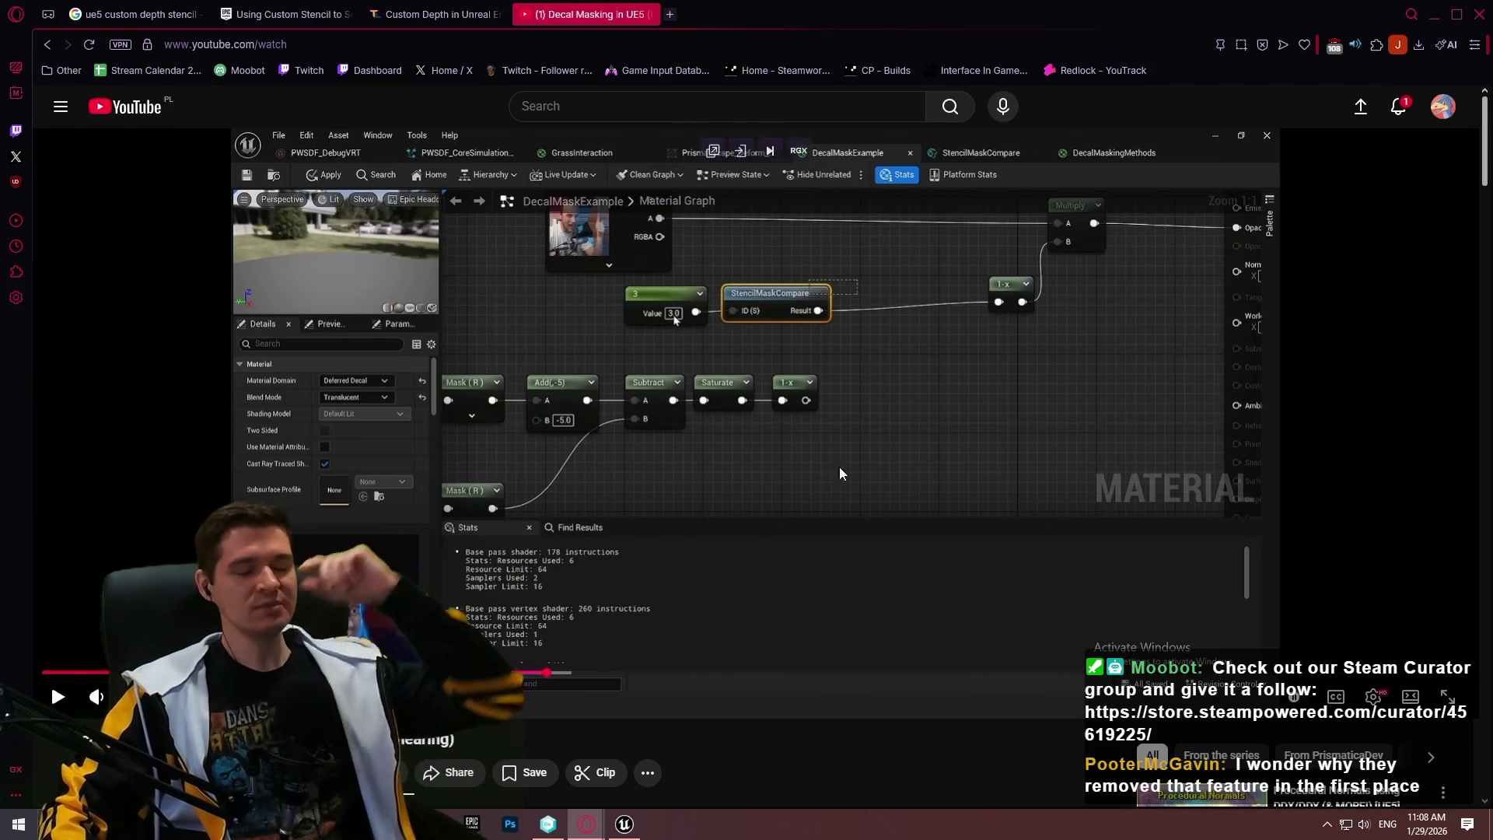
scroll(838, 466, "down", 5)
scroll(832, 381, "down", 8)
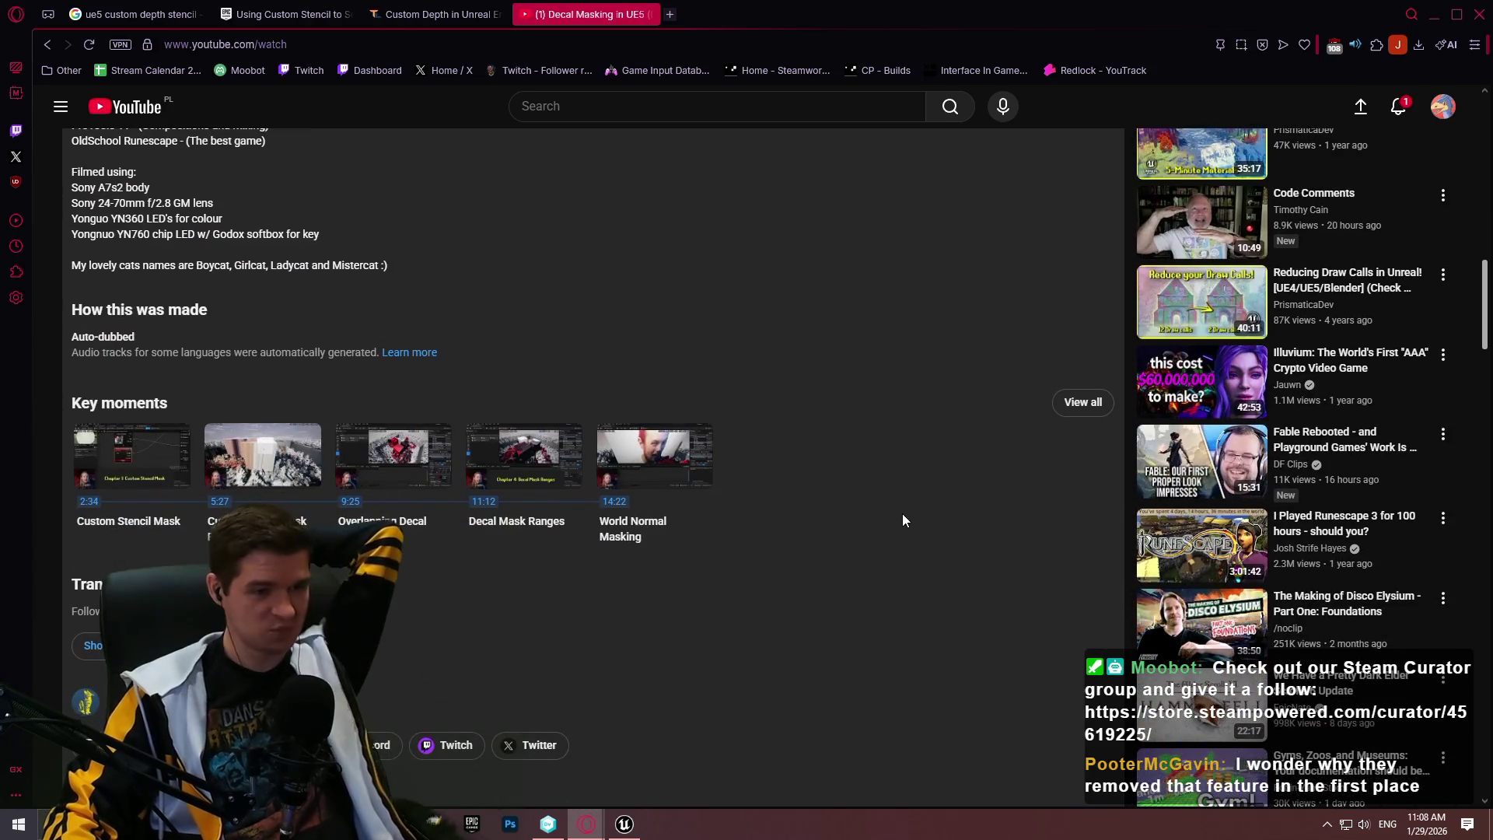
Scroll to the 43 comments and briefly highlight the custom depth occlusion culling comment
scroll(910, 482, "down", 8)
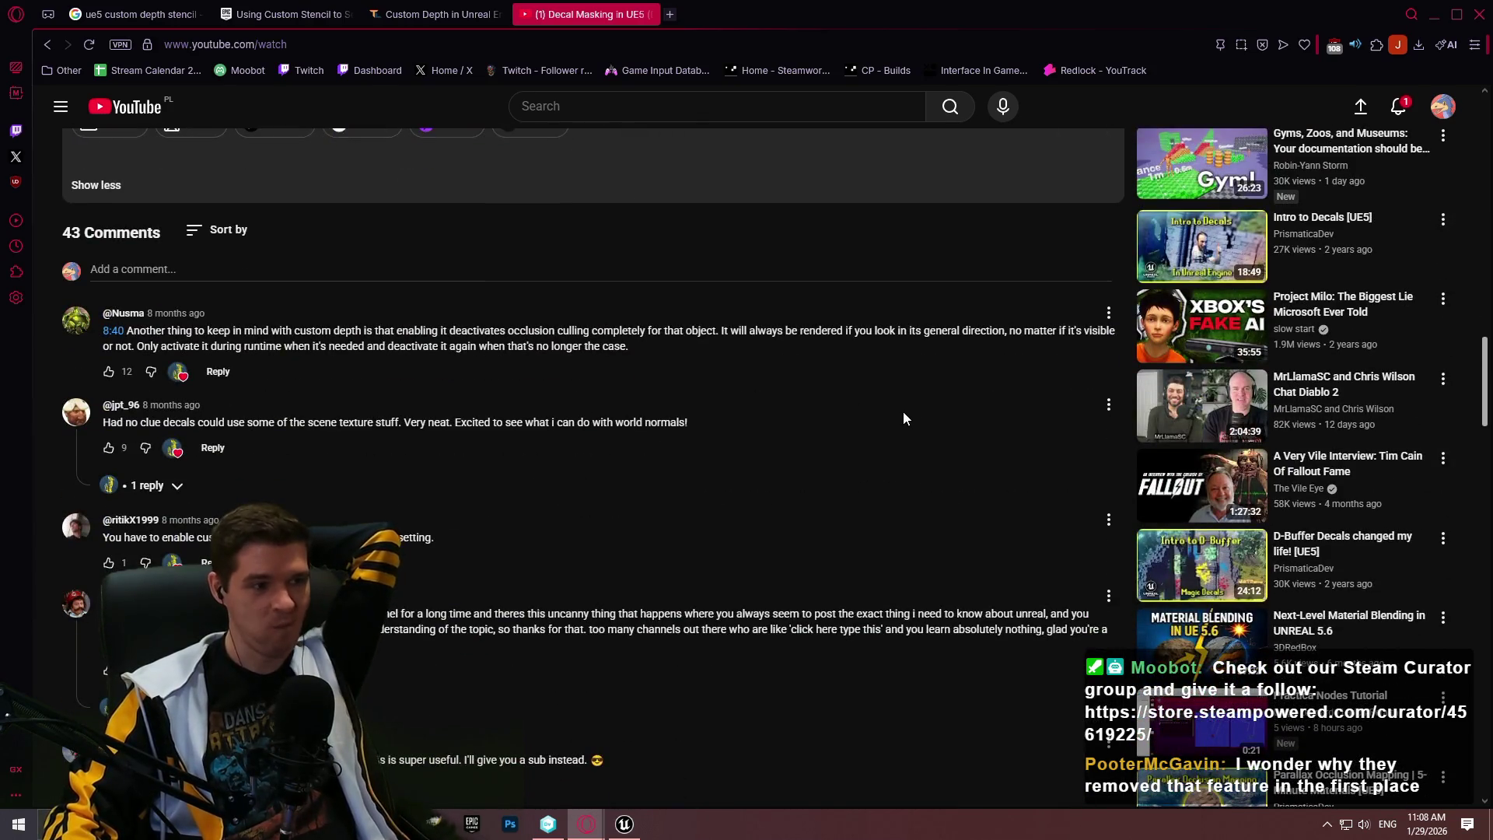
left_click_drag(637, 347, 510, 336)
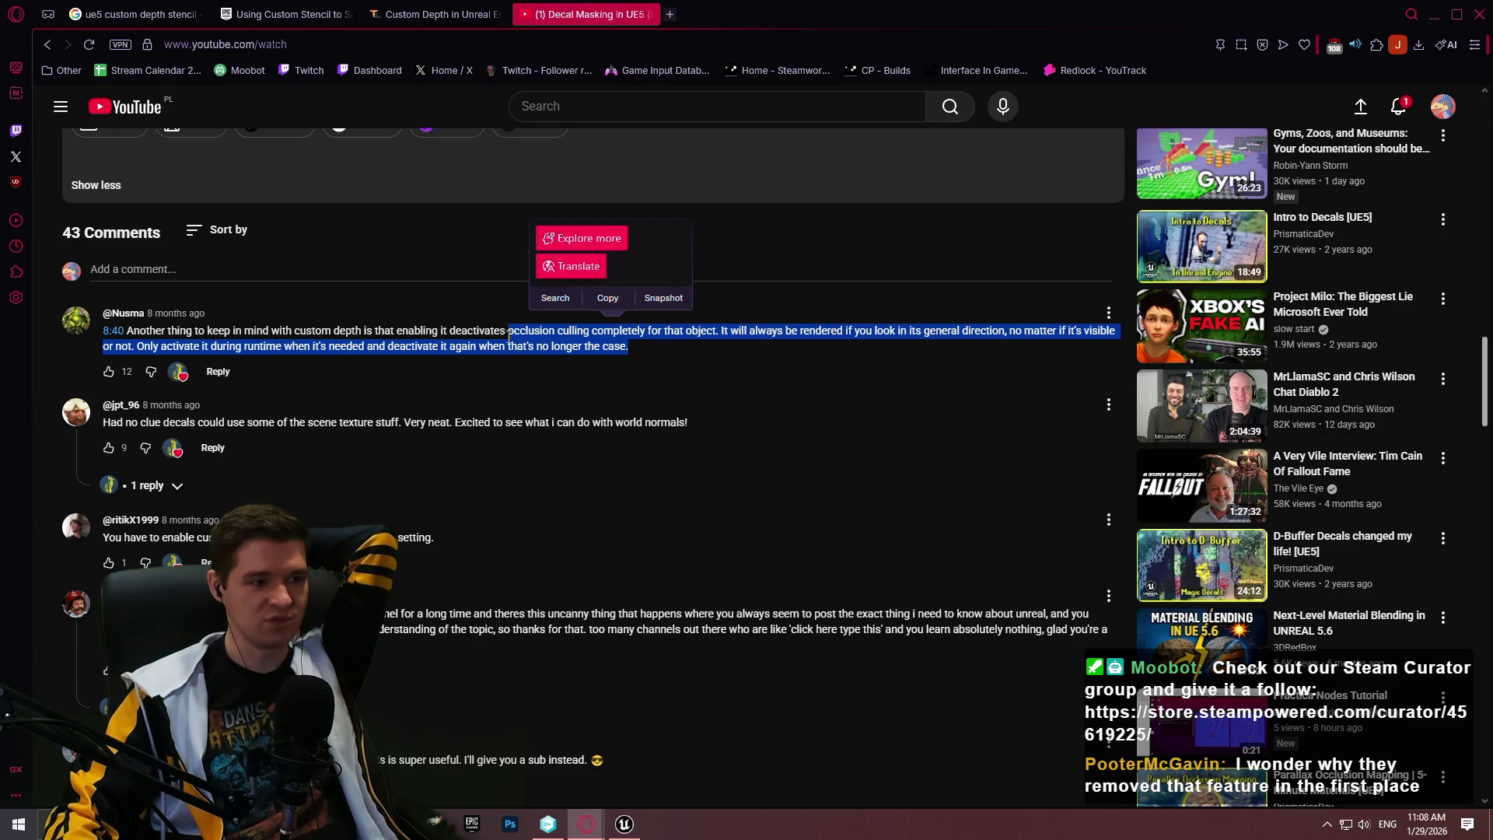
left_click(594, 350)
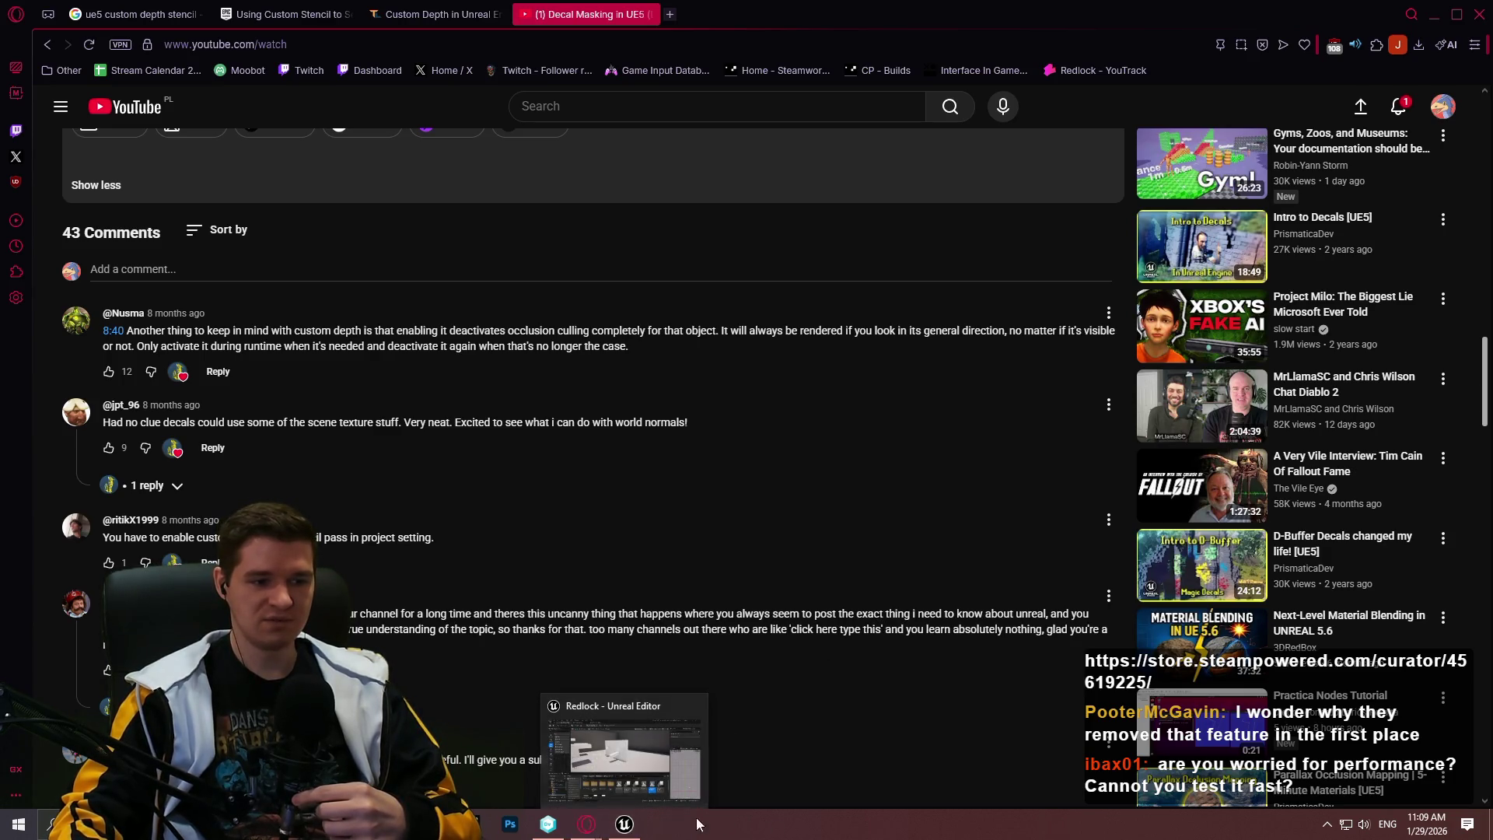
Switch to Unreal and briefly test-play the platforming level, then stop the session
left_click(626, 826)
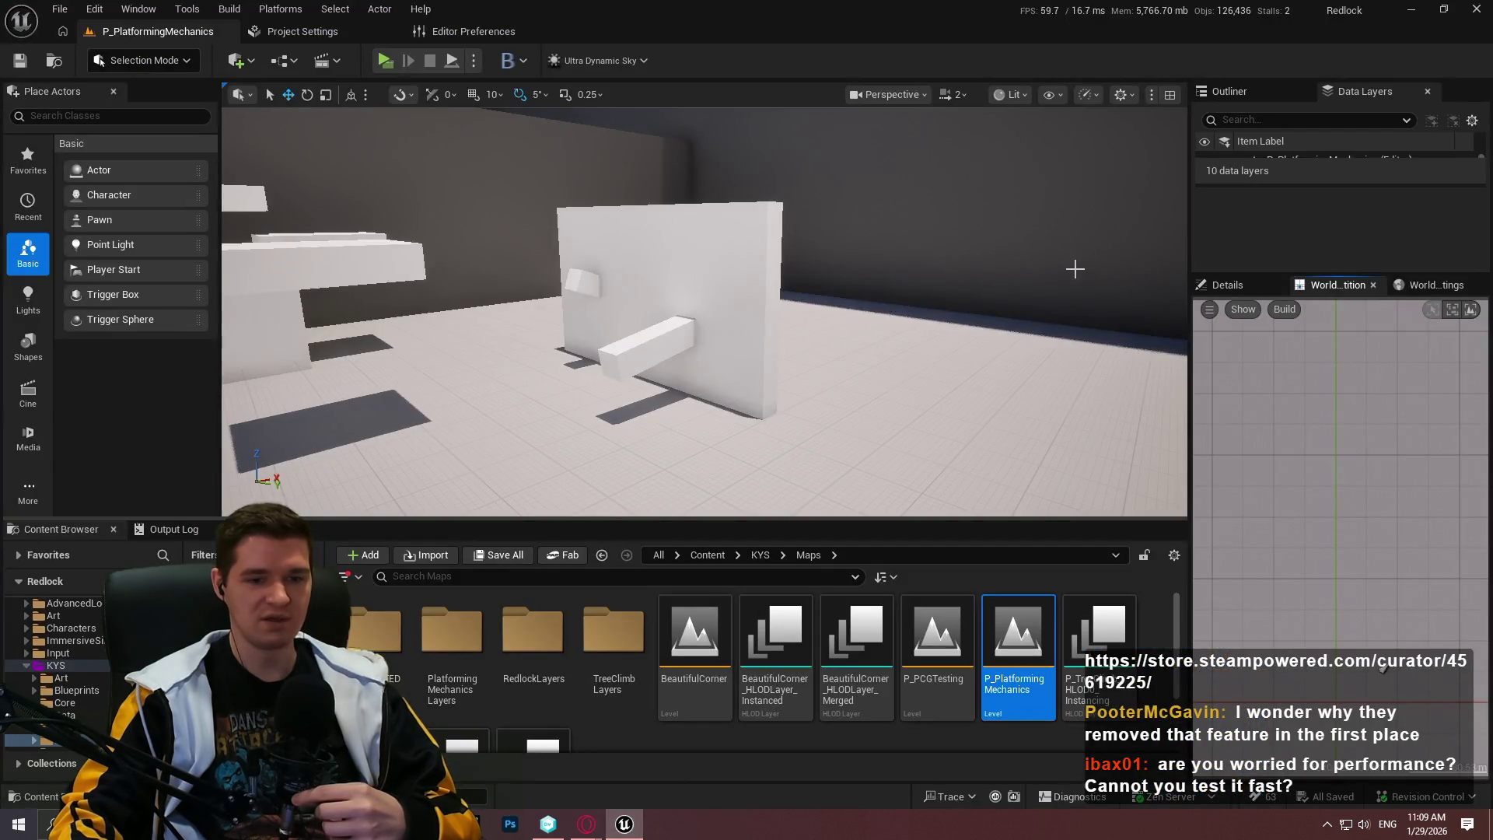
left_click_drag(1073, 267, 972, 358)
left_click(389, 67)
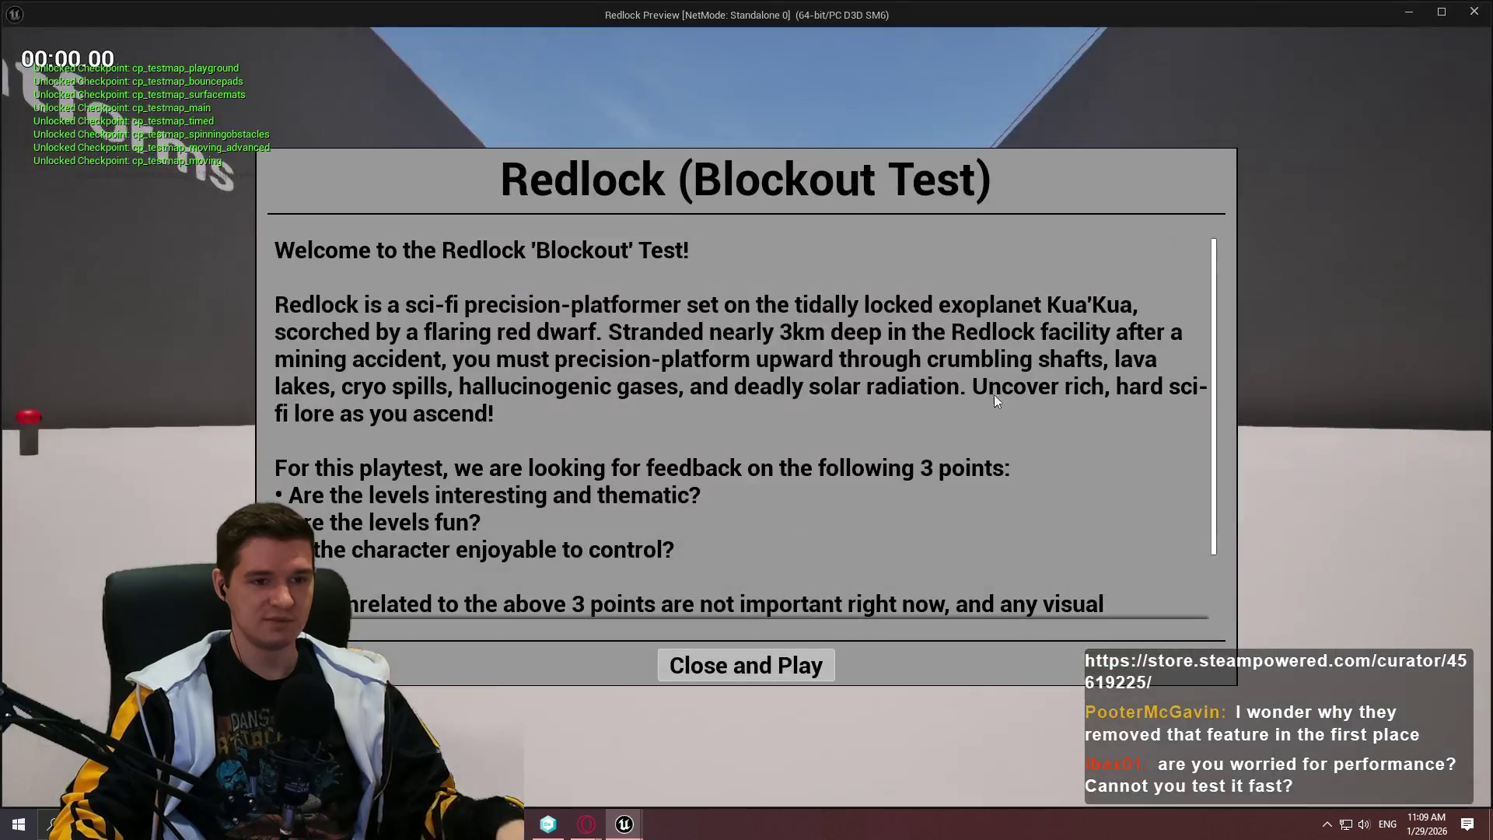
left_click(783, 663)
key("w")
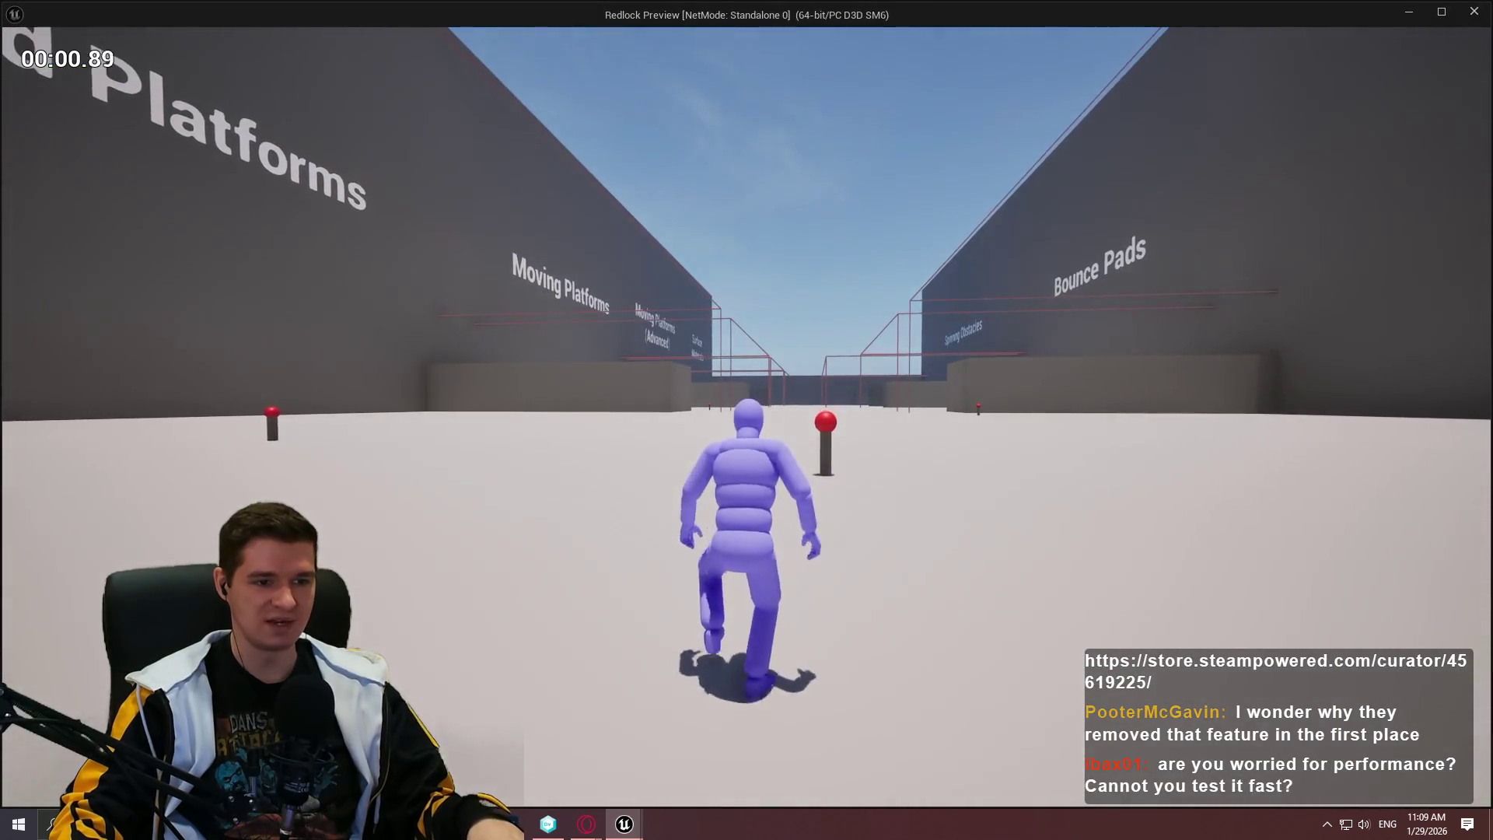
key("Escape")
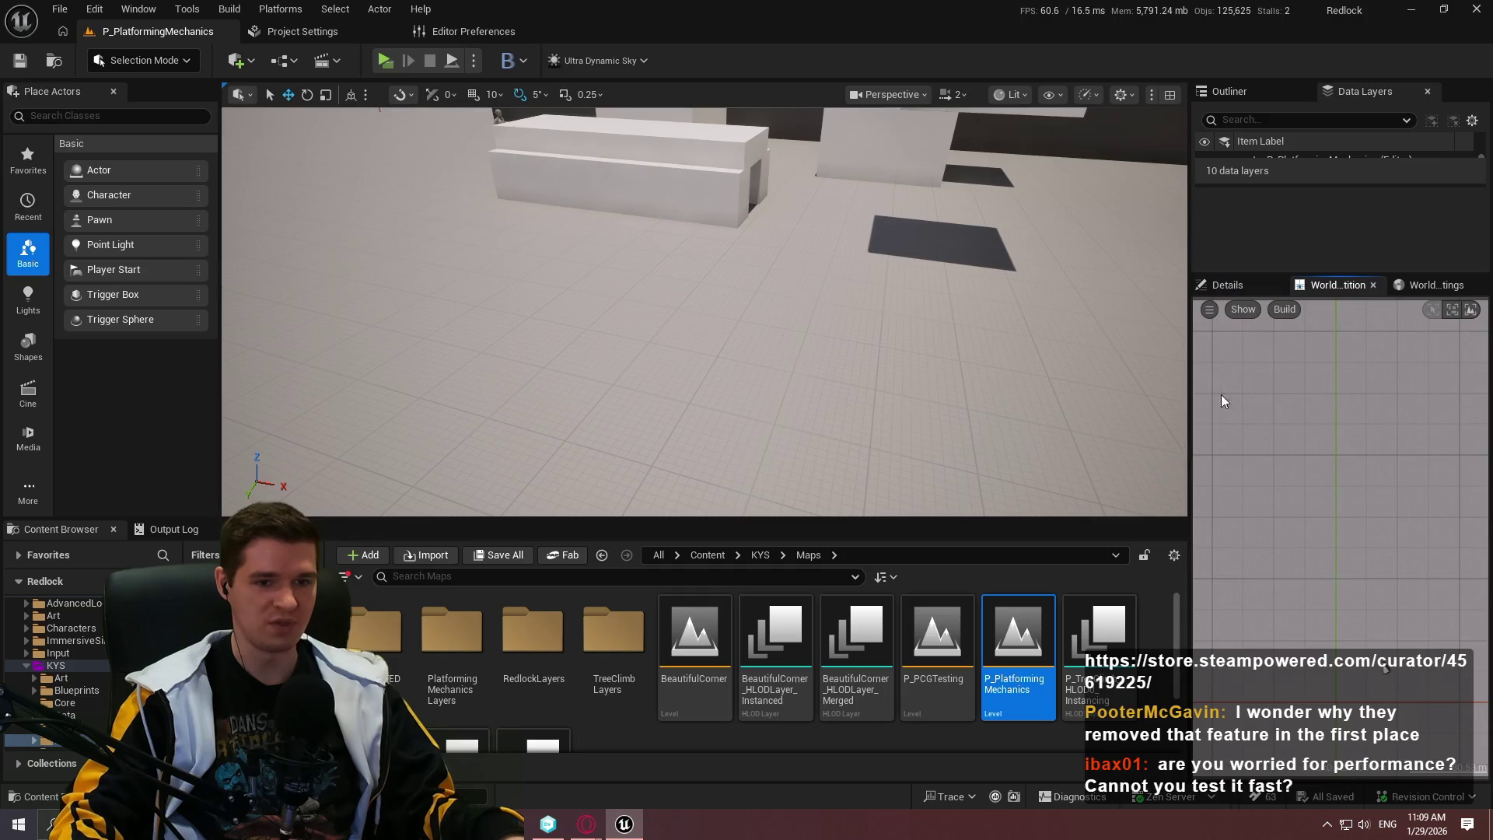
Bring the camera back to the platform walls and make the content browser slightly taller
mouse_move(1133, 322)
left_mouse_down()
mouse_move(1065, 389)
mouse_move(1057, 373)
mouse_move(1049, 404)
mouse_move(1034, 389)
left_mouse_up()
left_click_drag(856, 520, 856, 488)
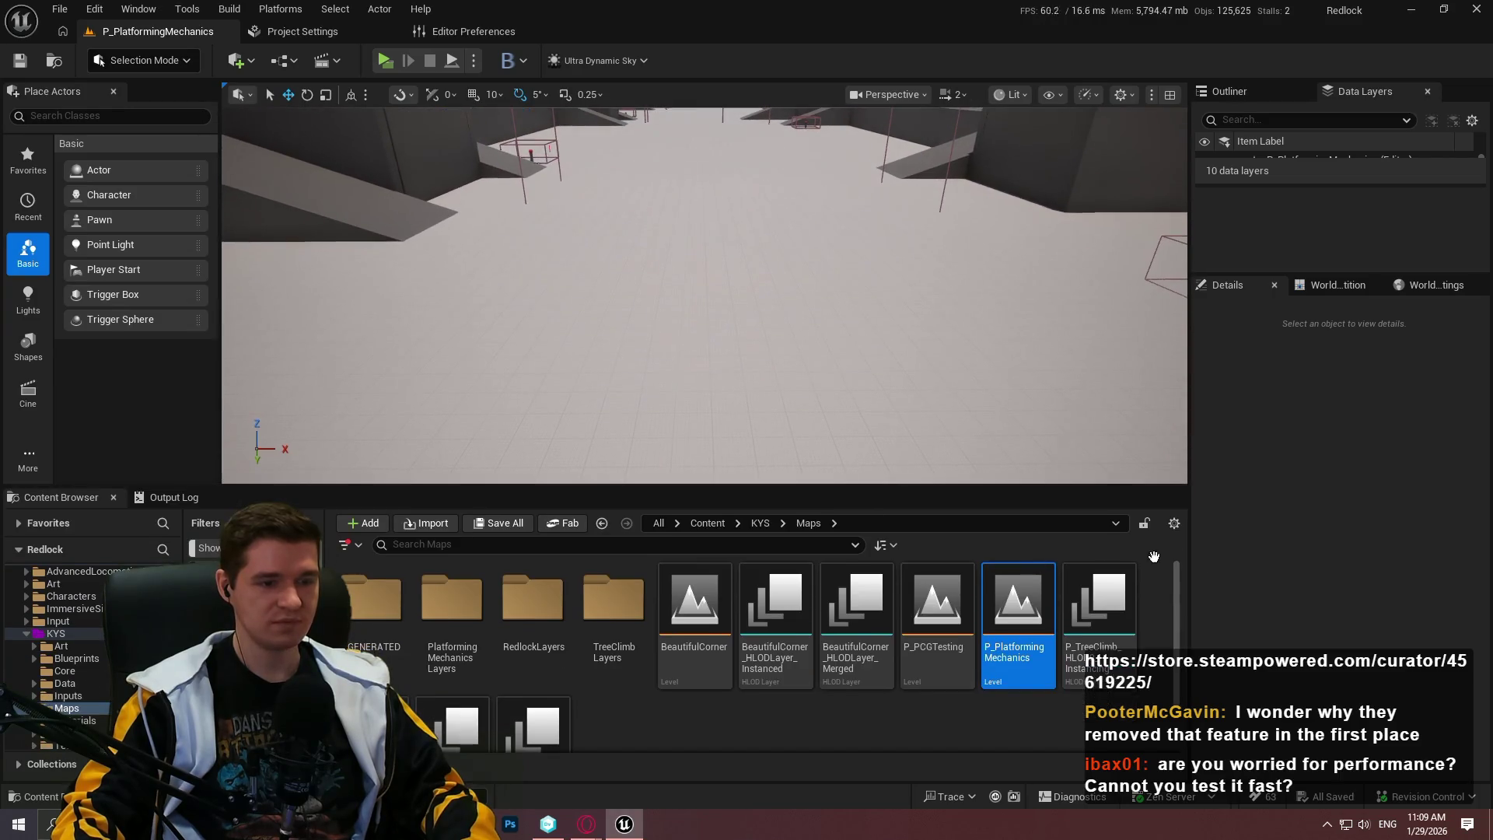
left_click(181, 10)
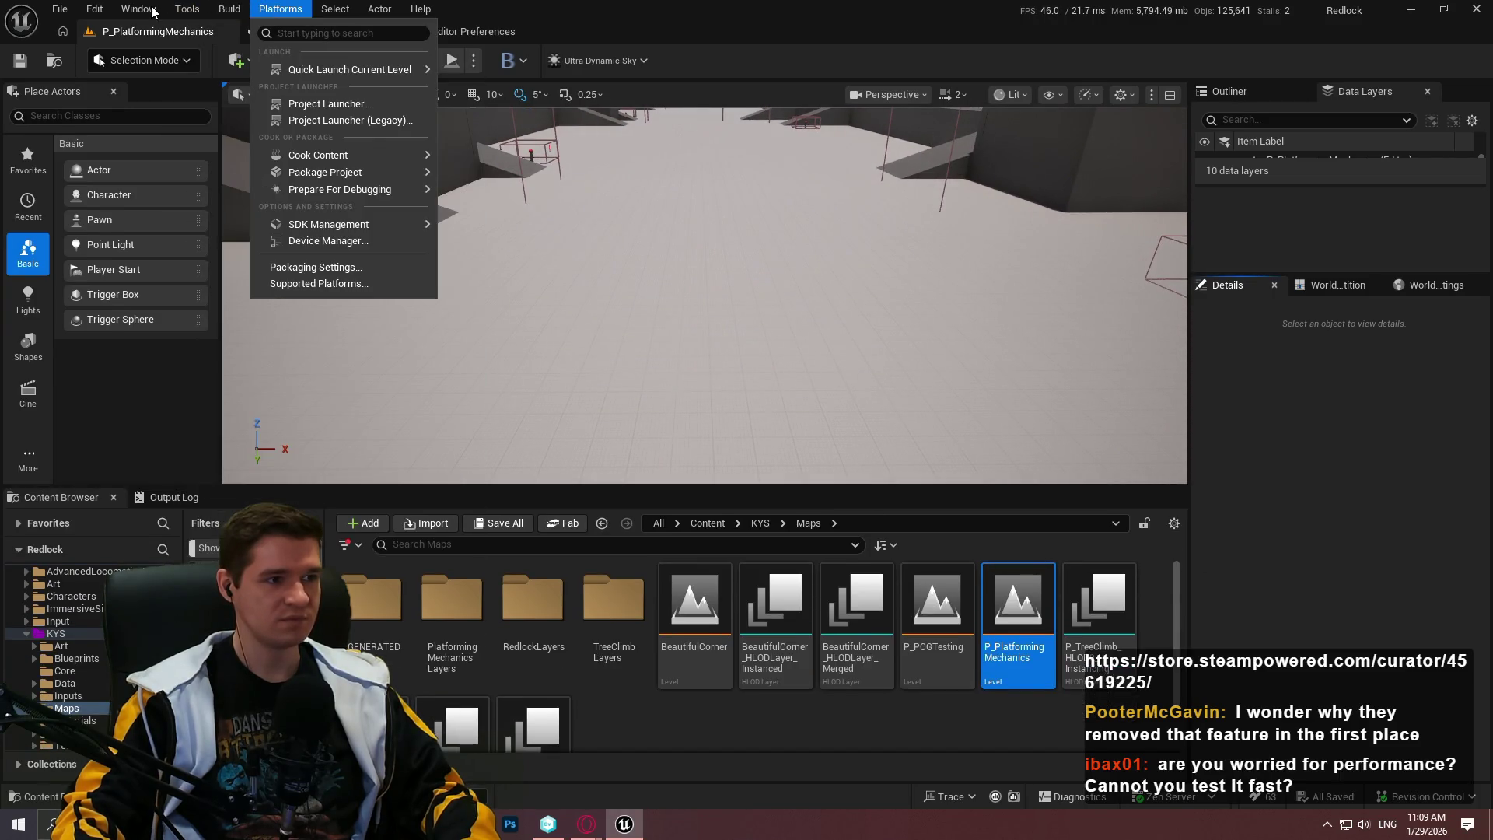
Launch Quixel Bridge from the Window menu, allow firewall access, and open a desert cliff from New 3D Models
mouse_move(151, 15)
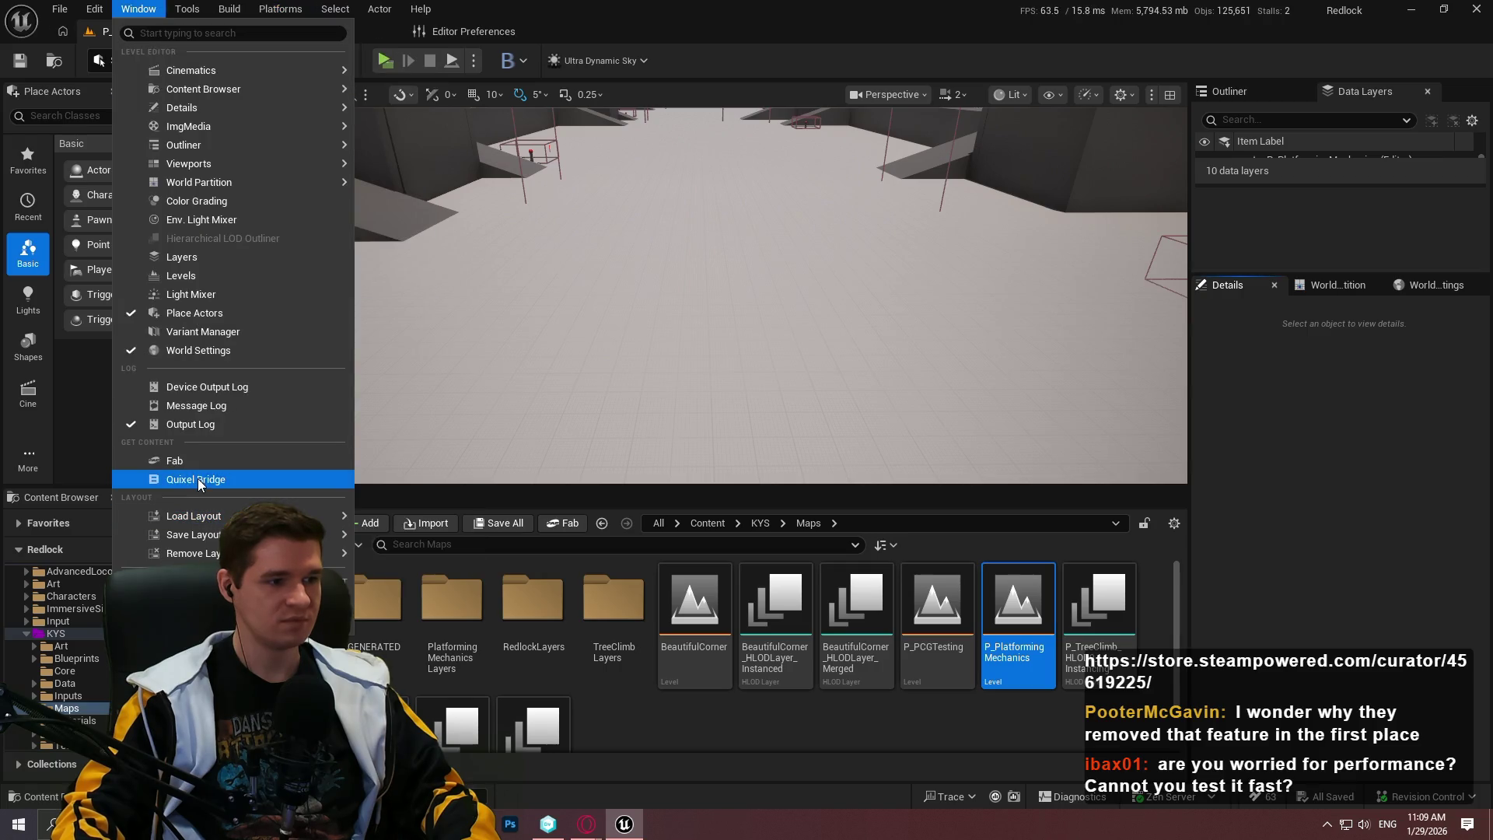
left_click(489, 473)
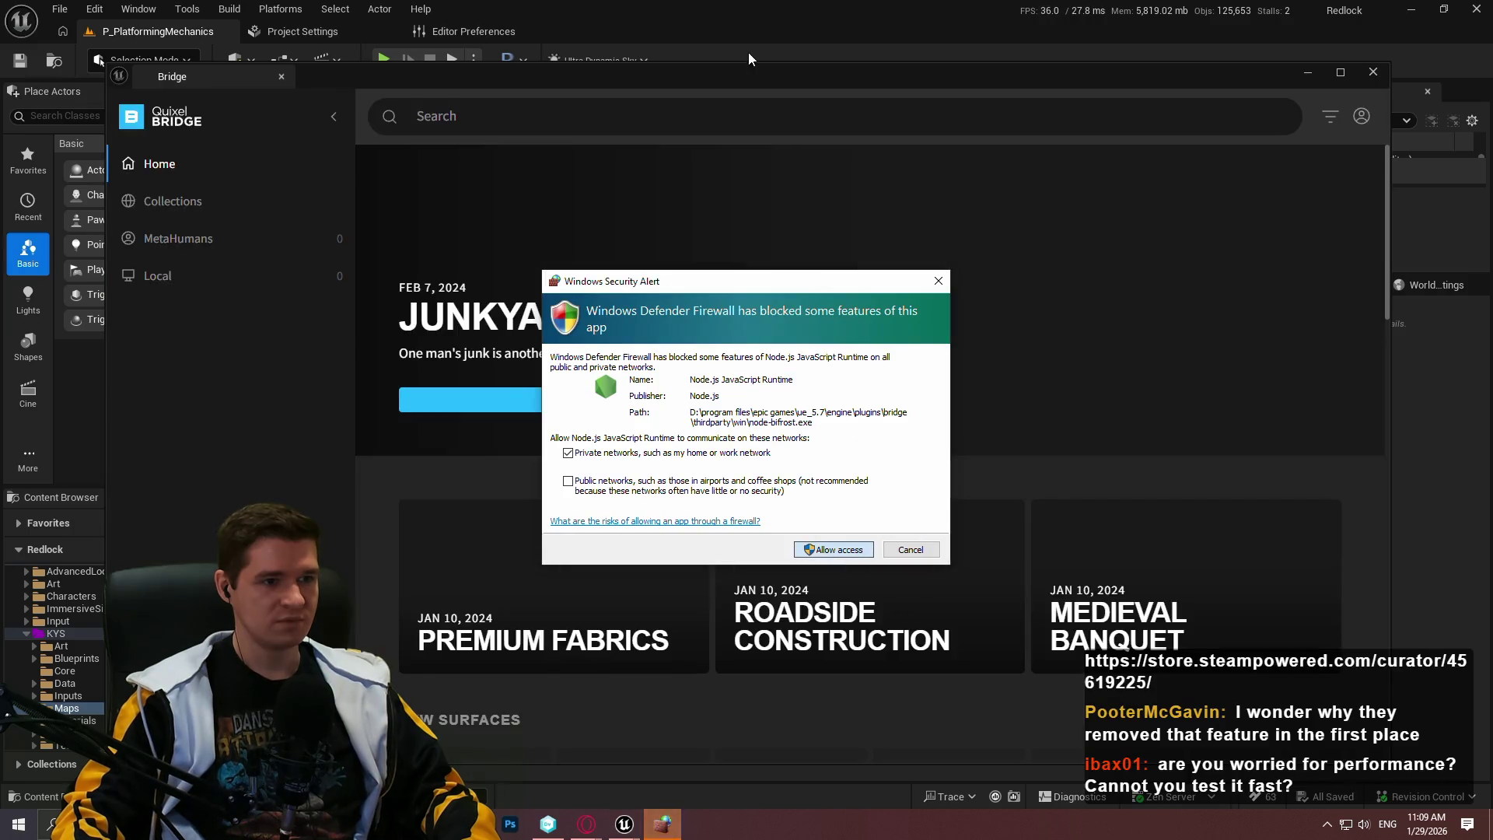
left_click(858, 552)
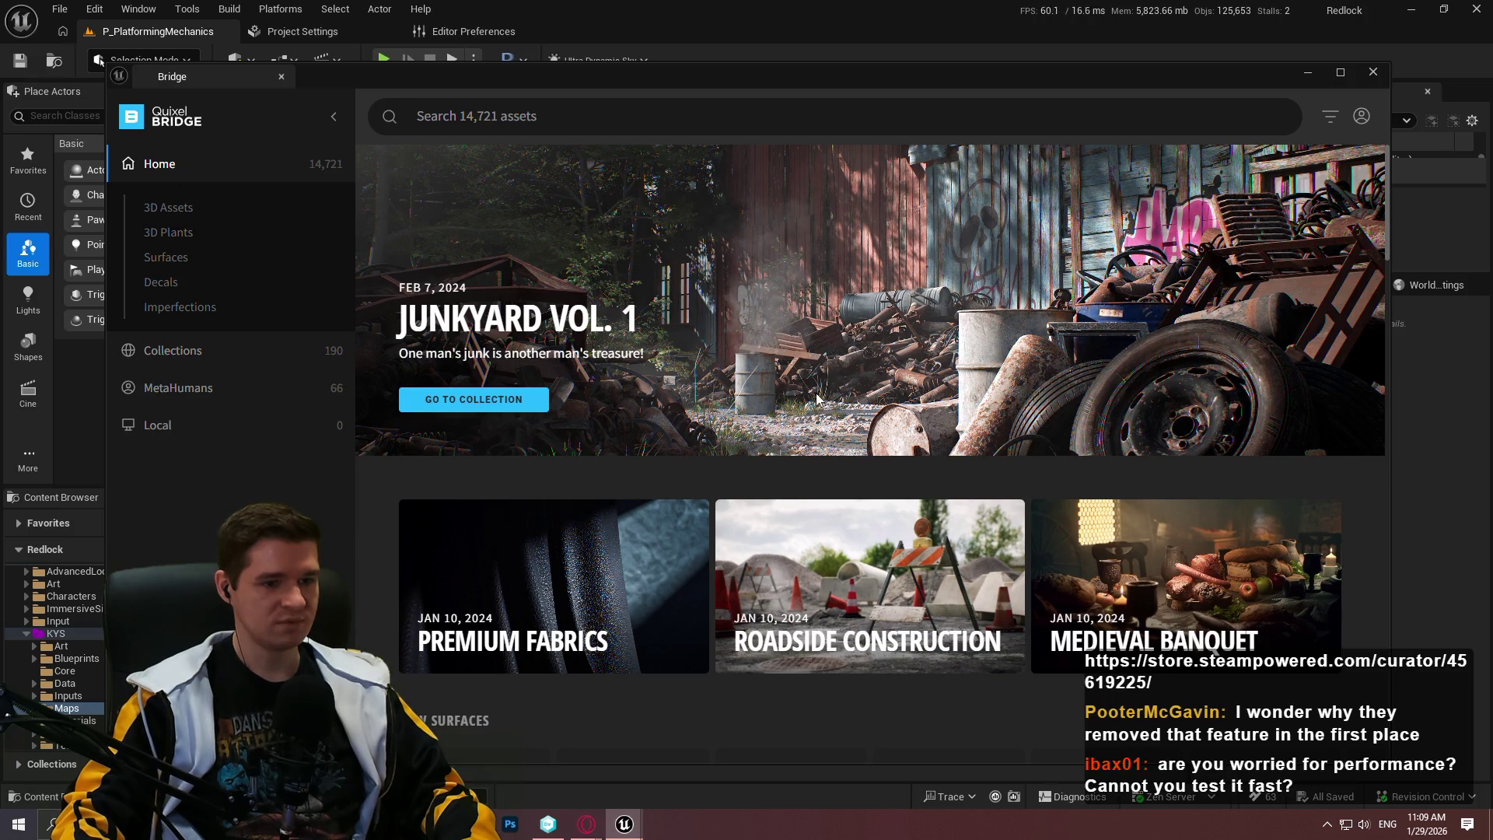
scroll(824, 389, "down", 4)
scroll(650, 400, "down", 6)
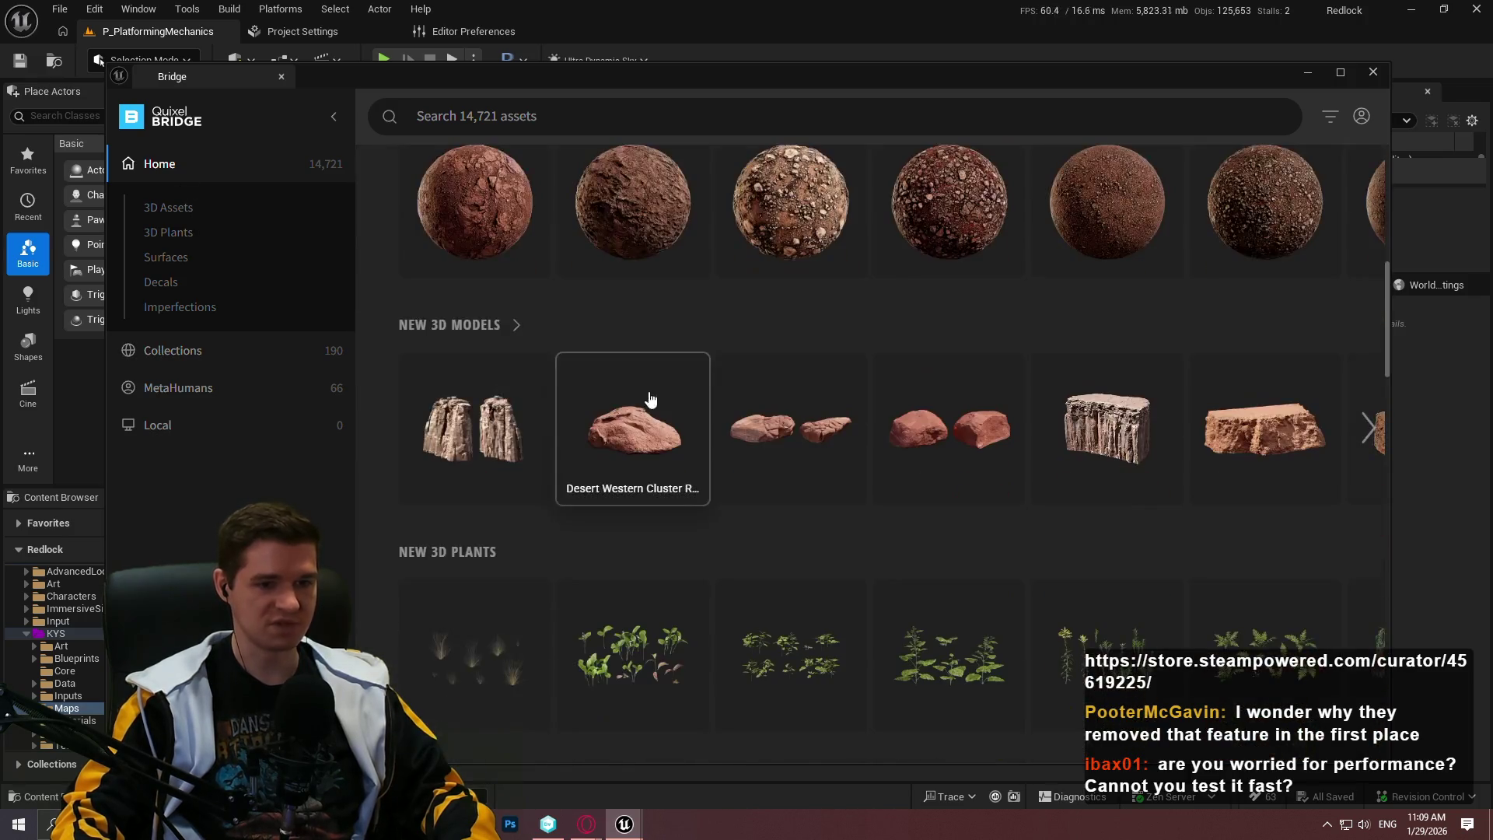
left_click(1084, 281)
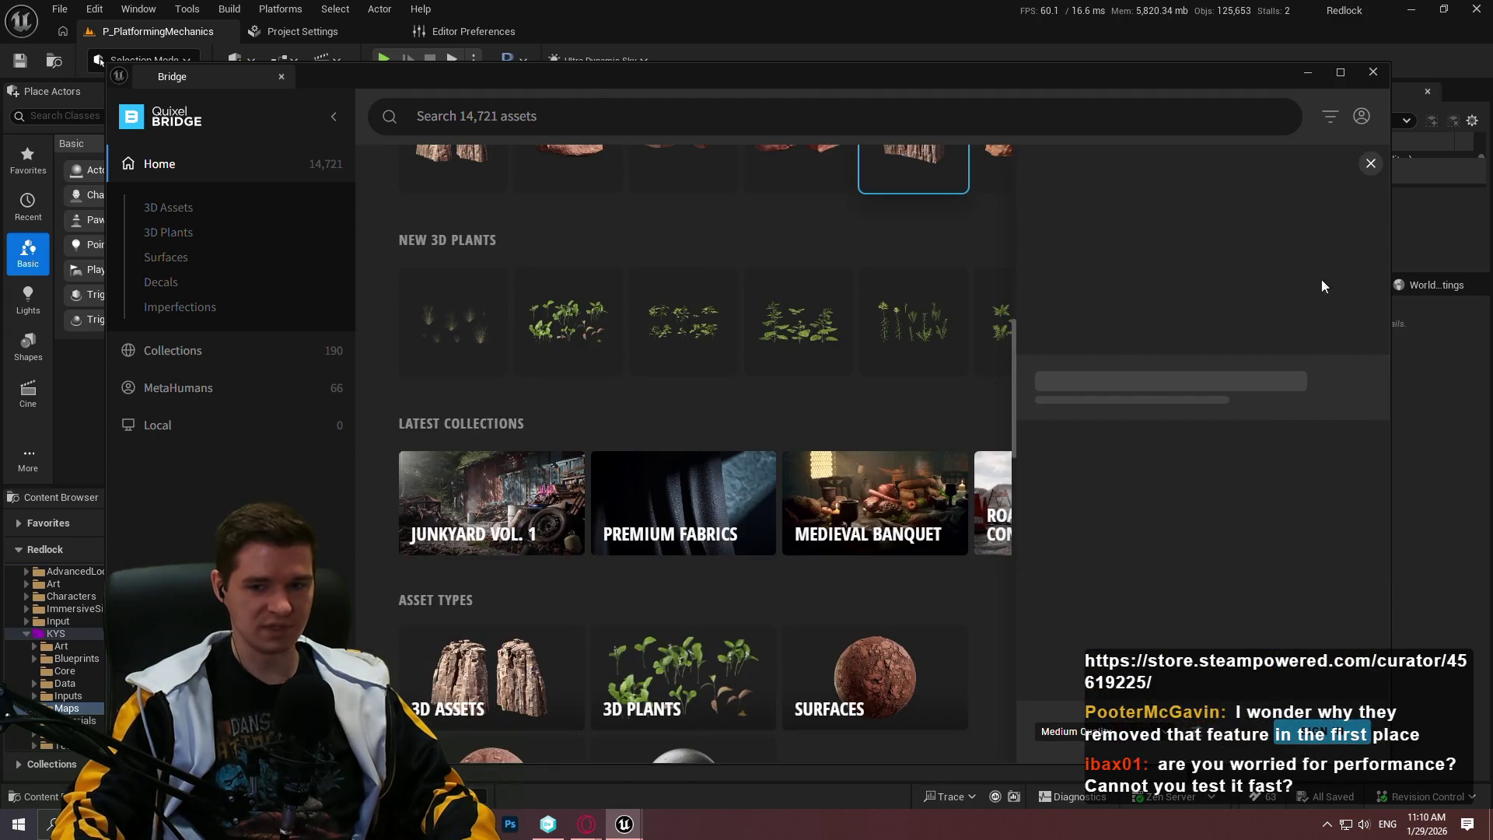
double_click(1021, 80)
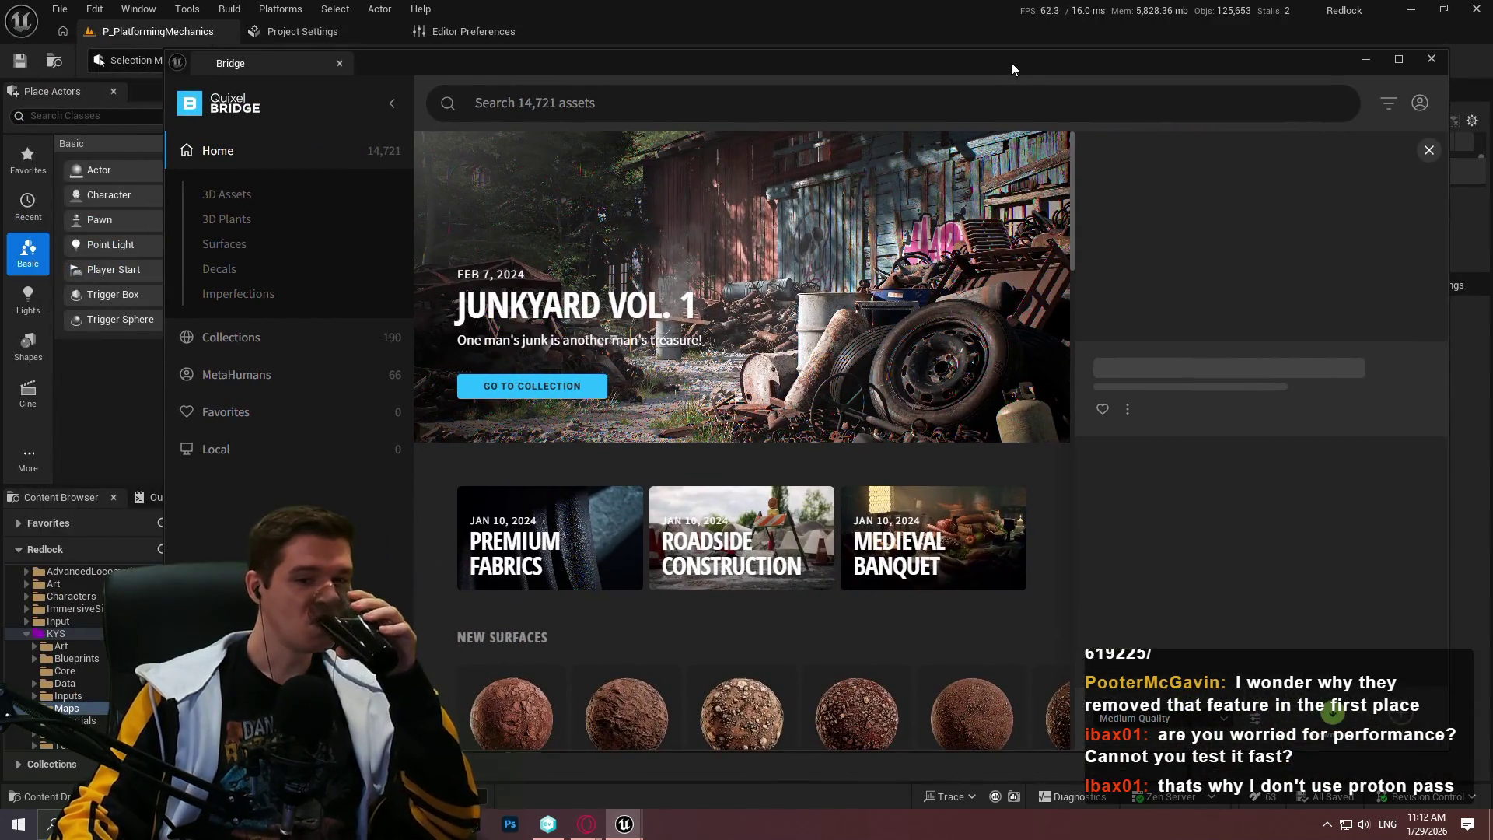
Download the Desert_Western_Cliff_Sheer_XI_05 model at Nanite quality
scroll(916, 467, "down", 2)
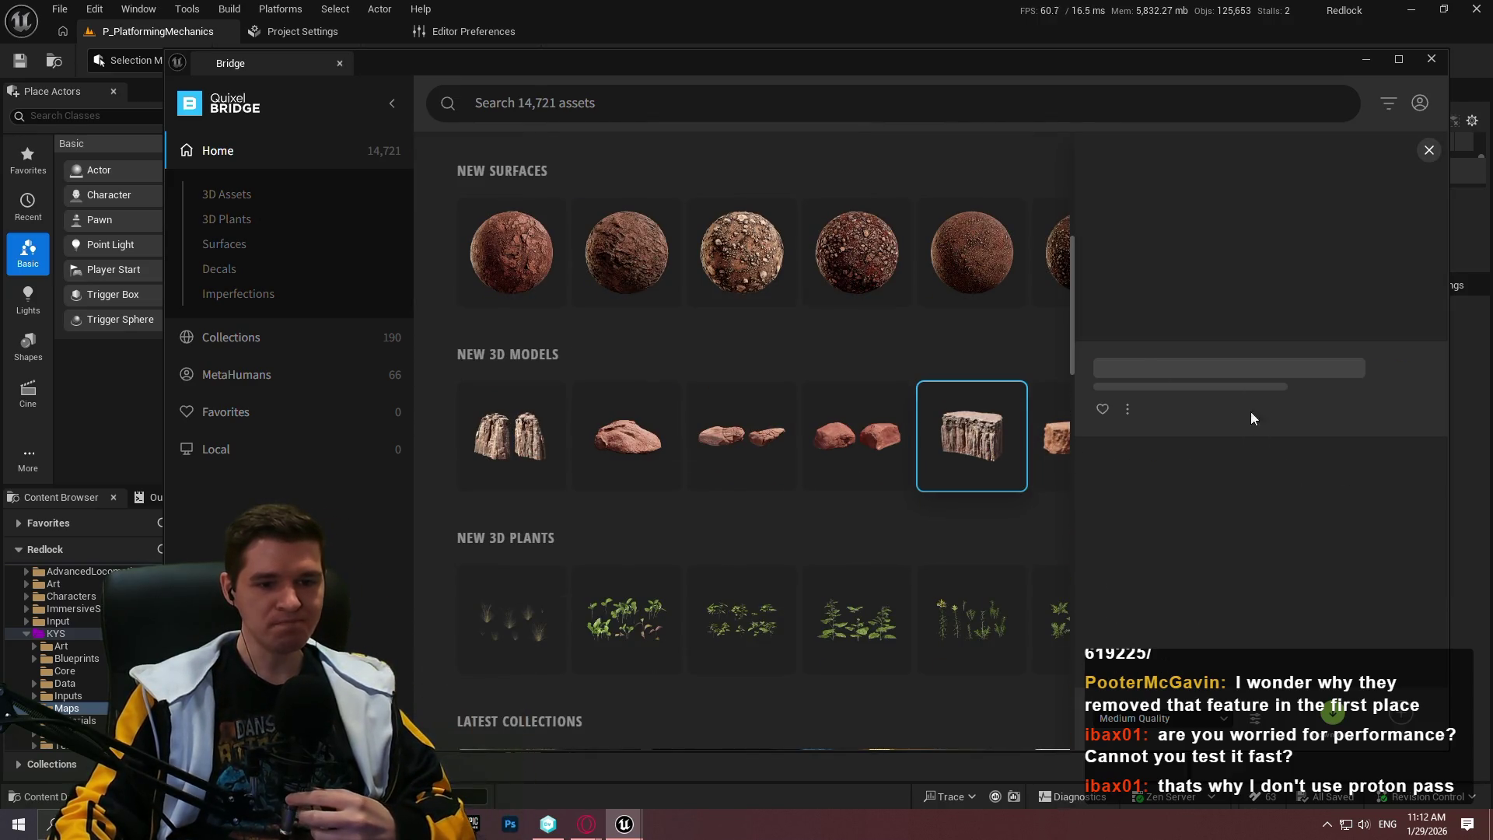
left_click(513, 440)
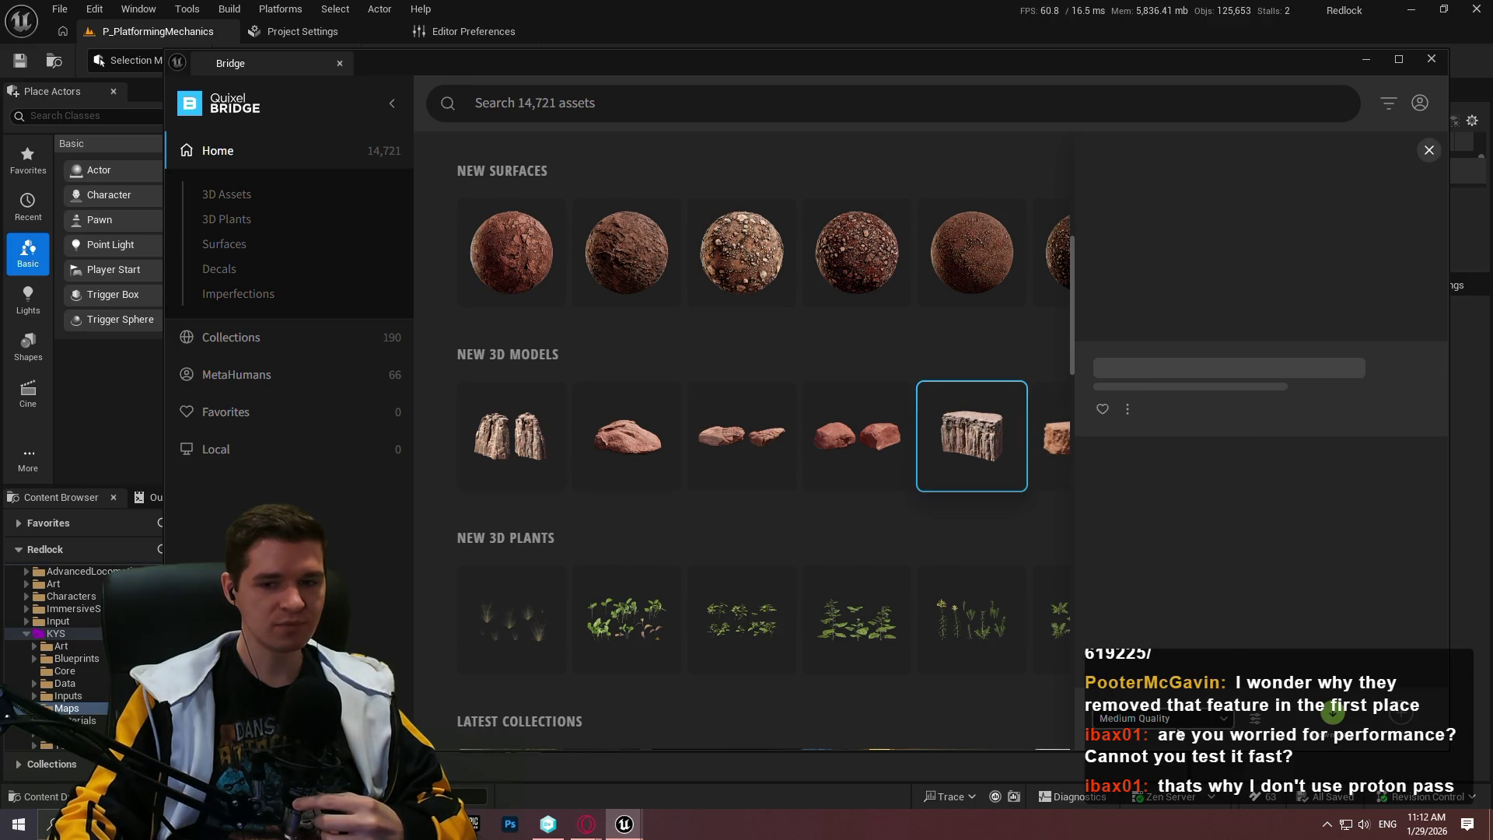
left_click(1162, 718)
left_click(1147, 688)
left_click(1334, 711)
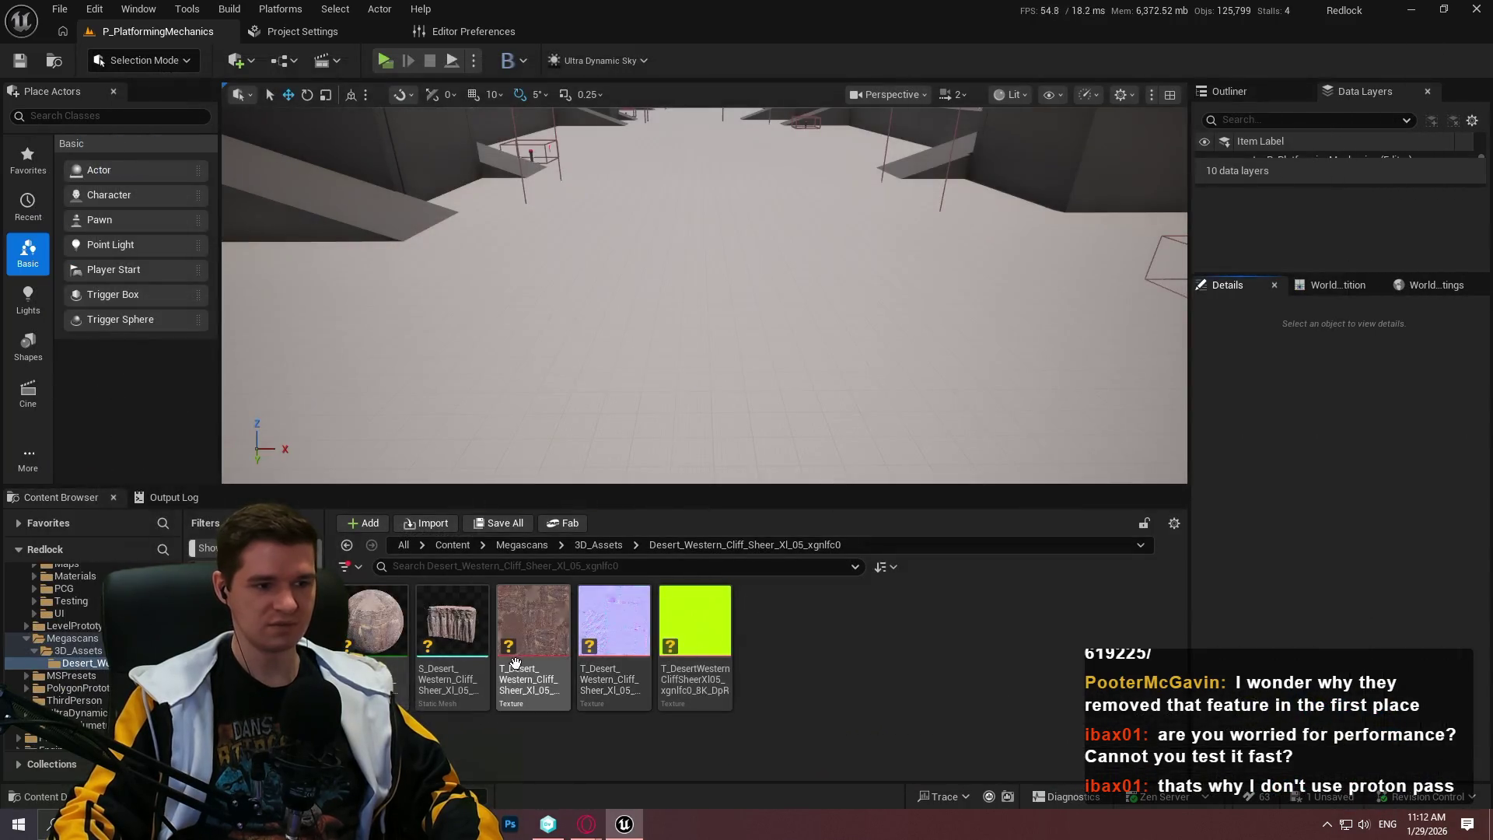
Drag the S_Desert cliff static mesh into the level near the wall corner
mouse_move(809, 273)
left_mouse_down()
mouse_move(622, 194)
mouse_move(106, 31)
left_mouse_up()
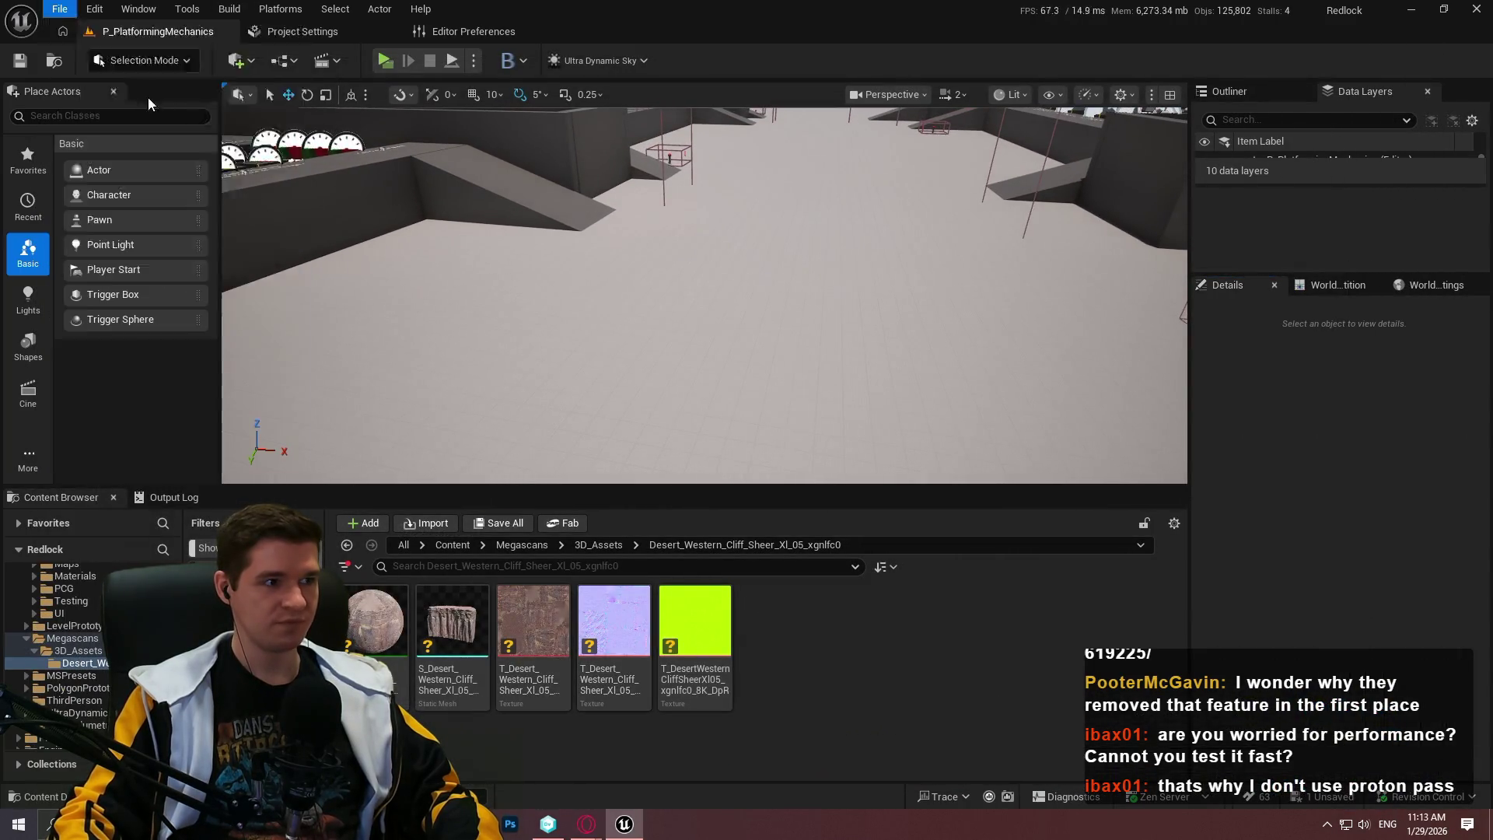
left_click(58, 10)
left_click(872, 473)
left_click_drag(871, 474, 684, 455)
mouse_move(451, 622)
left_mouse_down()
mouse_move(659, 283)
mouse_move(543, 241)
mouse_move(710, 258)
mouse_move(669, 167)
left_mouse_up()
Rotate and scale the cliff to 0.448, reset its Z rotation to 0, and go full-screen
mouse_move(746, 356)
left_mouse_down()
mouse_move(742, 373)
mouse_move(746, 356)
left_mouse_up()
scroll(742, 373, "up", 2)
key("e")
mouse_move(674, 430)
left_mouse_down()
mouse_move(684, 374)
mouse_move(711, 397)
left_mouse_up()
mouse_move(746, 327)
left_mouse_down()
mouse_move(827, 323)
mouse_move(774, 417)
mouse_move(1000, 257)
mouse_move(669, 374)
left_mouse_up()
scroll(808, 323, "up", 1)
key("r")
left_click(1469, 518)
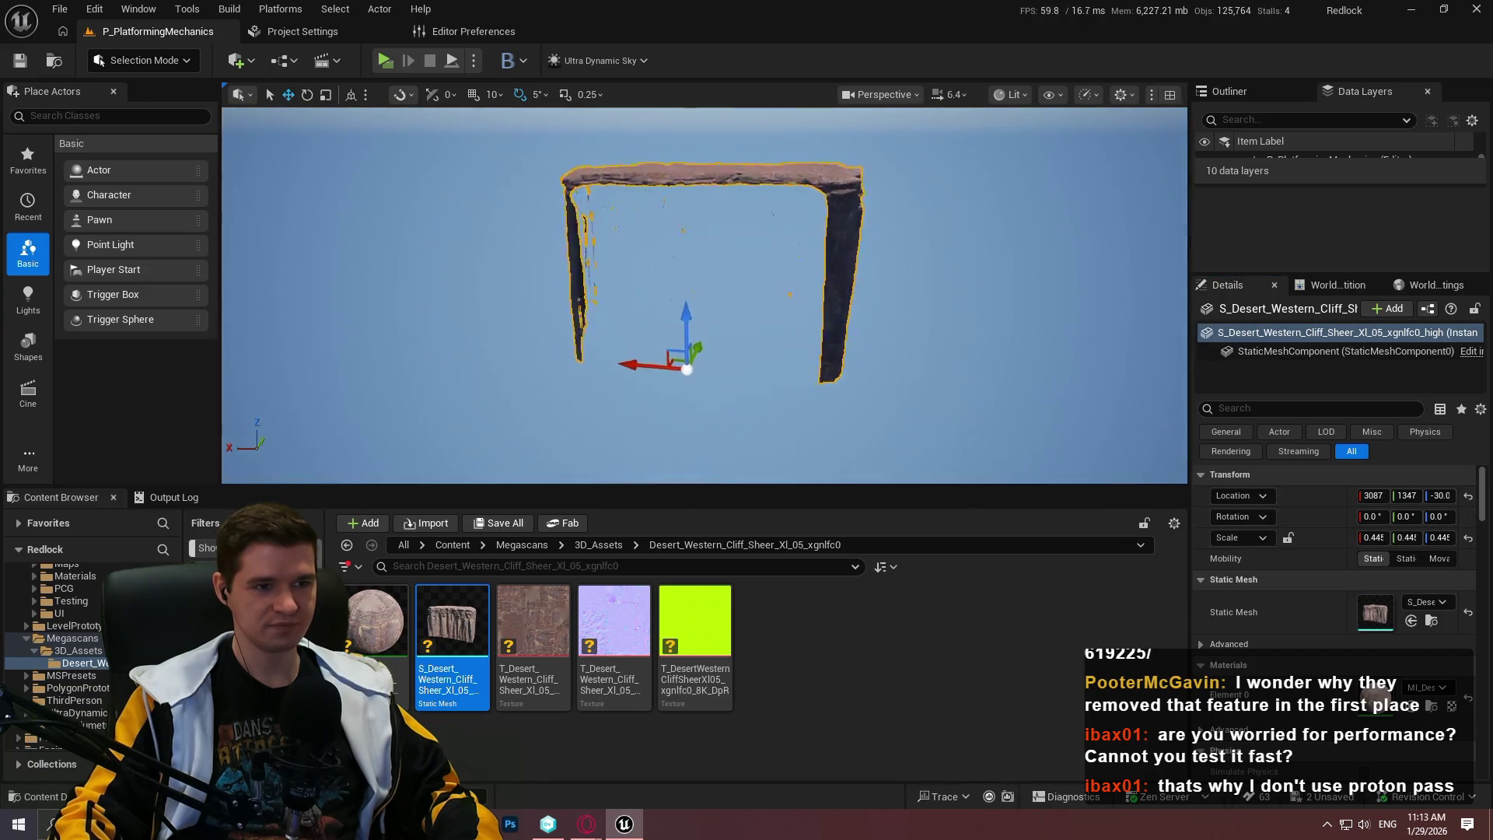
key("F11")
Rotate the cliff to about 160° on Z and view its Nanite clusters
key("e")
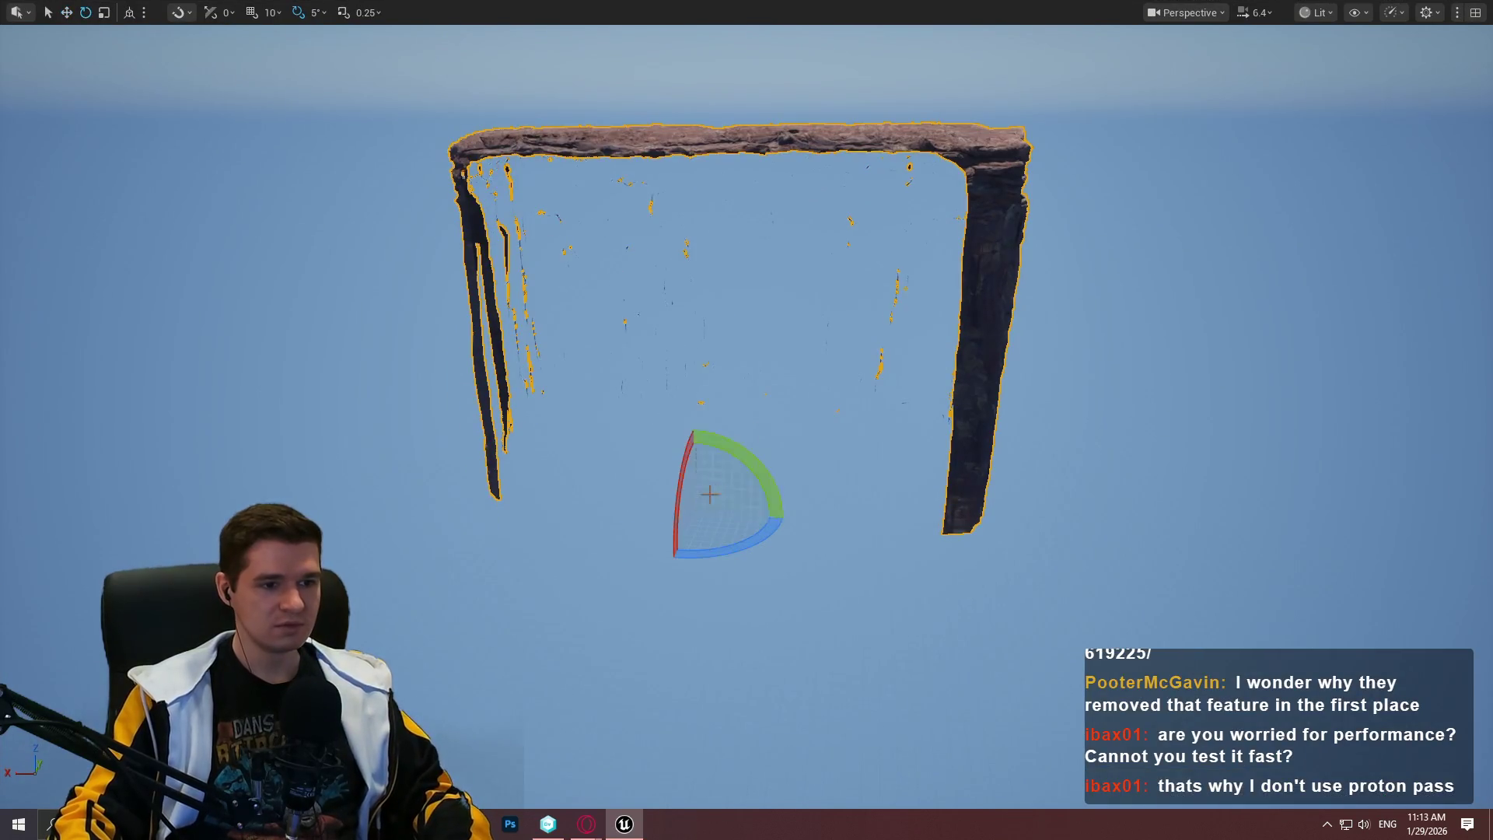
mouse_move(727, 550)
left_mouse_down()
mouse_move(786, 536)
mouse_move(781, 510)
left_mouse_up()
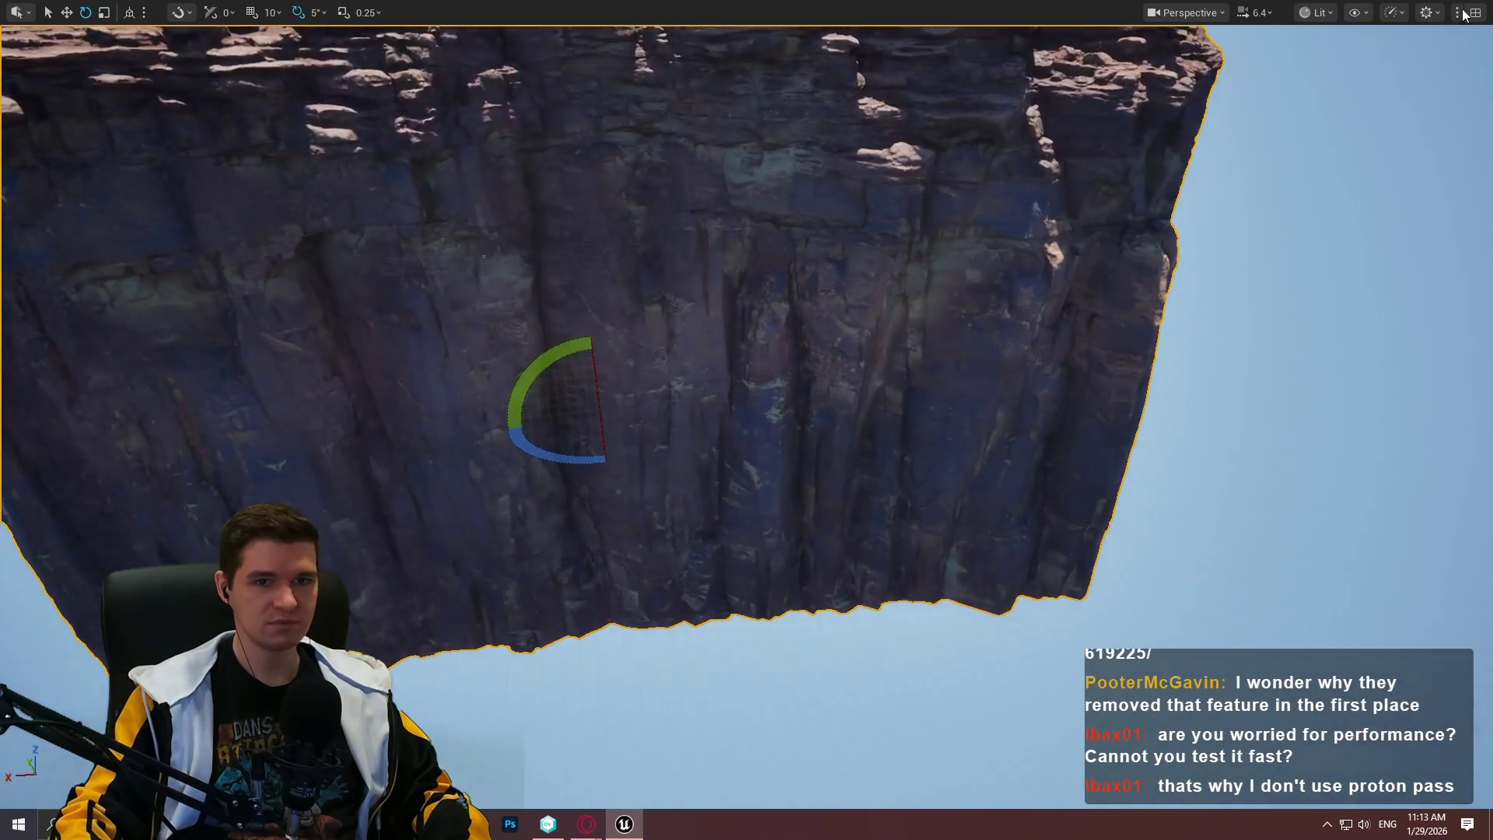
left_click(1304, 16)
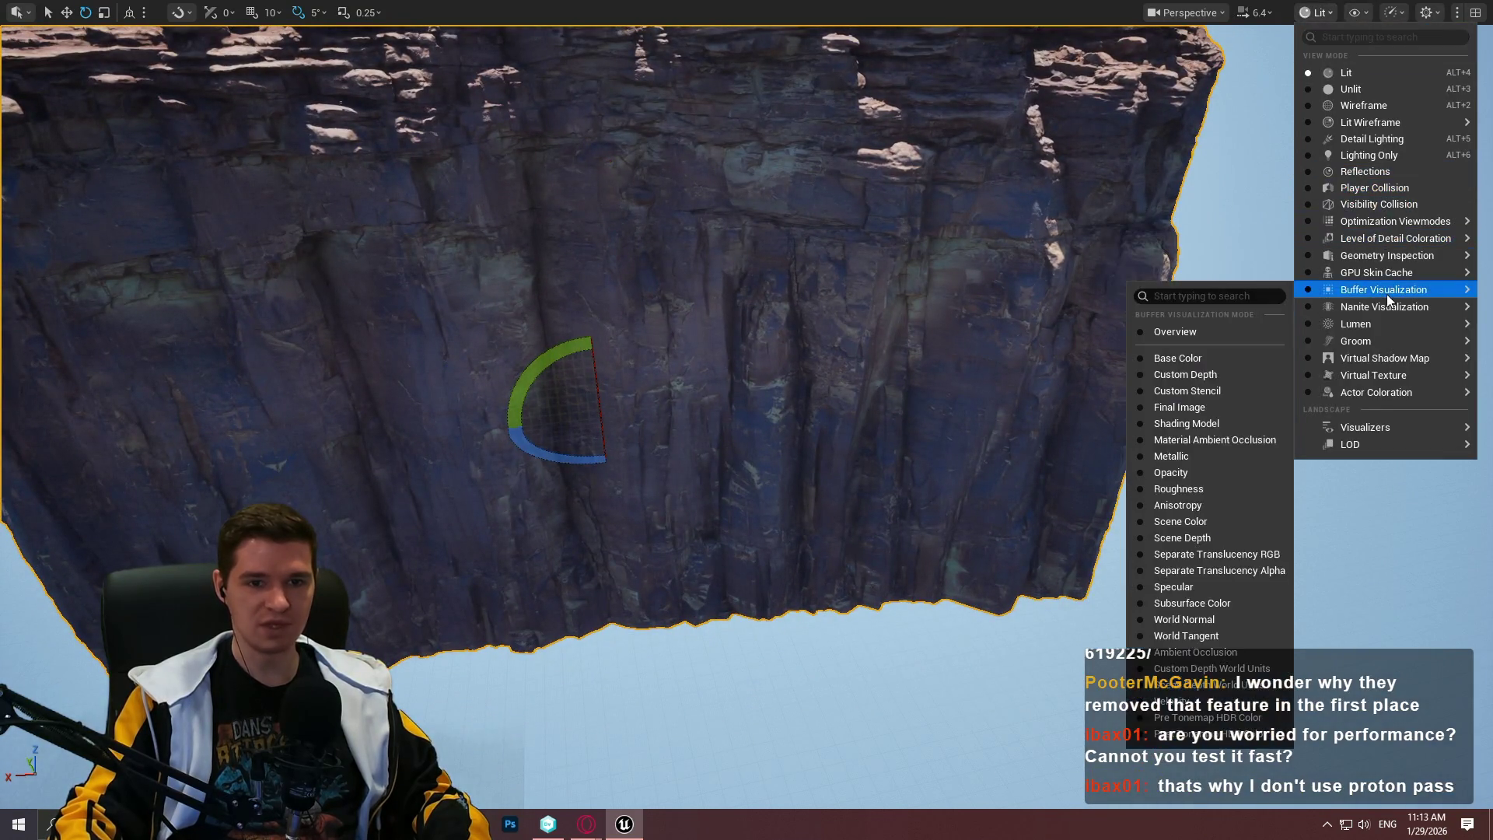
mouse_move(1388, 306)
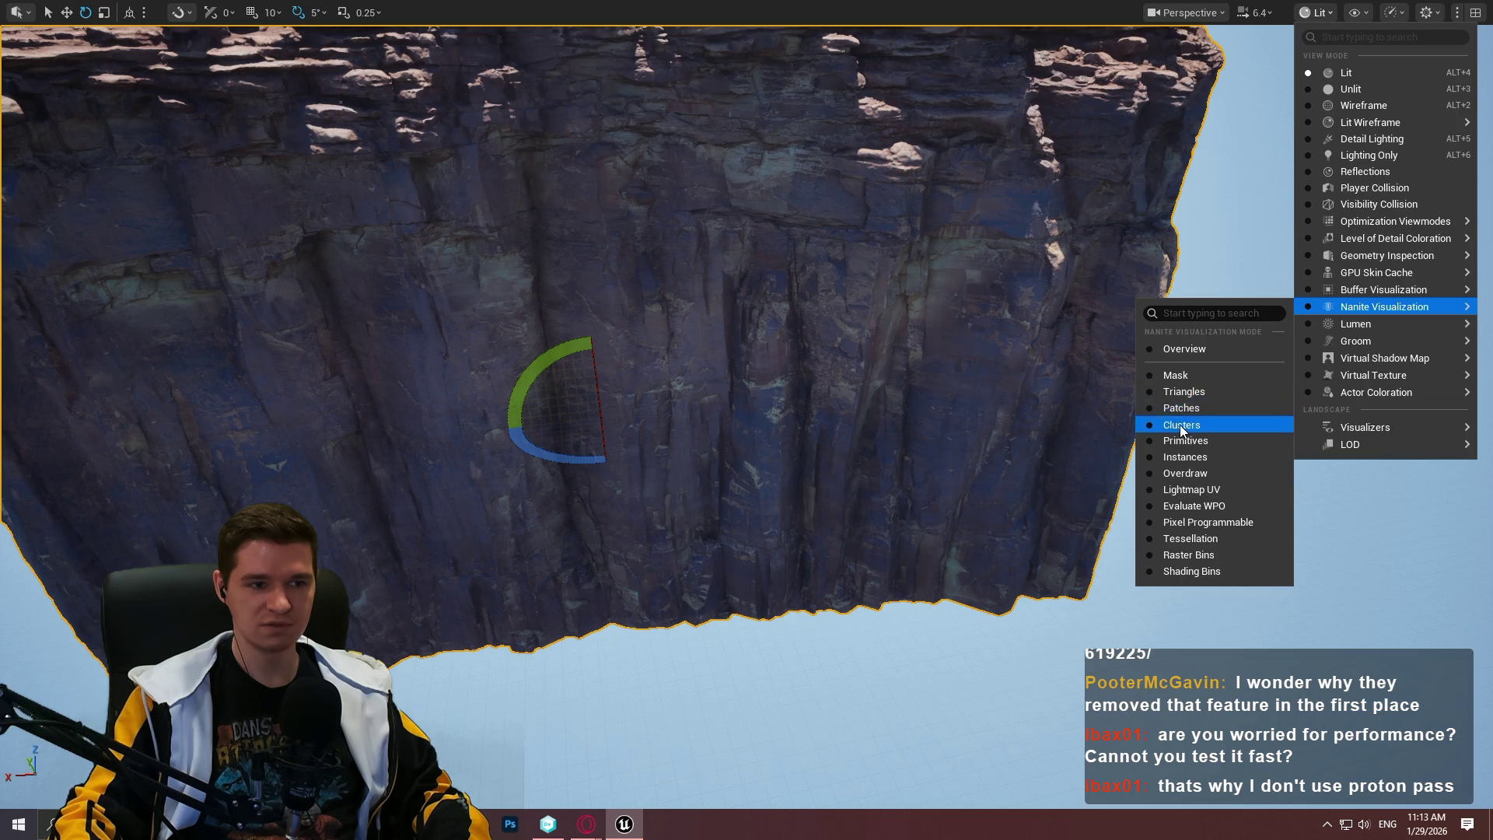
left_click(1182, 425)
scroll(747, 420, "down", 10)
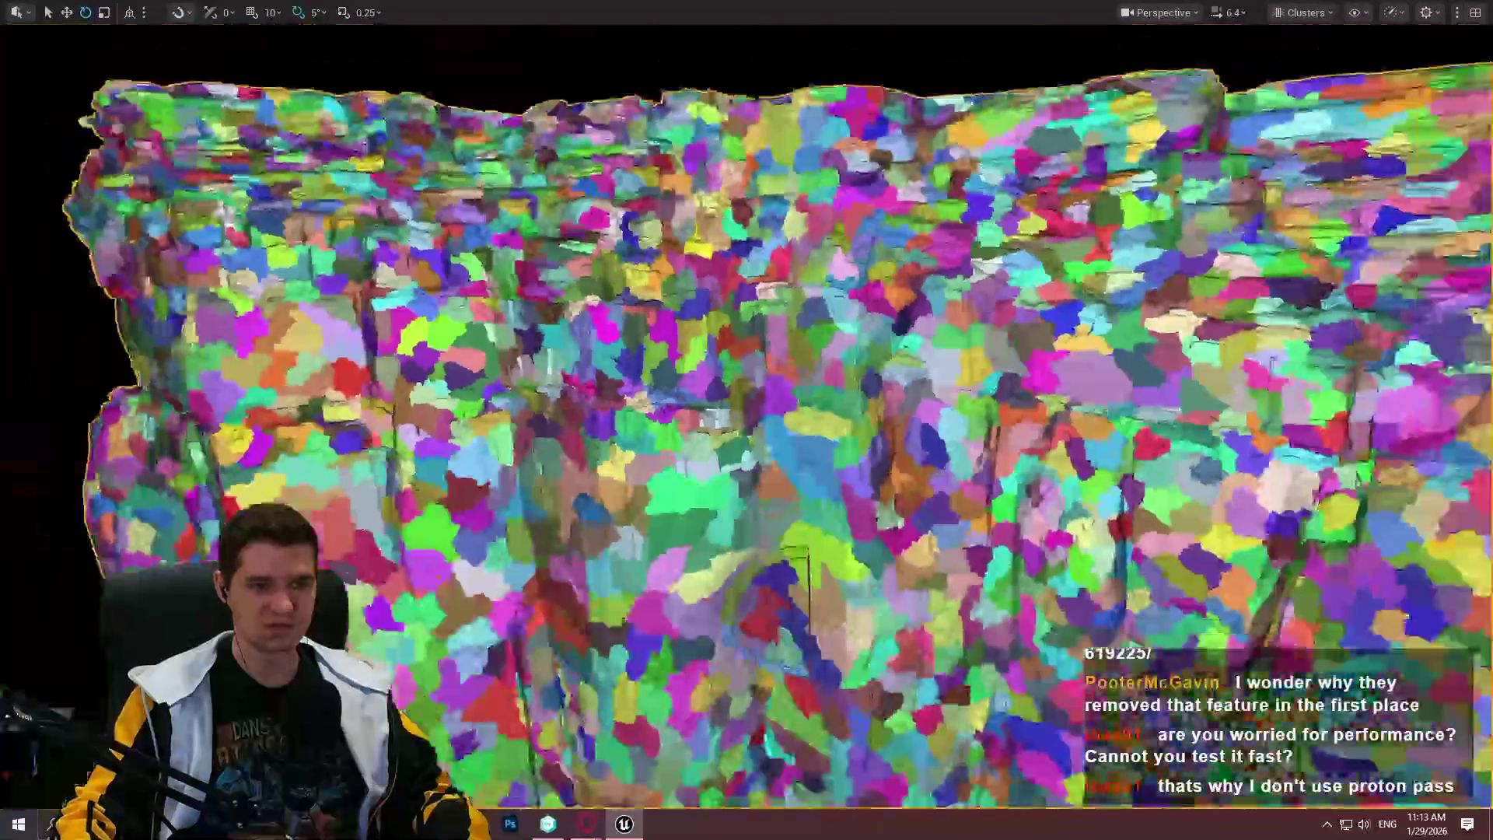
scroll(747, 420, "up", 10)
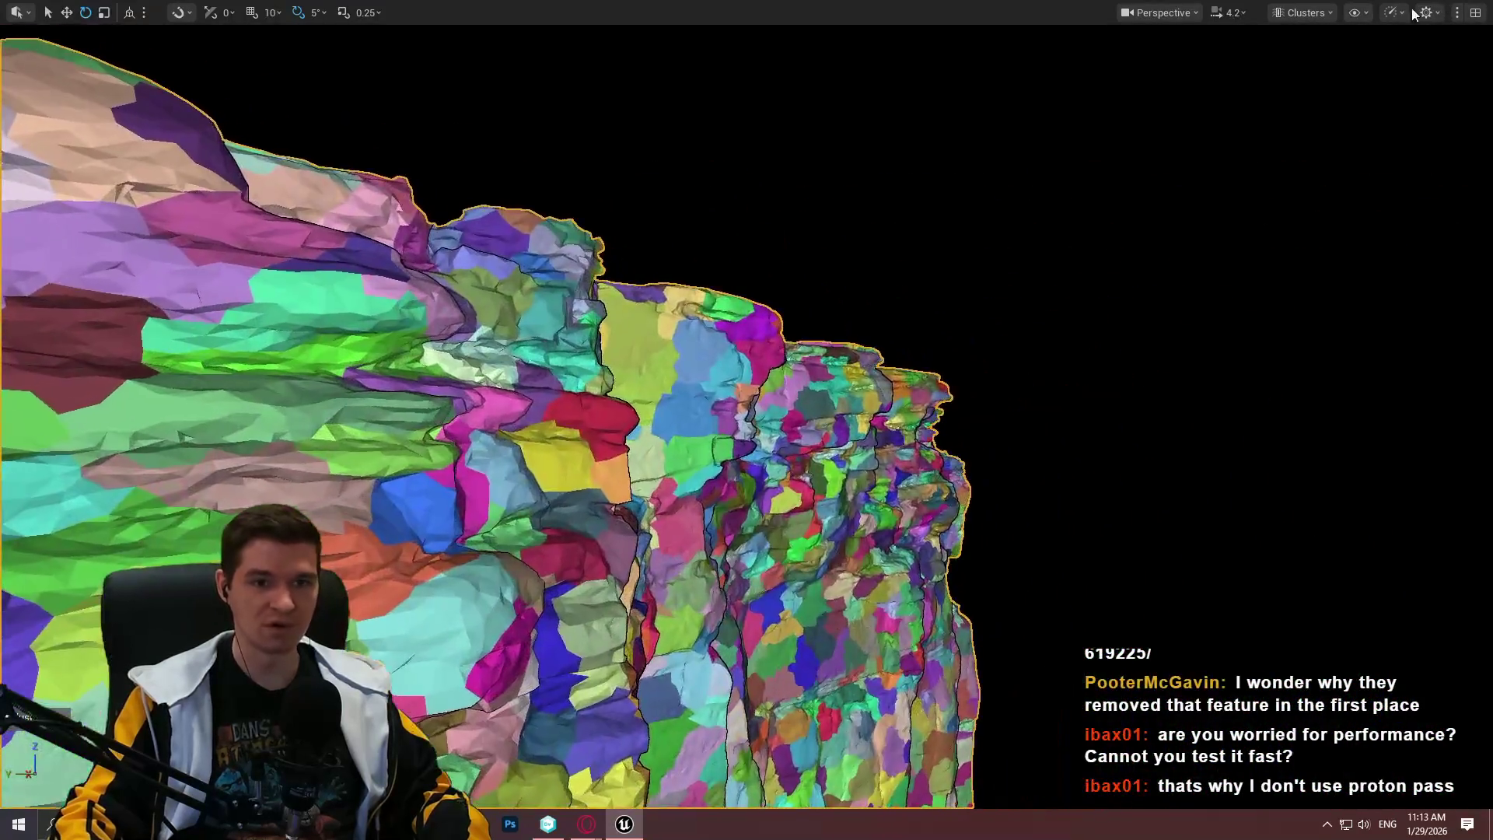
Switch to Nanite Overdraw and fly along the framed cliff face to inspect it
left_click(1302, 12)
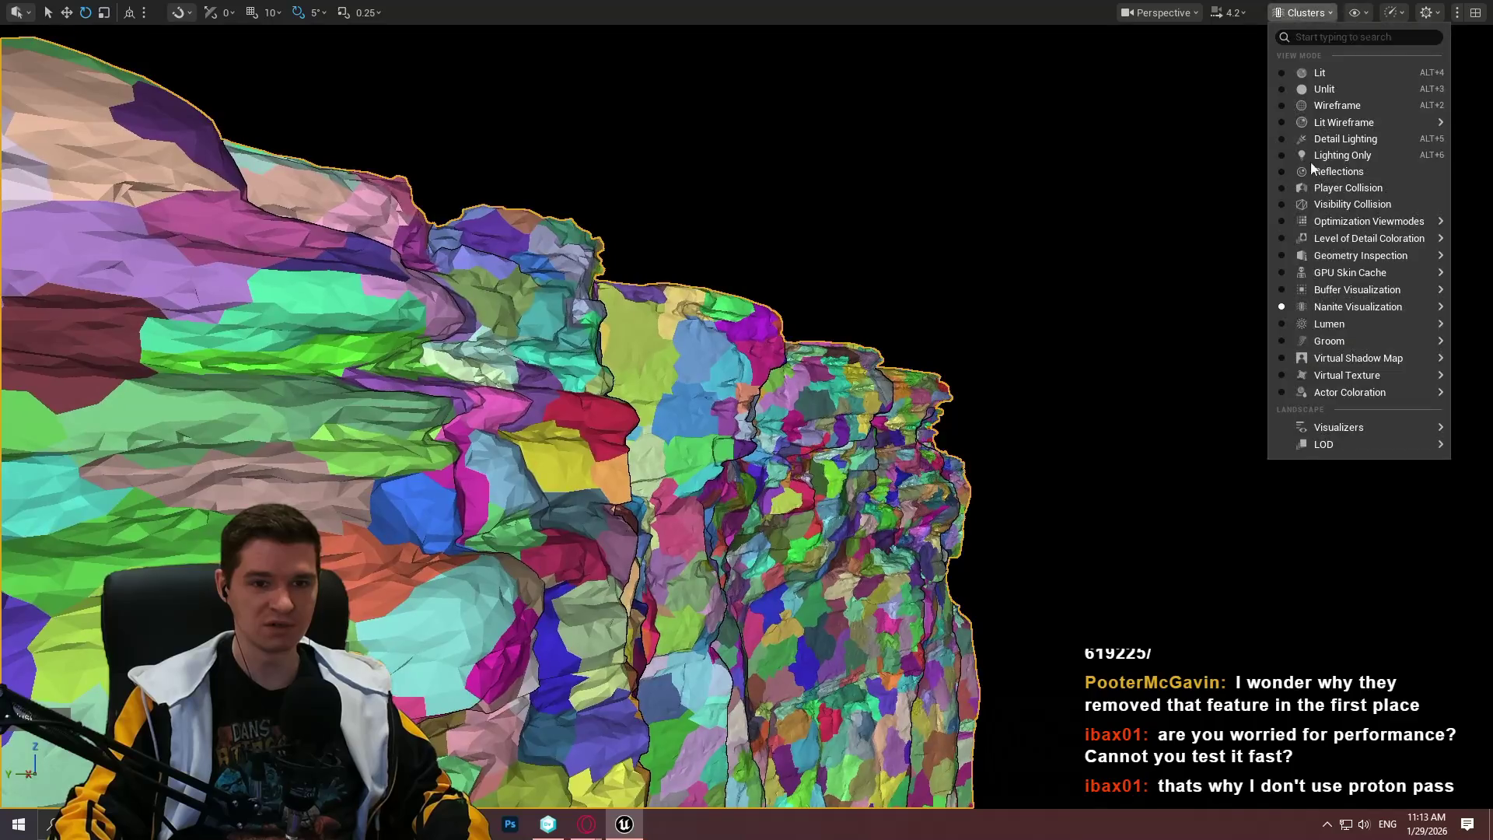
mouse_move(1357, 307)
left_click(1183, 476)
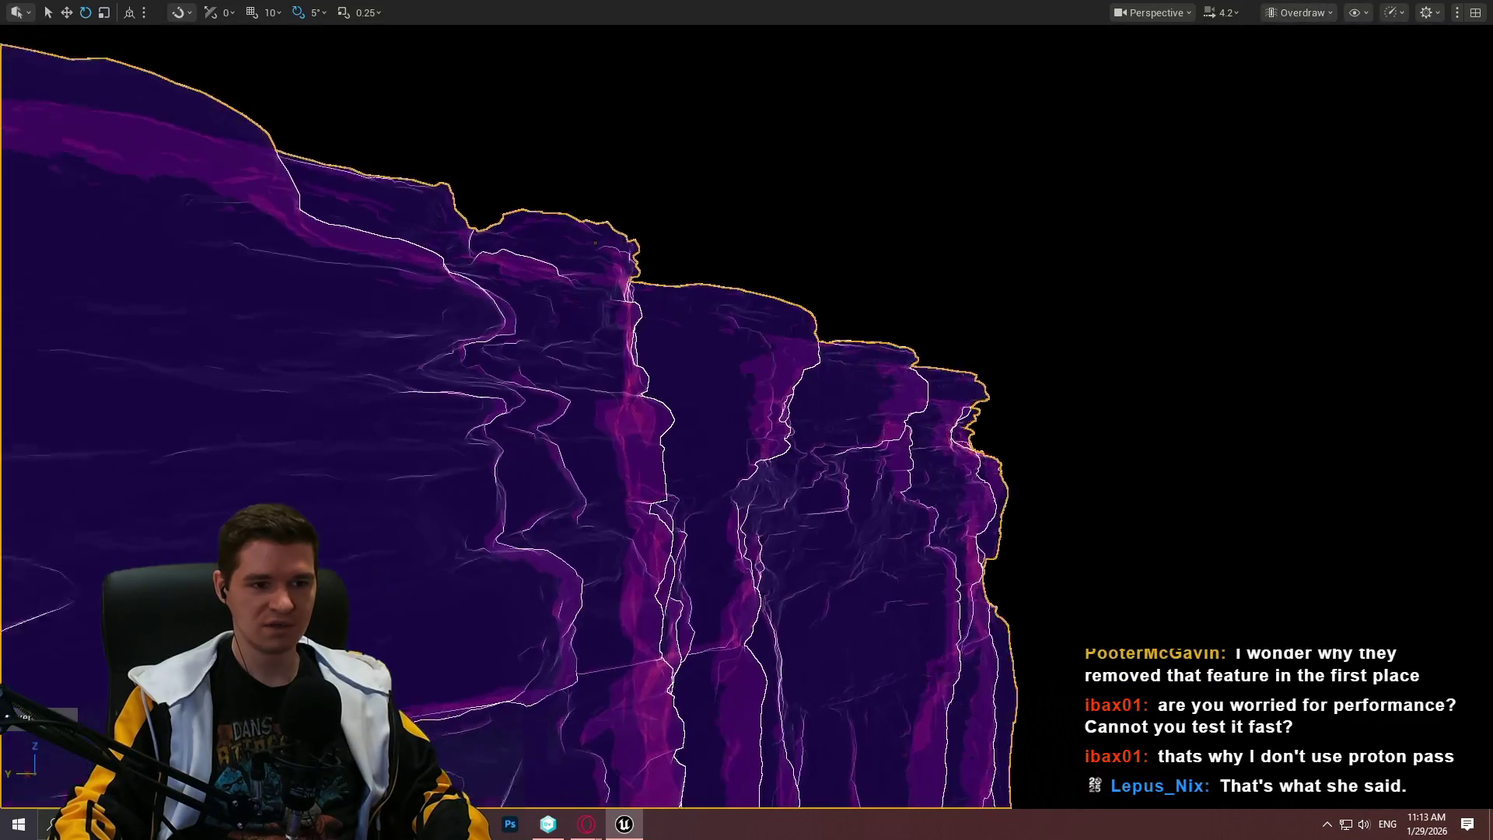
key("f")
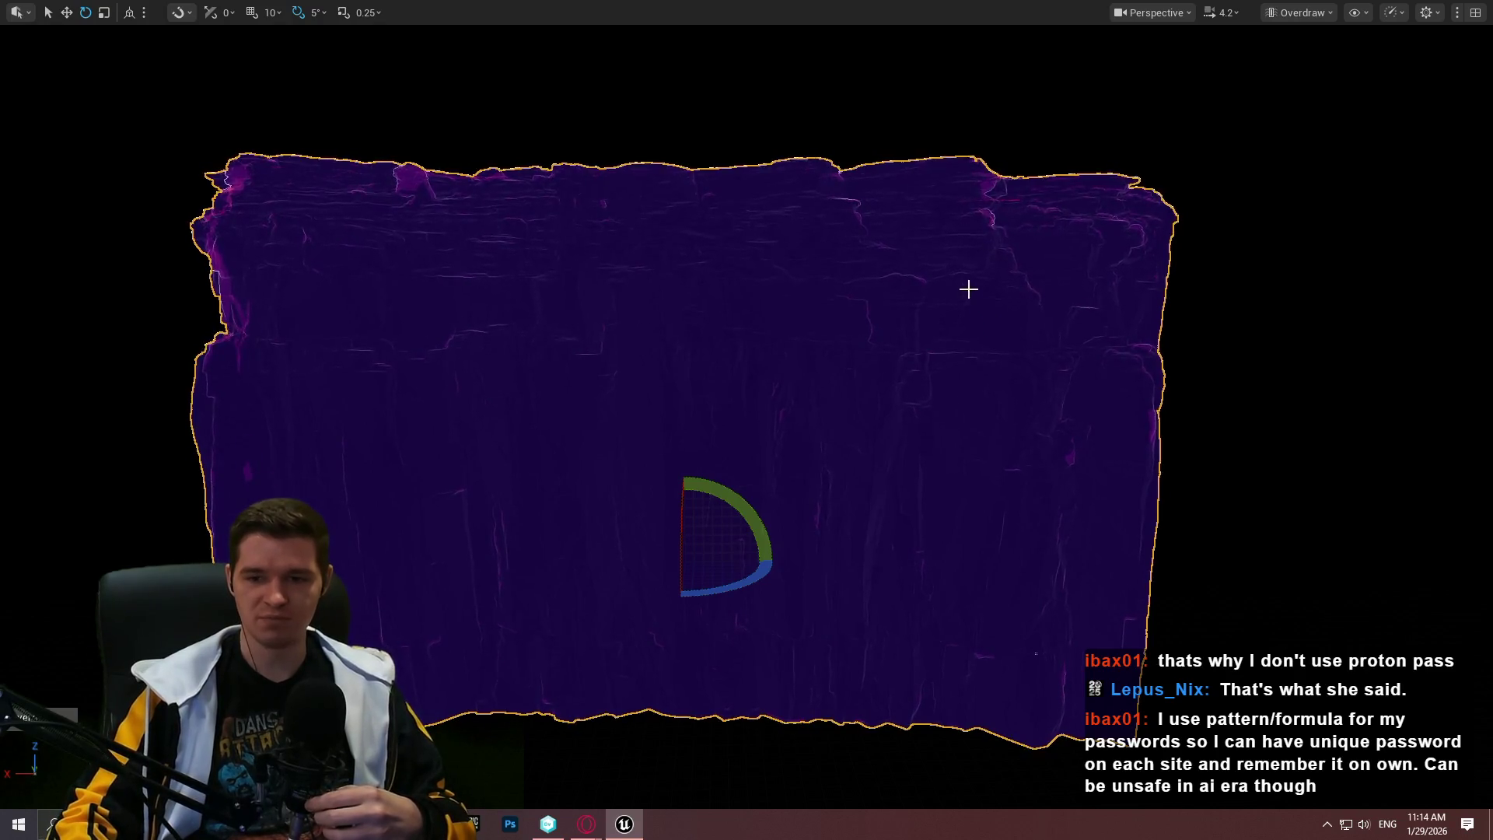
left_click_drag(1036, 653, 1234, 366)
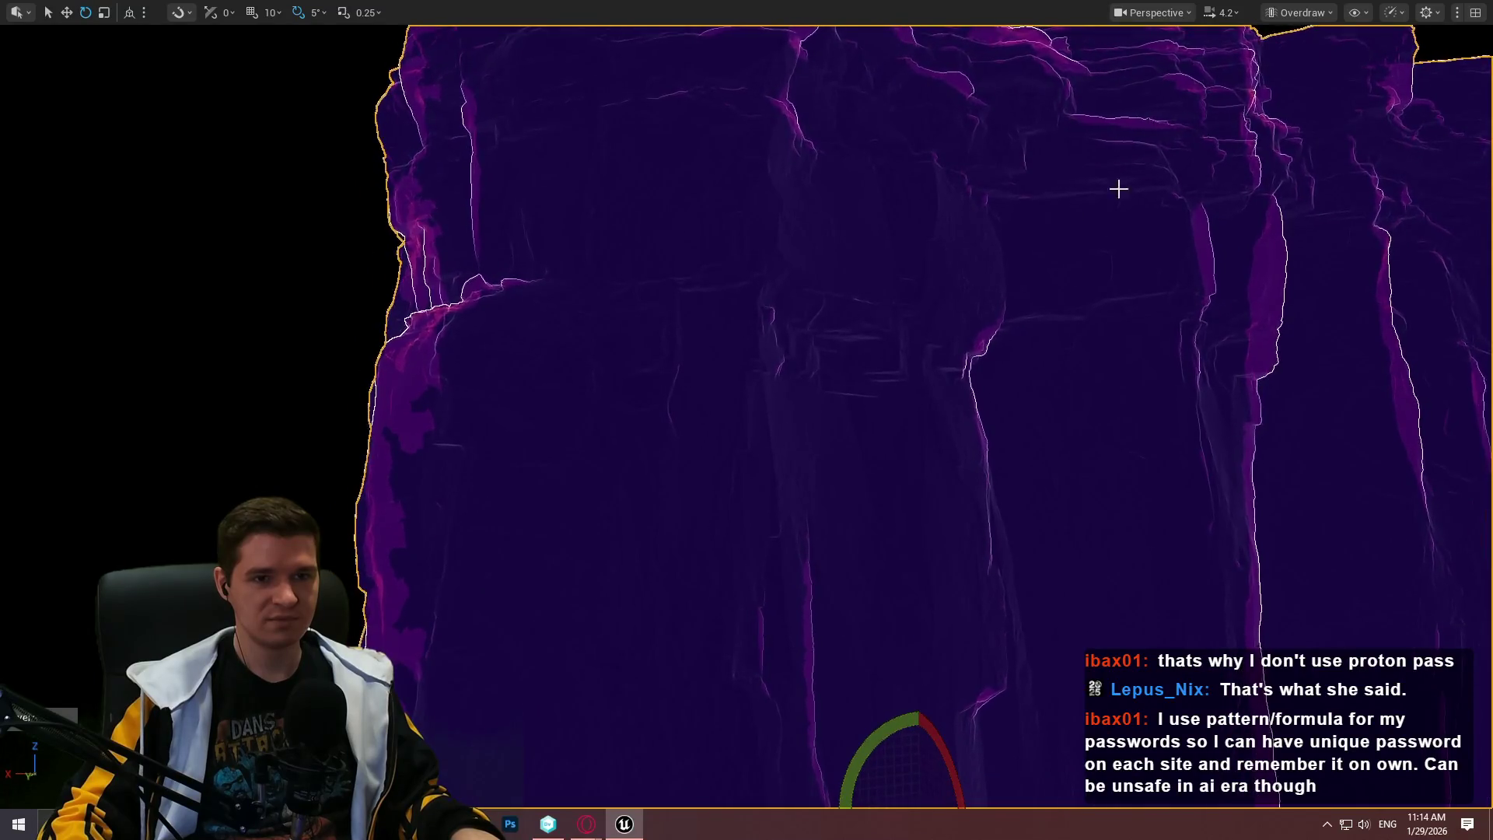
left_click(1326, 19)
mouse_move(1342, 307)
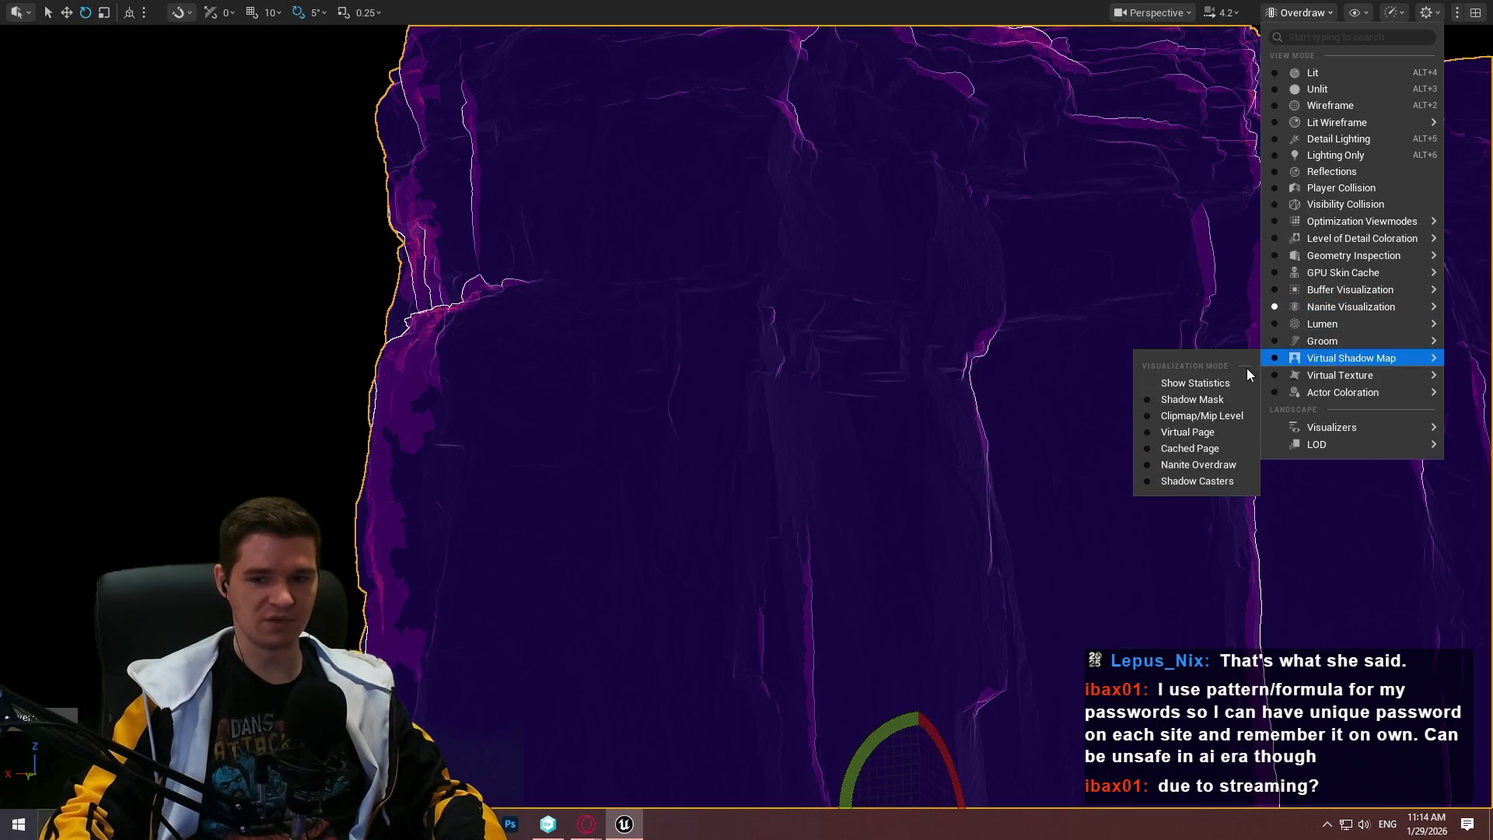
Show the cliff's Nanite triangles and zoom in and out to inspect them
mouse_move(1322, 340)
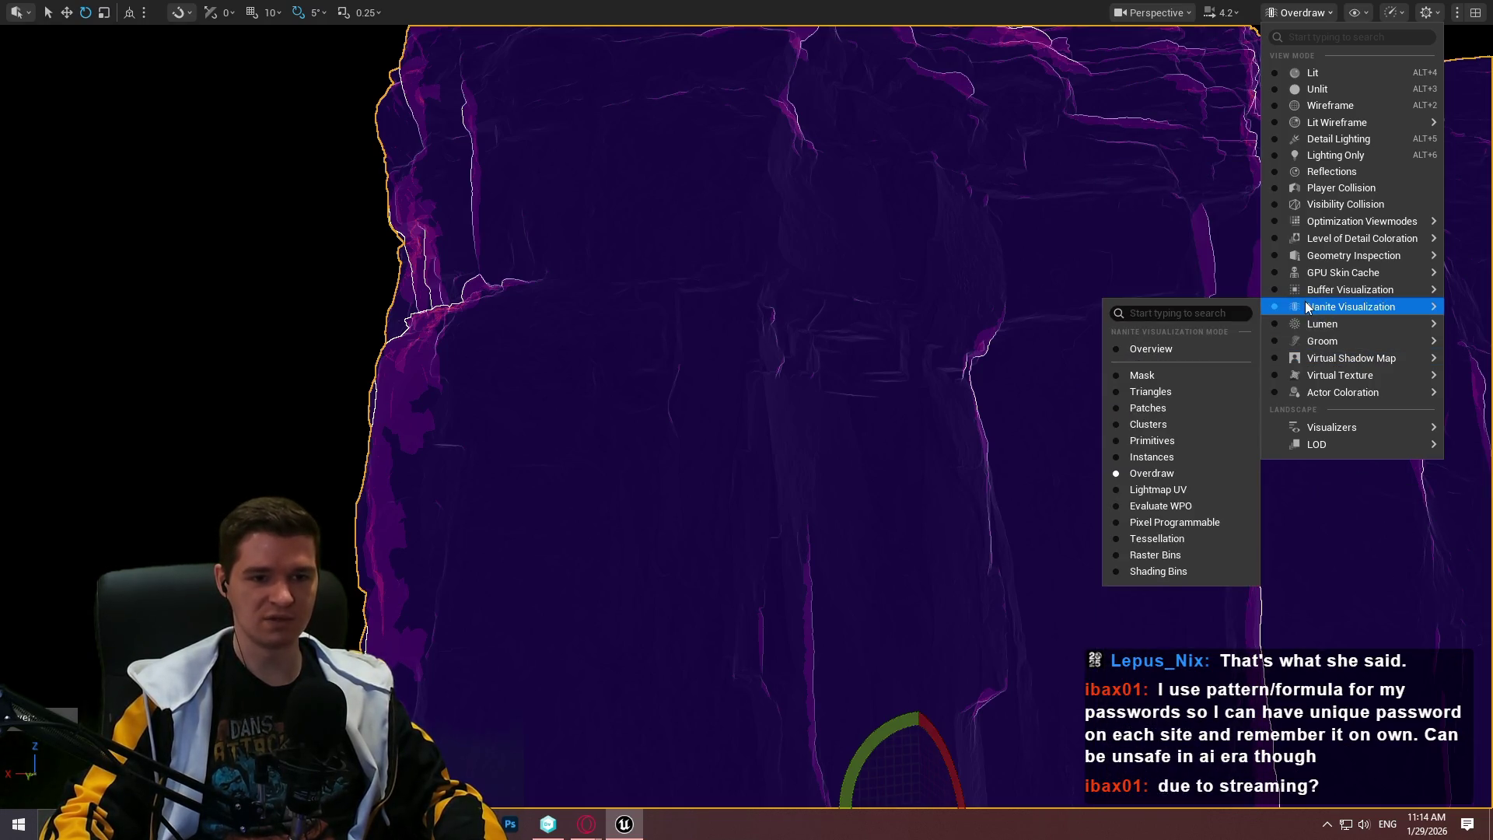
left_click(1165, 391)
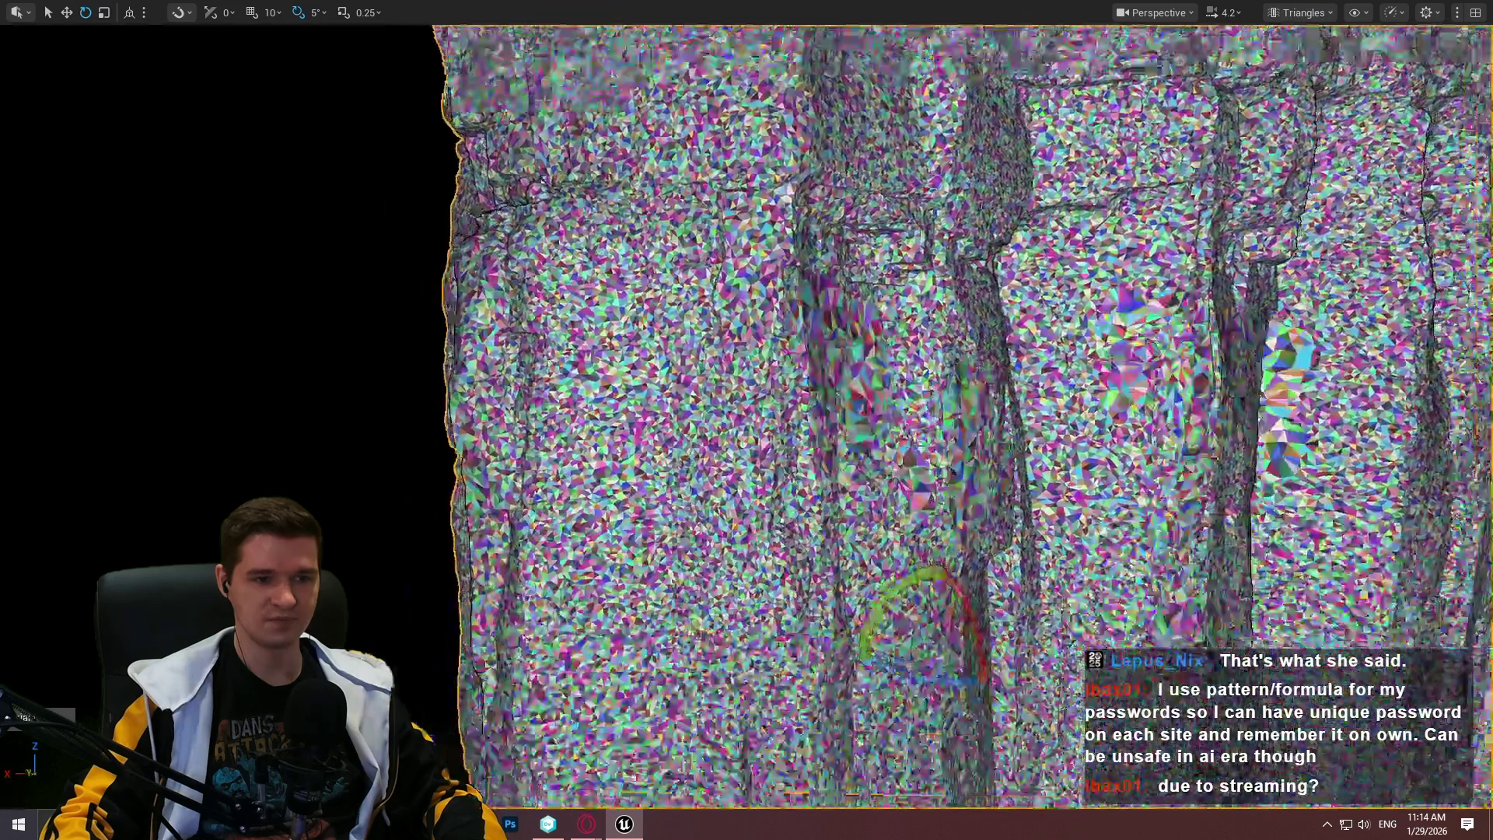
scroll(1165, 391, "down", 5)
scroll(980, 428, "down", 2)
scroll(809, 435, "up", 10)
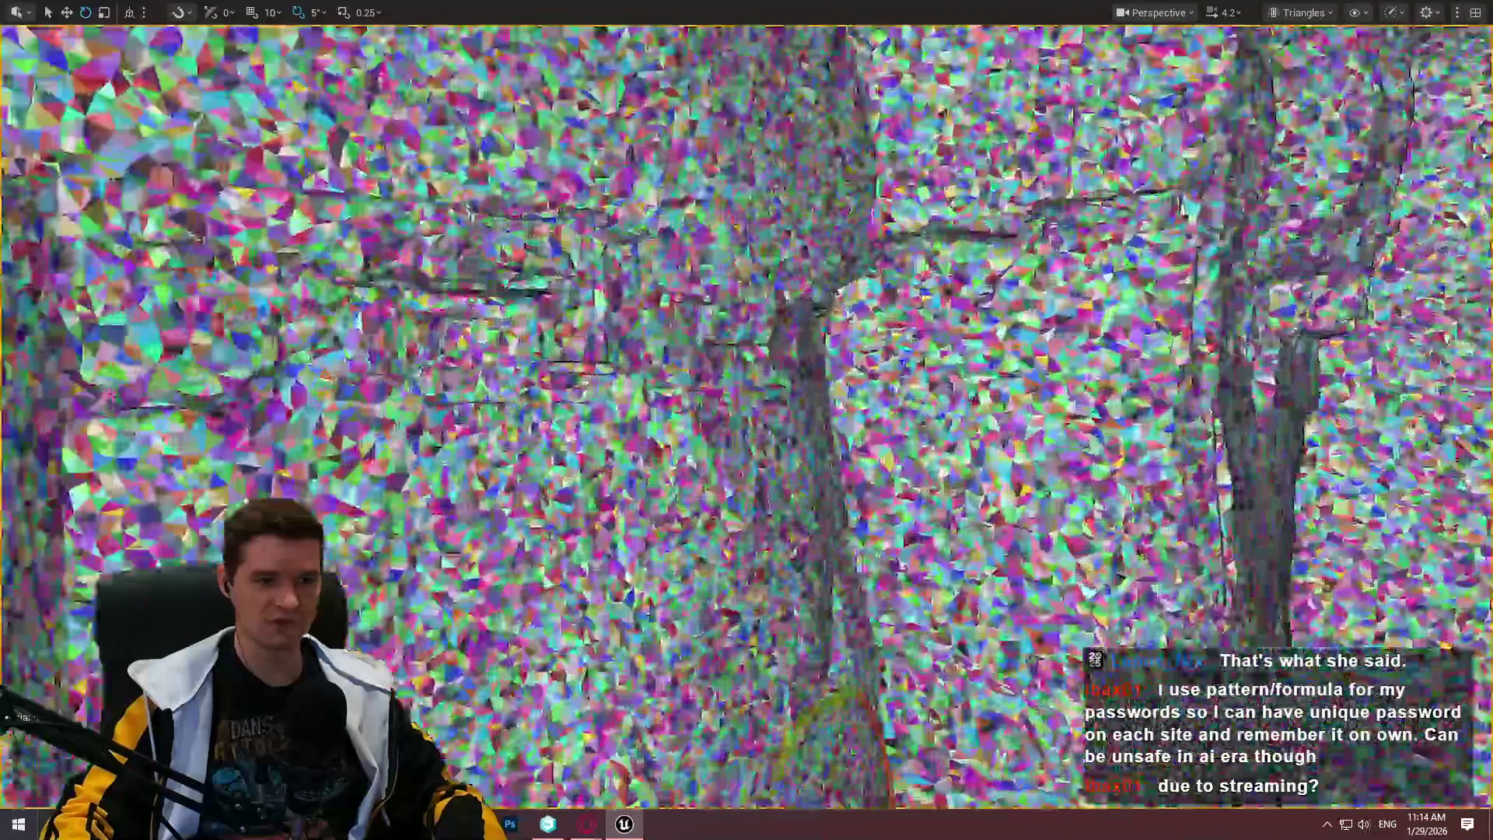
scroll(808, 435, "down", 8)
scroll(809, 435, "up", 4)
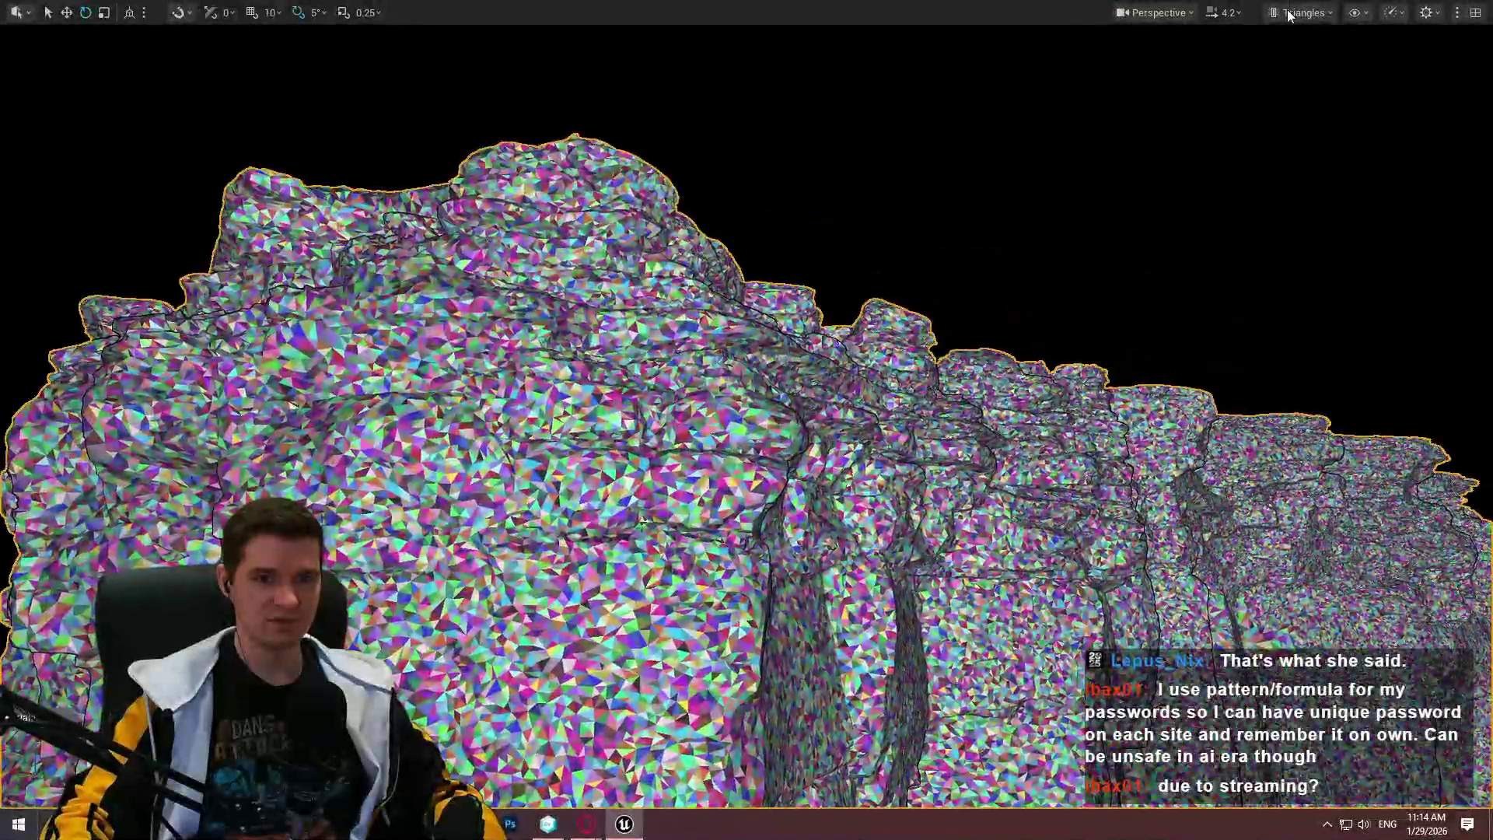
Return the viewport to Lit shading and exit full-screen mode
left_click(1297, 12)
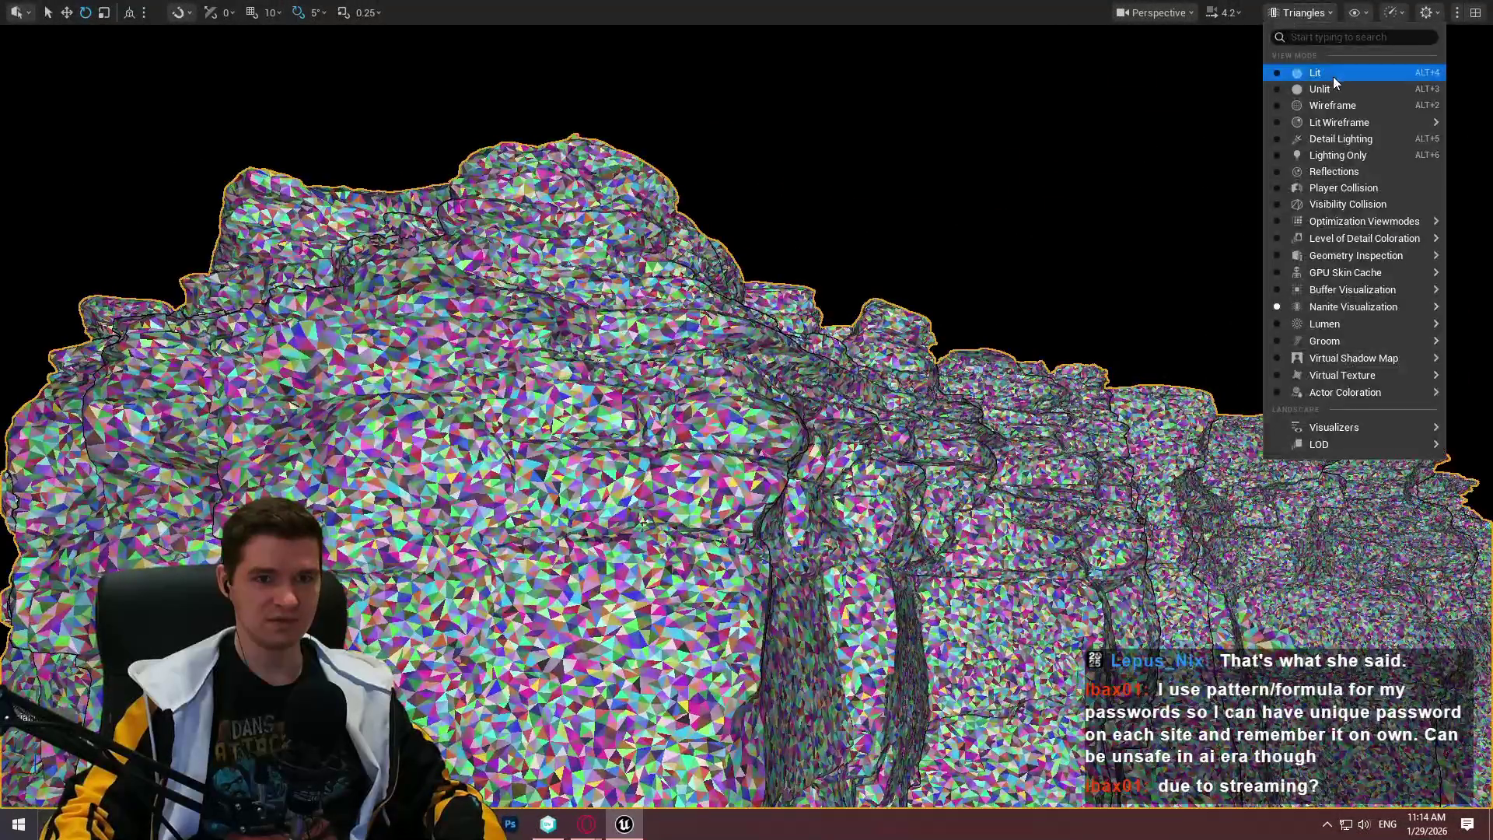
left_click(1333, 76)
key("F11")
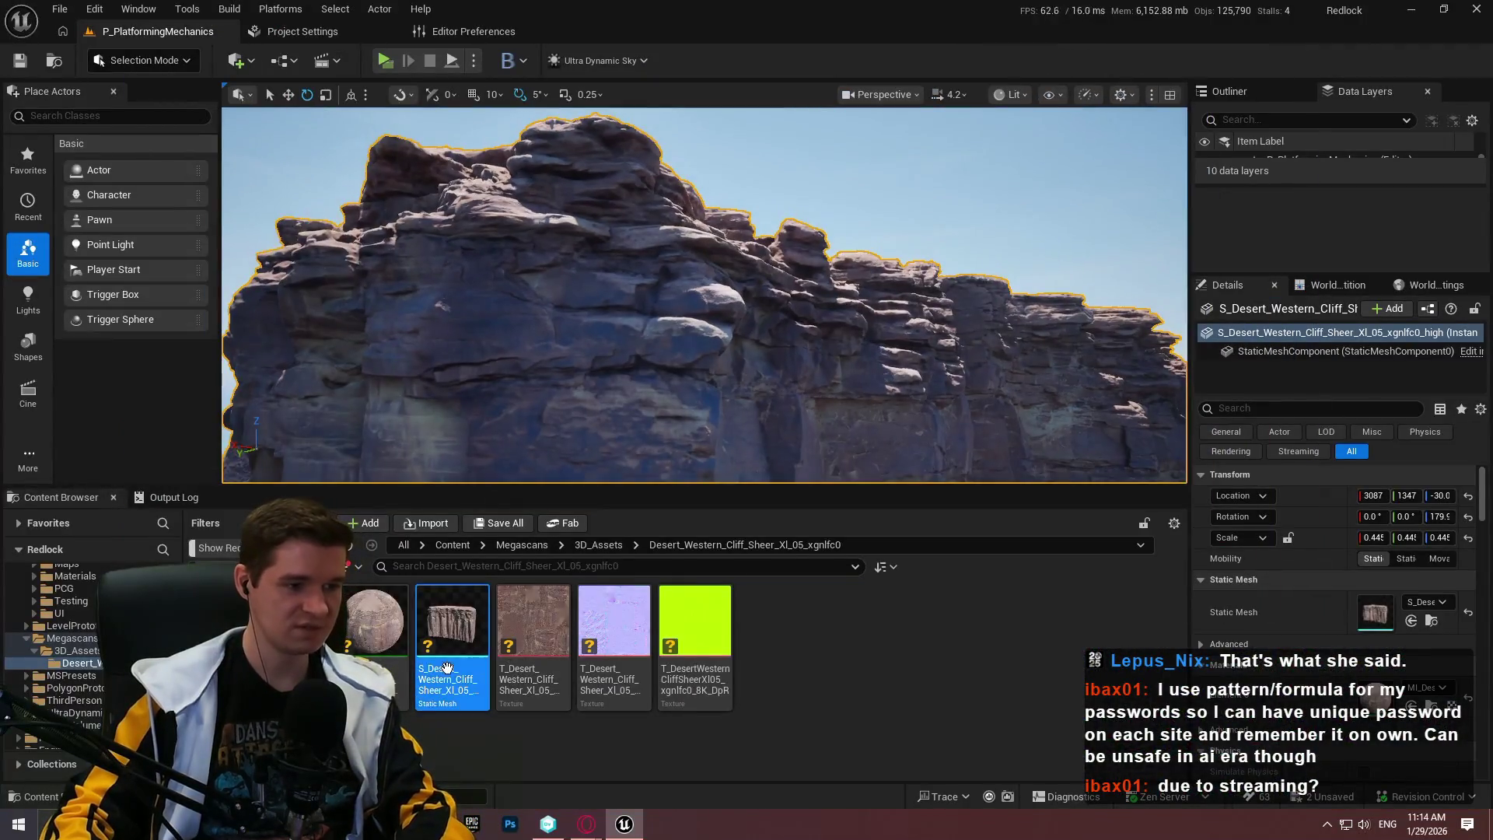
double_click(447, 675)
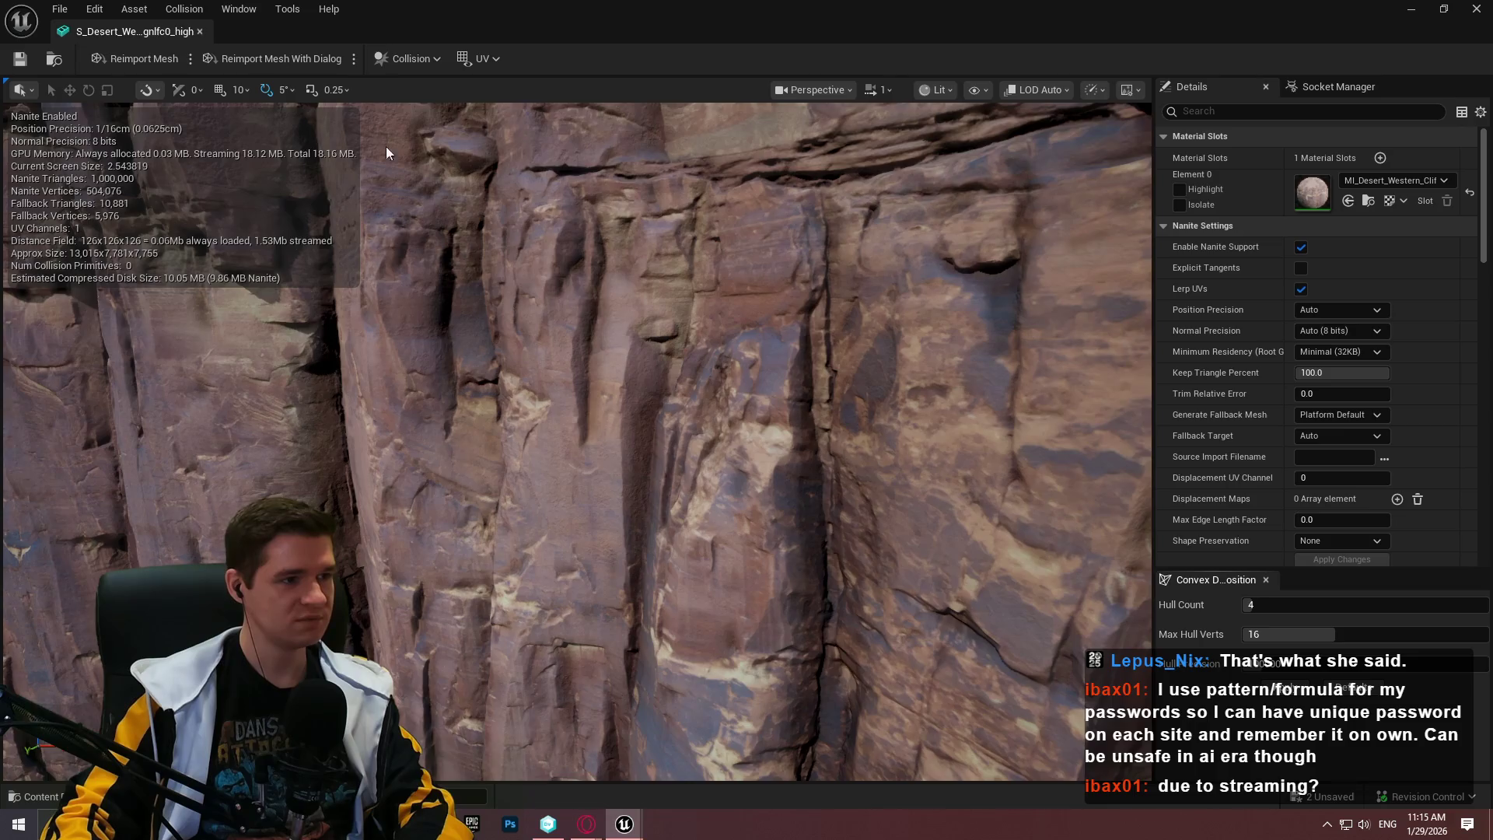
left_click_drag(386, 146, 552, 208)
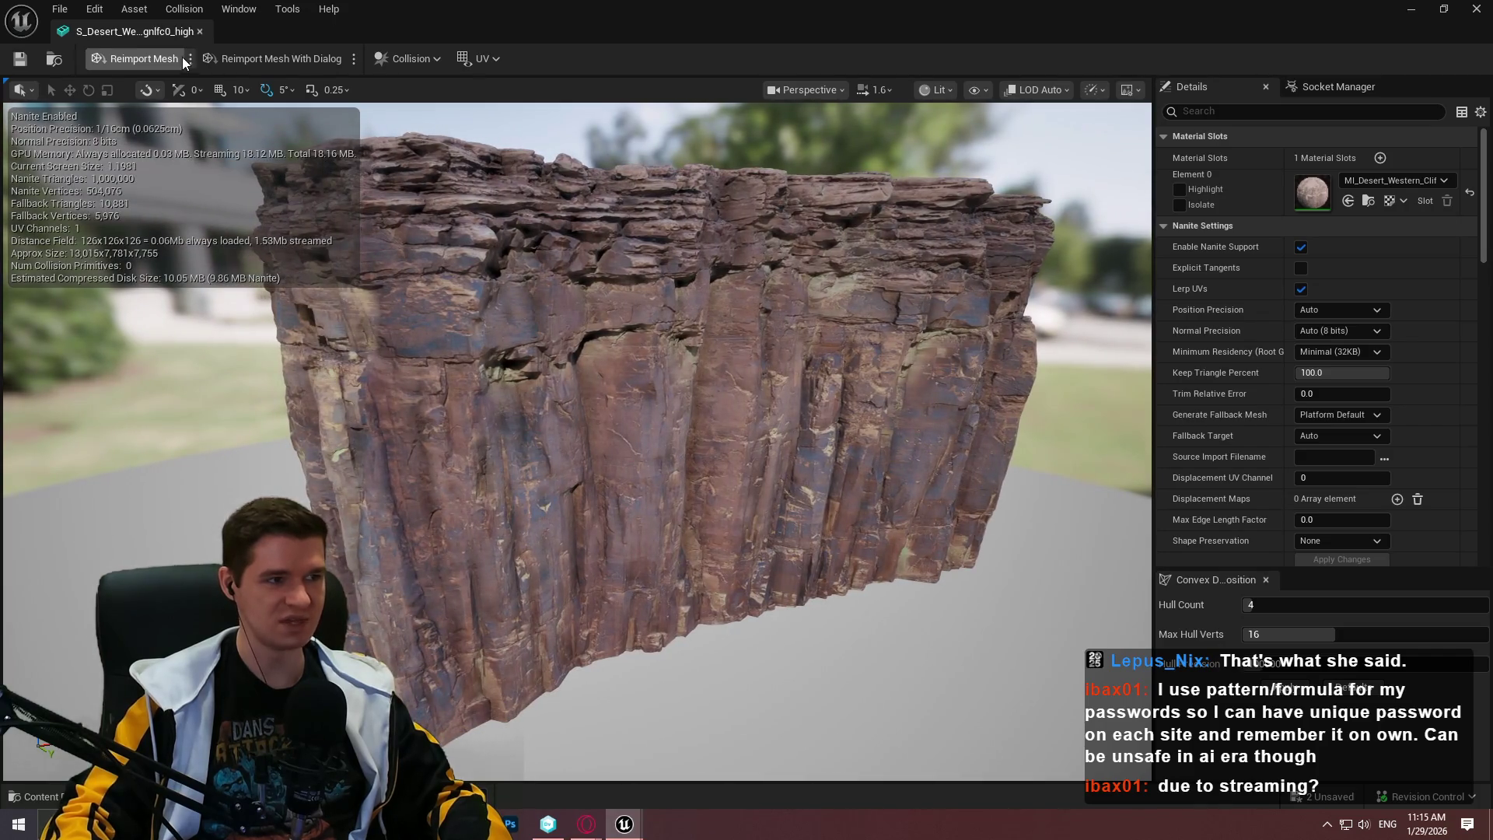
left_click(200, 32)
key("f")
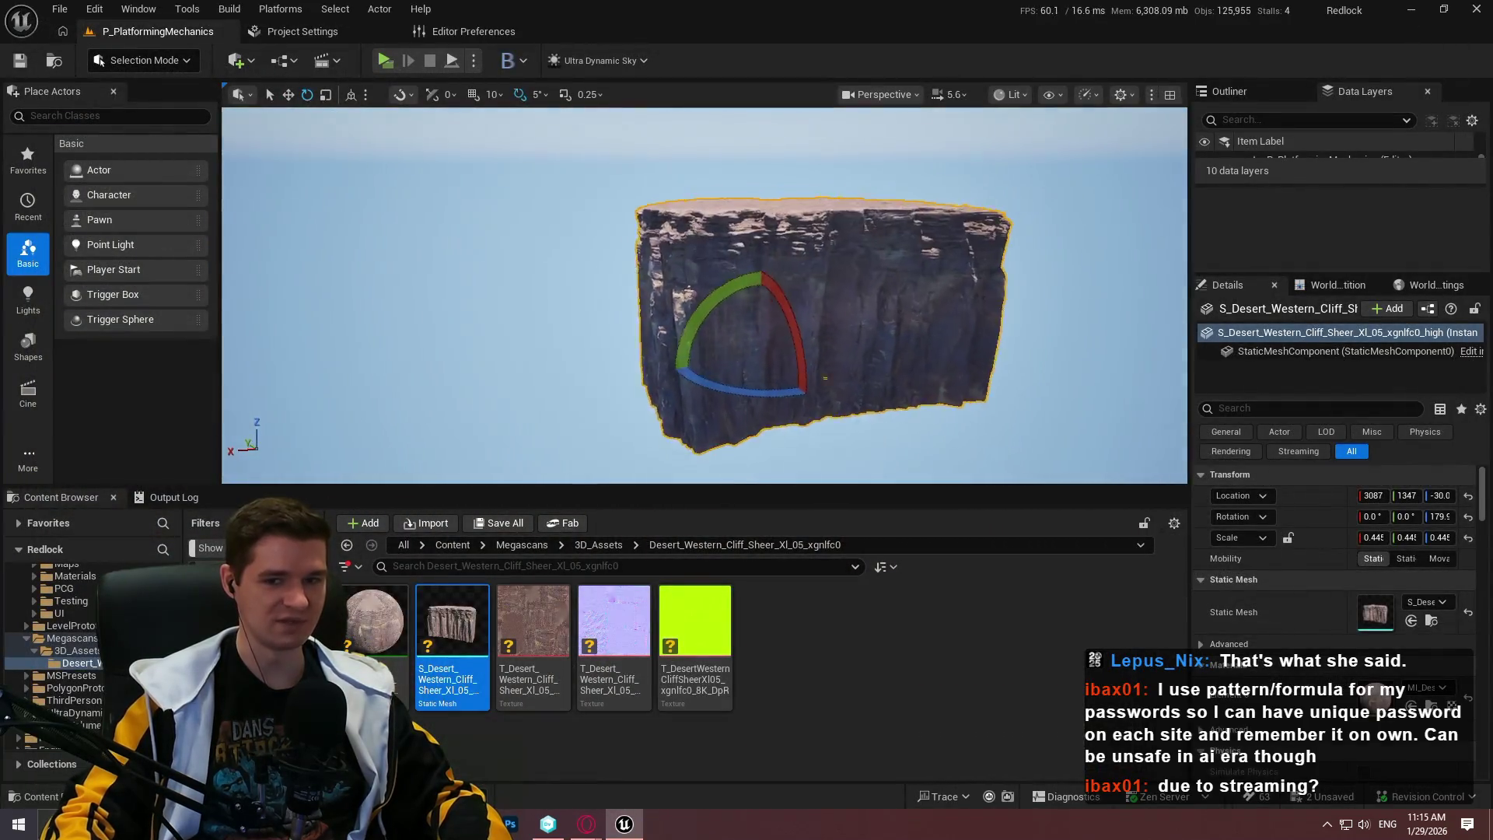
Alt-drag a duplicate cliff and lift it to 3087, 1750, 1084 above the original
left_click_drag(704, 296, 735, 280)
key("w")
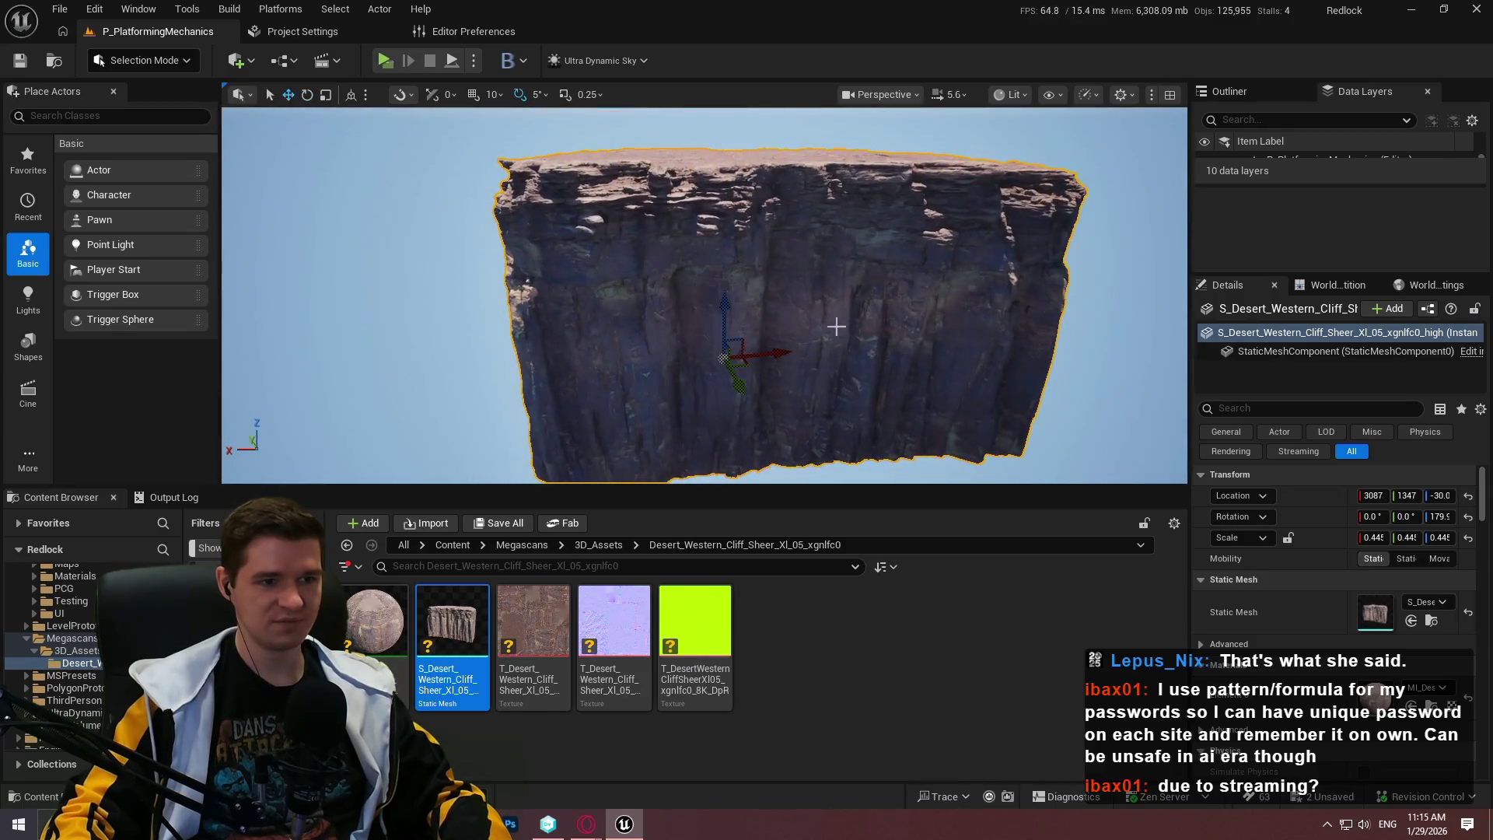
left_click_drag(734, 379, 712, 299, "alt")
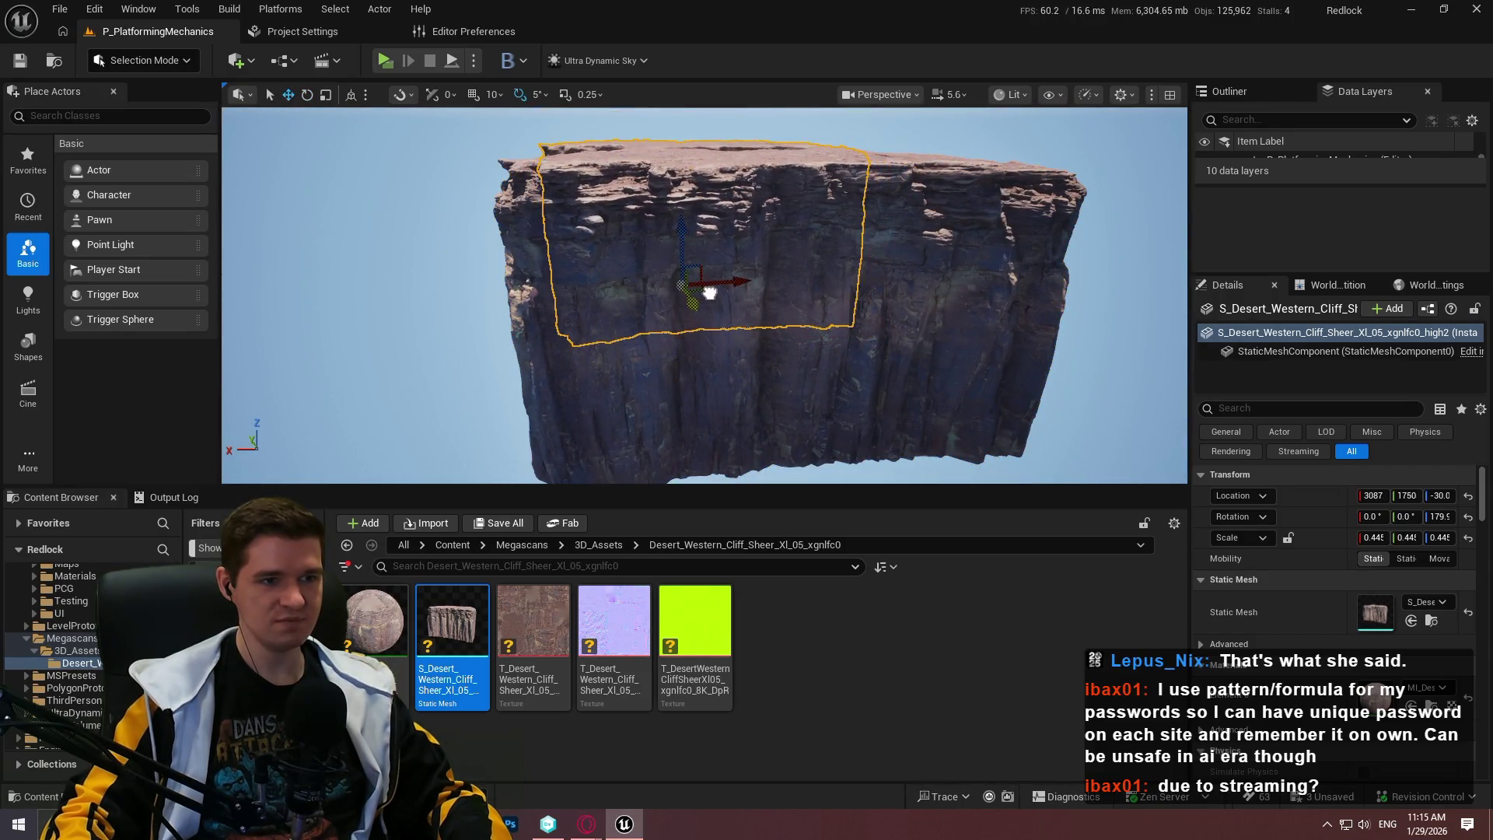
left_click_drag(681, 241, 672, 195)
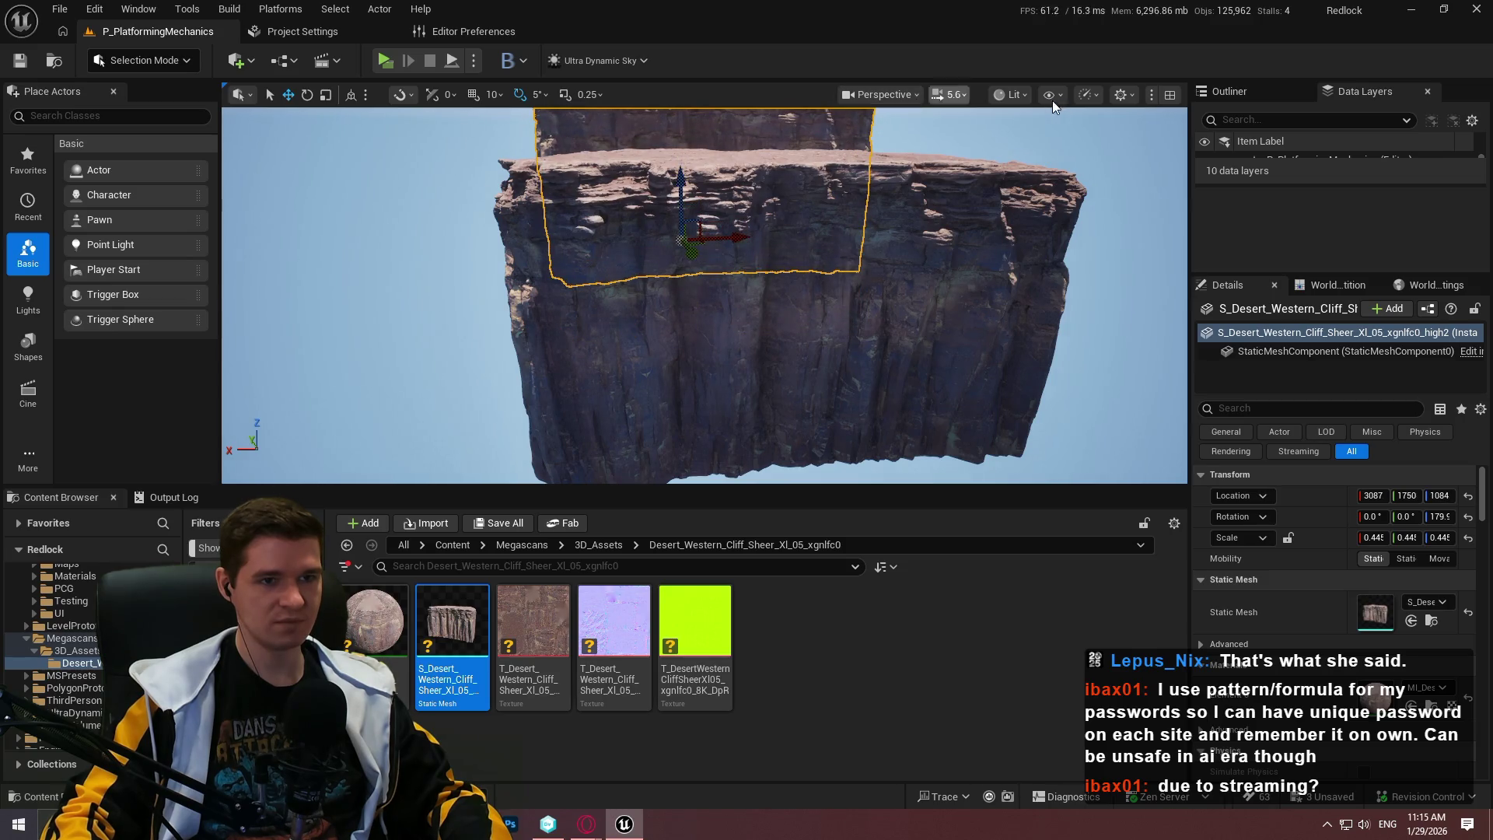
left_click(1011, 95)
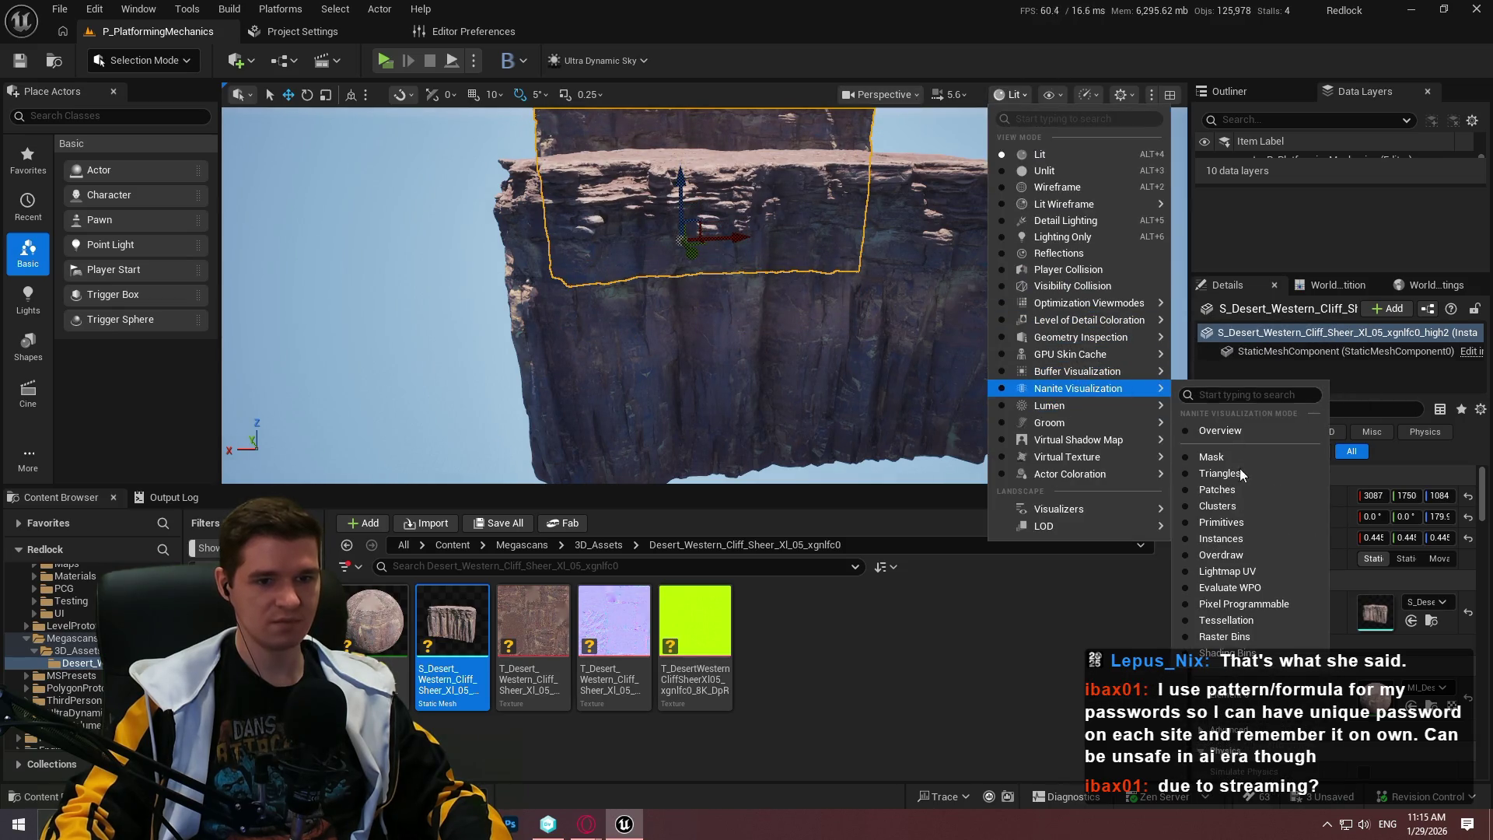
Cycle the stacked cliffs through Nanite Clusters and Mask views, ending on Nanite Overdraw
left_click(1217, 506)
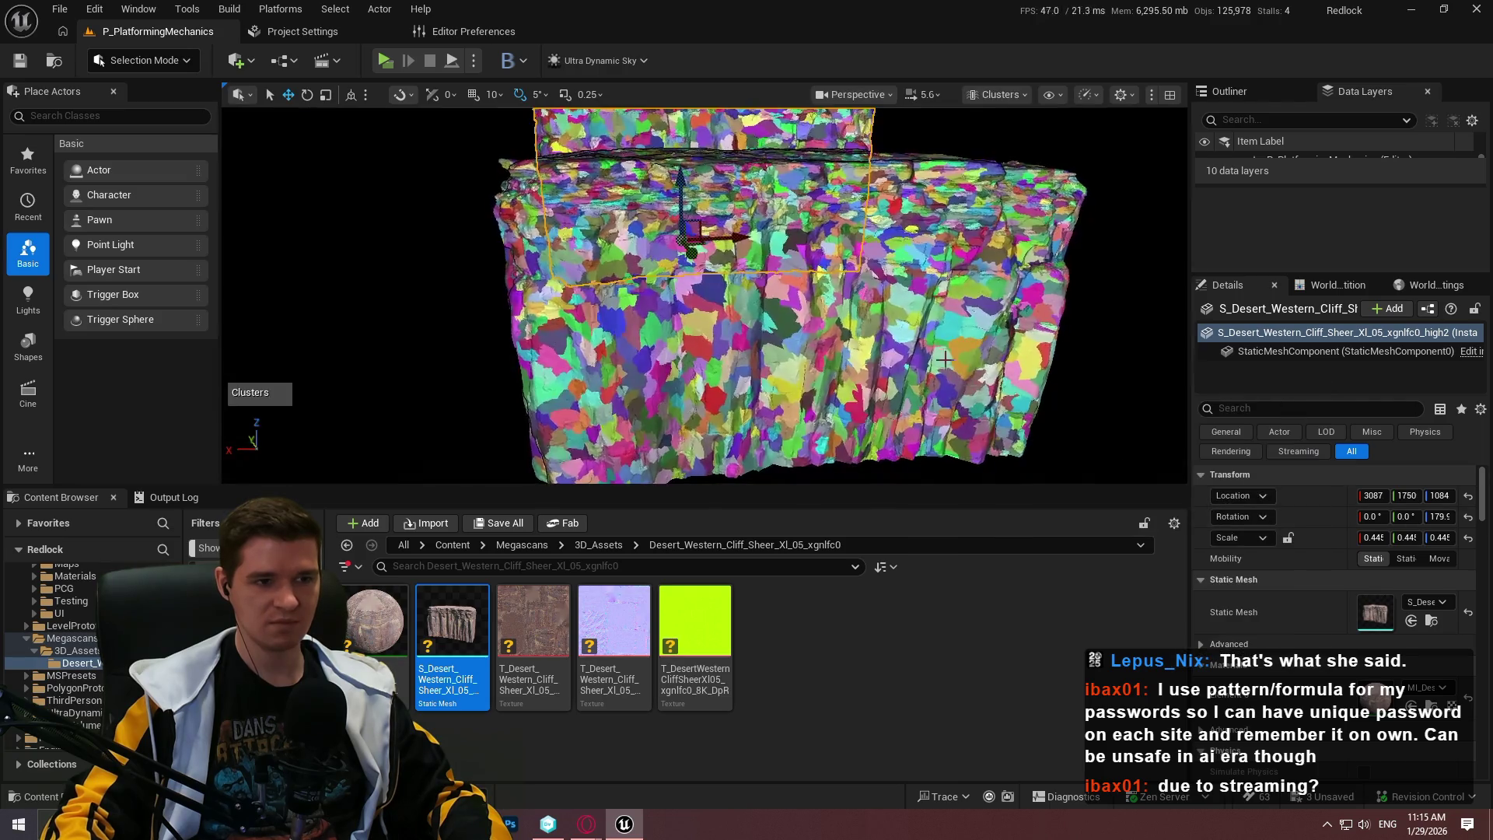
left_click(999, 94)
mouse_move(1087, 373)
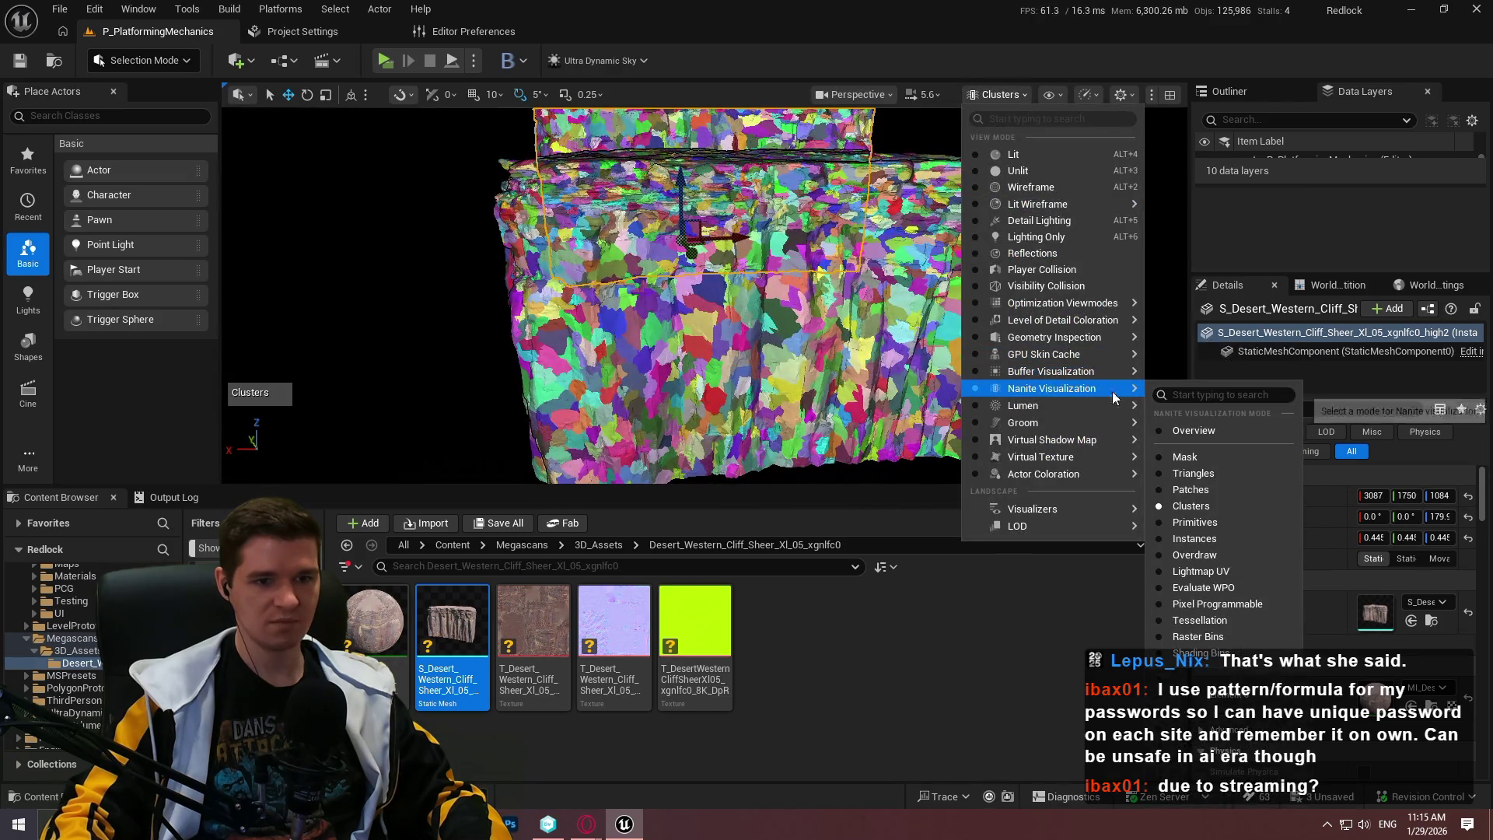
left_click(1190, 453)
left_click(1003, 94)
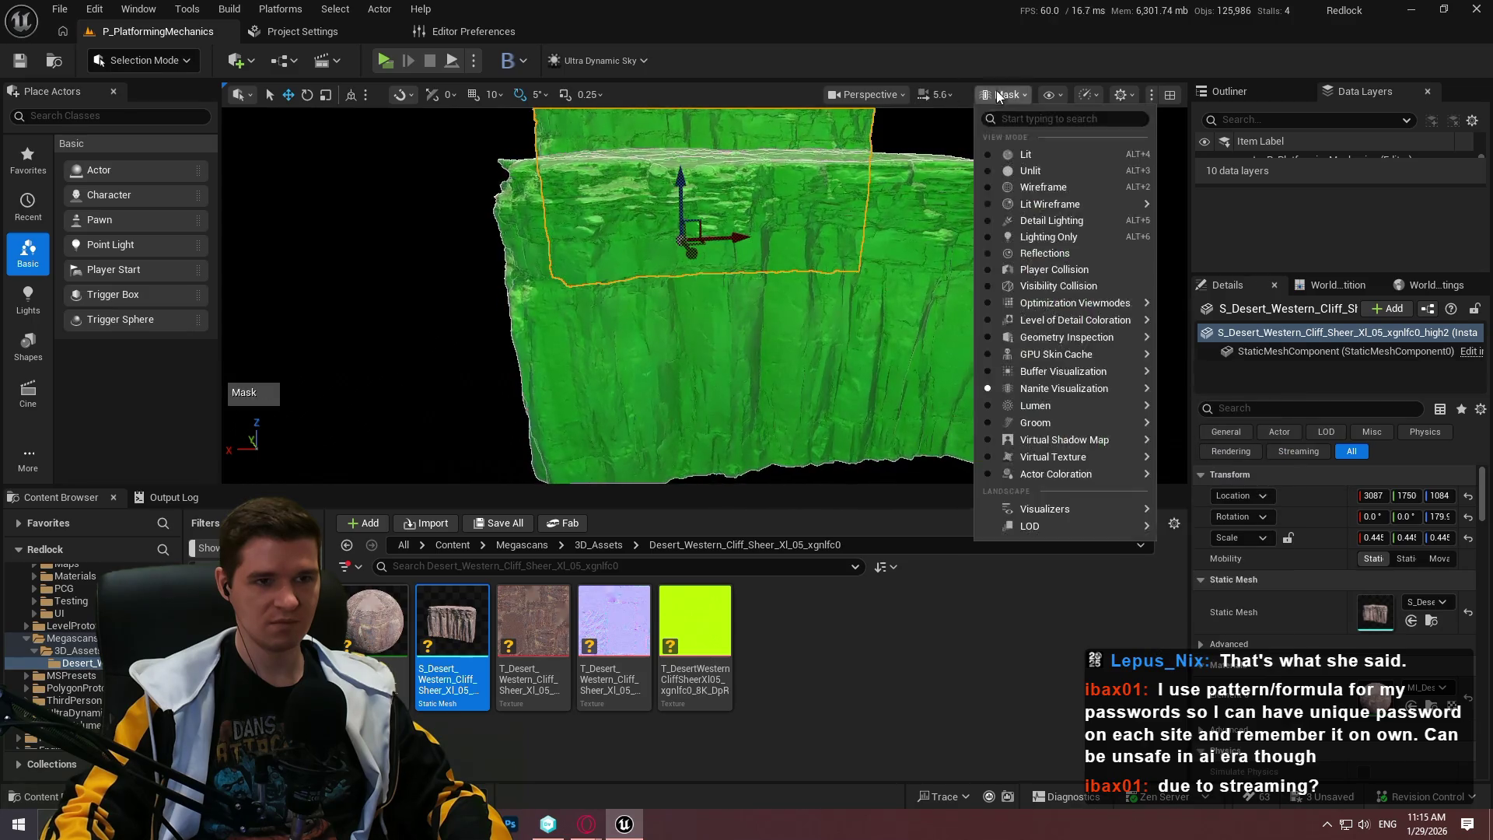
mouse_move(1088, 388)
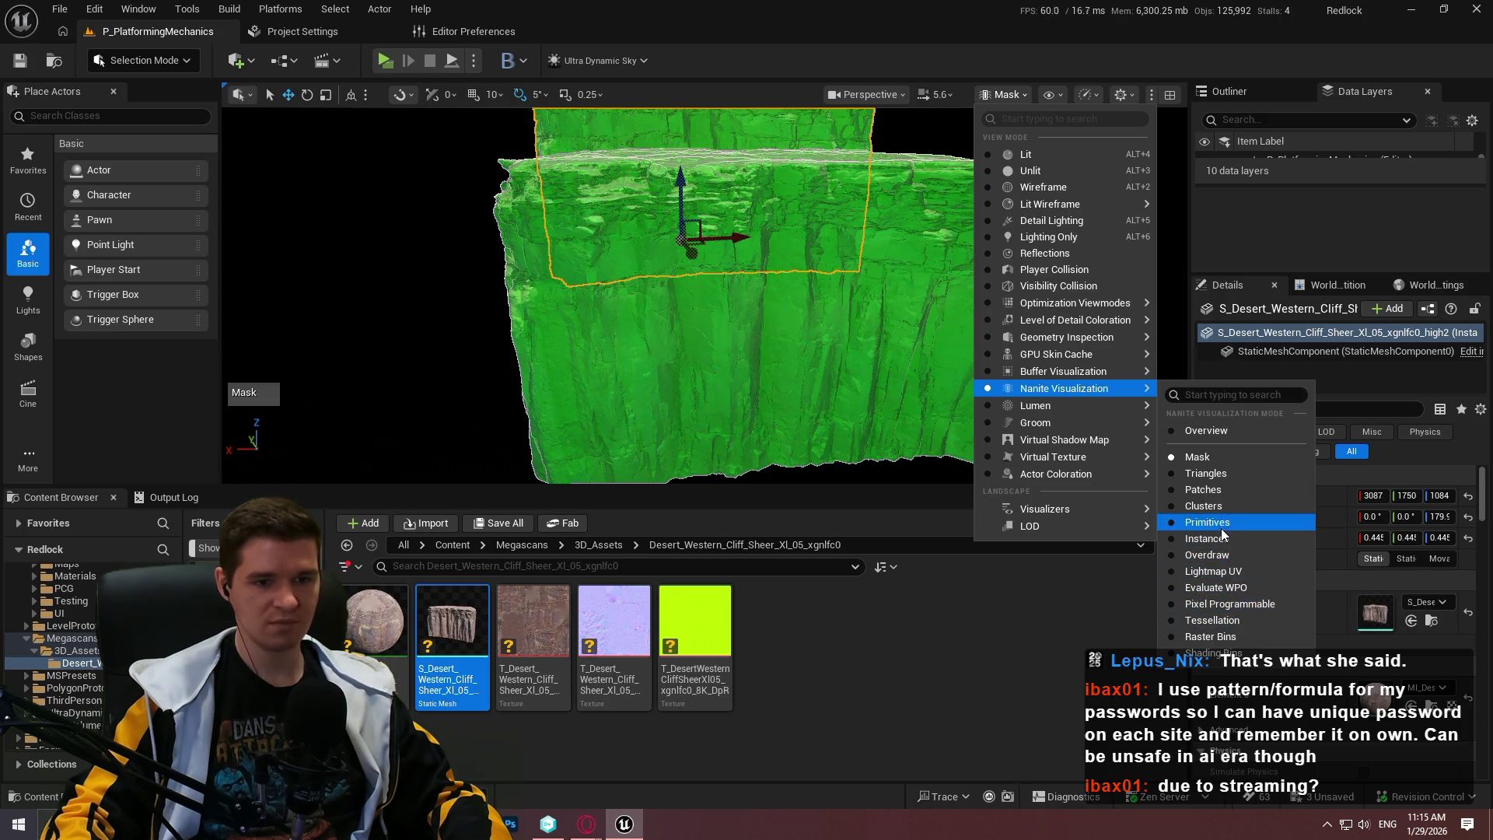
left_click(1207, 556)
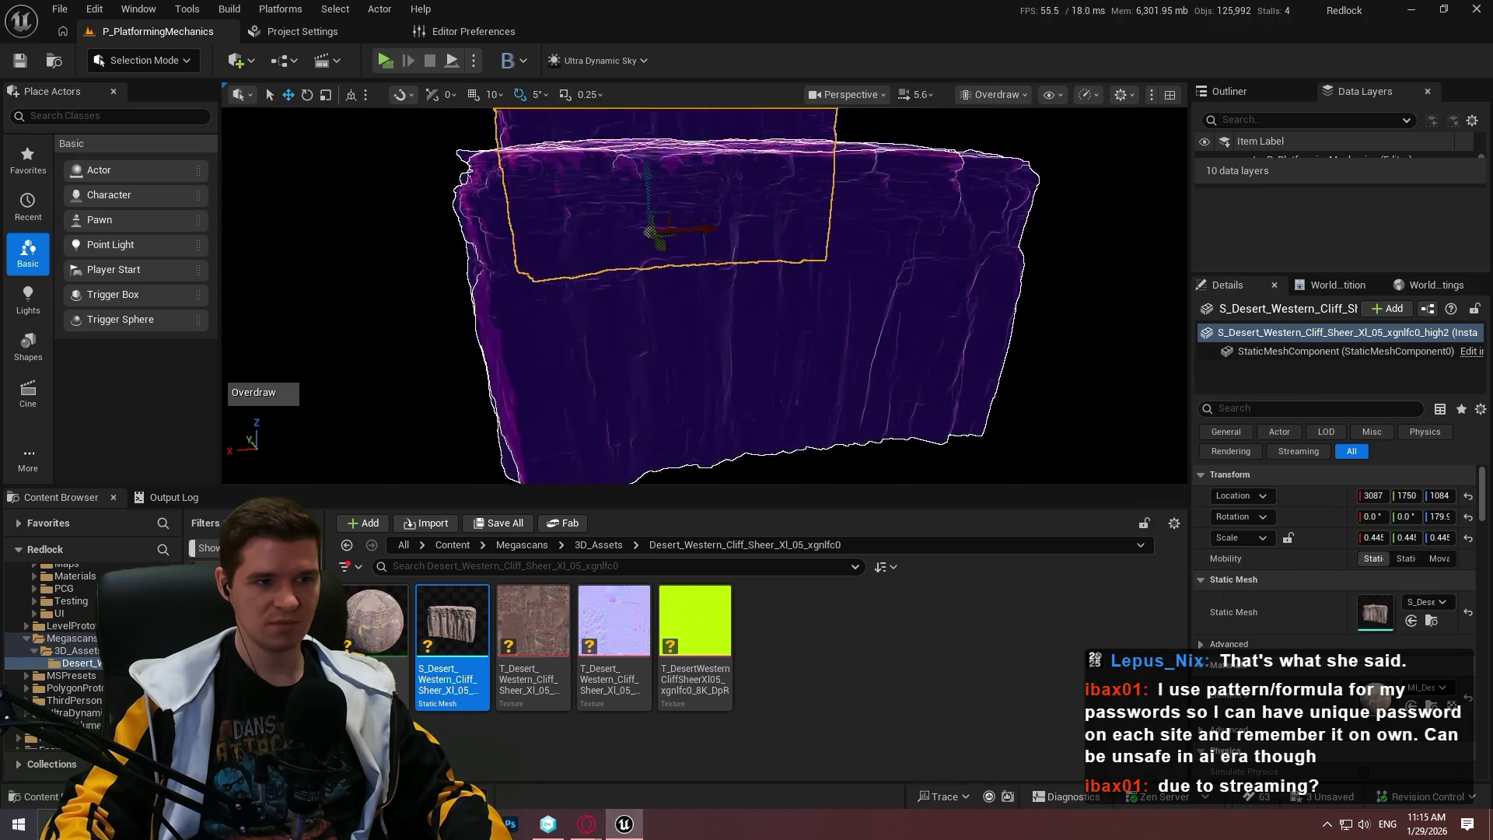
Inspect Nanite overdraw on the two stacked cliffs from several angles in a fullscreen viewport
key("F11")
scroll(747, 420, "down", 2)
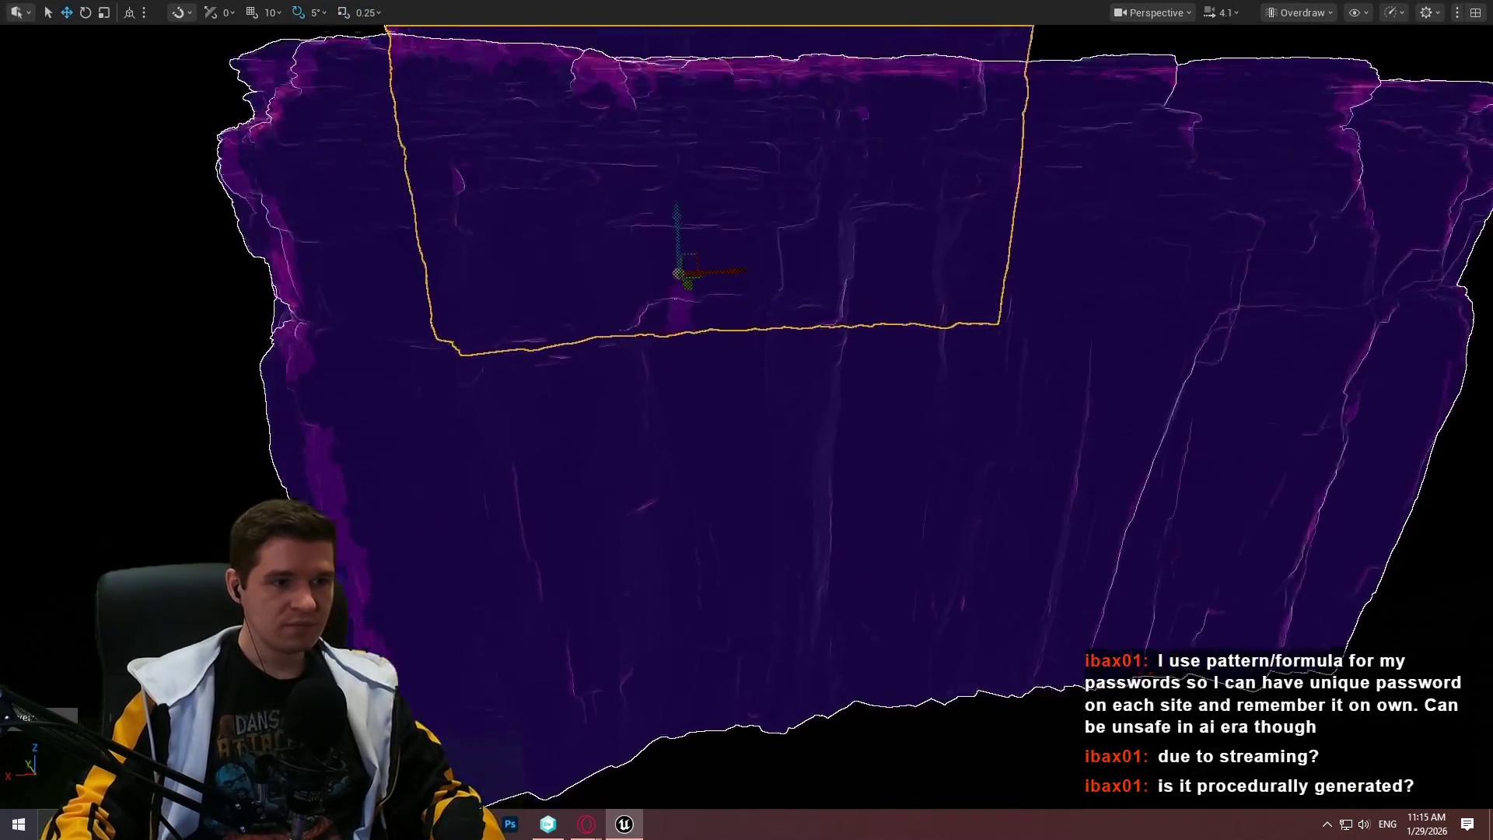
mouse_move(746, 420)
left_mouse_down()
mouse_move(560, 420)
mouse_move(754, 420)
mouse_move(731, 428)
mouse_move(698, 7)
left_mouse_up()
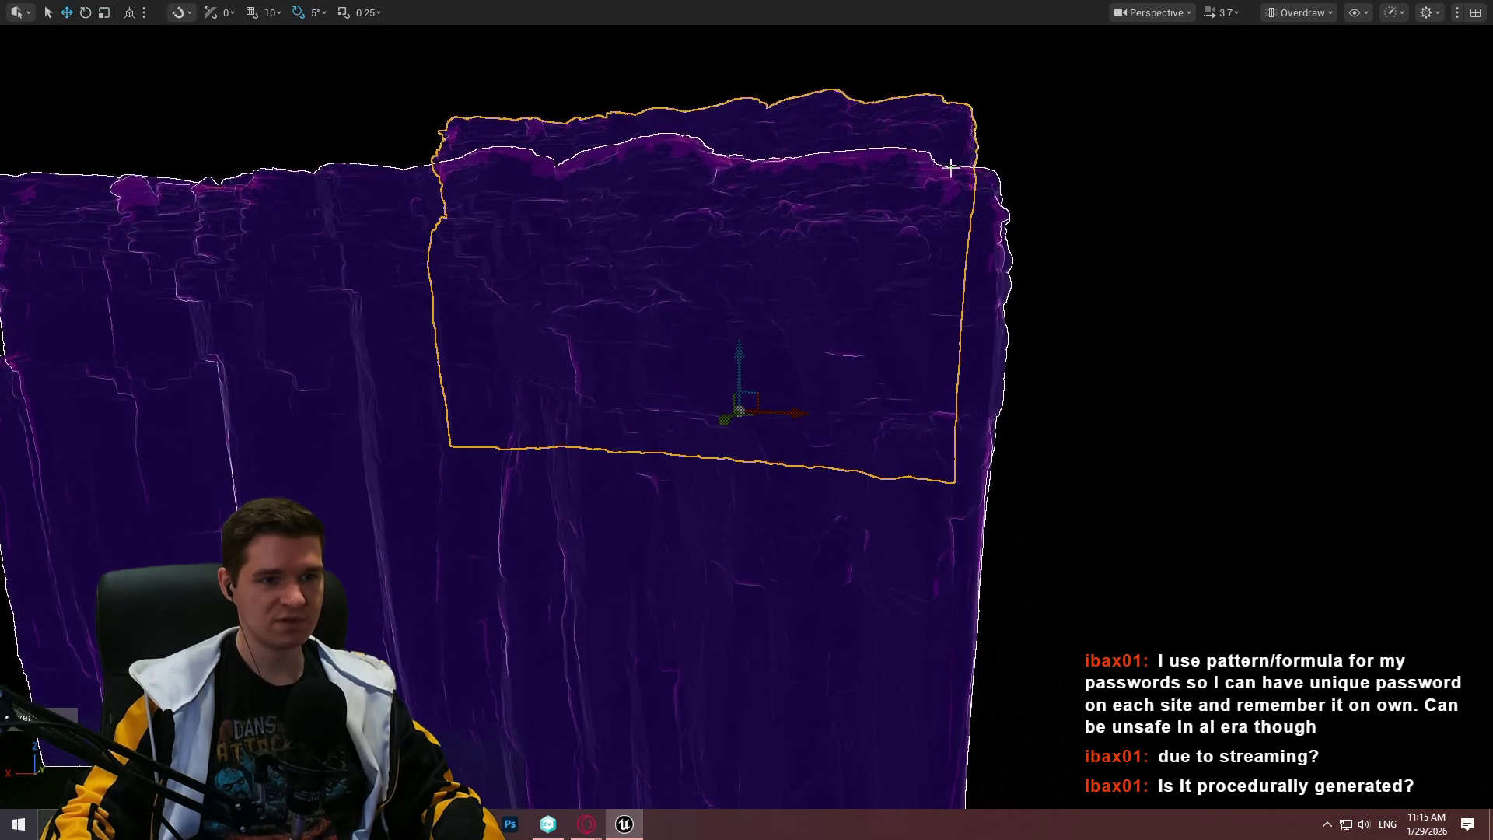
mouse_move(964, 202)
left_mouse_down()
mouse_move(957, 185)
mouse_move(952, 303)
mouse_move(955, 117)
left_mouse_up()
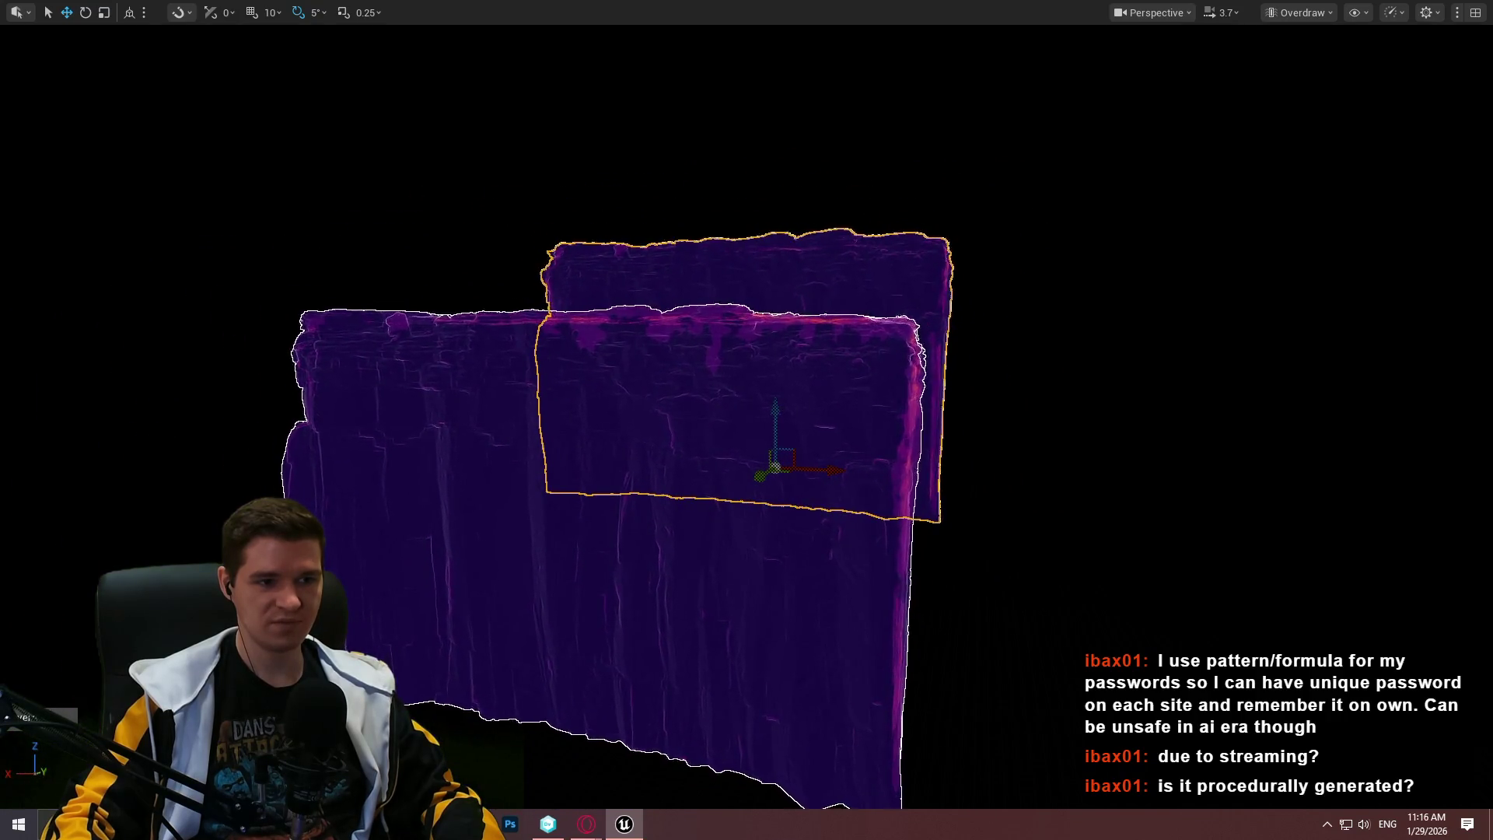
mouse_move(955, 233)
left_mouse_down()
mouse_move(947, 326)
mouse_move(700, 335)
mouse_move(900, 333)
left_mouse_up()
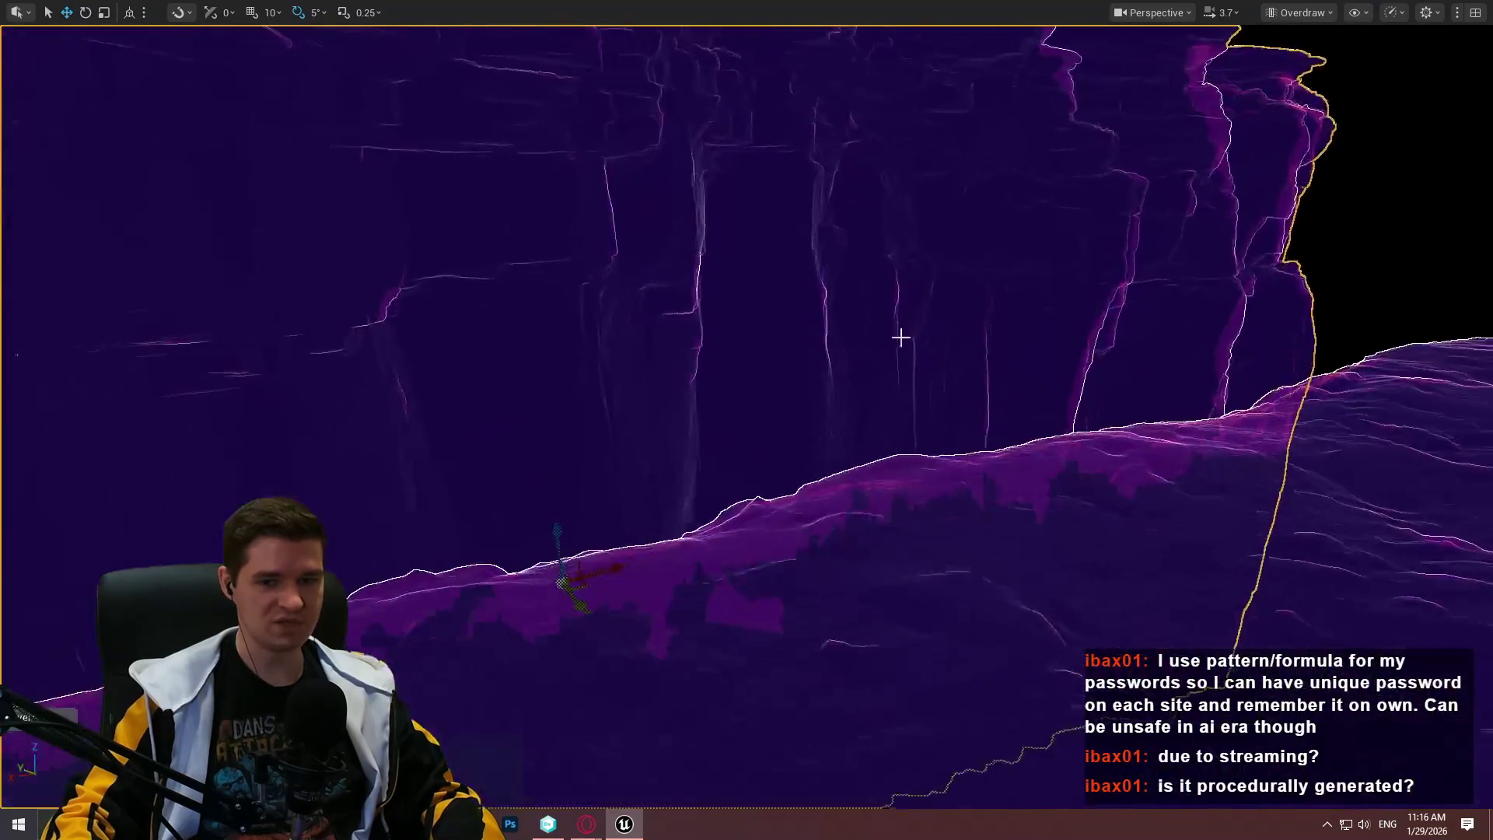
left_click_drag(995, 213, 985, 211)
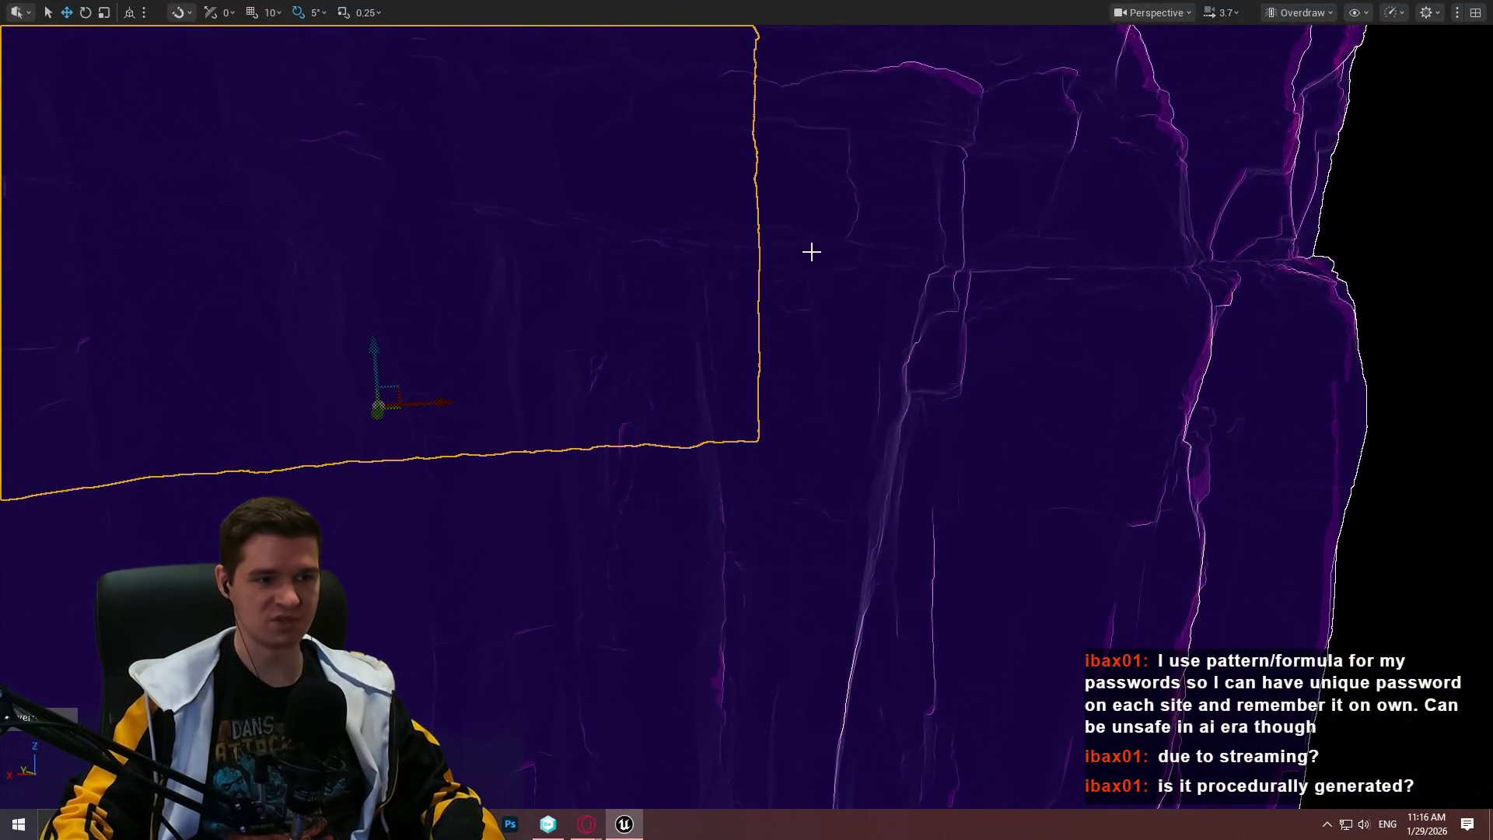
mouse_move(811, 251)
left_mouse_down()
mouse_move(746, 299)
mouse_move(825, 284)
mouse_move(742, 305)
mouse_move(806, 243)
left_mouse_up()
key("F11")
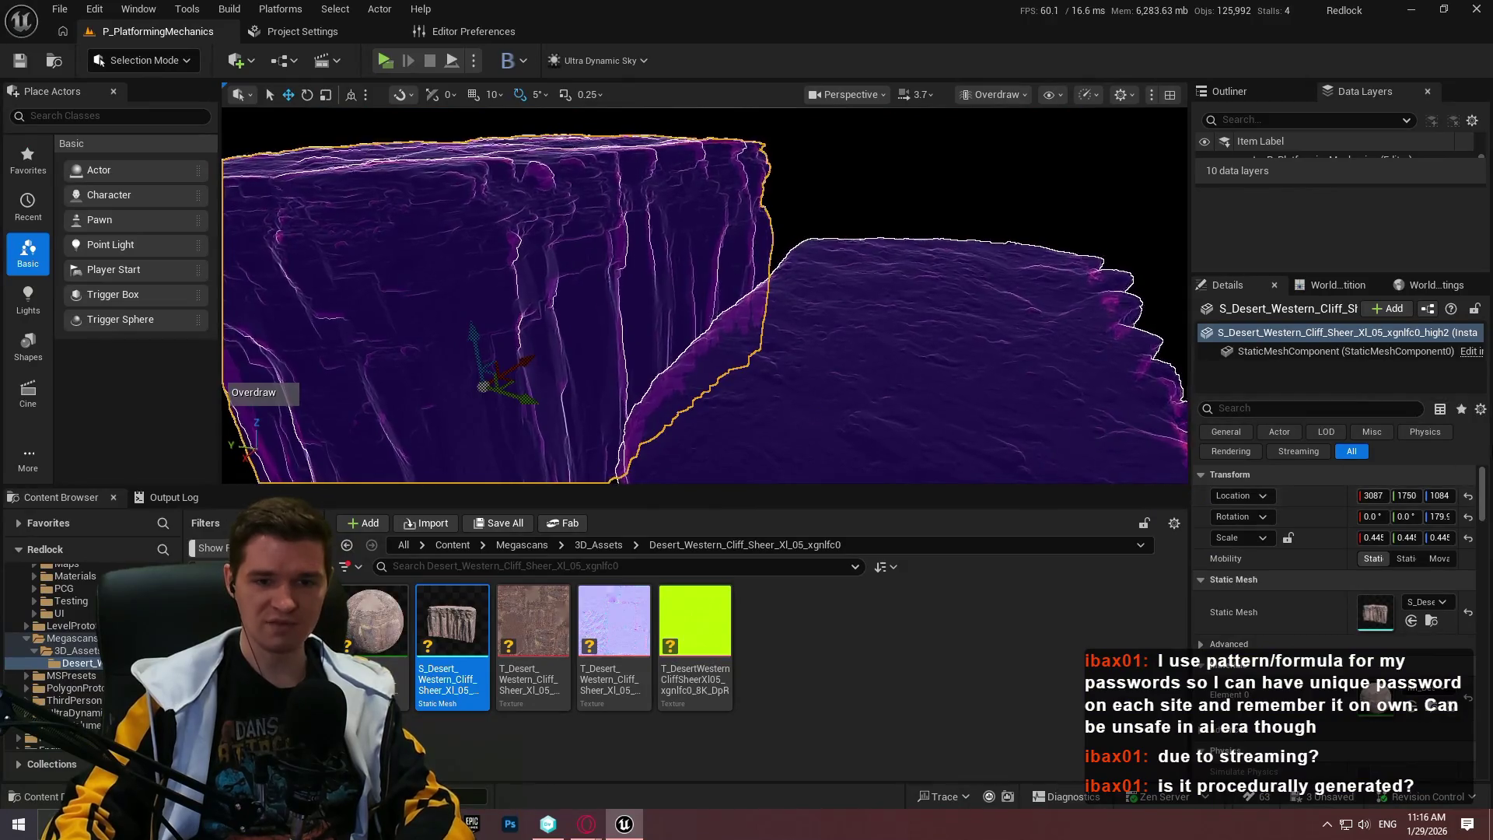
Check the cliff's Rendering settings: Render CustomDepth Pass on with CustomDepth Stencil Value 1
scroll(1481, 494, "down", 2)
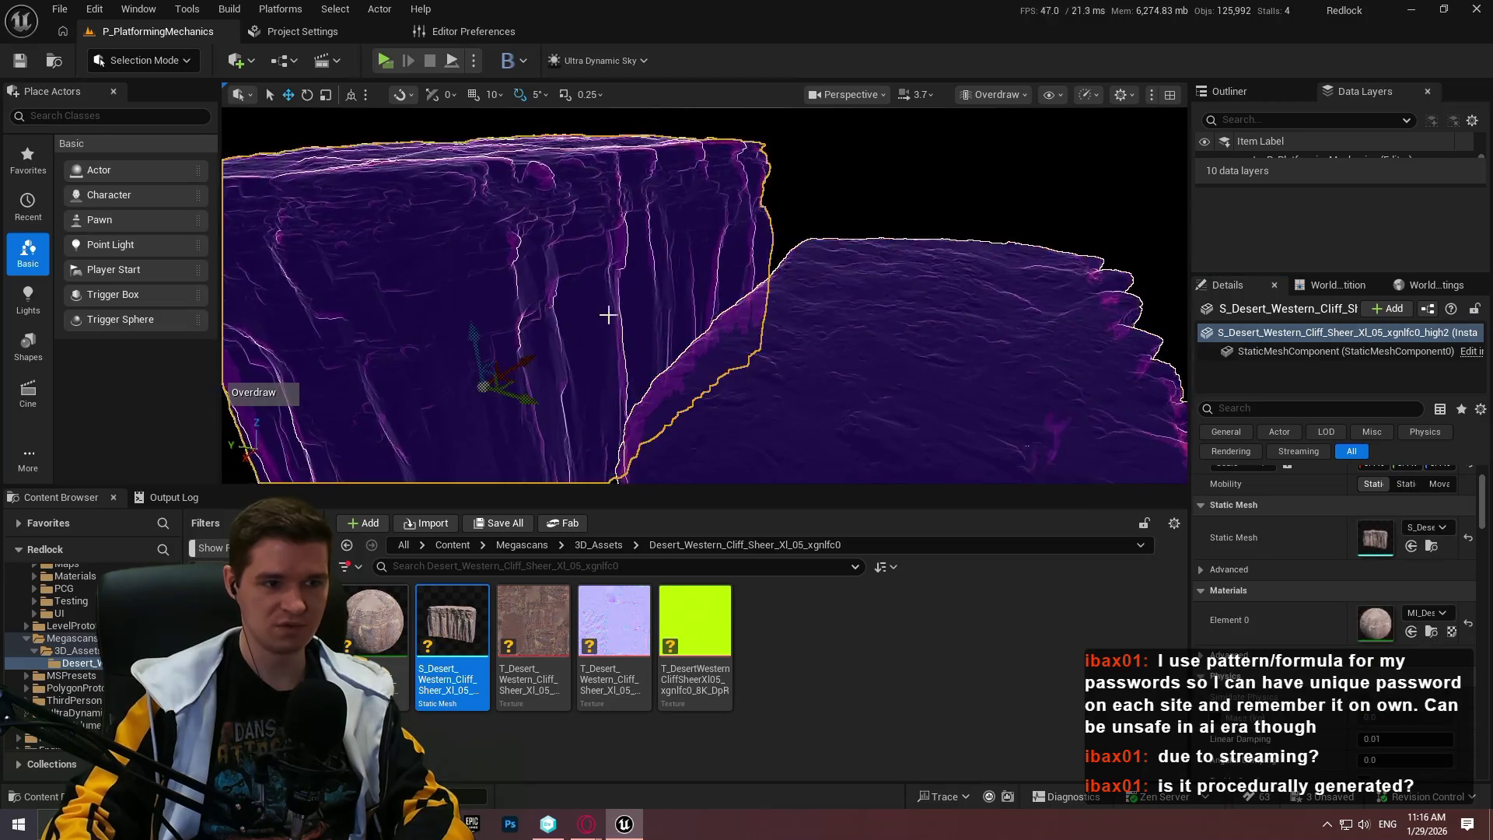
mouse_move(1482, 485)
left_mouse_down()
mouse_move(1481, 698)
mouse_move(1481, 576)
left_mouse_up()
scroll(1297, 626, "down", 5)
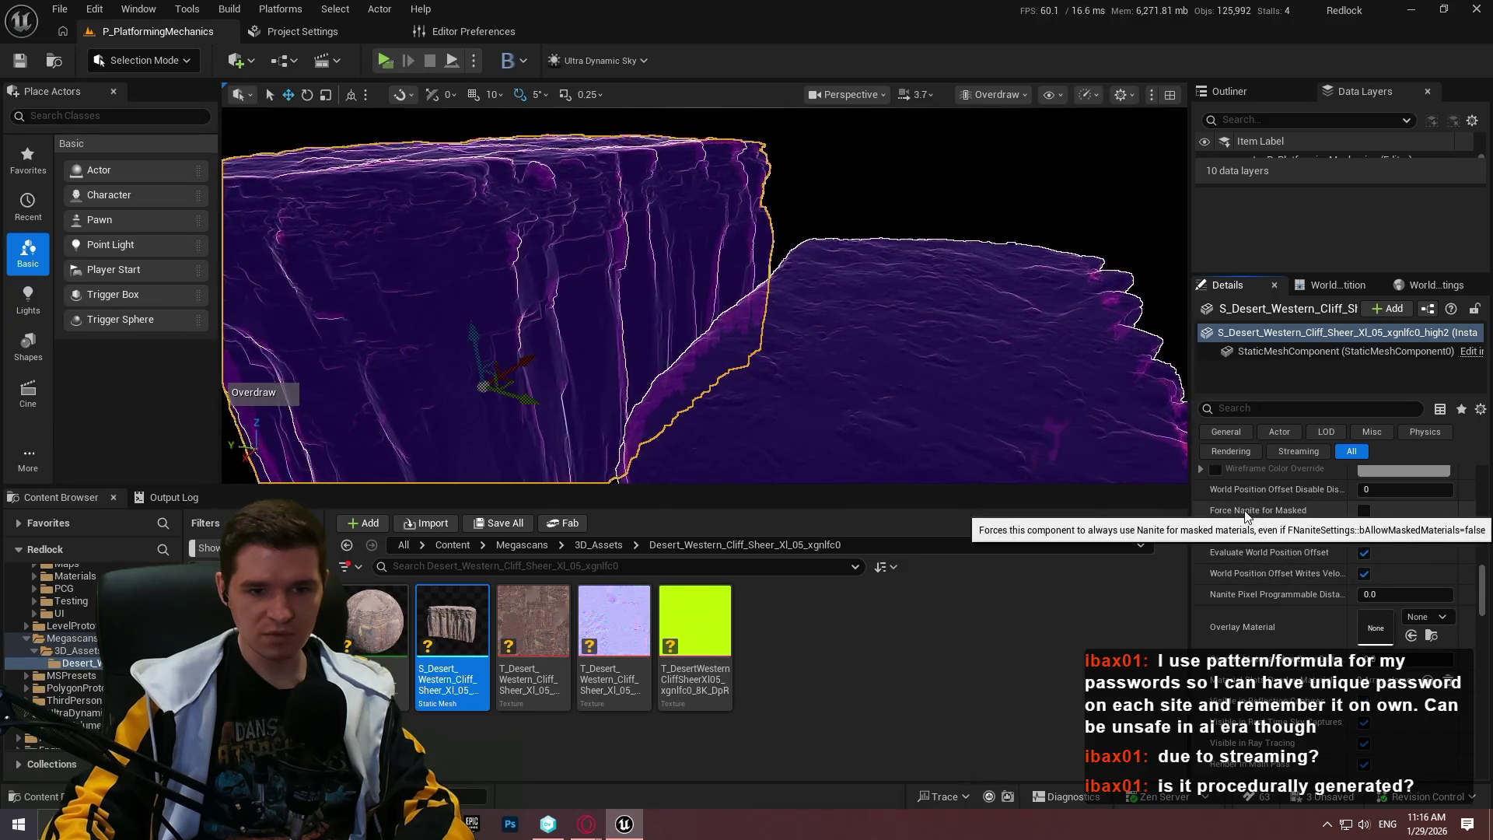
scroll(1313, 539, "down", 2)
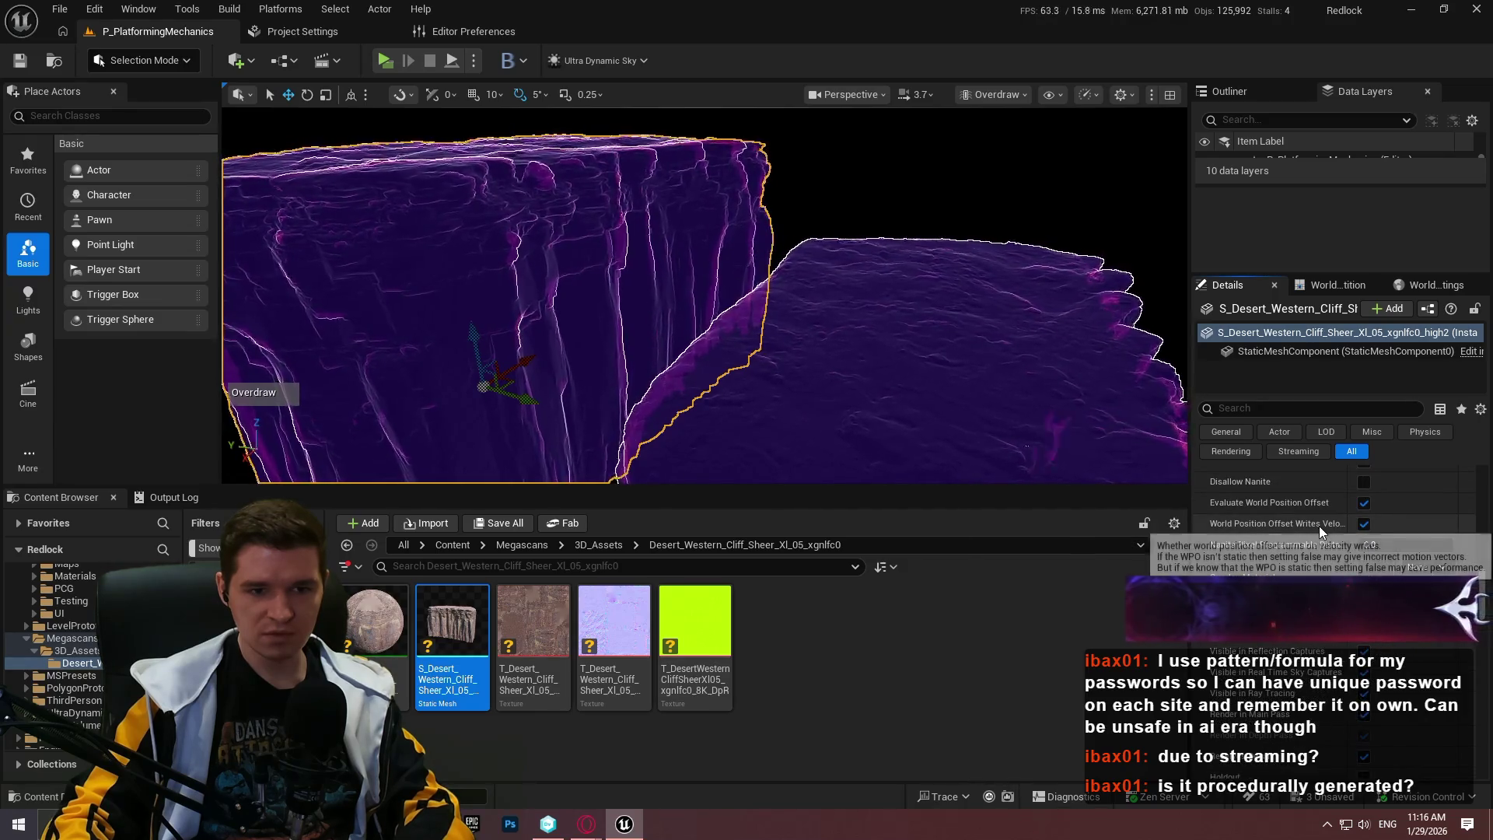
scroll(1282, 511, "up", 4)
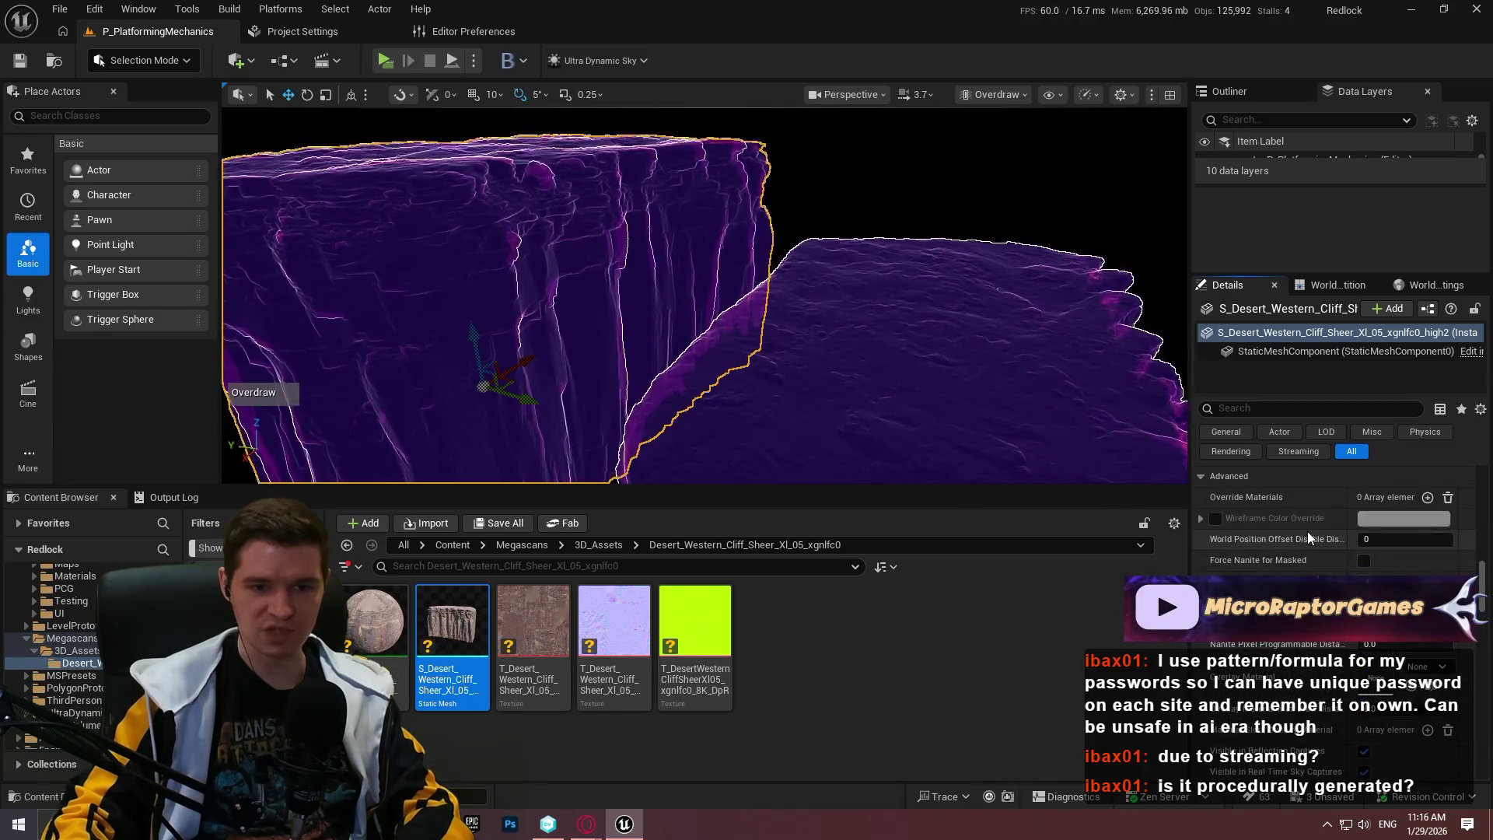
scroll(1272, 552, "down", 4)
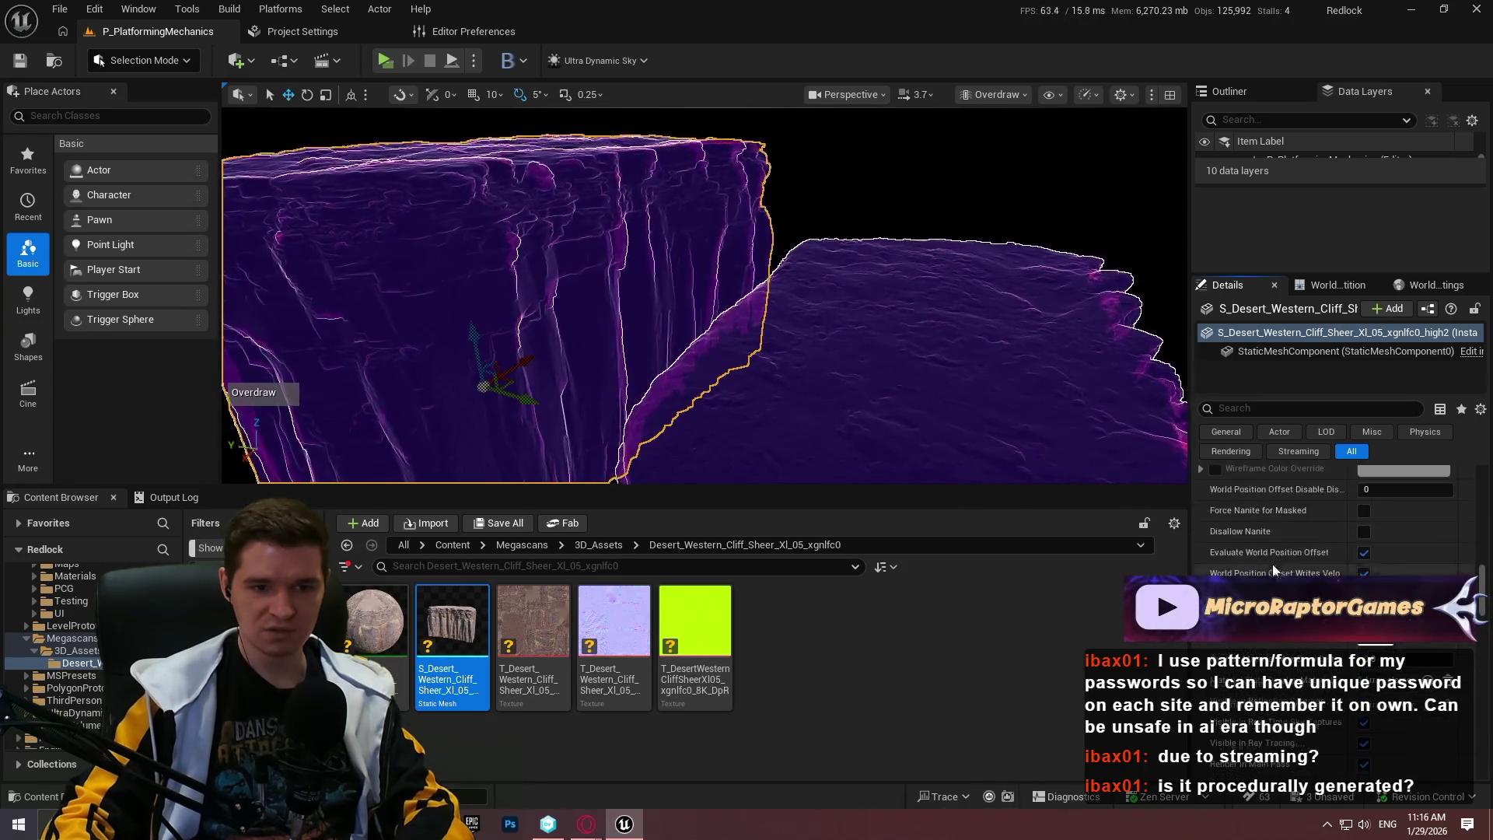
scroll(1291, 535, "down", 5)
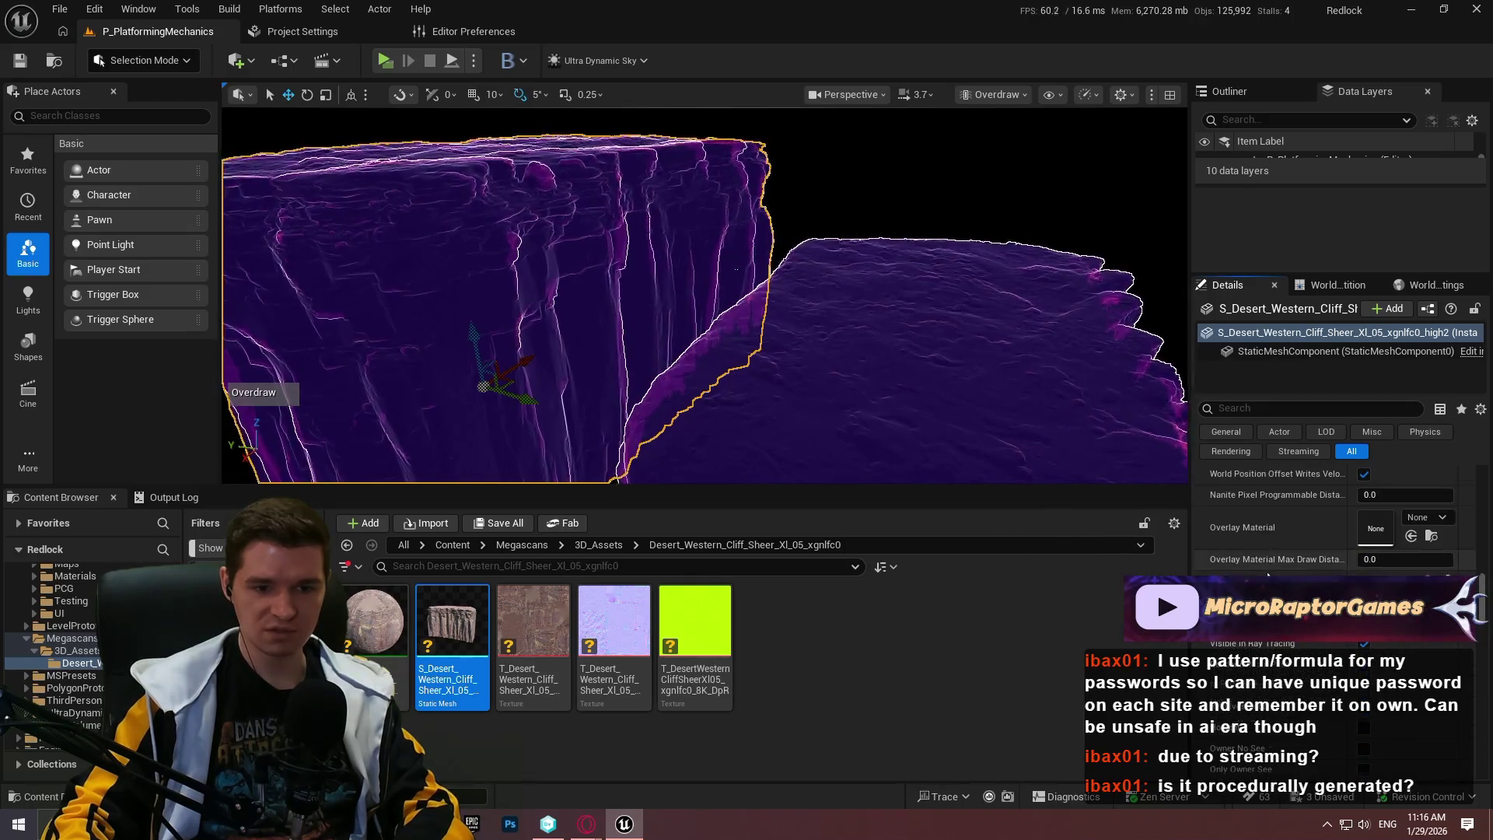
scroll(1287, 659, "down", 2)
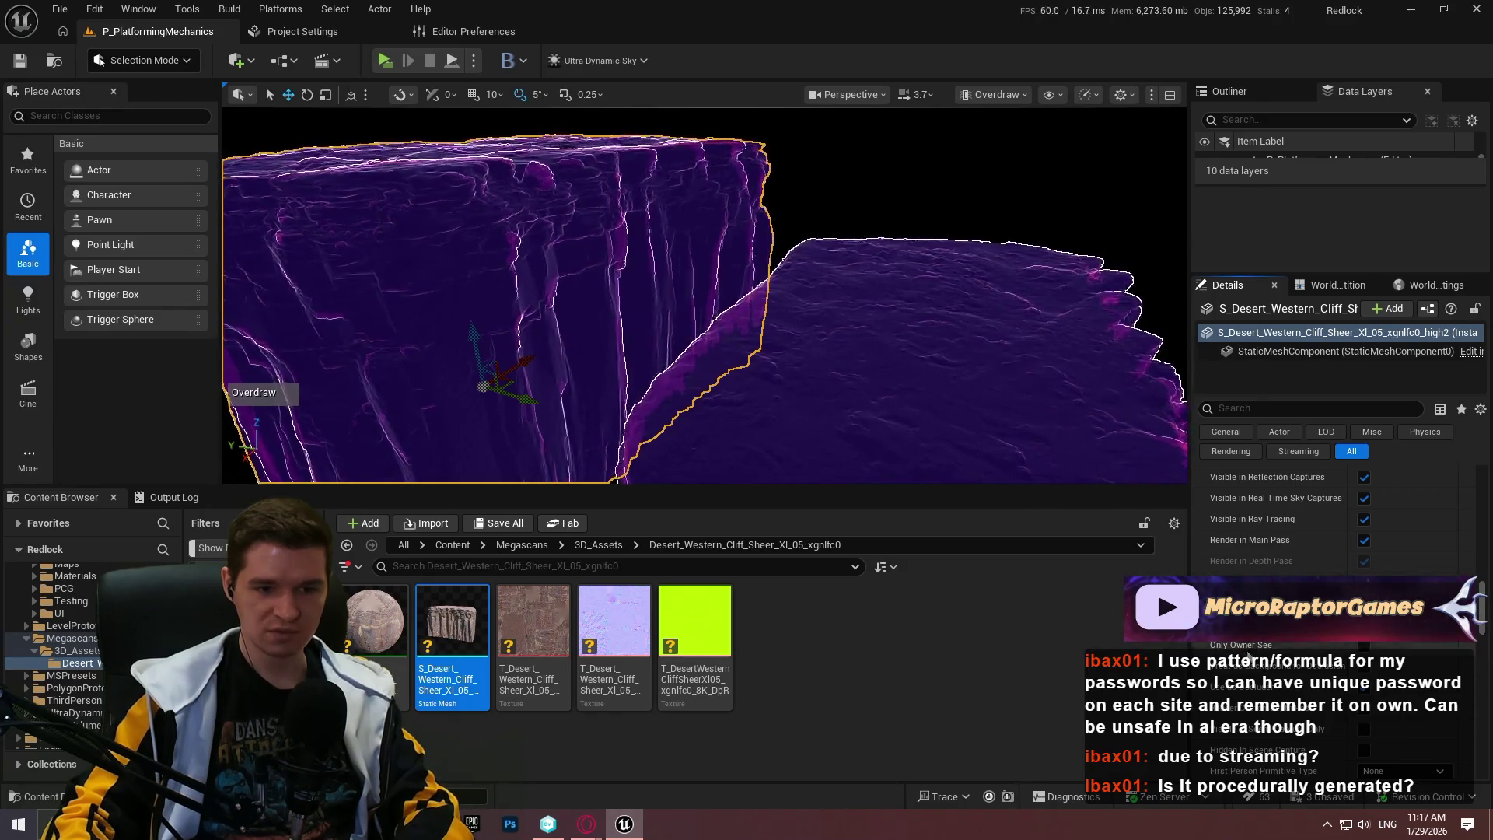
scroll(1248, 658, "down", 5)
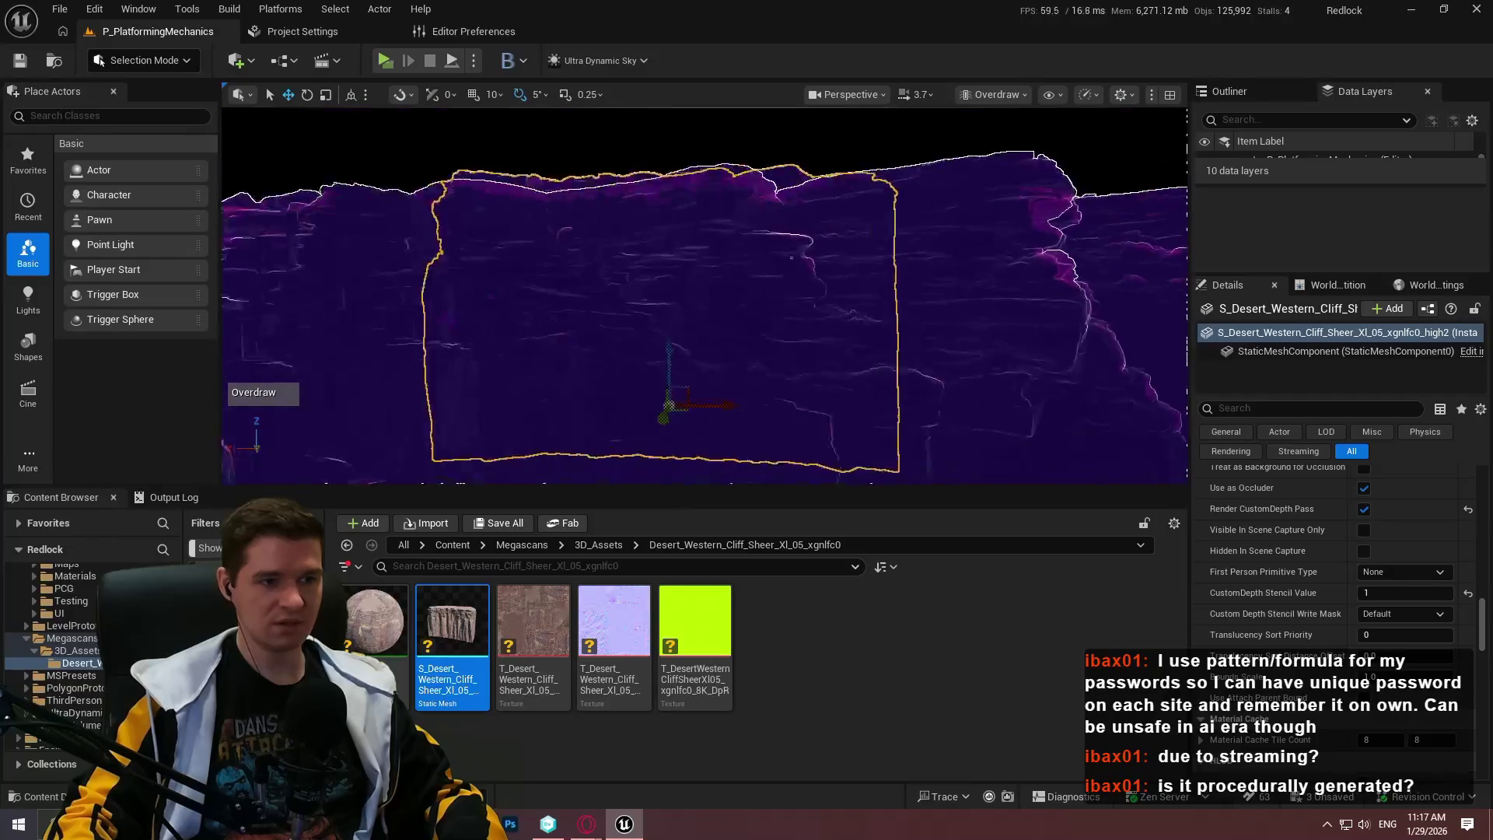
key("a")
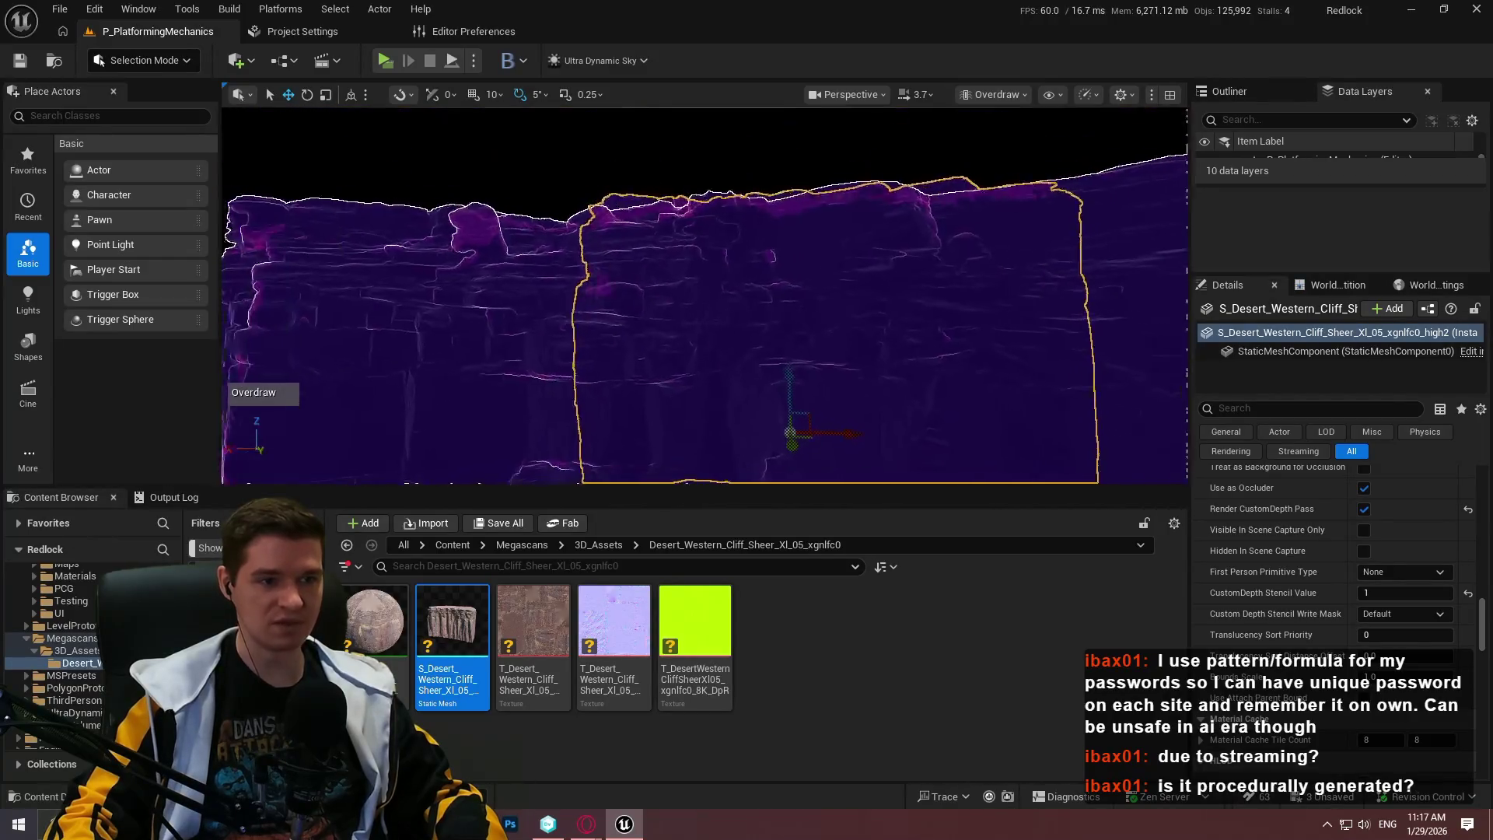
key("s")
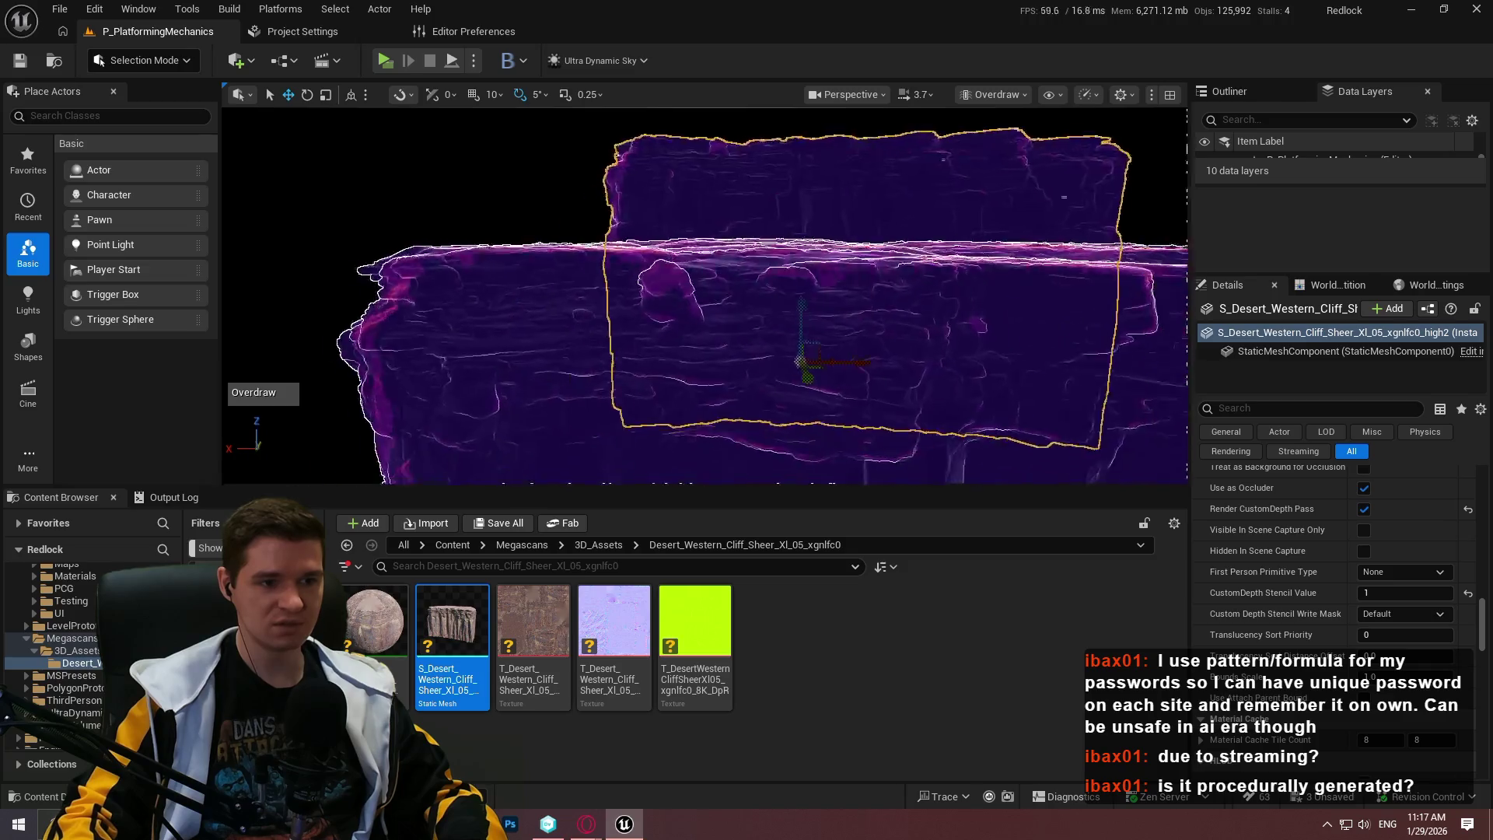
key("d")
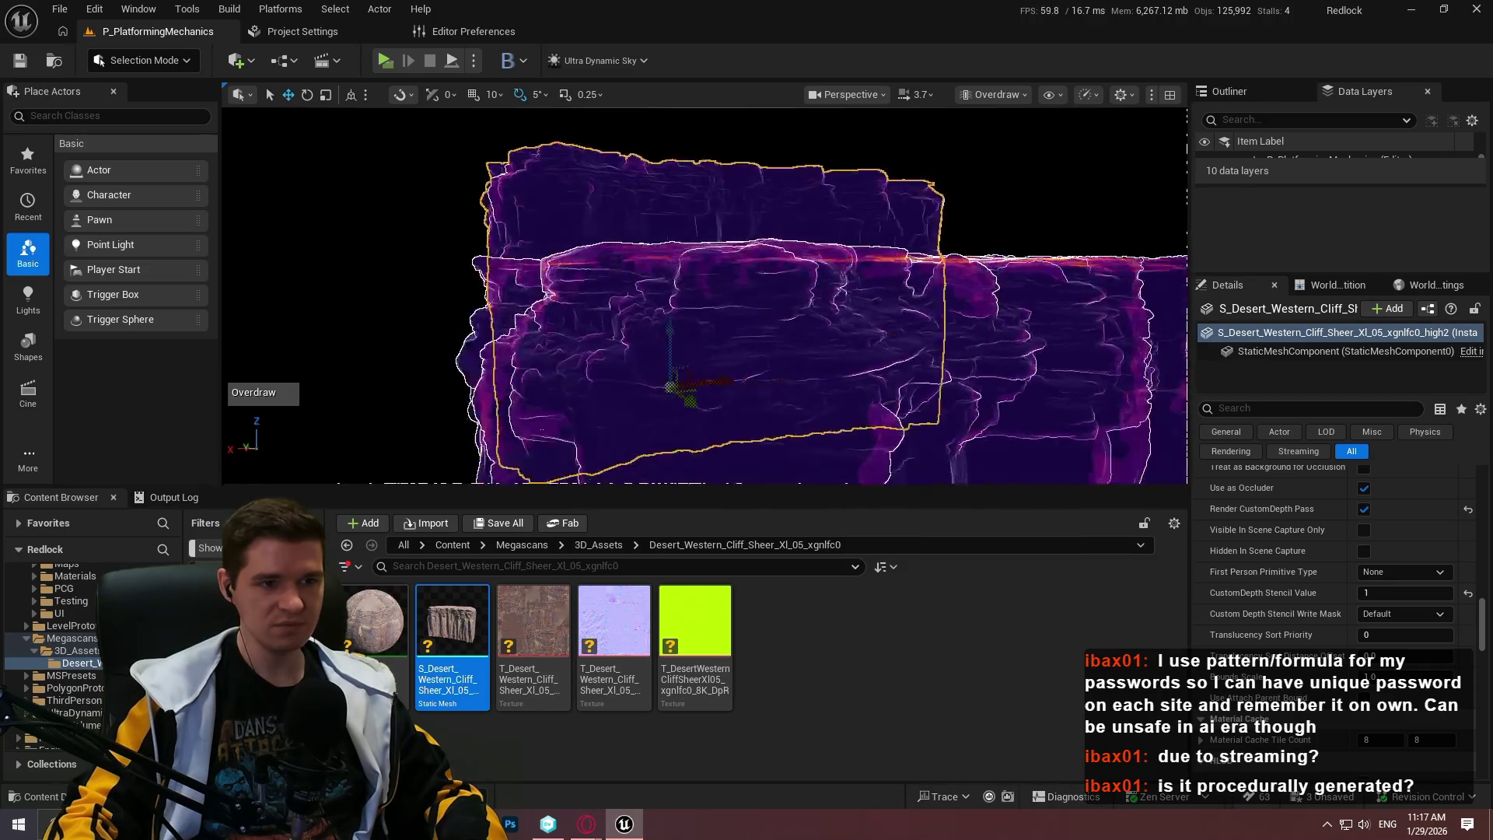
key("d")
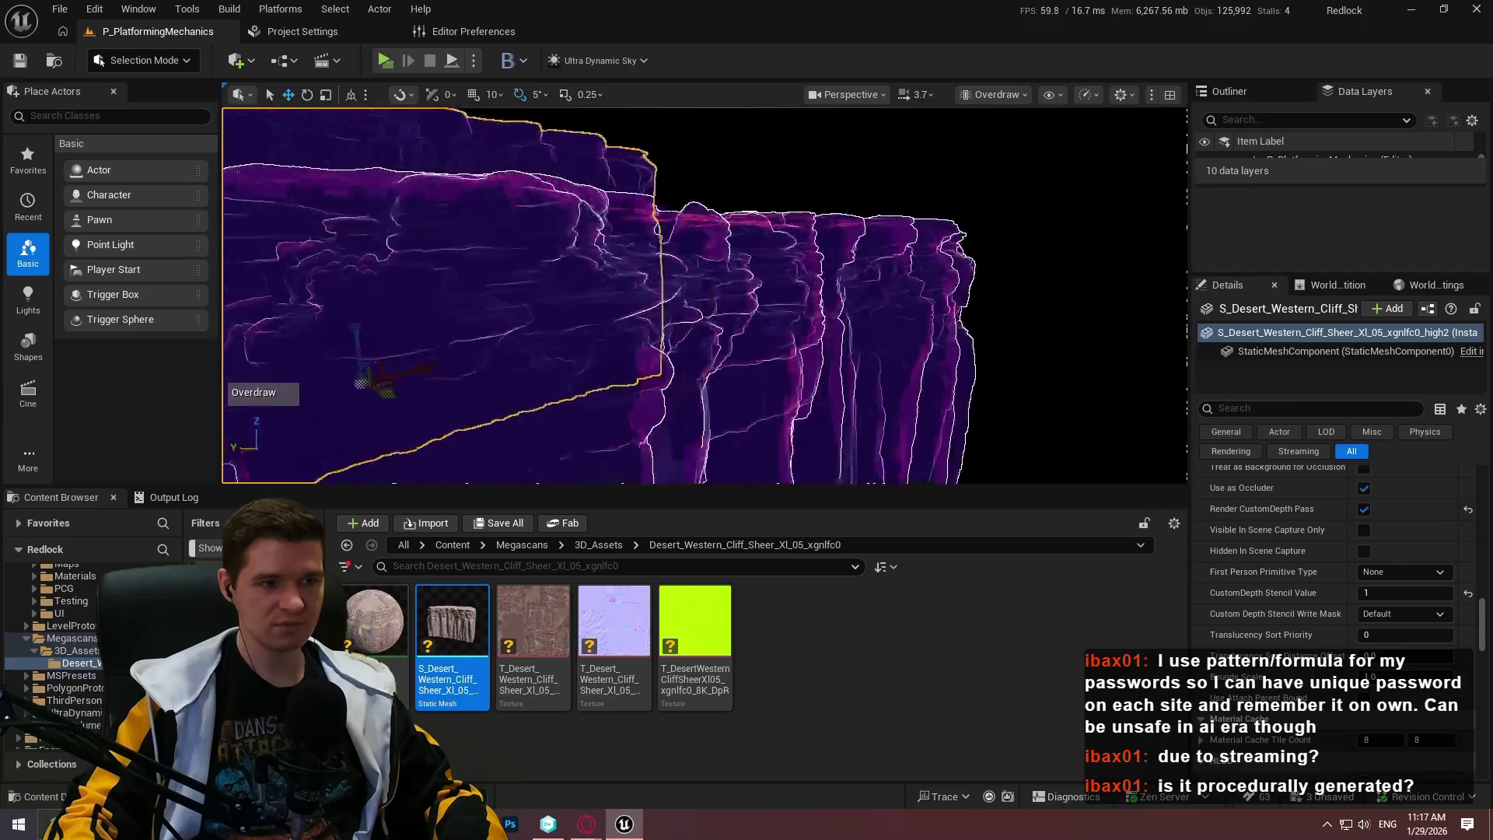
key("f")
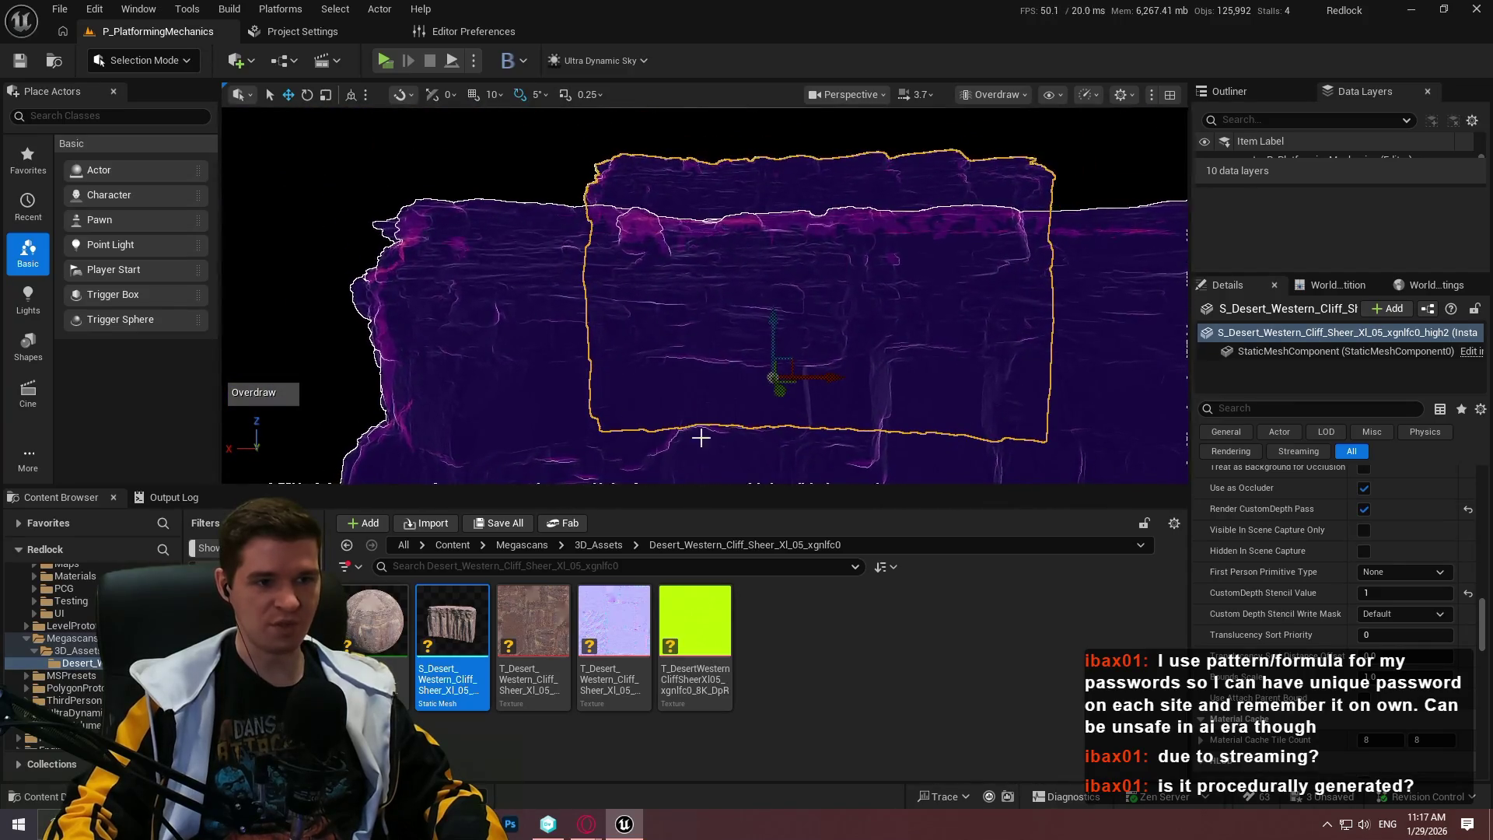
key("F11")
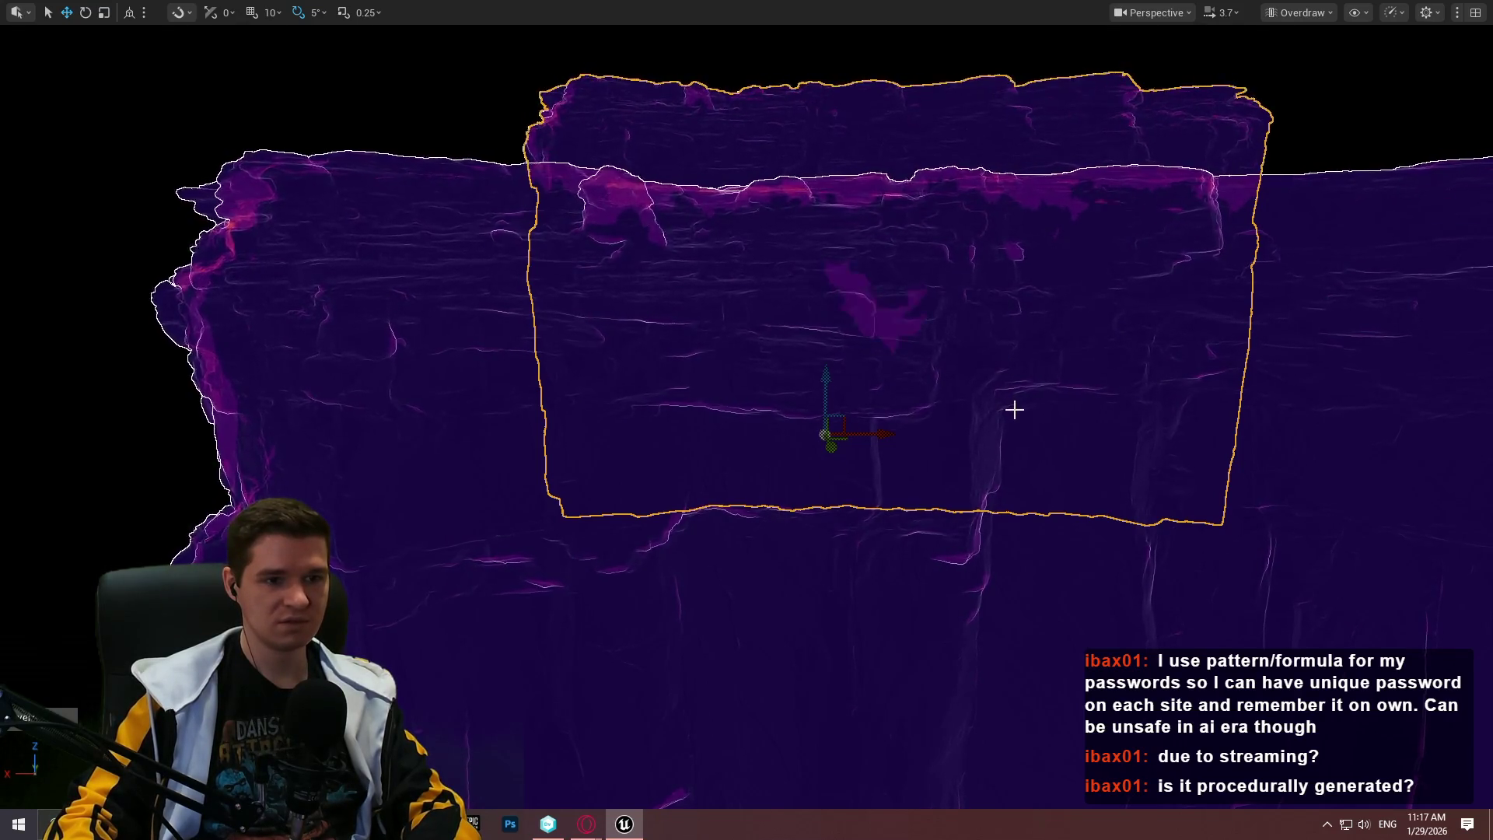
scroll(1000, 226, "down", 3)
key("F11")
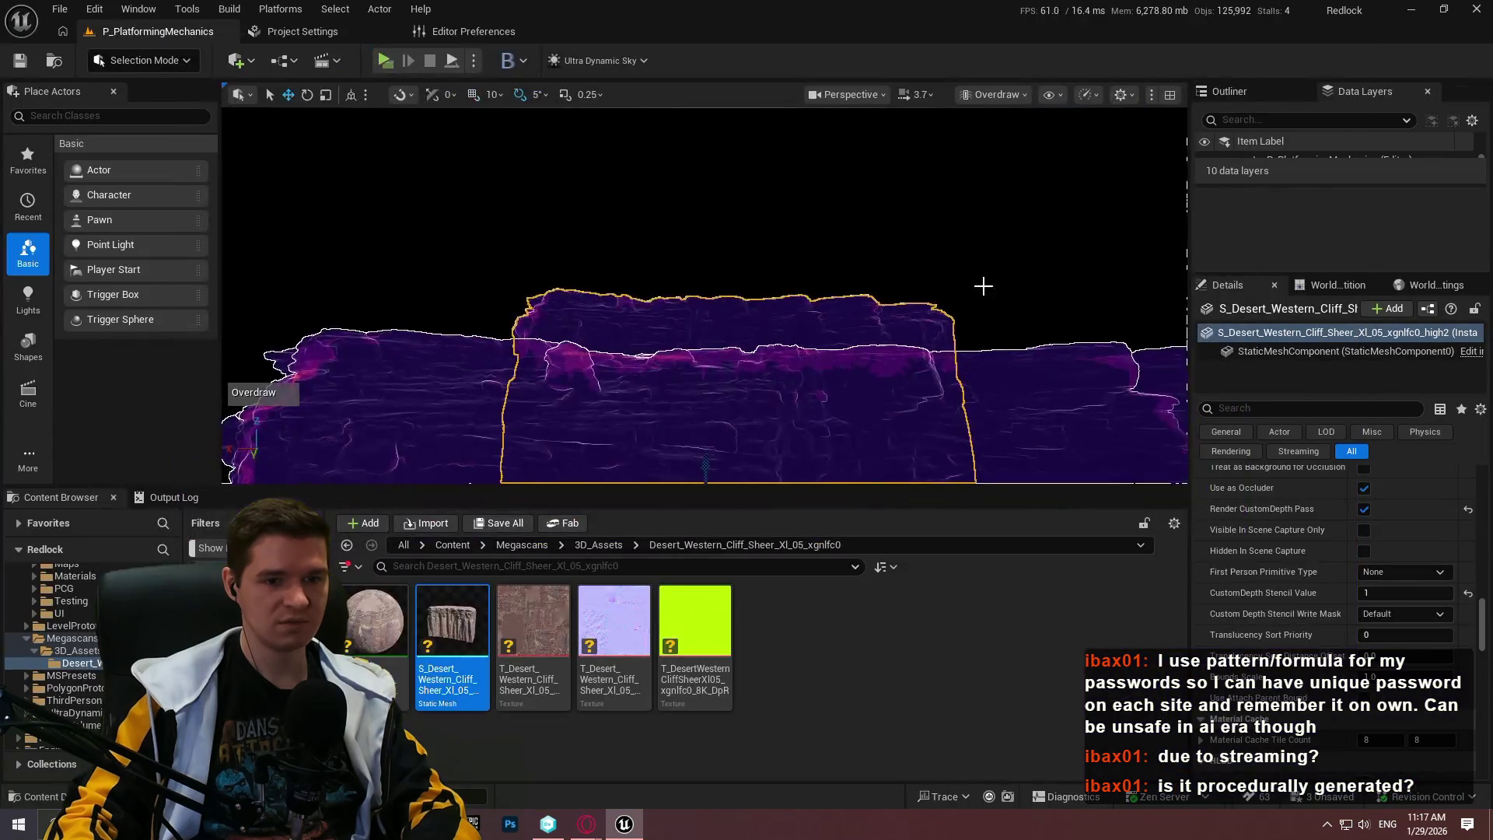
scroll(1327, 530, "up", 1)
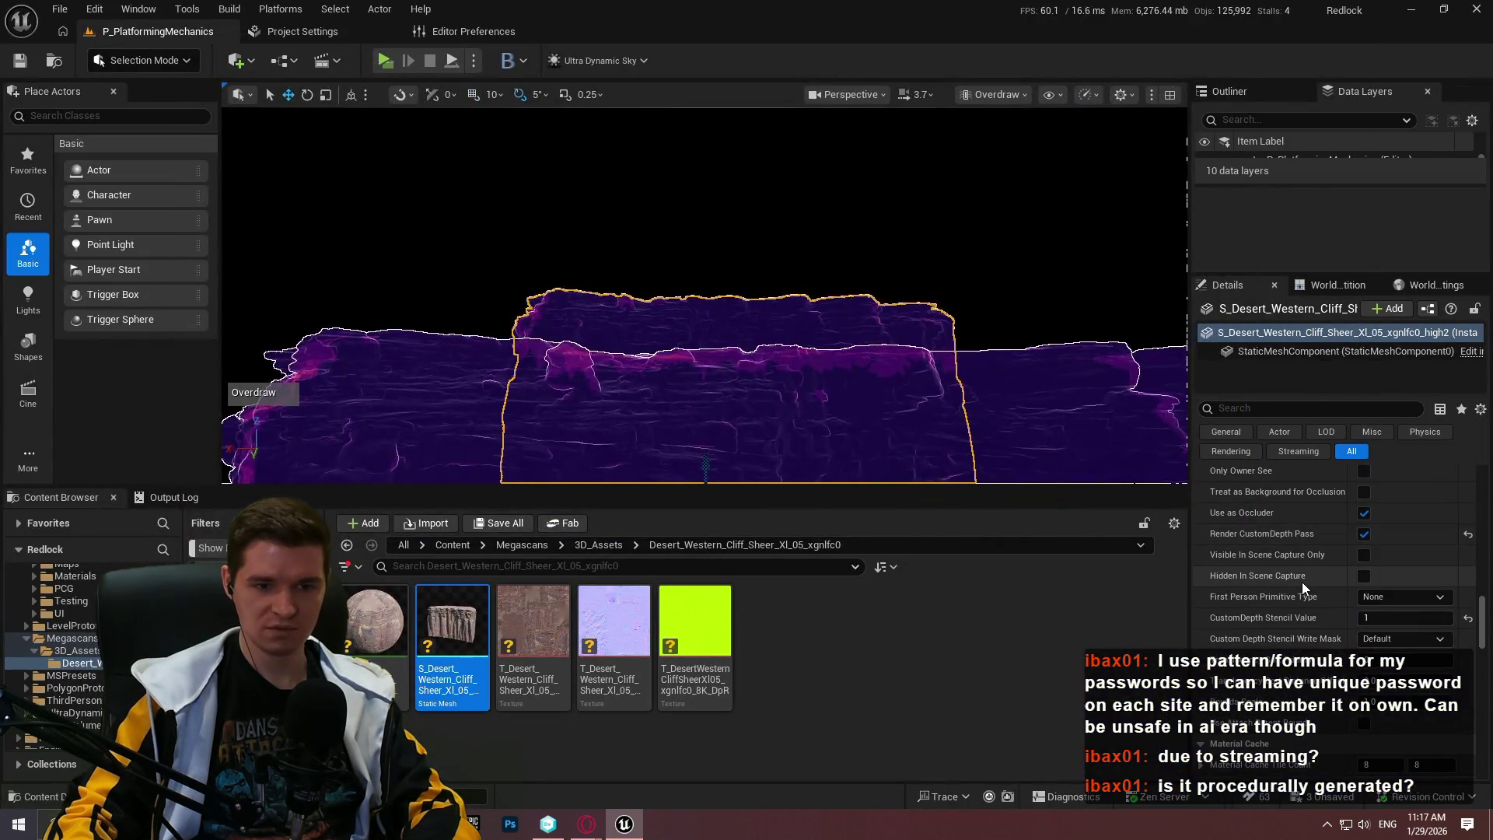
scroll(1301, 572, "up", 2)
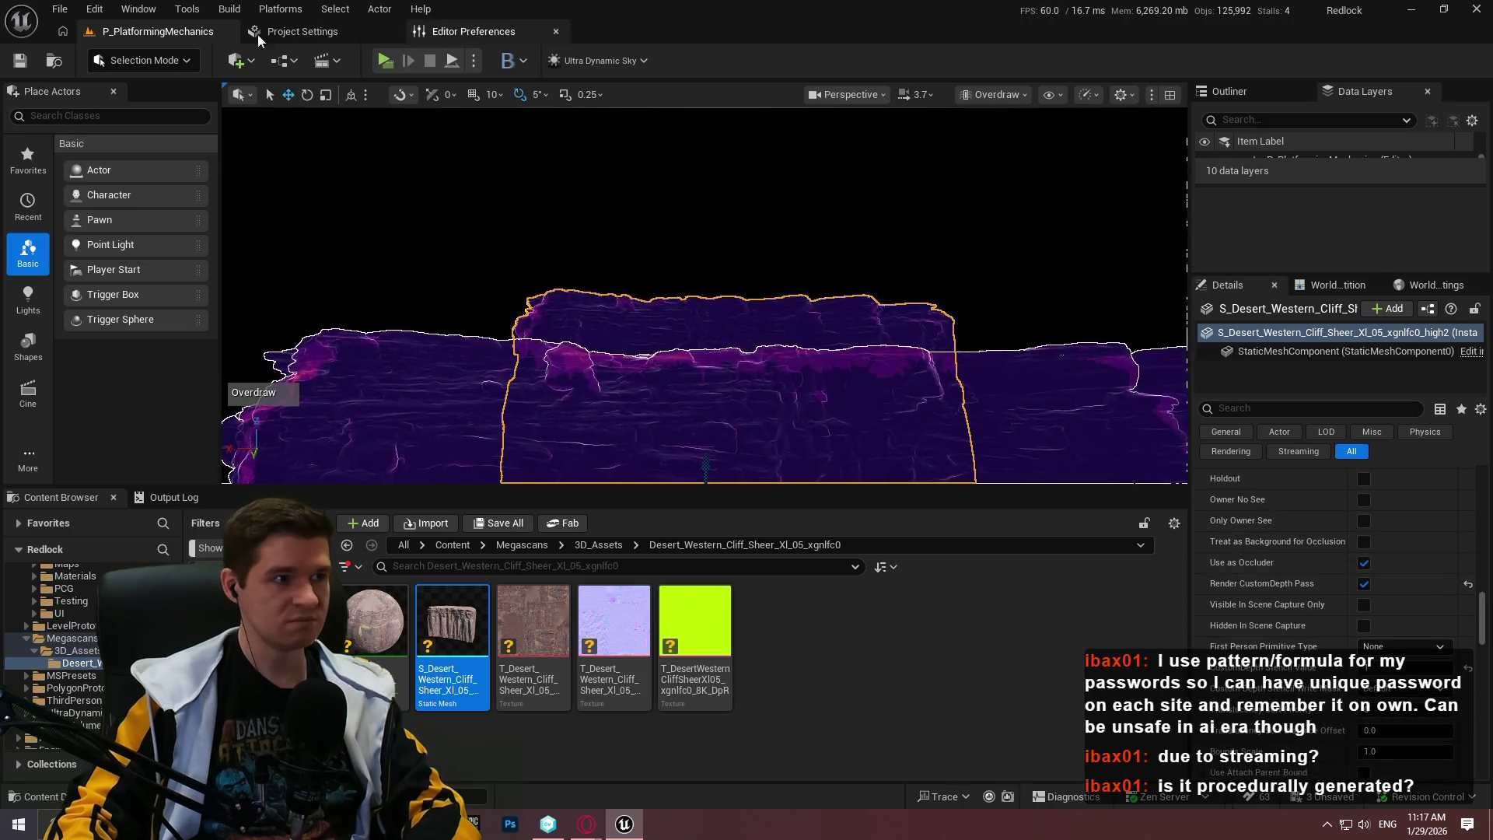
Verify Custom Depth-Stencil Pass is Enabled in Project Settings via a 'stencil' search, then switch to the browser
left_click(95, 10)
left_click(172, 251)
type("delp")
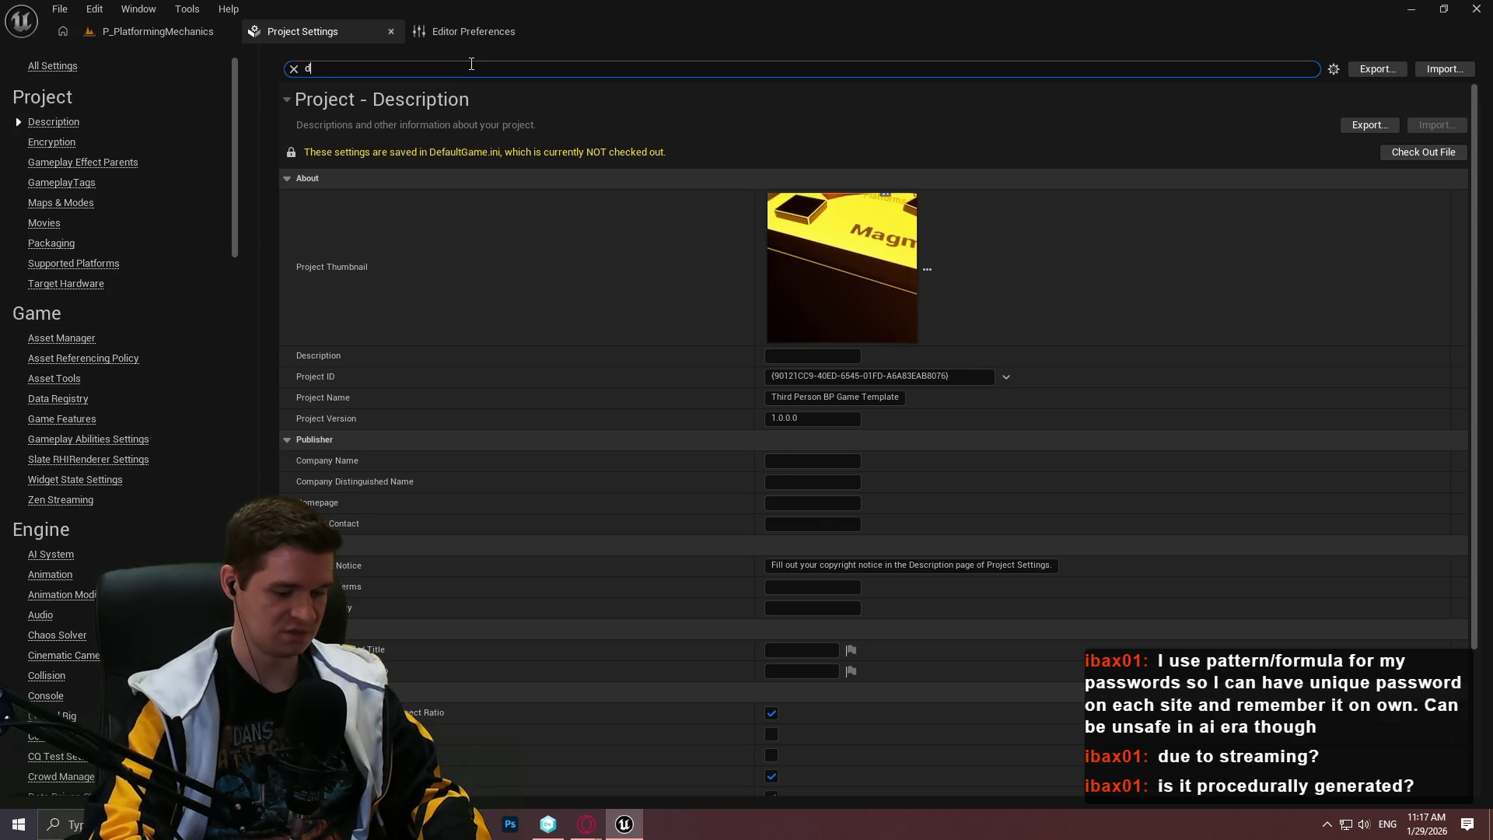
key("BackSpace")
key("BackSpace")
key("BackSpace")
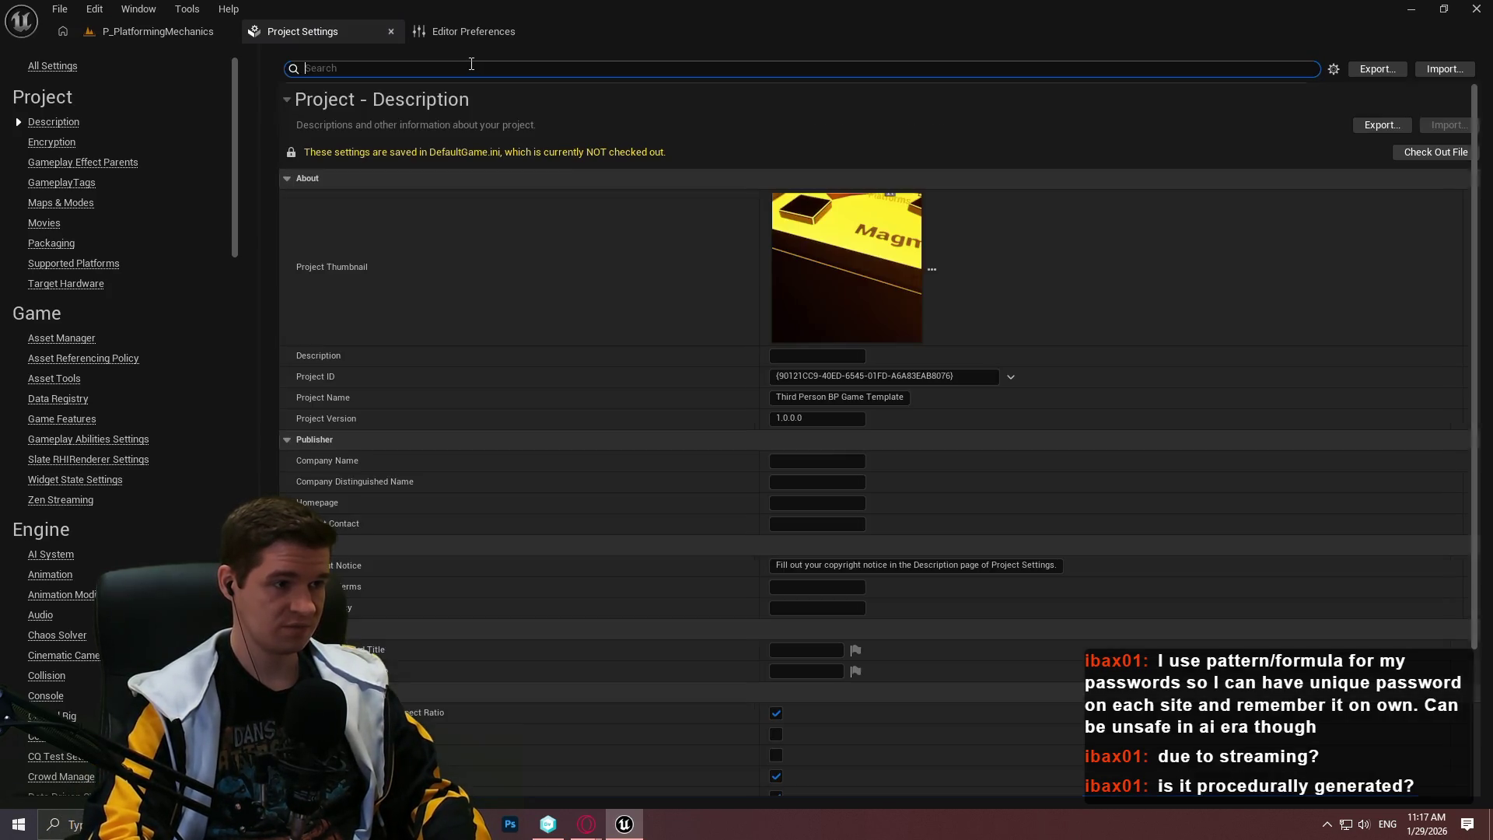
type("stenci")
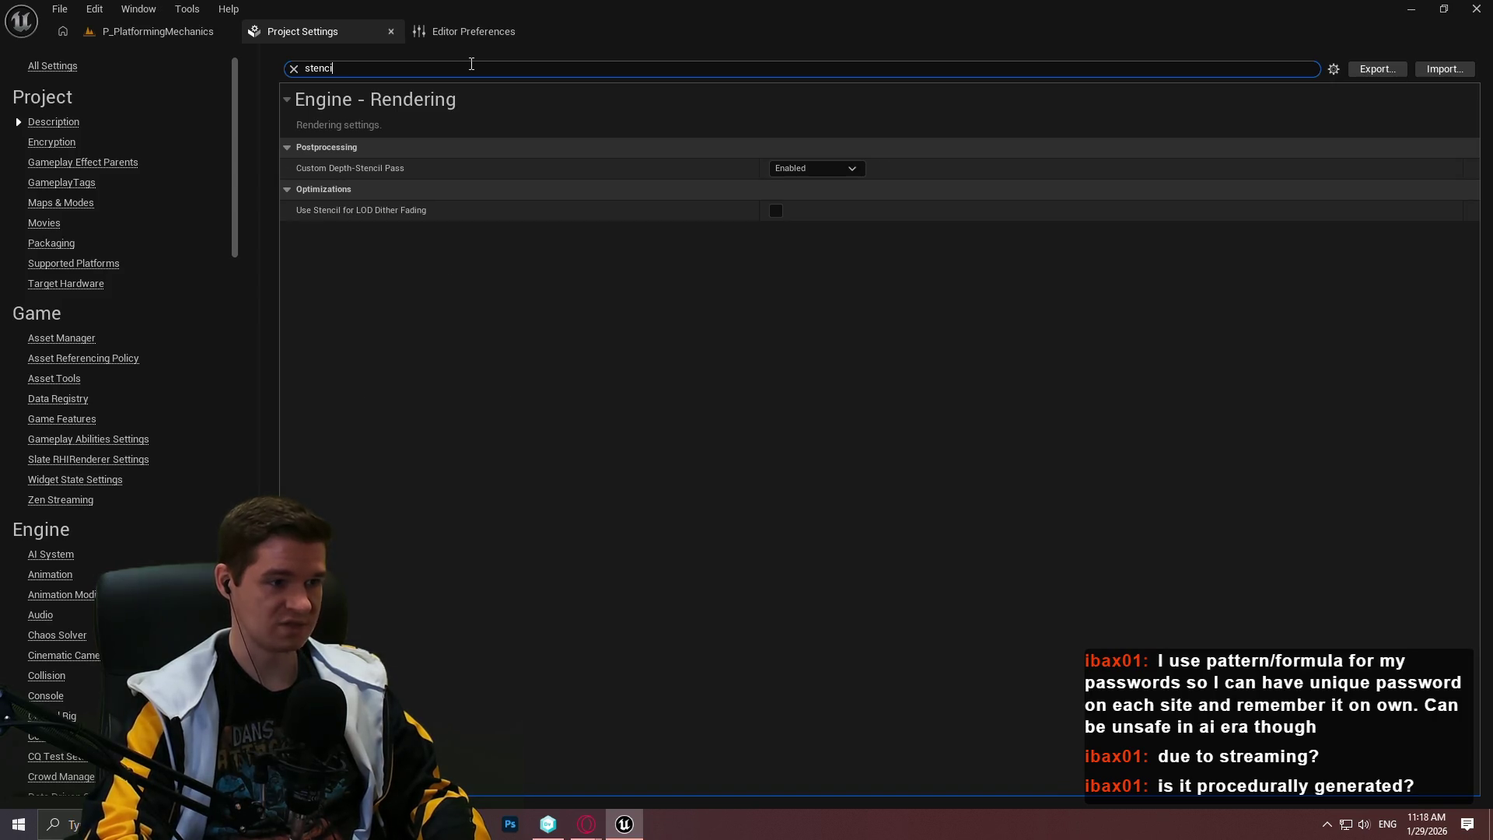
left_click(294, 68)
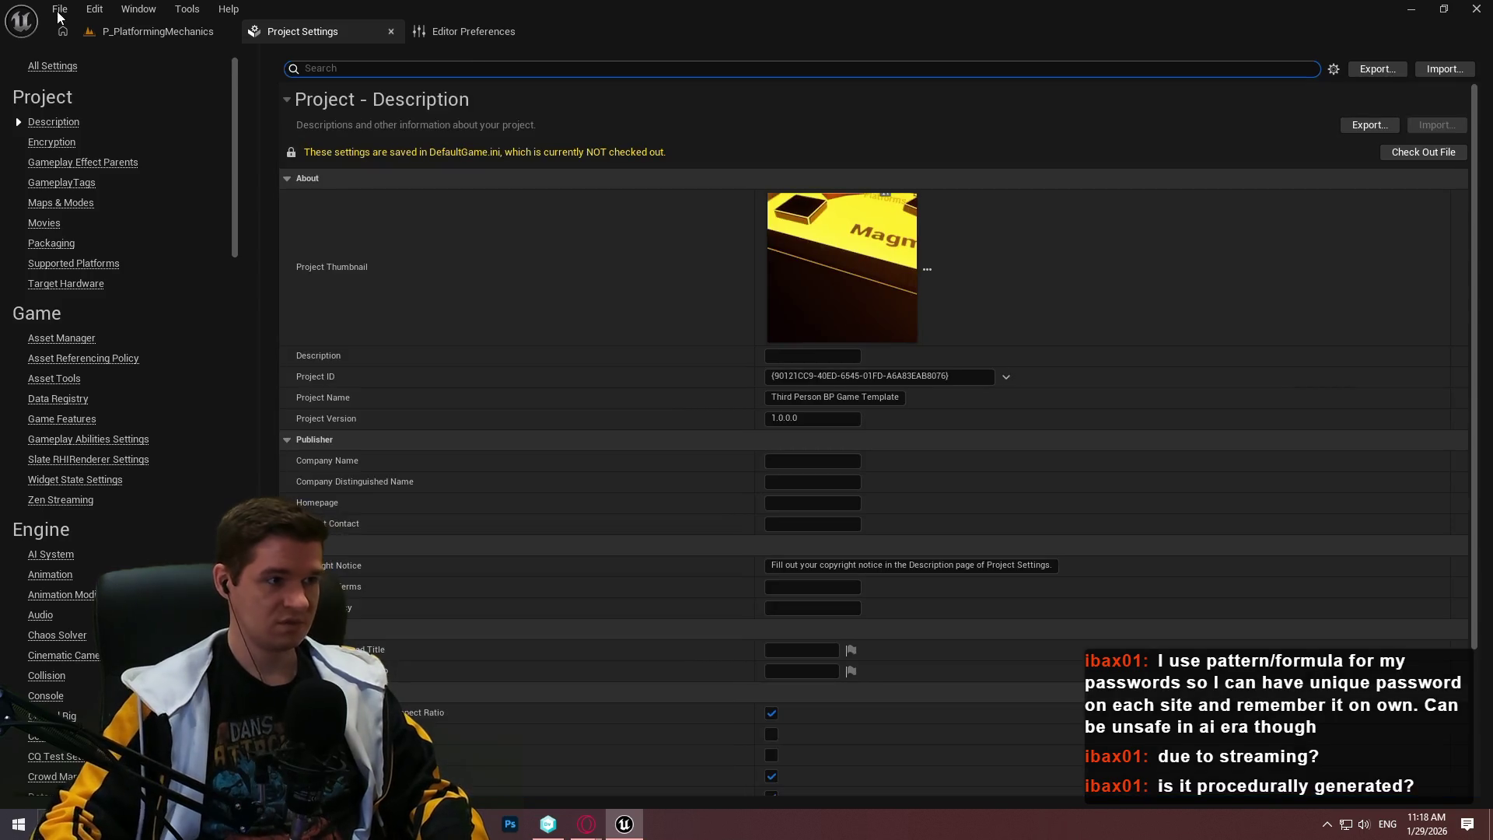
left_click(114, 34)
left_click(588, 826)
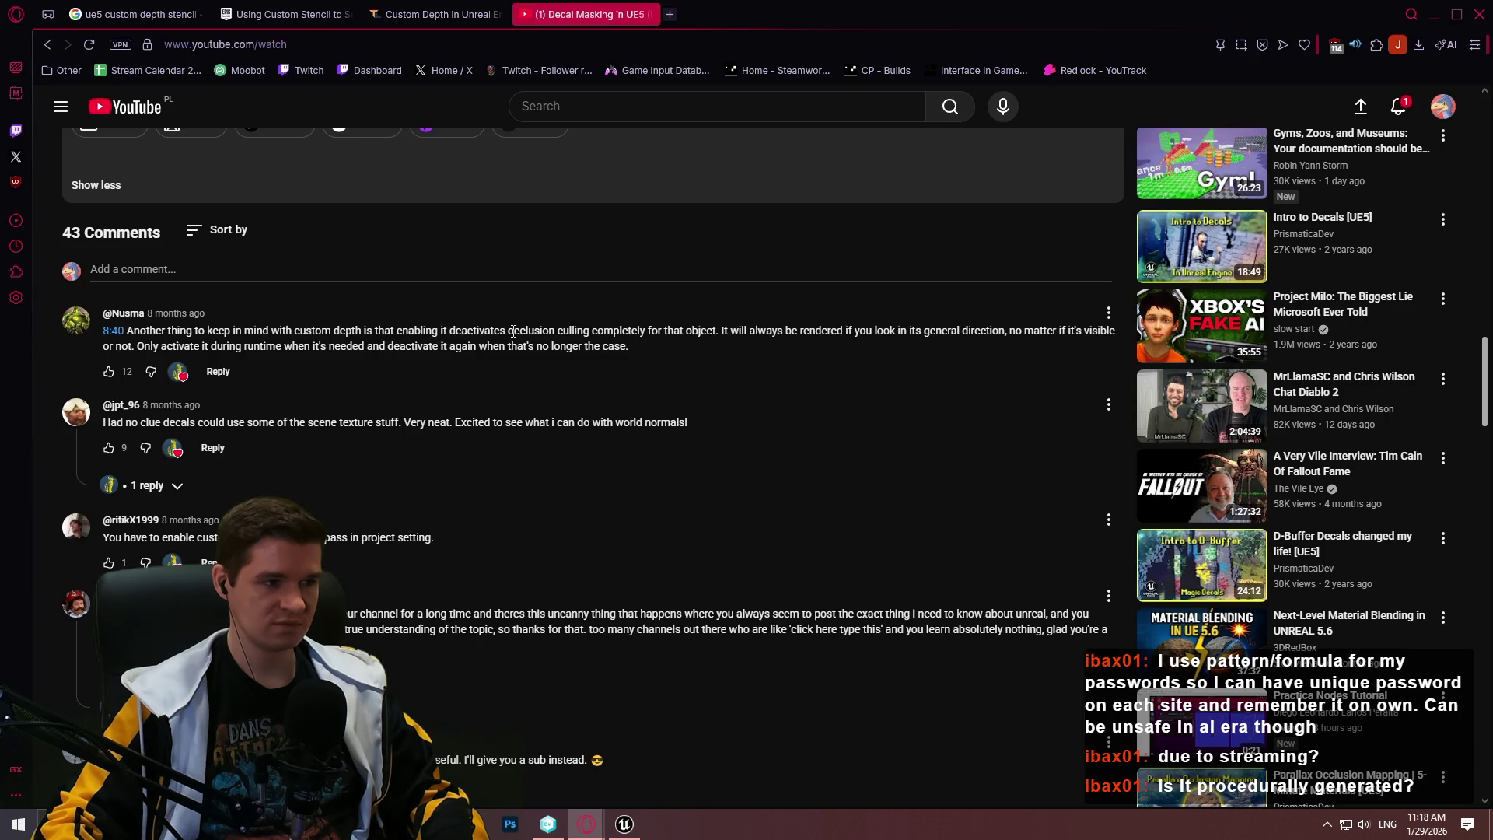
Search 'ue5 custom depth nanite' in a new tab and open the Nanite custom depth forum thread
left_click(669, 14)
type("ue5 custom")
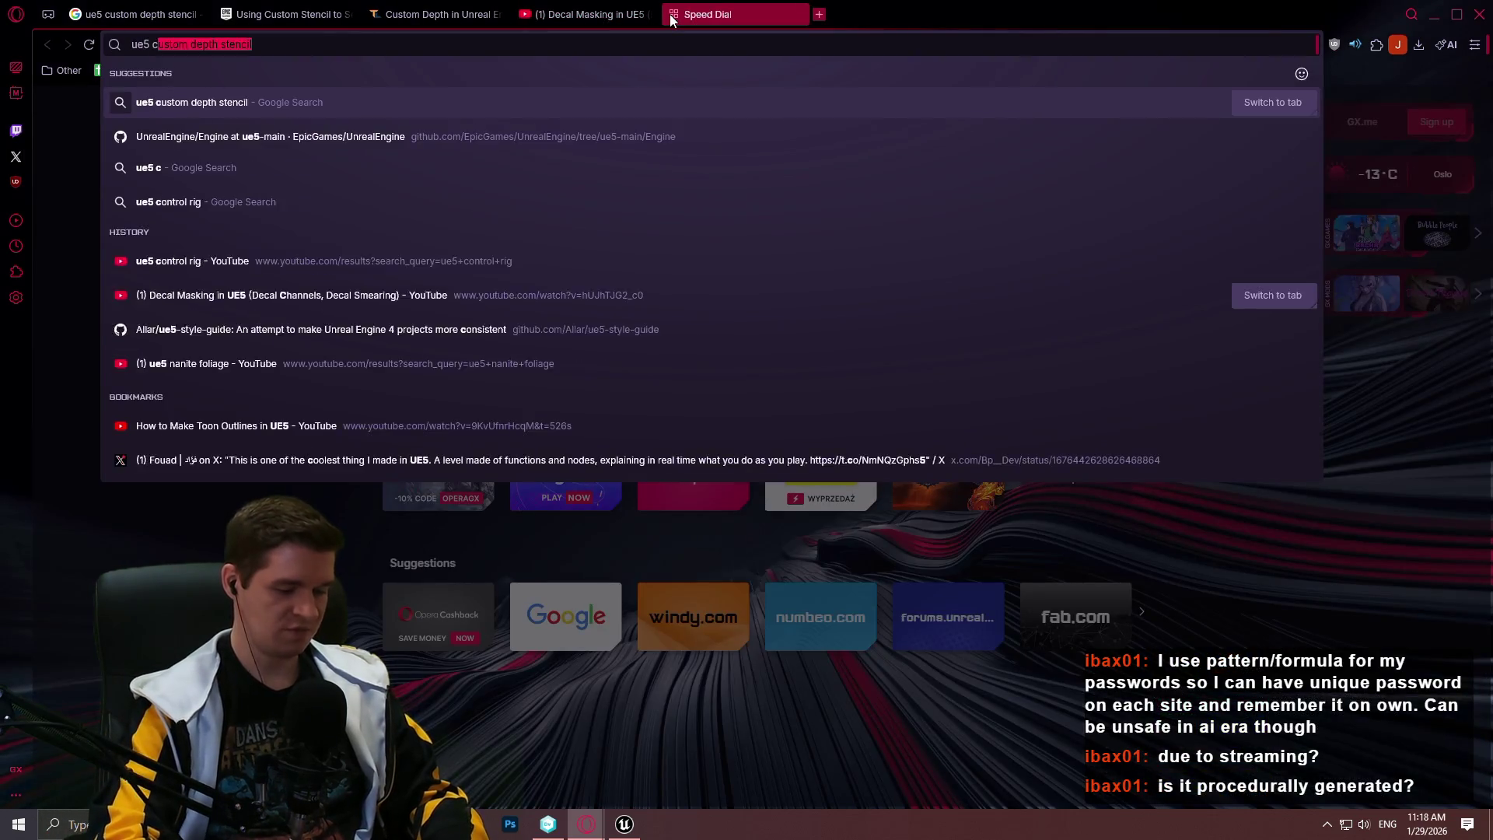
type(" depth")
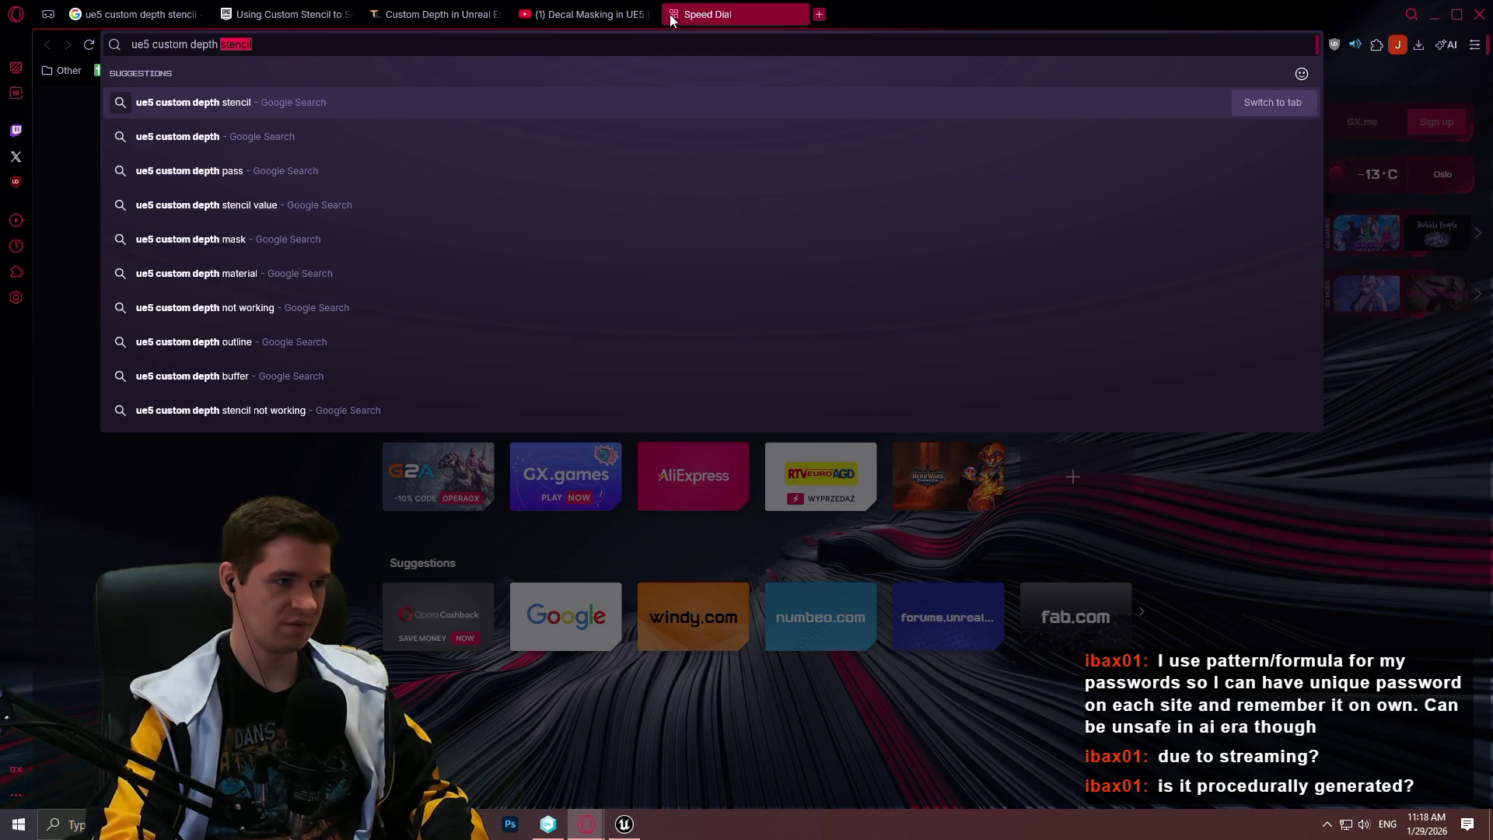
type(" nanite")
key("Return")
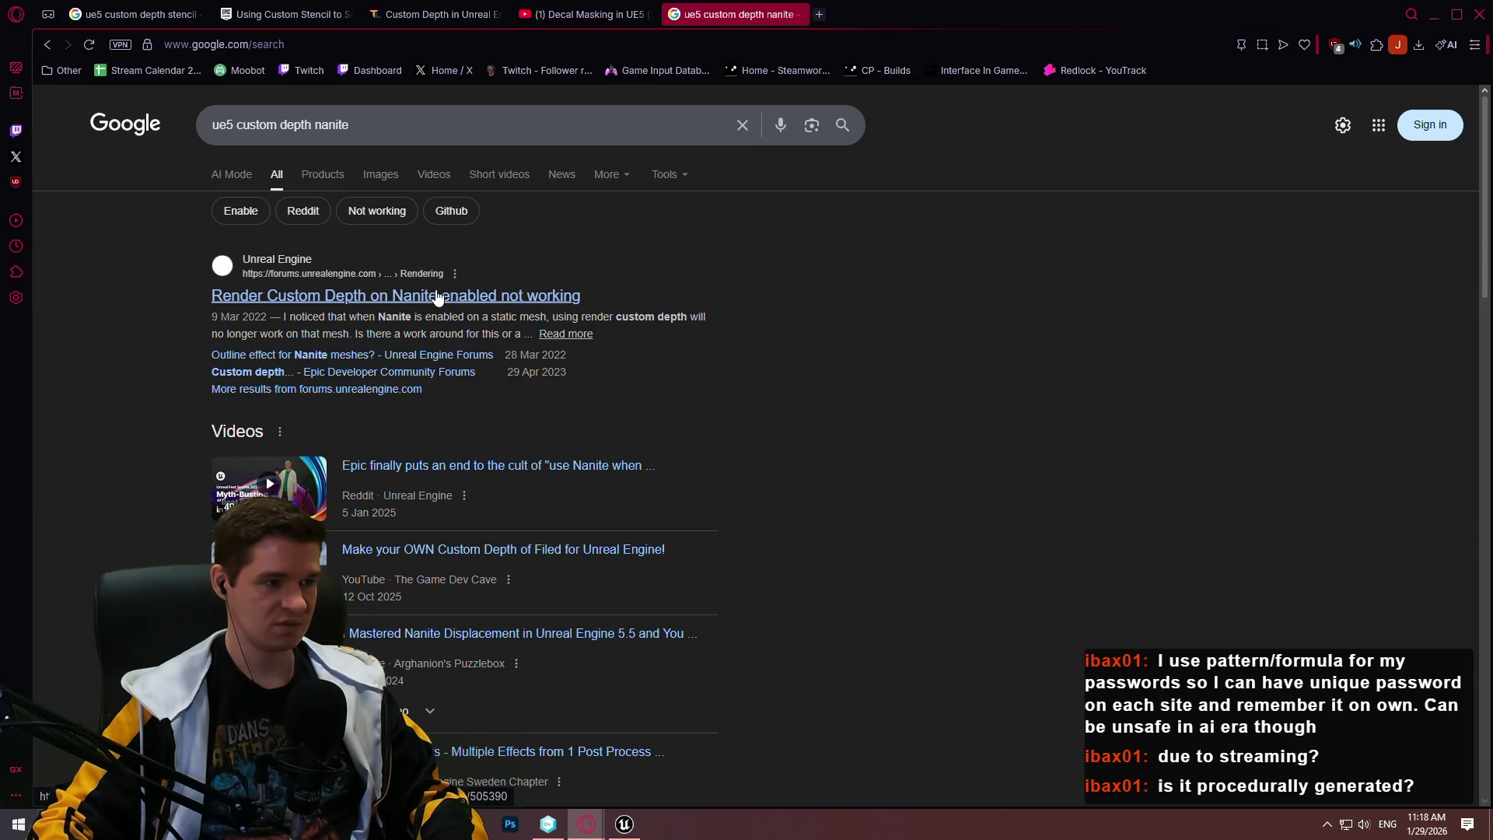
left_click(437, 296)
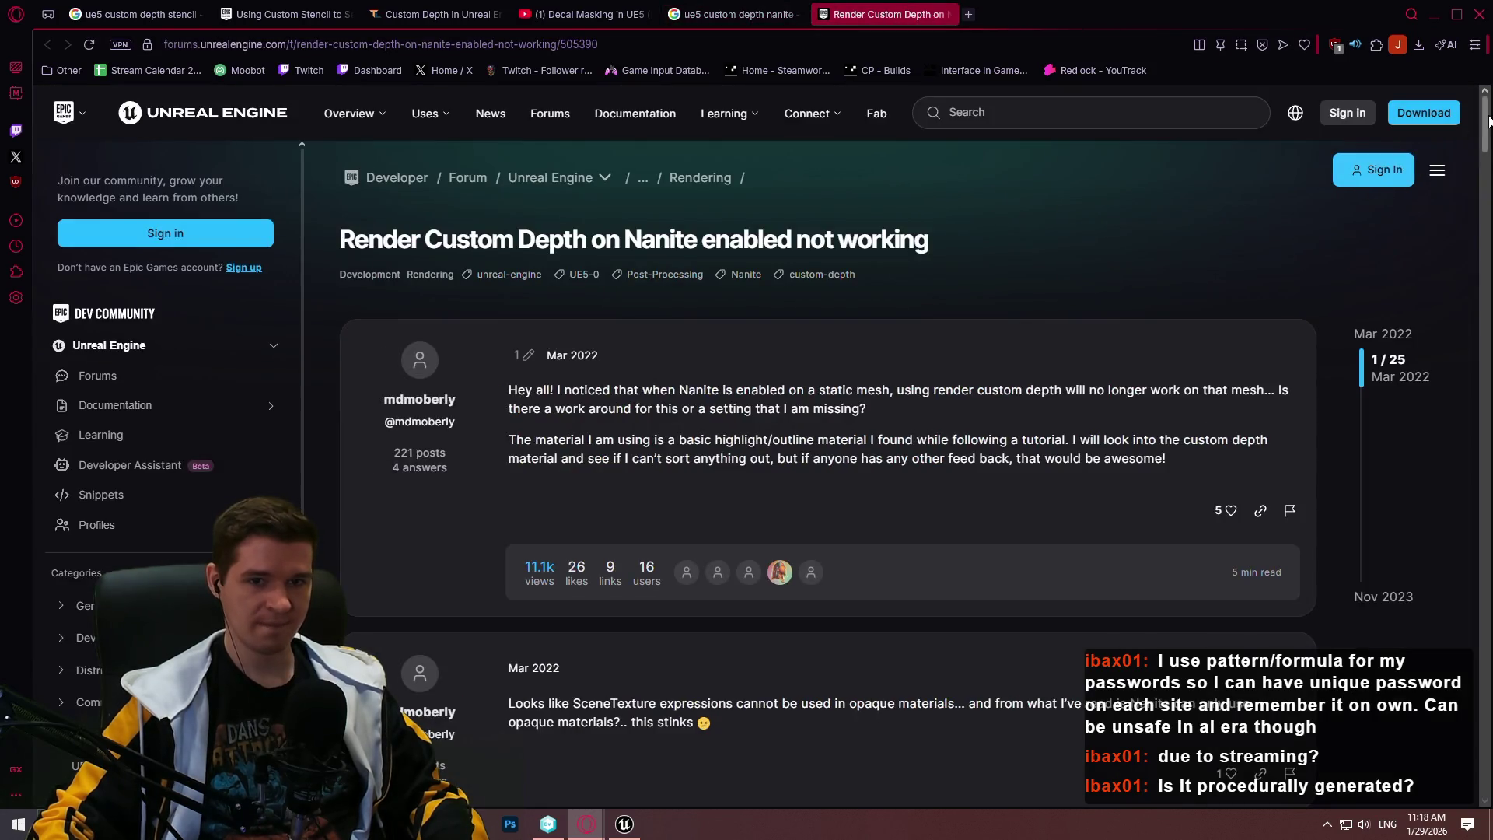
Read the 'Render Custom Depth on Nanite enabled not working' thread to its bDisallowNanite workaround, then return to Unreal
left_click_drag(1486, 118, 1487, 140)
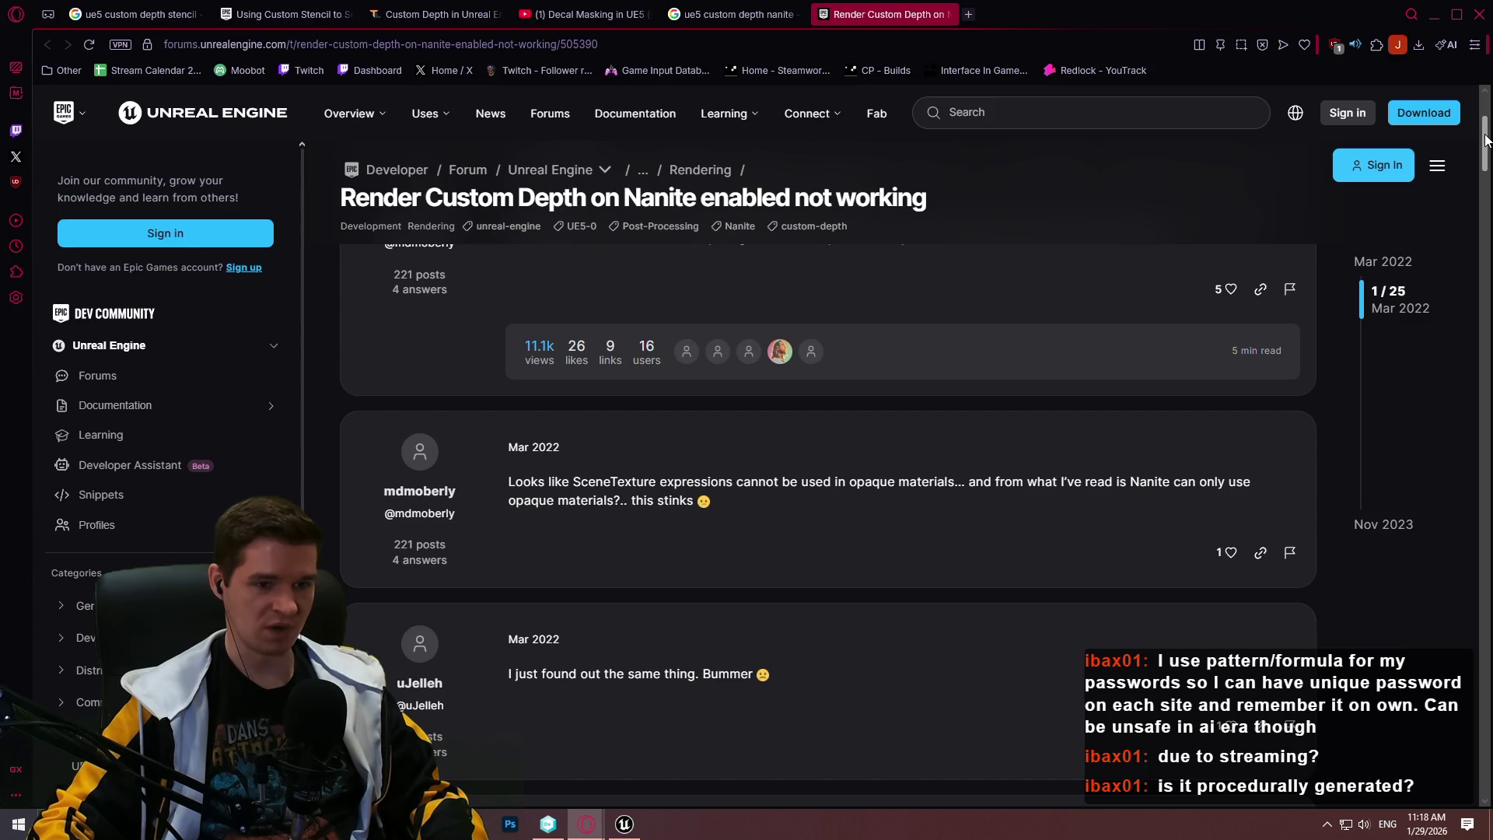
mouse_move(1486, 140)
left_mouse_down()
mouse_move(1465, 319)
mouse_move(1462, 301)
left_mouse_up()
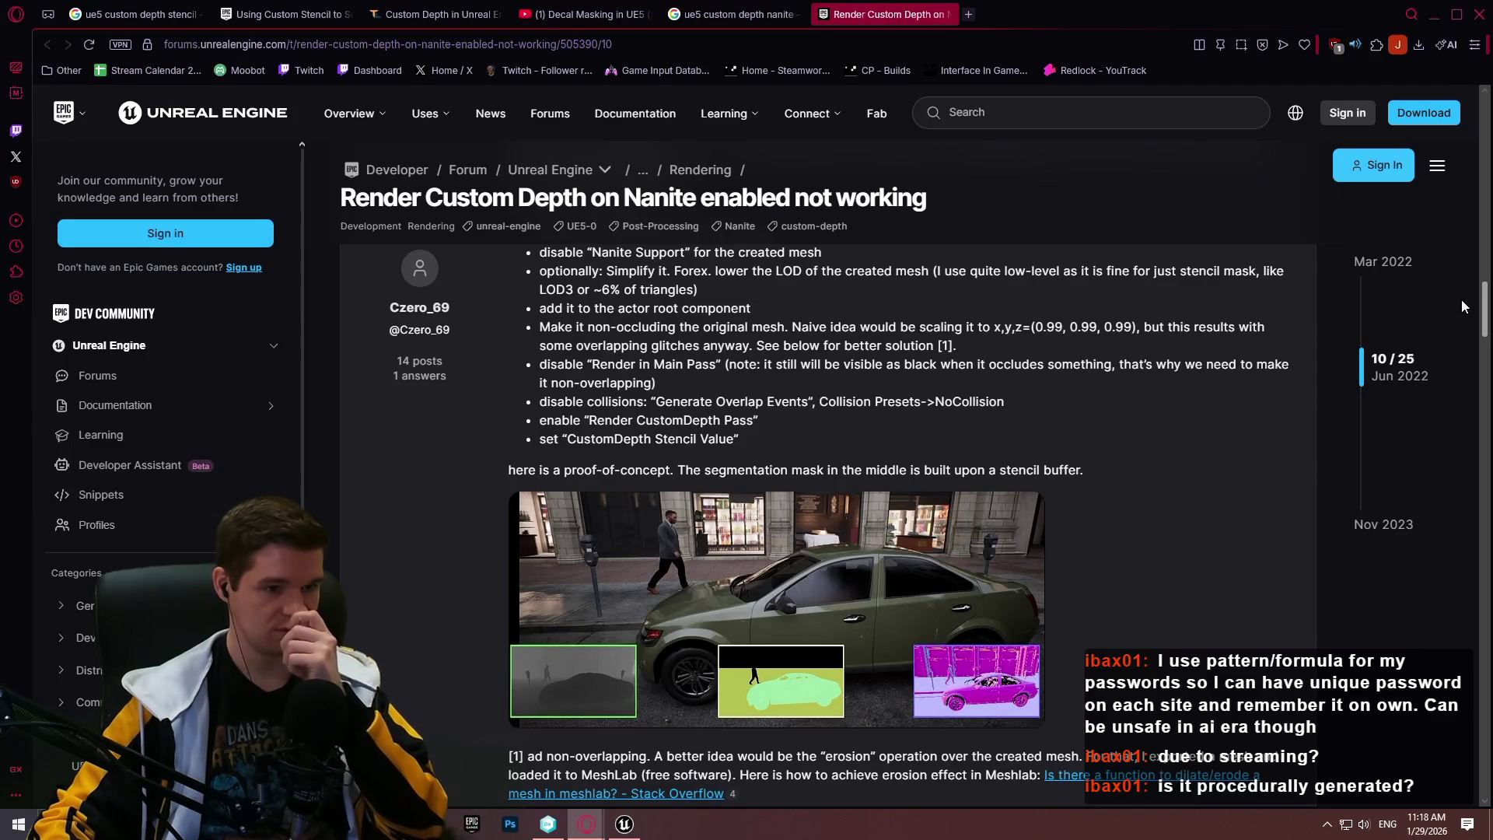
scroll(1462, 300, "up", 2)
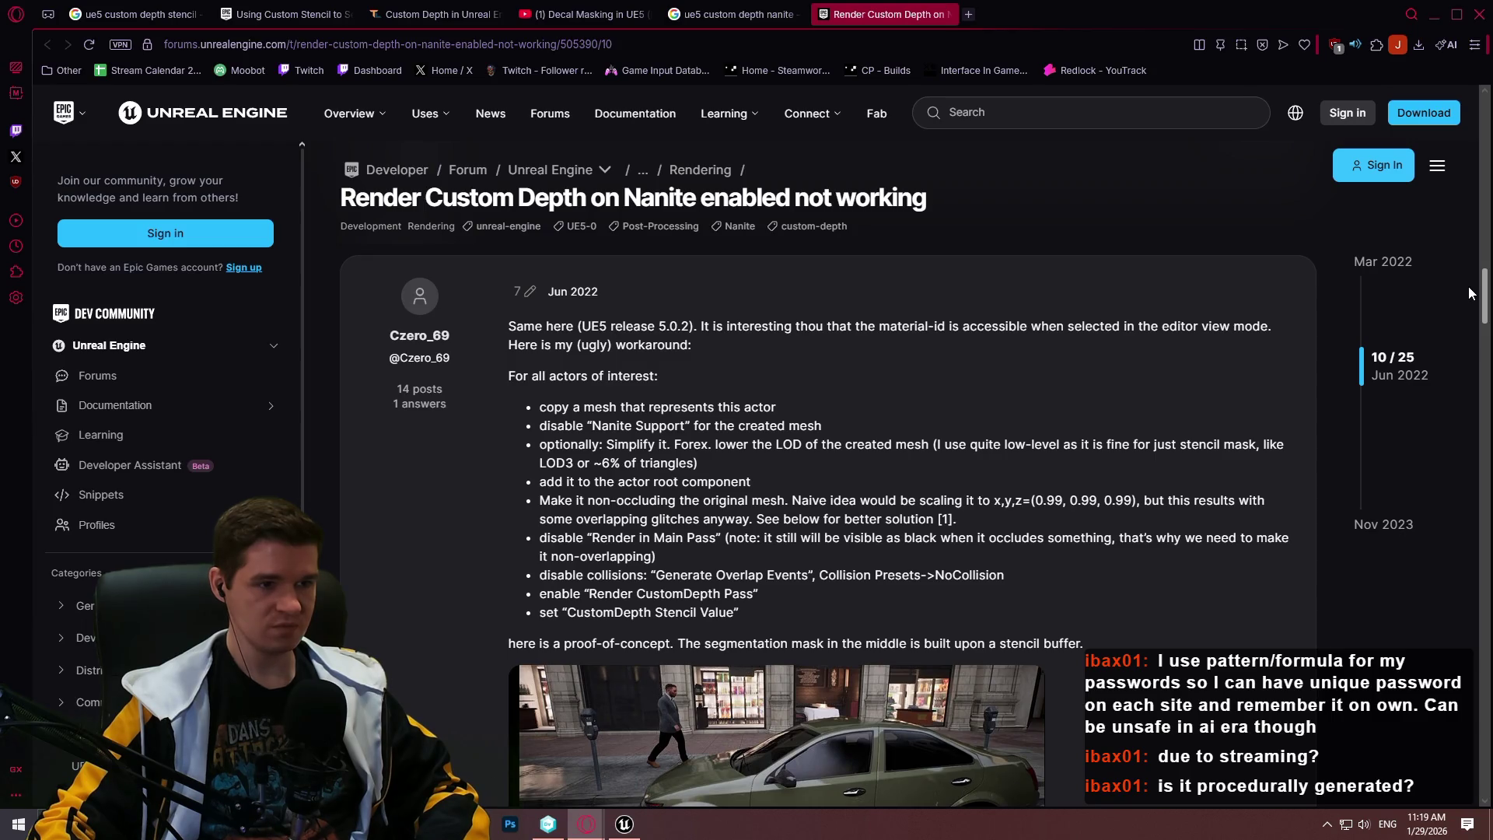
left_click_drag(1469, 293, 1469, 420)
scroll(1458, 603, "down", 10)
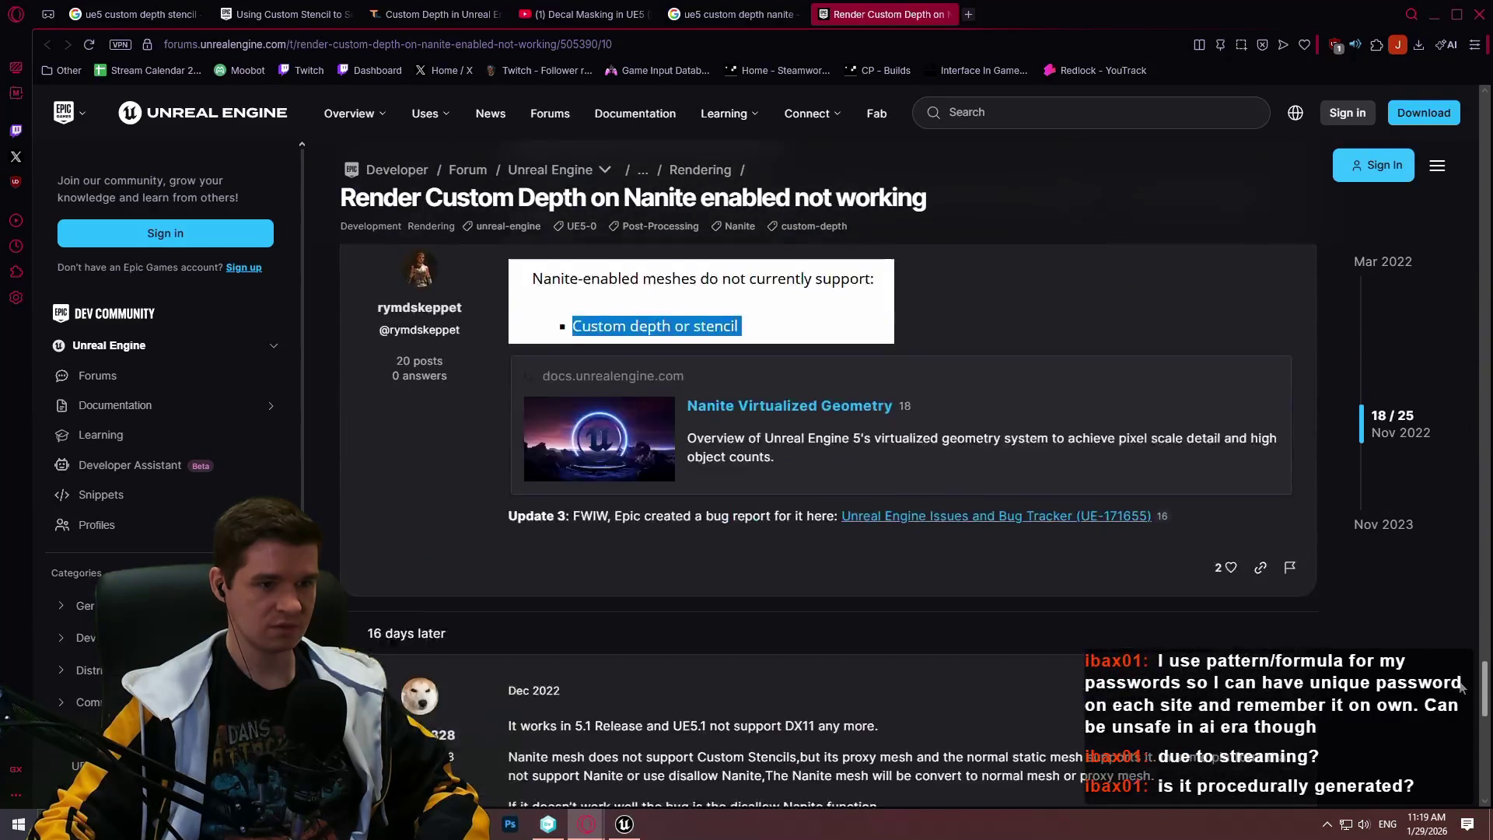
scroll(1458, 702, "up", 2)
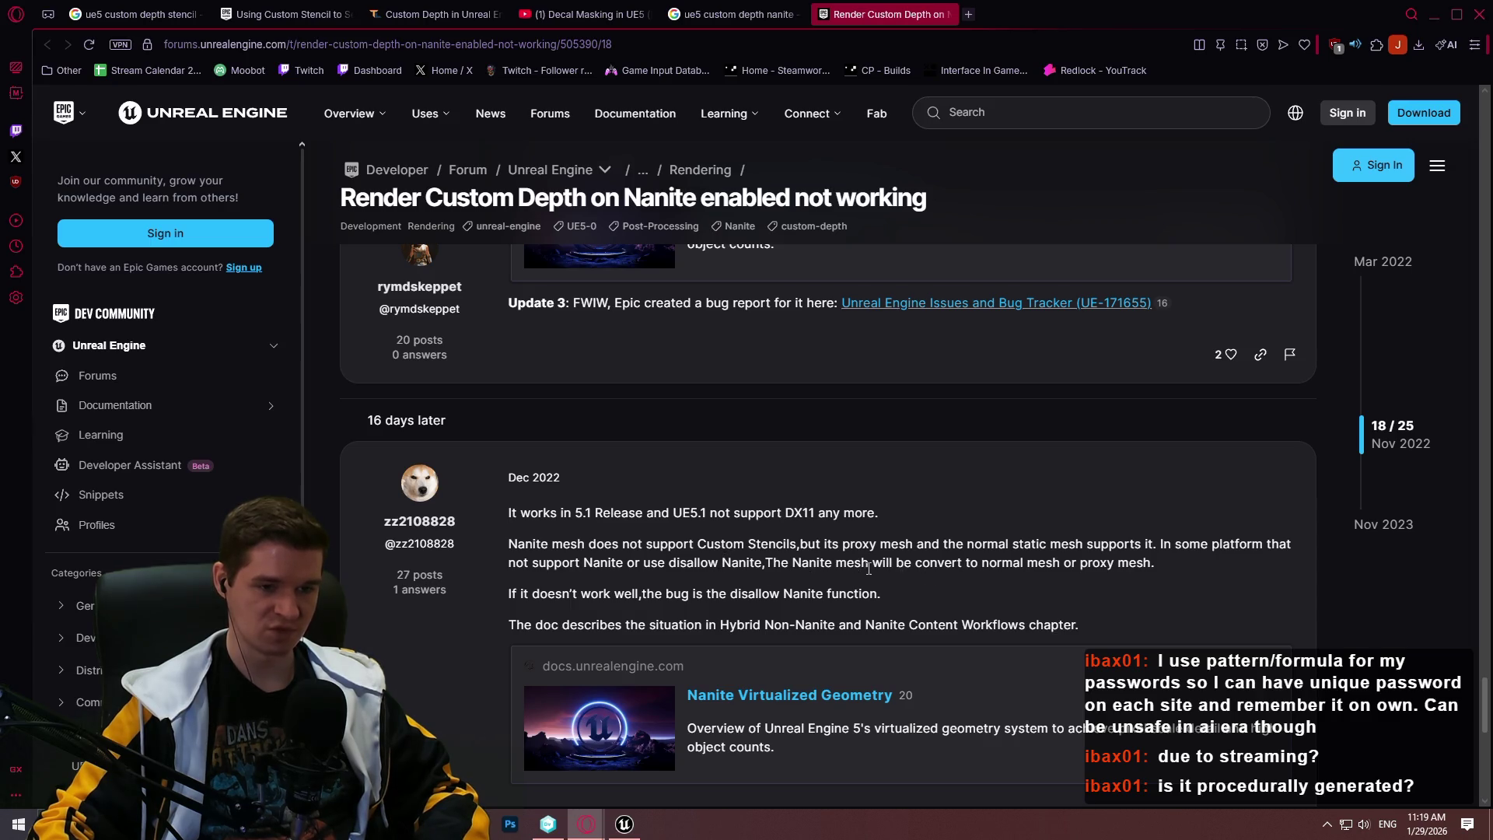
scroll(815, 547, "down", 10)
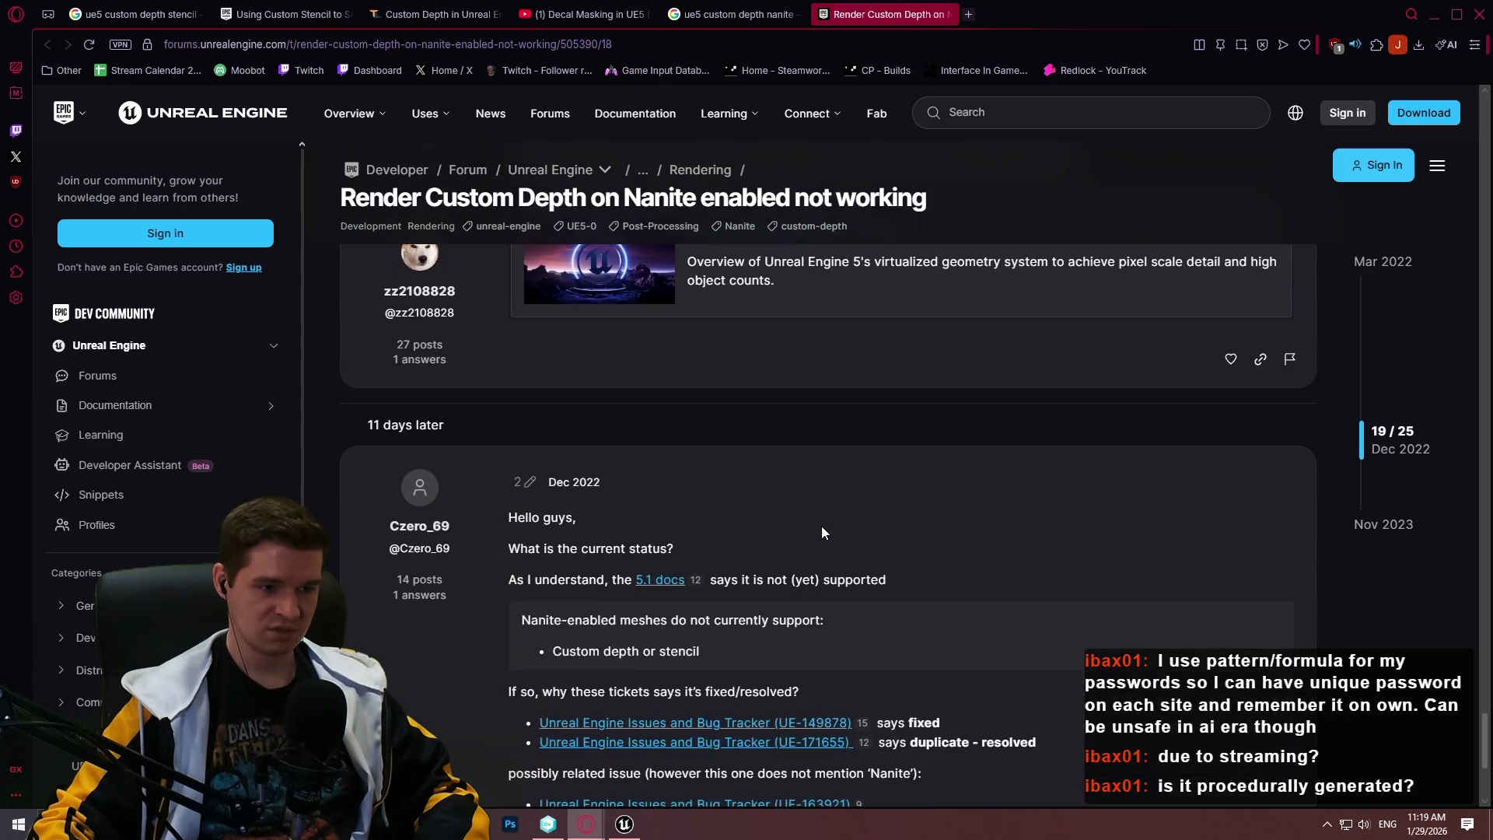
scroll(790, 549, "down", 2)
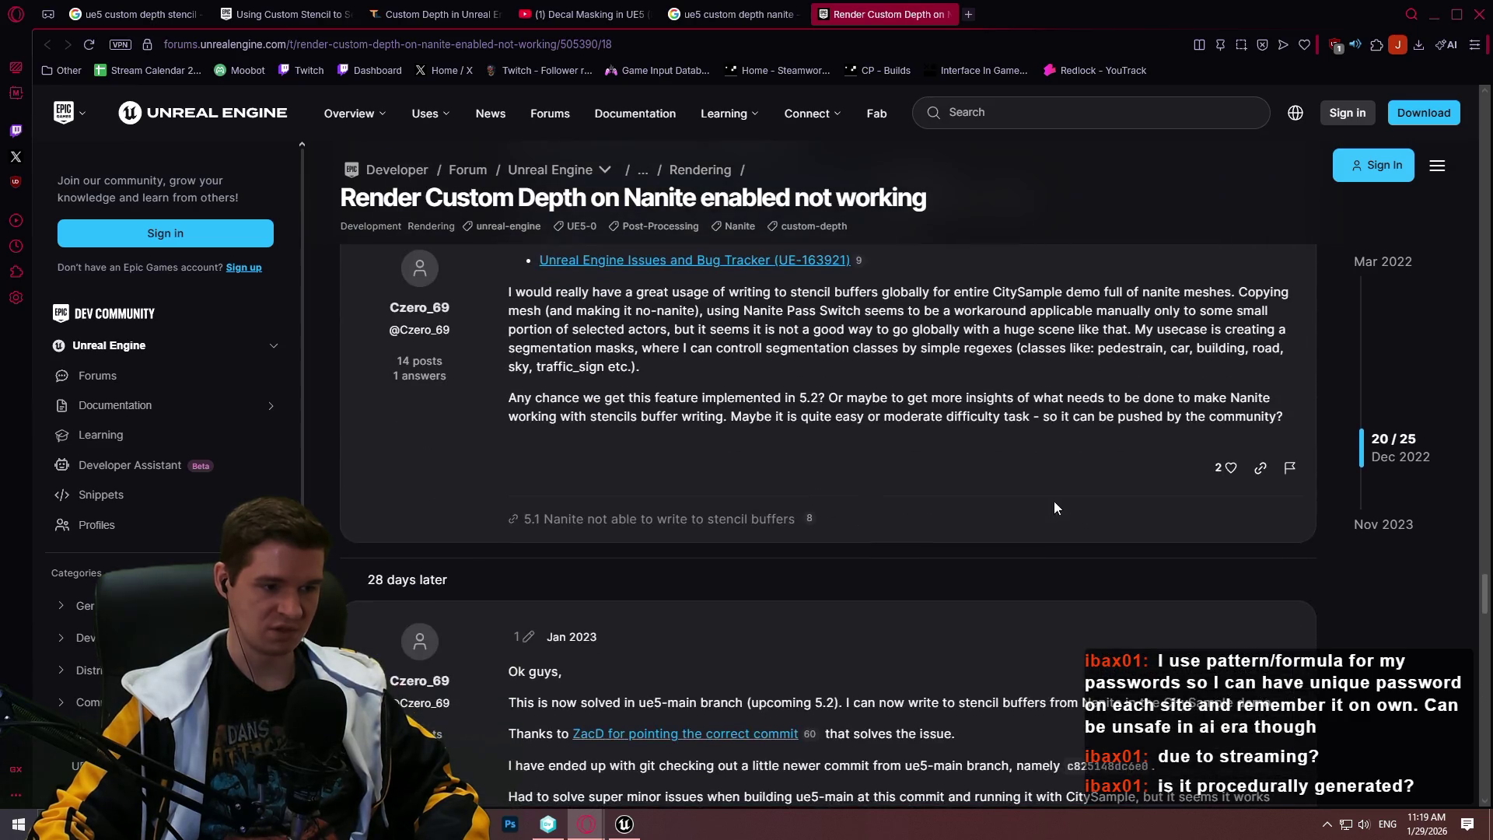
scroll(1082, 517, "down", 5)
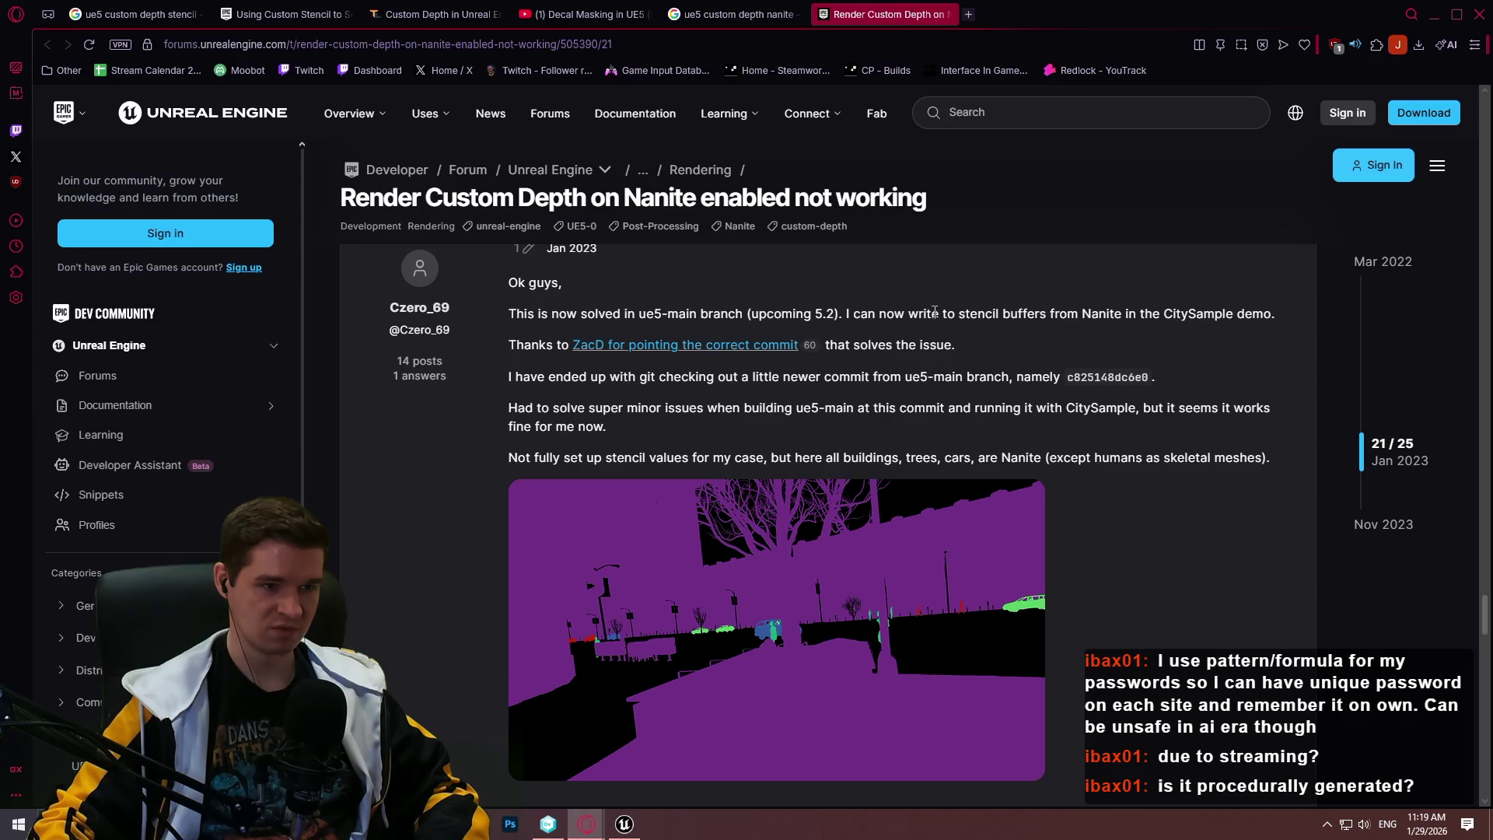
scroll(898, 327, "down", 6)
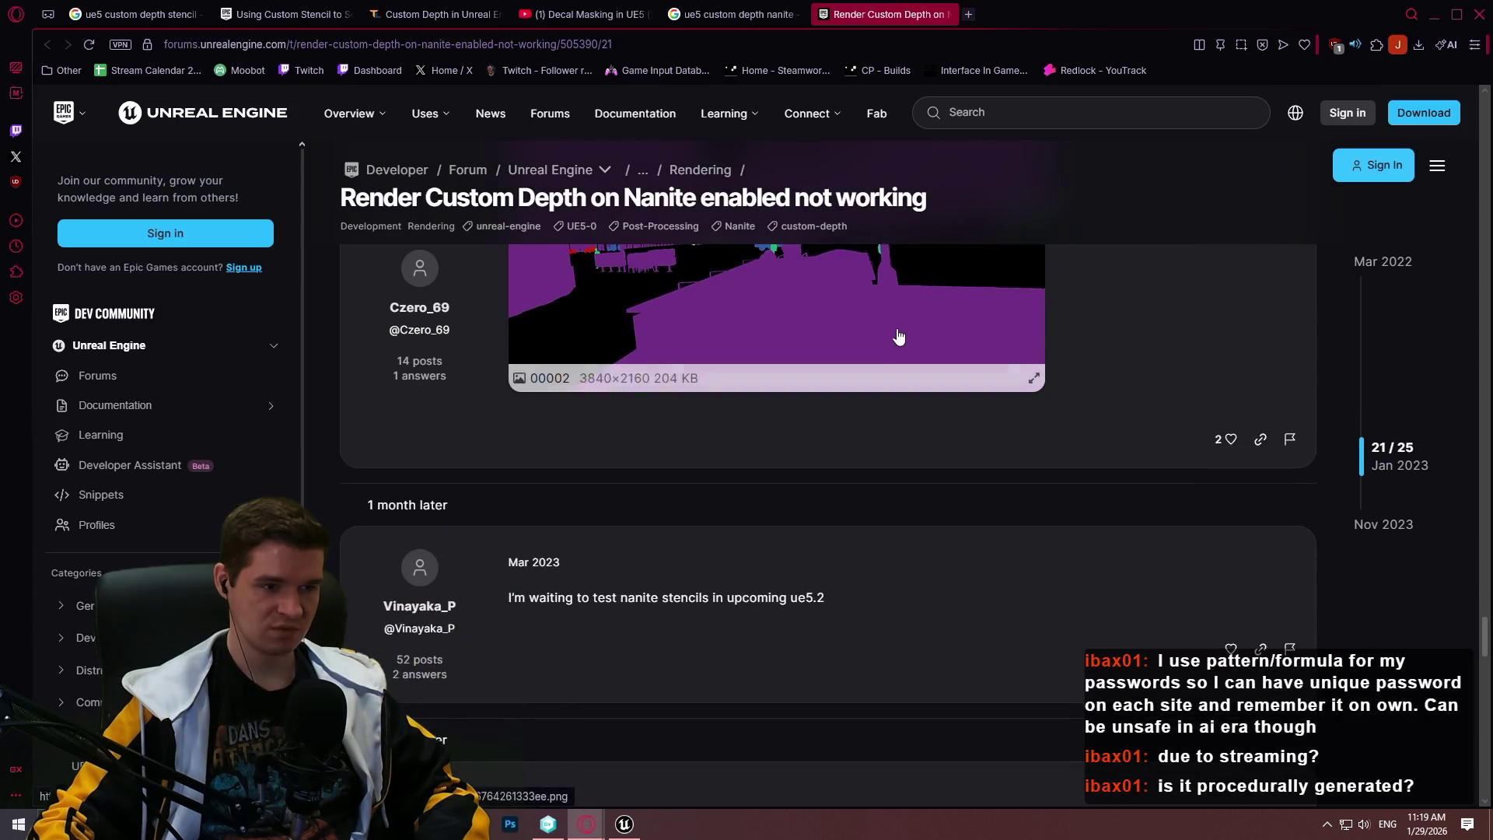
scroll(893, 325, "down", 3)
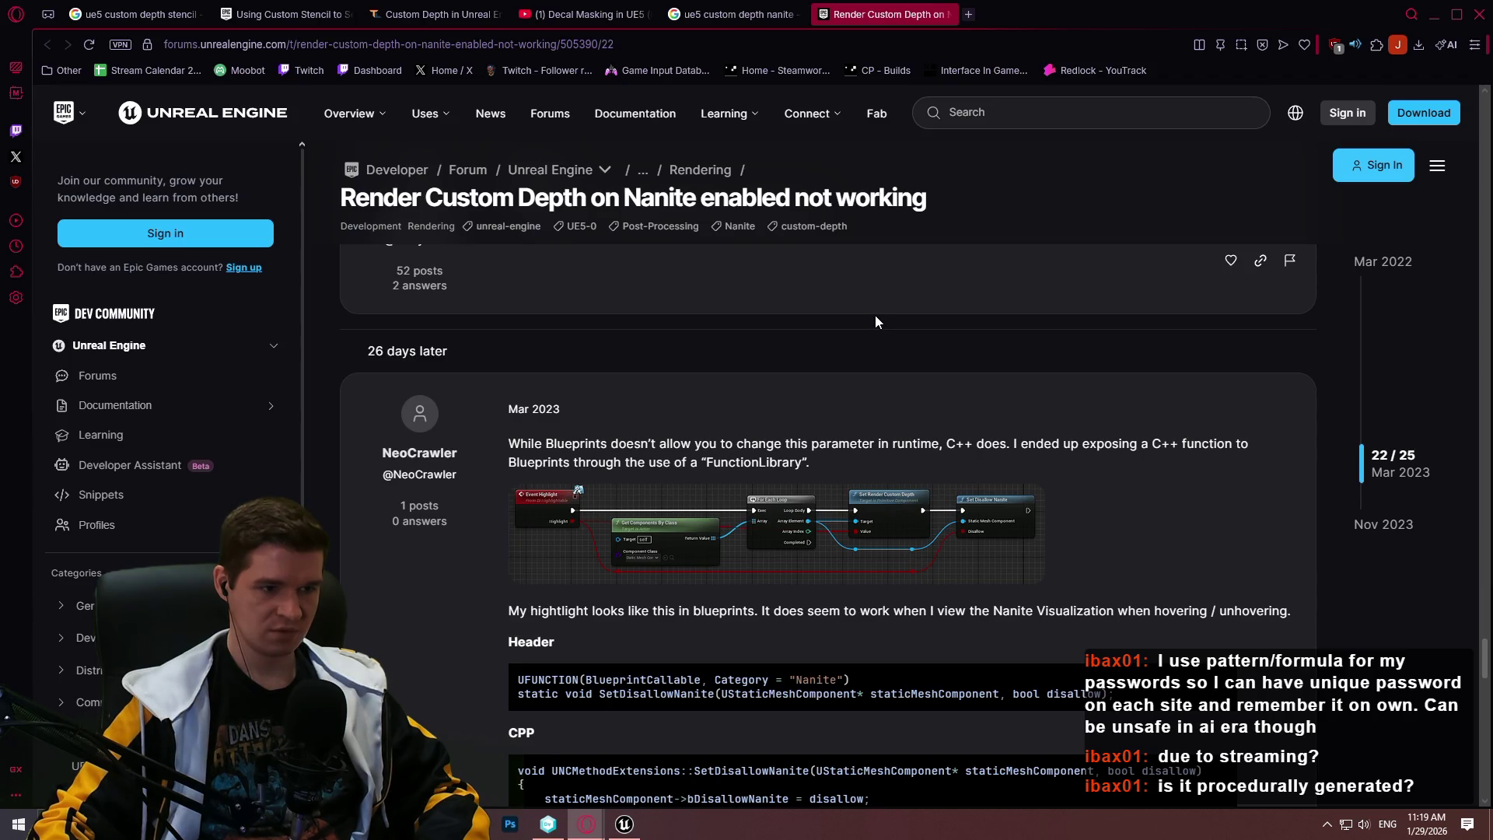
scroll(874, 316, "down", 10)
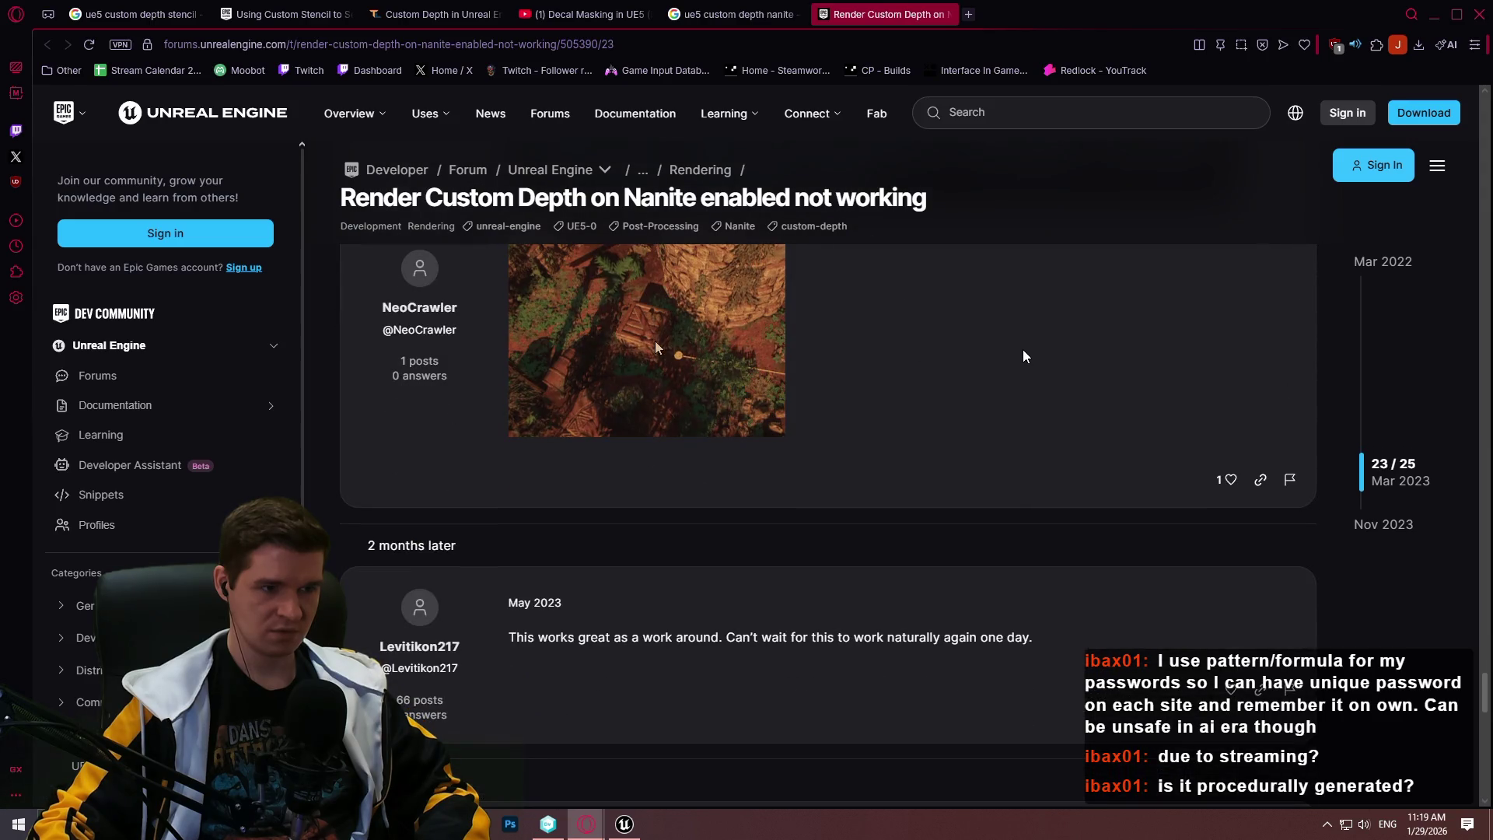
scroll(1025, 348, "up", 1)
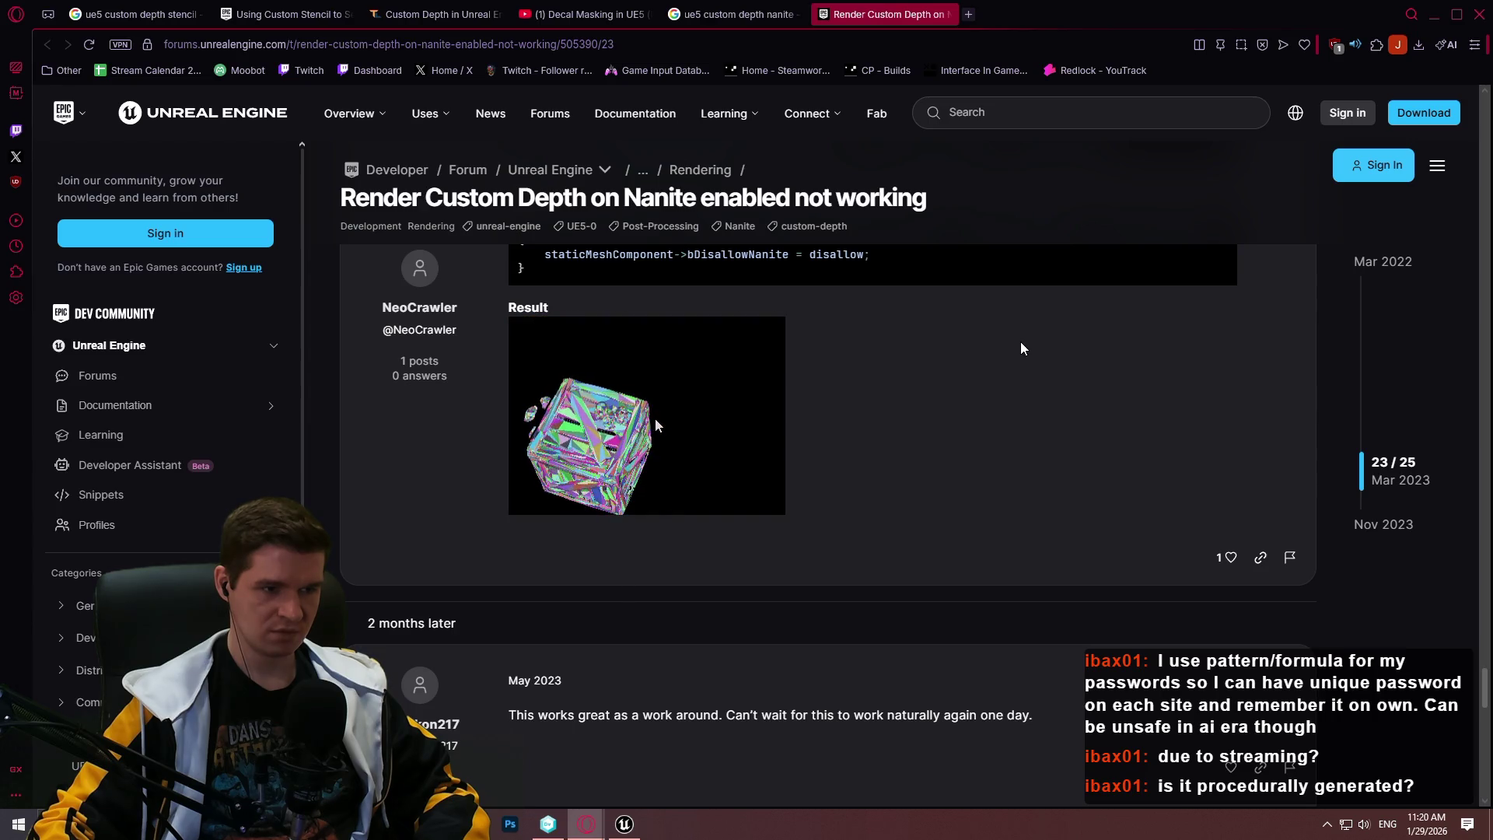
scroll(1019, 350, "down", 4)
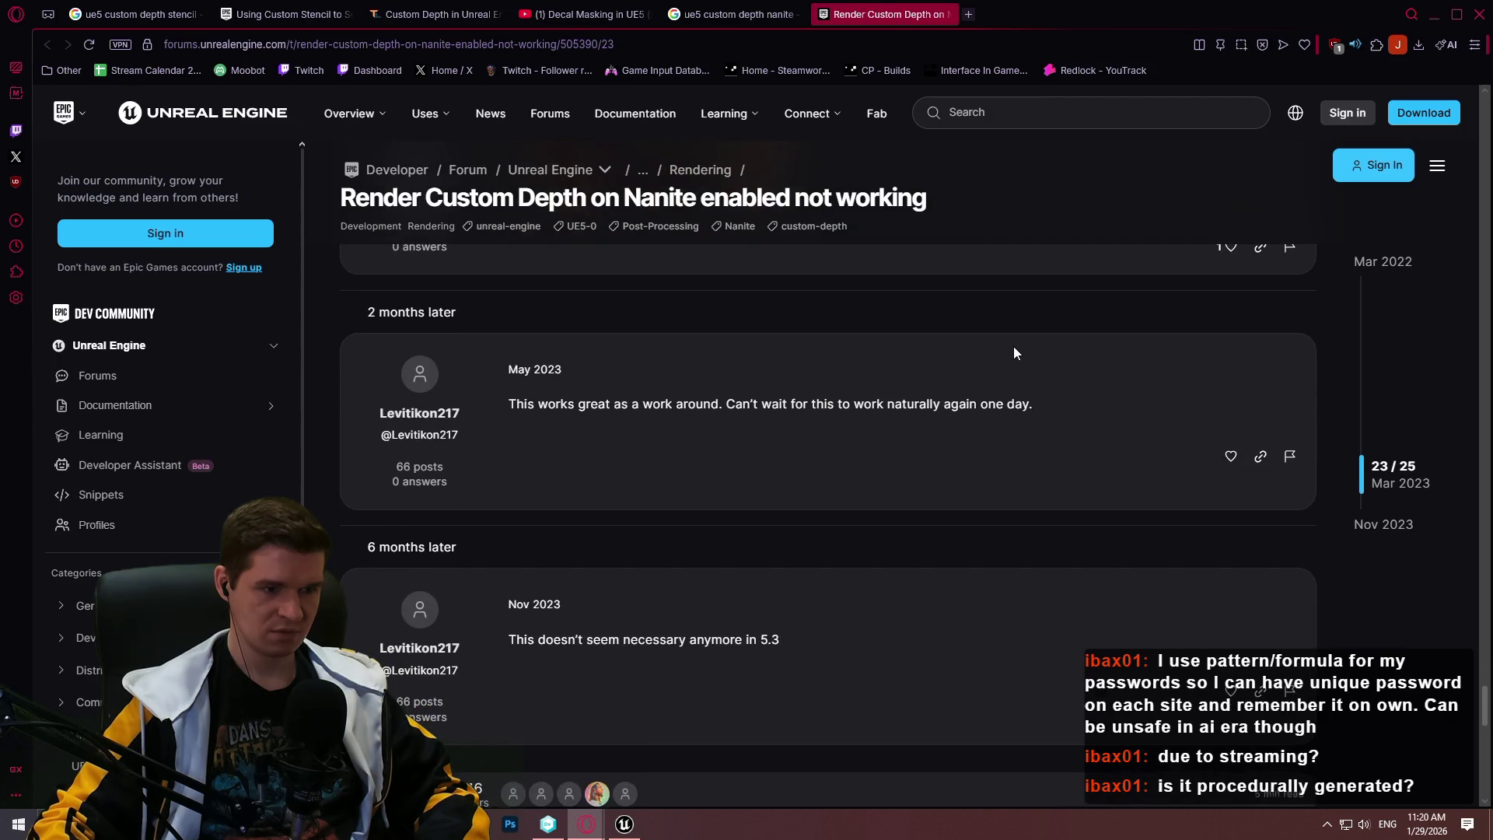
scroll(1014, 350, "down", 4)
scroll(1013, 350, "up", 2)
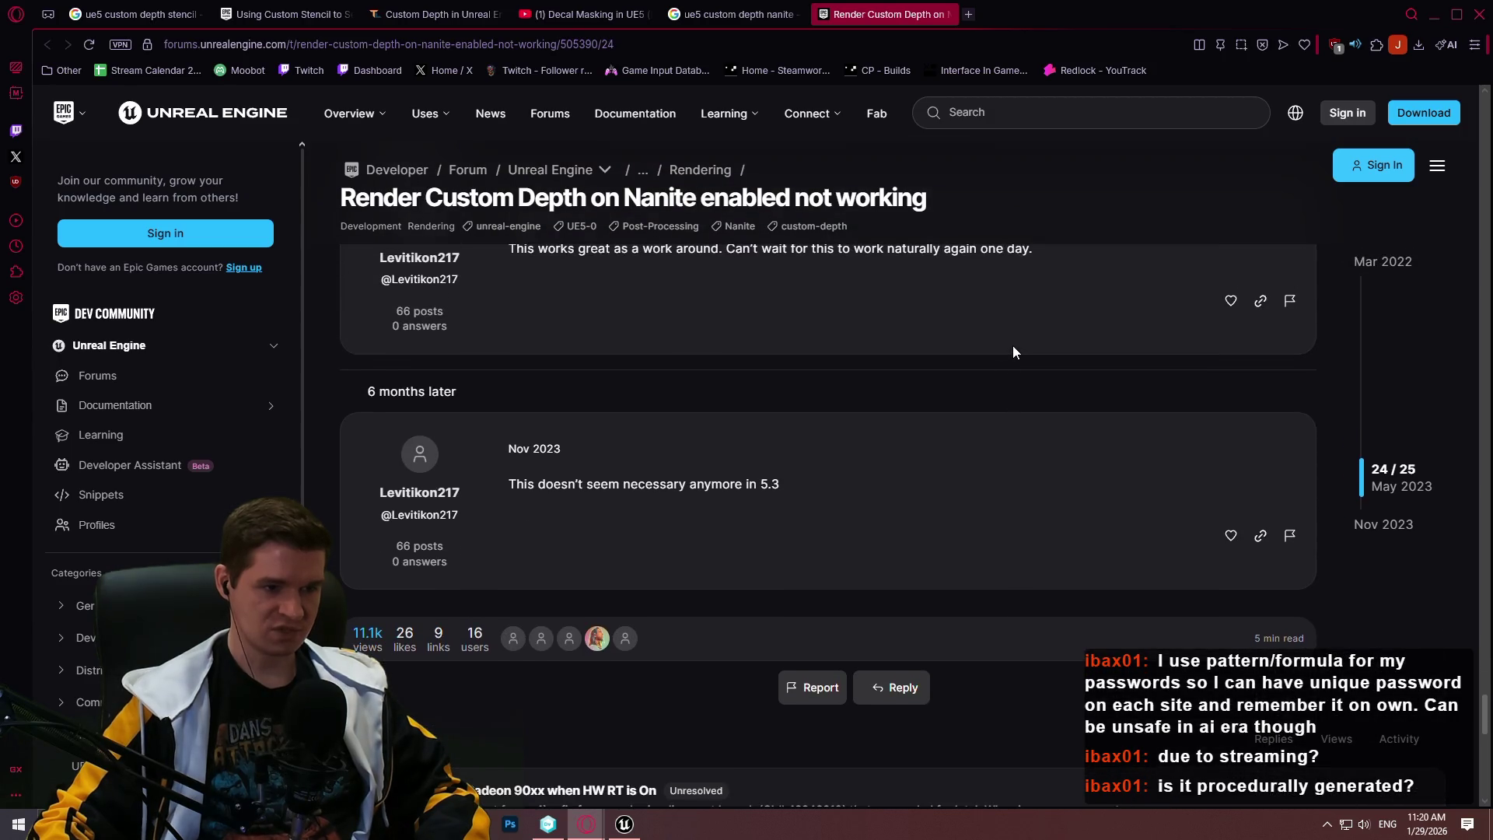
scroll(1013, 347, "up", 4)
scroll(1011, 346, "up", 4)
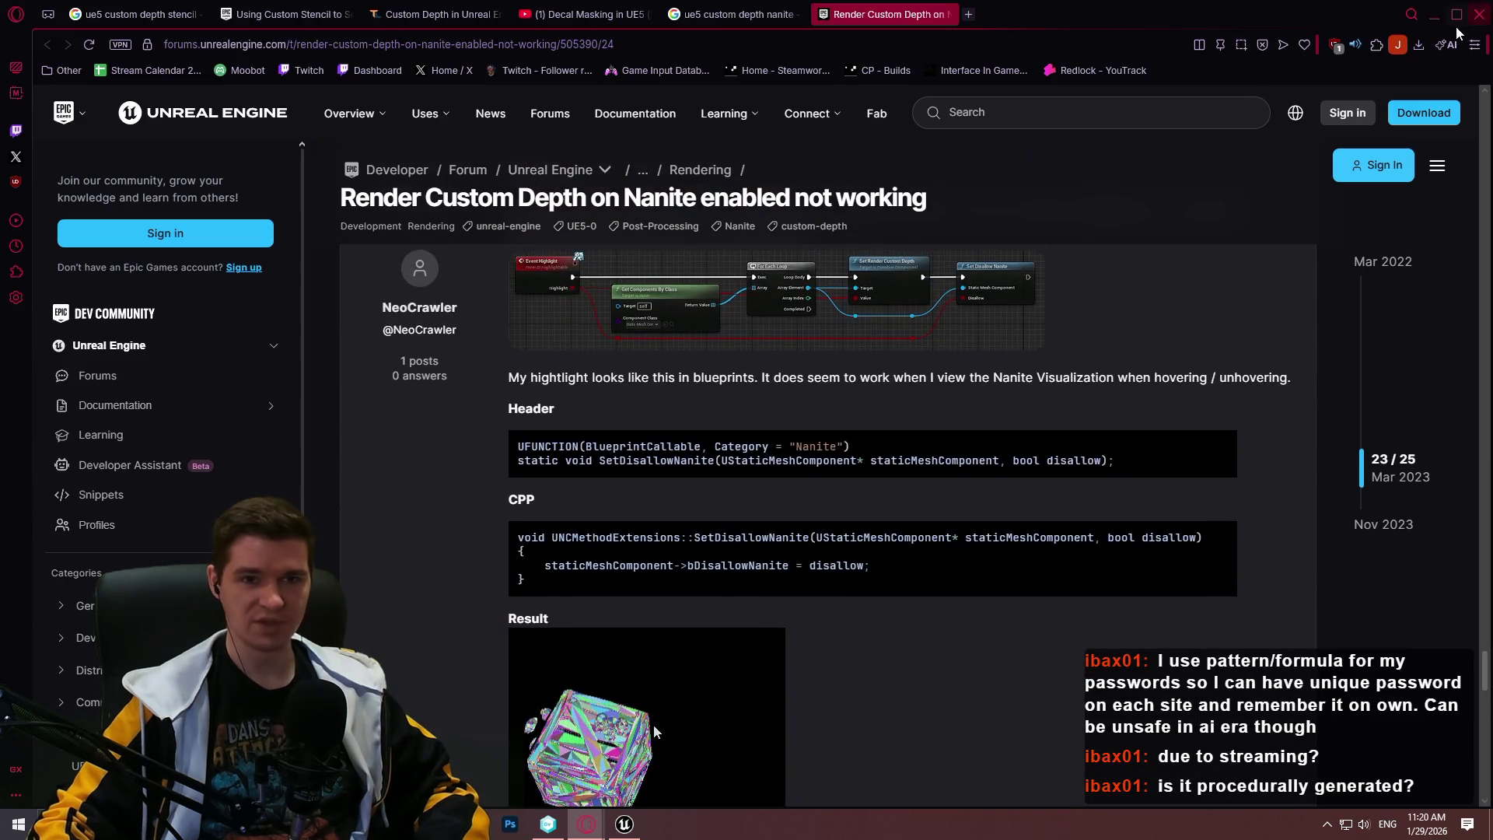
key("alt+Tab")
Frame the cliff mesh and navigate the Content Browser to Content > KYS > Testing
key("f")
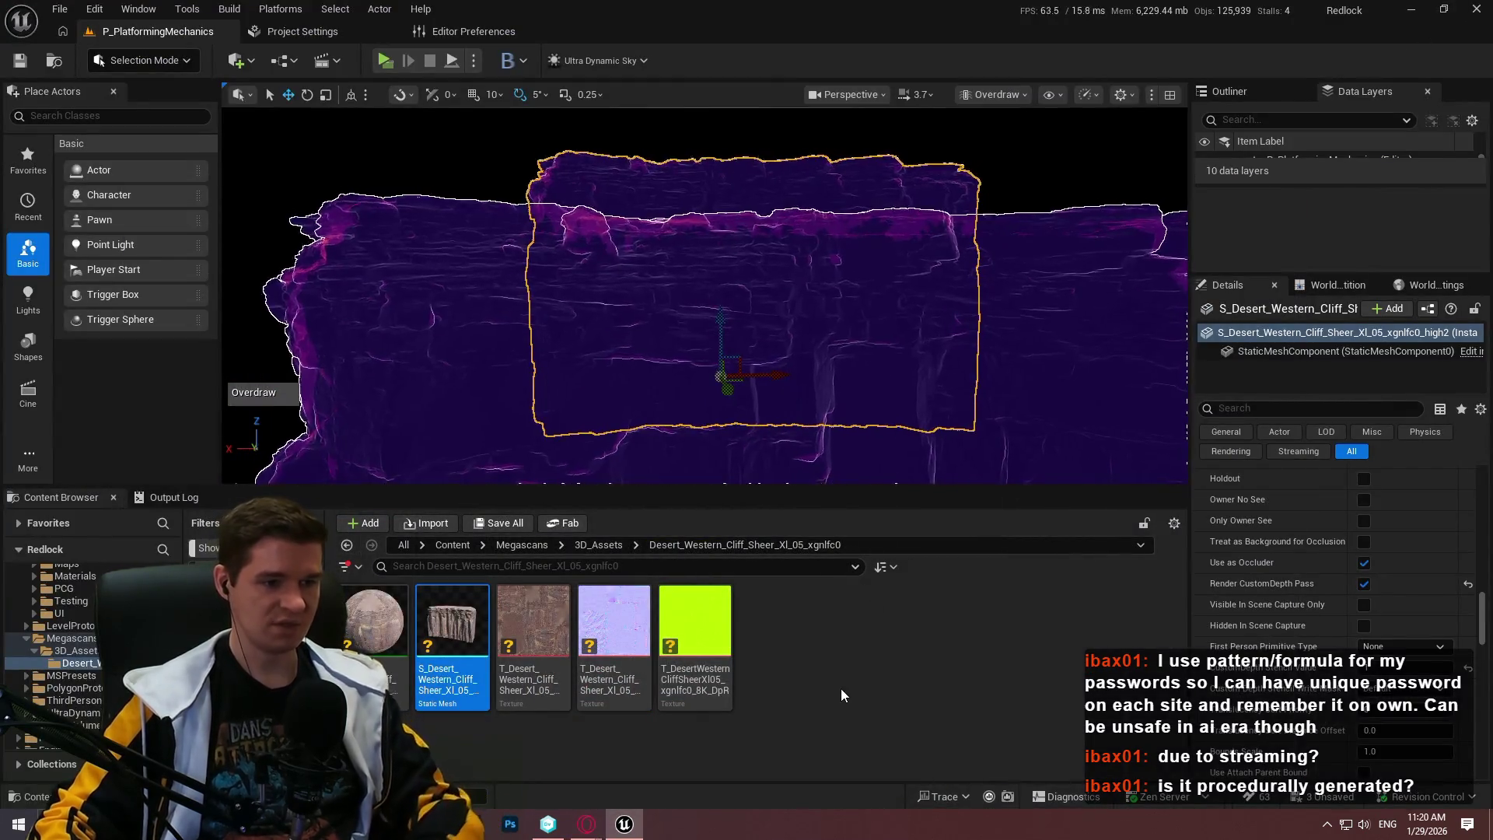
left_click(516, 547)
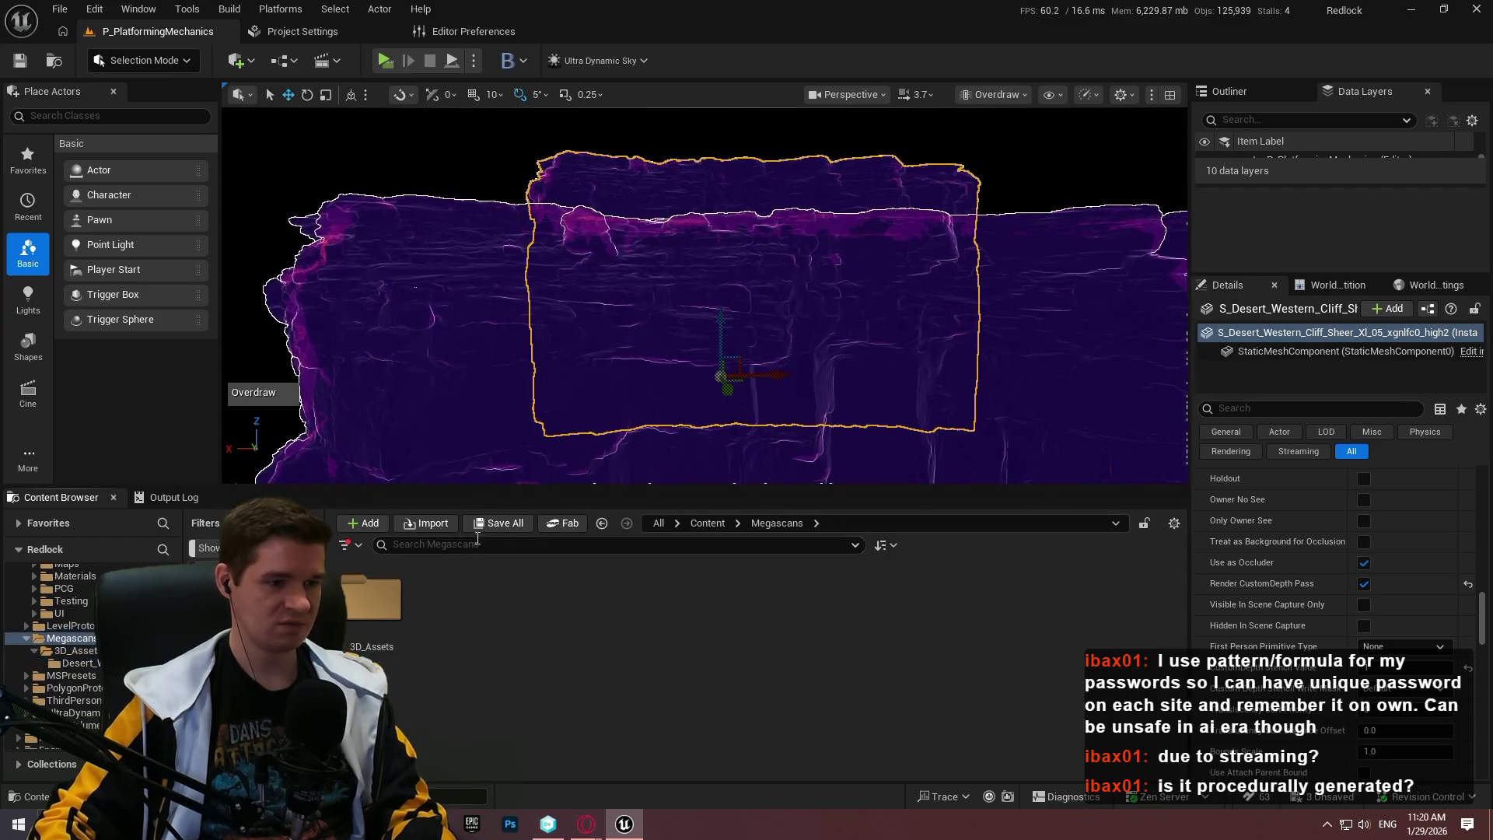
left_click(712, 522)
double_click(781, 625)
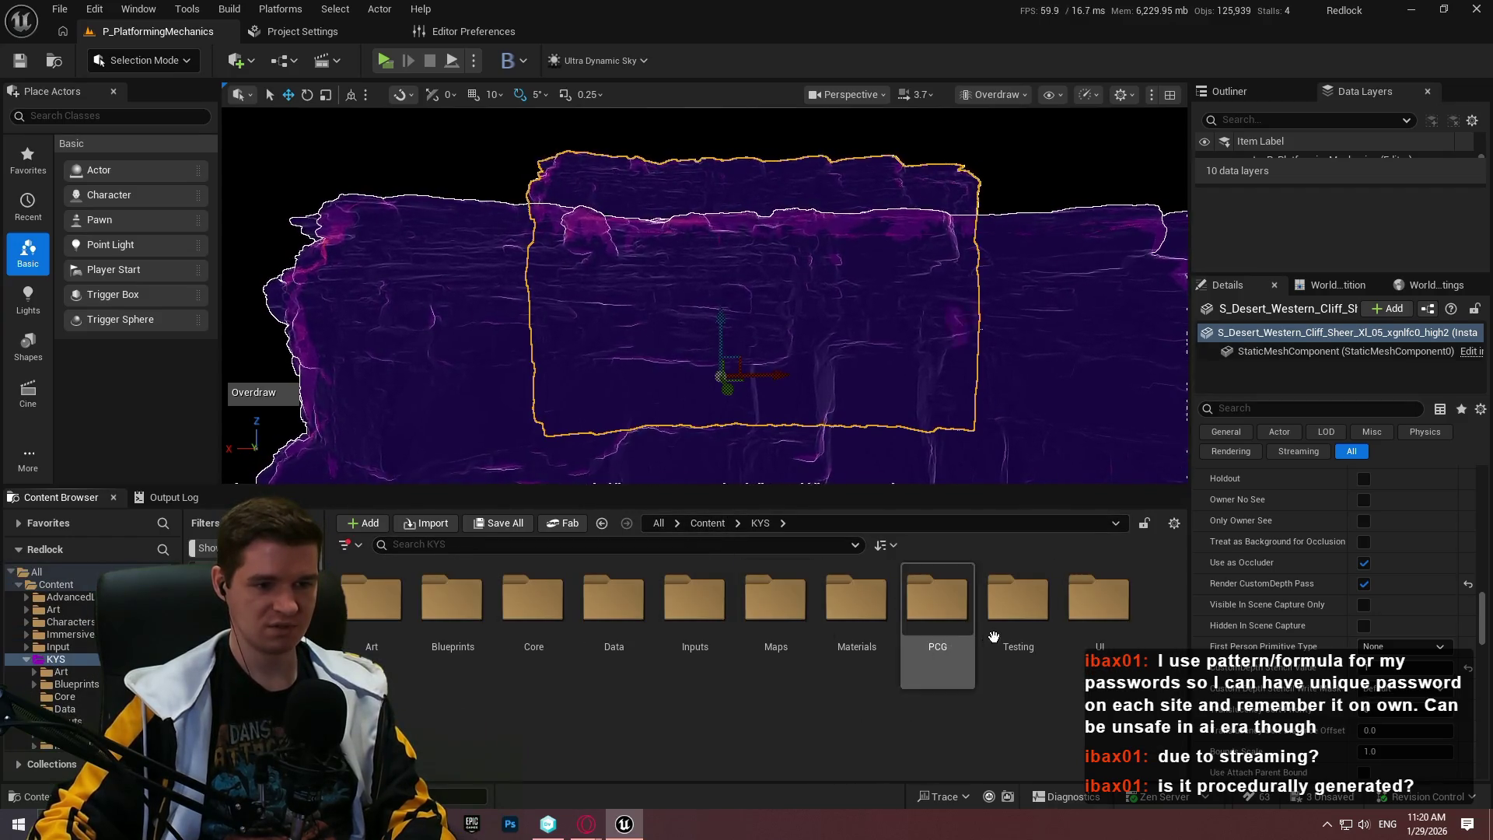
double_click(1017, 603)
scroll(812, 736, "down", 2)
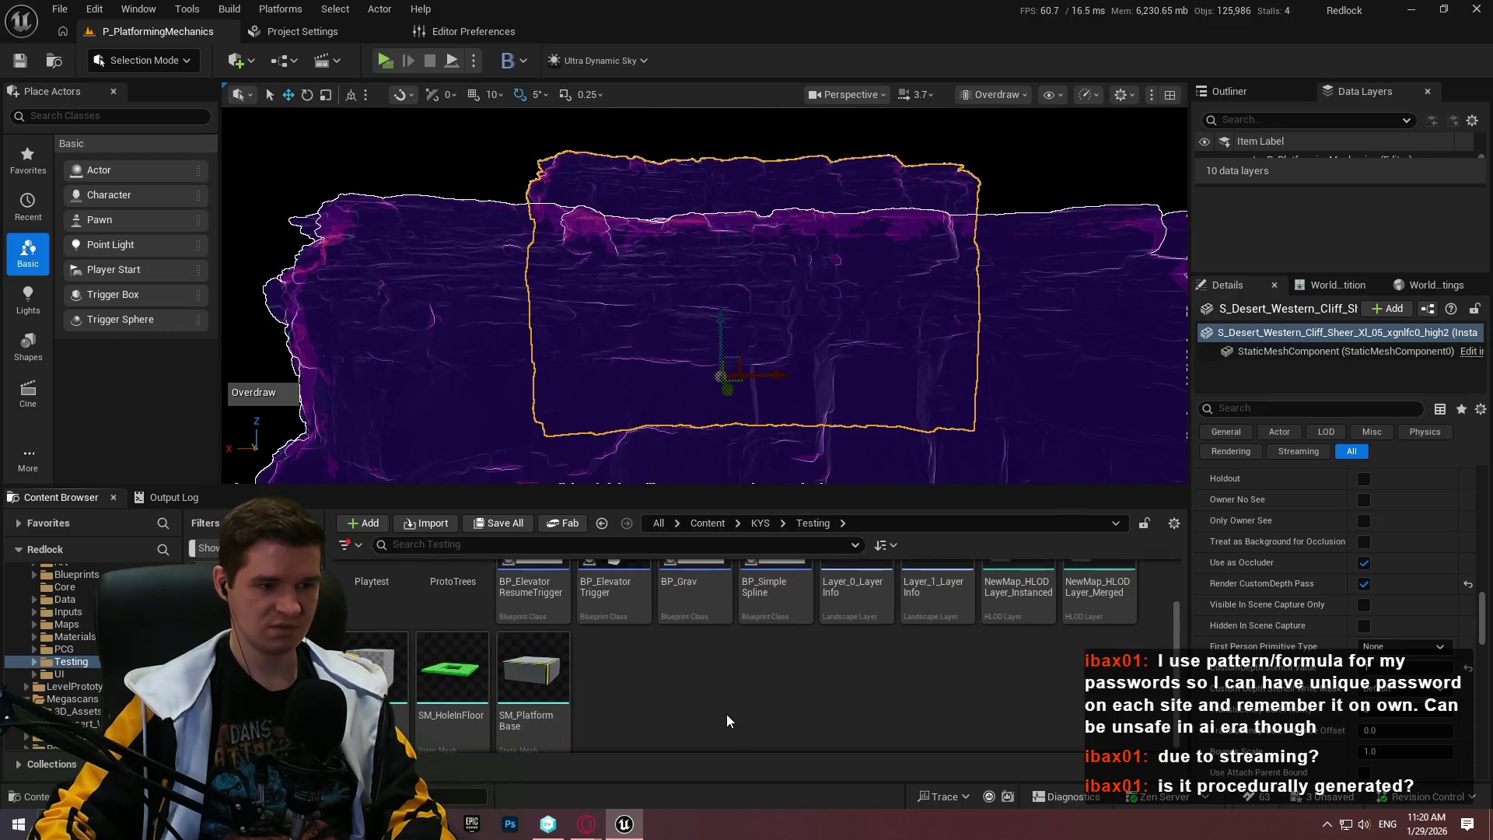
Create an Actor Blueprint named BP_DecalTest, save it, and open it for editing
right_click(702, 669)
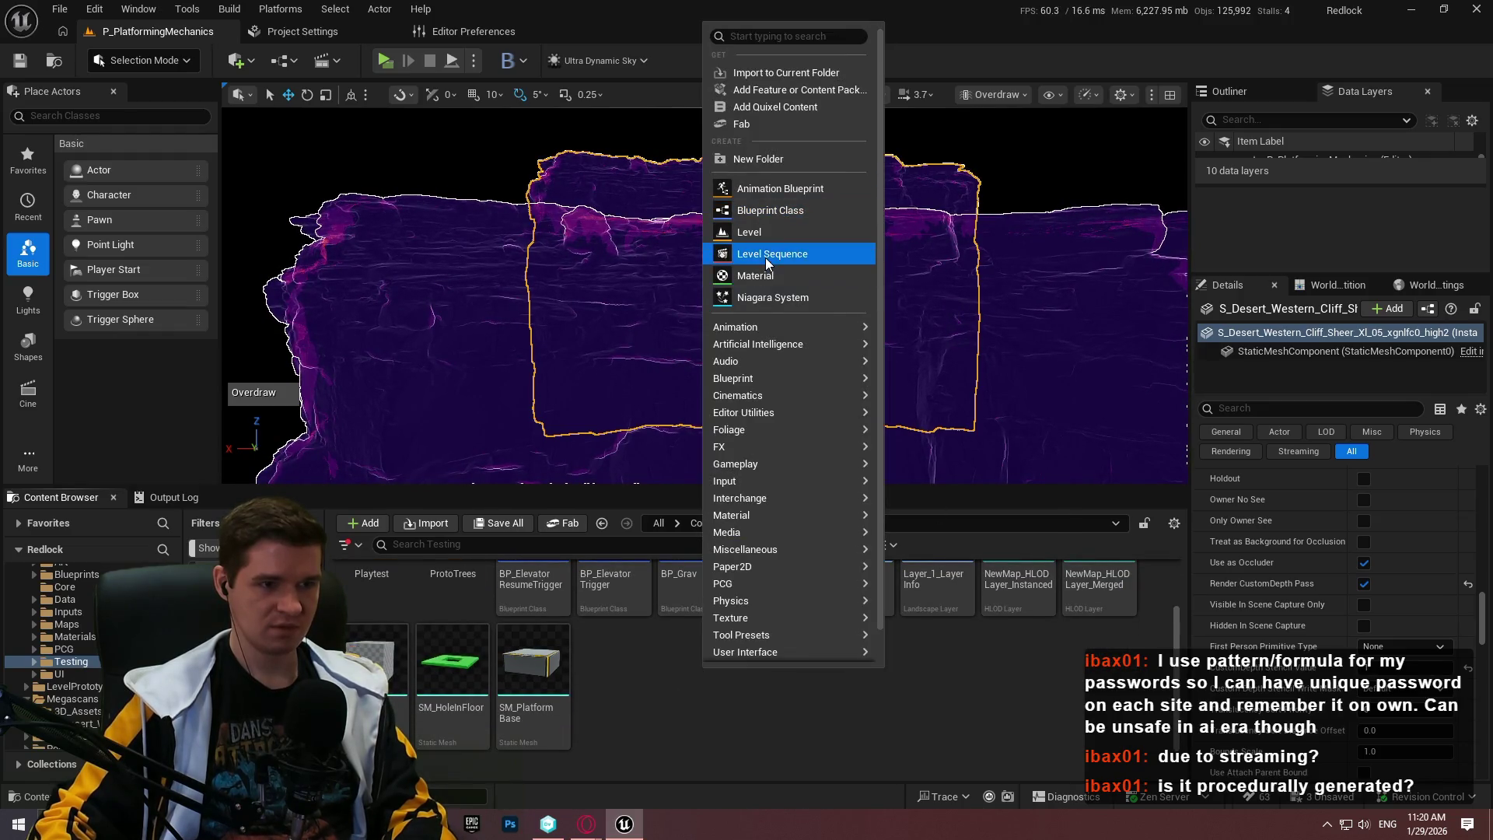
left_click(746, 212)
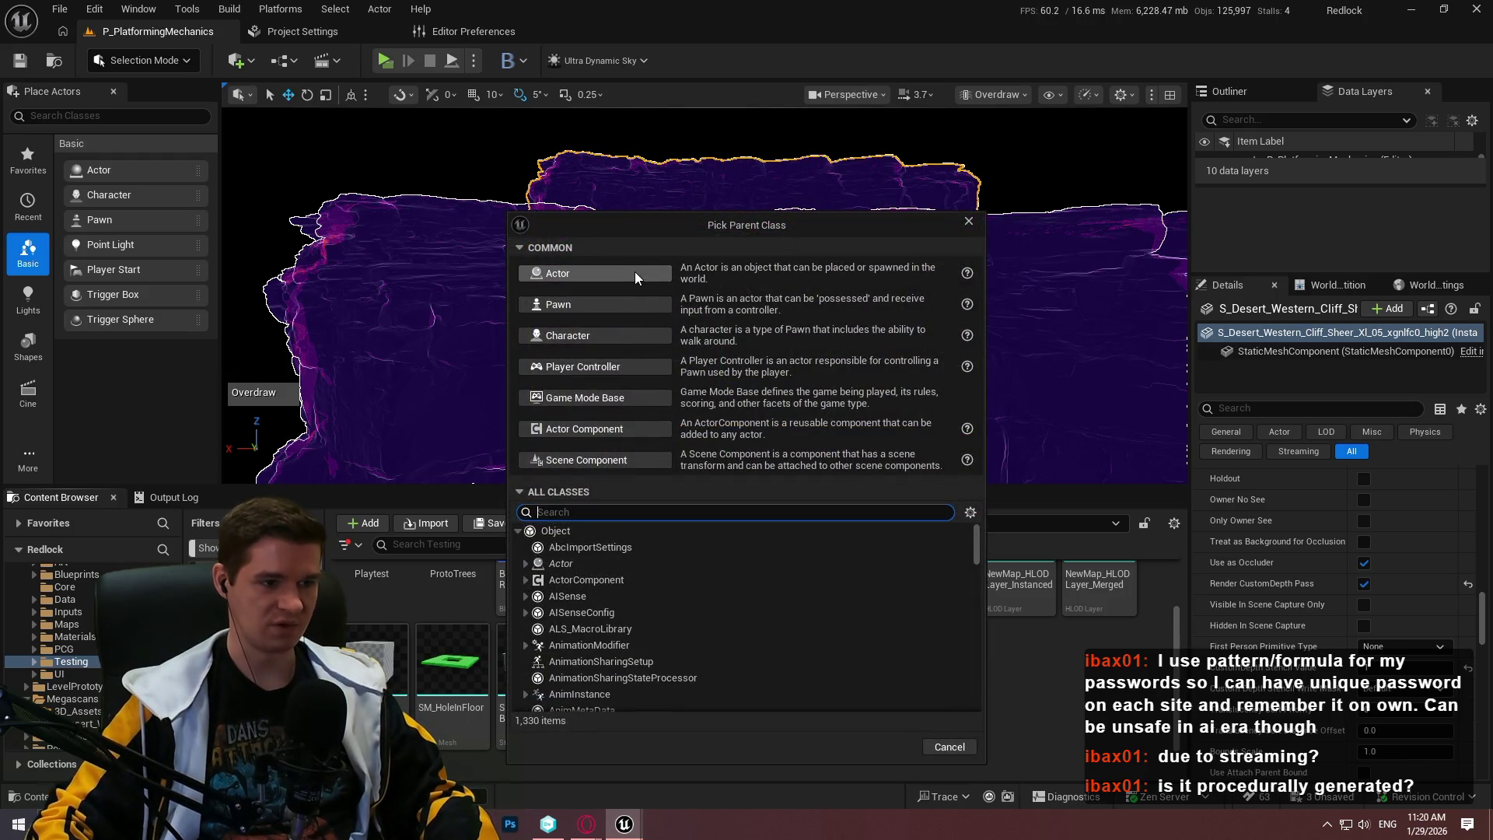
left_click(632, 273)
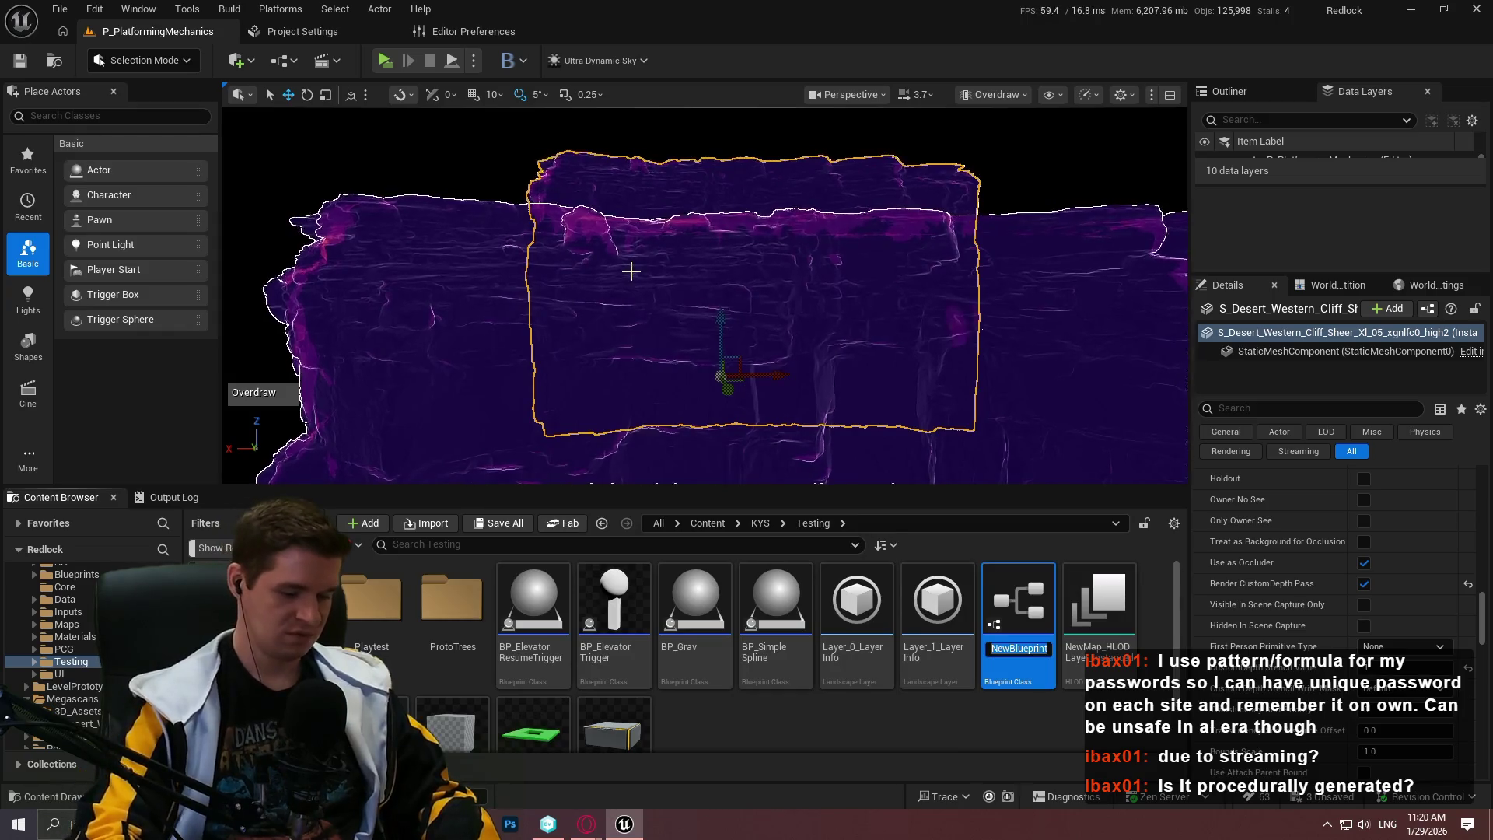
type("_DecalTest")
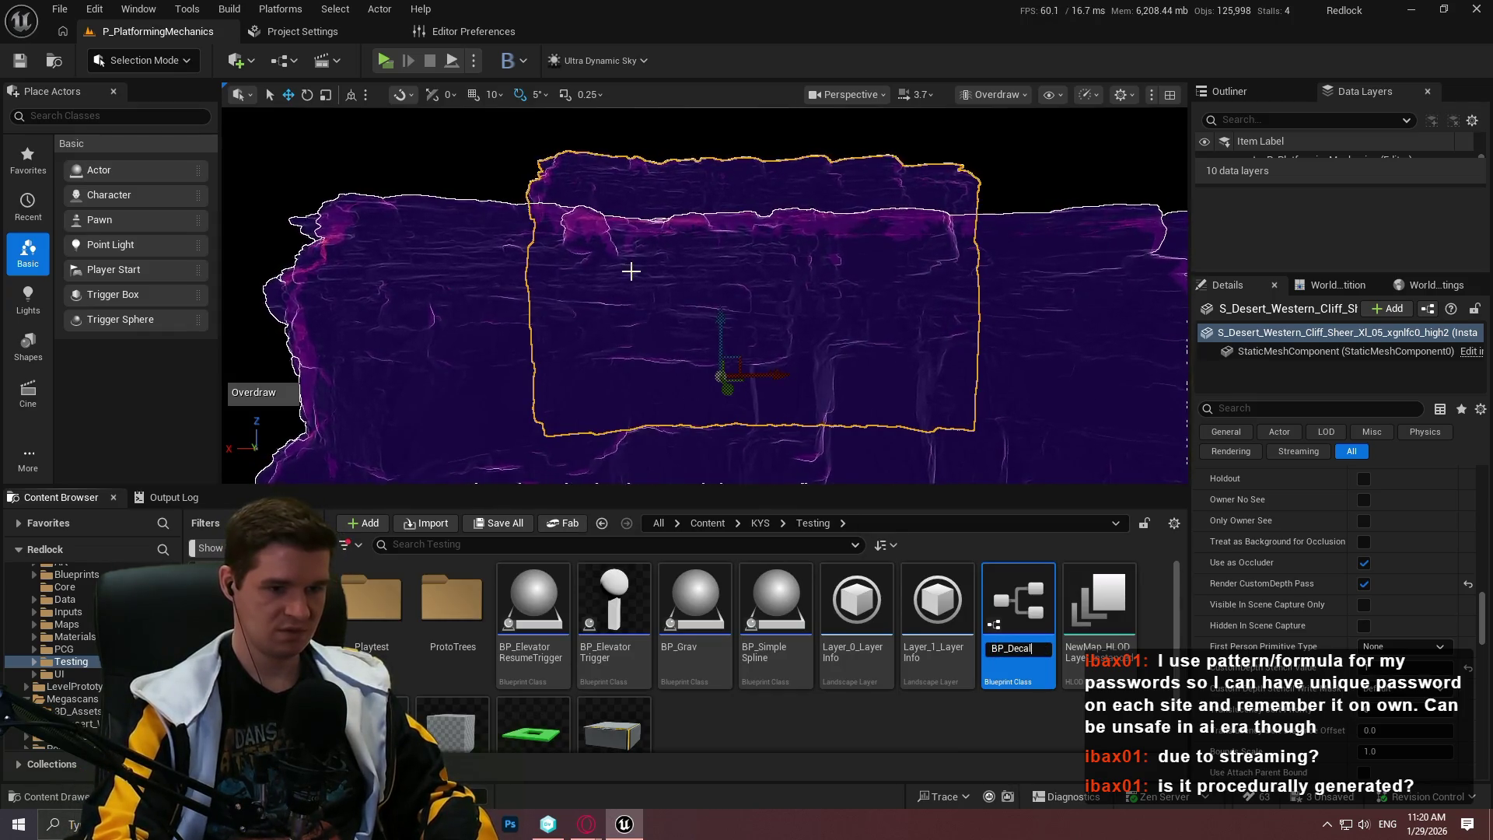
key("Return")
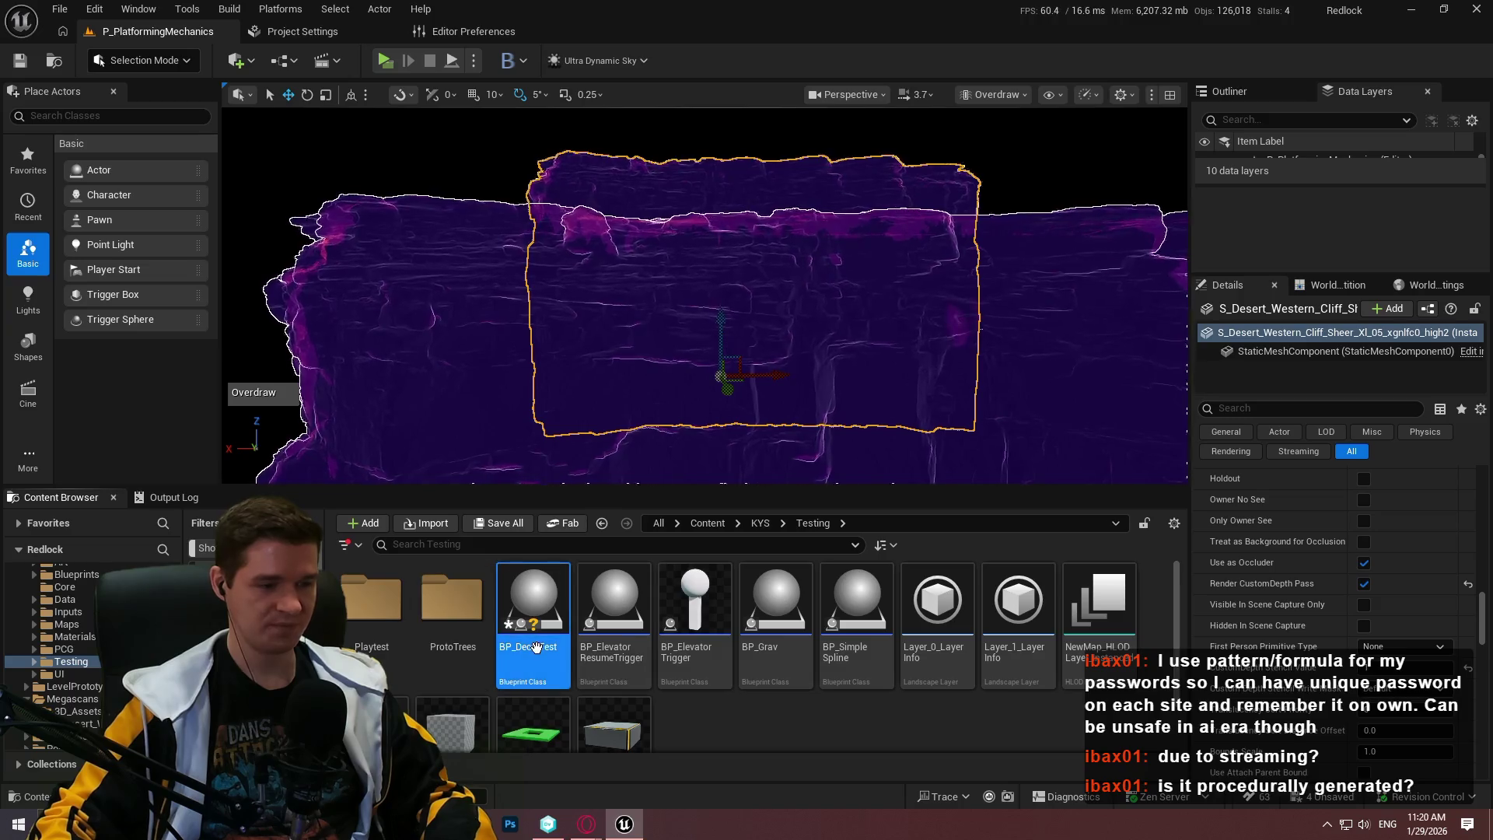
key("ctrl+s")
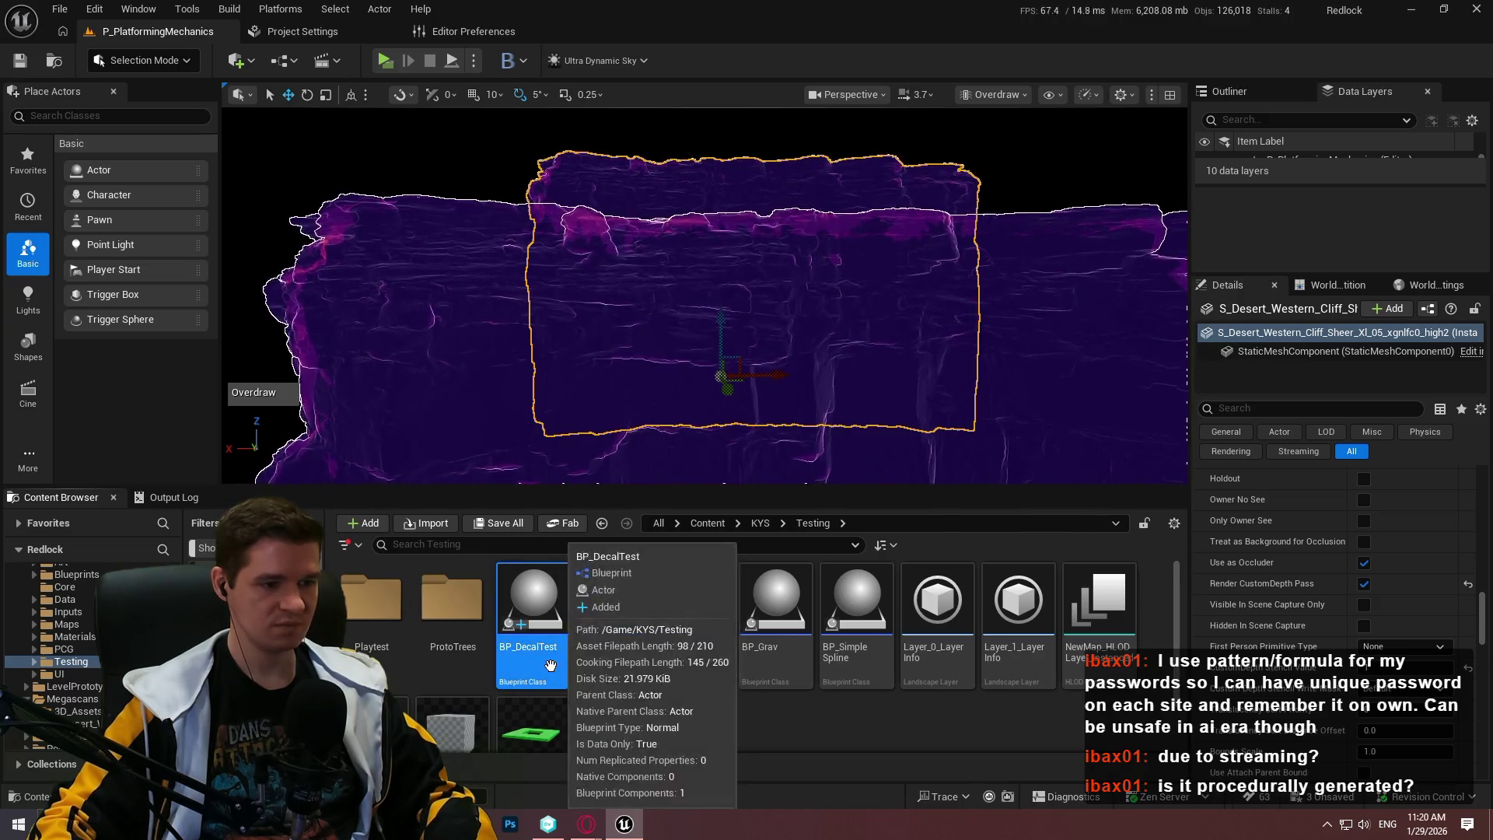
double_click(538, 655)
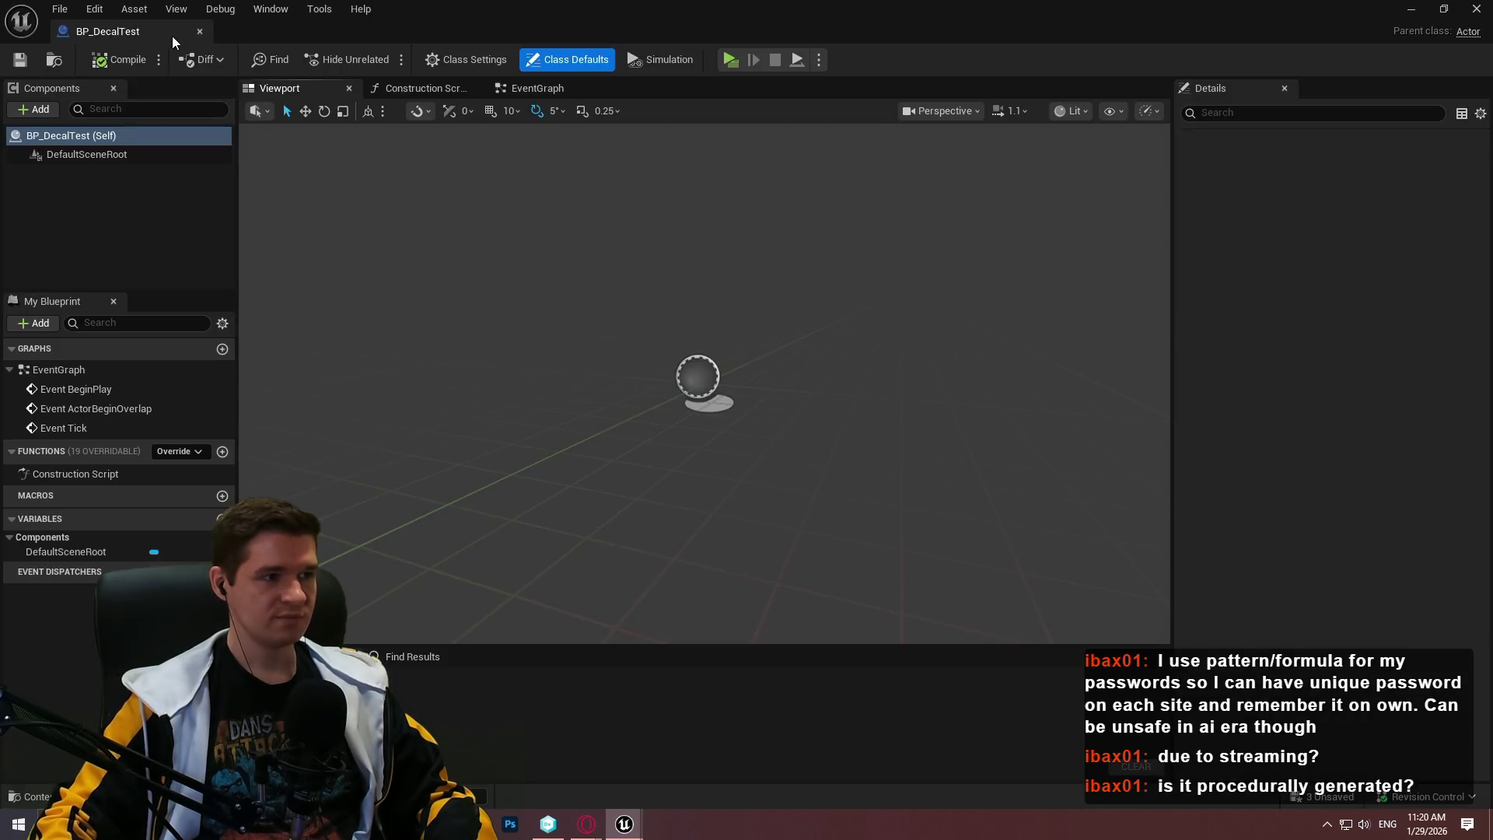
Dock the blueprint editor and add a Decal component to BP_DecalTest
left_click_drag(171, 36, 638, 34)
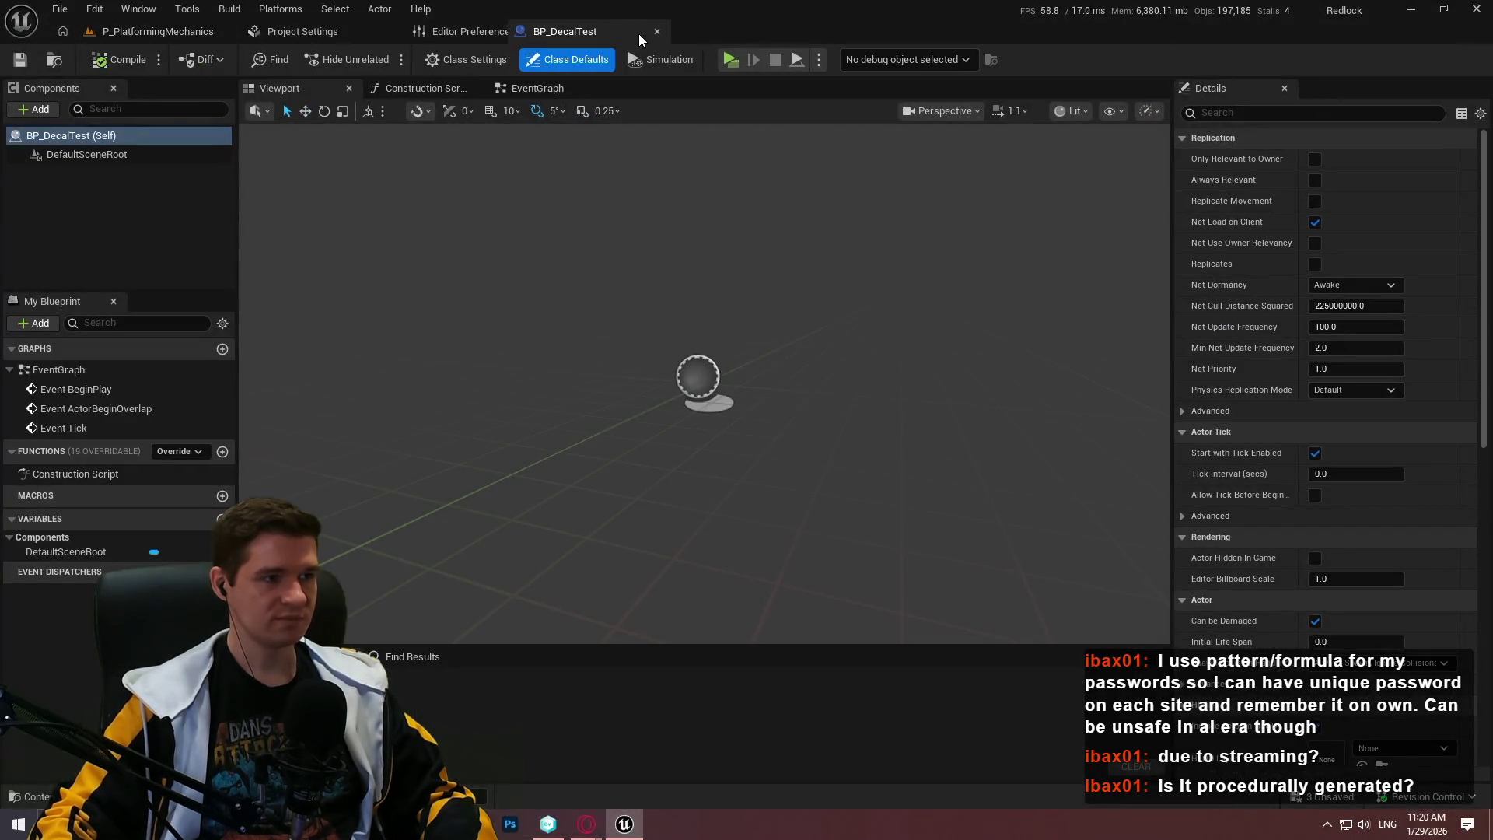
left_click(41, 110)
type("decal")
left_click(78, 154)
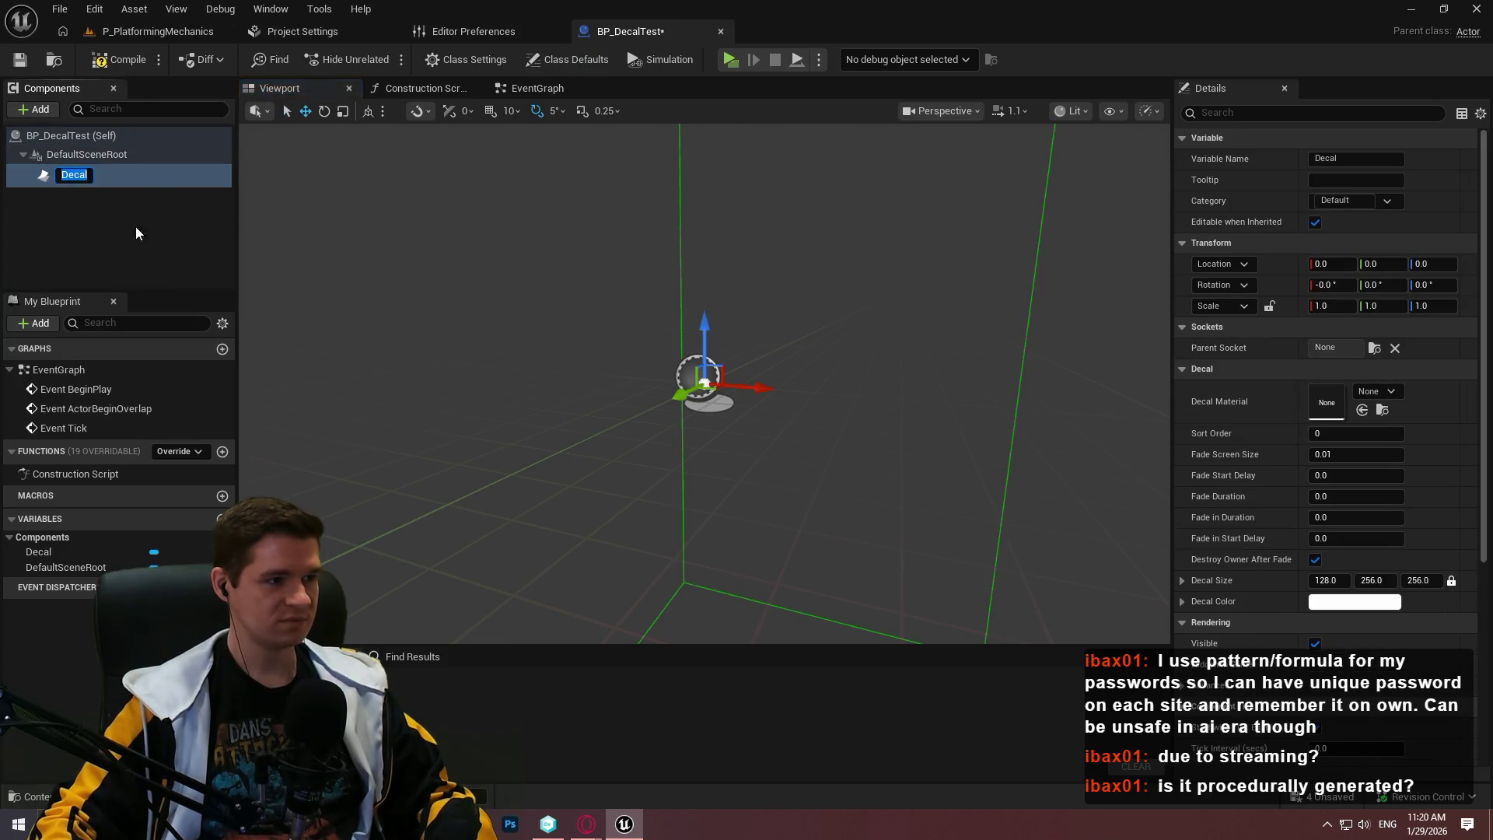
left_click(136, 227)
double_click(109, 179)
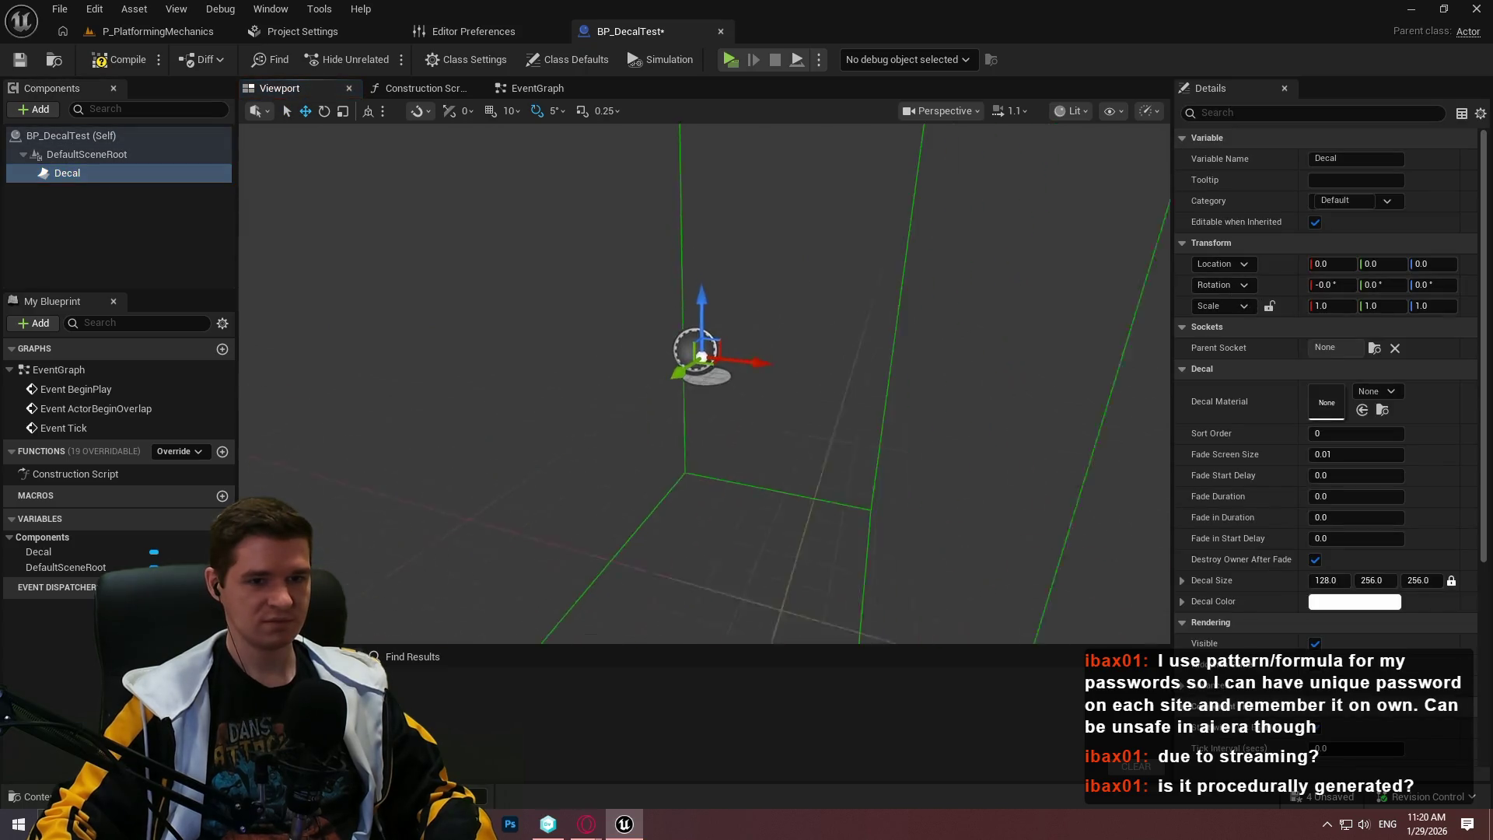
Orbit the level viewport close to the cliff face, checking the blueprint tab in between
left_click(142, 31)
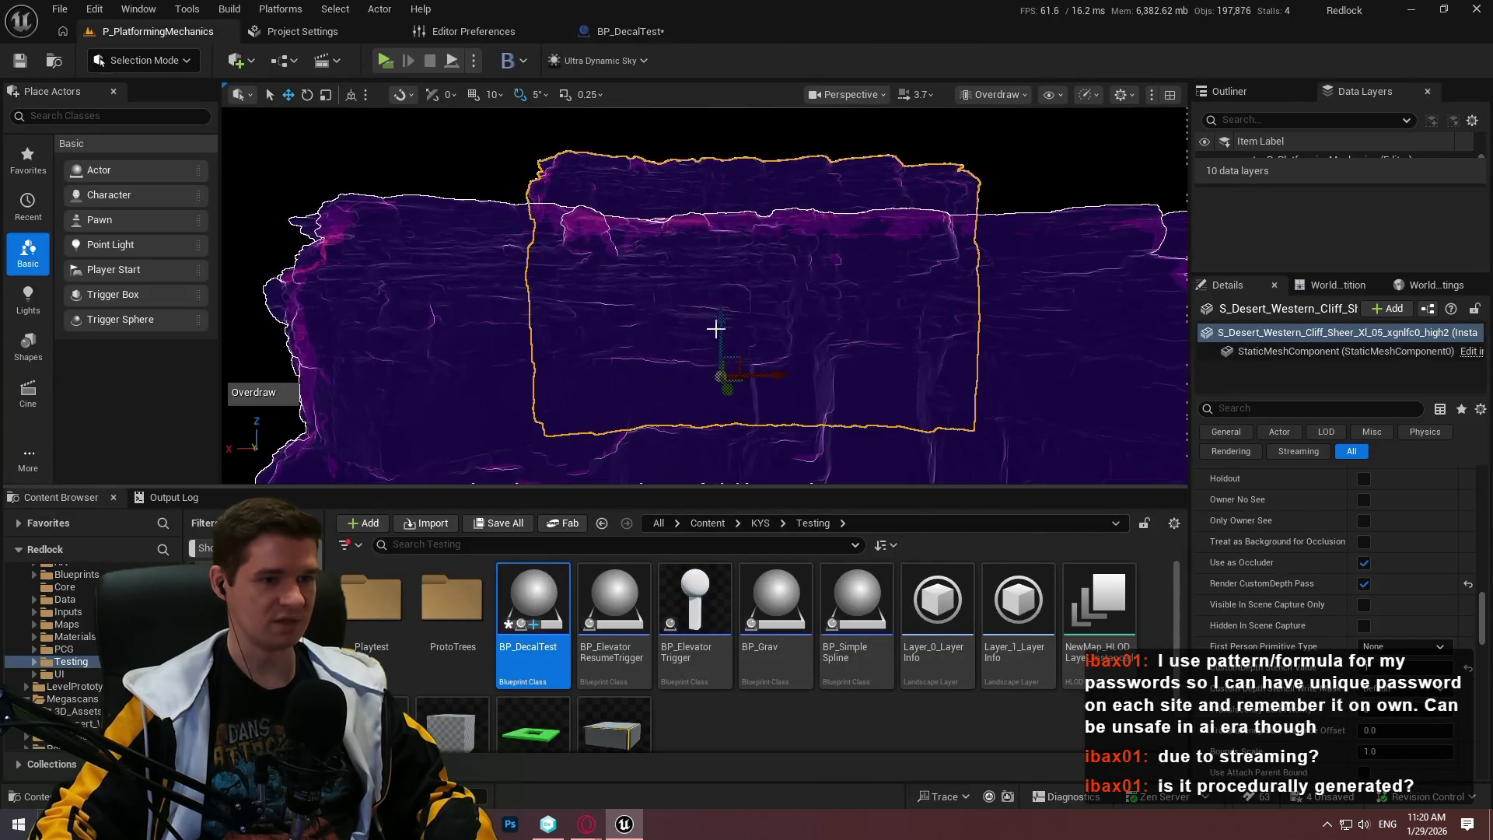
mouse_move(716, 324)
left_mouse_down()
mouse_move(824, 330)
mouse_move(786, 295)
mouse_move(939, 260)
mouse_move(855, 257)
mouse_move(902, 272)
left_mouse_up()
mouse_move(912, 357)
left_mouse_down()
mouse_move(926, 342)
mouse_move(861, 294)
left_mouse_up()
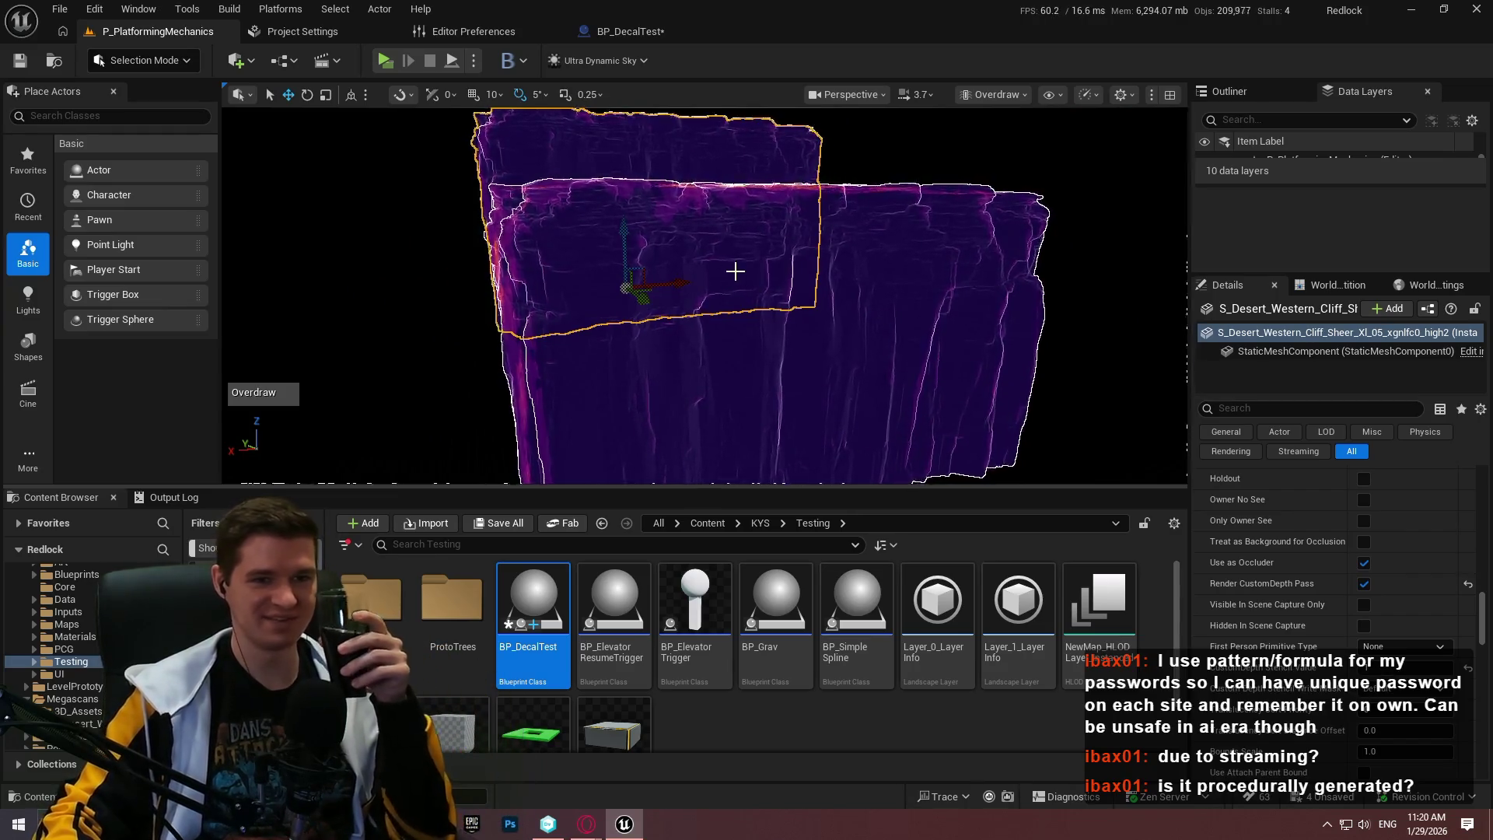
left_click(652, 32)
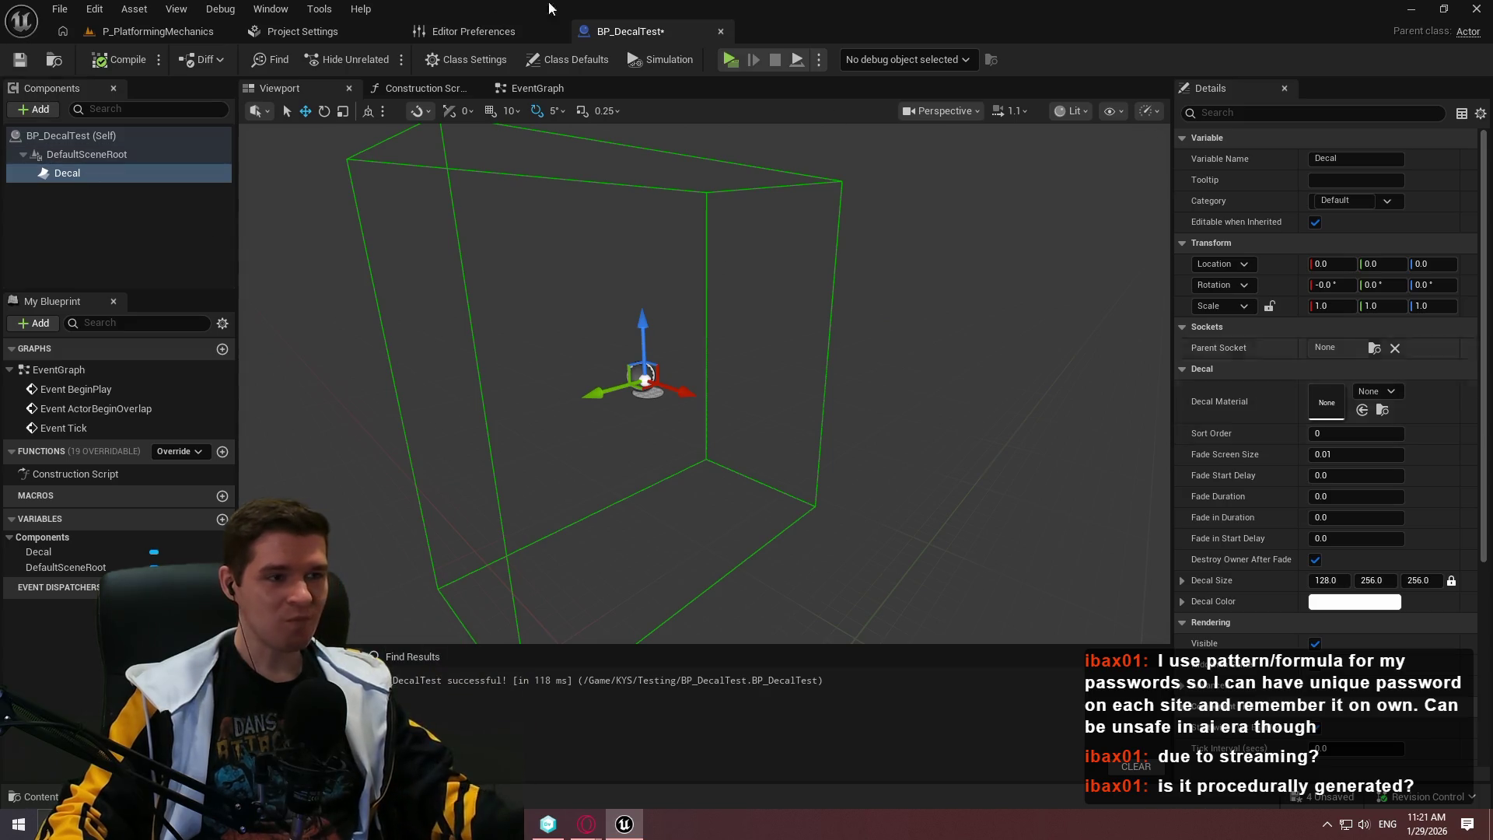
left_click(151, 31)
Create and save a new material named M_DecalTest in the Testing folder and open it
right_click(900, 707)
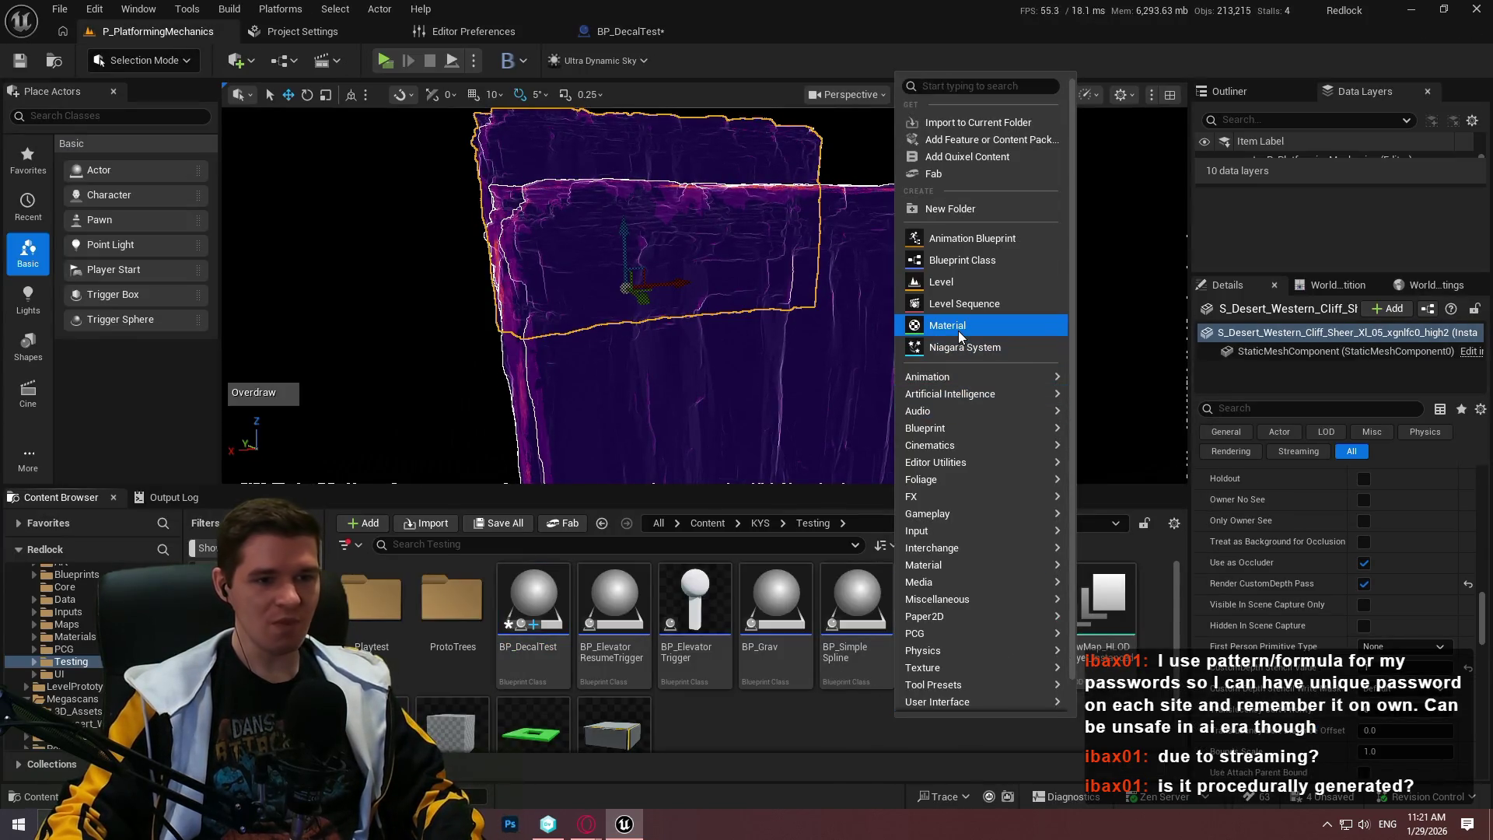
left_click(958, 328)
type("M_D")
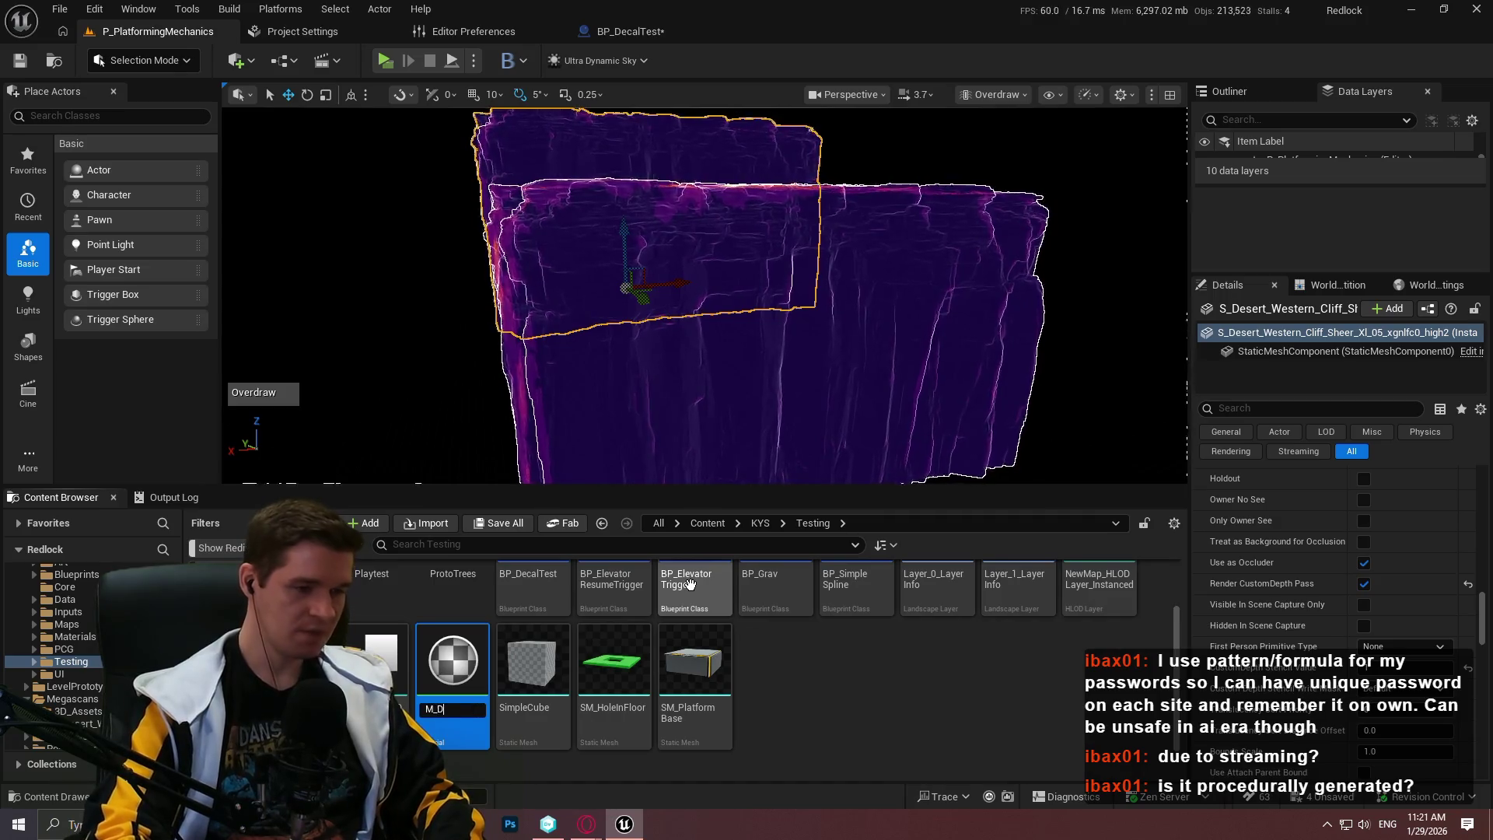
type("ecalTest")
key("Return")
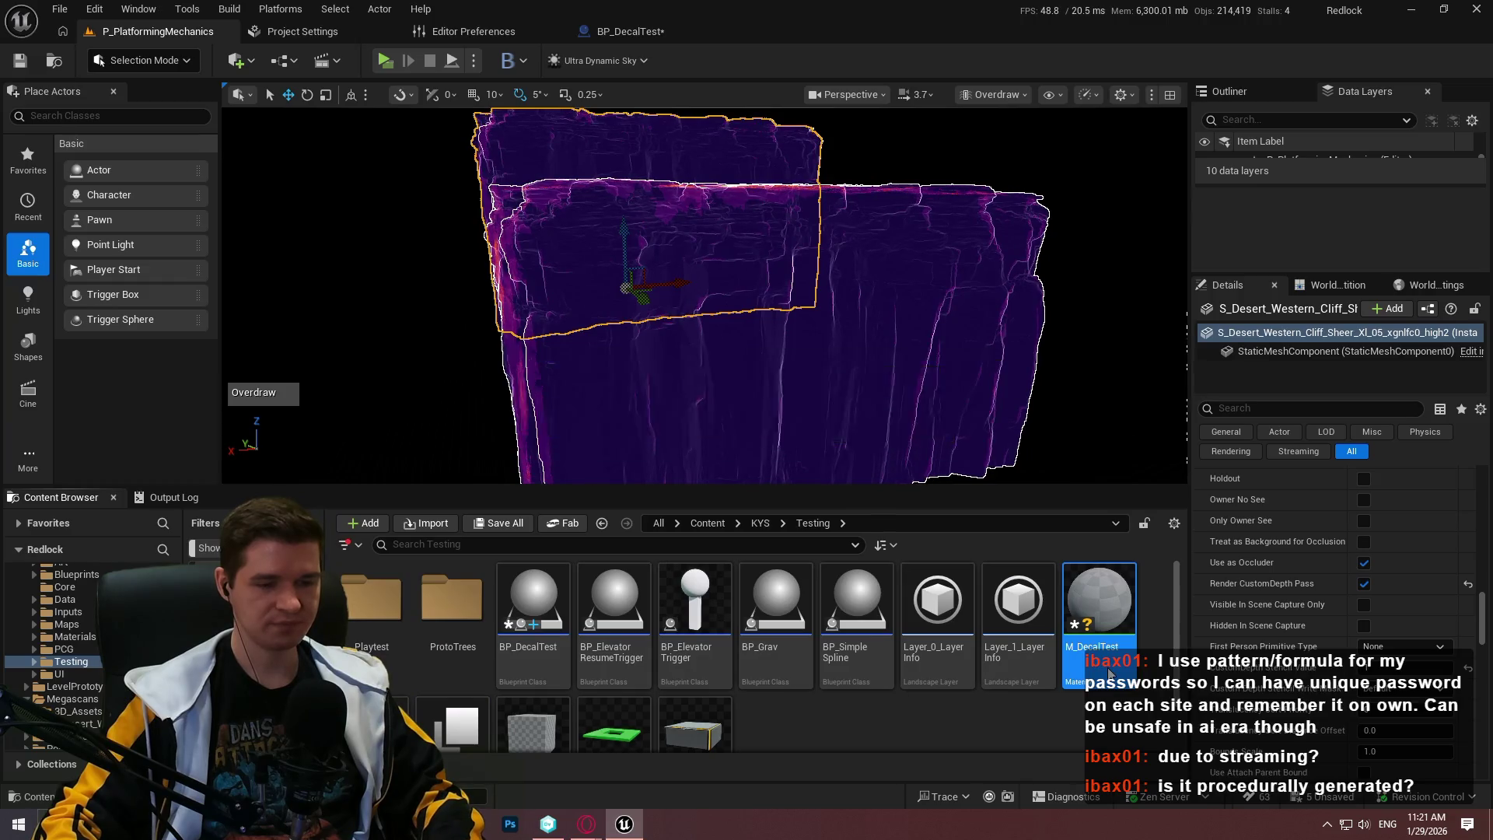
key("ctrl+s")
key("Return")
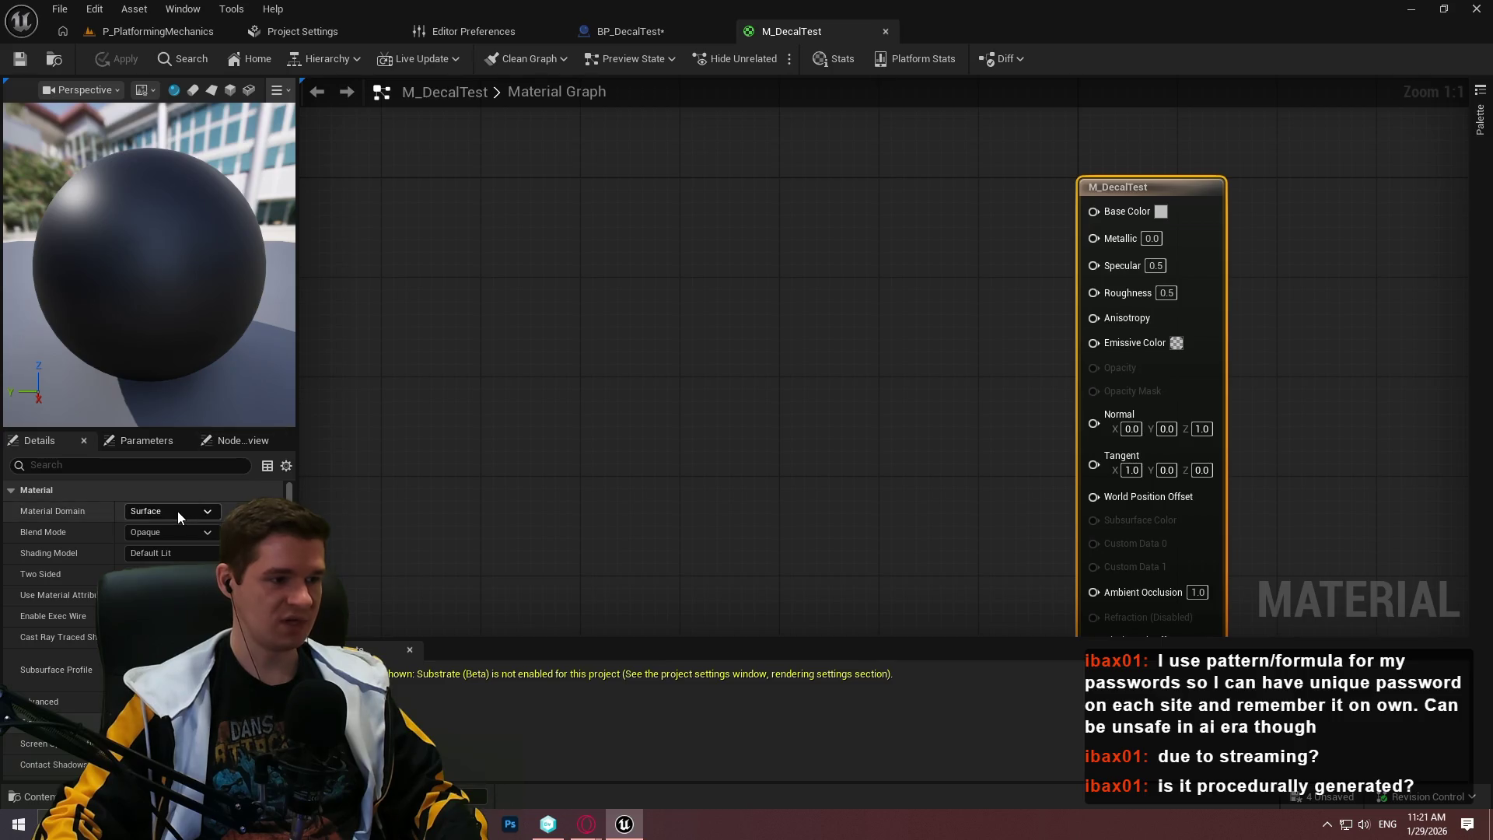
Set M_DecalTest to Deferred Decal domain with Translucent blend mode, then switch to the Decal Masking video
left_click(177, 511)
left_click(191, 541)
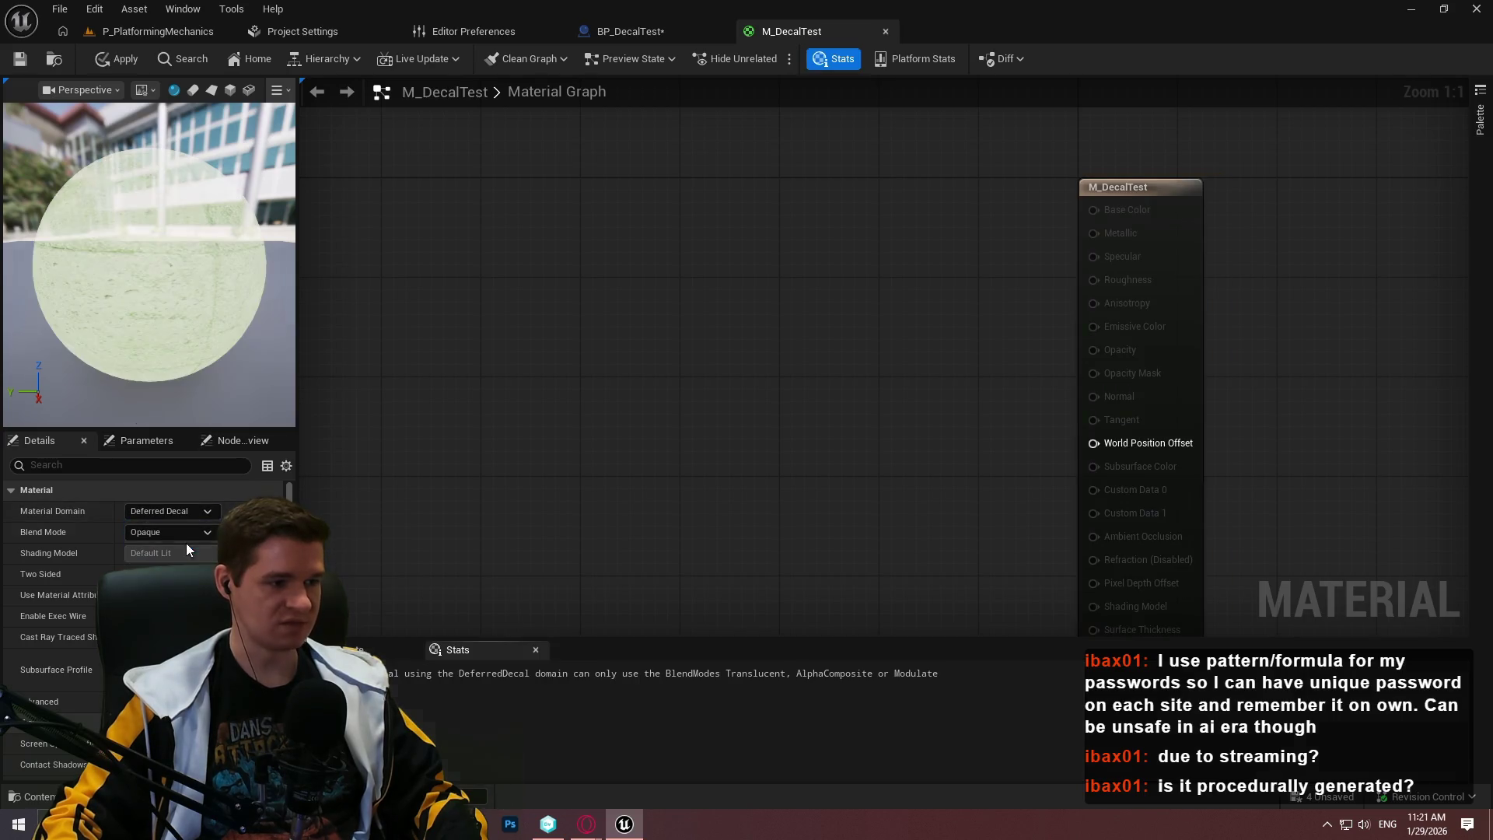
left_click(173, 530)
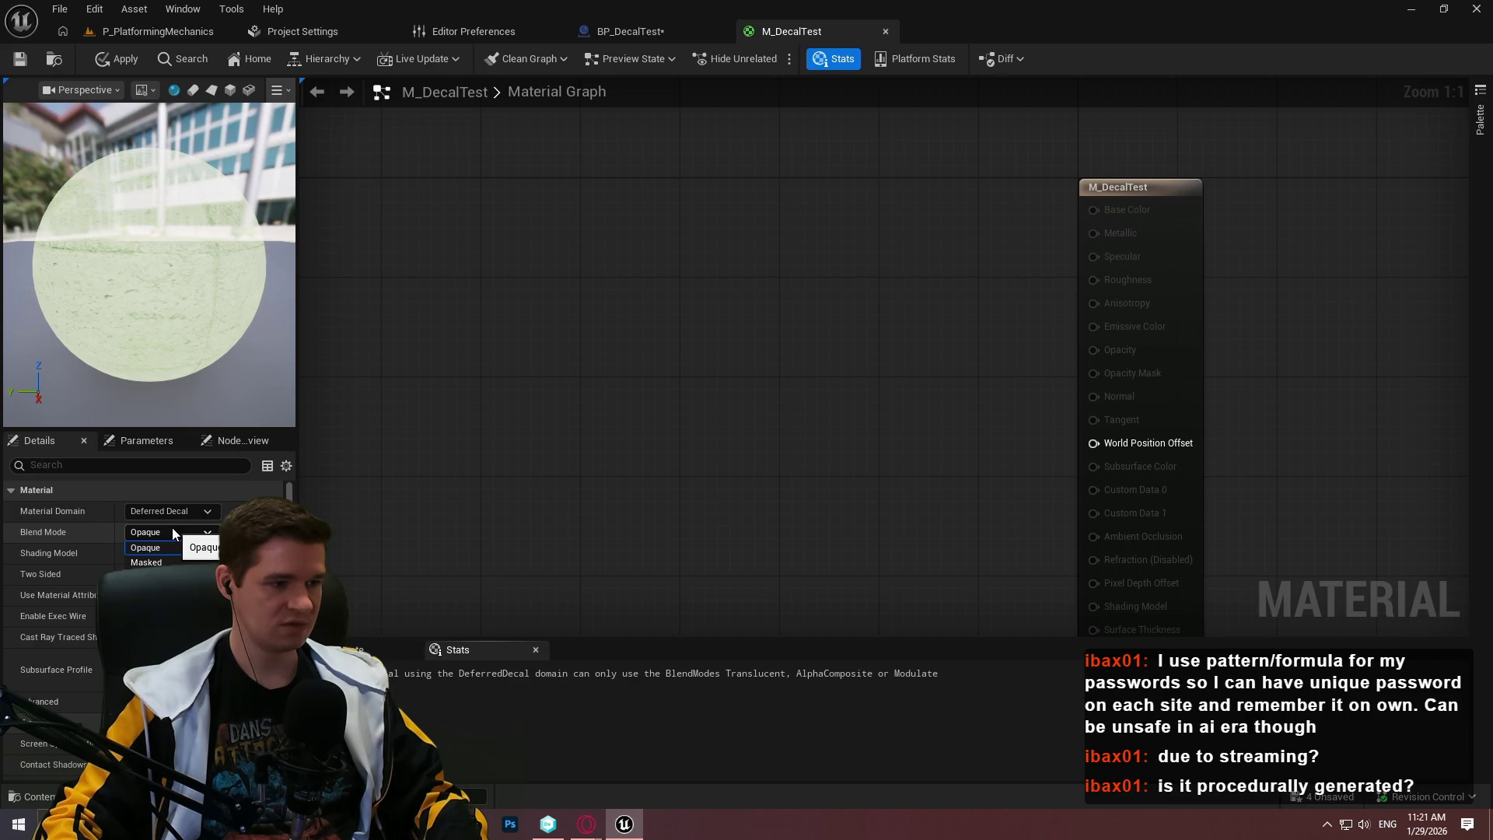
key("Escape")
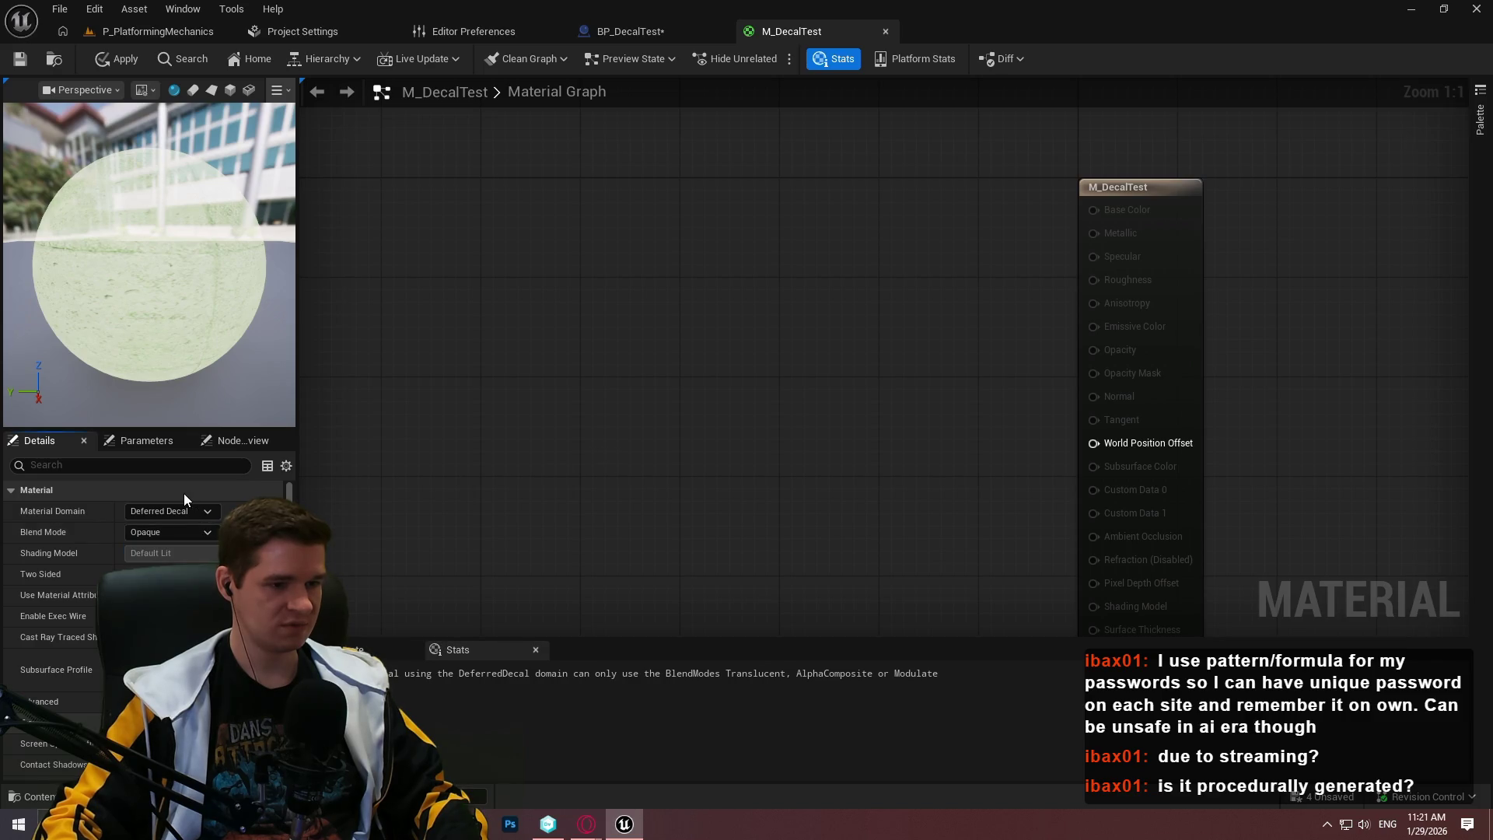
left_click(175, 534)
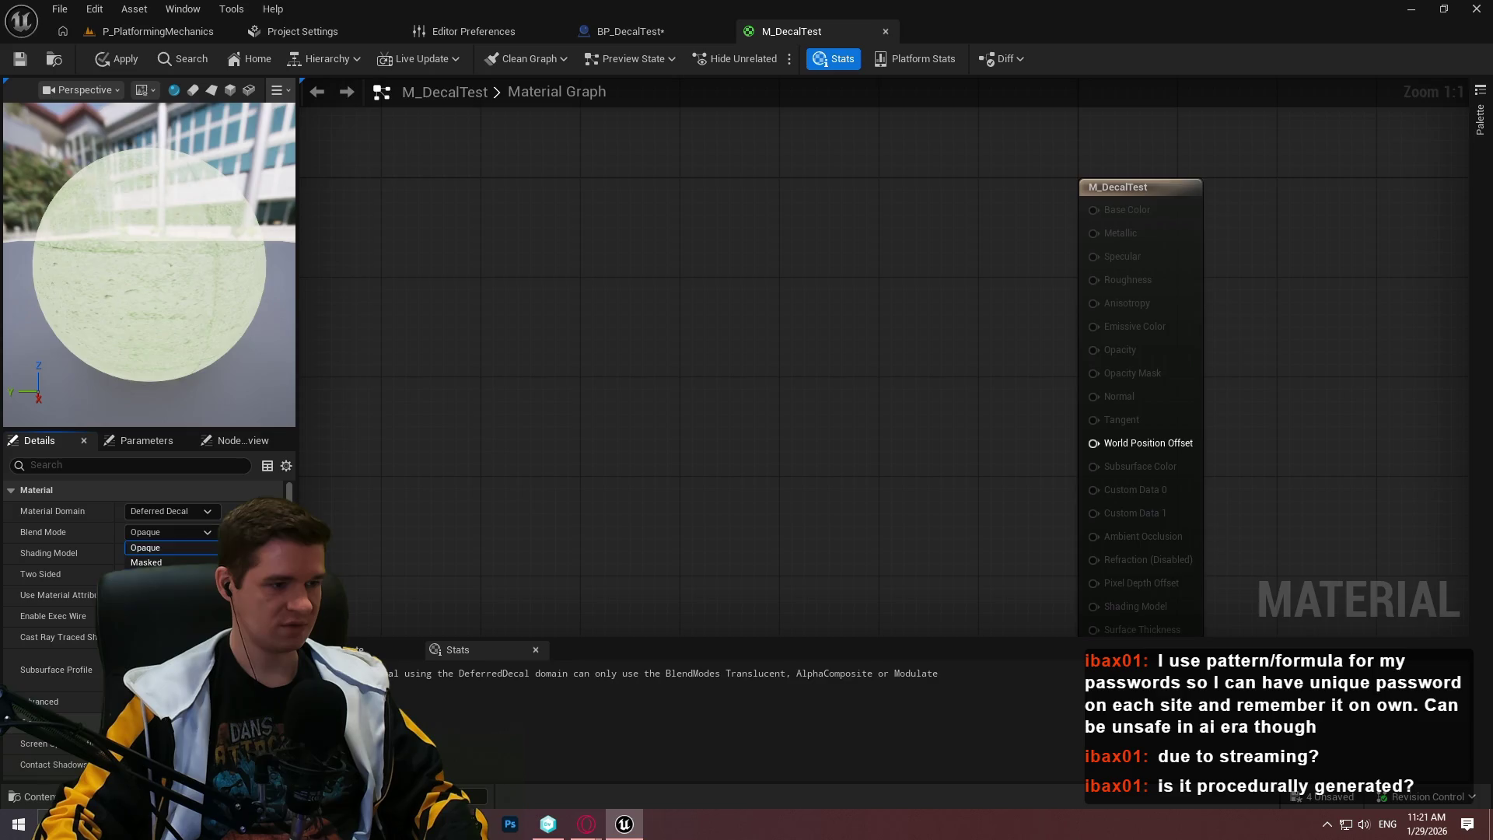
left_click(156, 577)
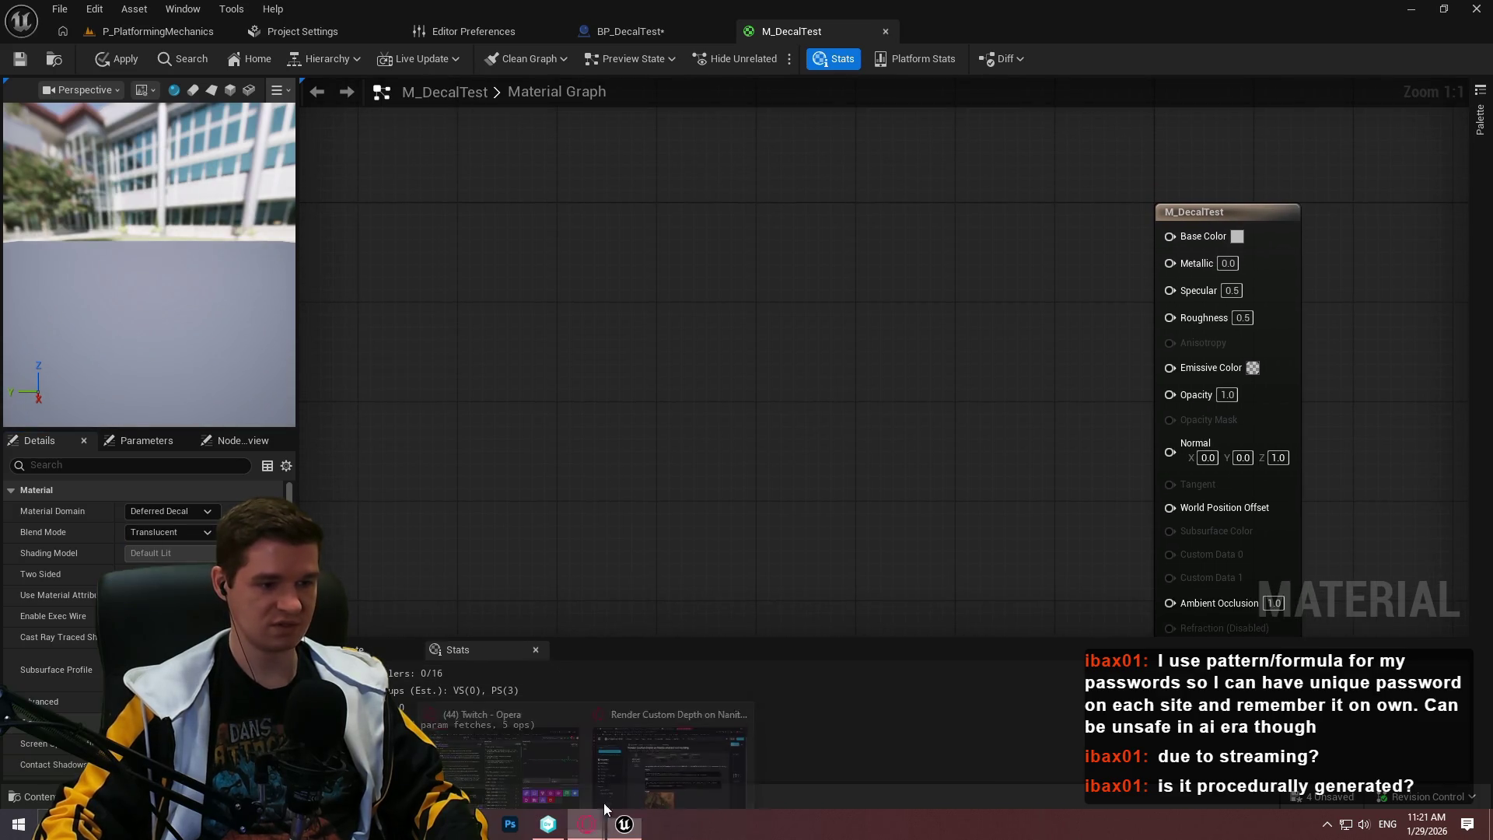
left_click(588, 823)
left_click(583, 14)
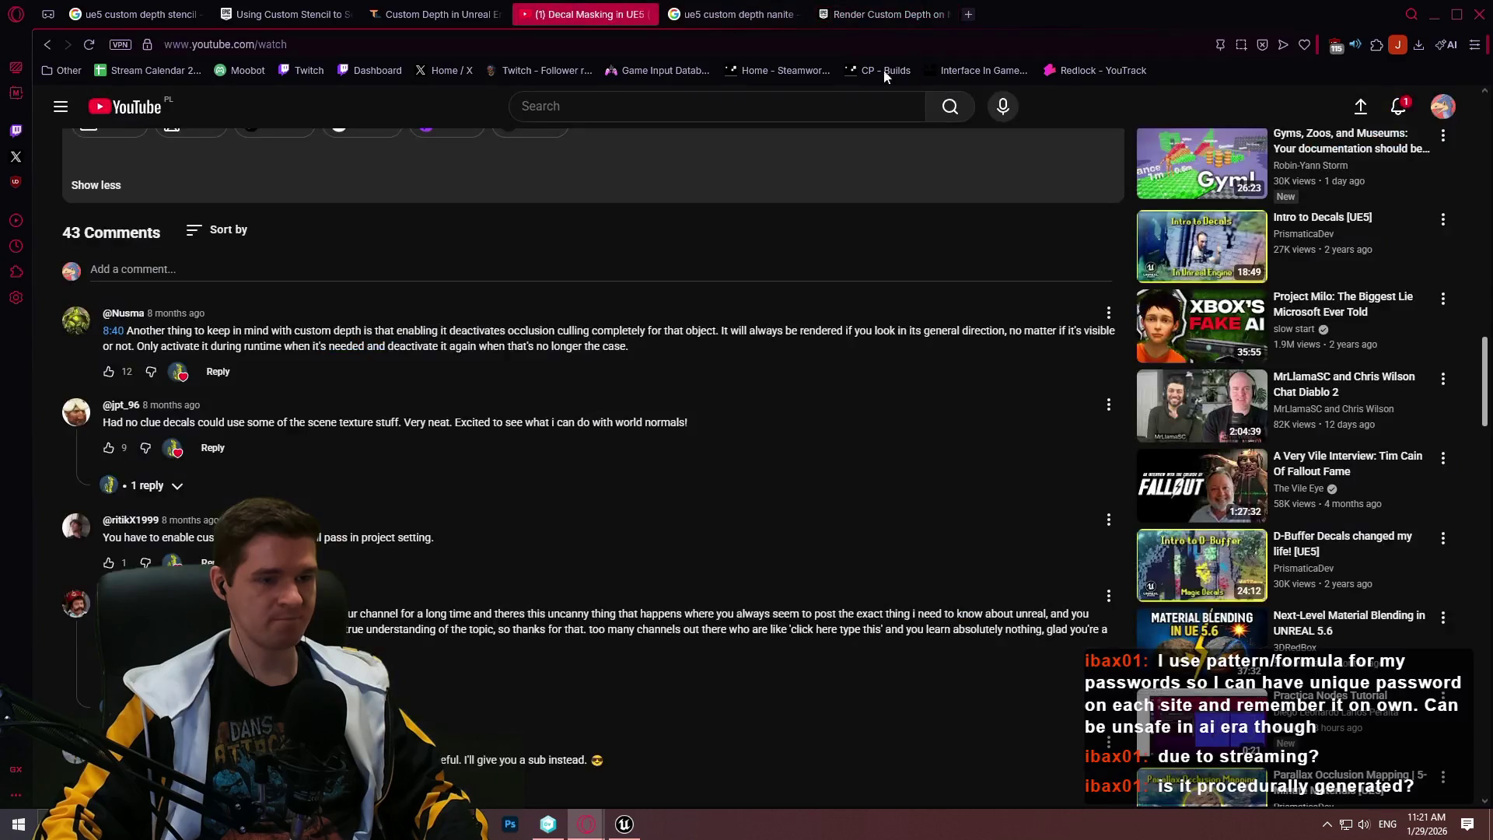
Seek the Decal Masking in UE5 video to 3:27 showing the StencilMaskCompare setup, then return to Unreal
scroll(939, 222, "up", 2)
scroll(939, 221, "up", 12)
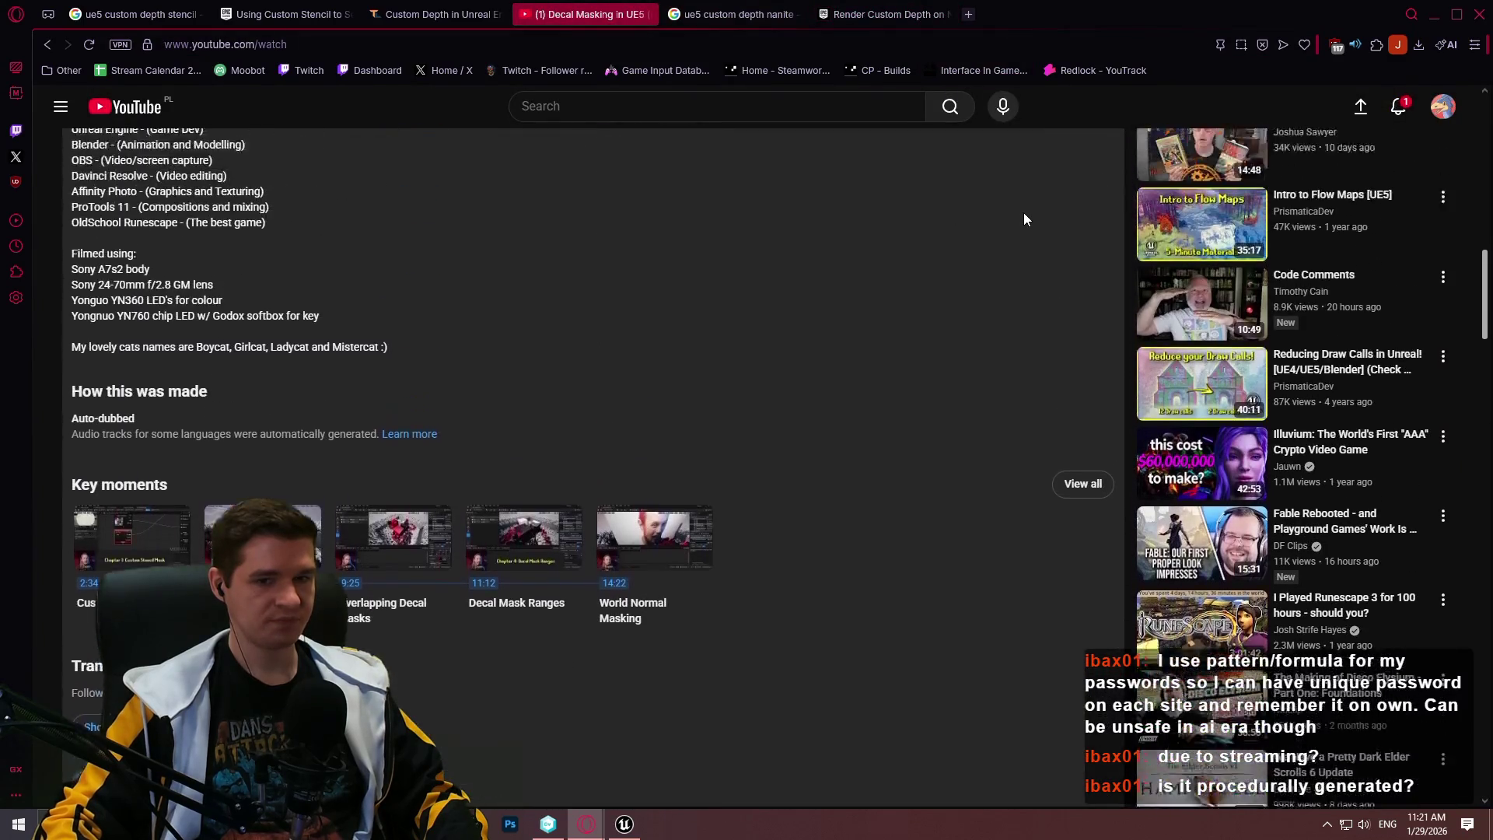
scroll(943, 254, "up", 6)
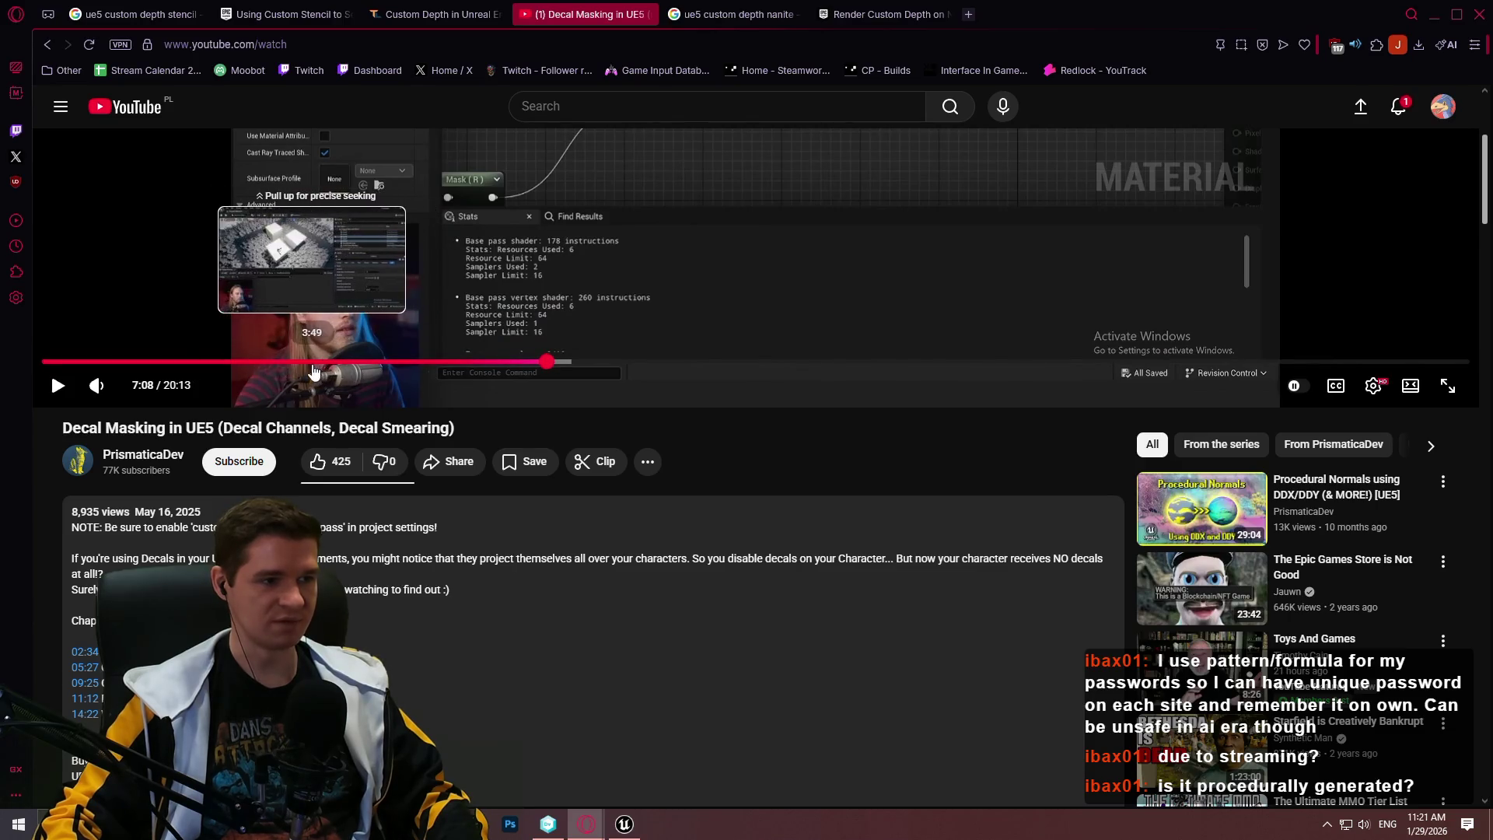
left_click(289, 371)
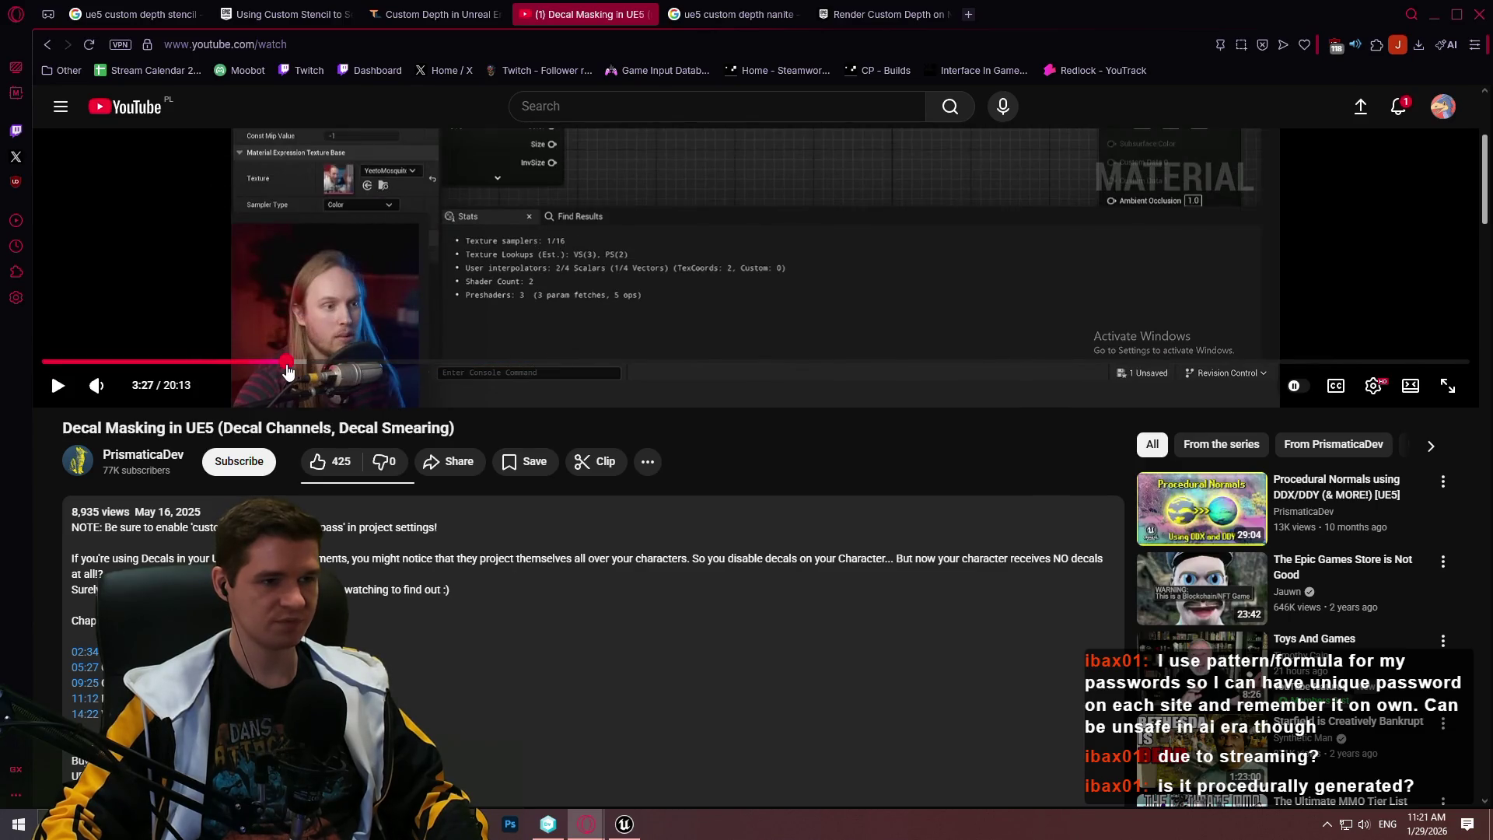
scroll(933, 373, "up", 4)
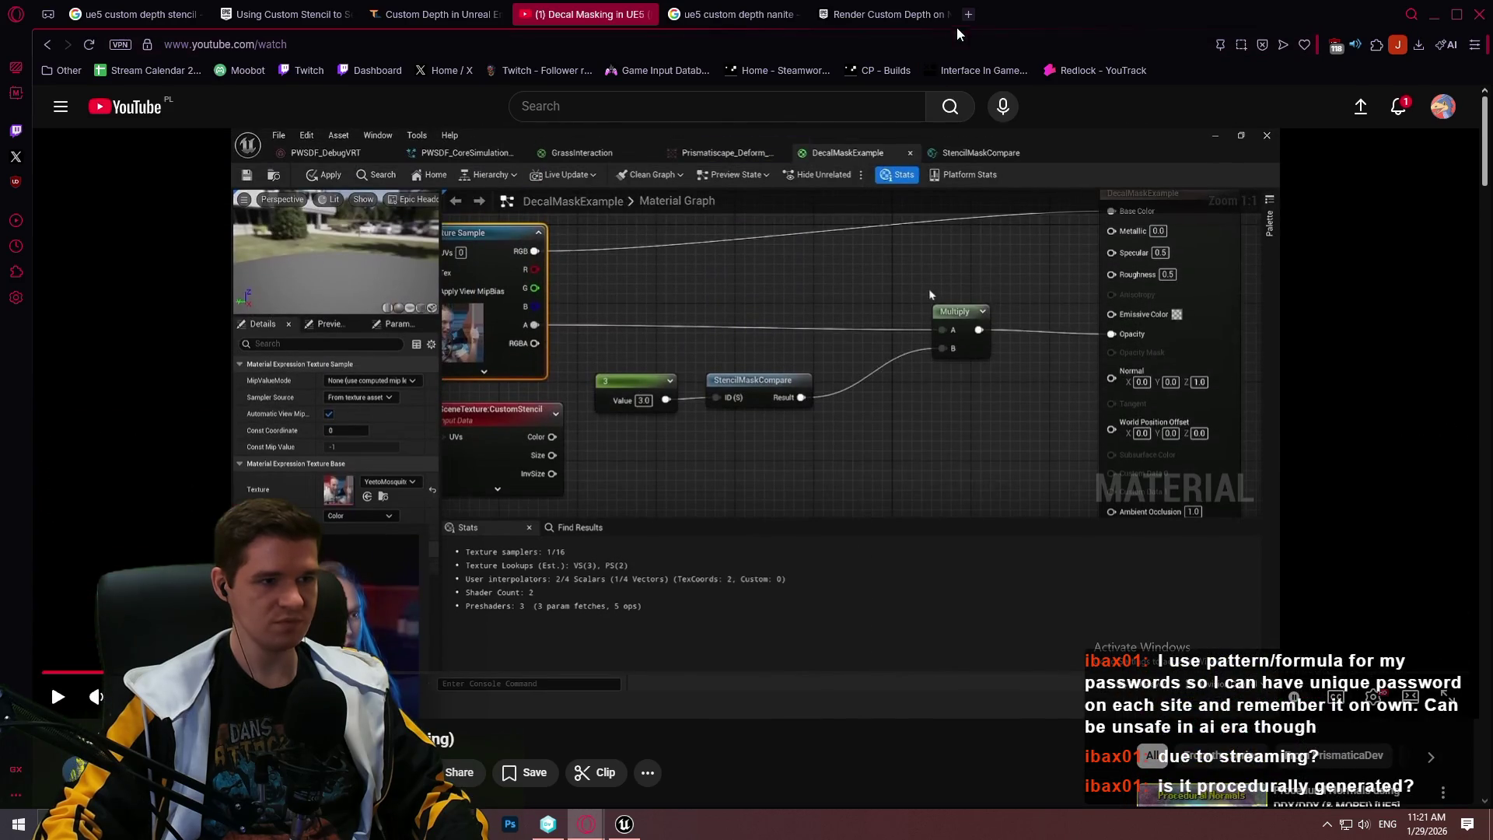
key("alt+Tab")
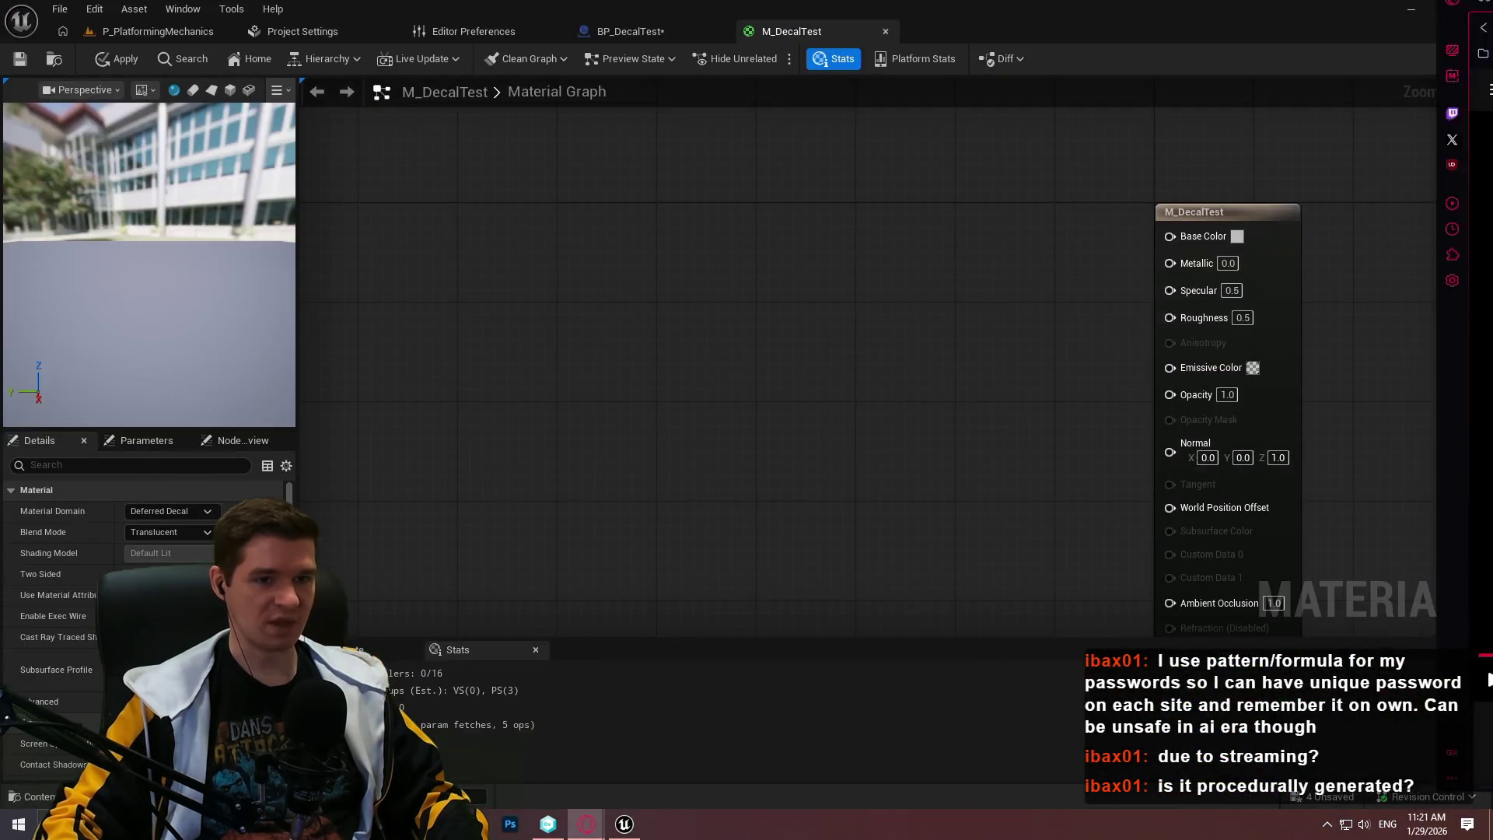
Add a Texture Sample node to the M_DecalTest graph and move it to the left
right_click(748, 269)
type("texture sam")
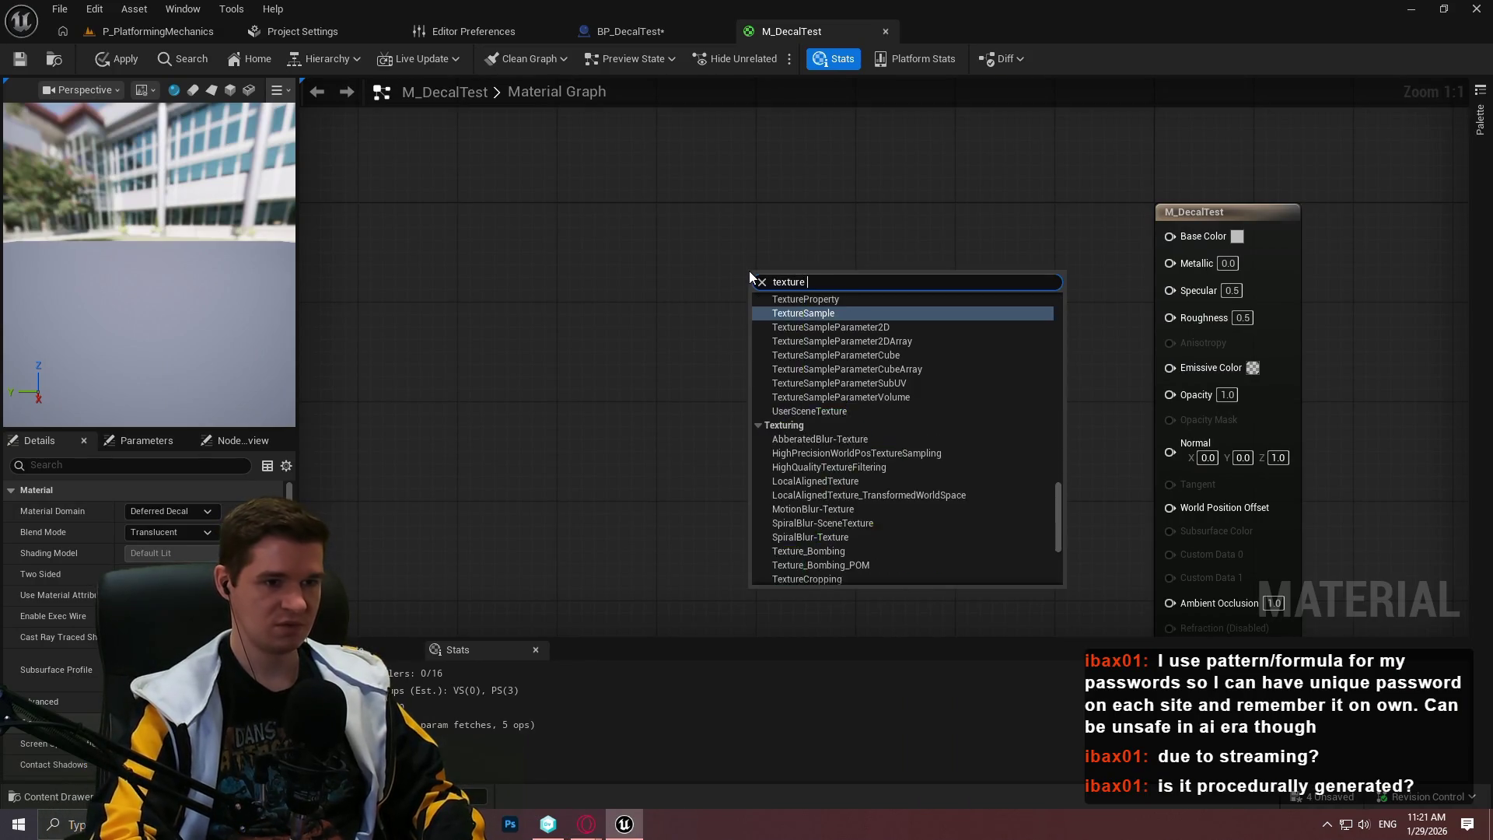
key("Return")
left_click_drag(809, 292, 560, 242)
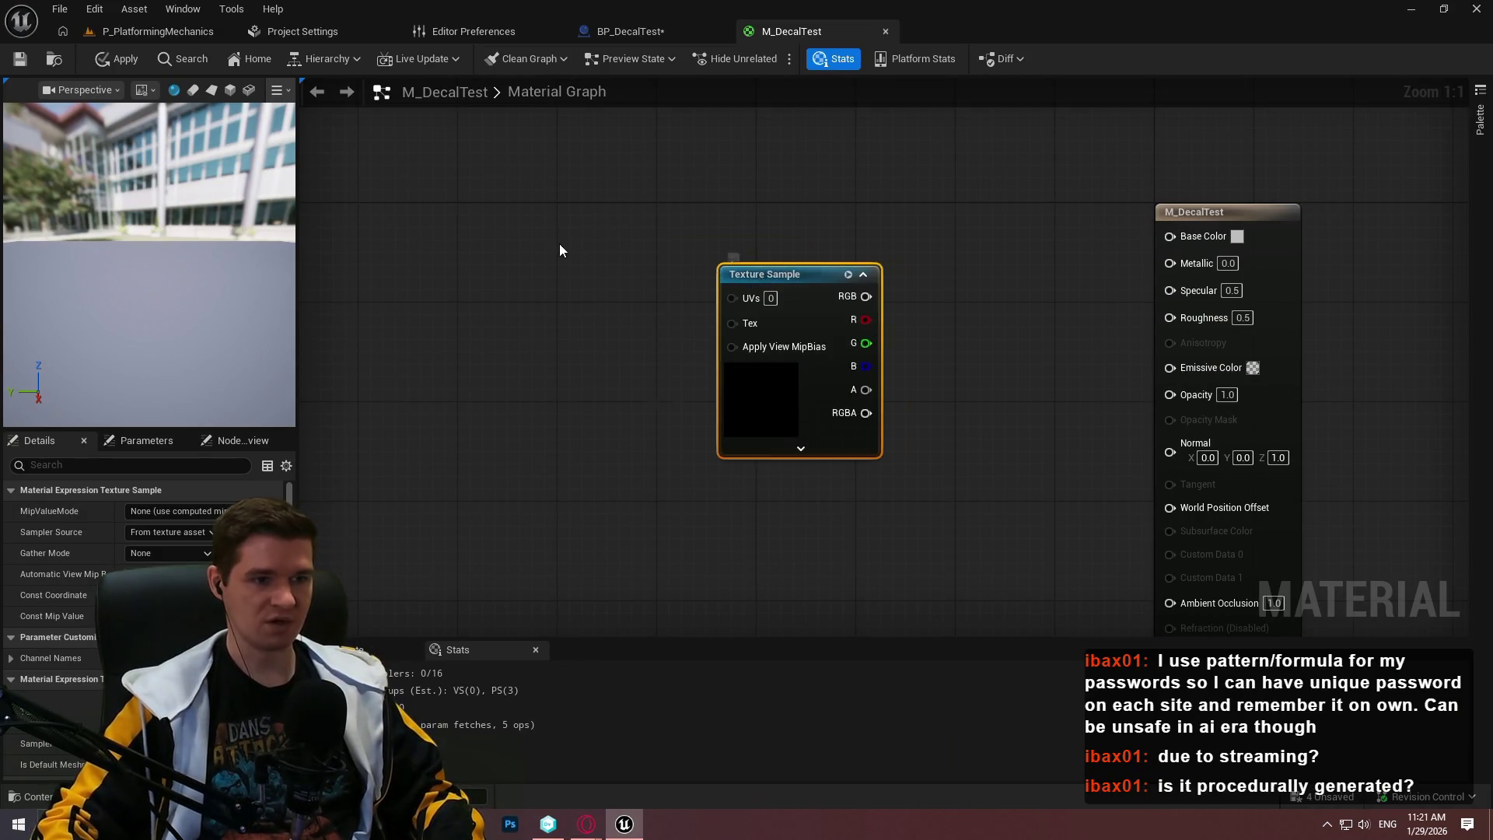
left_click(748, 330)
left_click(583, 356)
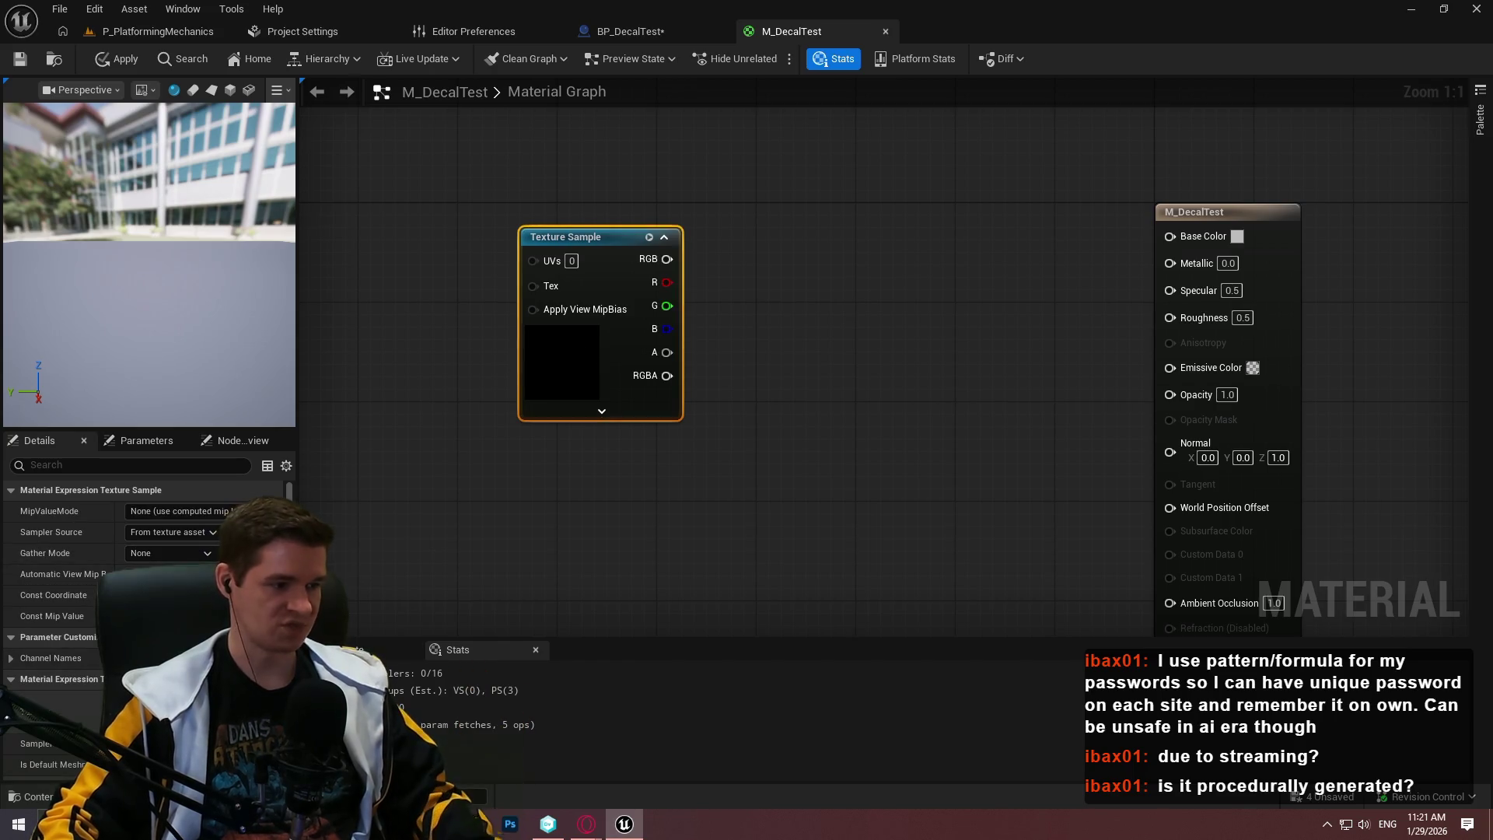
Assign the AICON-Green texture to the Texture Sample node
left_click(194, 711)
mouse_move(392, 505)
left_mouse_down()
mouse_move(392, 522)
mouse_move(392, 494)
left_mouse_up()
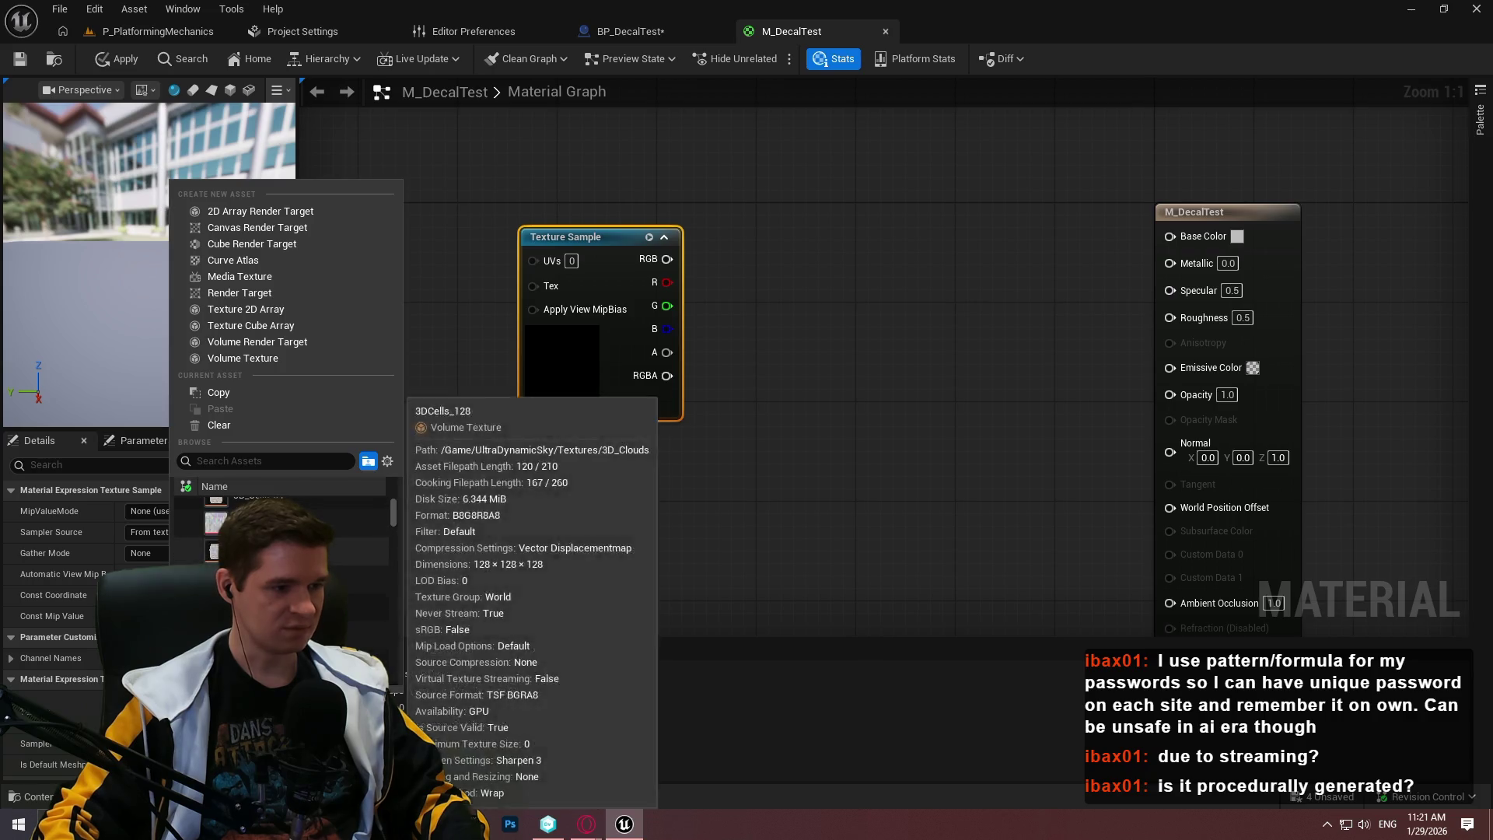
scroll(350, 561, "up", 1)
scroll(357, 591, "down", 1)
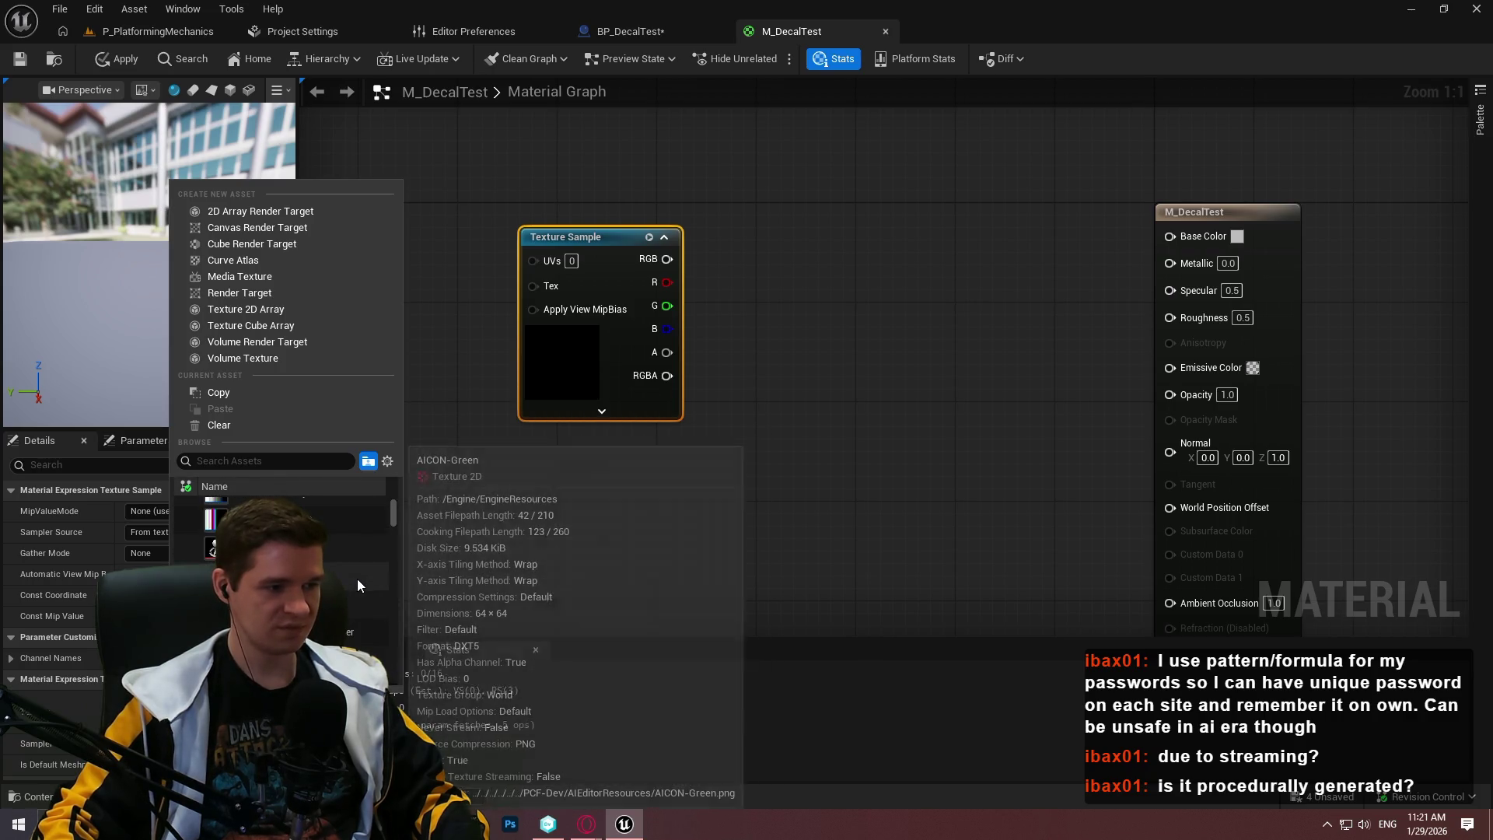
left_click(348, 580)
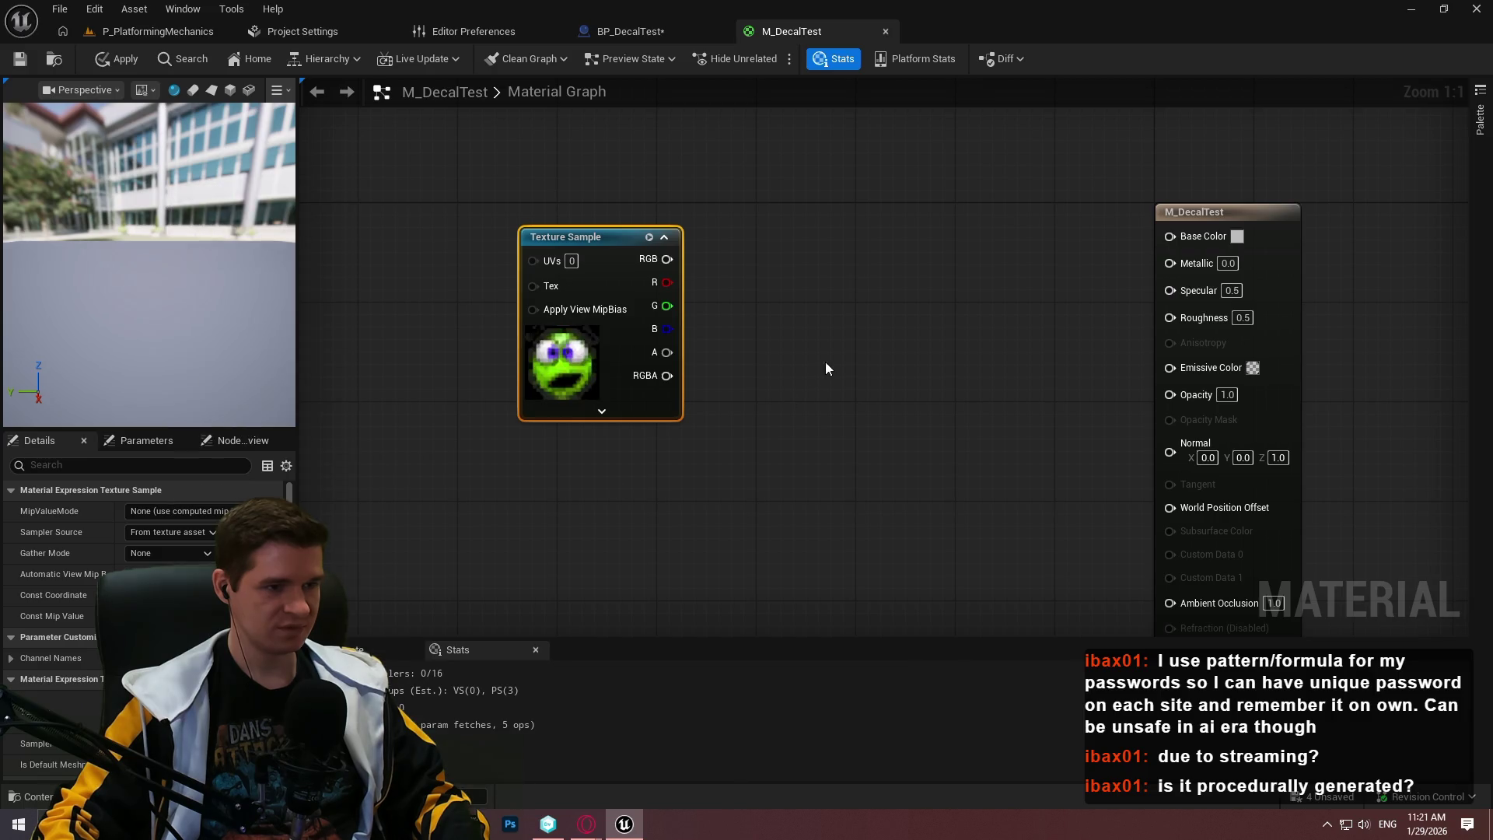
left_click_drag(902, 421, 856, 362)
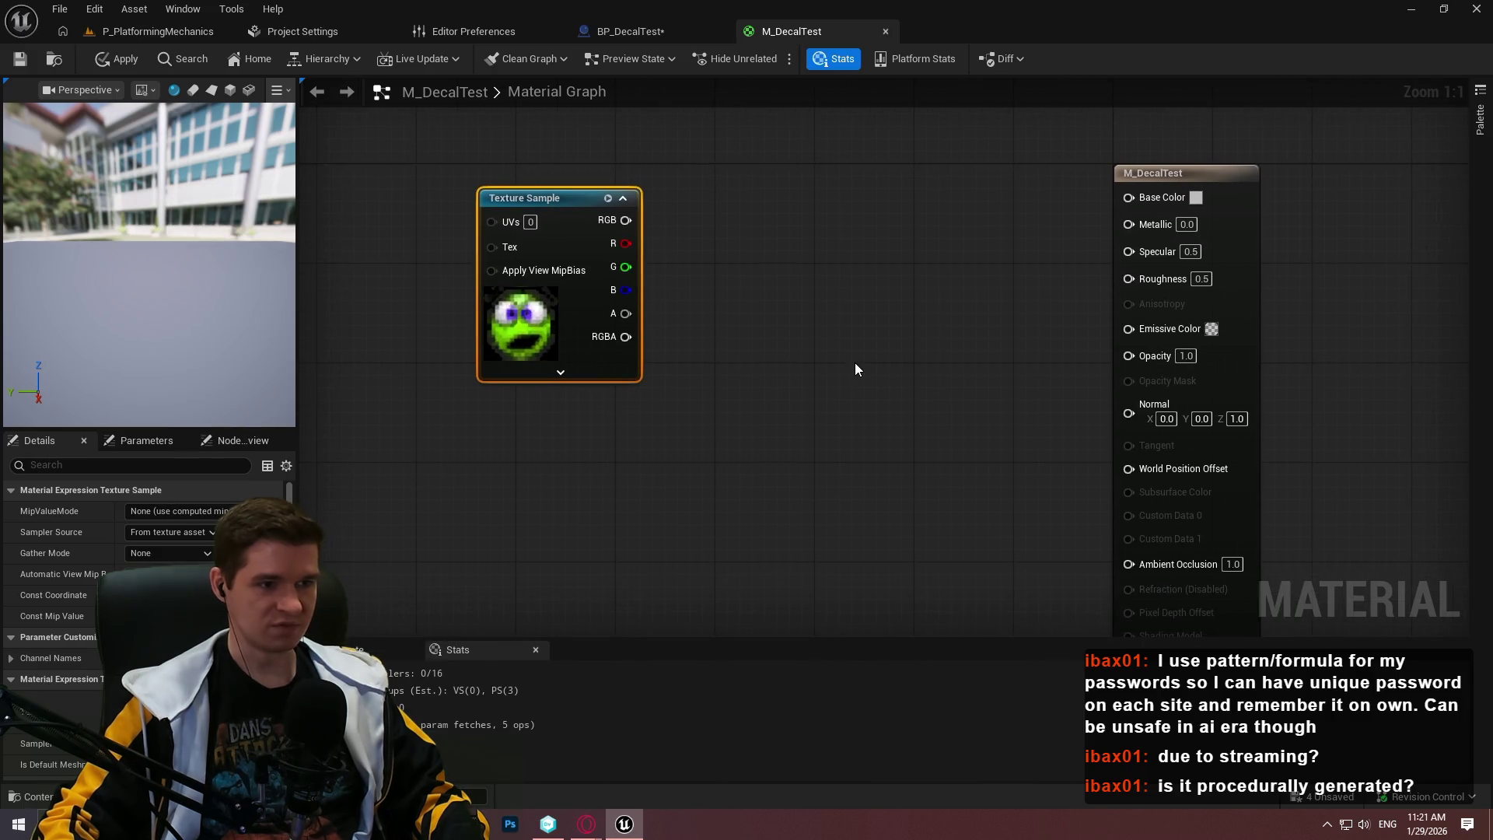
left_click(738, 331)
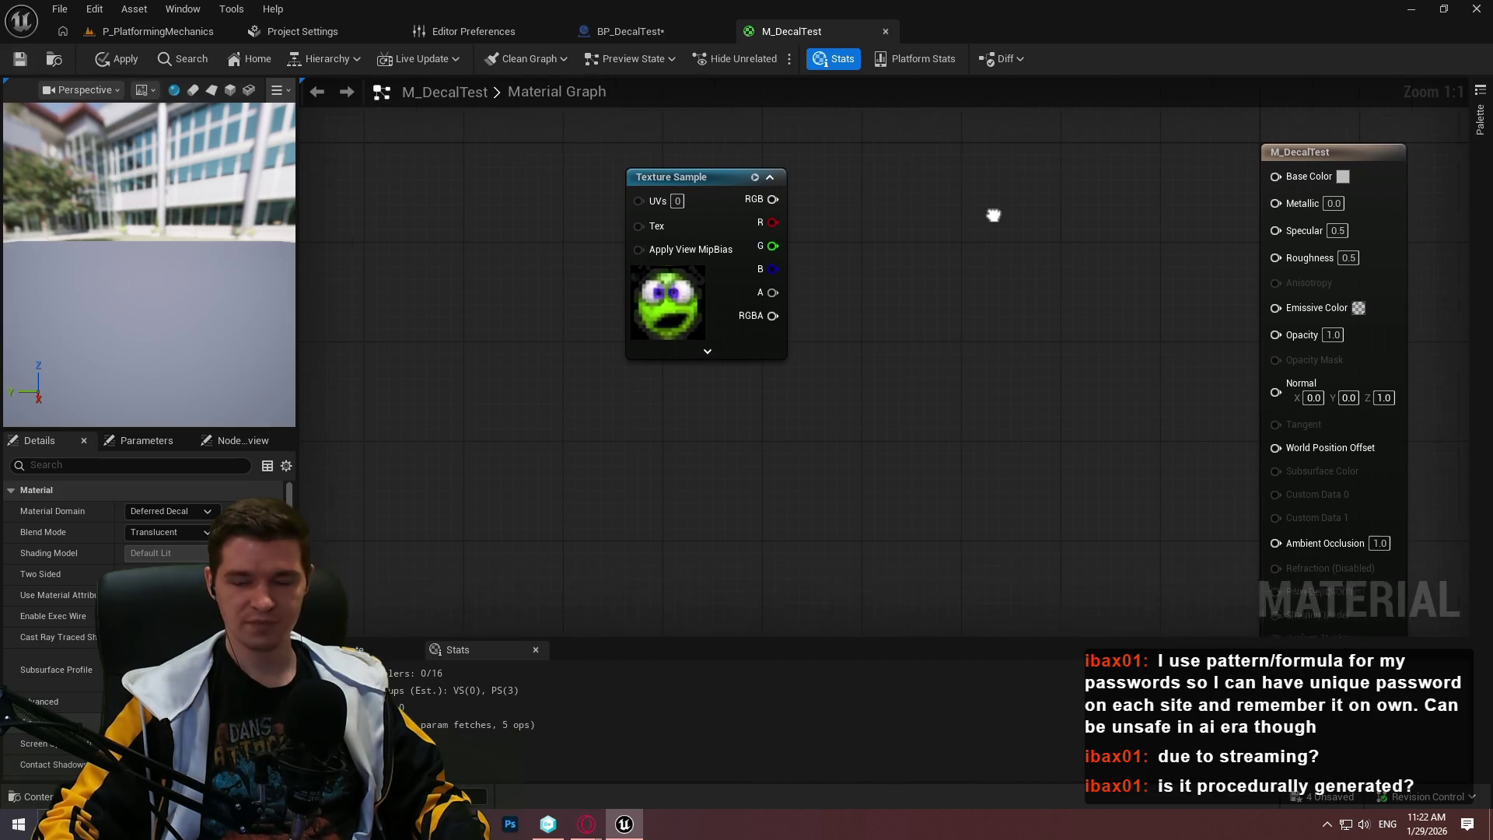
Wire the texture's RGB to Base Color and route its alpha through a new Multiply into Opacity
mouse_move(792, 275)
left_mouse_down()
mouse_move(1306, 248)
mouse_move(1294, 252)
left_mouse_up()
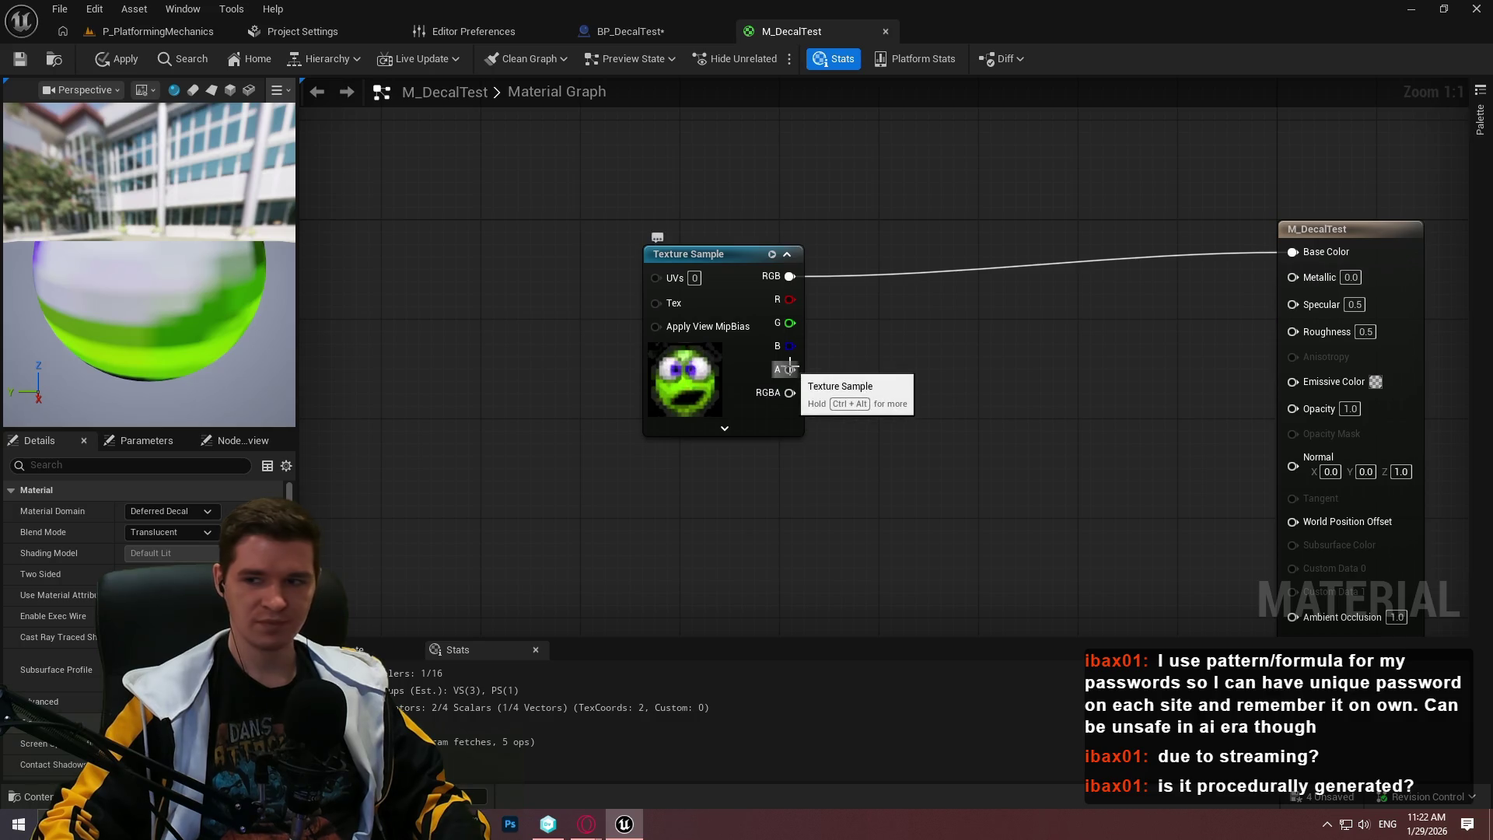
mouse_move(790, 369)
left_mouse_down()
mouse_move(1343, 390)
mouse_move(1338, 406)
left_mouse_up()
type("mul")
left_click(1056, 450)
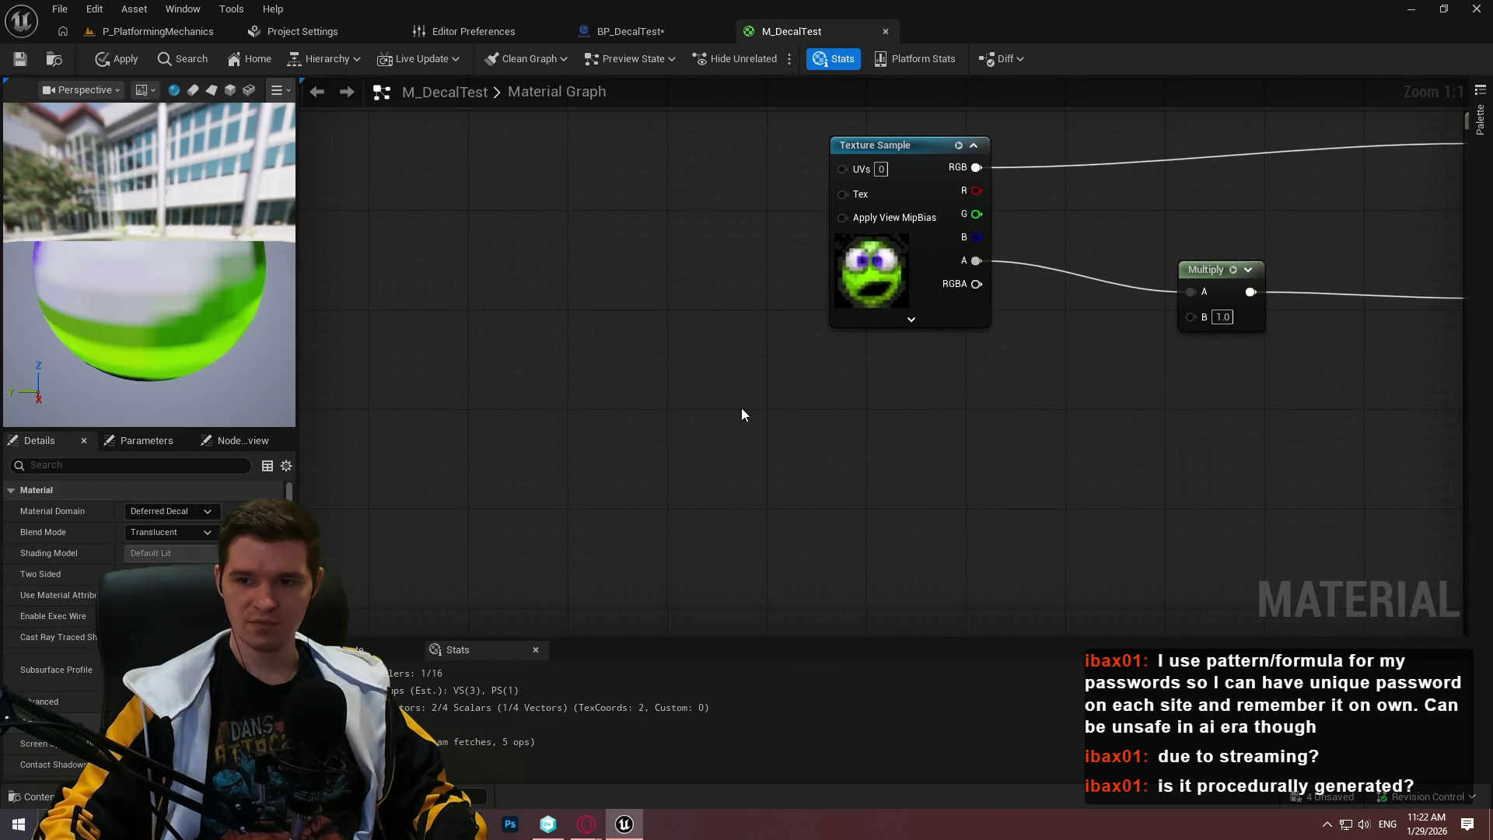
Place a Constant node of value 1 in the material graph
left_click_drag(741, 408, 780, 357)
right_click(779, 357)
left_click(702, 359)
left_click(778, 360)
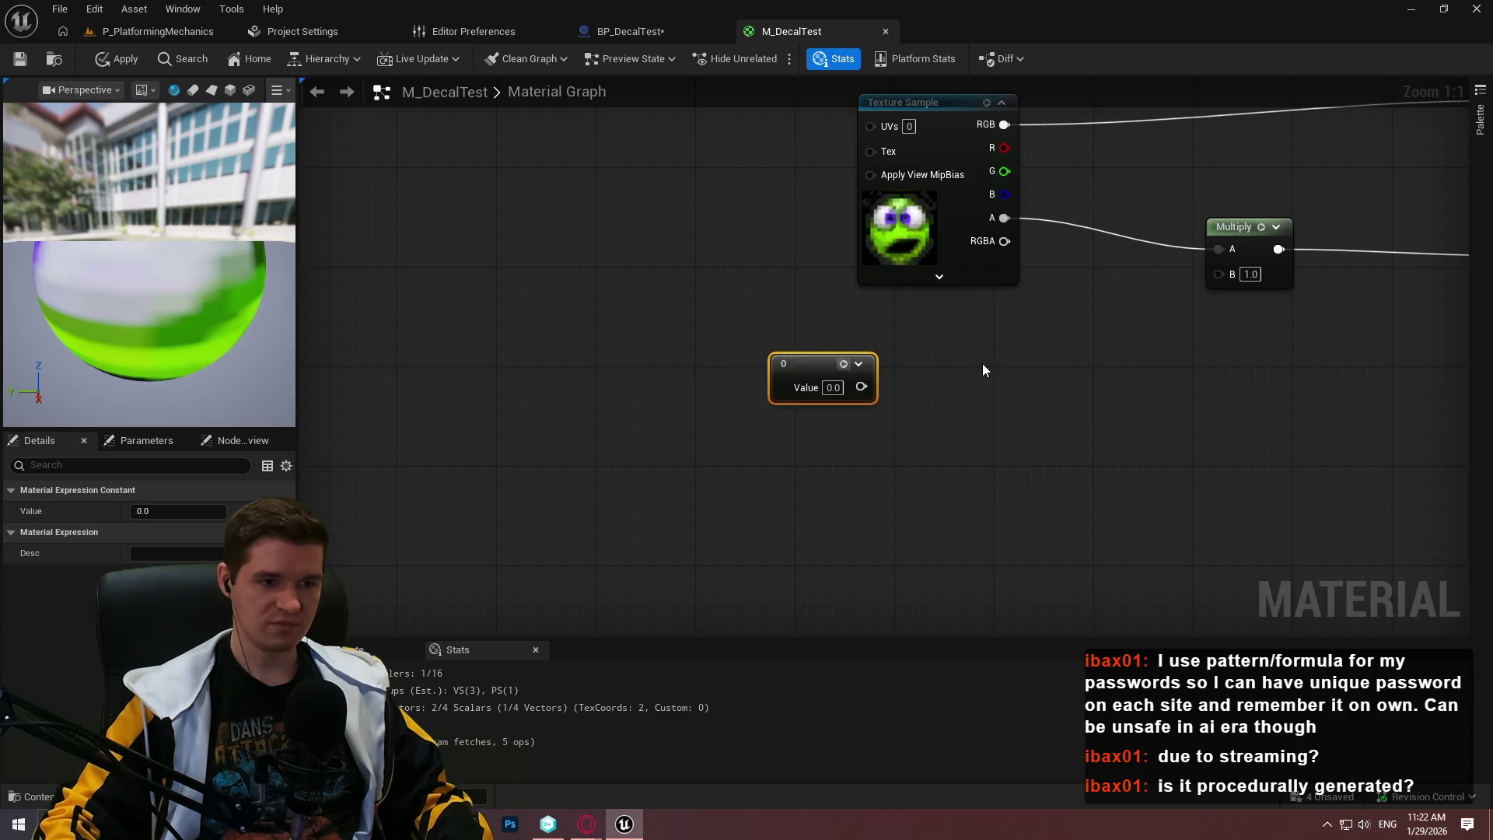
left_click(982, 362)
Add a StencilMaskCompare with the Constant as its ID, feed its Result into Multiply B, and save
left_click_drag(982, 363, 800, 392)
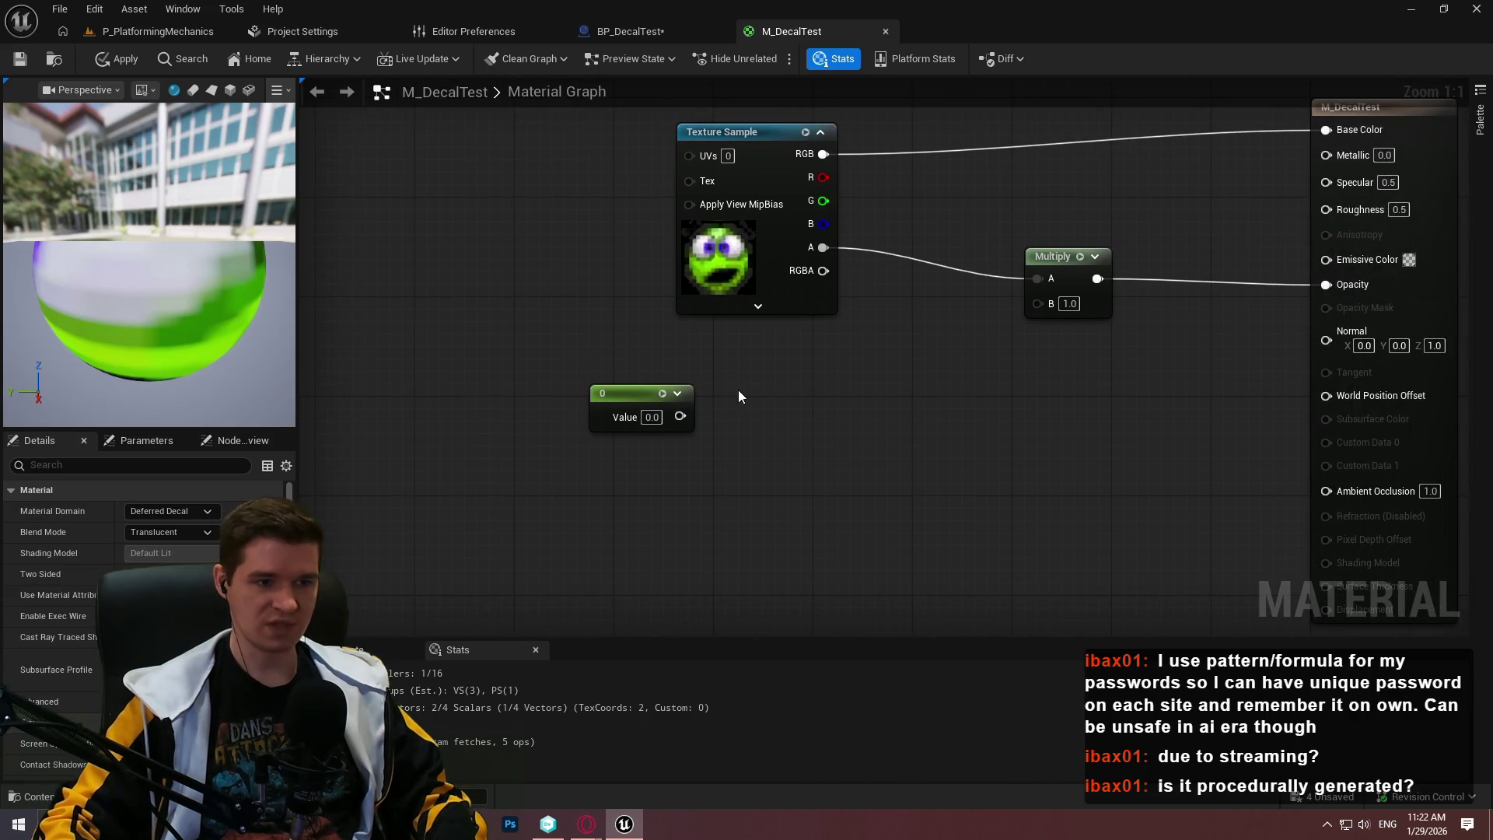
right_click(738, 390)
type("steni")
key("BackSpace")
type("c")
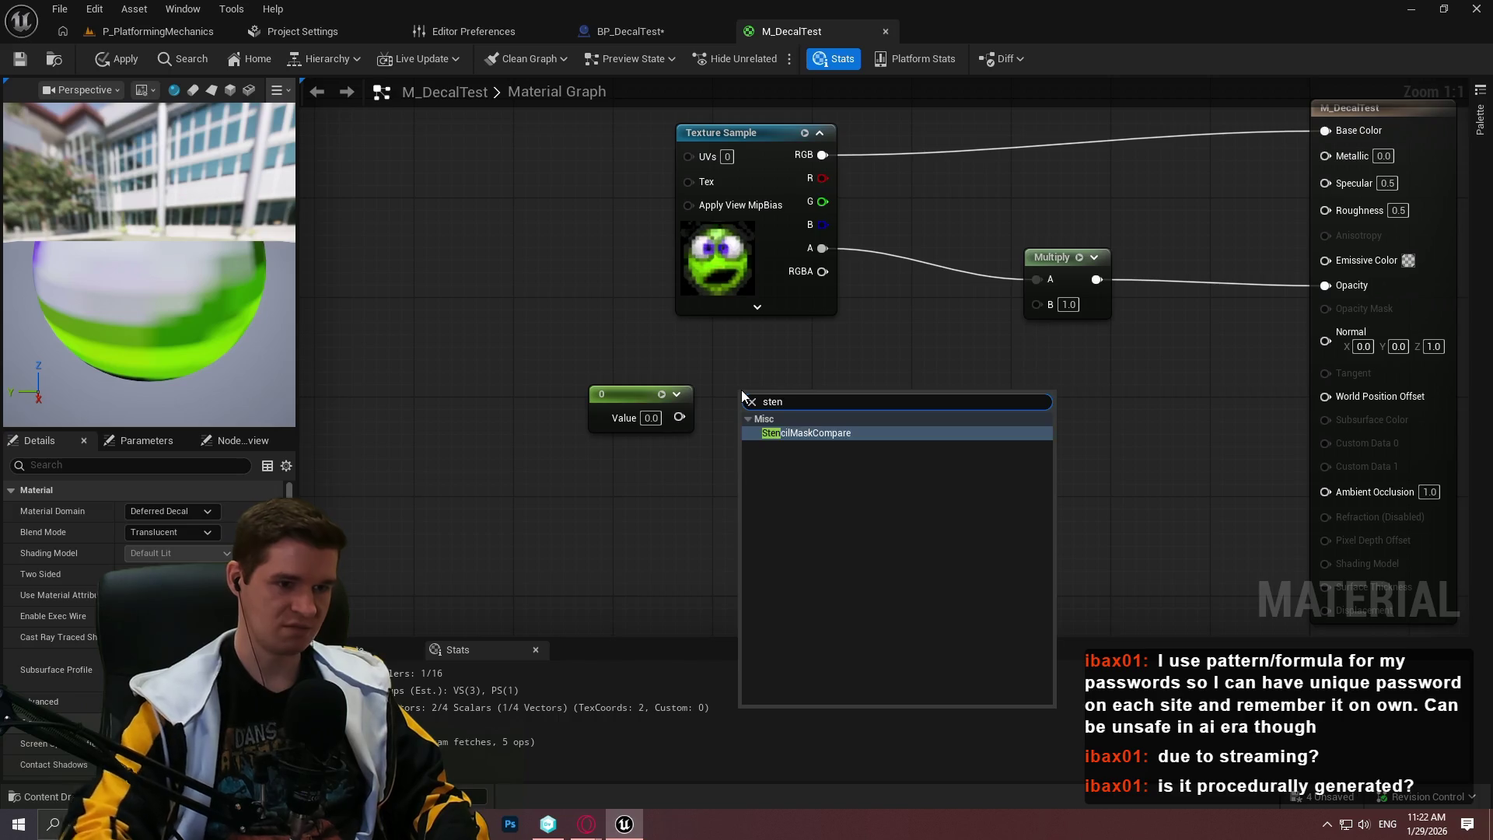
key("Return")
left_click_drag(751, 416, 676, 420)
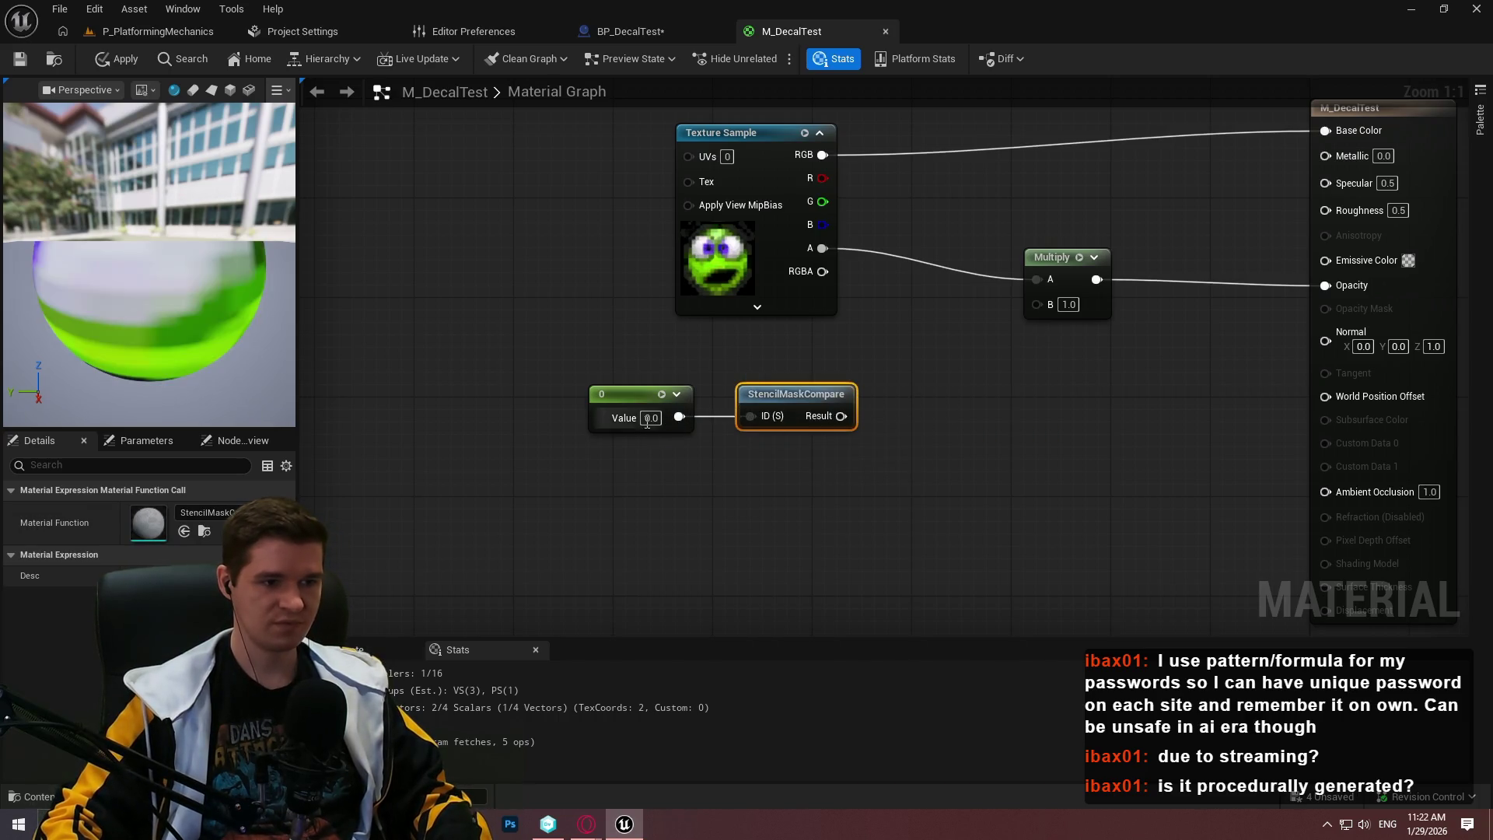
type("1")
left_click_drag(844, 418, 1051, 301)
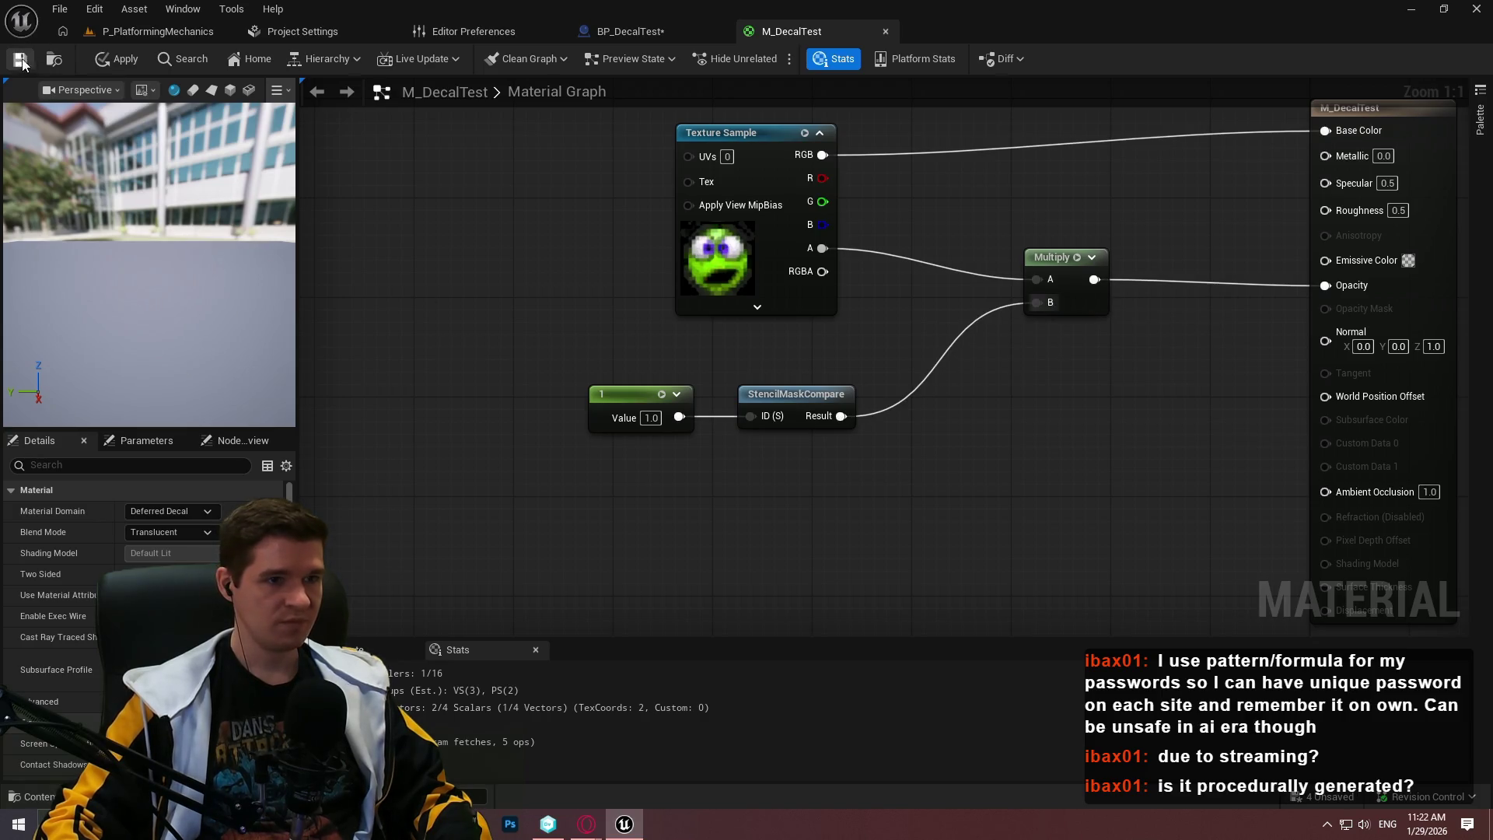
key("ctrl+s")
Assign M_DecalTest as BP_DecalTest's Decal Material, save the blueprint, and pick BP_DecalTest for placing
left_click(158, 33)
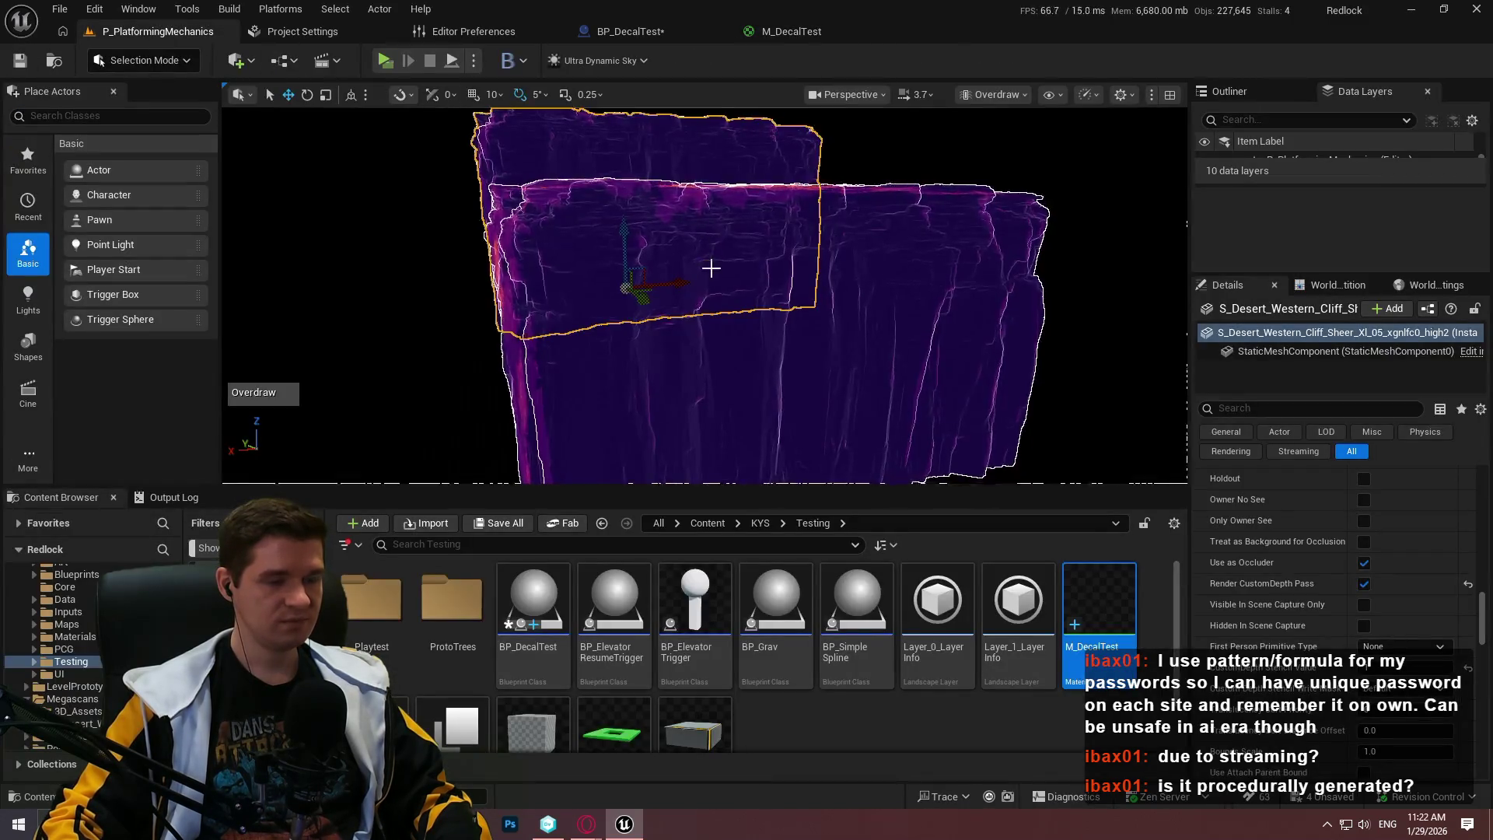
left_click_drag(711, 268, 711, 268)
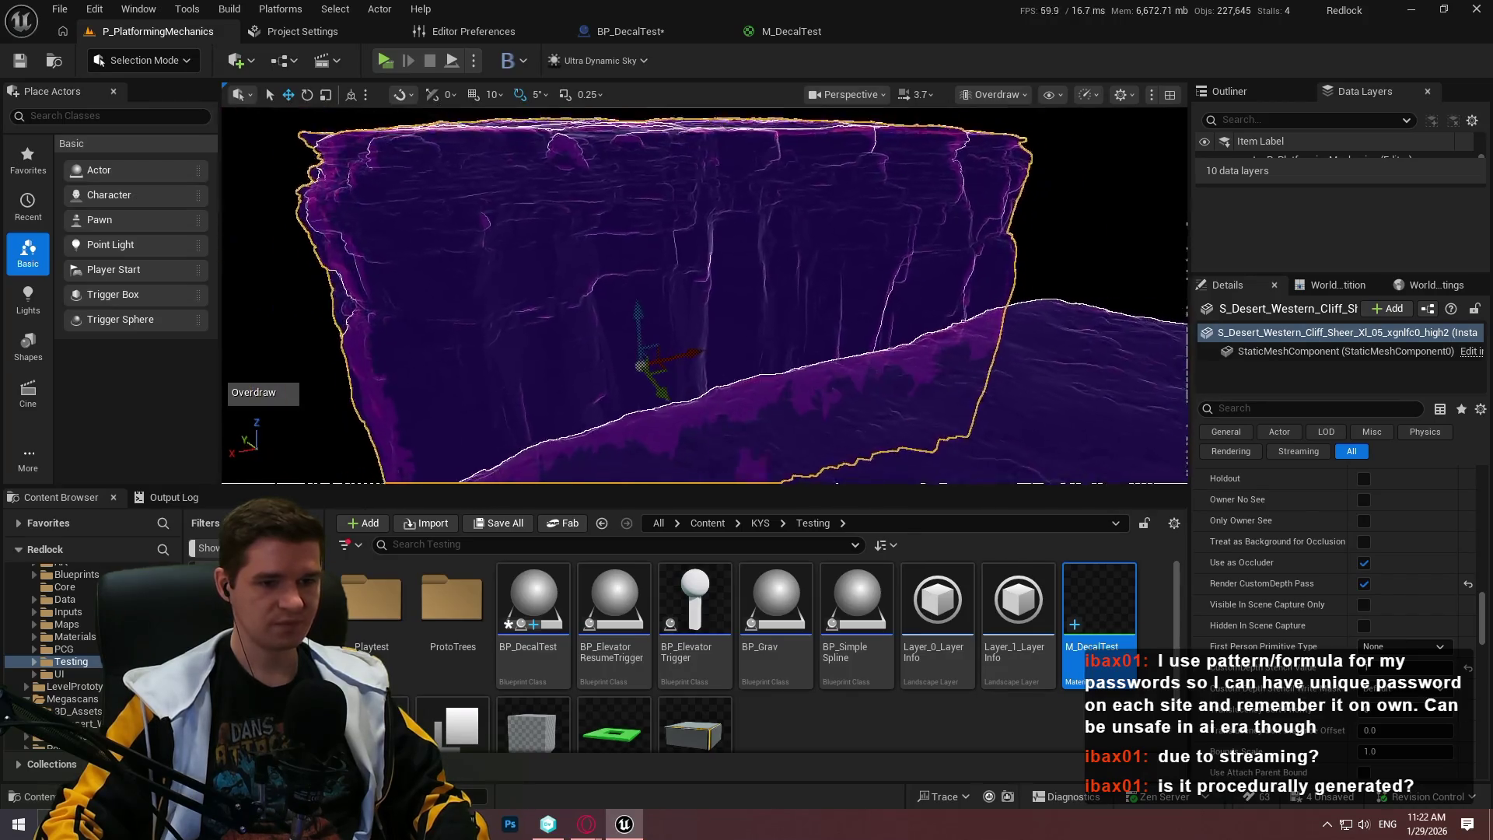
left_click(659, 30)
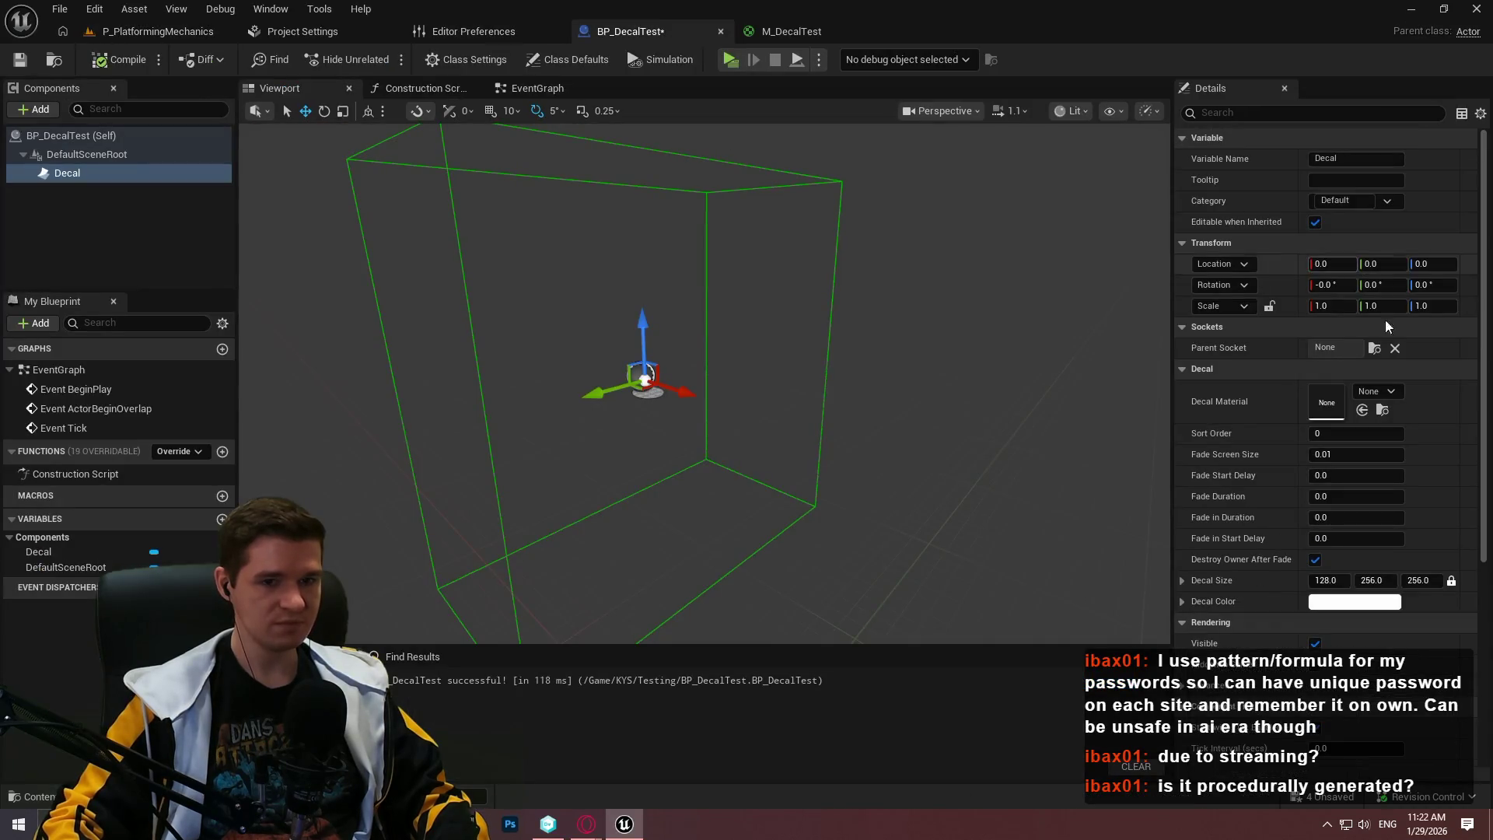
left_click(1375, 392)
left_click(1376, 616)
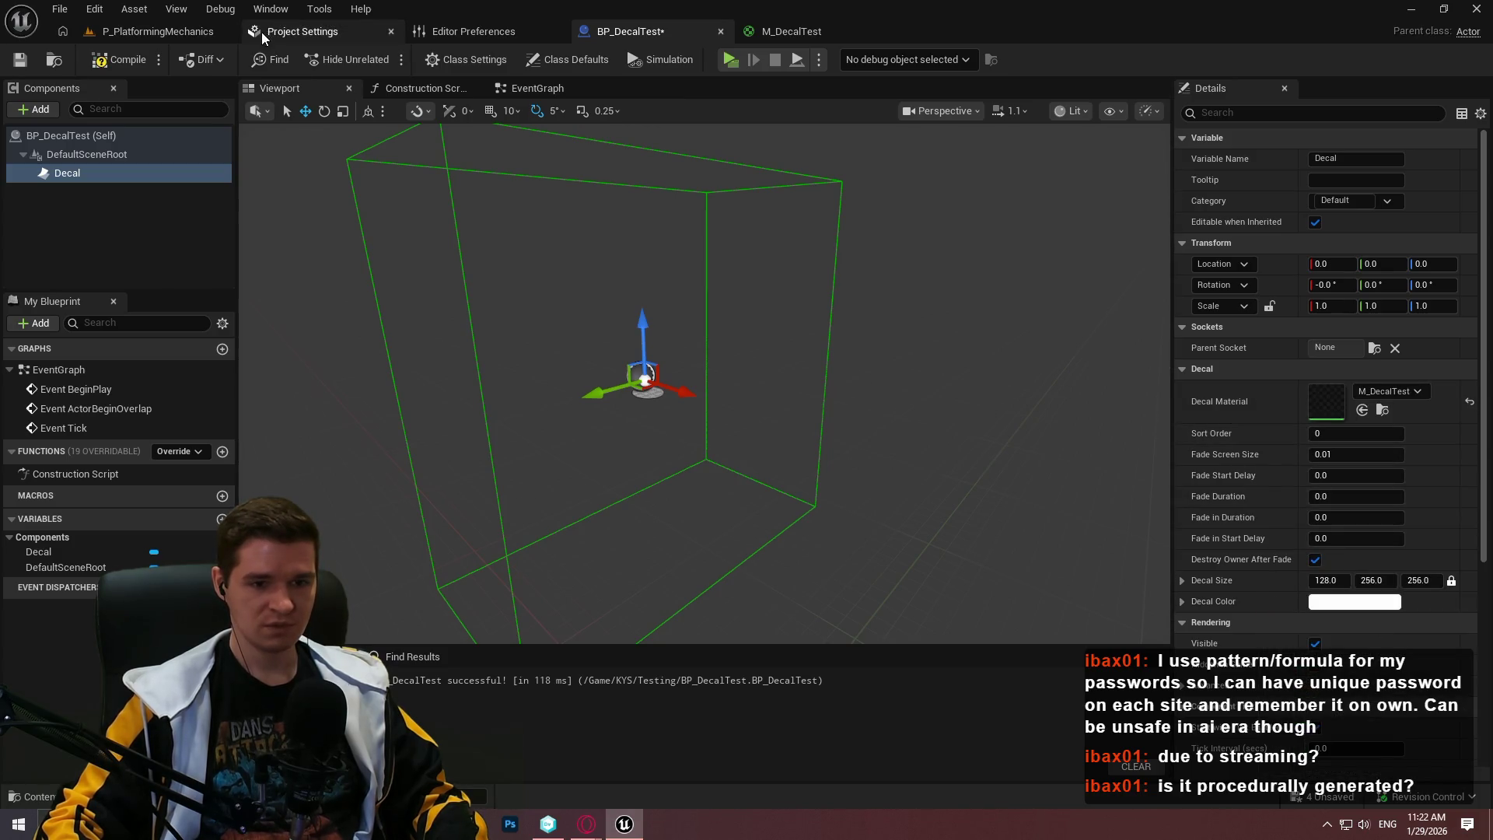
key("ctrl+s")
left_click(137, 35)
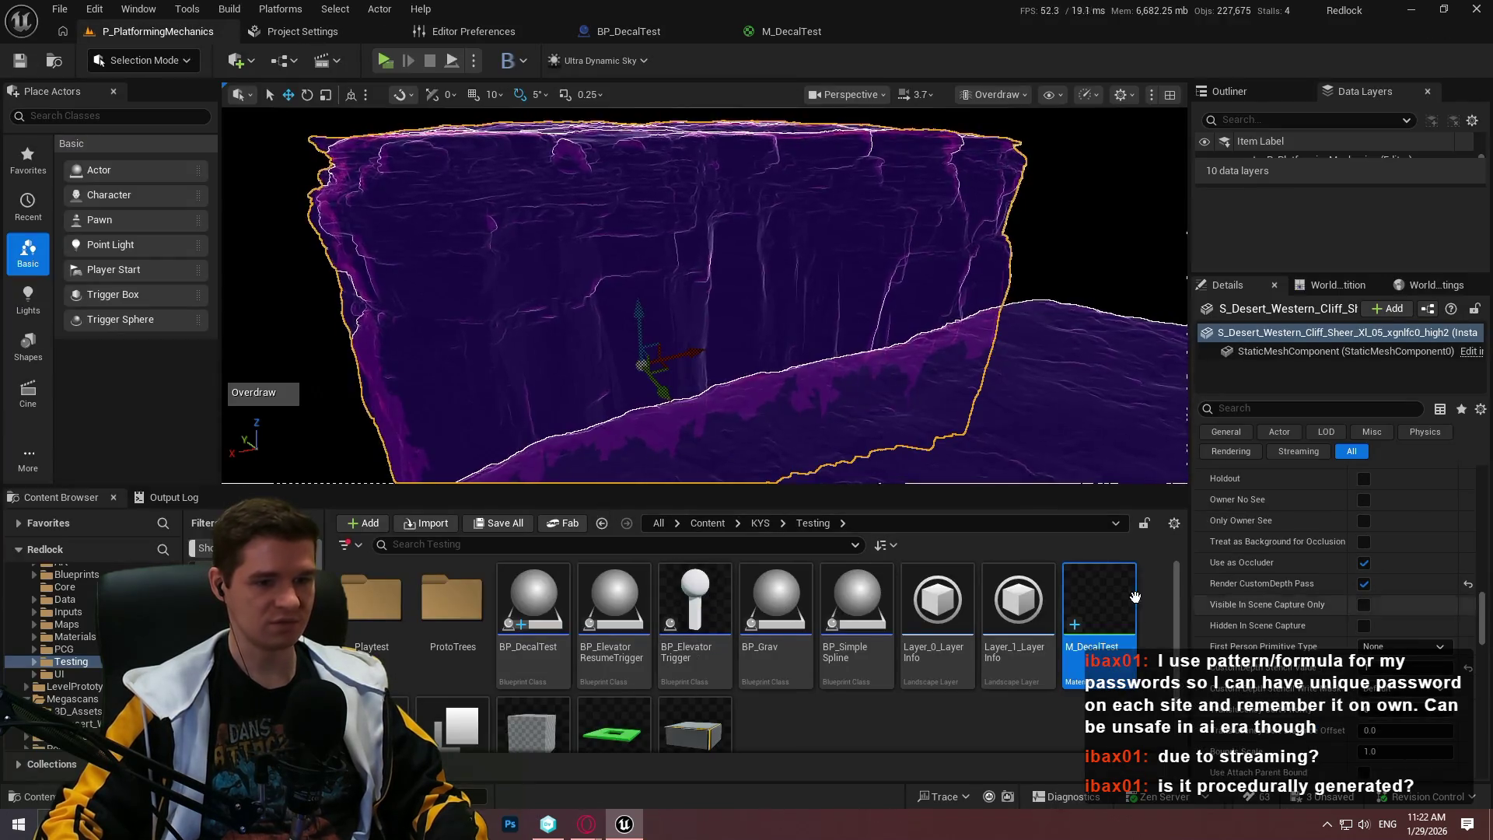
left_click(558, 661)
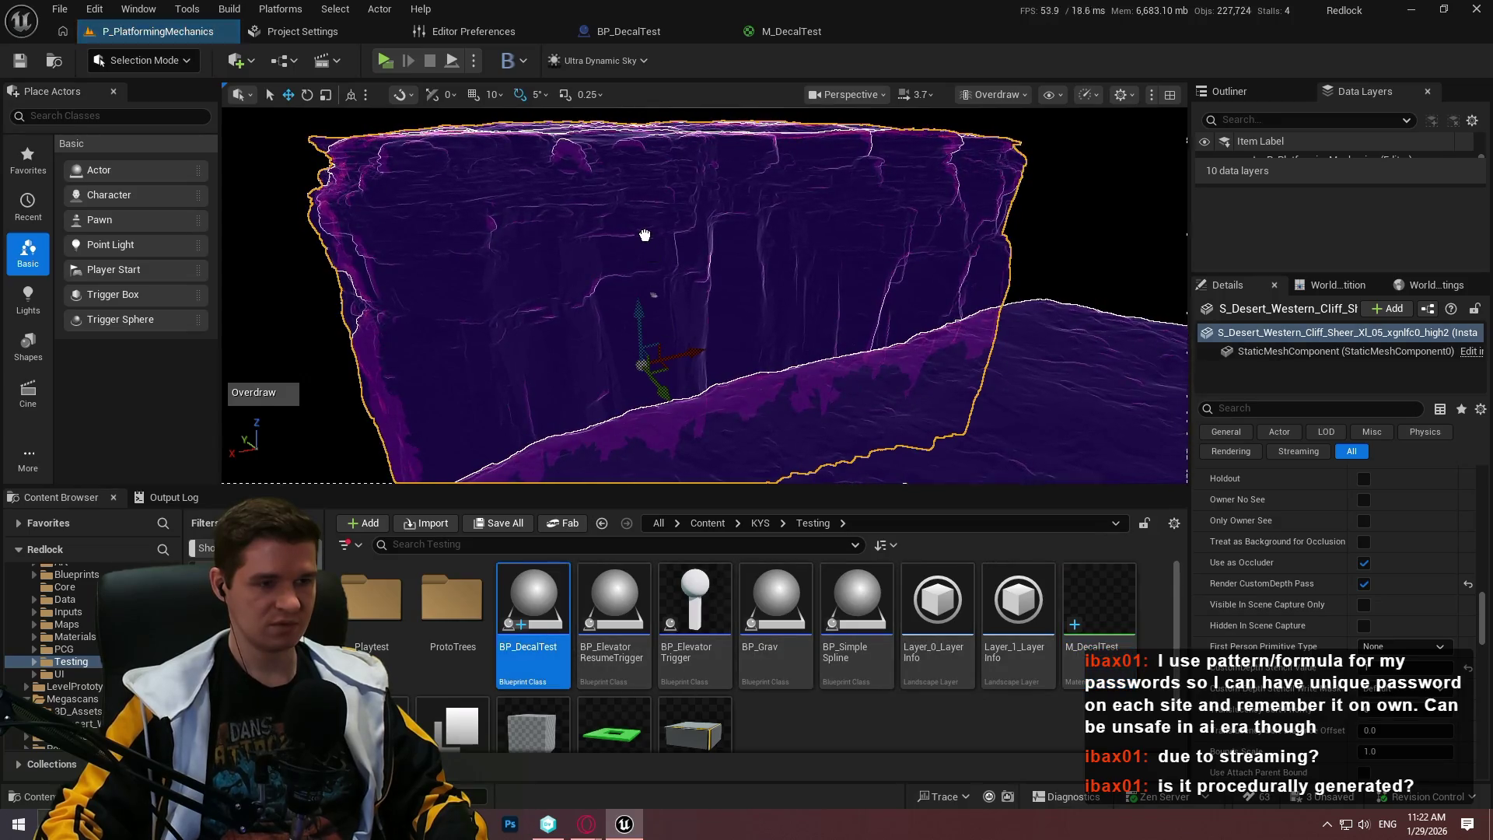
Place BP_DecalTest on the cliff and rotate it about its vertical axis
left_click_drag(624, 245, 619, 267)
key("f")
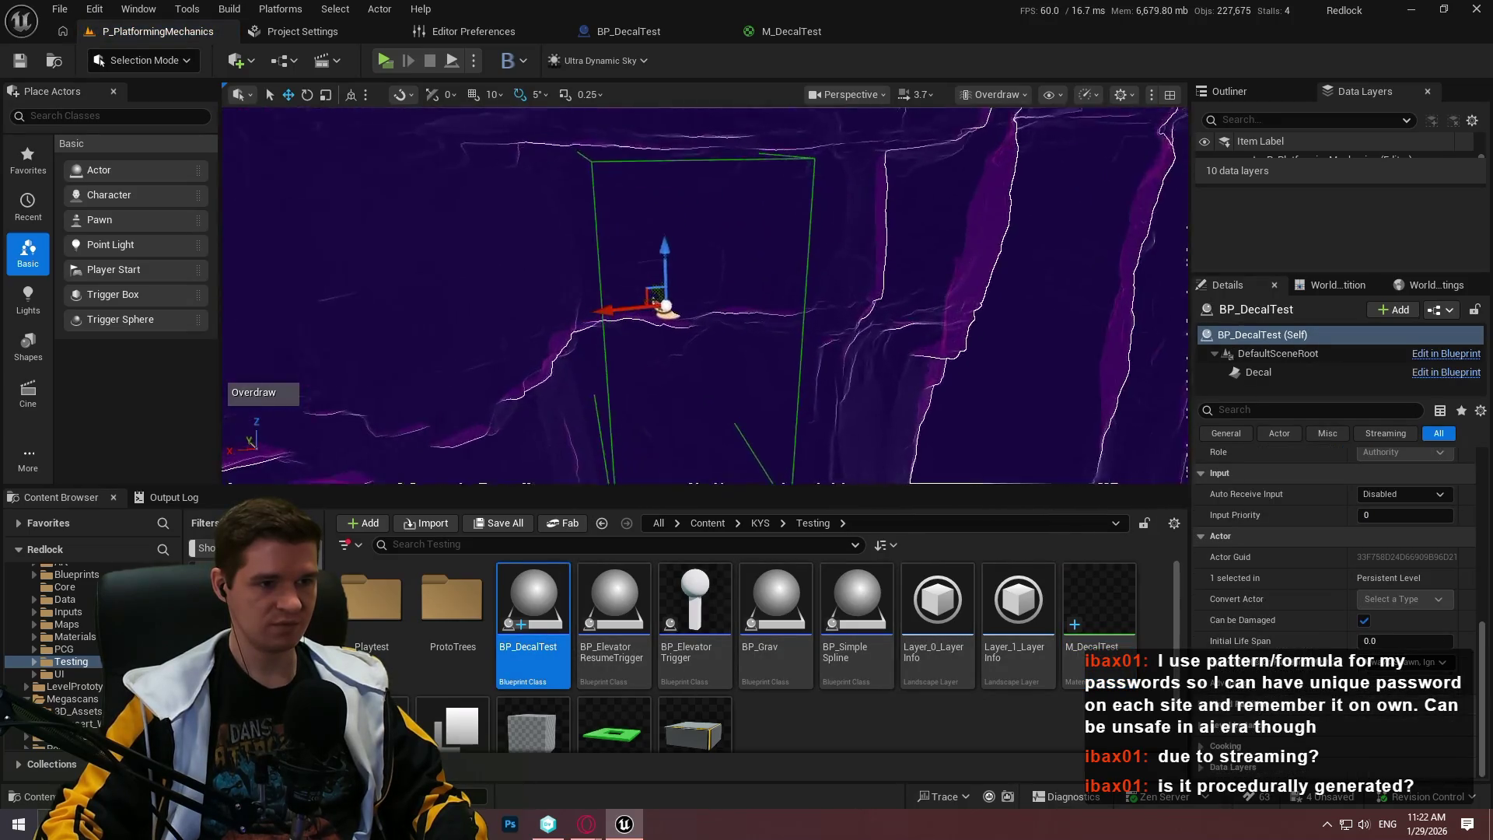
key("e")
left_click_drag(671, 326, 595, 332)
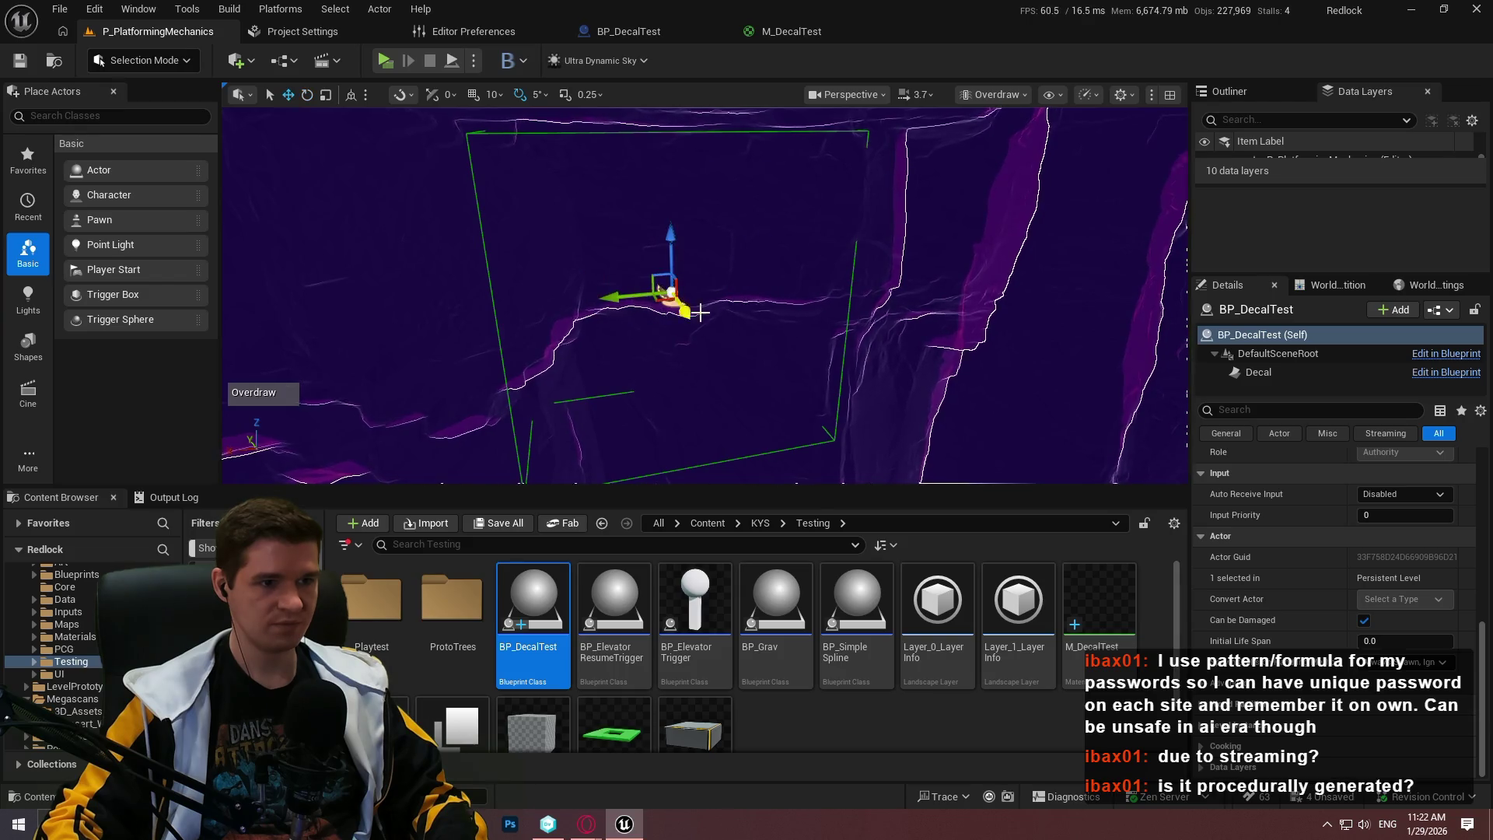
left_click_drag(700, 313, 708, 312)
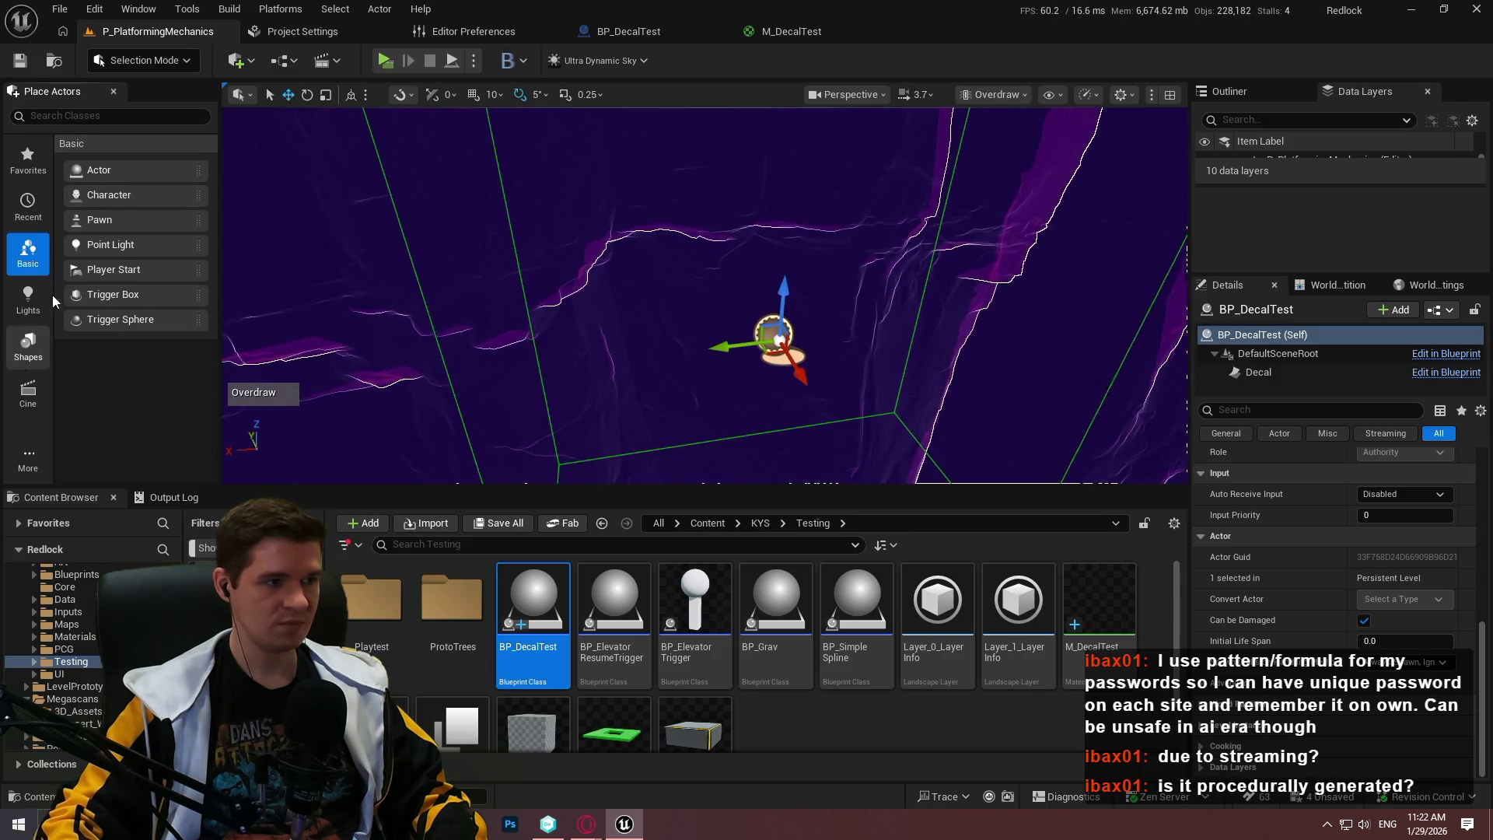
Add a cube actor beside the decal and switch the viewport back to Lit shading
left_click(28, 346)
left_click(768, 333)
key("f")
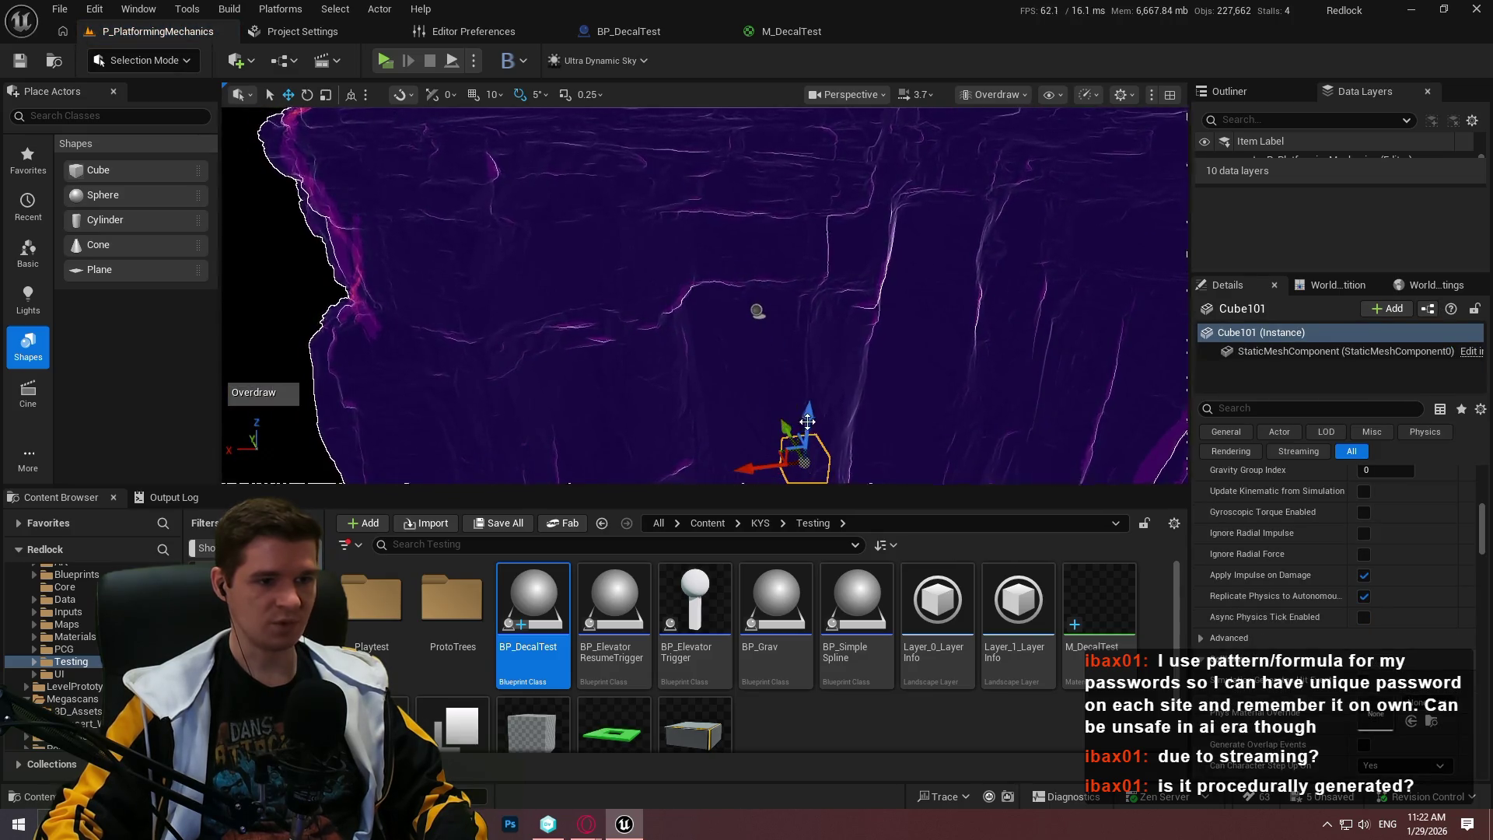
left_click(981, 94)
left_click(1005, 154)
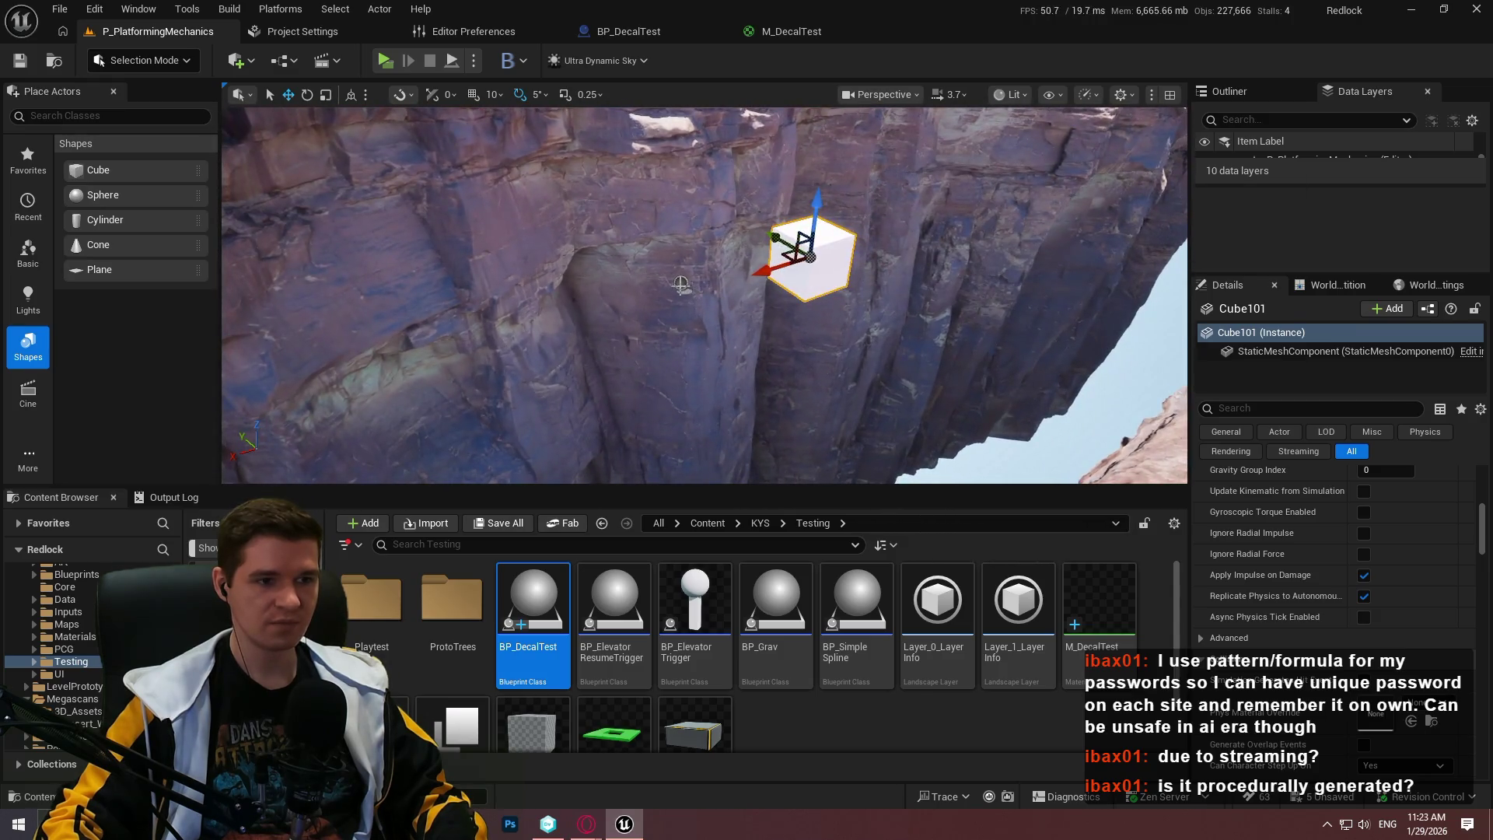
Inspect the decal around the white cube, focusing on the cube and reselecting BP_DecalTest
left_click(682, 283)
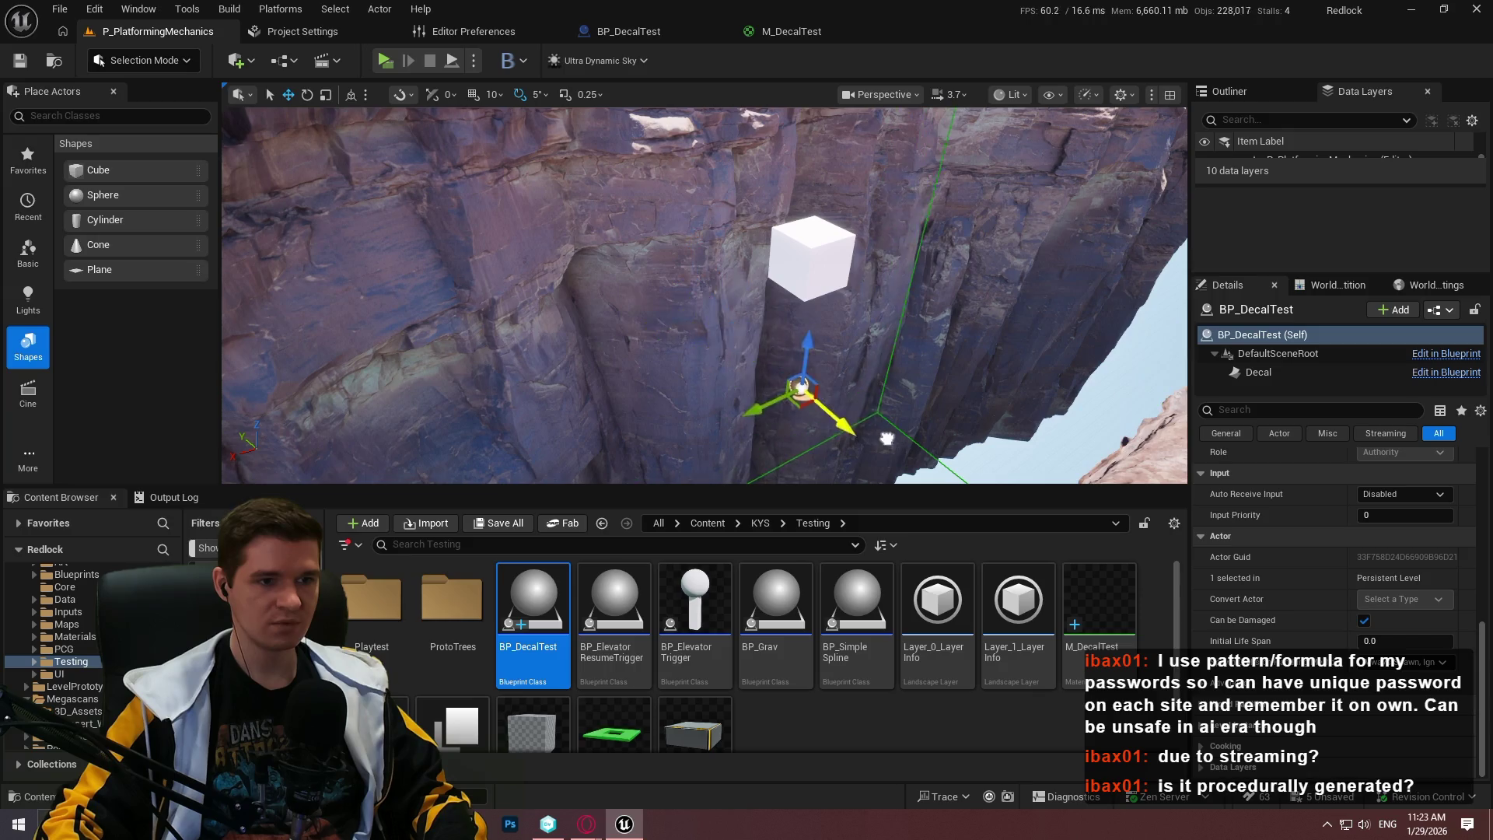
mouse_move(886, 438)
left_mouse_down()
mouse_move(949, 432)
mouse_move(917, 439)
left_mouse_up()
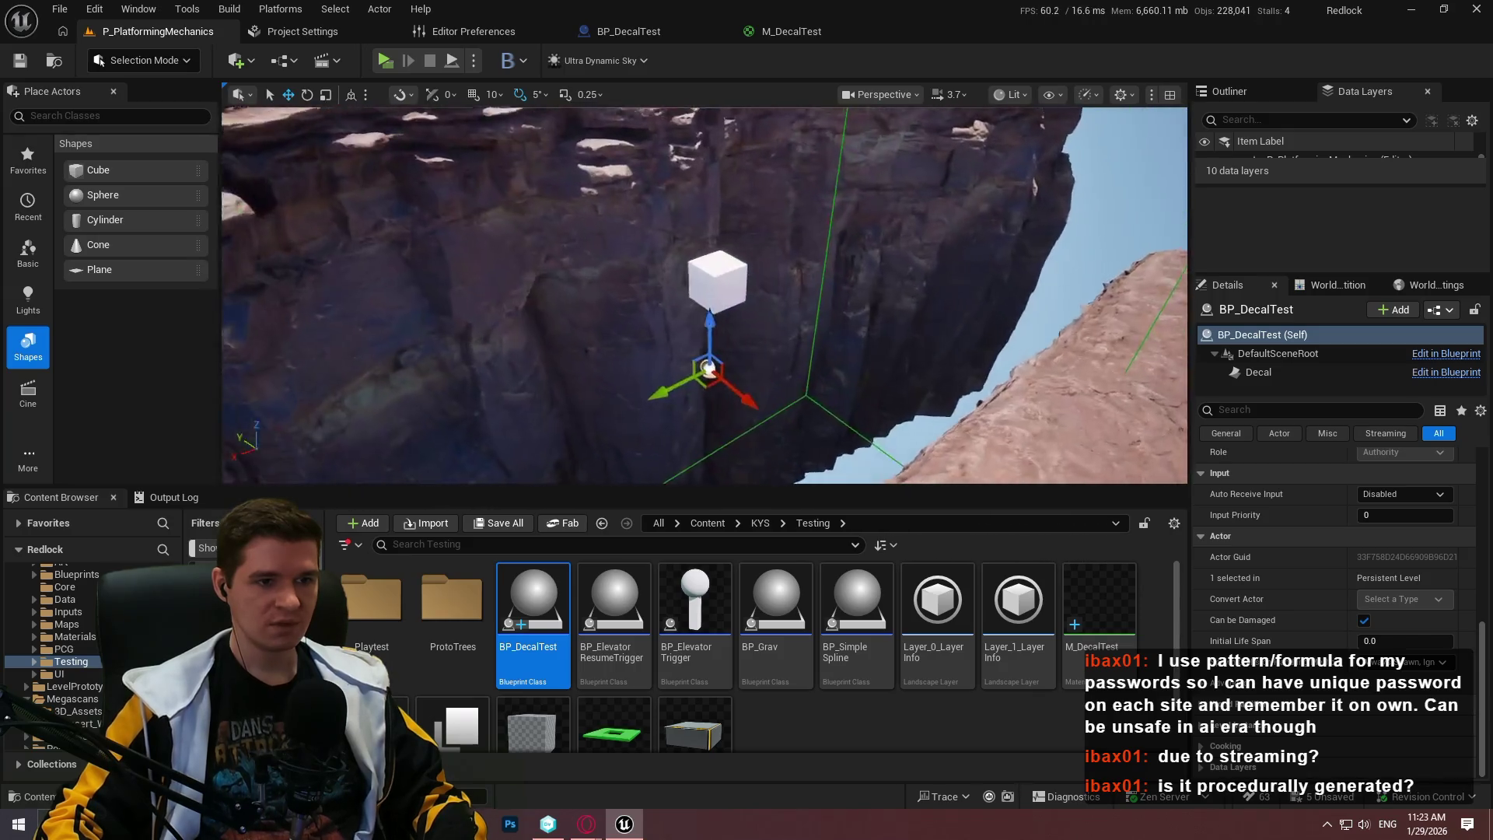
left_click(686, 270)
key("r")
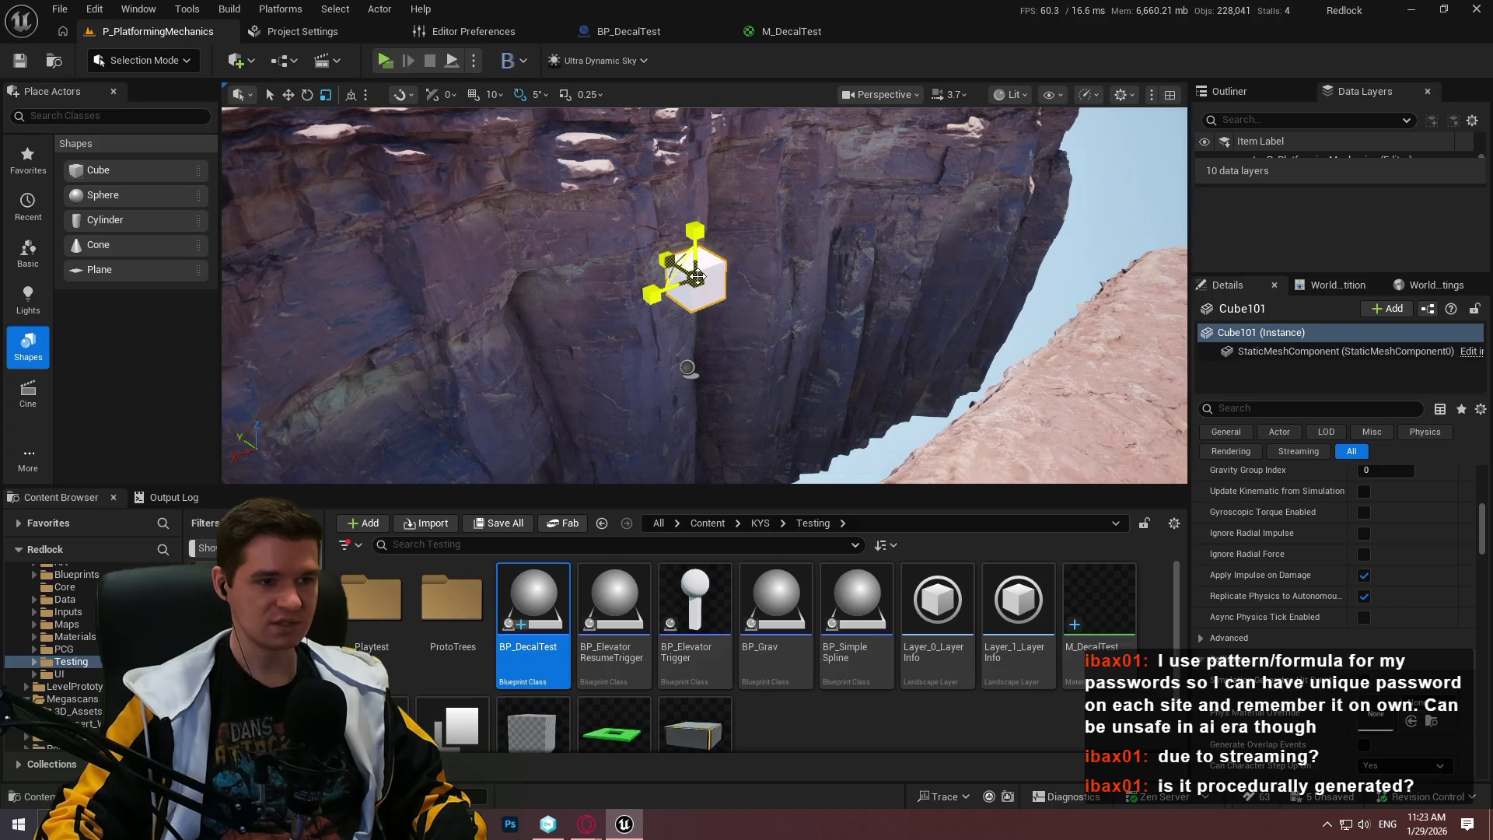
key("f")
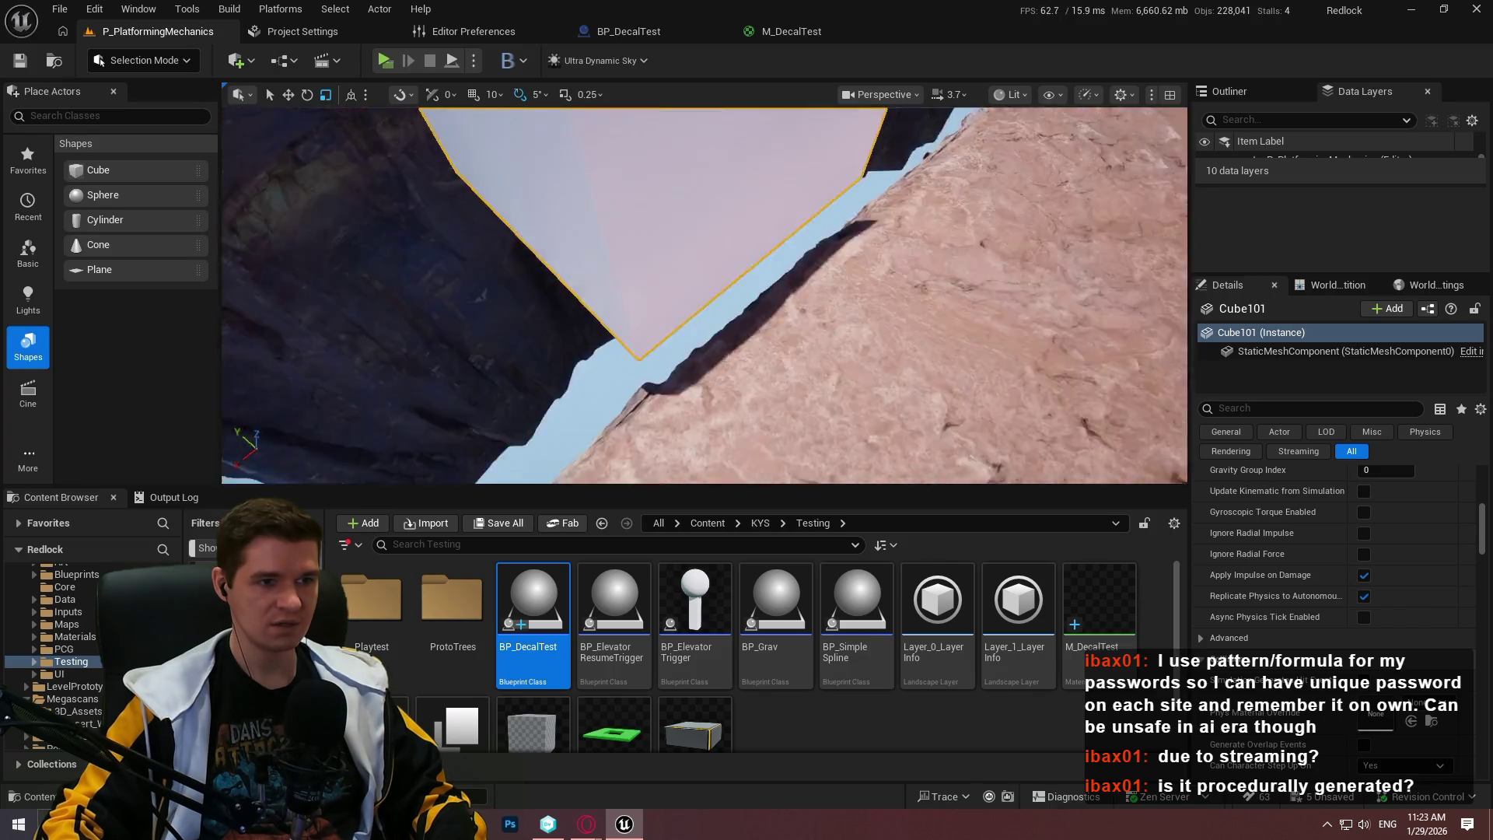
key("w")
scroll(657, 255, "up", 2)
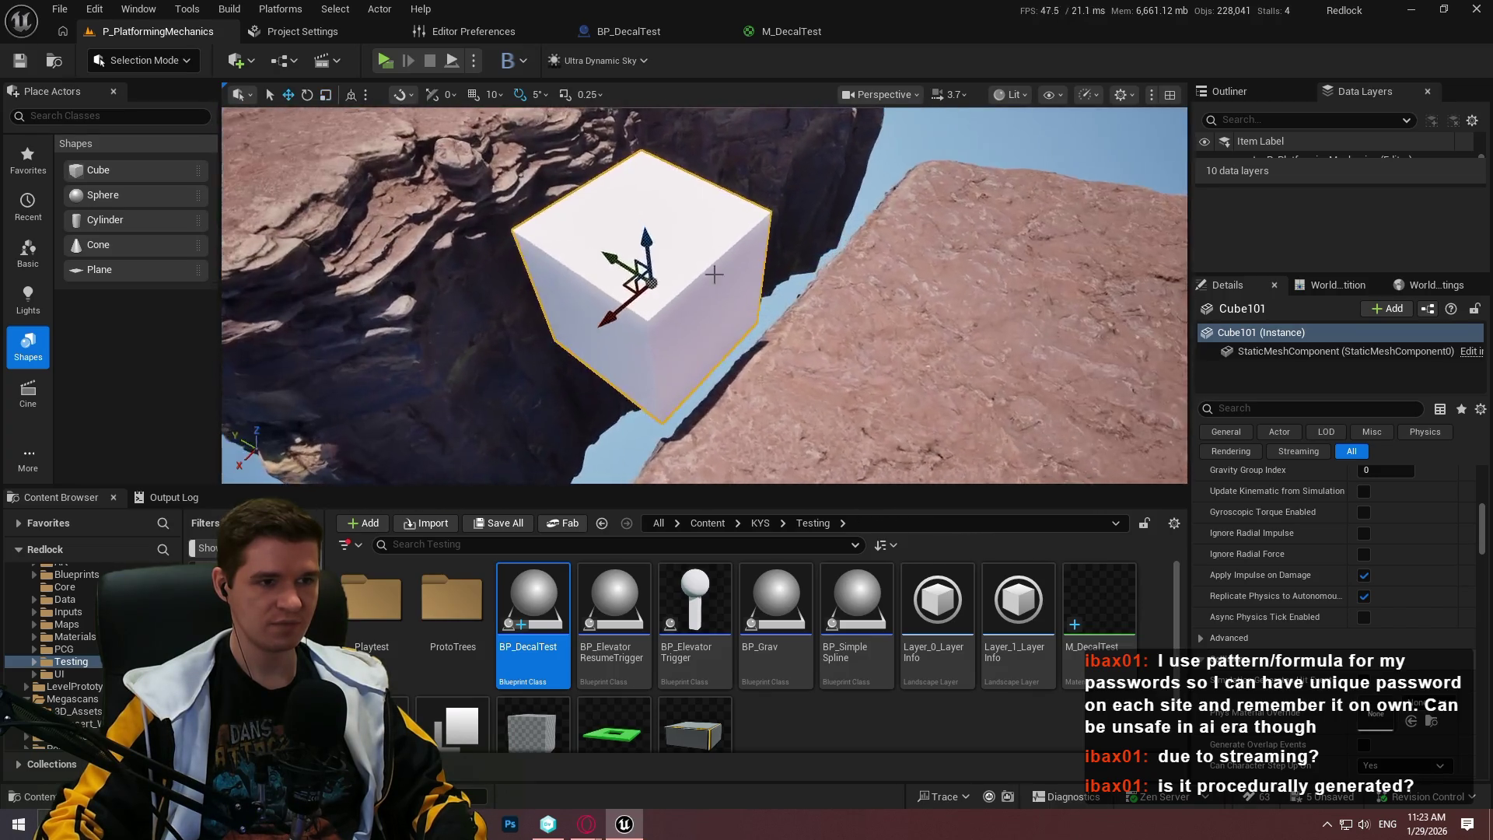
scroll(657, 254, "down", 1)
scroll(647, 186, "down", 3)
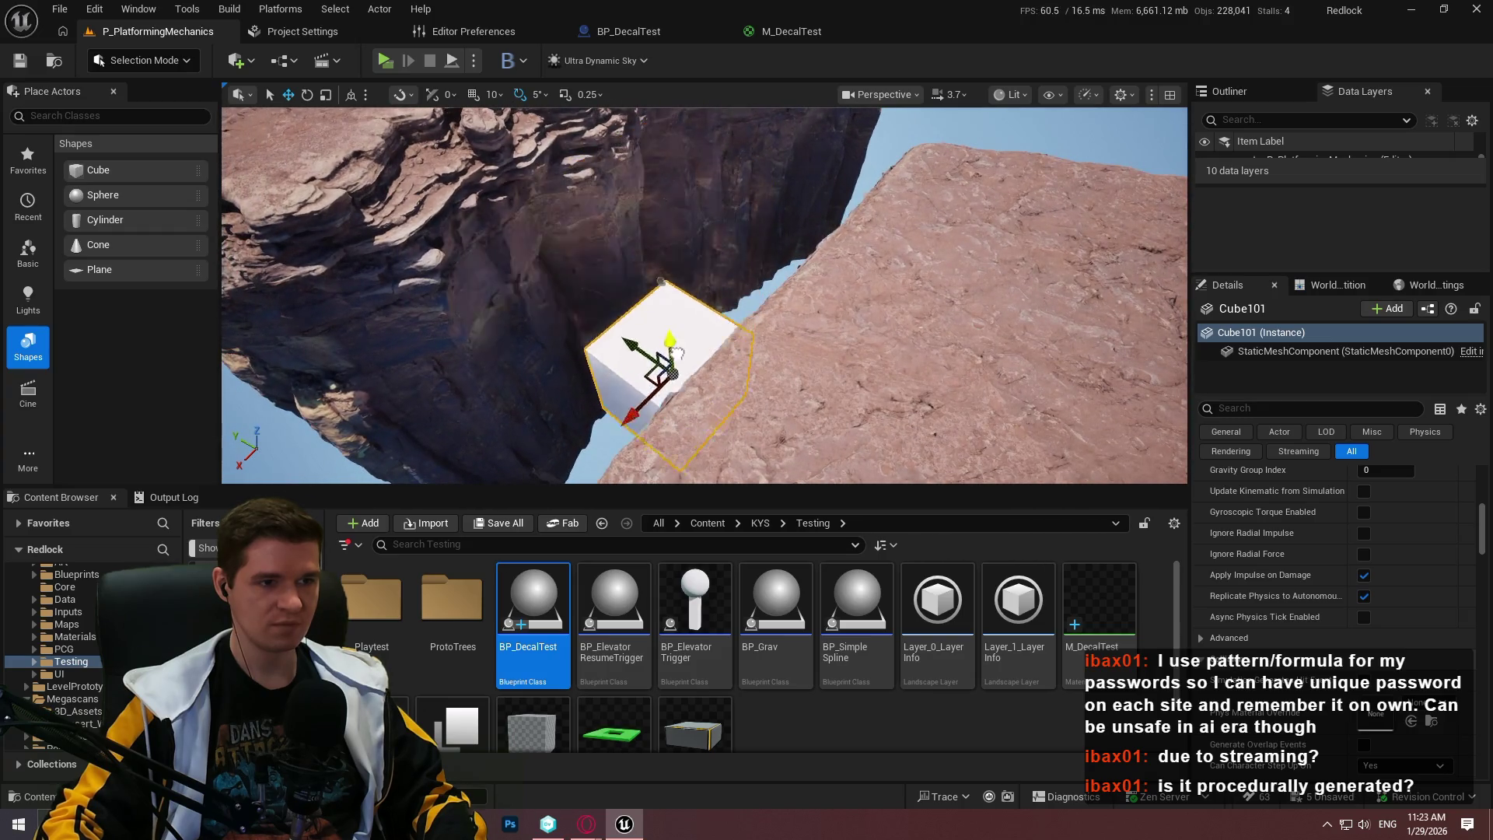
left_click(661, 276)
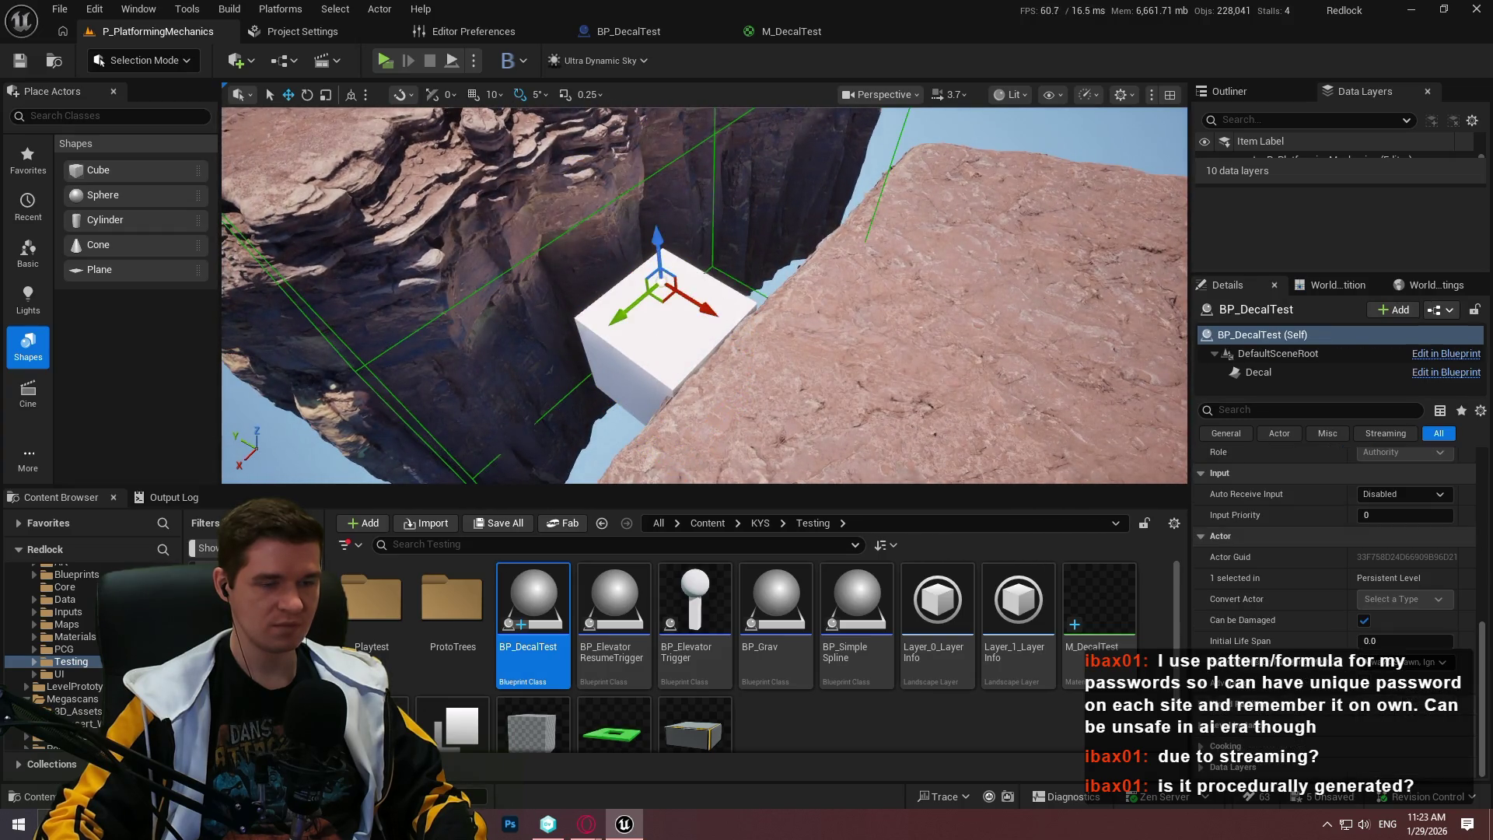
scroll(660, 276, "up", 5)
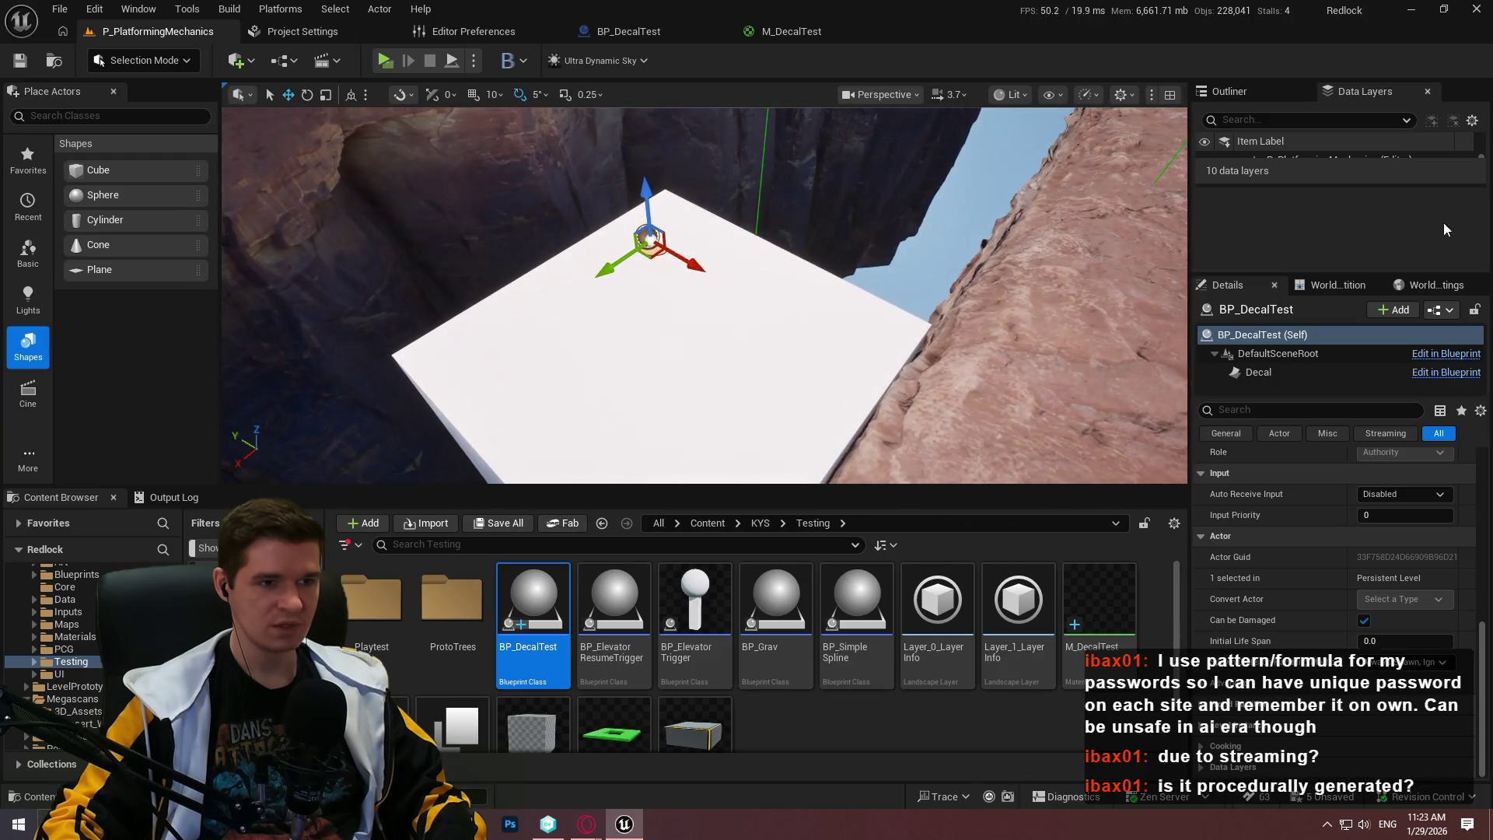
key("alt+Tab")
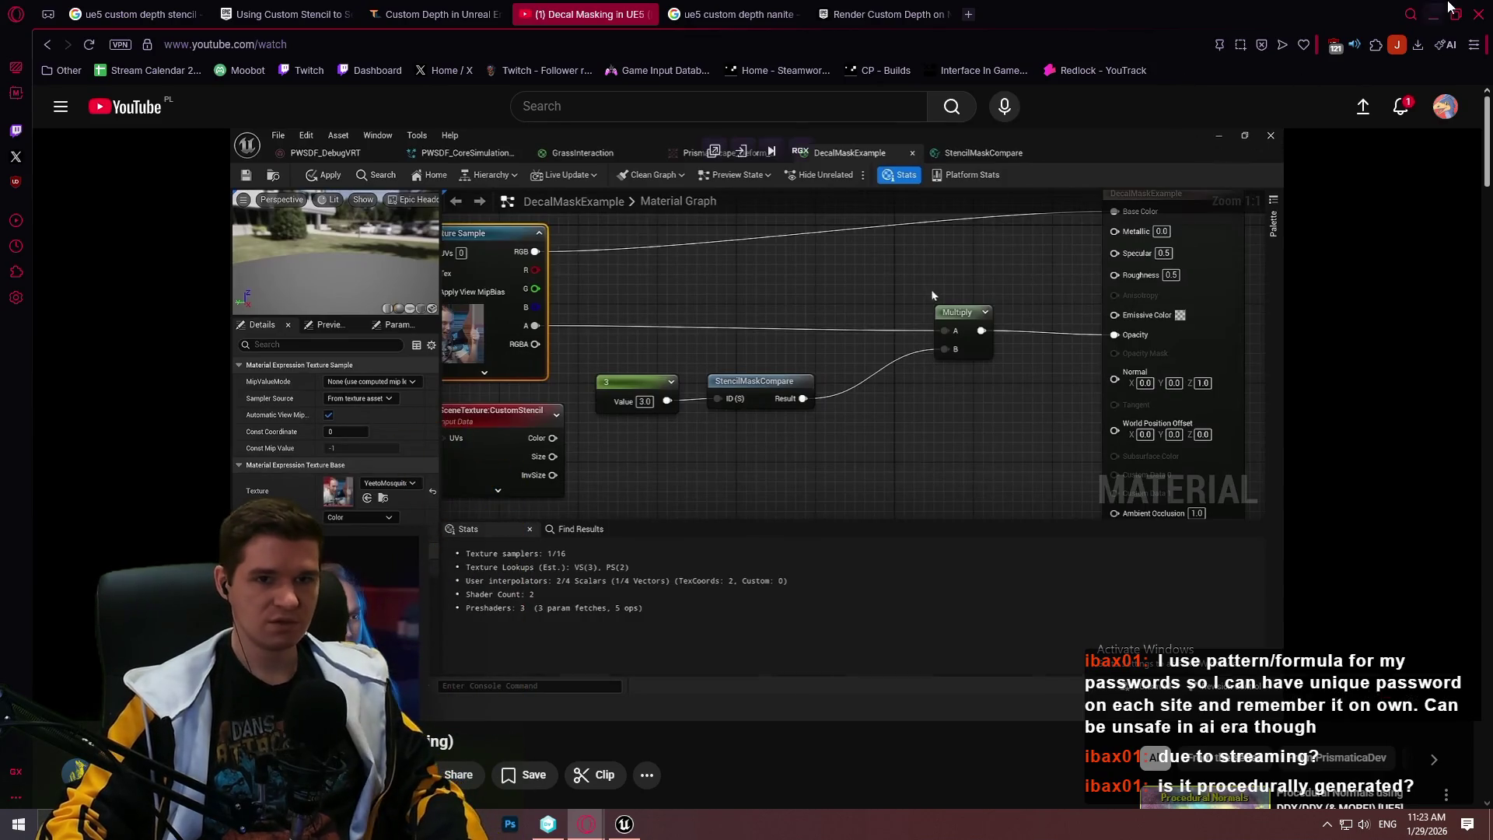
Scroll through the Decal component's Details in BP_DecalTest, then go back to P_PlatformingMechanics
left_click(1433, 12)
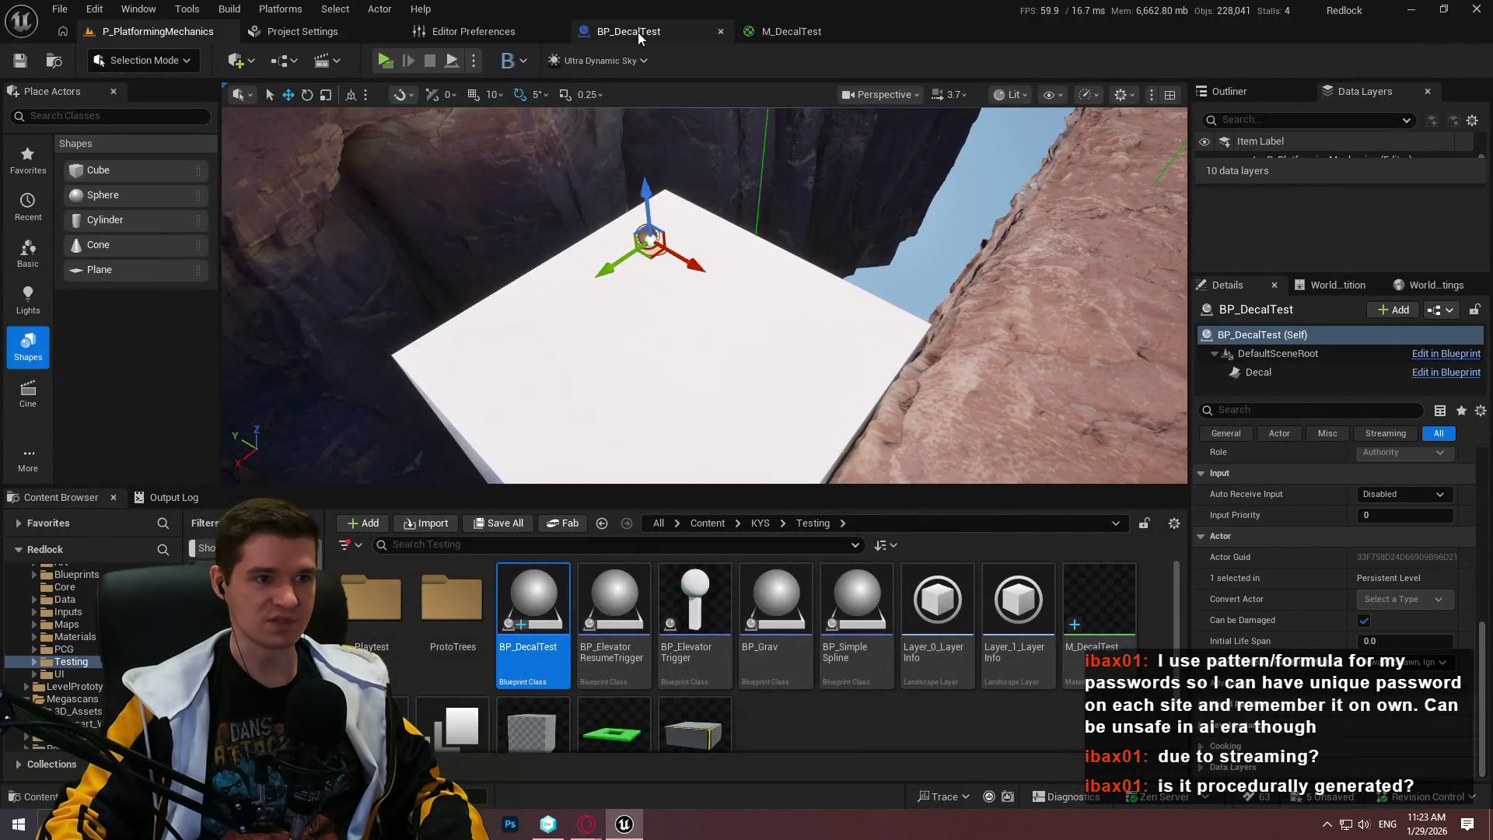
left_click(637, 31)
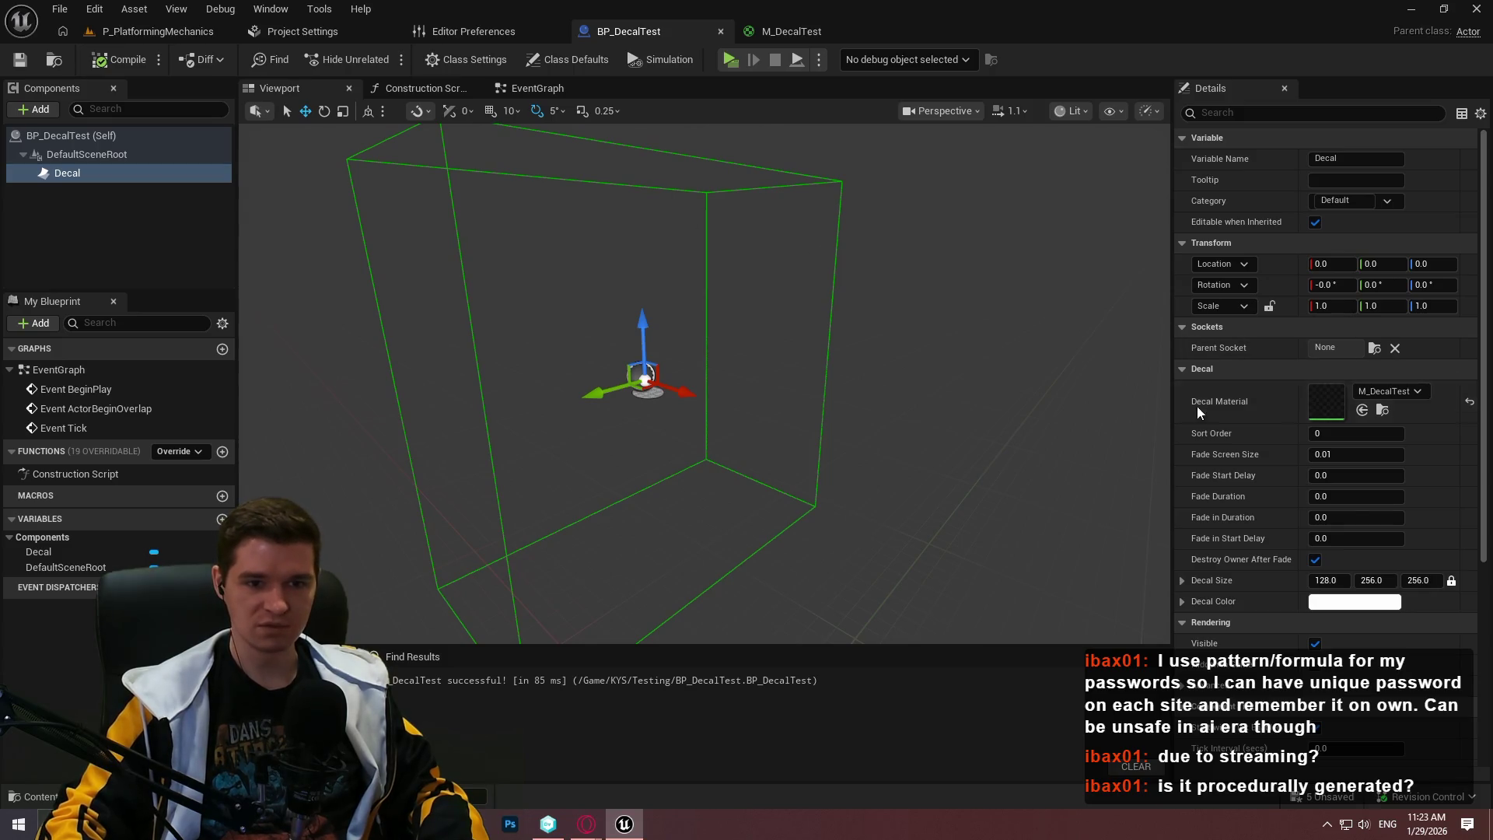
scroll(1253, 454, "down", 2)
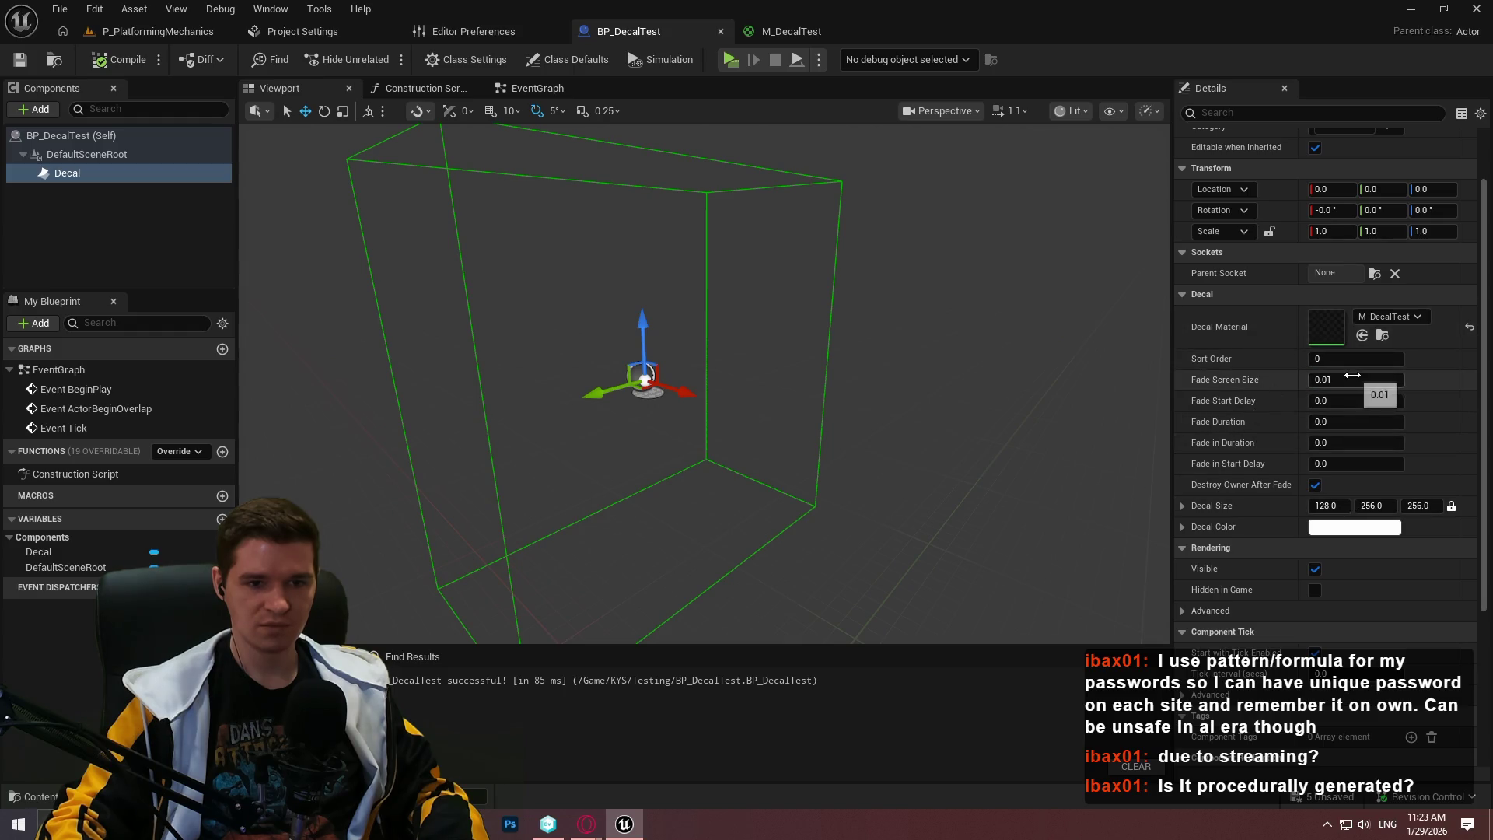
left_click(152, 31)
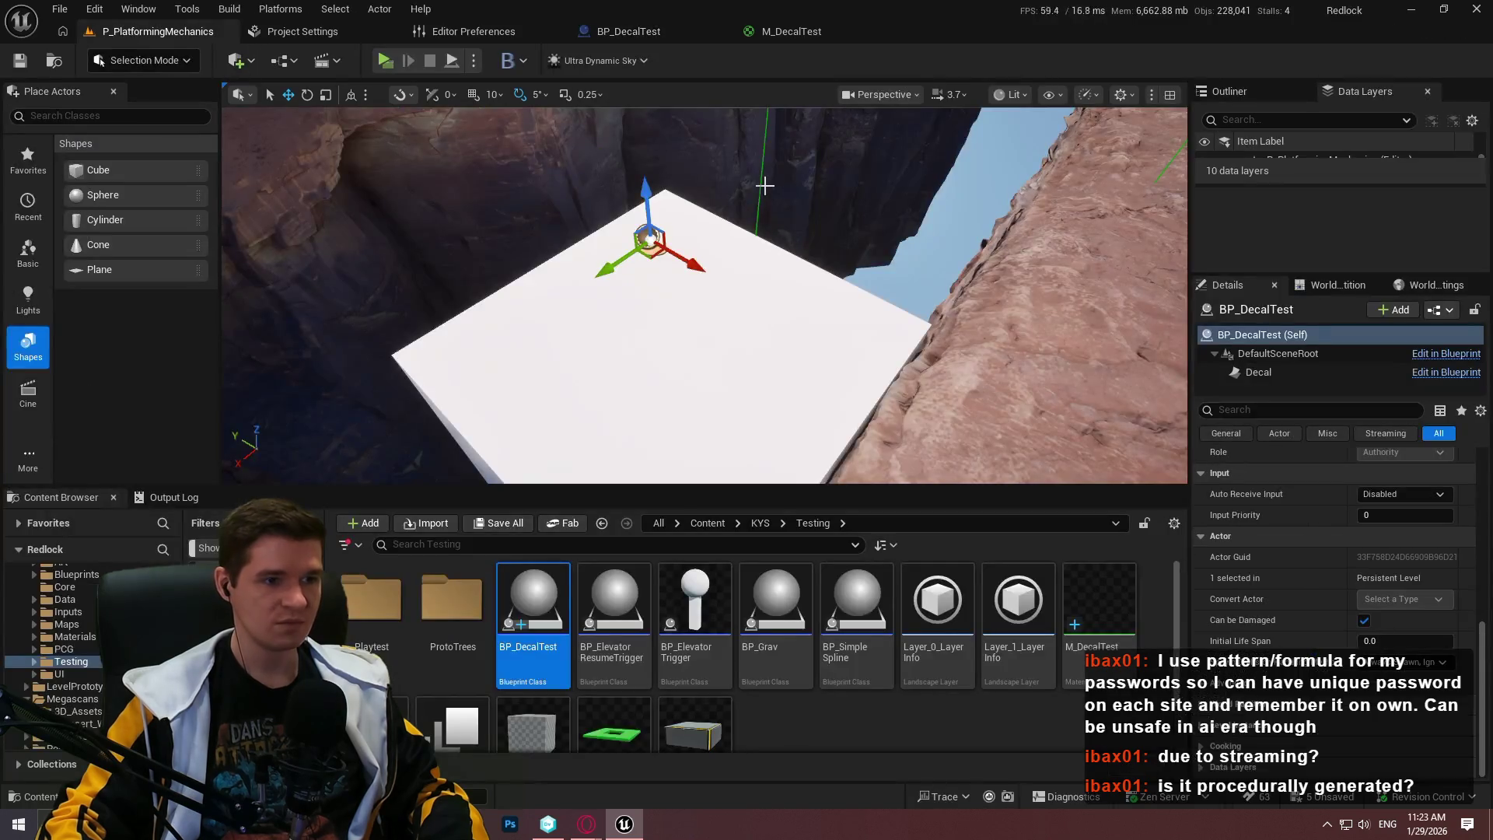
Rotate the BP_DecalTest decal to -90 degrees and lower it onto the white block's face
mouse_move(778, 257)
left_mouse_down()
mouse_move(797, 245)
mouse_move(764, 259)
left_mouse_up()
key("e")
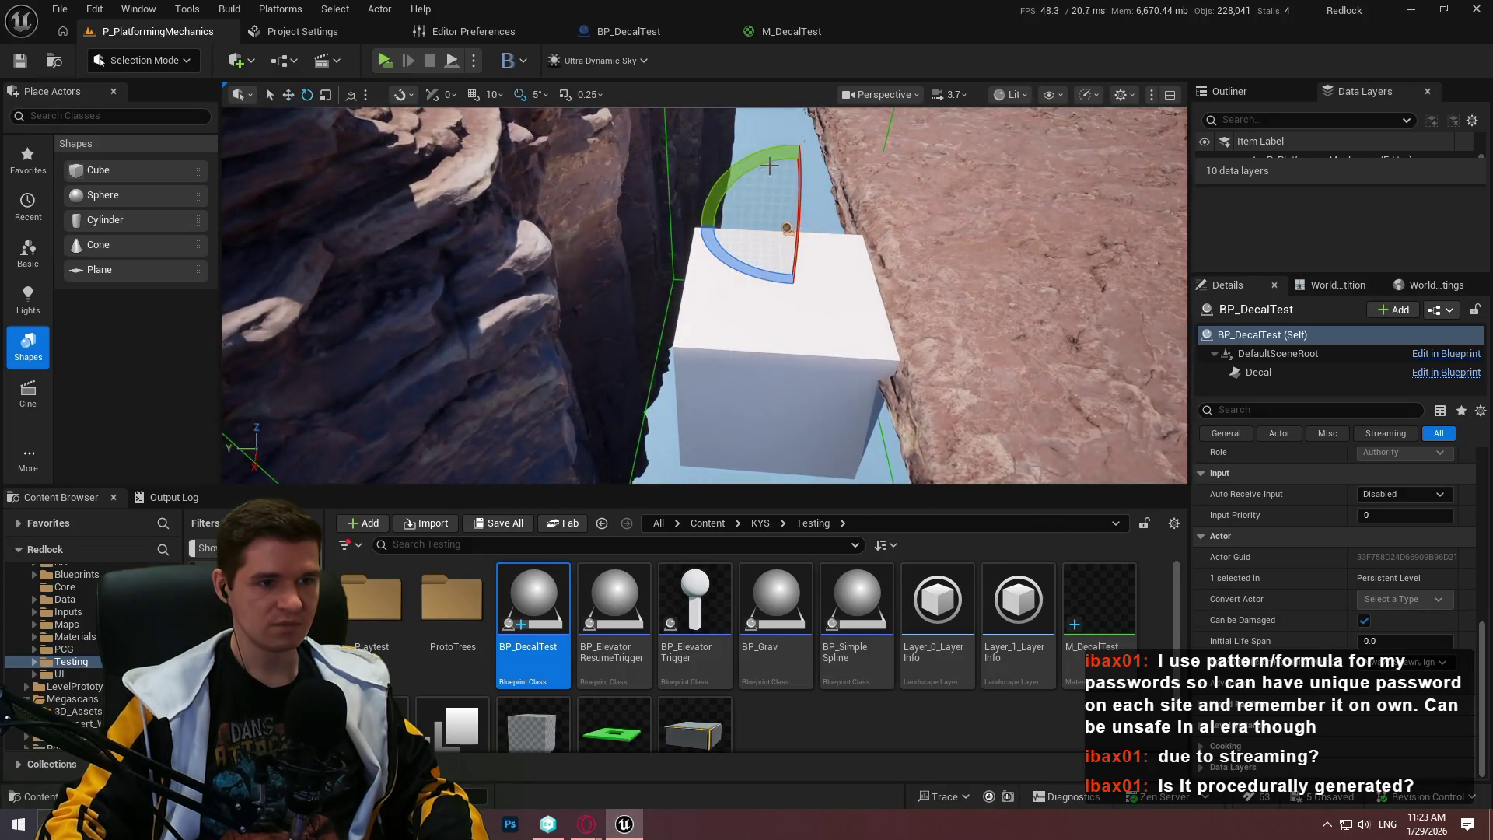
left_click_drag(777, 167, 770, 159)
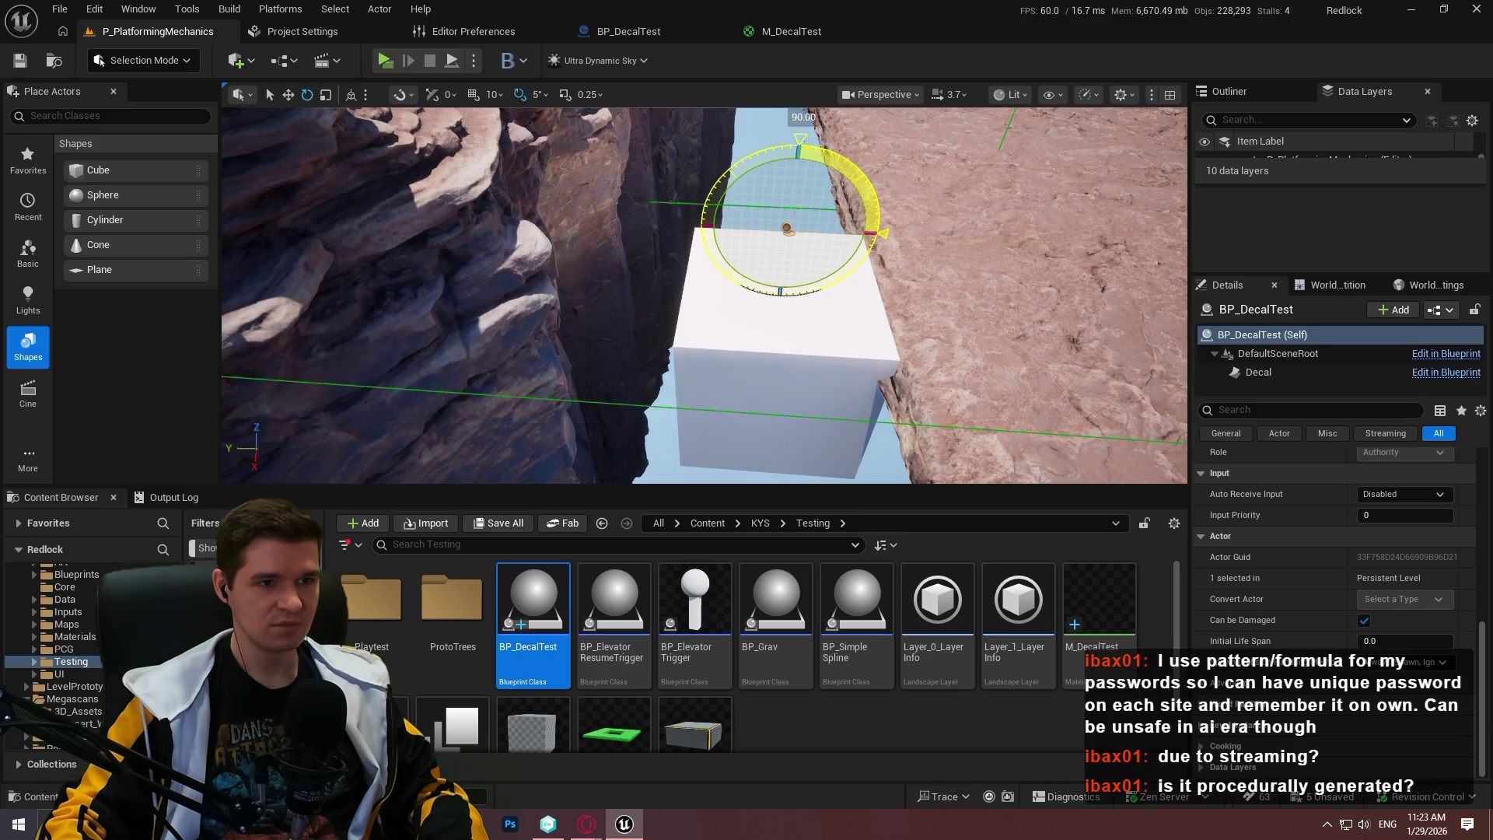
key("w")
mouse_move(789, 227)
left_mouse_down()
mouse_move(782, 327)
mouse_move(801, 124)
mouse_move(795, 308)
left_mouse_up()
key("e")
mouse_move(790, 221)
left_mouse_down()
mouse_move(877, 271)
mouse_move(876, 306)
mouse_move(649, 293)
mouse_move(571, 267)
mouse_move(1112, 280)
mouse_move(821, 260)
mouse_move(1034, 257)
mouse_move(906, 260)
left_mouse_up()
key("w")
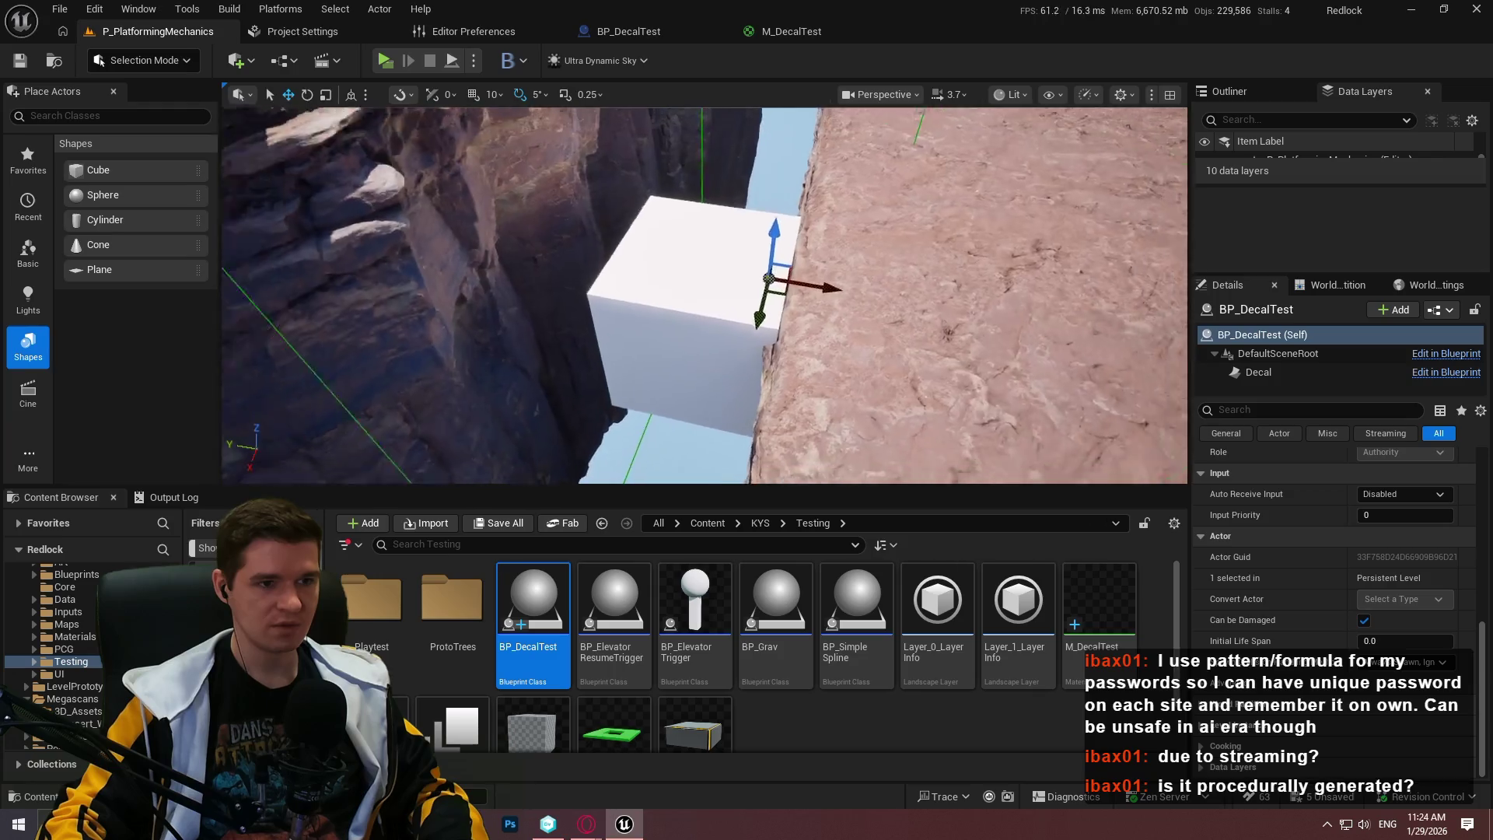
scroll(784, 272, "down", 2)
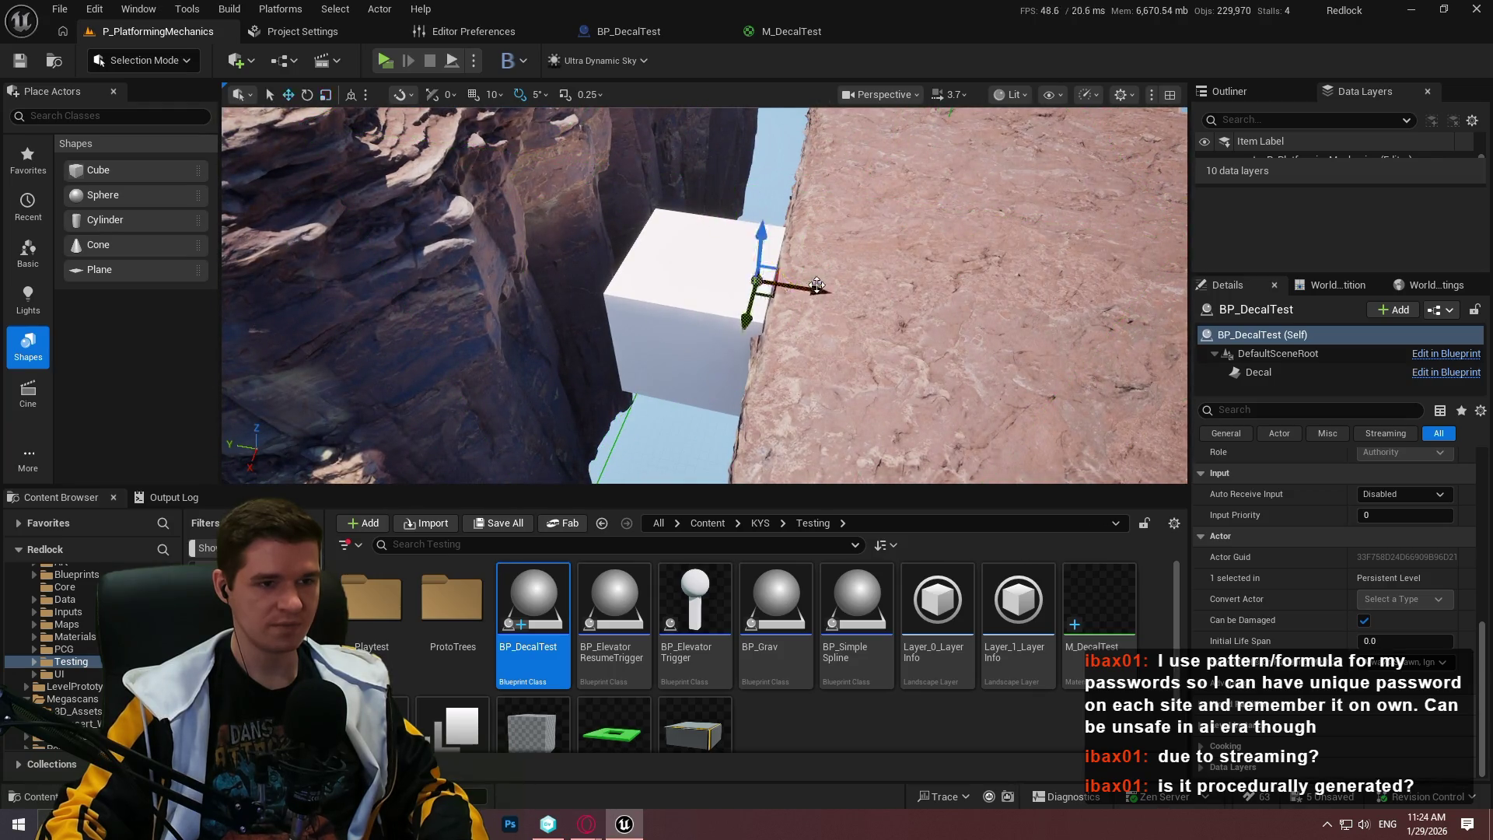
left_click_drag(761, 262, 761, 262)
left_click(793, 31)
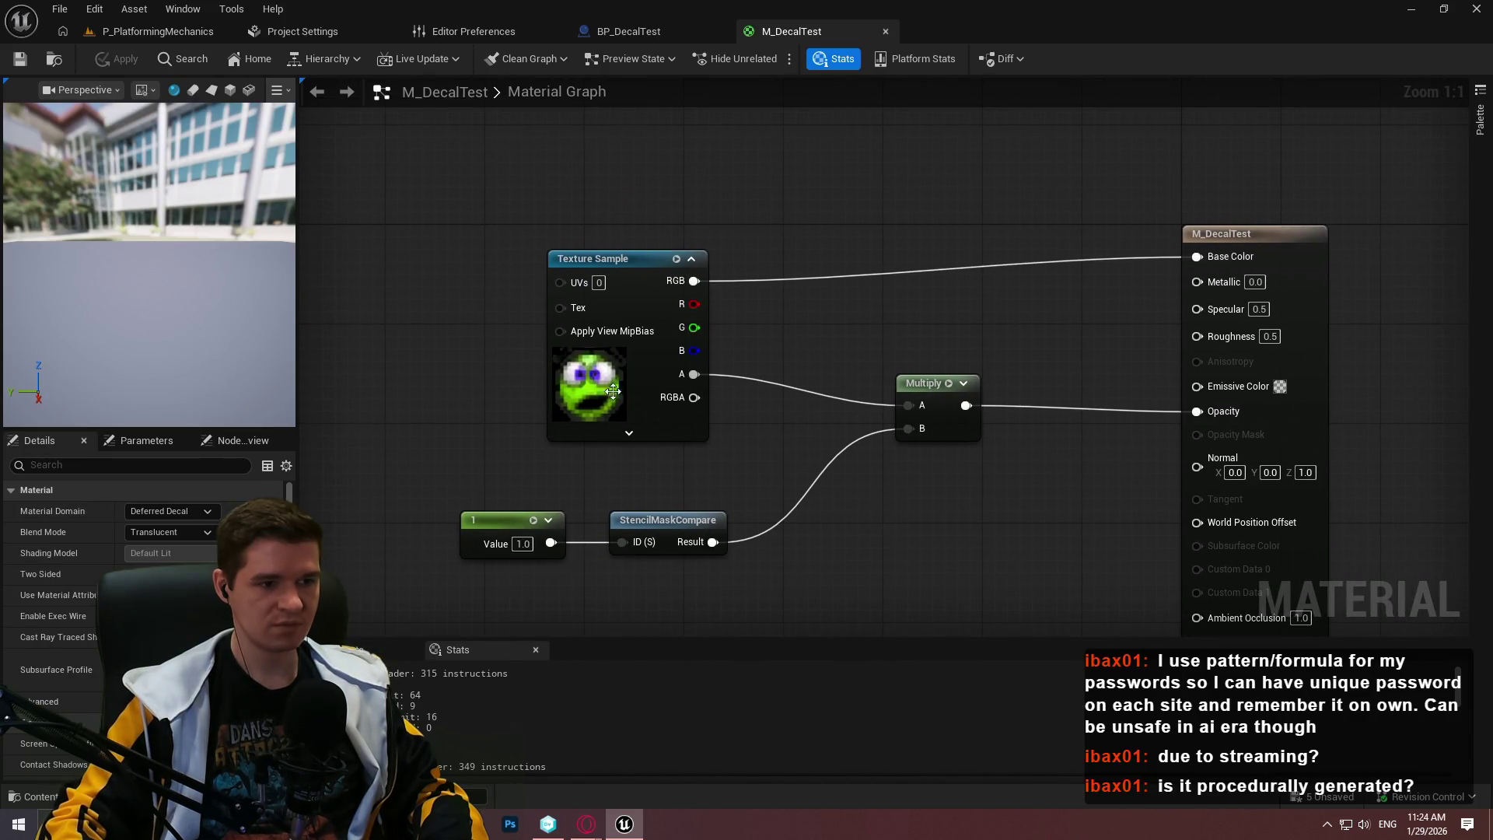
Glance at the reference tutorial video, then return to the M_DecalTest graph
left_click(591, 821)
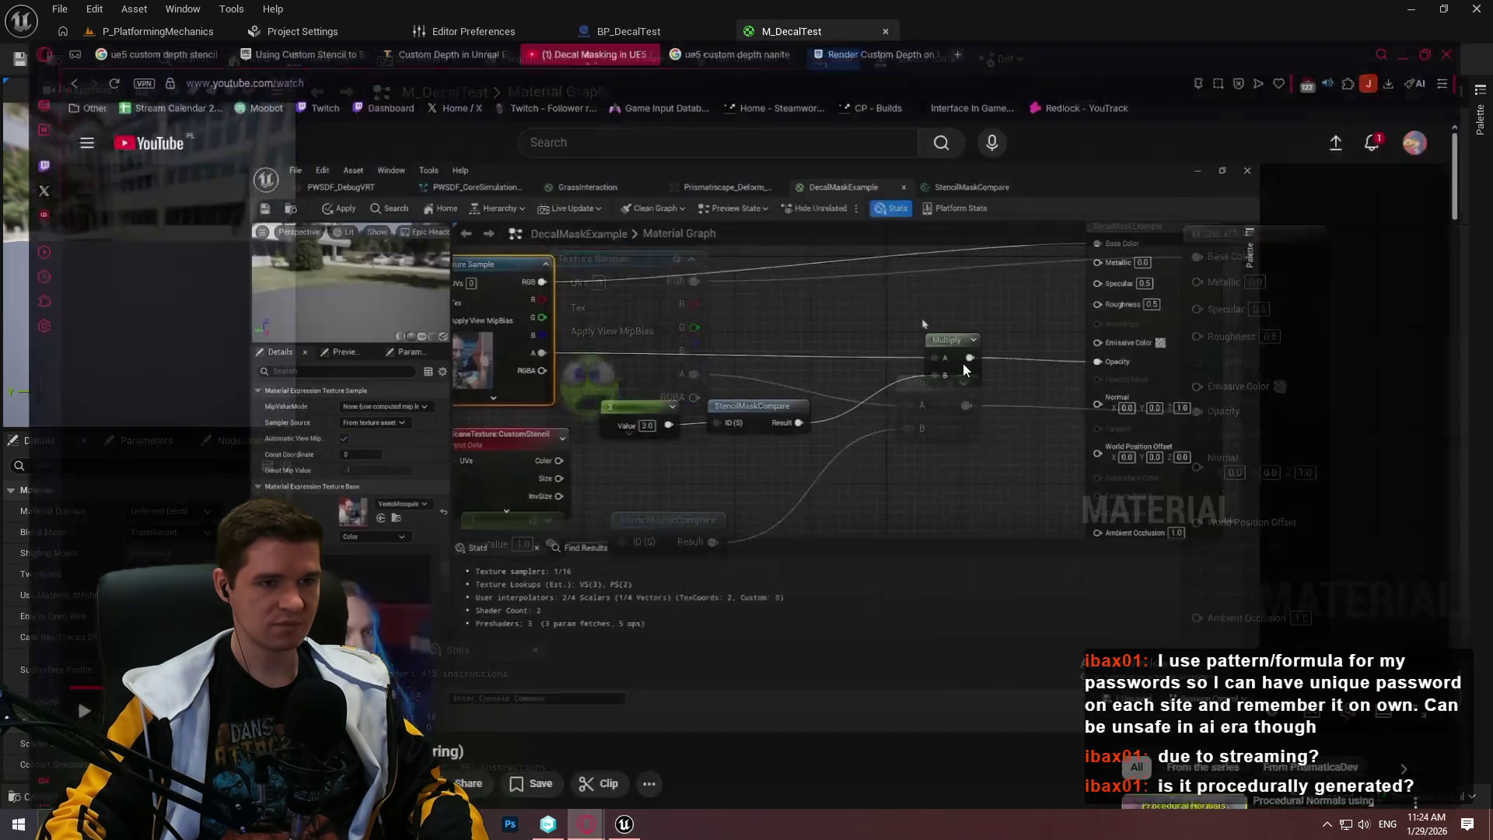
key("alt+Tab")
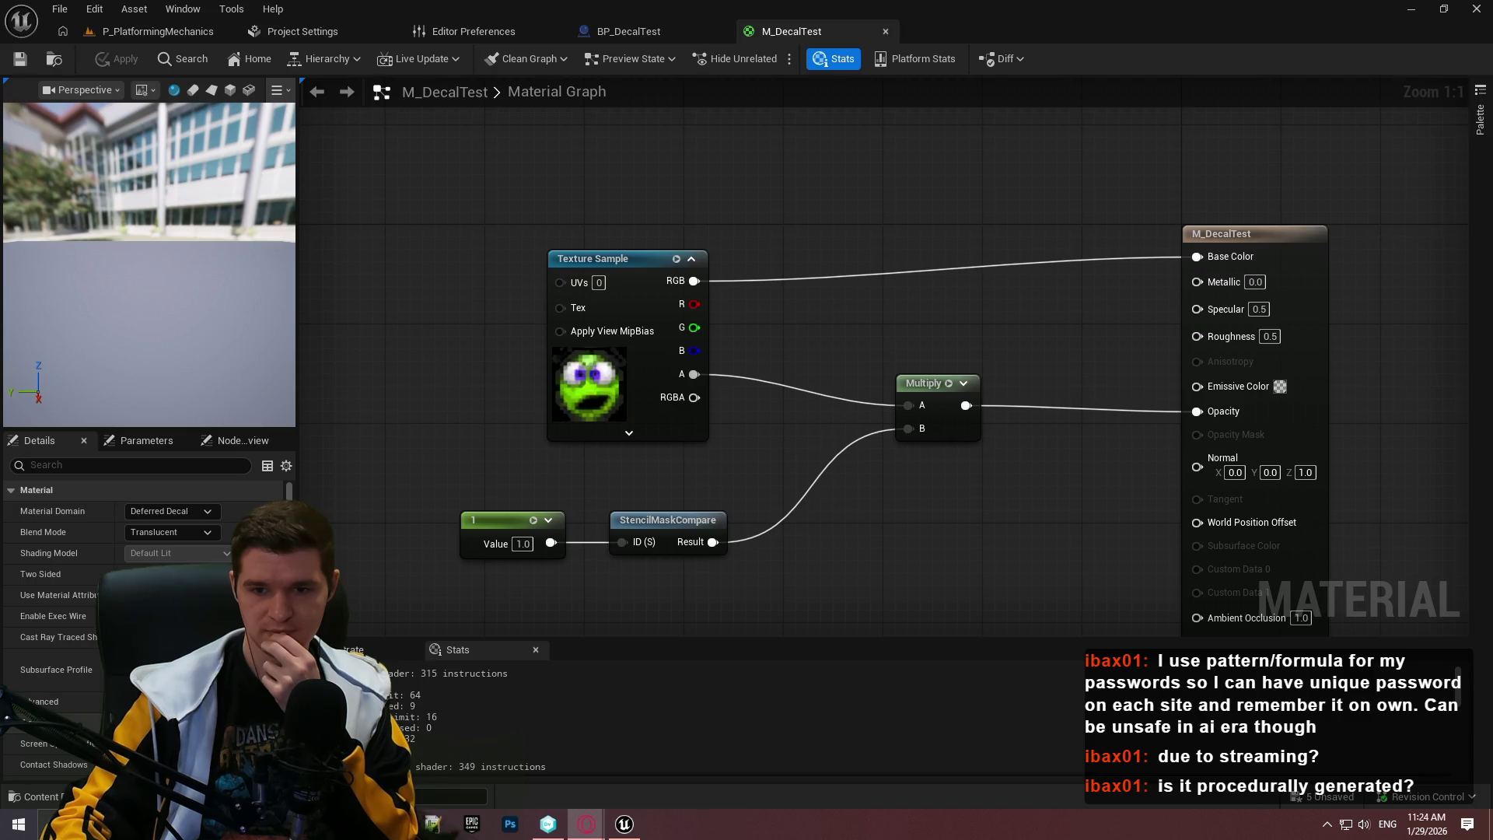
key("alt+Tab")
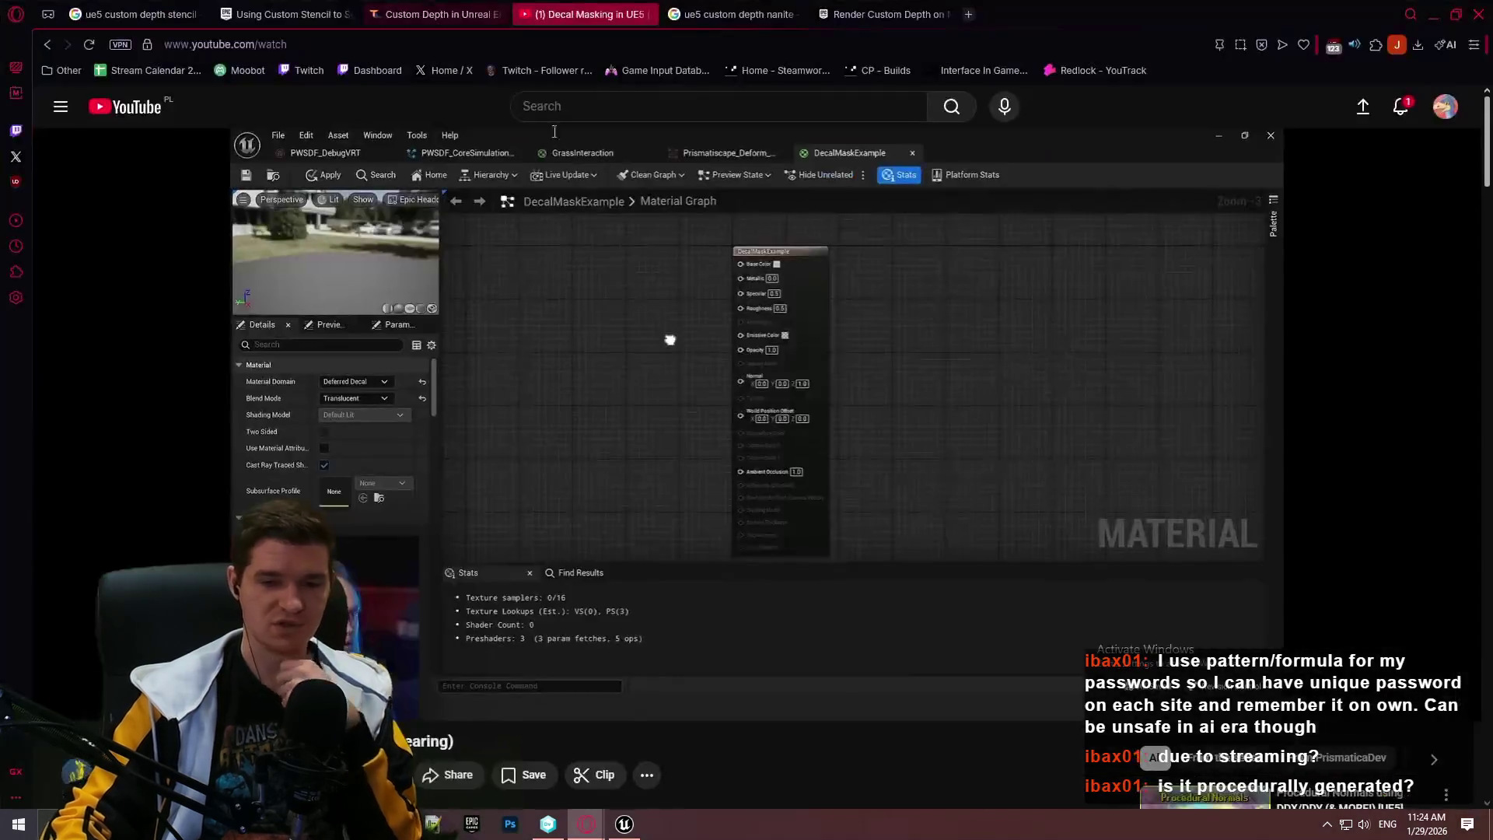
left_click(680, 298)
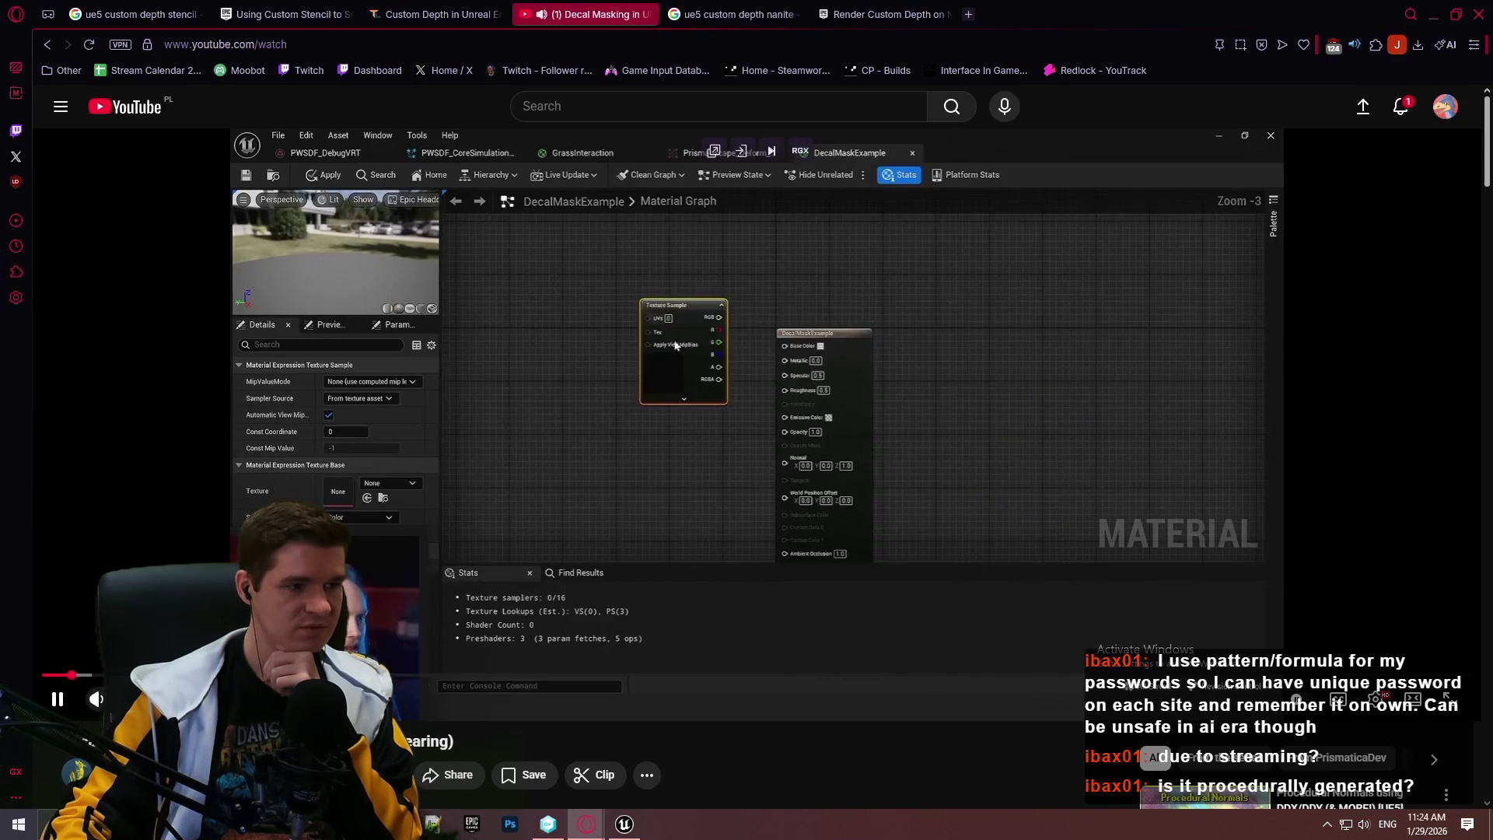
left_click(62, 685)
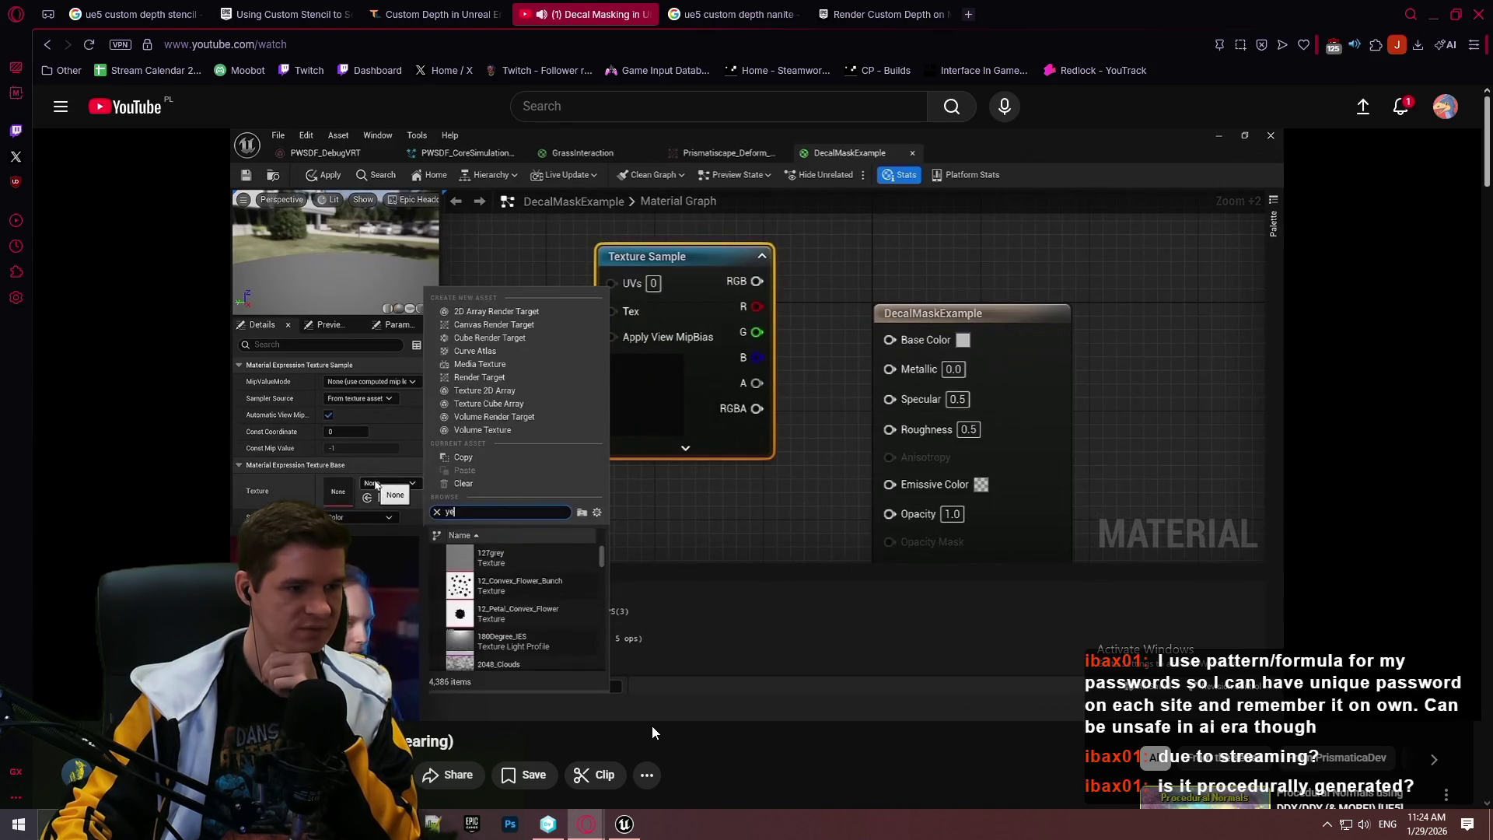
left_click(756, 441)
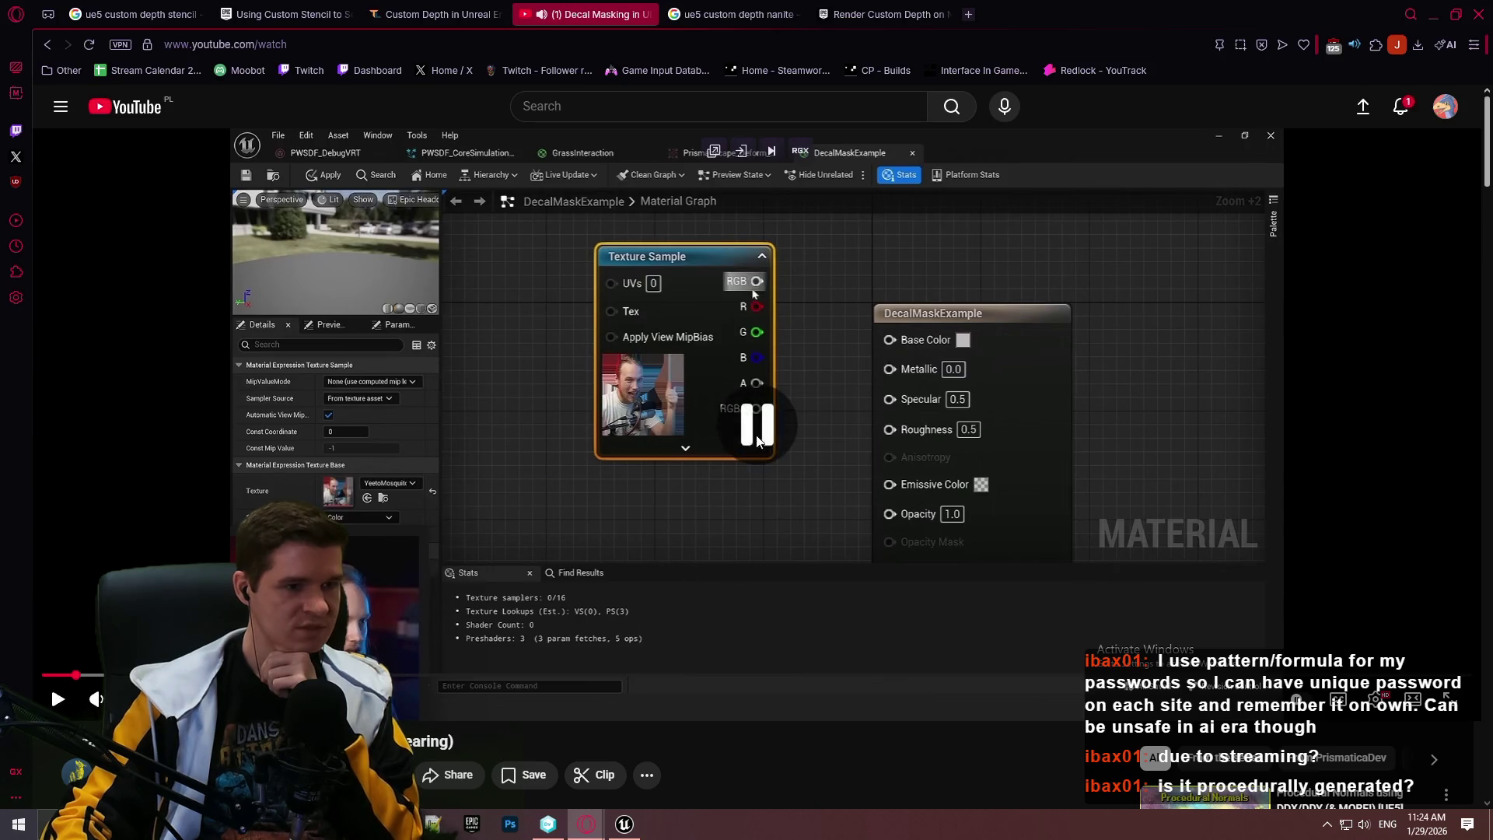
key("alt+Tab")
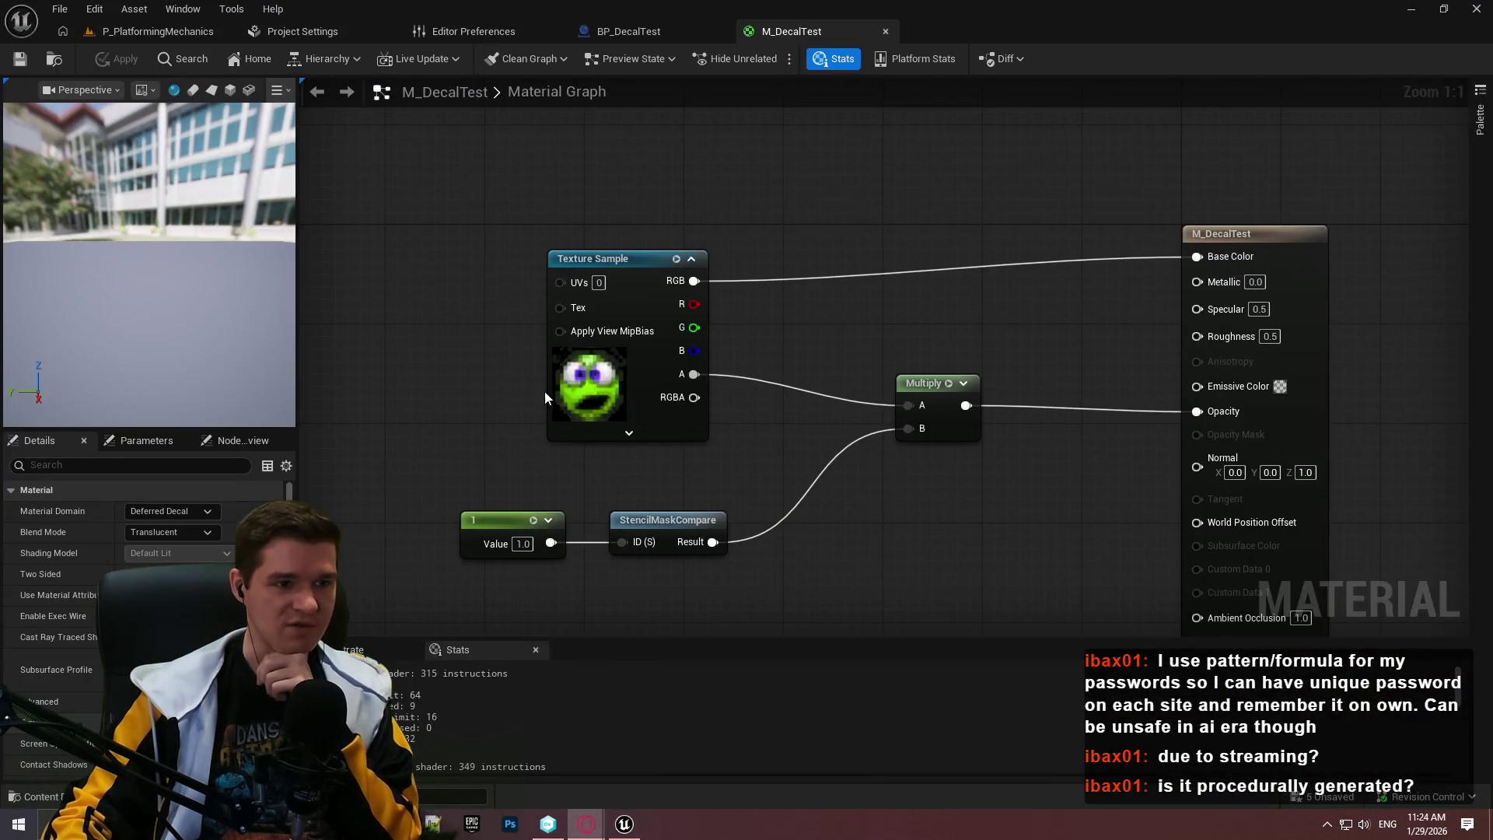
Assign the ZenIcon texture to the Texture Sample and apply the material
left_click(633, 300)
left_click(234, 703)
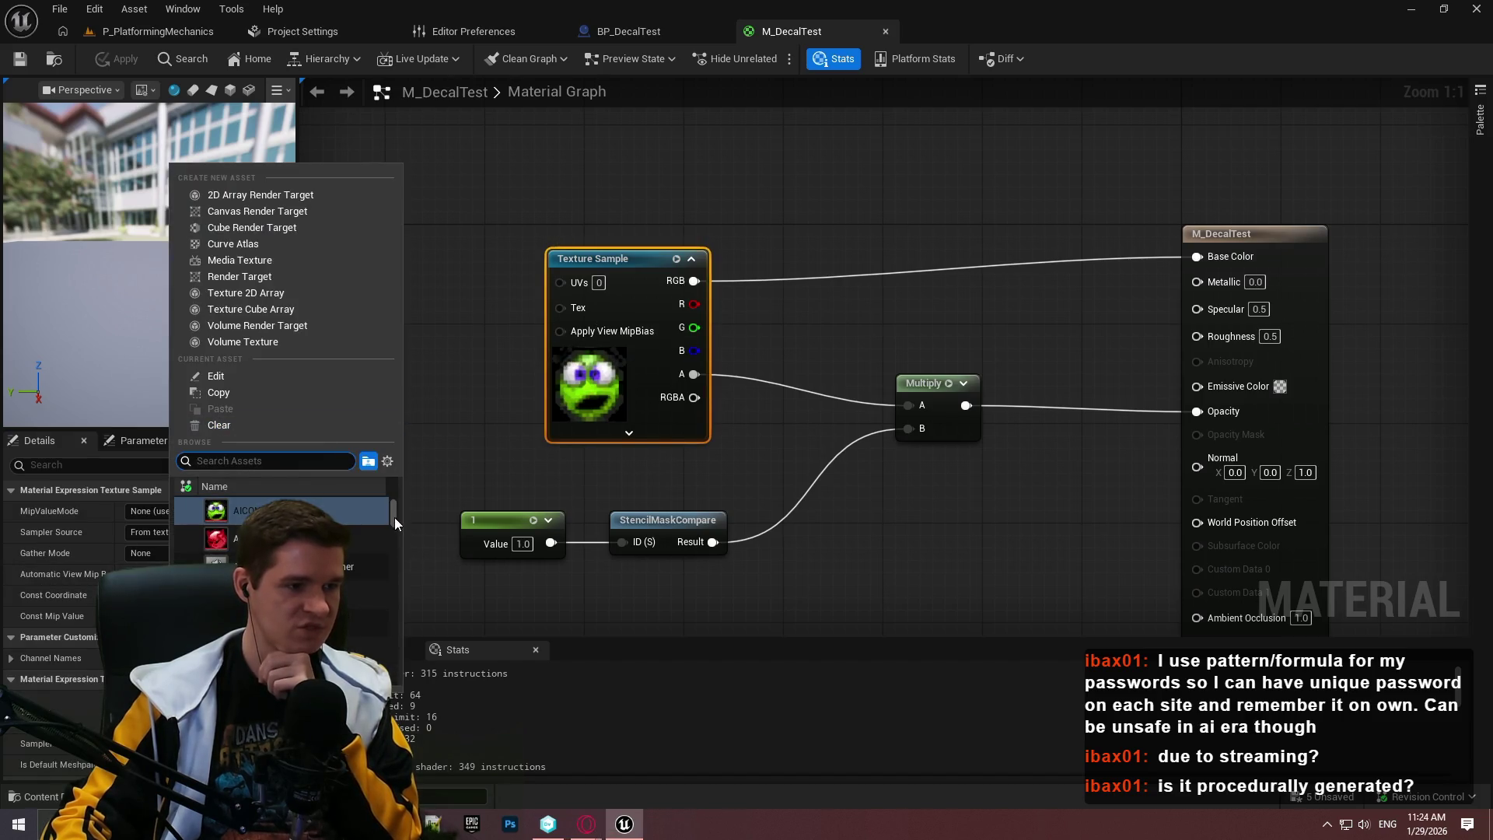
left_click_drag(395, 511, 398, 673)
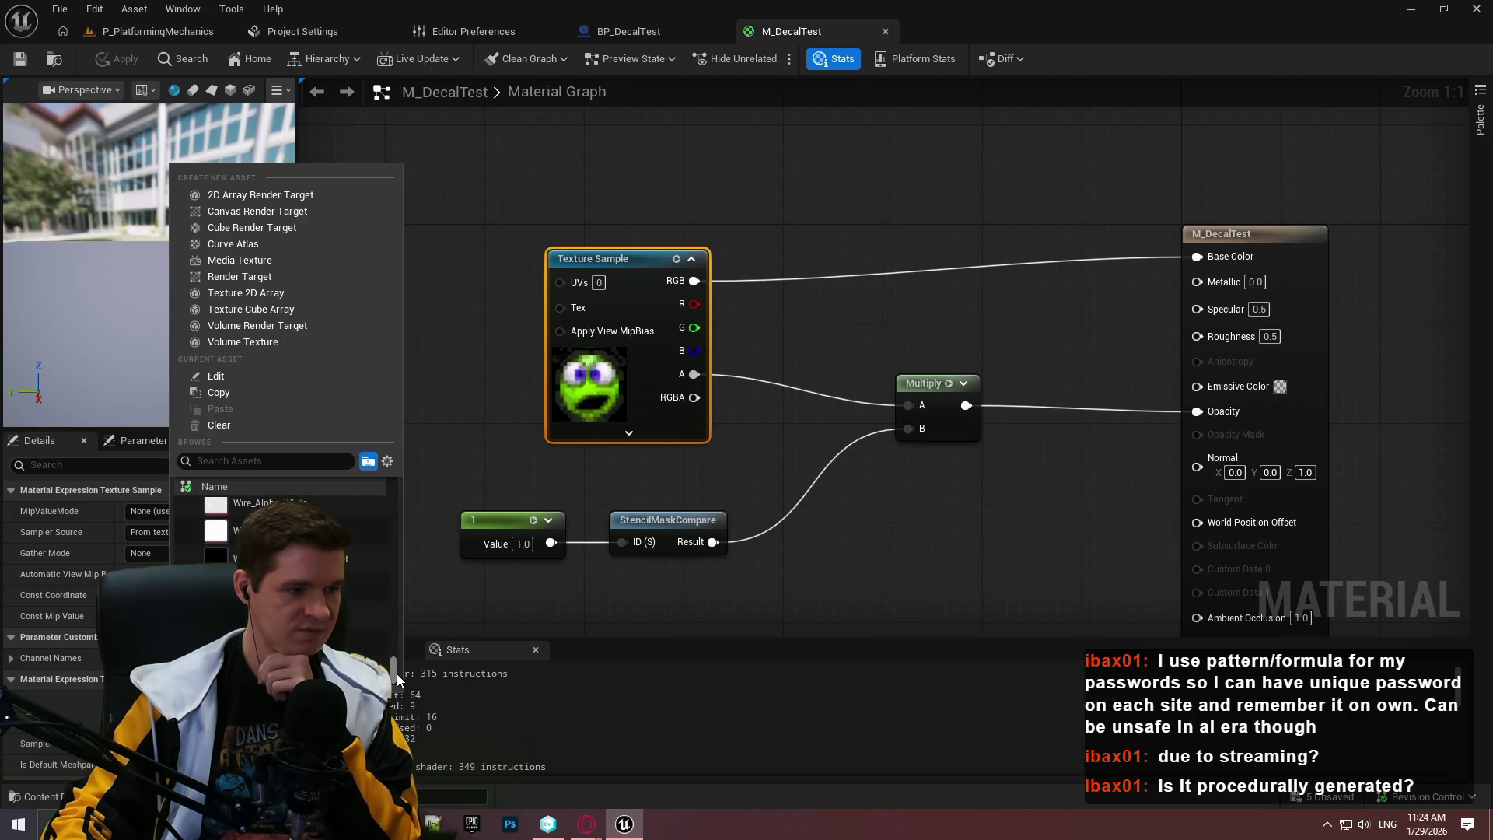
mouse_move(272, 587)
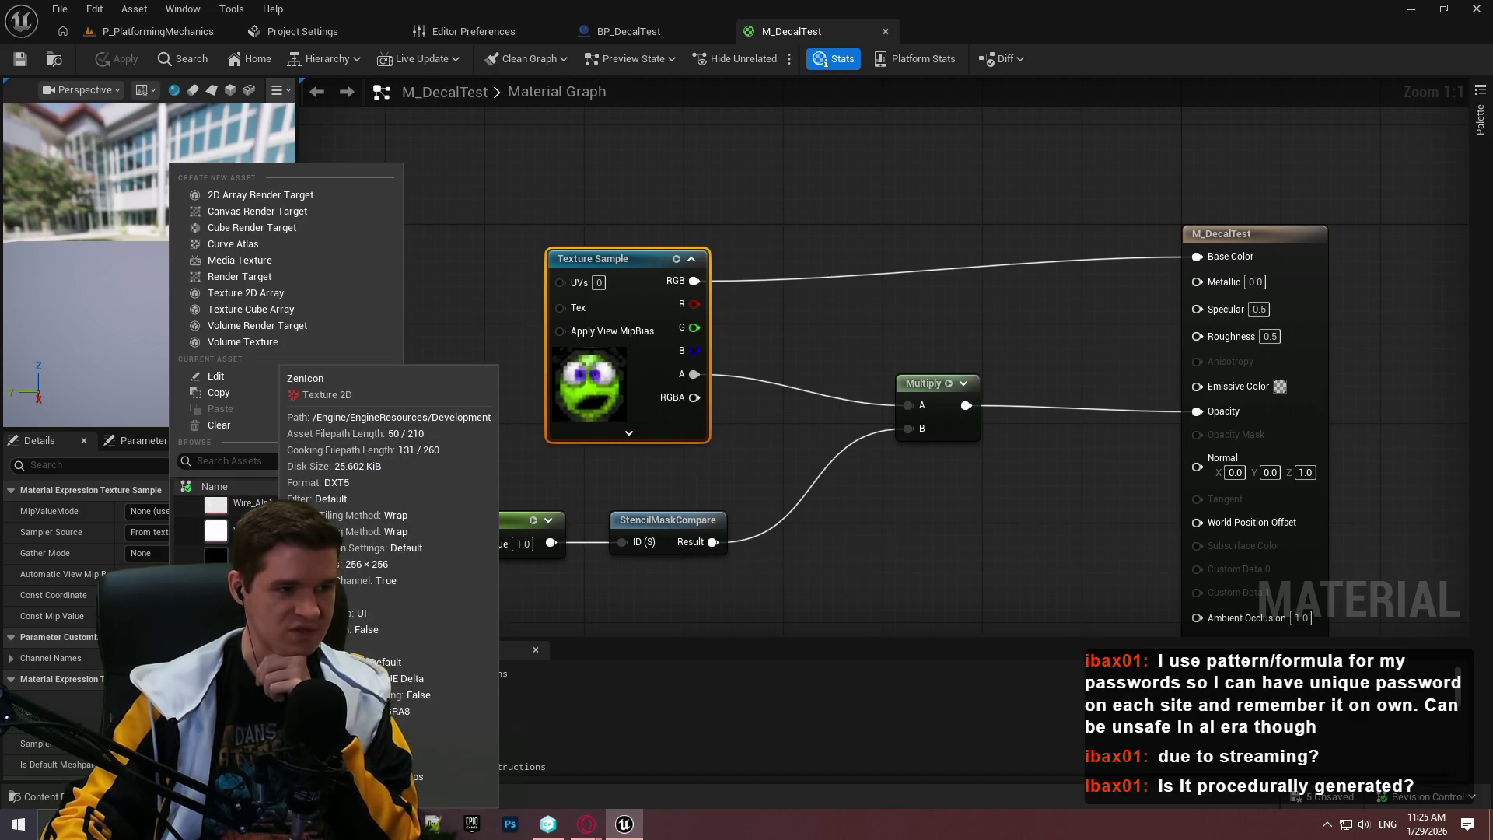
left_click(272, 586)
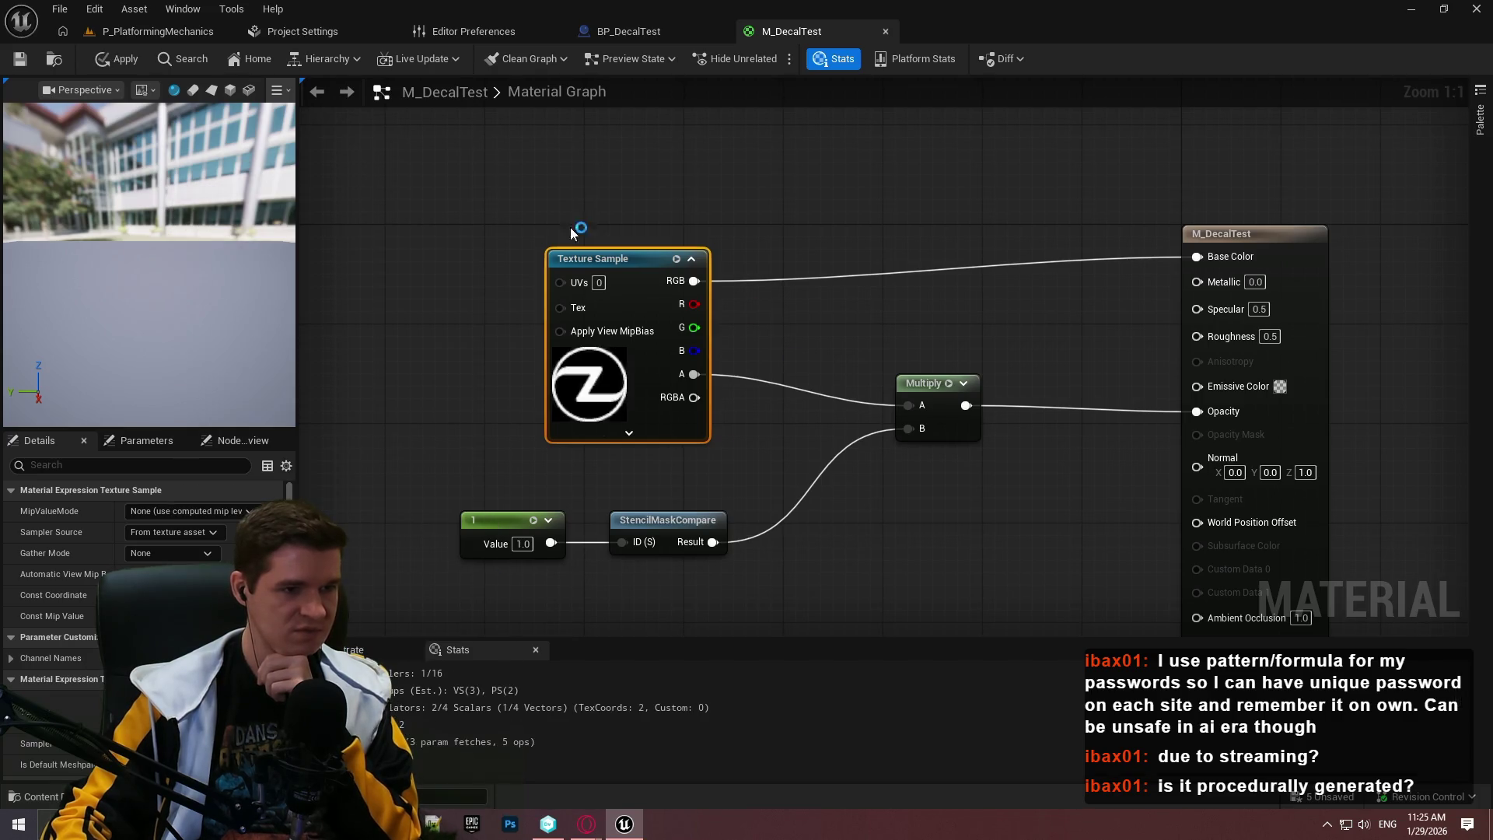
left_click(736, 265)
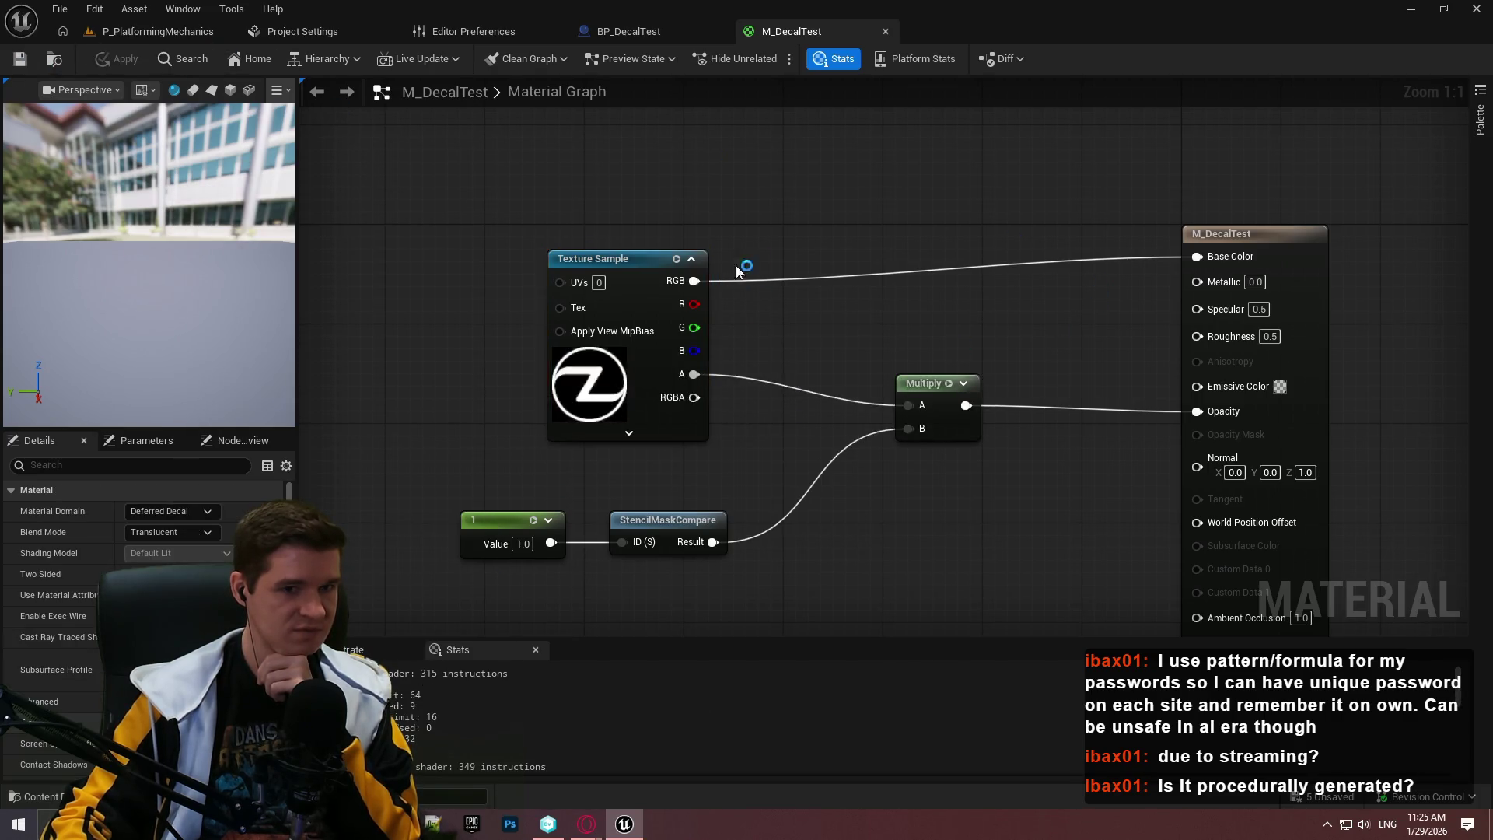
Move the Texture Sample node up and left, save M_DecalTest, and return to P_PlatformingMechanics
left_click_drag(622, 268, 597, 242)
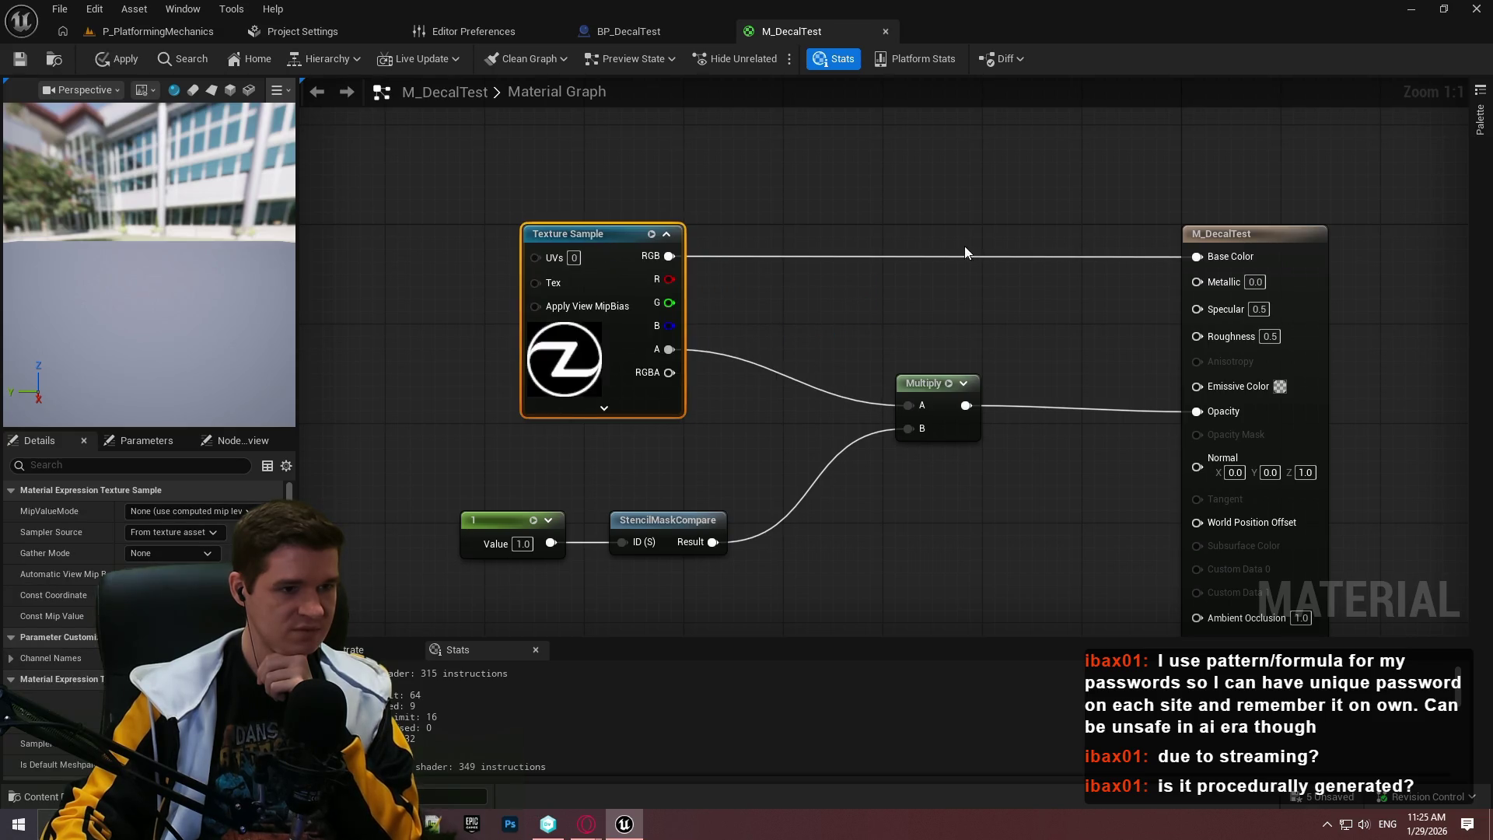
left_click(964, 245)
left_click(602, 366)
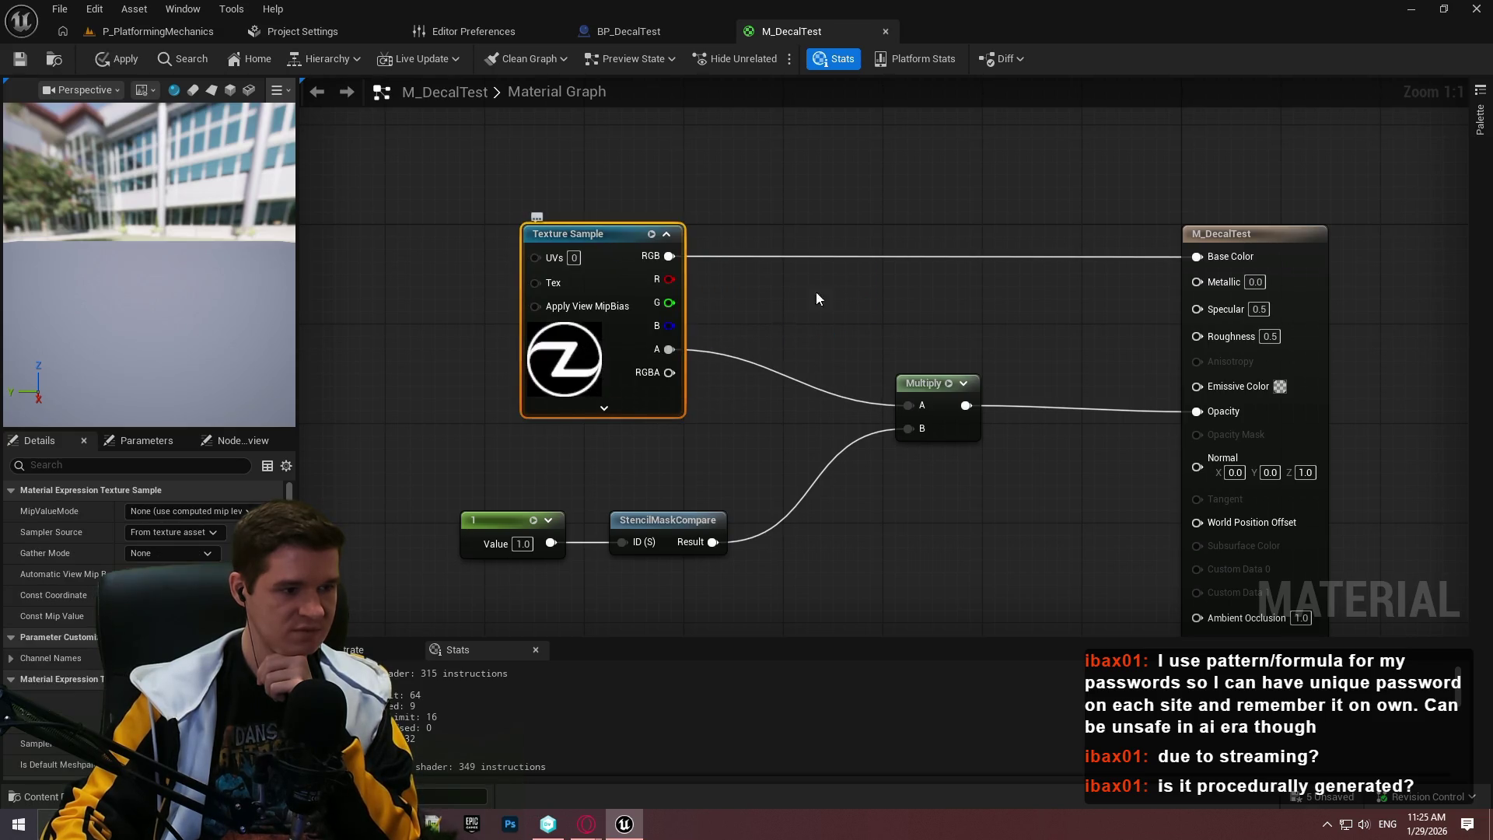
left_click(815, 291)
left_click(20, 60)
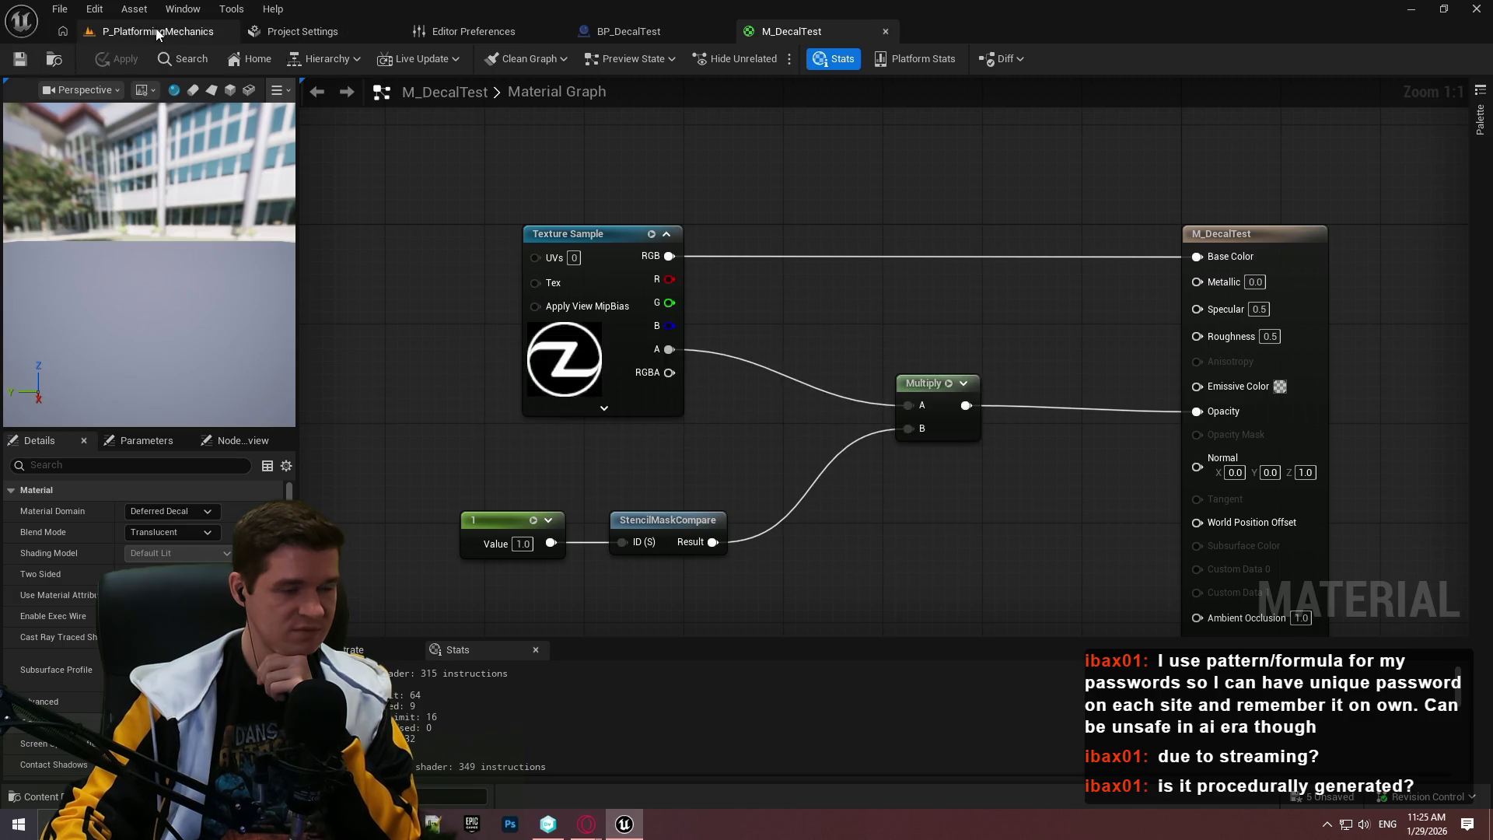
left_click(185, 32)
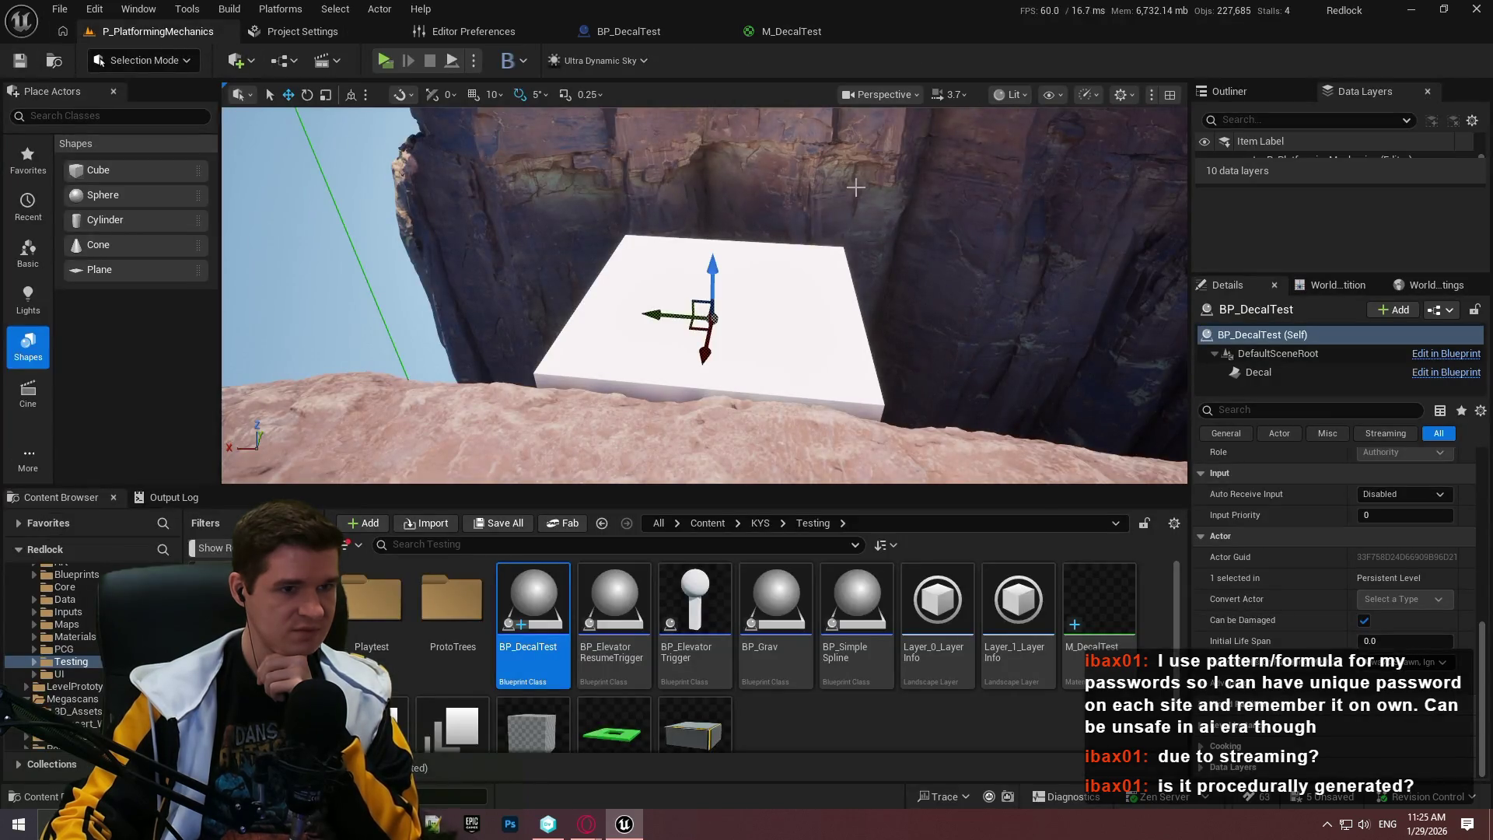
Fly closer to the platform and lower the BP_DecalTest decal onto the white box's top
mouse_move(856, 187)
left_mouse_down()
mouse_move(856, 140)
mouse_move(856, 249)
mouse_move(824, 257)
mouse_move(800, 203)
left_mouse_up()
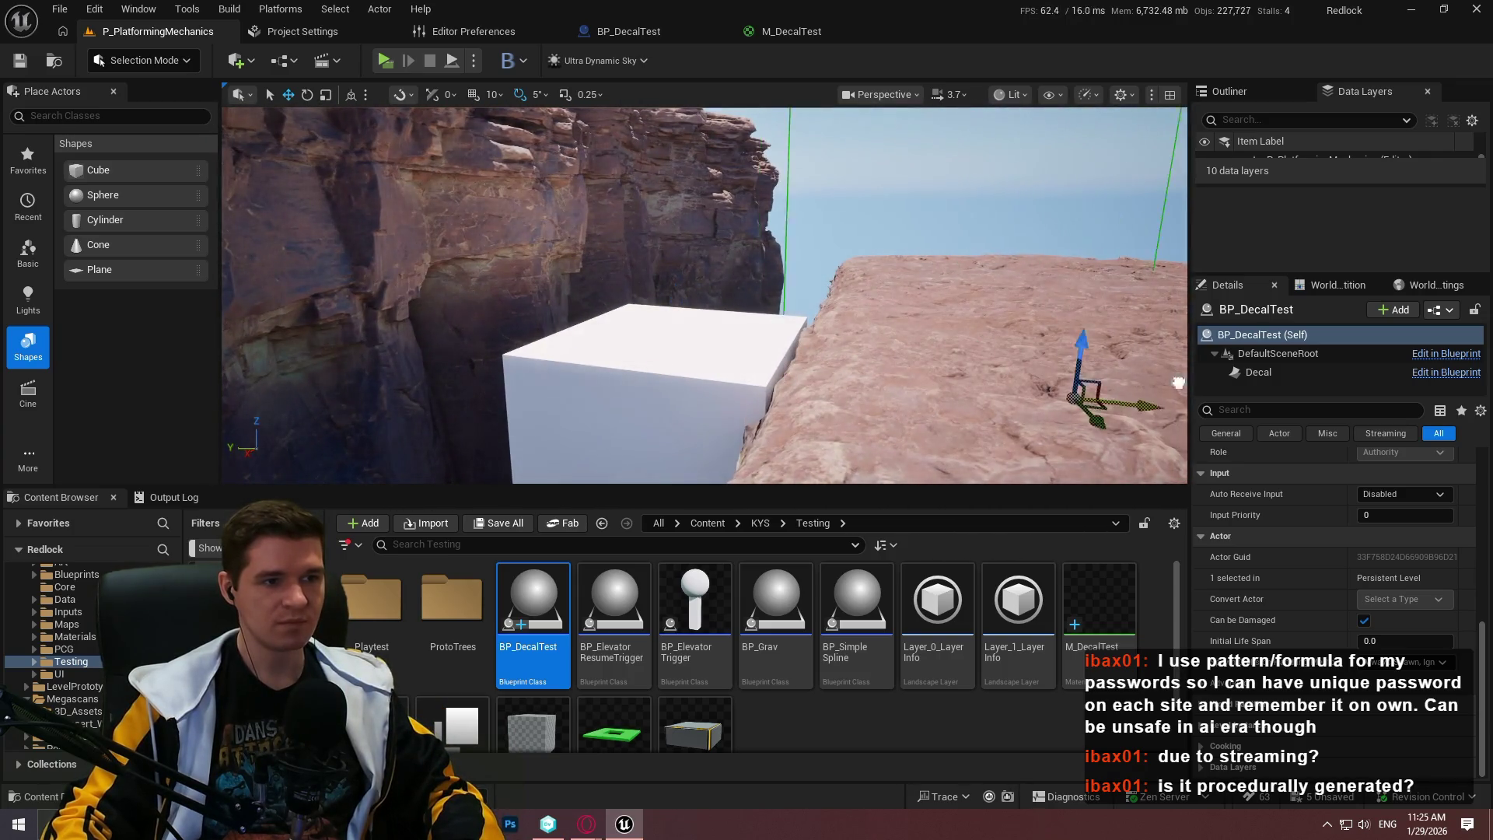
left_click_drag(1179, 383, 550, 354)
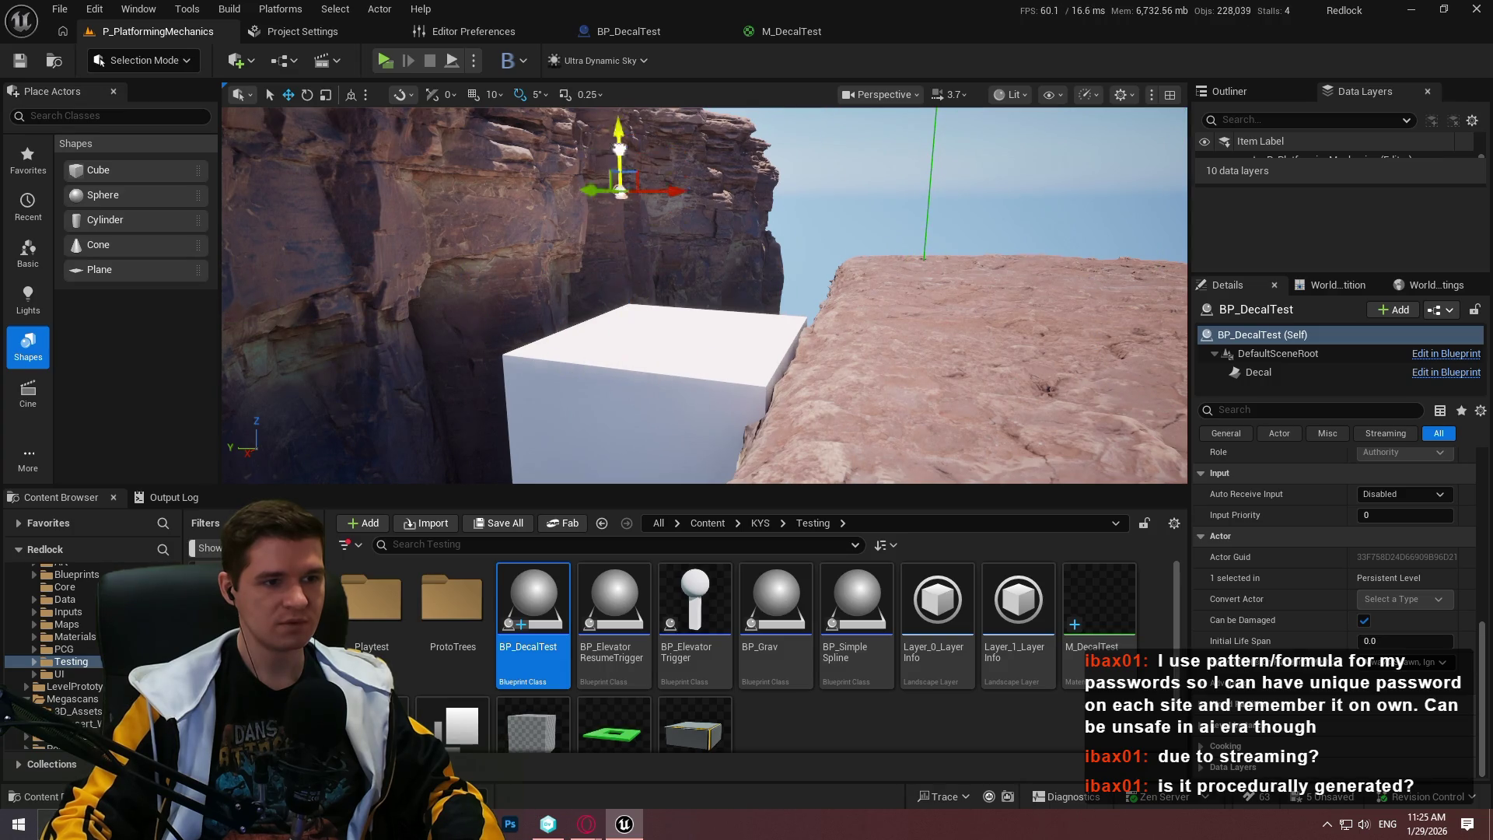
left_click_drag(620, 148, 601, 315)
key("alt+Tab")
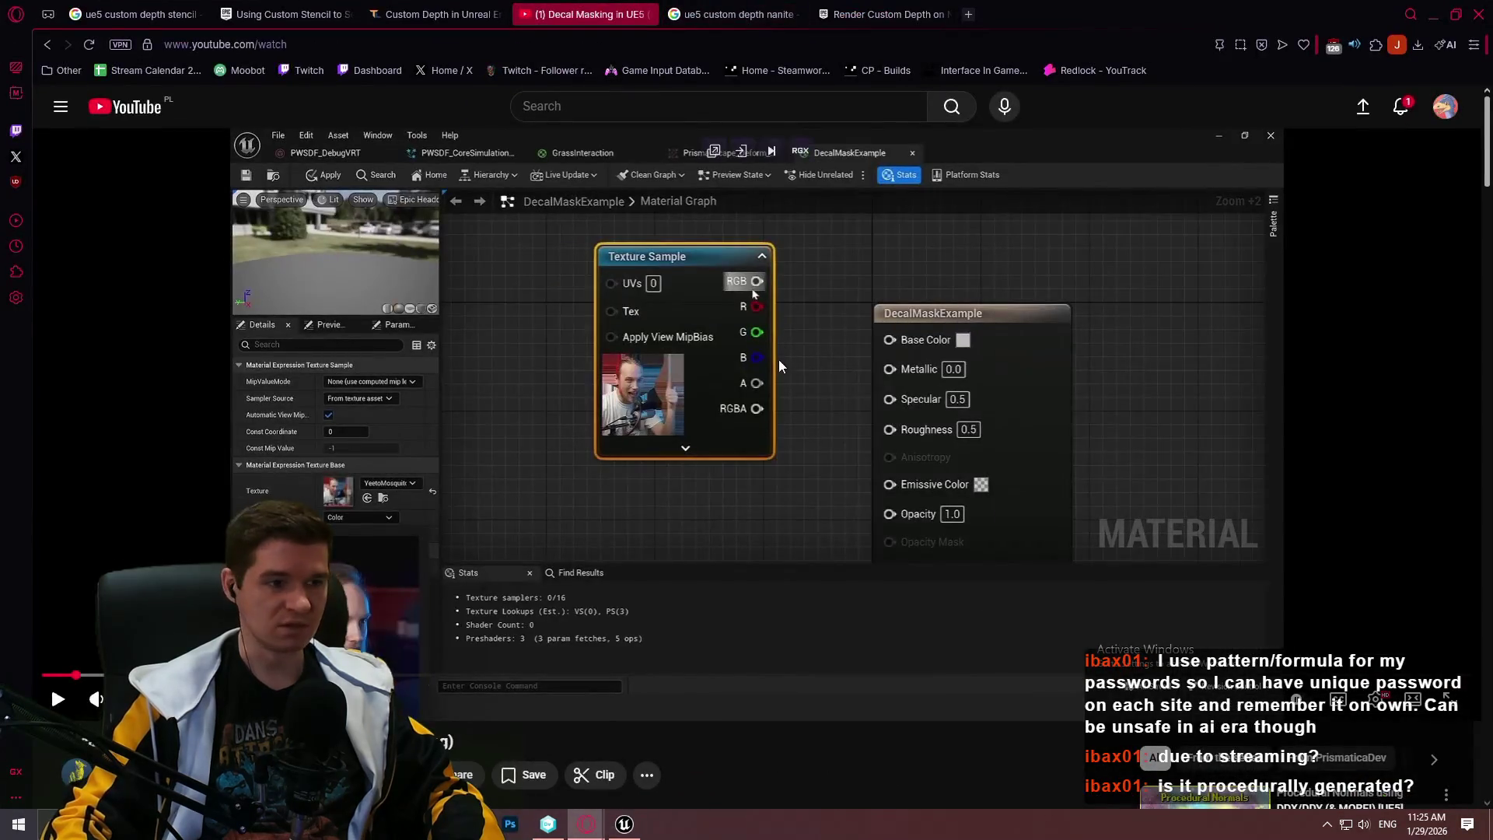
Skip ahead in the tutorial to the DecalMaskExample cube, pause it, and minimize the browser
left_click(780, 365)
left_click_drag(75, 675, 84, 681)
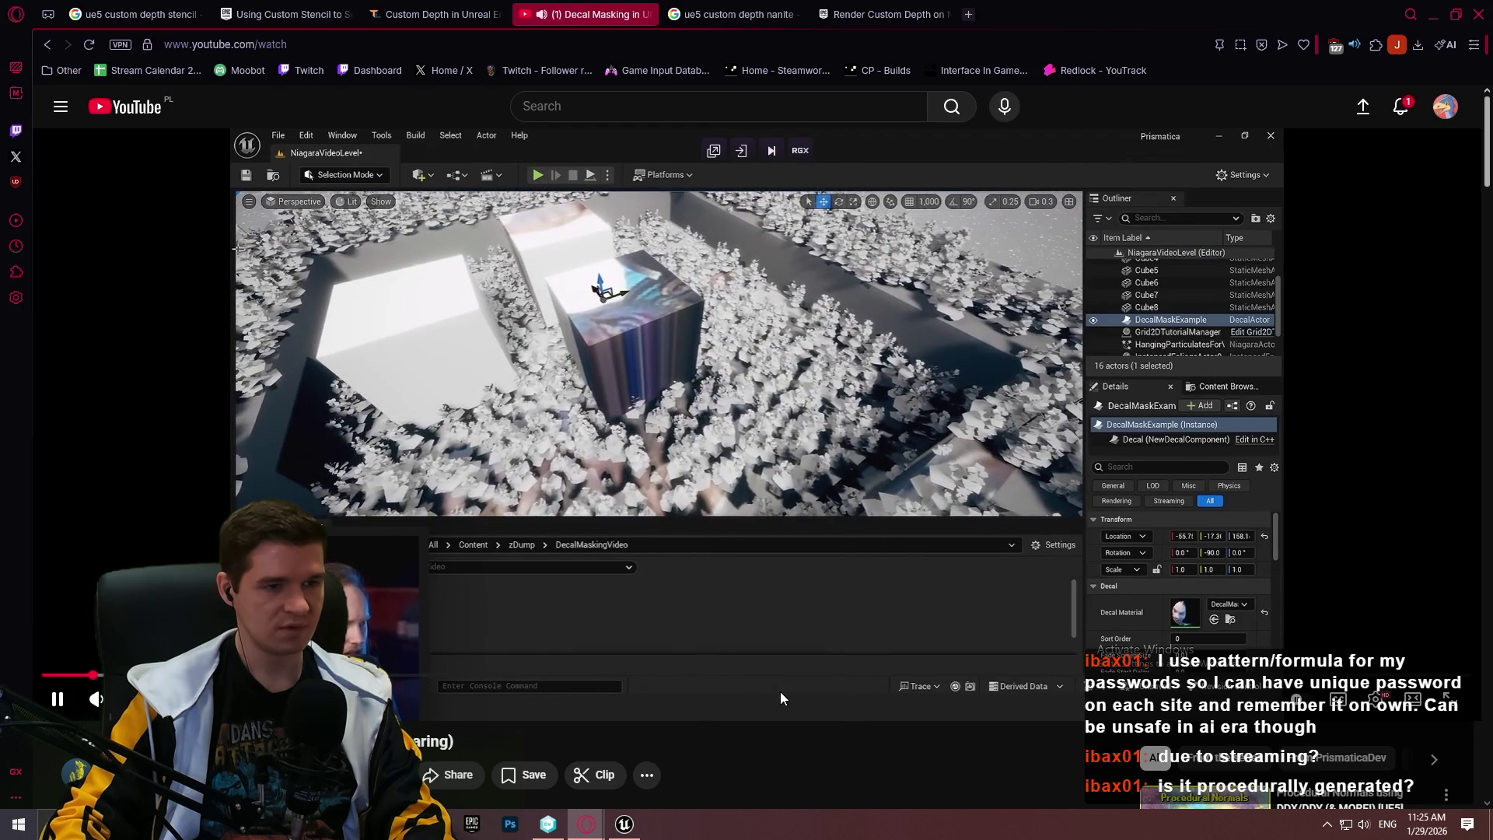
left_click(631, 568)
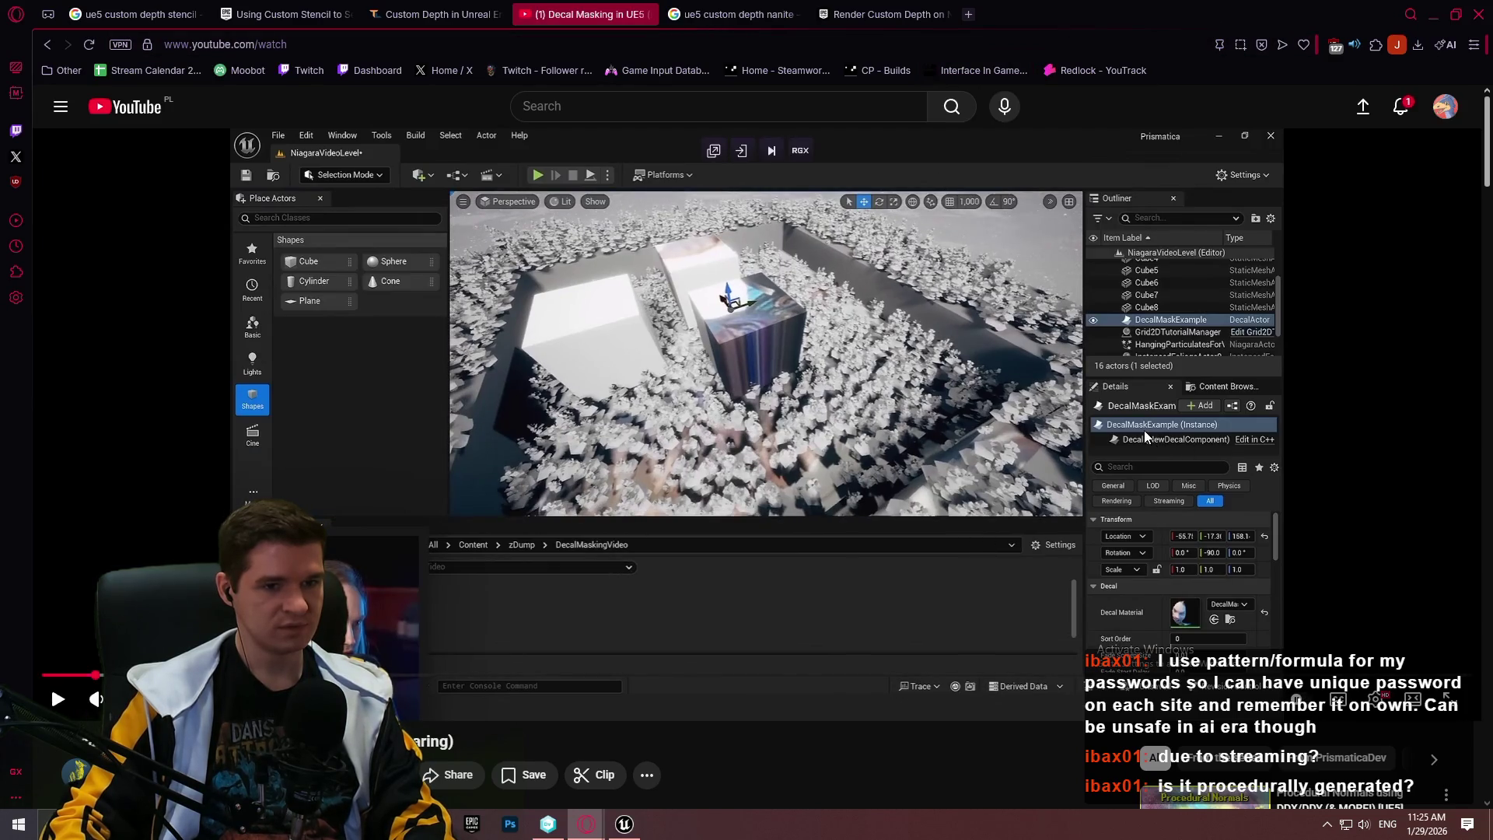
left_click(1428, 15)
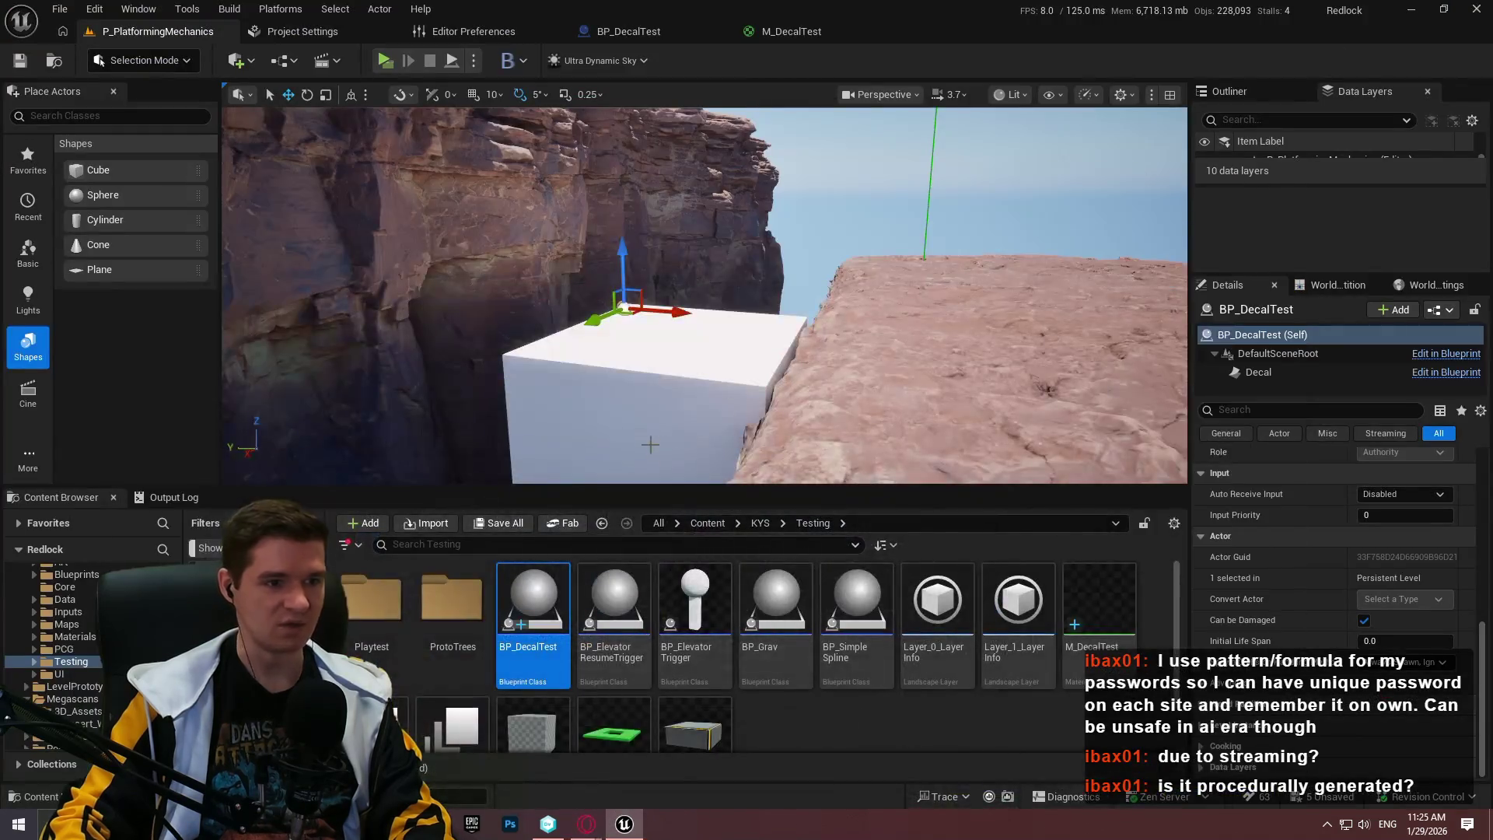
Open the content browser's add-asset menu, type 'de', and dismiss it twice
scroll(851, 706, "down", 2)
right_click(835, 702)
mouse_move(846, 692)
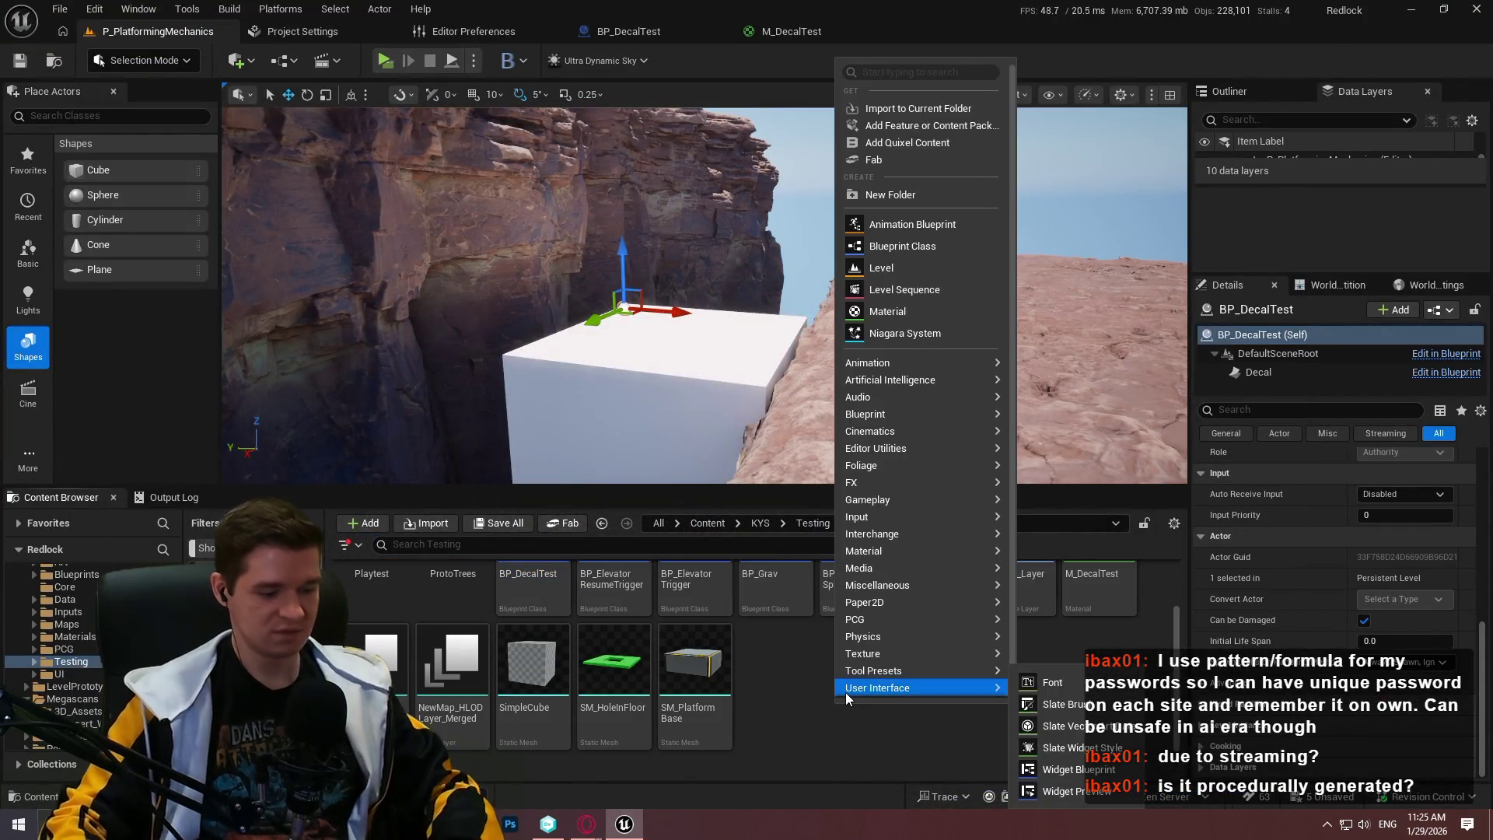
type("de")
key("Escape")
key("Escape")
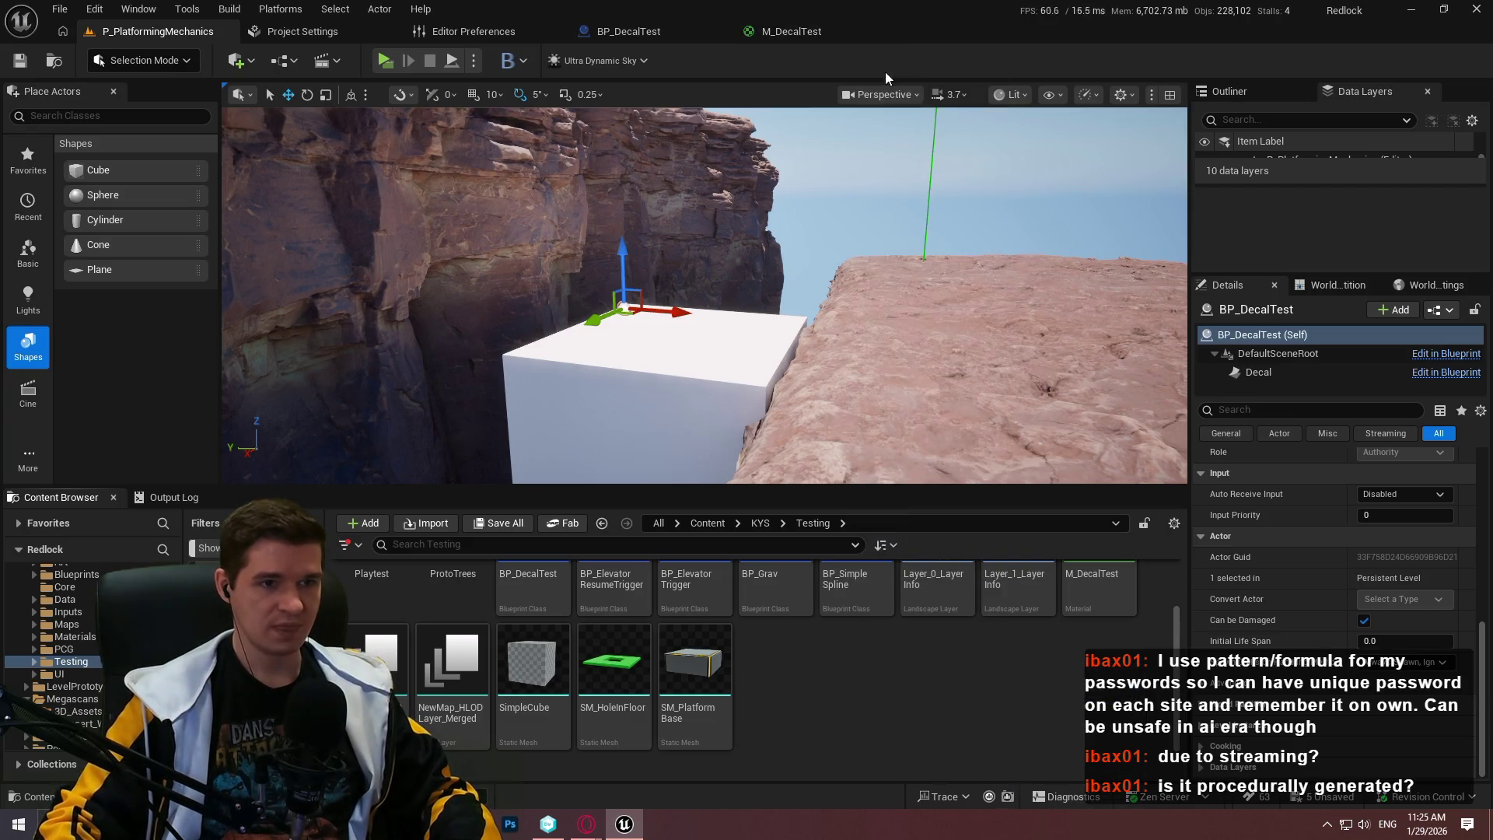
right_click(866, 692)
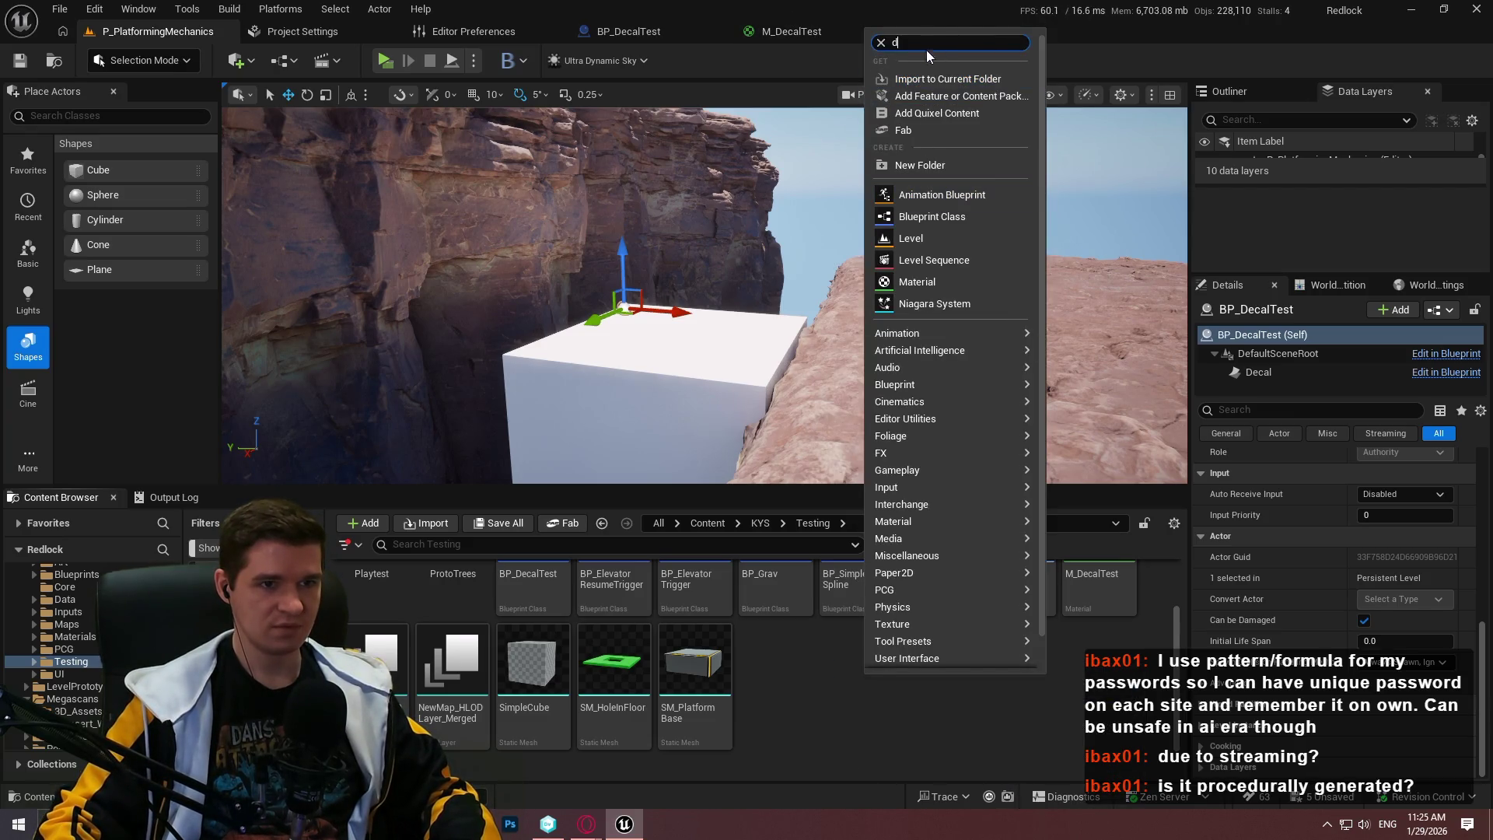
key("Escape")
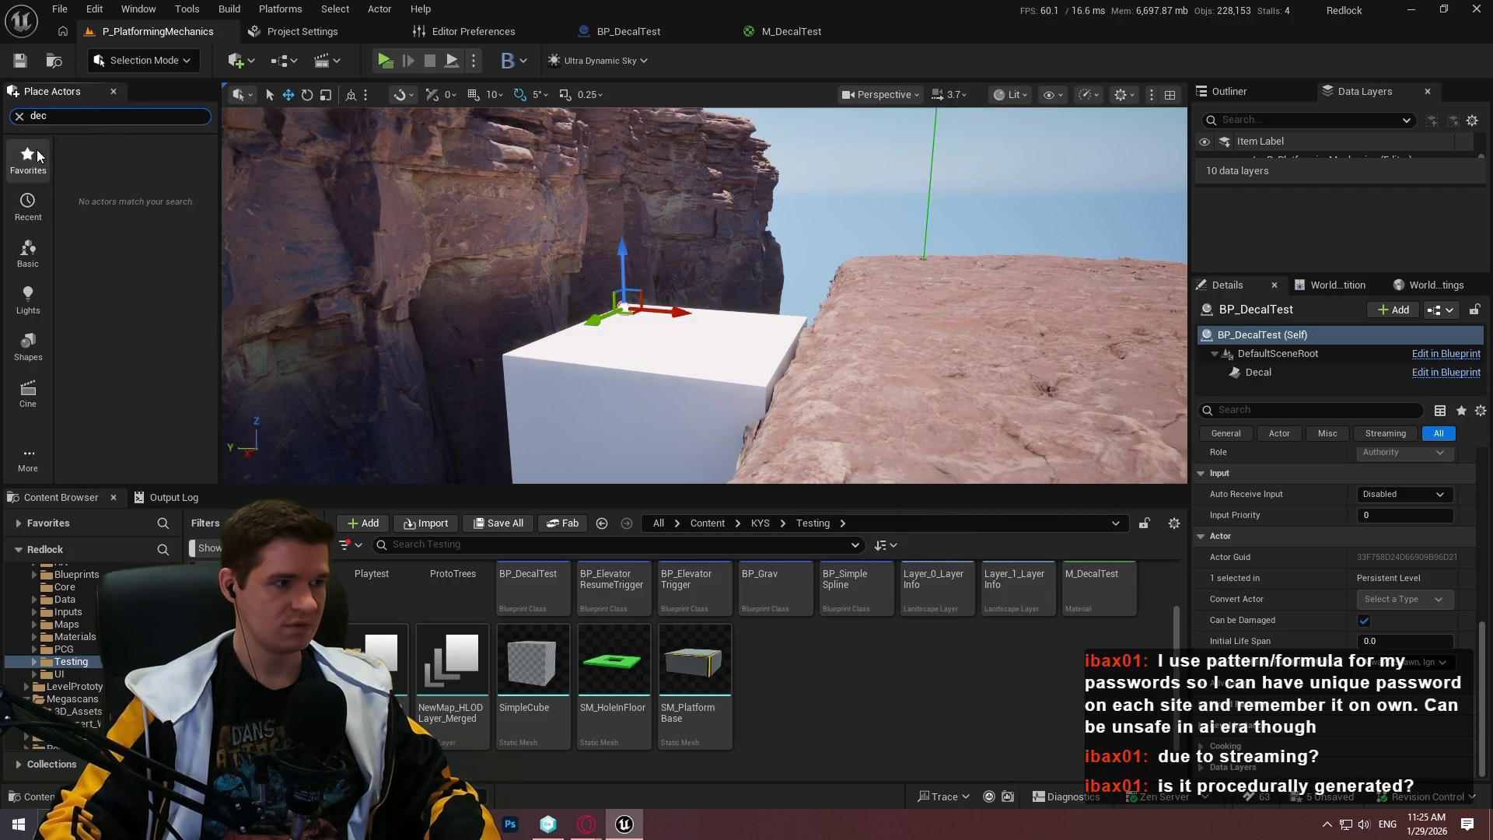
Search Place Actors for 'dec', browse the Basic, Lights, Cinematic and all-actor lists, then open BP_DecalTest
left_click(17, 217)
left_click(23, 242)
left_click(21, 224)
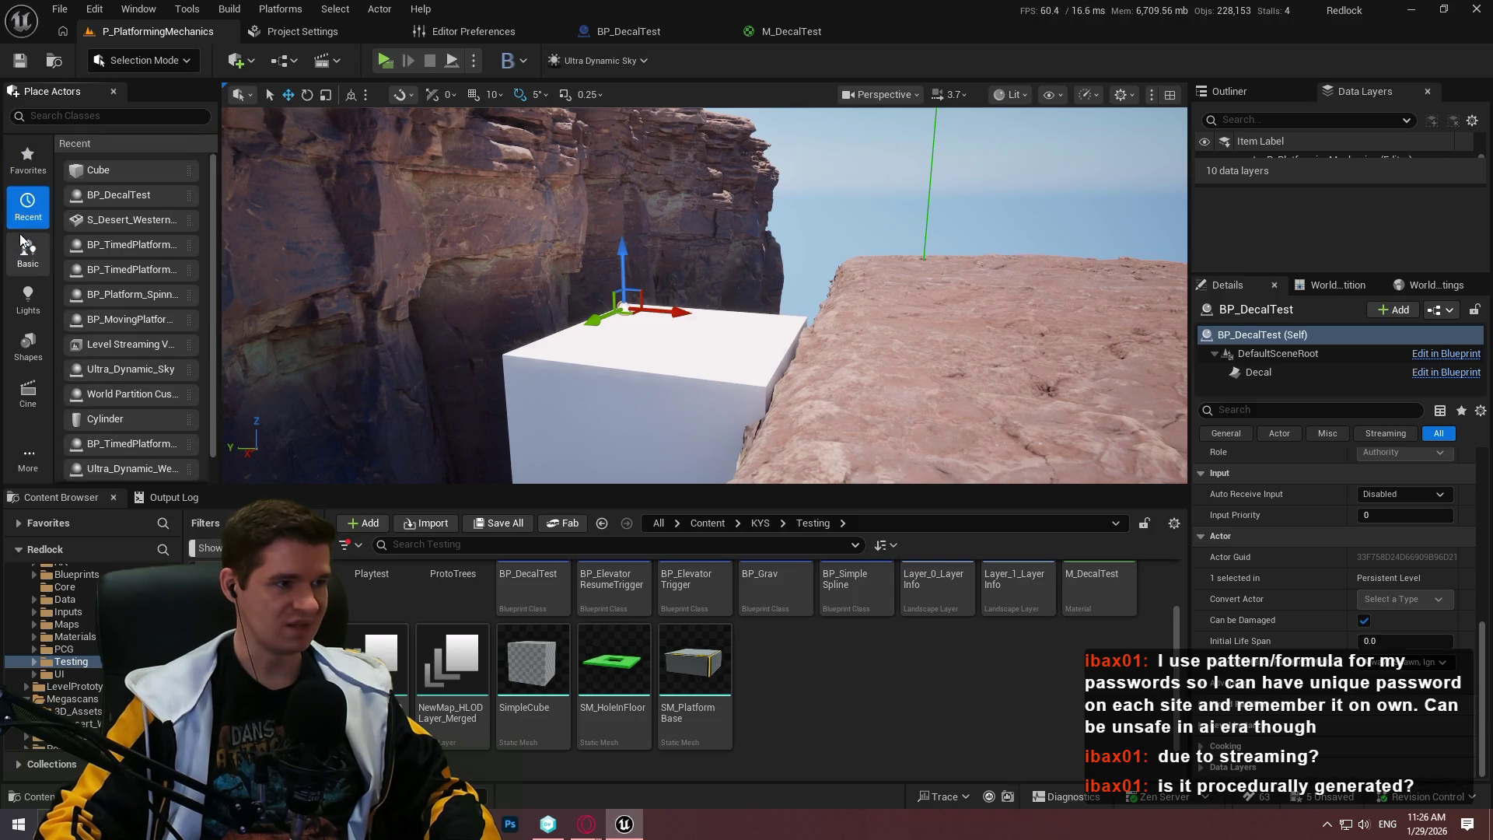
left_click(105, 120)
type("dec")
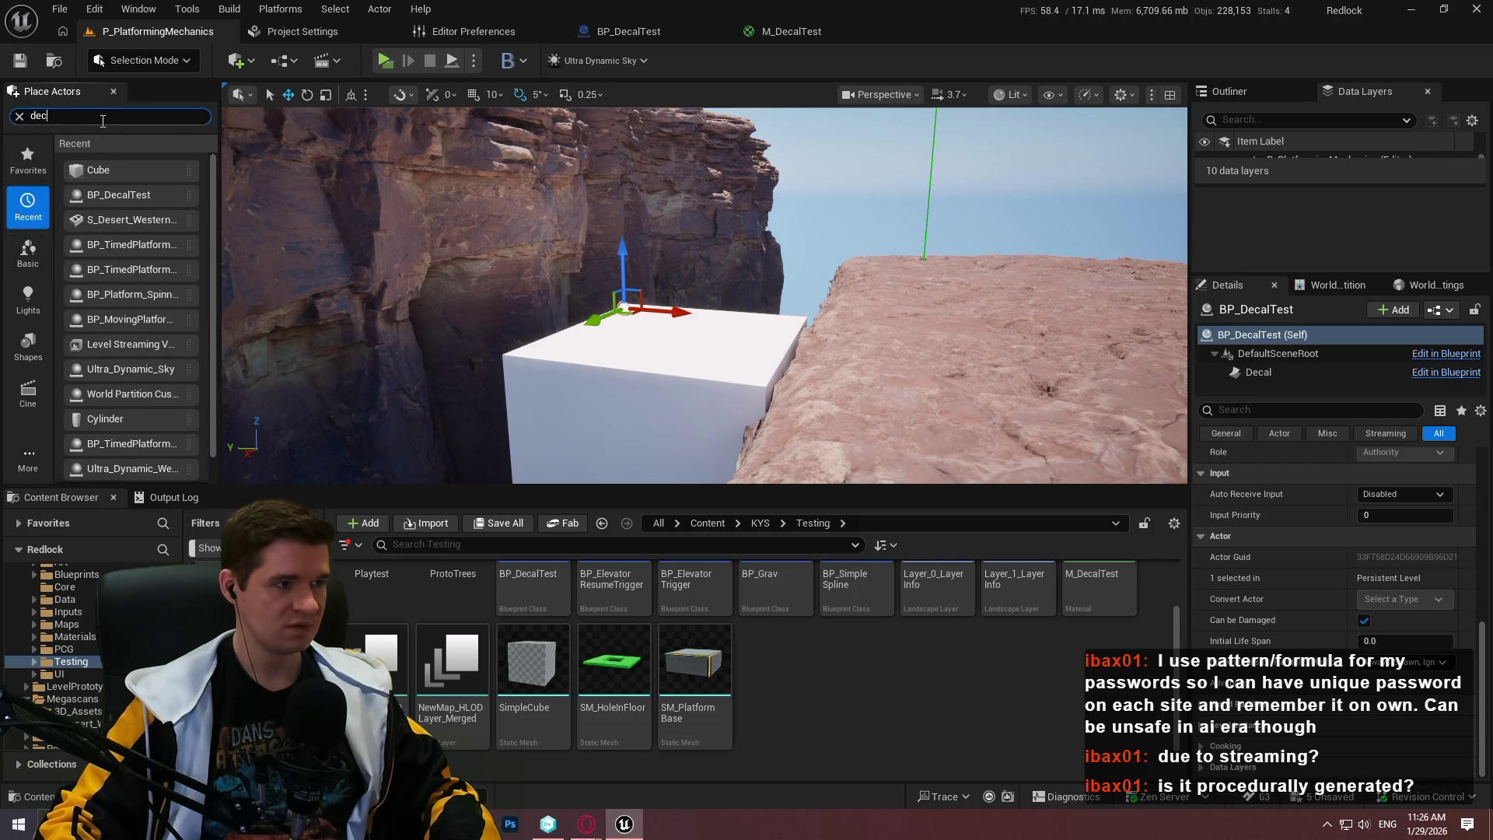
left_click(28, 252)
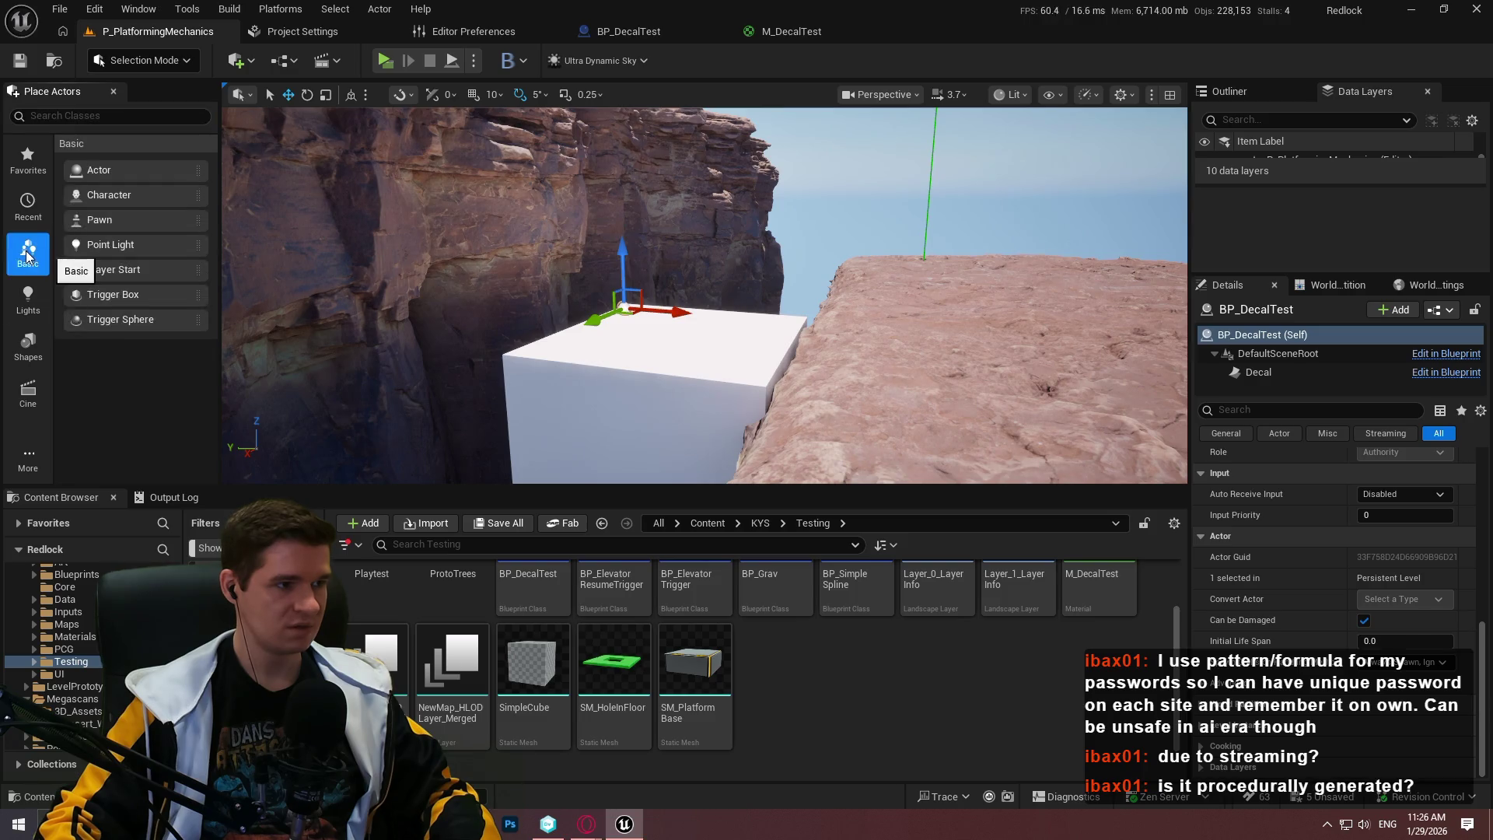
left_click(33, 311)
left_click(34, 390)
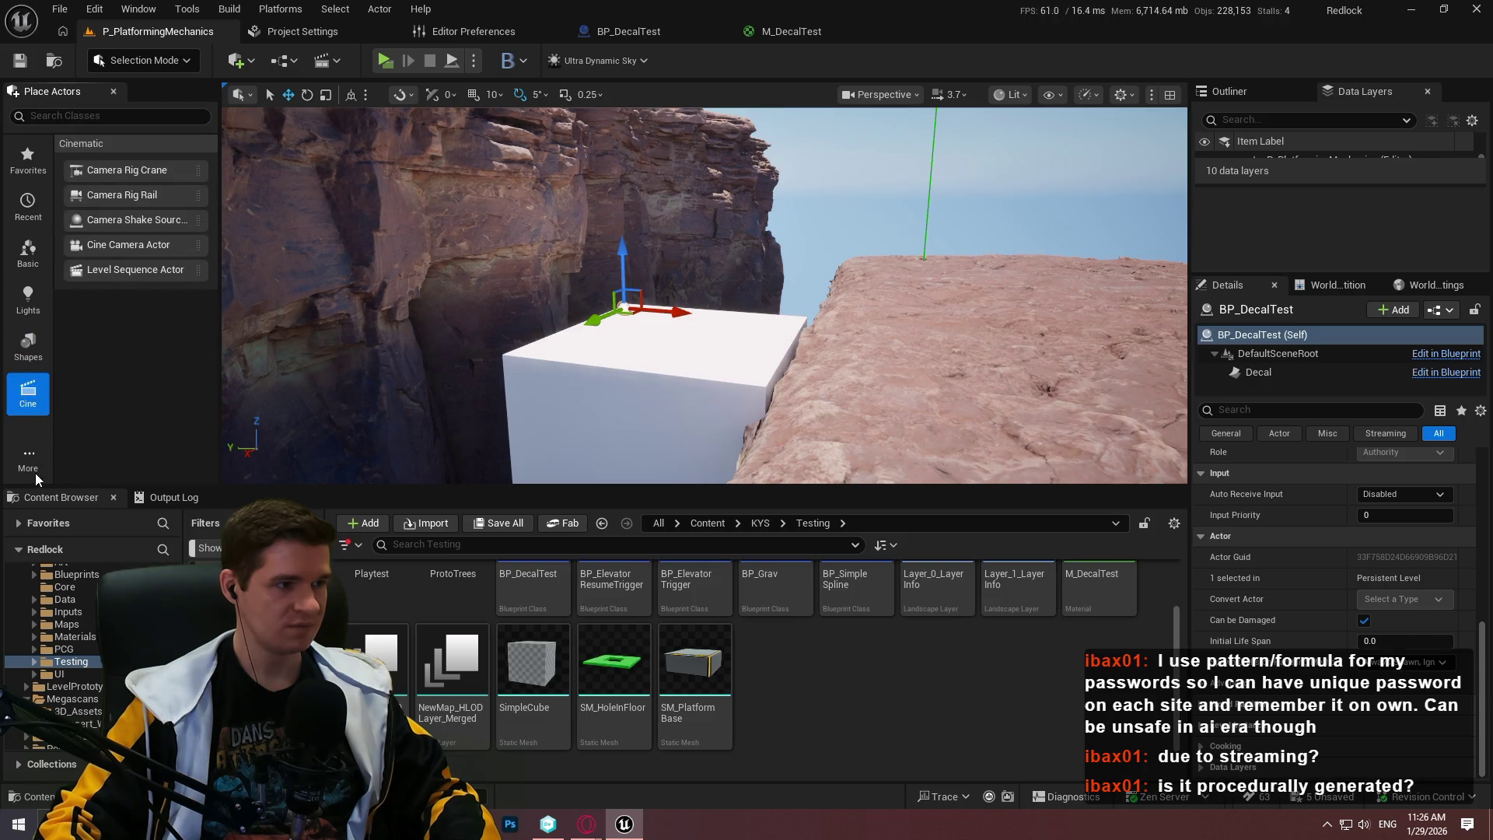
left_click(34, 471)
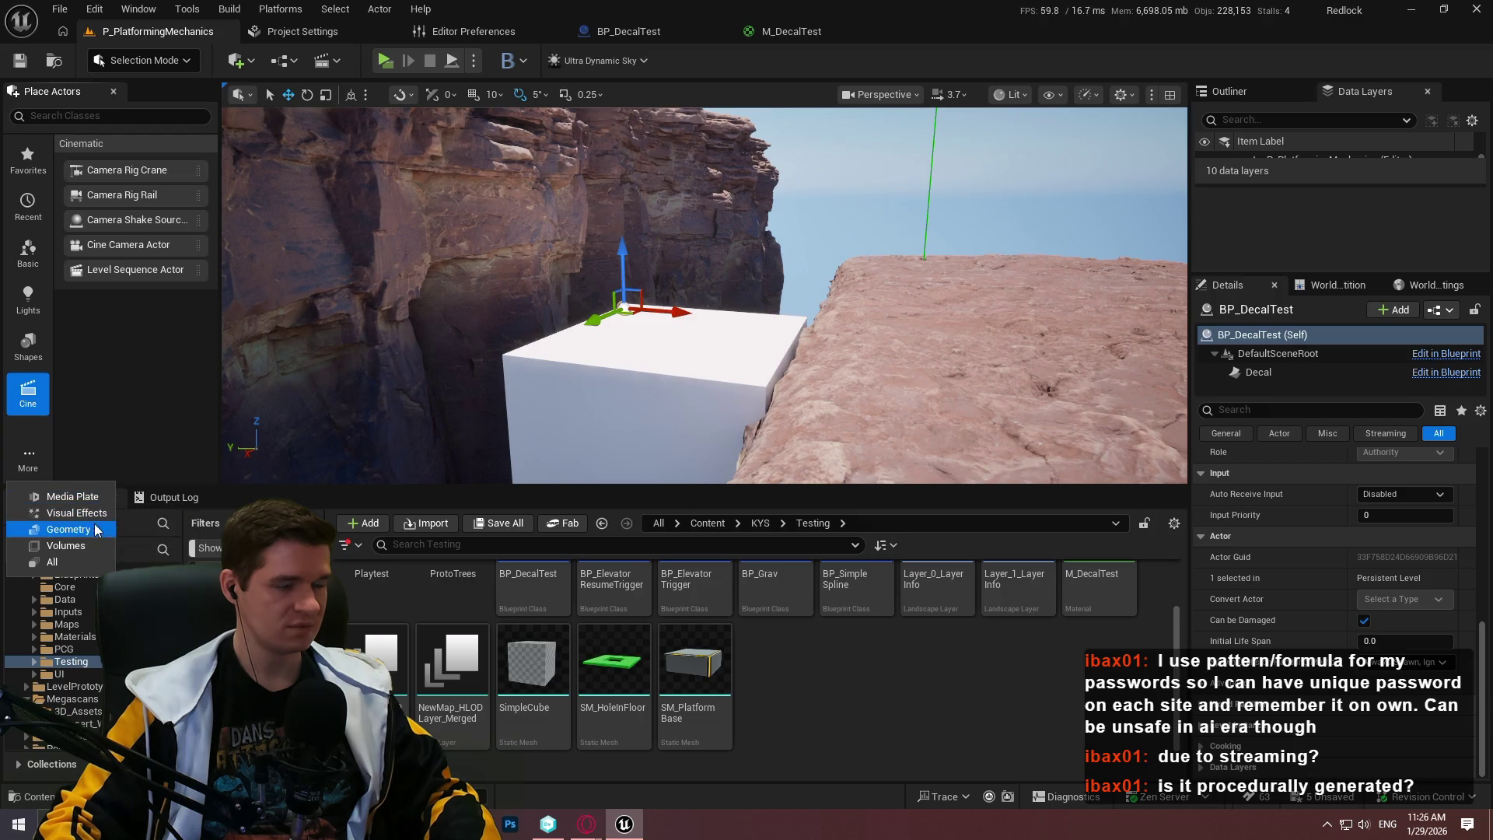
left_click(78, 560)
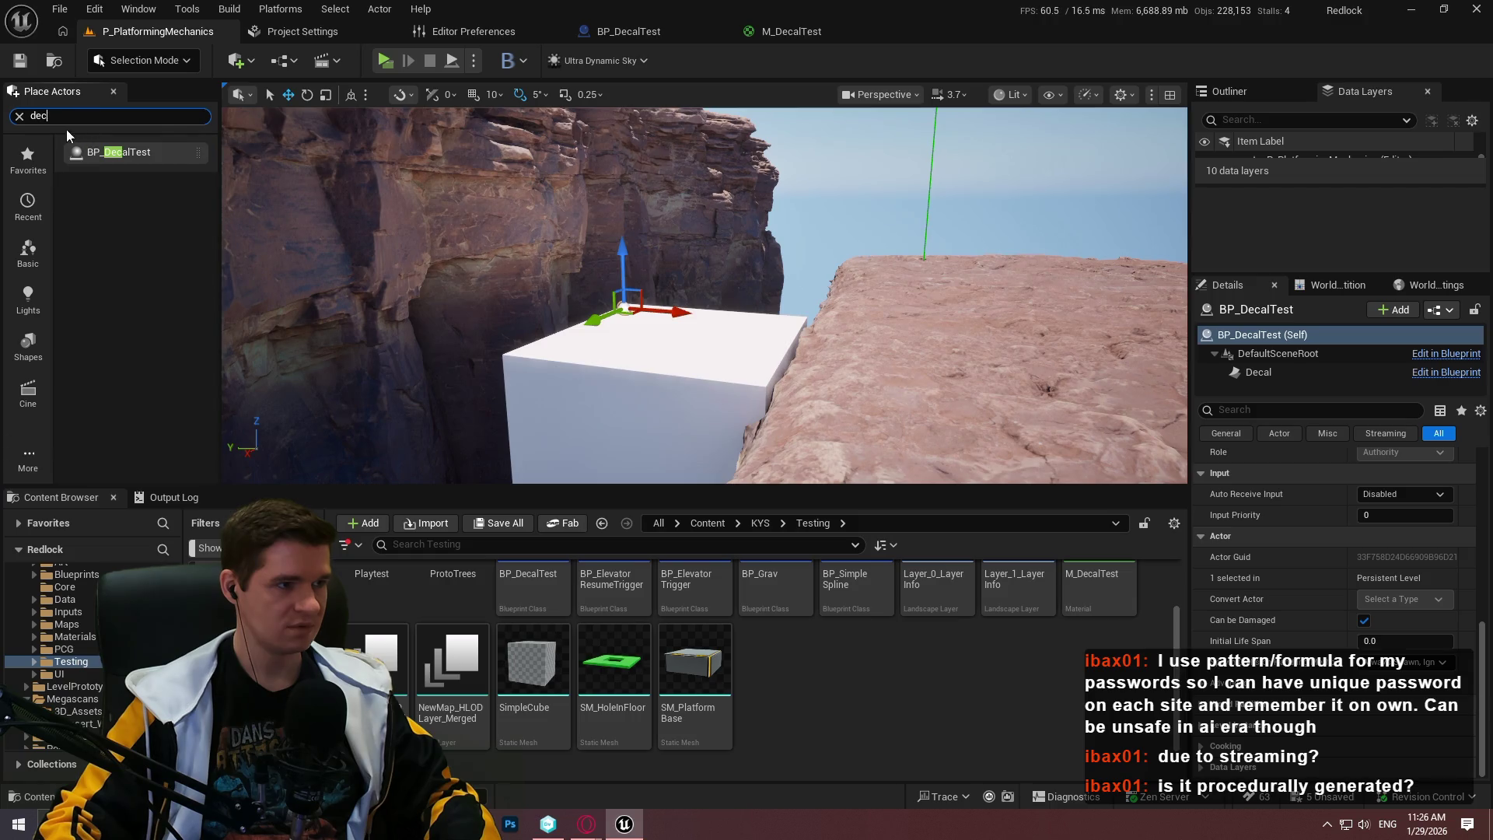
left_click(20, 118)
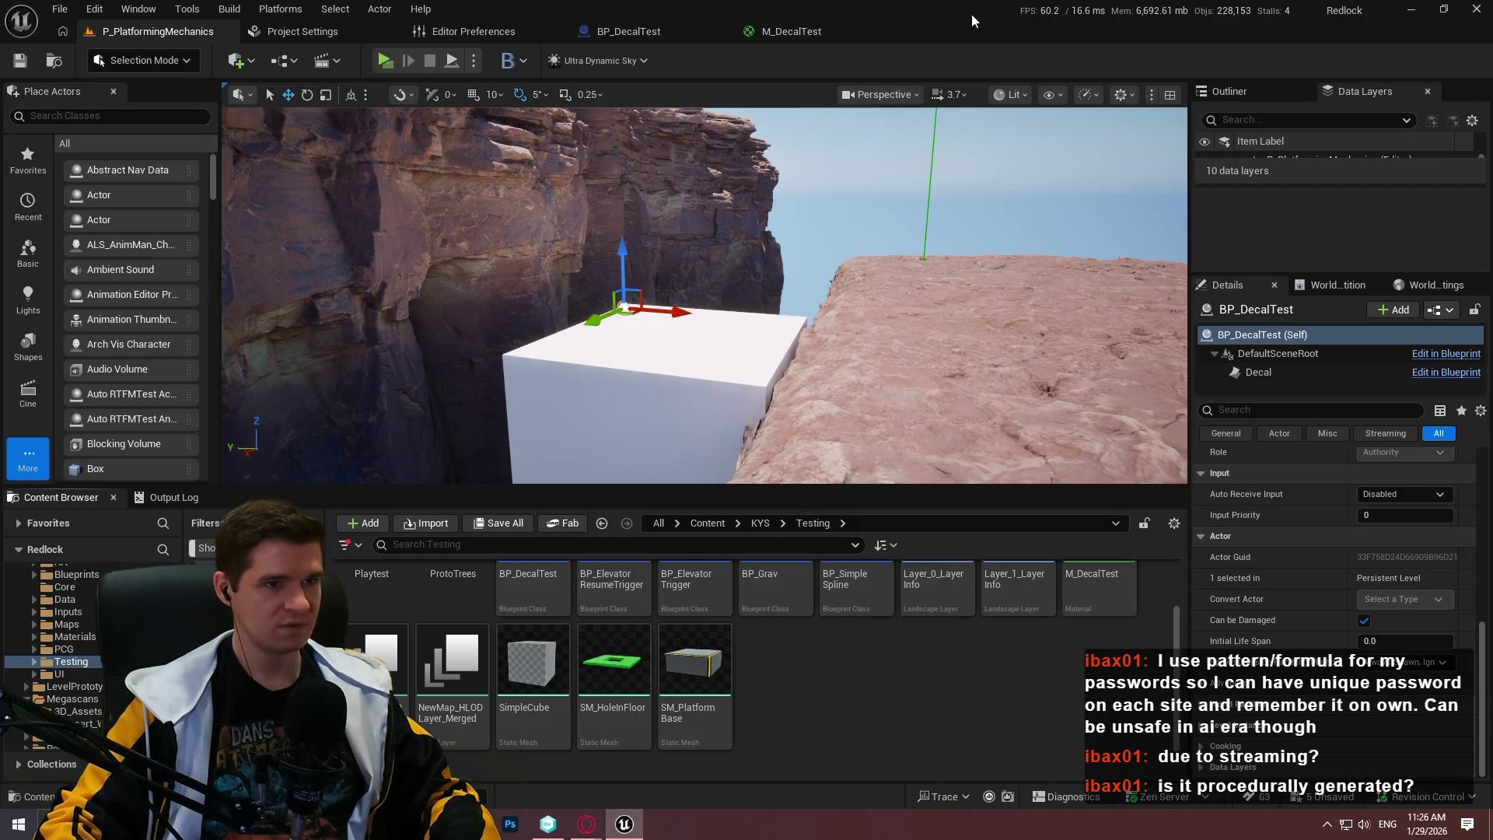
left_click(617, 40)
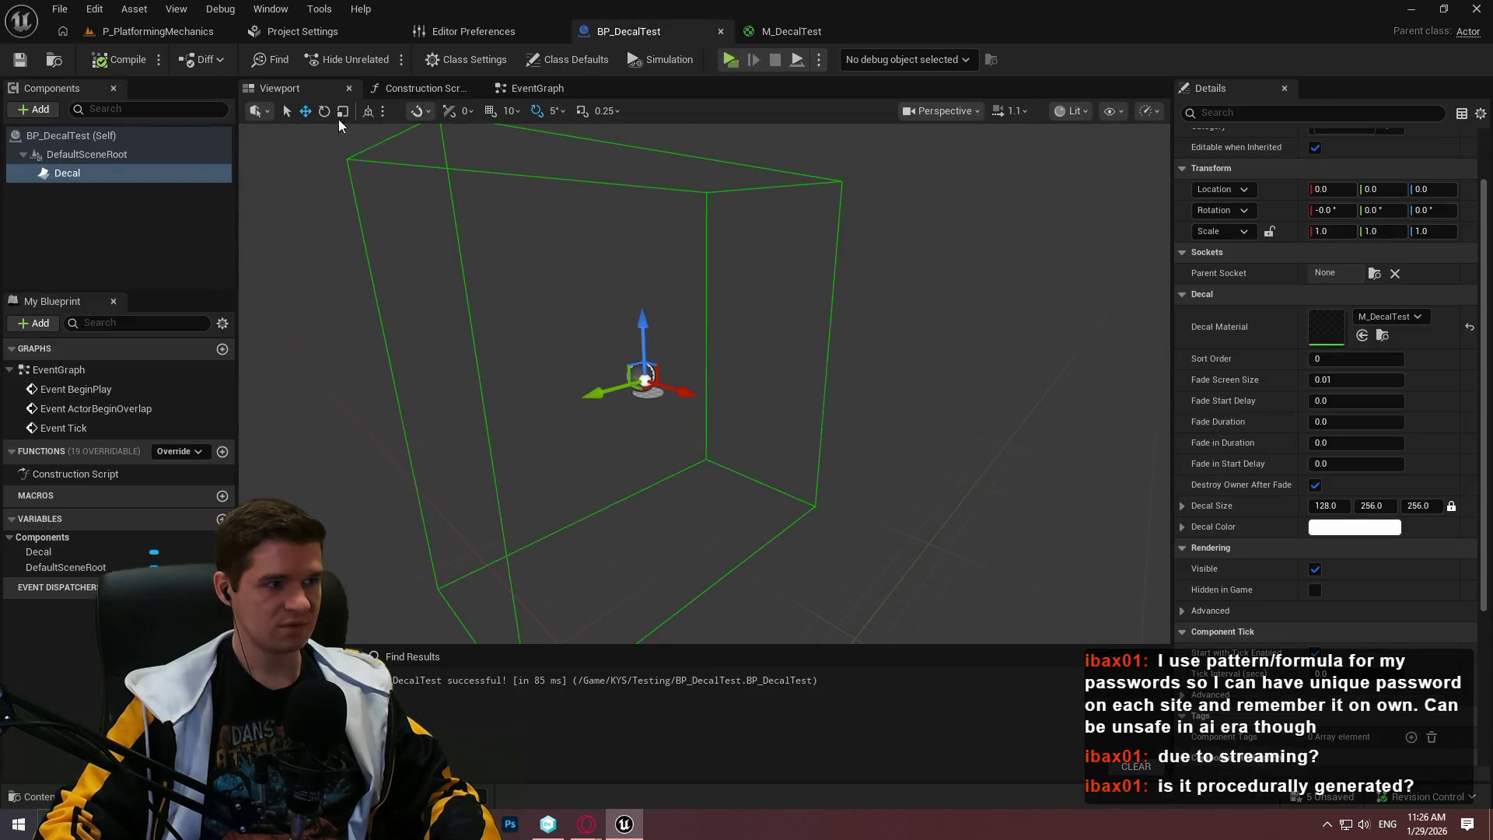
Drag the Decal onto DefaultSceneRoot to make it BP_DecalTest's root, then save the Blueprint
right_click(74, 137)
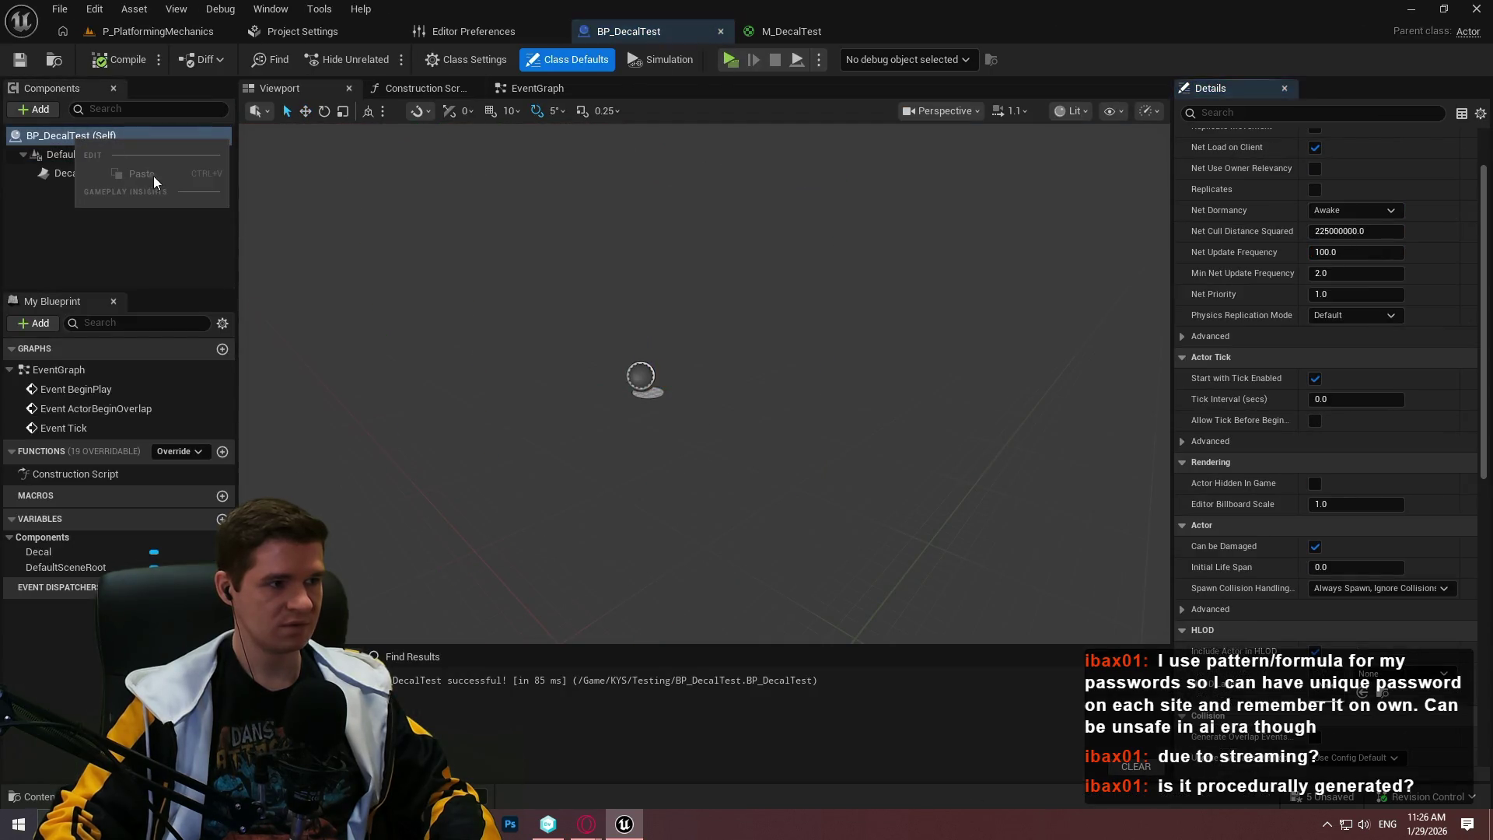
right_click(45, 154)
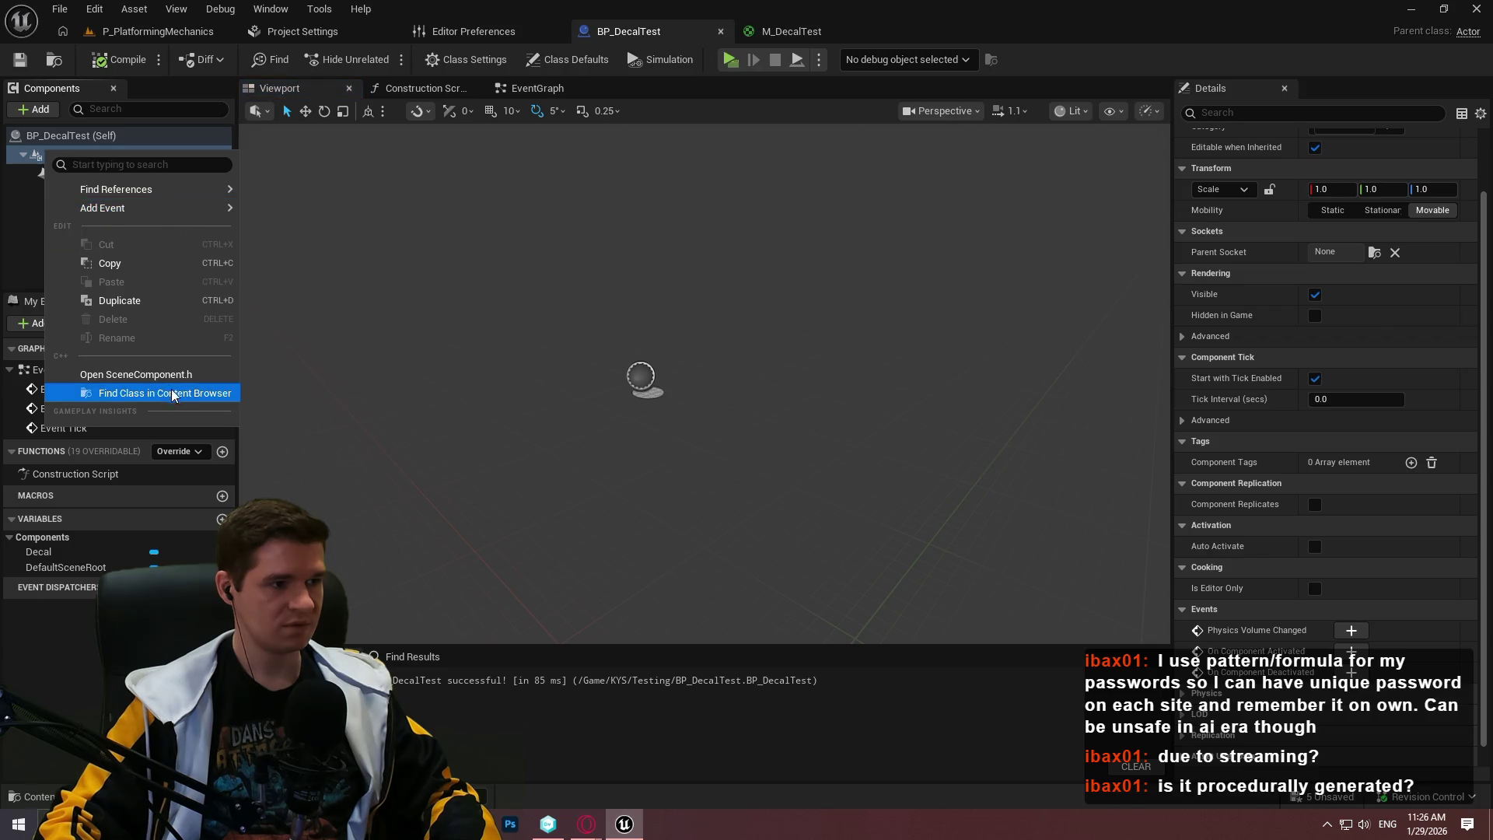
left_click(17, 185)
left_click_drag(54, 155, 54, 152)
left_click(18, 67)
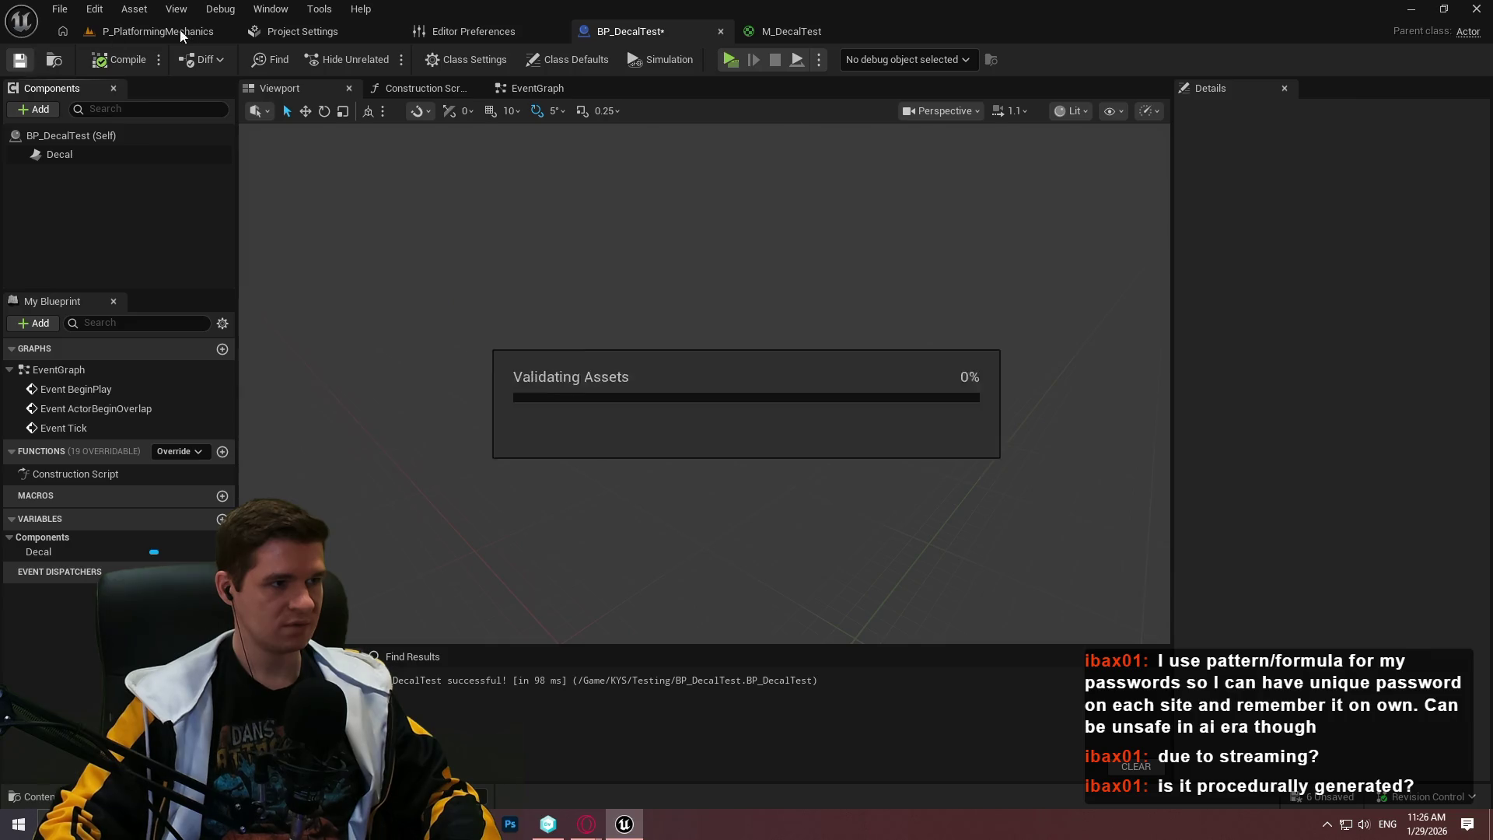
left_click(148, 31)
Frame the decal and turn it with the rotation gizmo to project onto the white box
key("f")
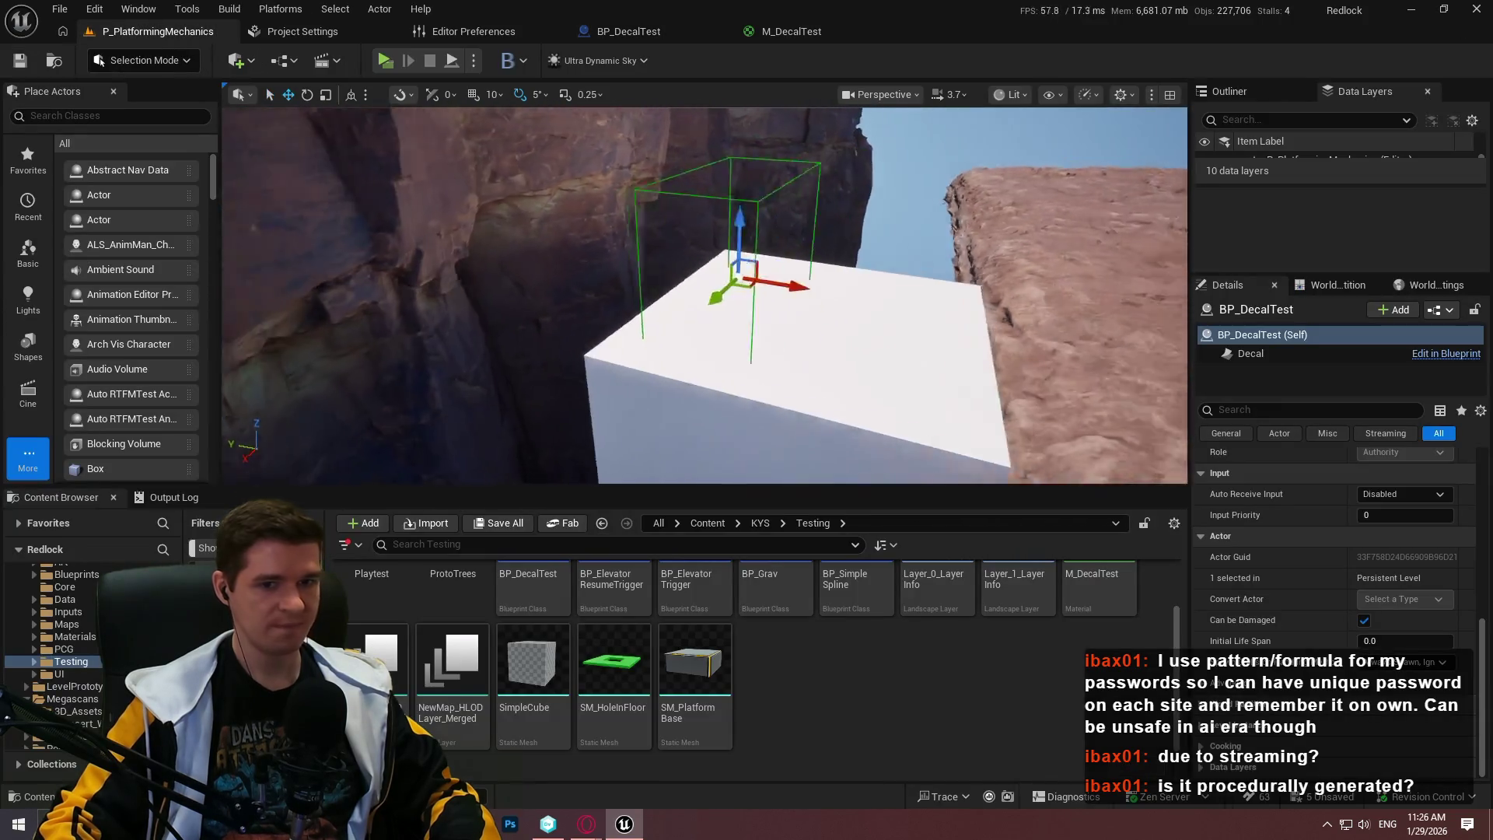
key("r")
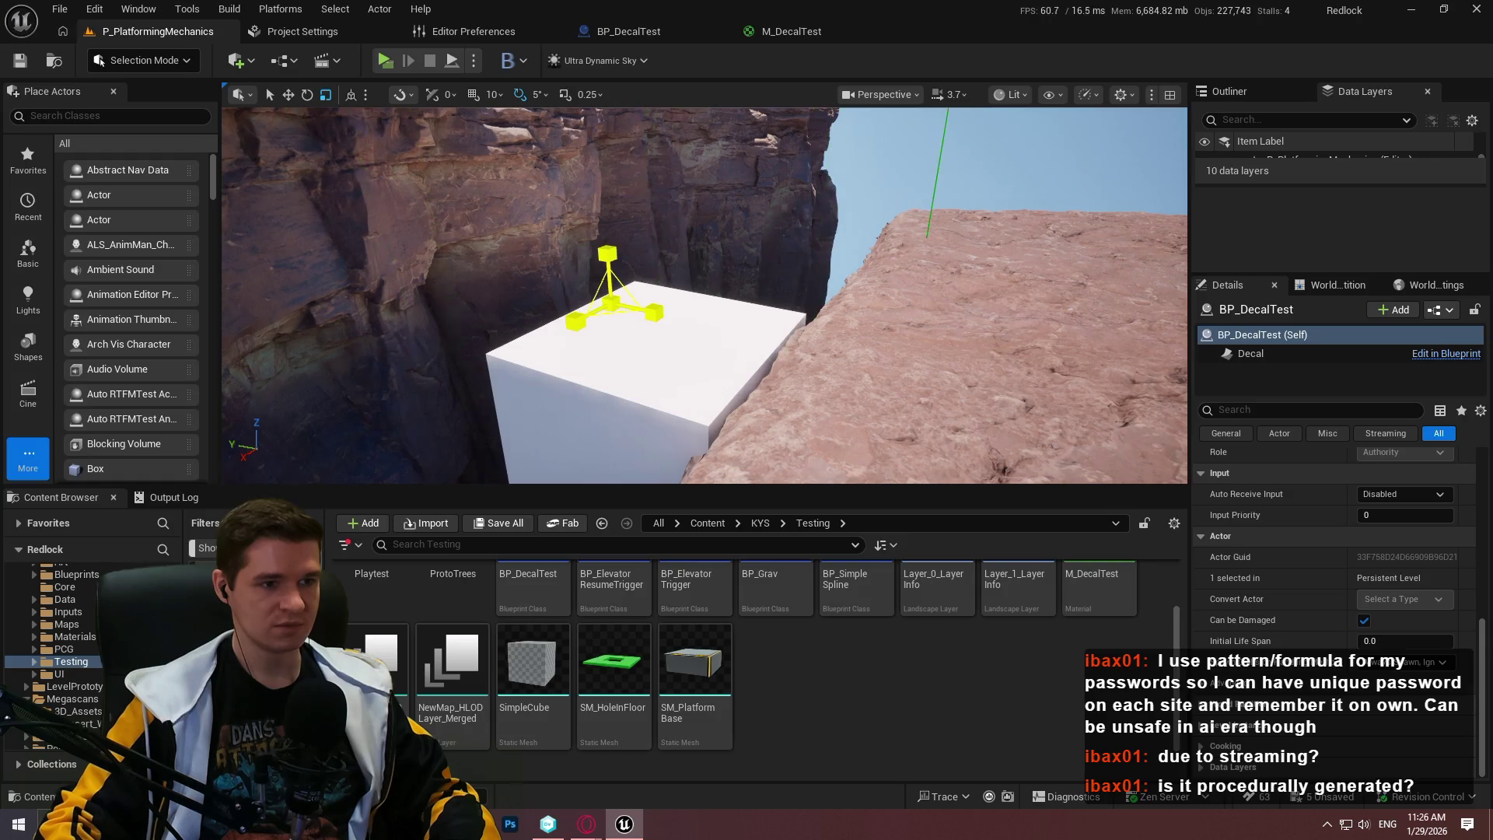
key("w")
key("e")
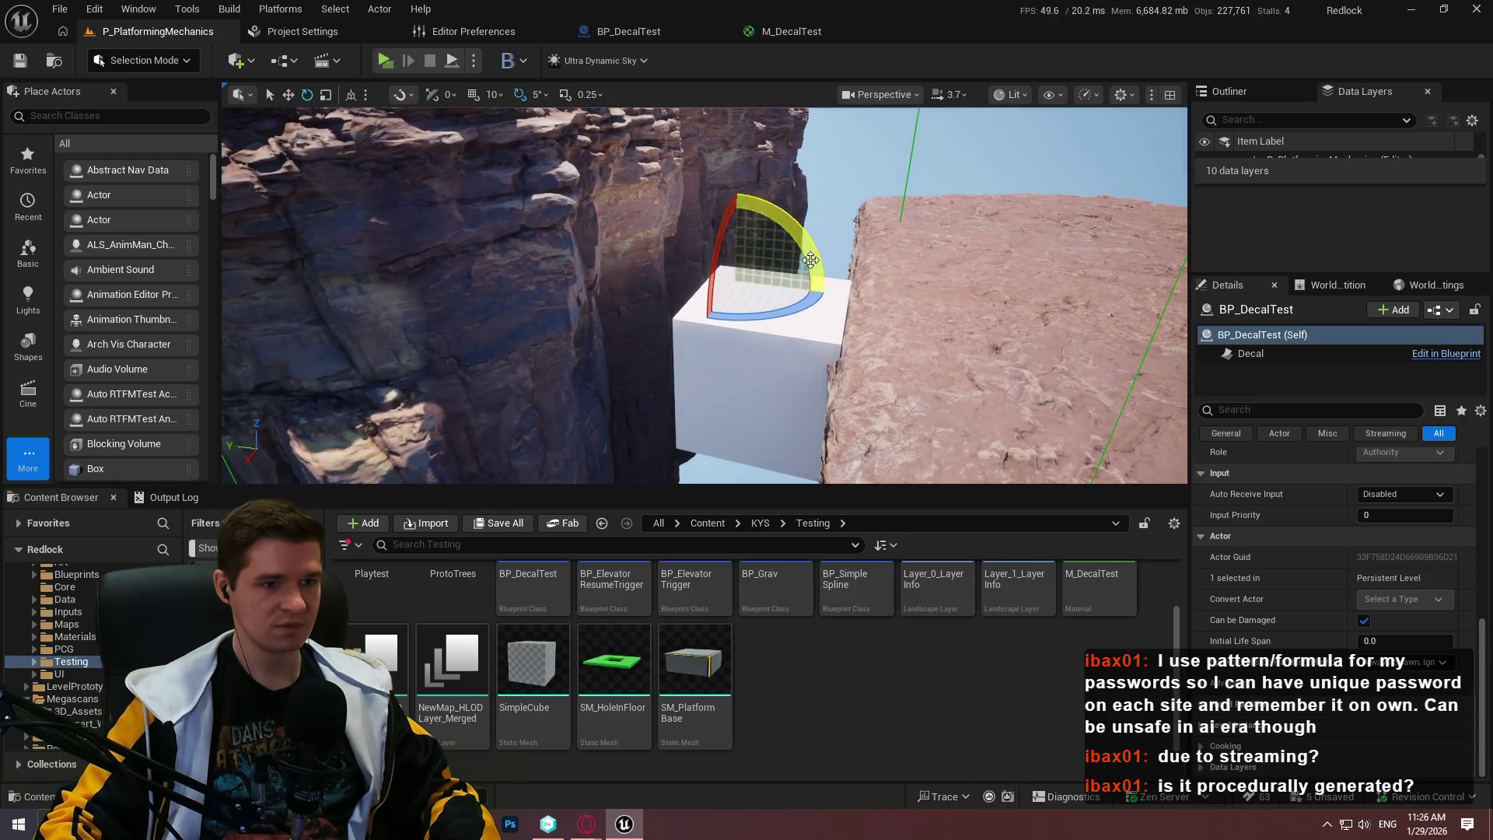
mouse_move(811, 259)
left_mouse_down()
mouse_move(786, 326)
mouse_move(710, 354)
mouse_move(762, 359)
left_mouse_up()
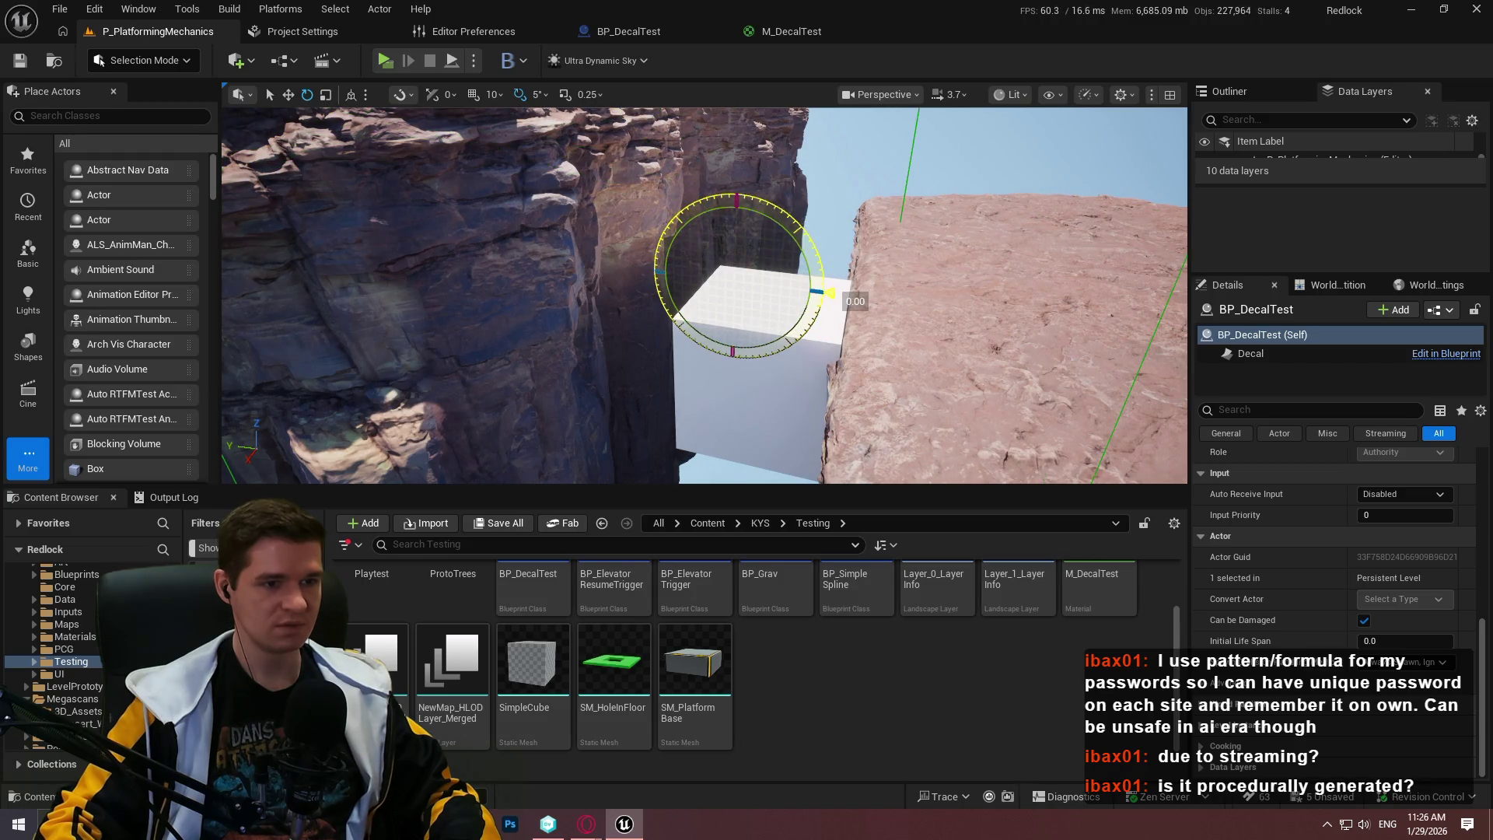
left_click(619, 31)
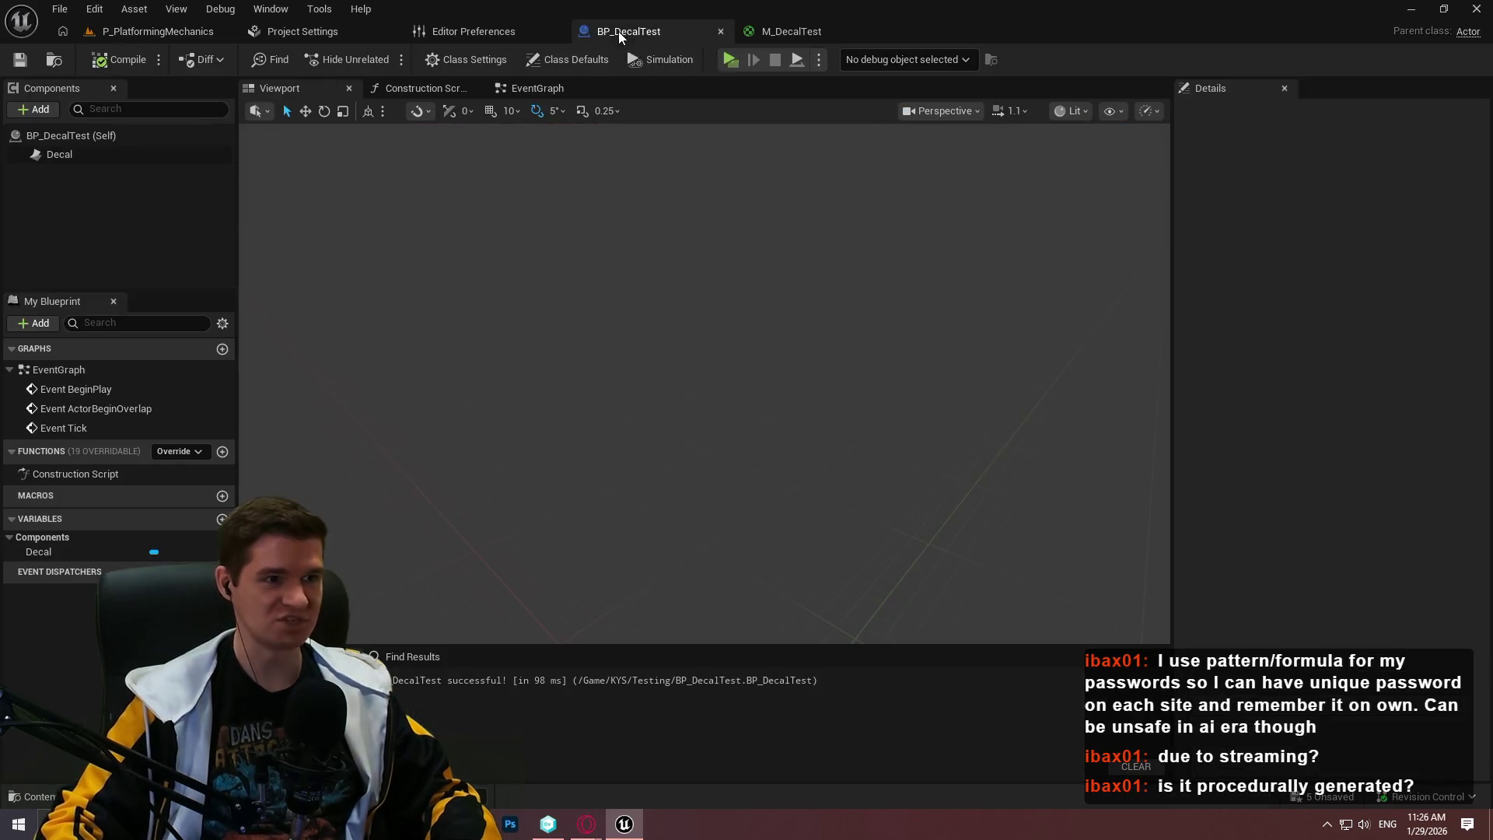
Wire the Texture Sample's alpha pin straight into Opacity in M_DecalTest and save the material
left_click(888, 27)
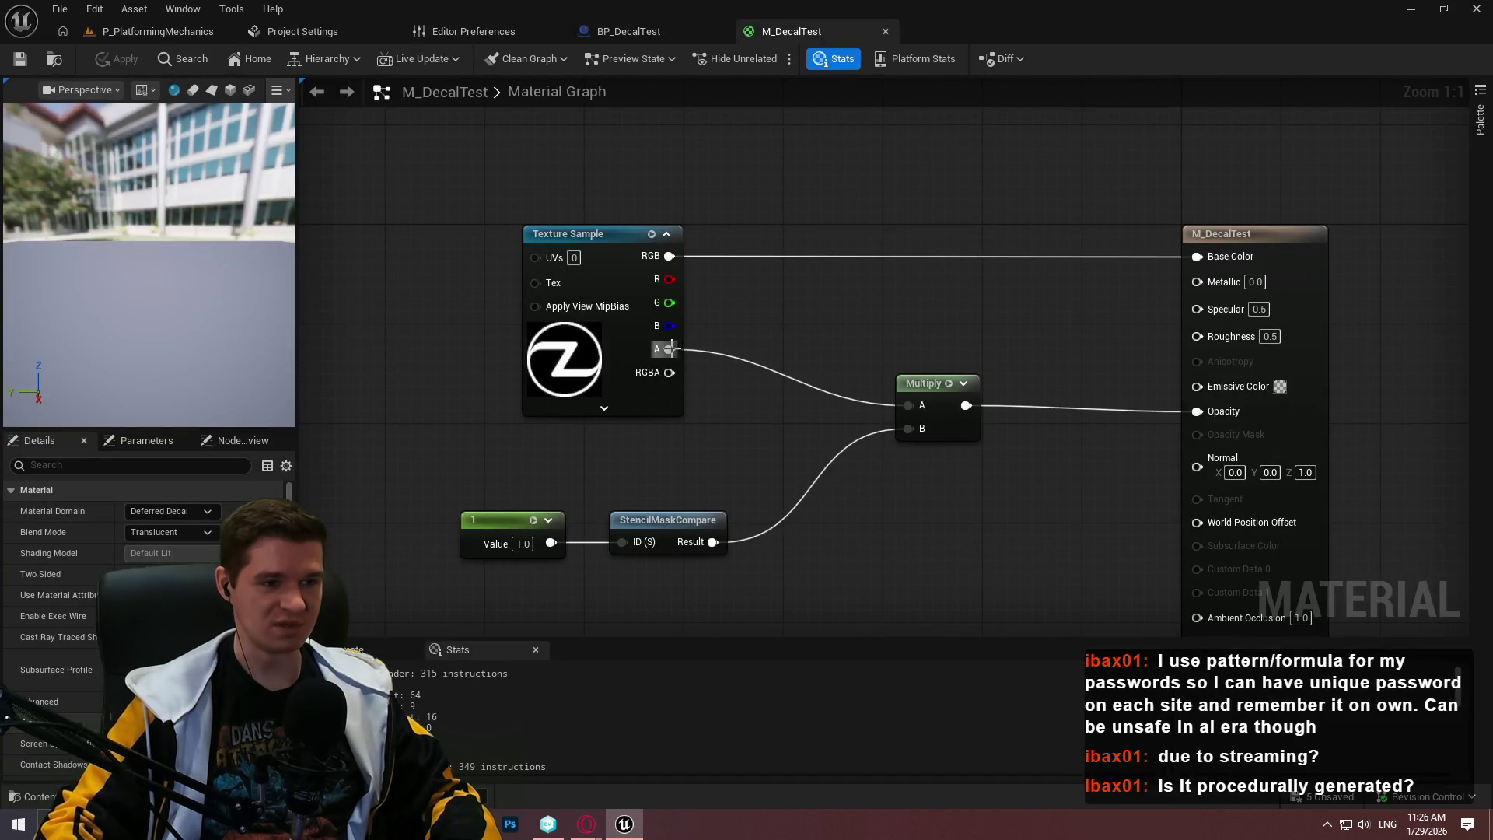
mouse_move(671, 349)
left_mouse_down()
mouse_move(1238, 420)
mouse_move(1227, 412)
left_mouse_up()
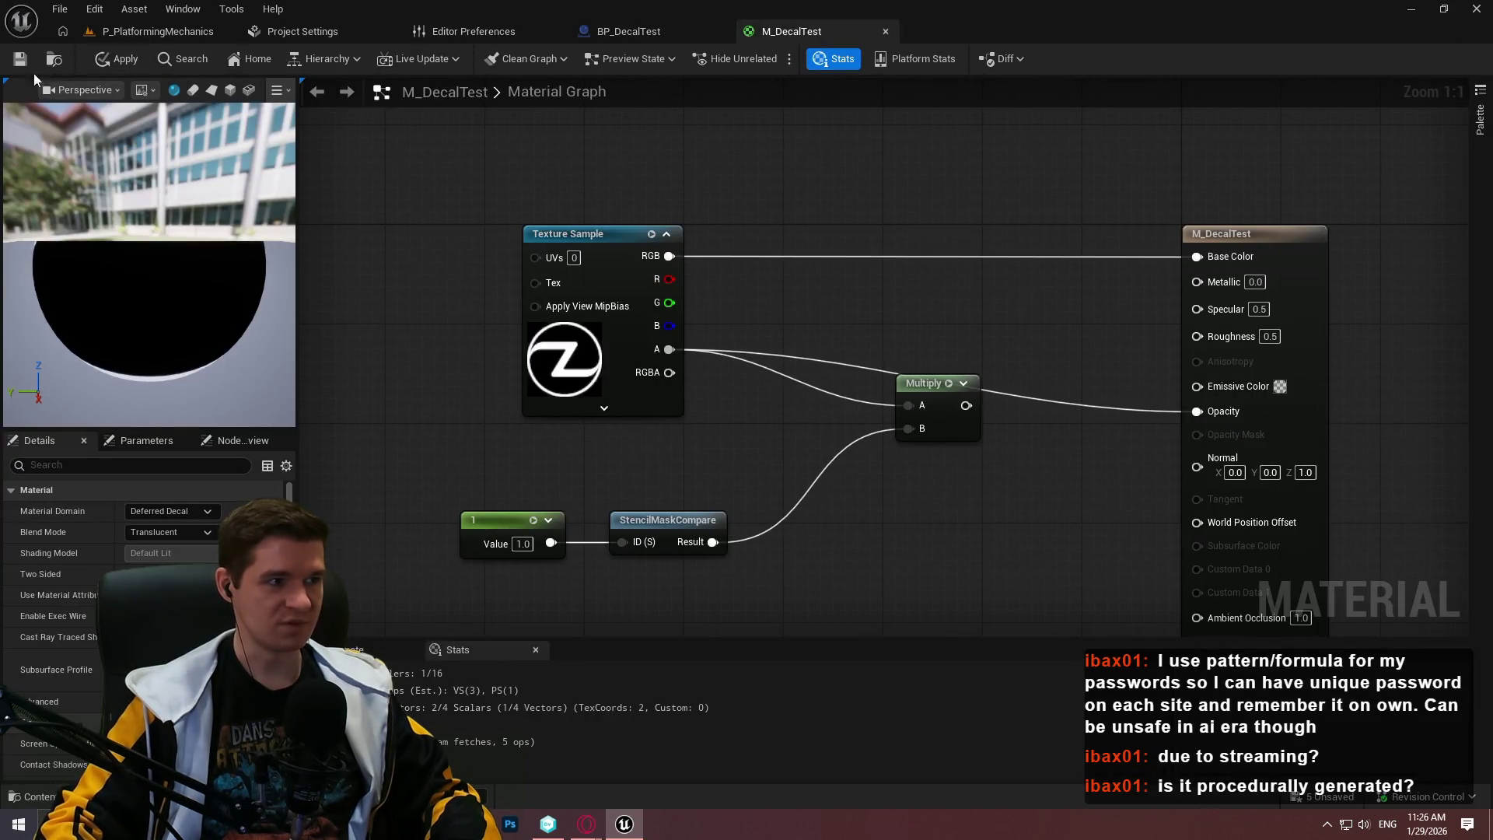
left_click(17, 60)
Scale the decal up with the scale gizmo so it stretches across the cliff rock
left_click(157, 30)
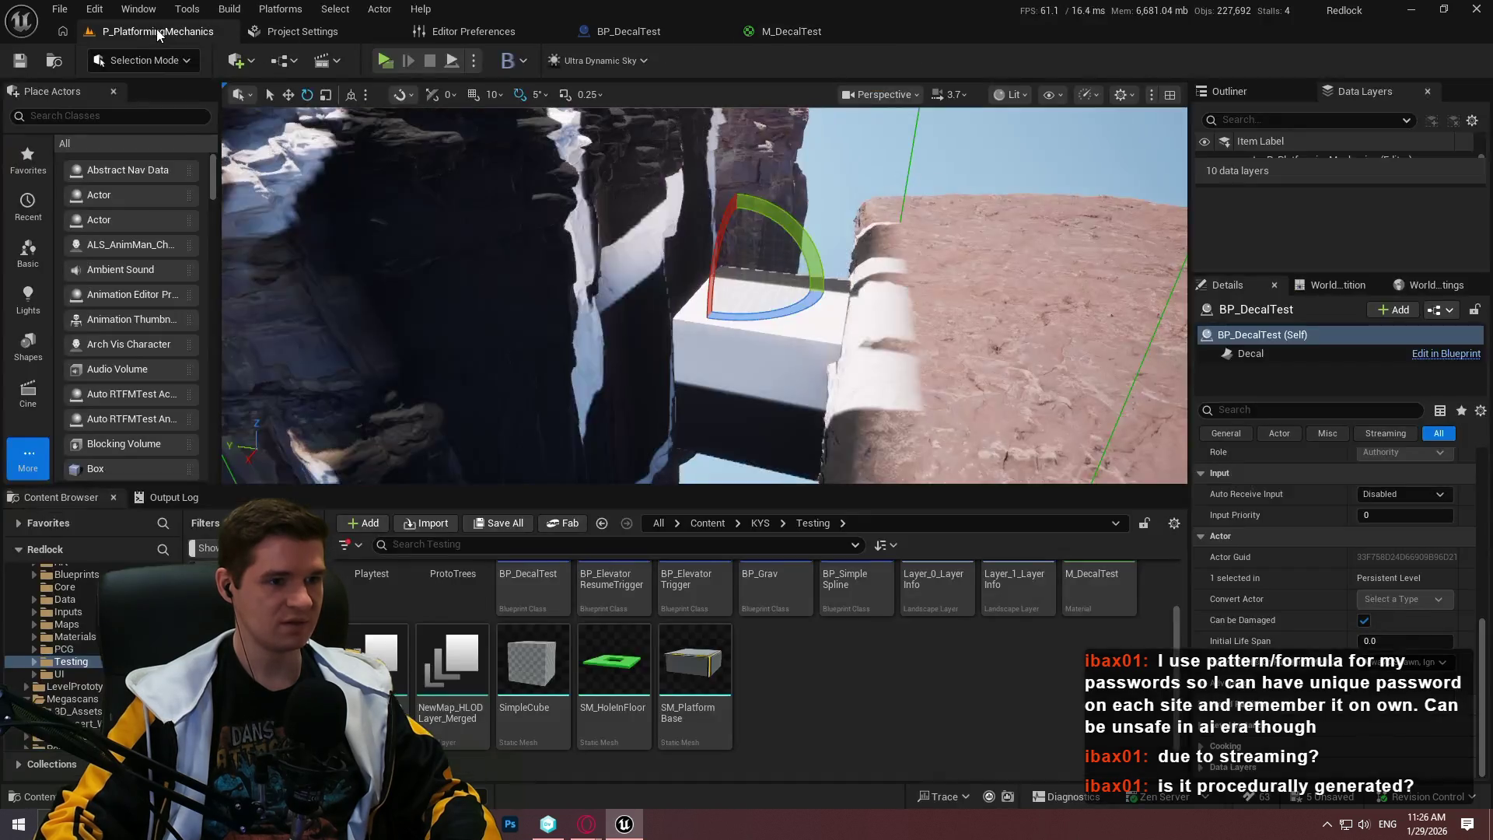
key("s")
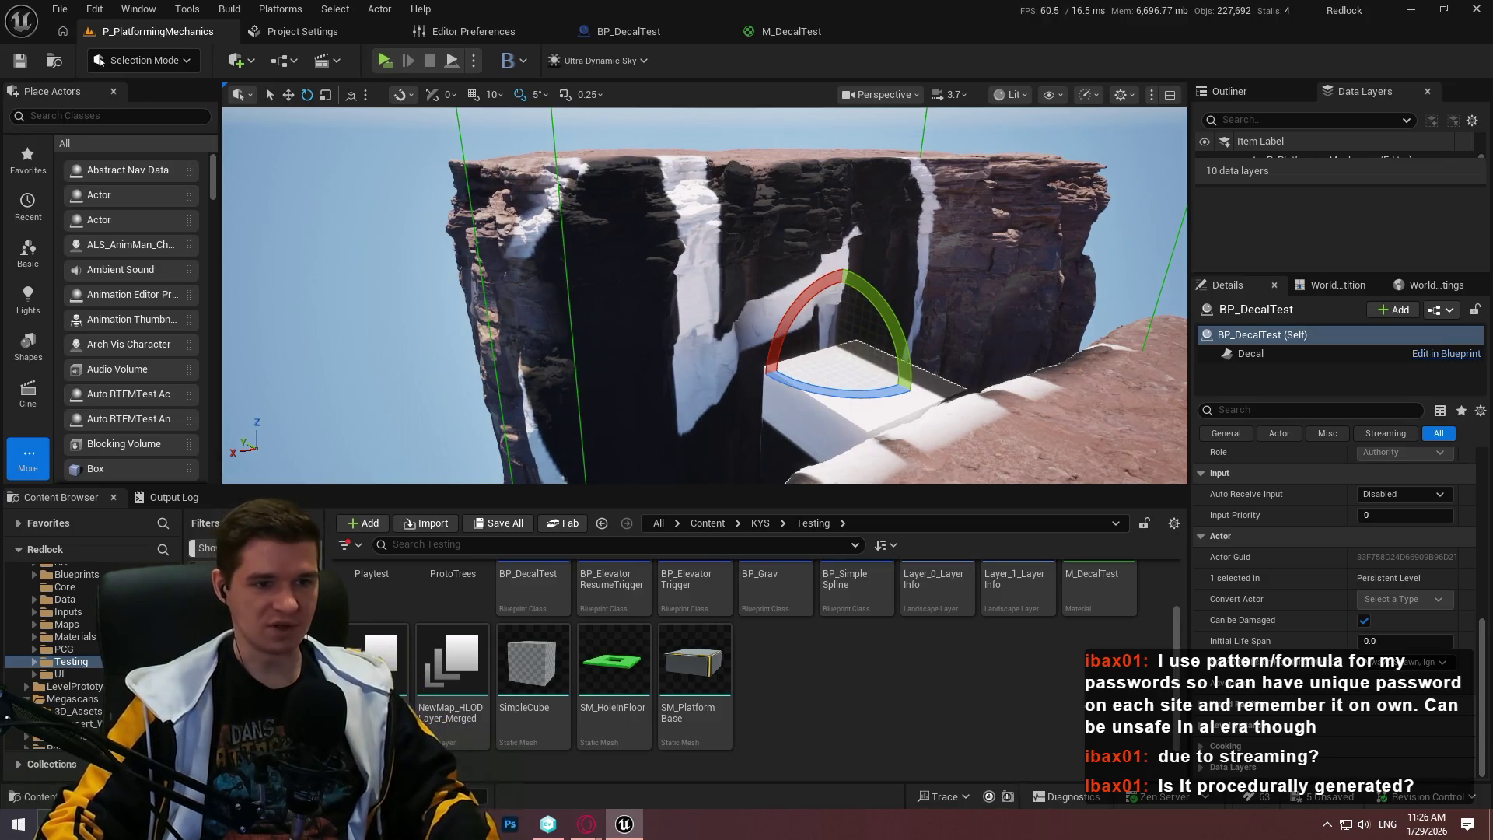
mouse_move(982, 325)
left_mouse_down()
mouse_move(982, 342)
mouse_move(867, 322)
mouse_move(855, 305)
left_mouse_up()
key("w")
key("r")
mouse_move(687, 273)
left_mouse_down()
mouse_move(747, 272)
mouse_move(685, 296)
mouse_move(766, 111)
left_mouse_up()
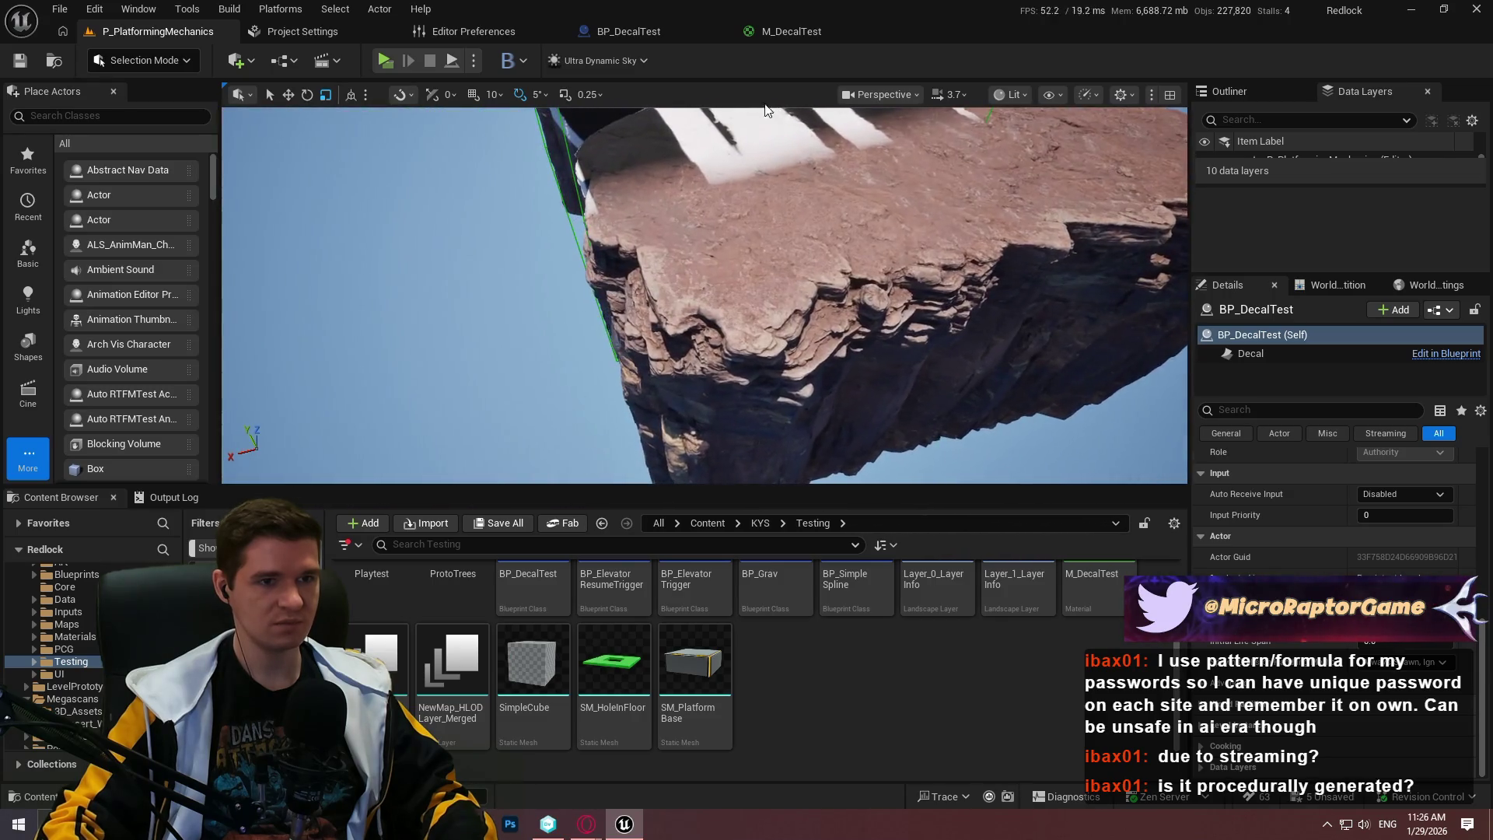
Switch the viewport to the Nanite Overdraw visualization and inspect the cliff
left_click(1013, 94)
mouse_move(1093, 394)
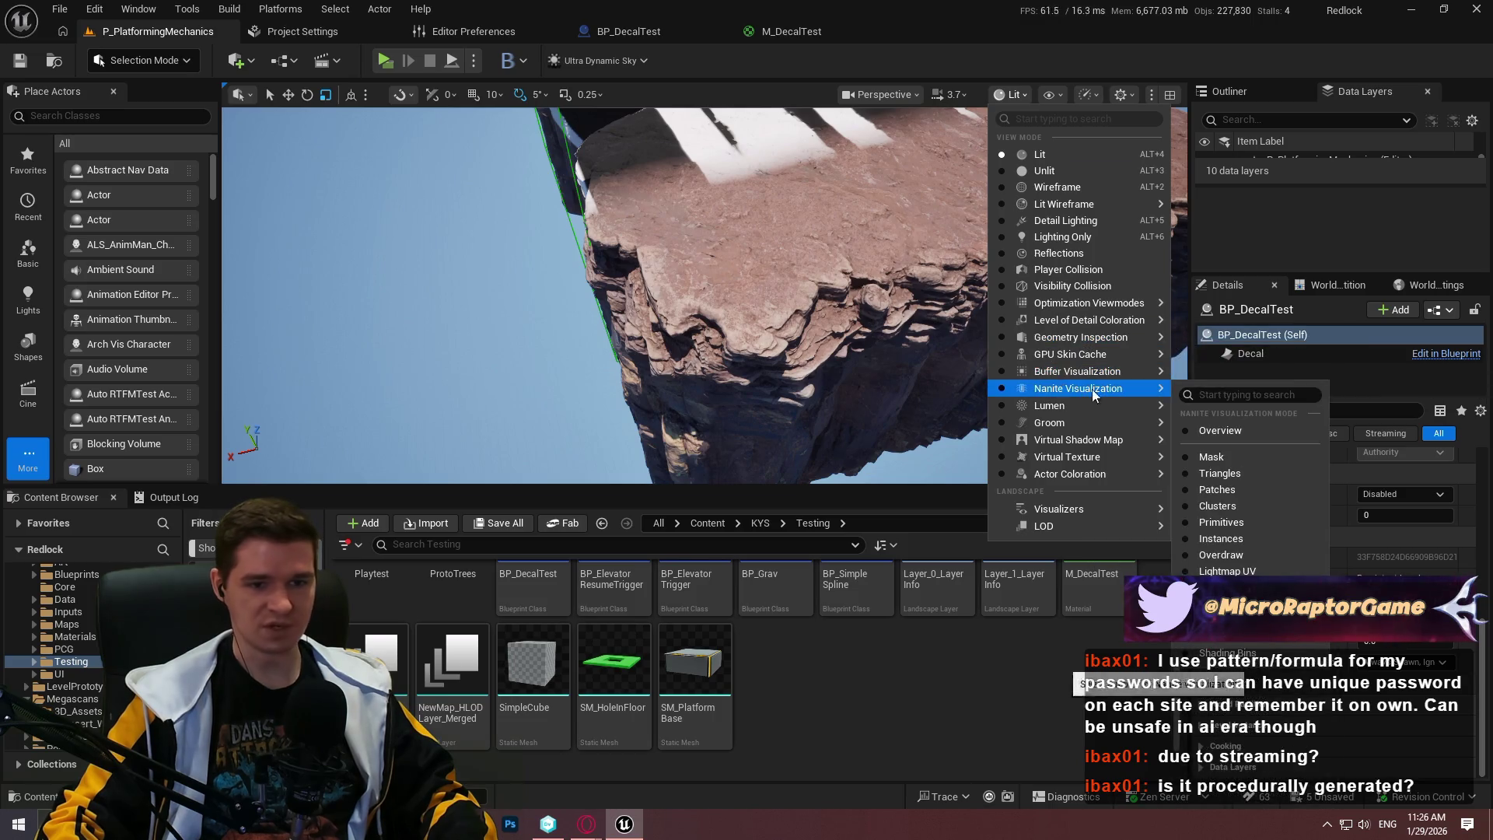
left_click(1221, 554)
left_click_drag(700, 295, 700, 237)
left_click_drag(843, 342, 843, 323)
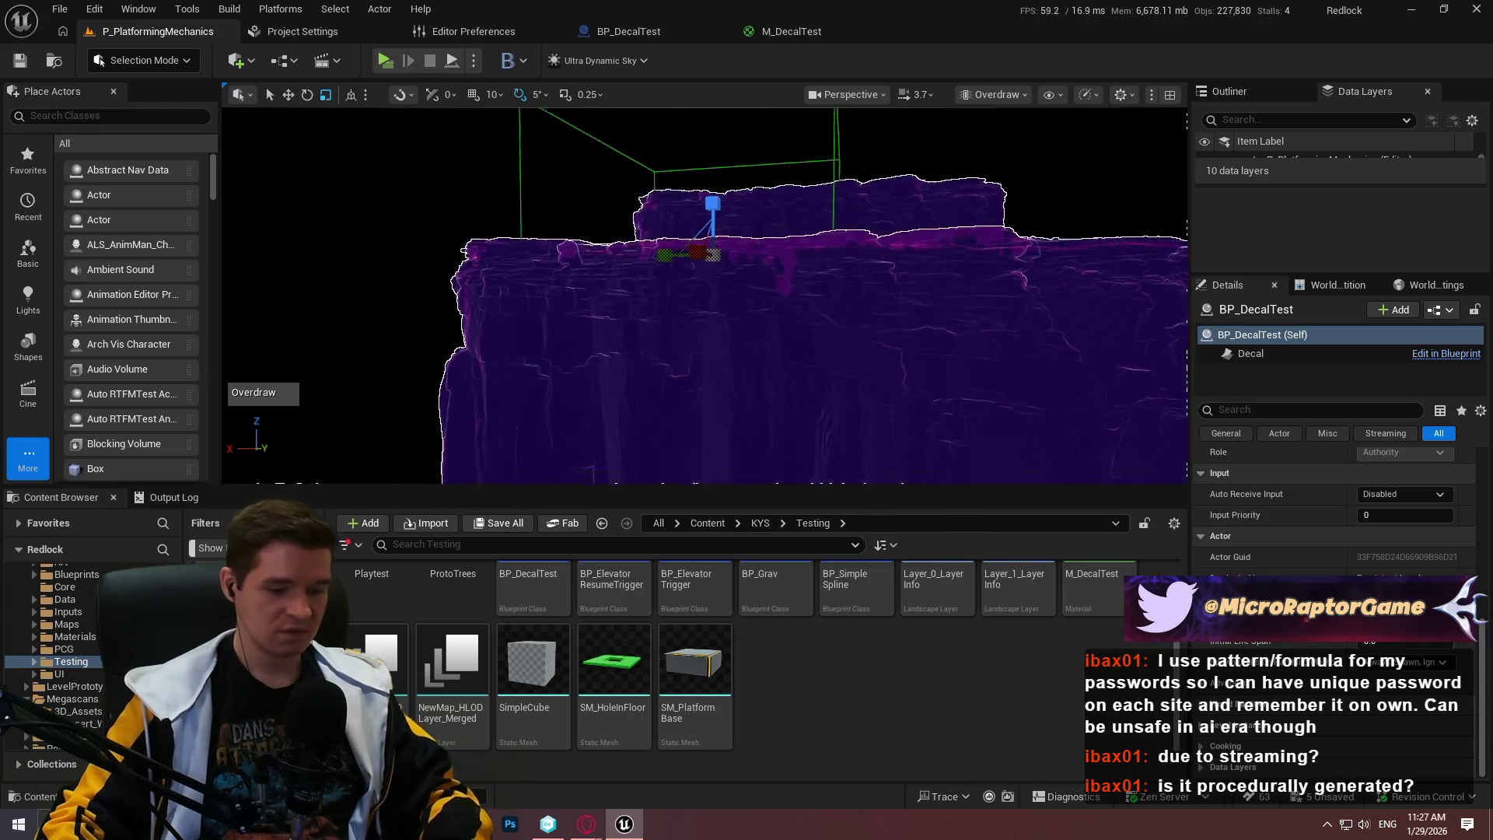
In the fullscreen viewport, check the Nanite Overview visualization, then return to Lit
key("F11")
left_click(1294, 13)
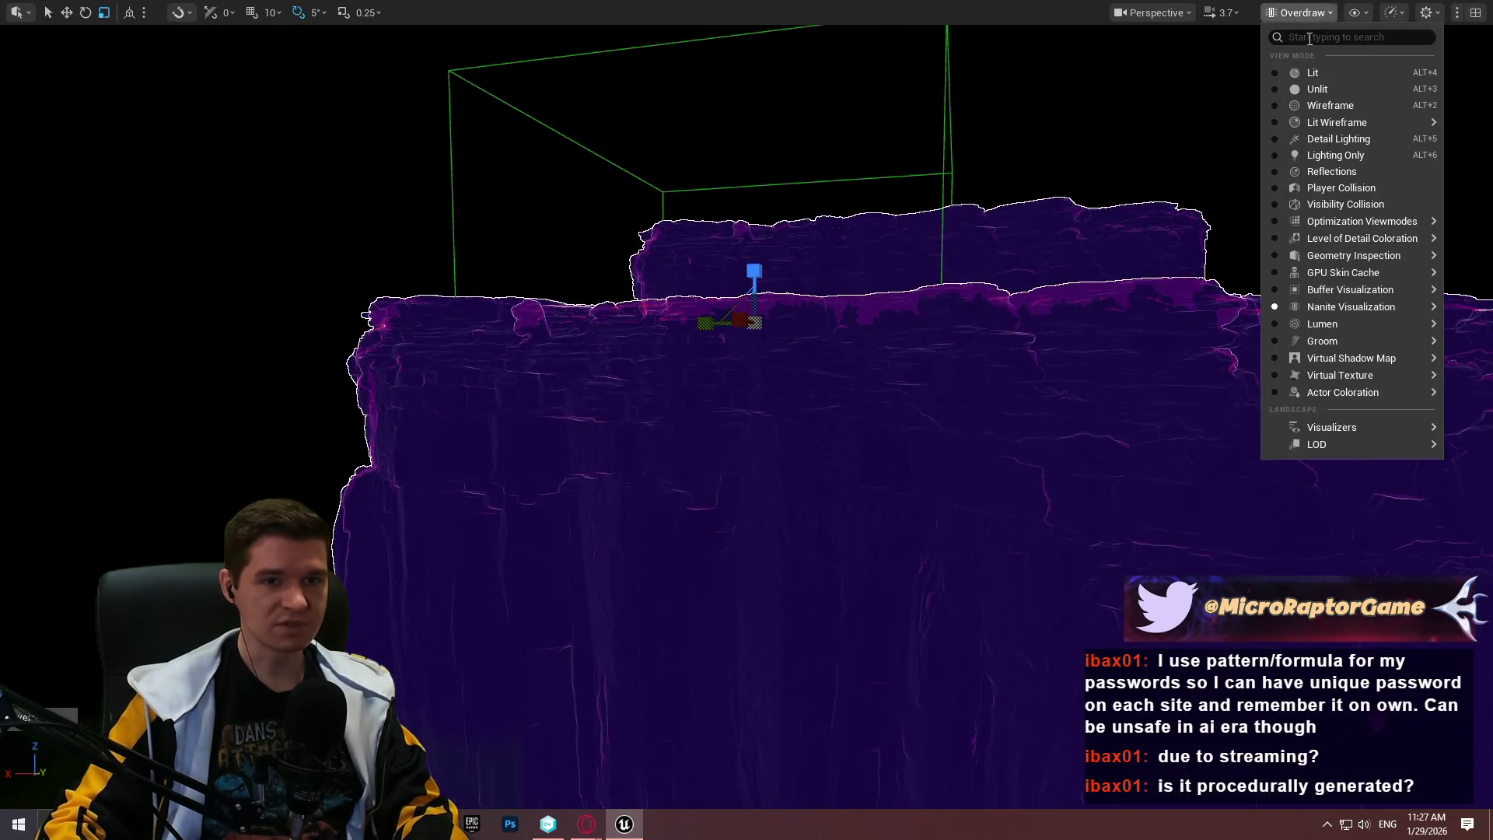
left_click(1304, 65)
left_click(1315, 13)
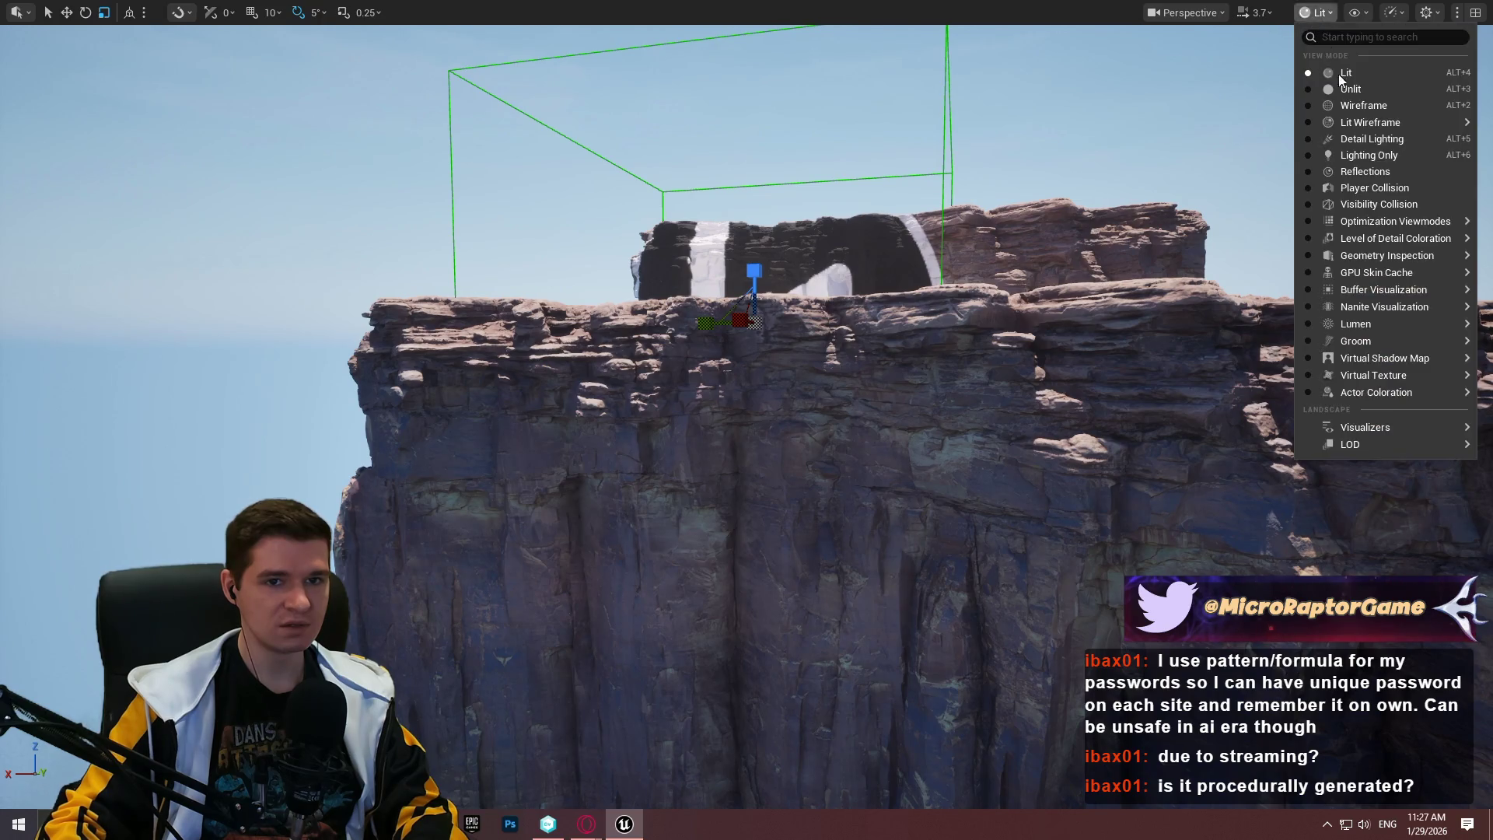
mouse_move(1369, 272)
mouse_move(1361, 307)
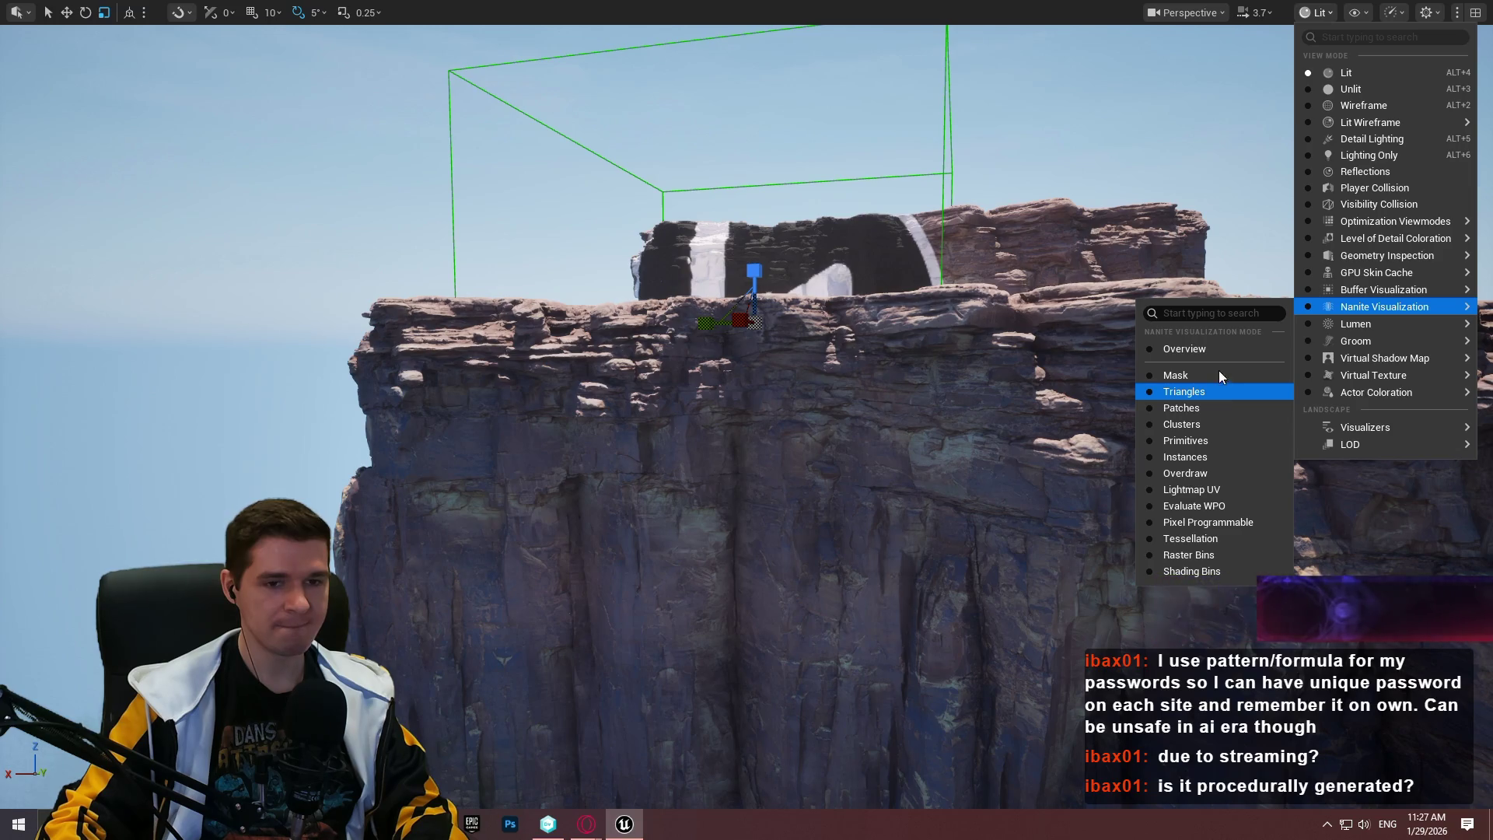
left_click(1217, 350)
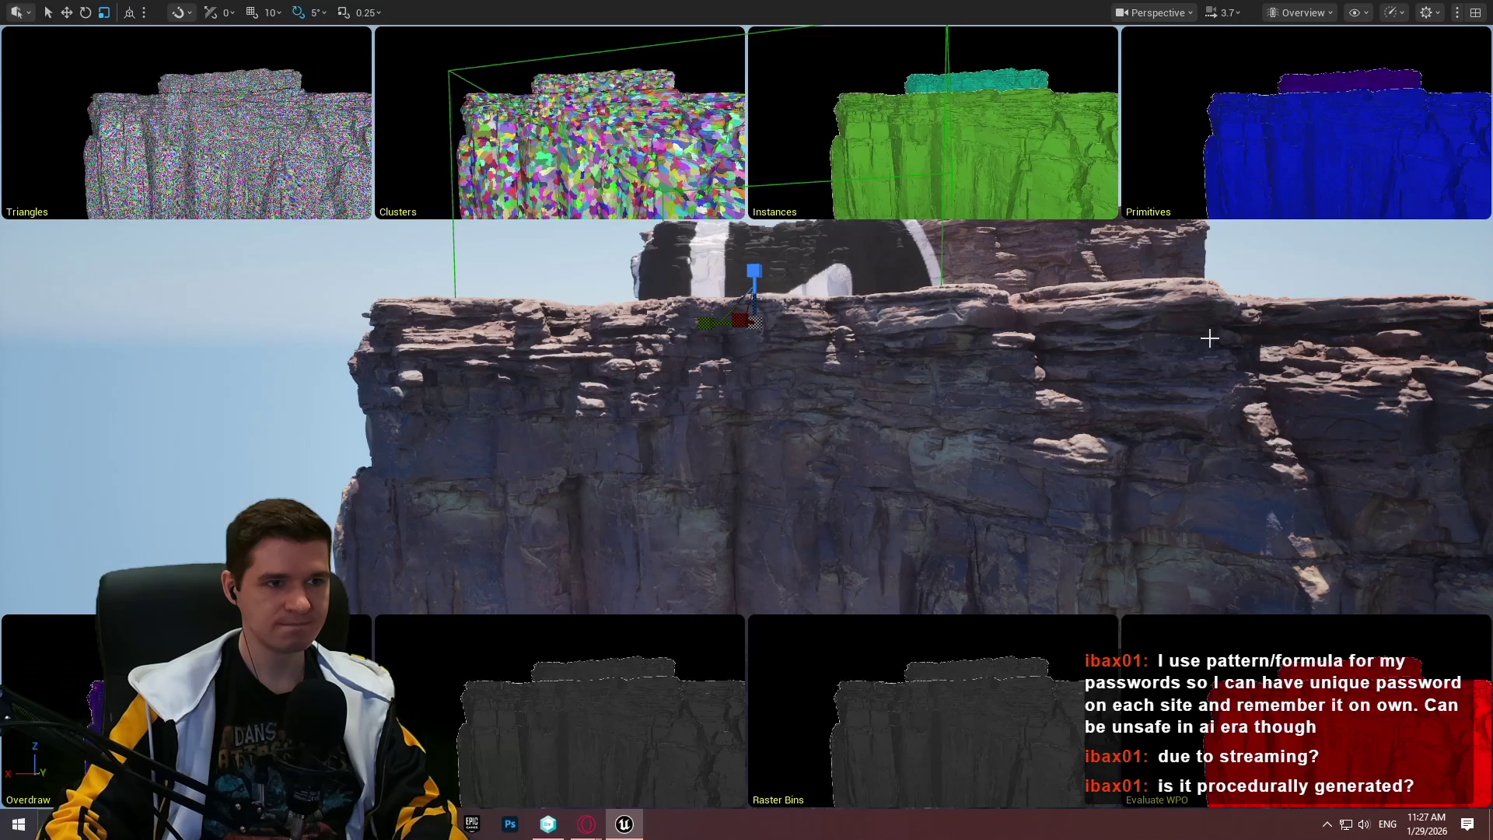
left_click(1314, 14)
left_click(1319, 68)
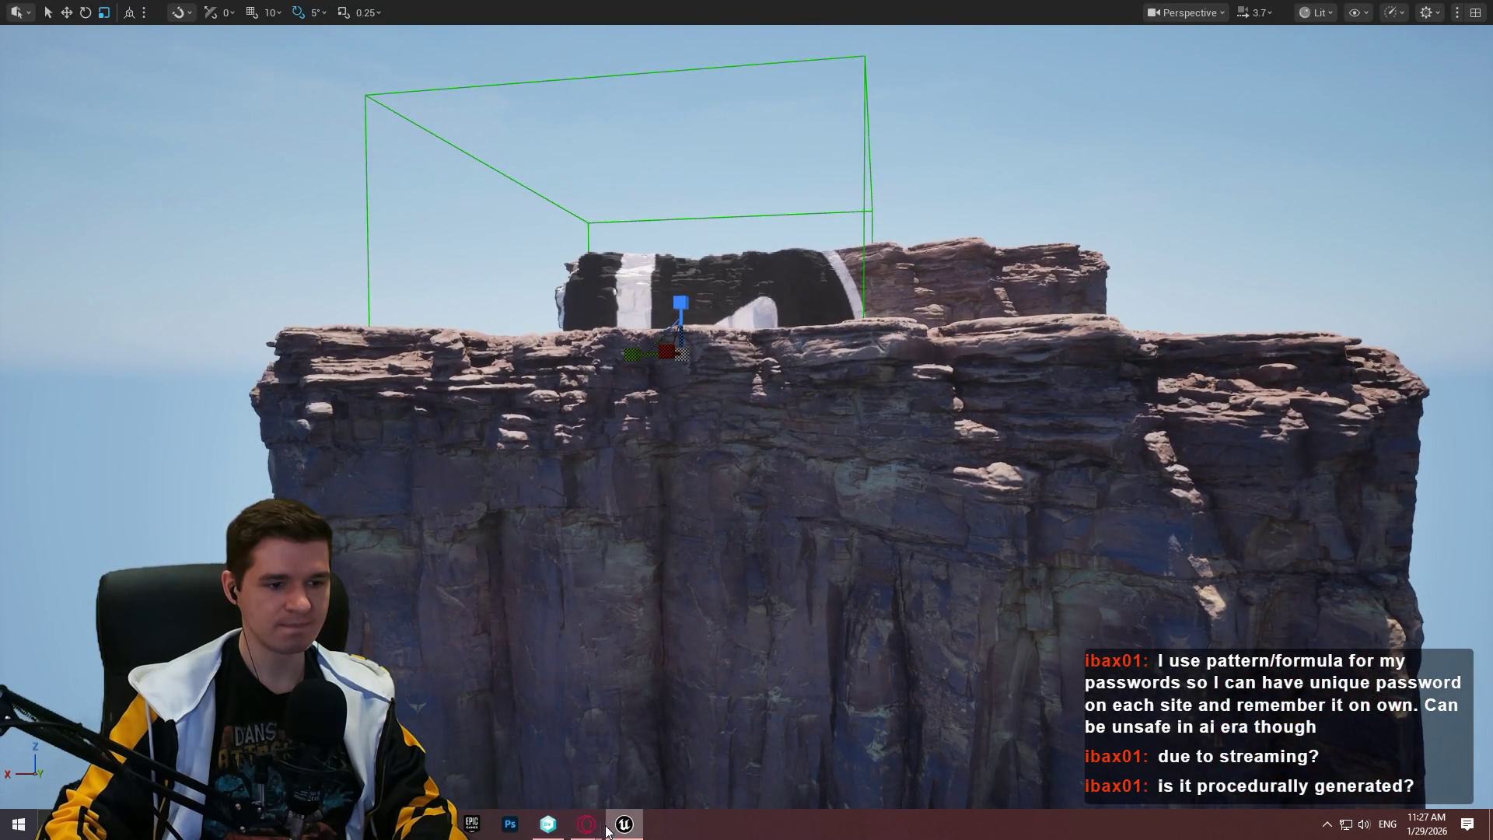
Bring the decal masking tutorial video forward and resume playback
mouse_move(607, 829)
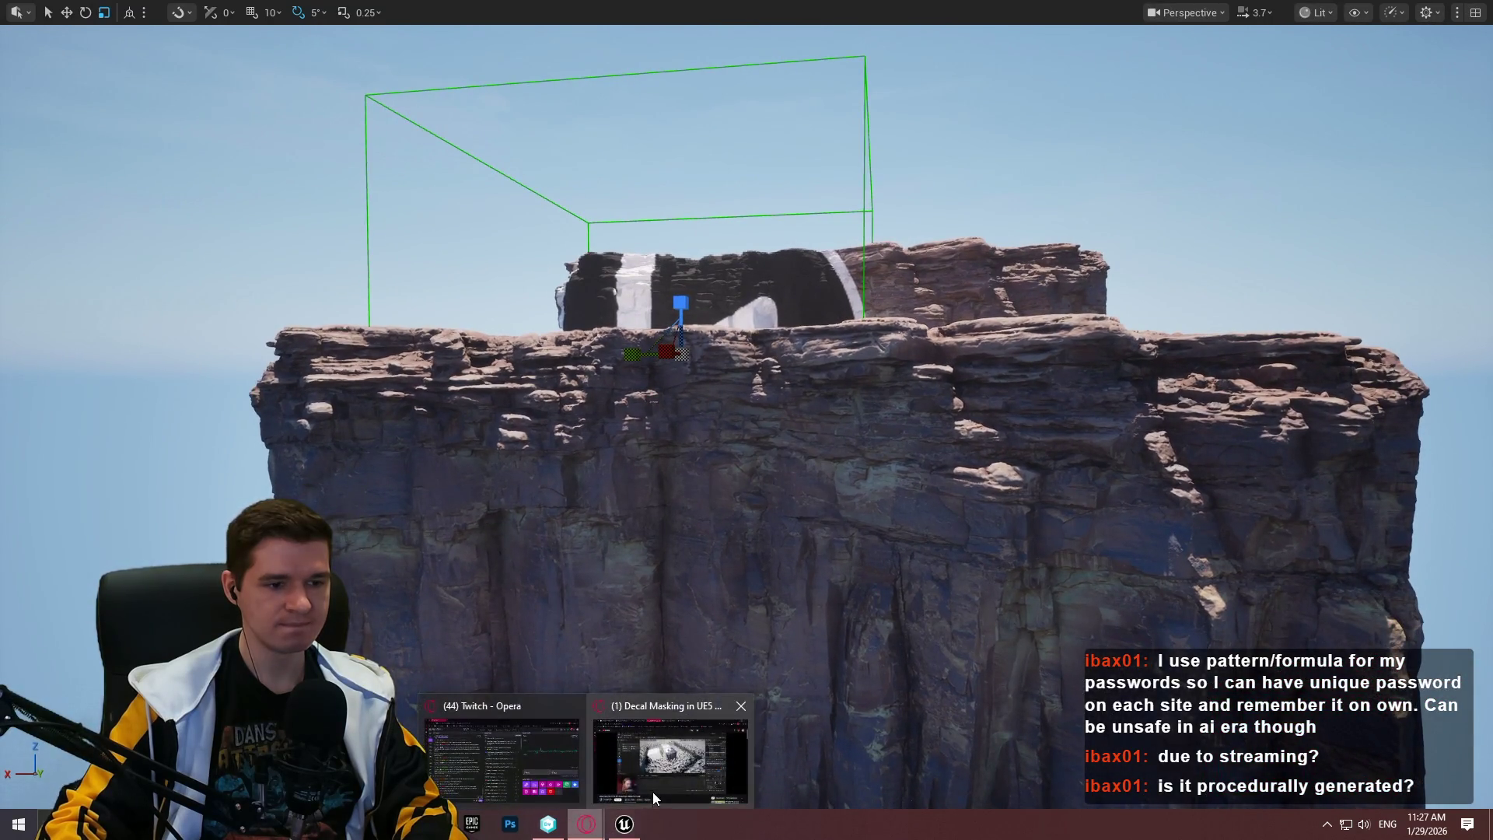
left_click(651, 792)
left_click(58, 698)
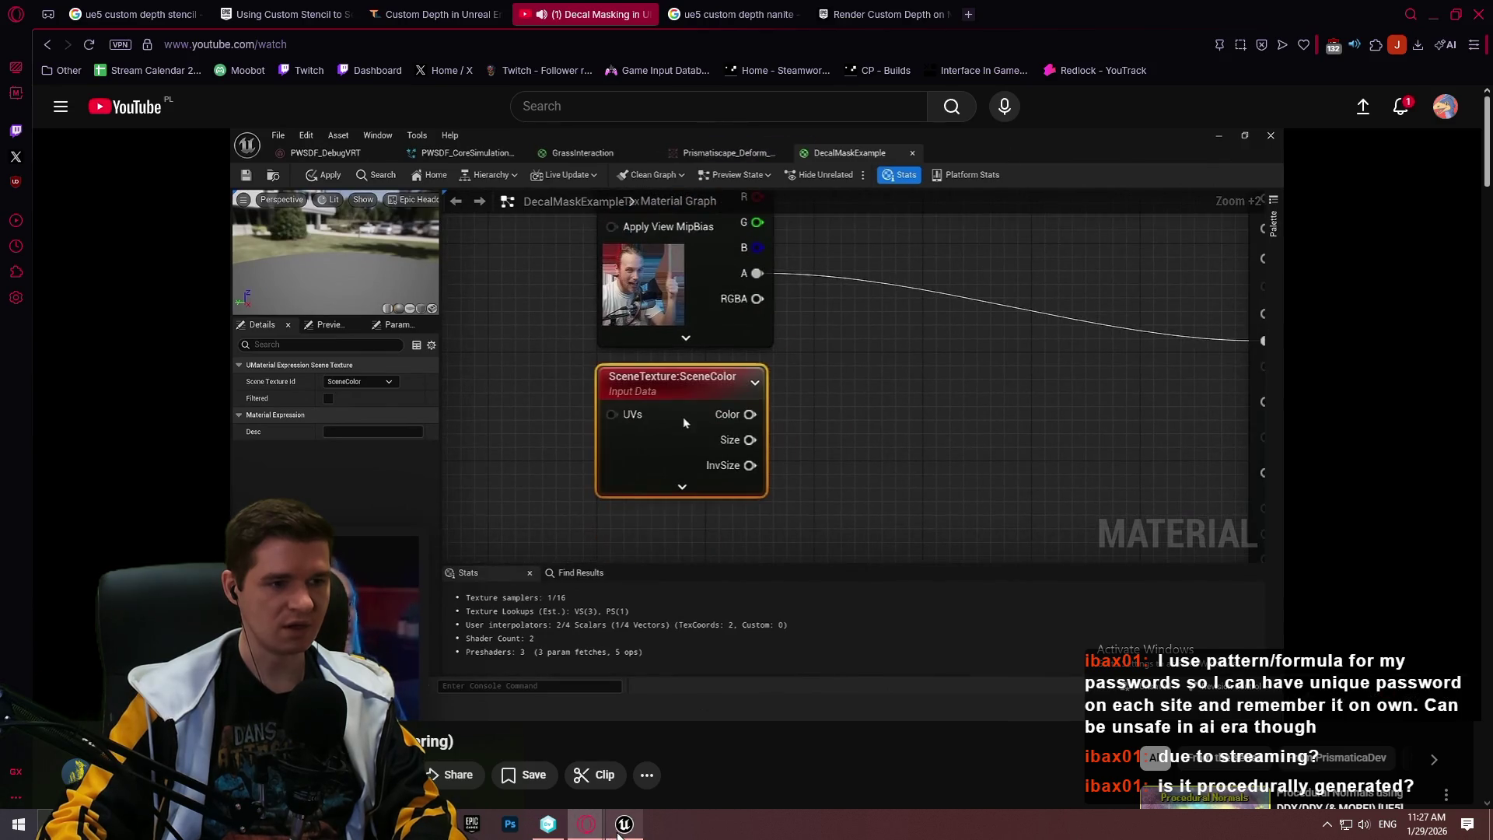
Return to the editor, leave the fullscreen viewport, and open the M_DecalTest material graph
left_click(619, 829)
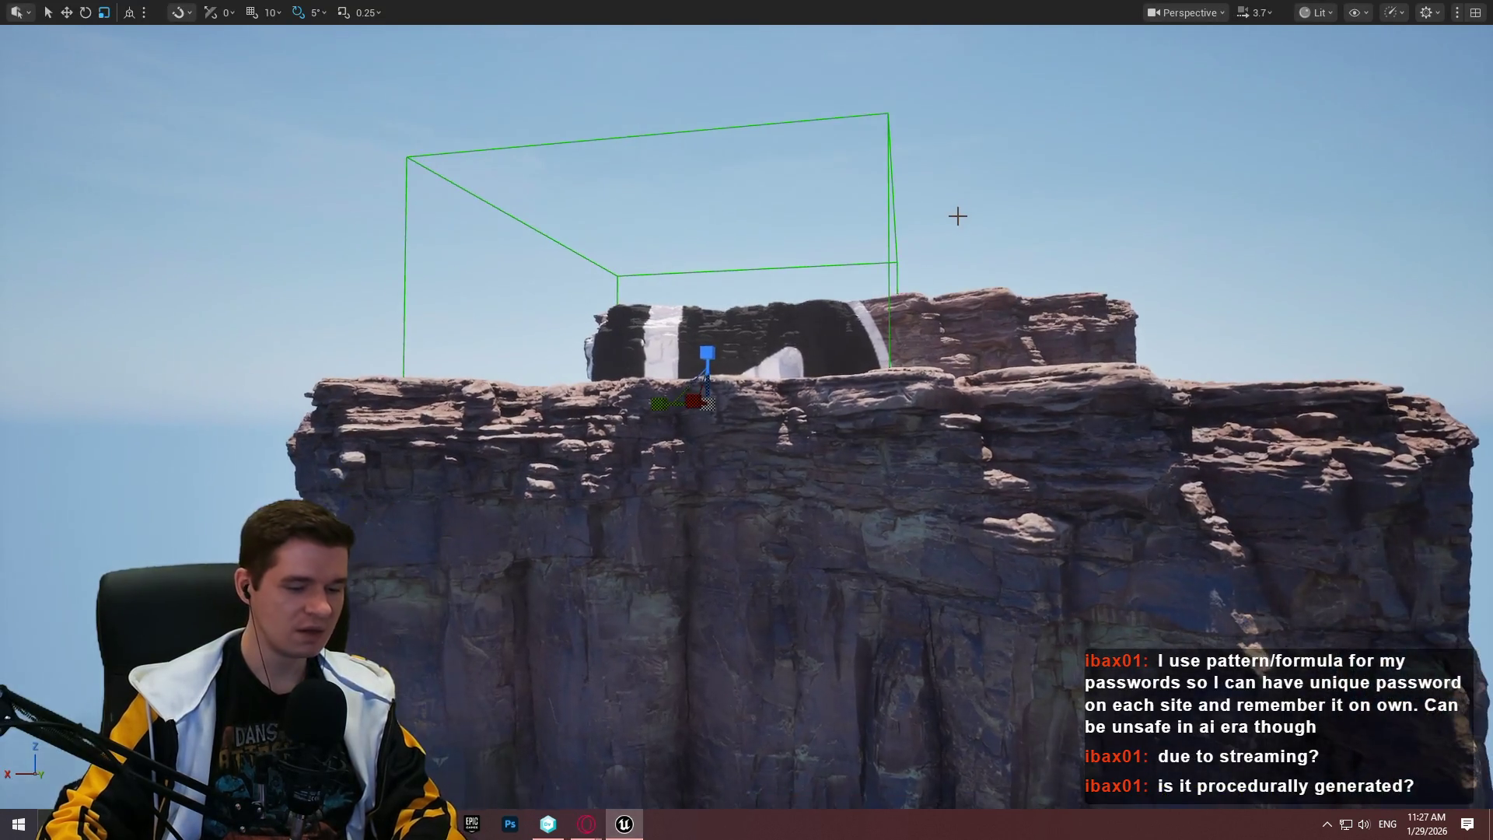
key("F11")
left_click(668, 34)
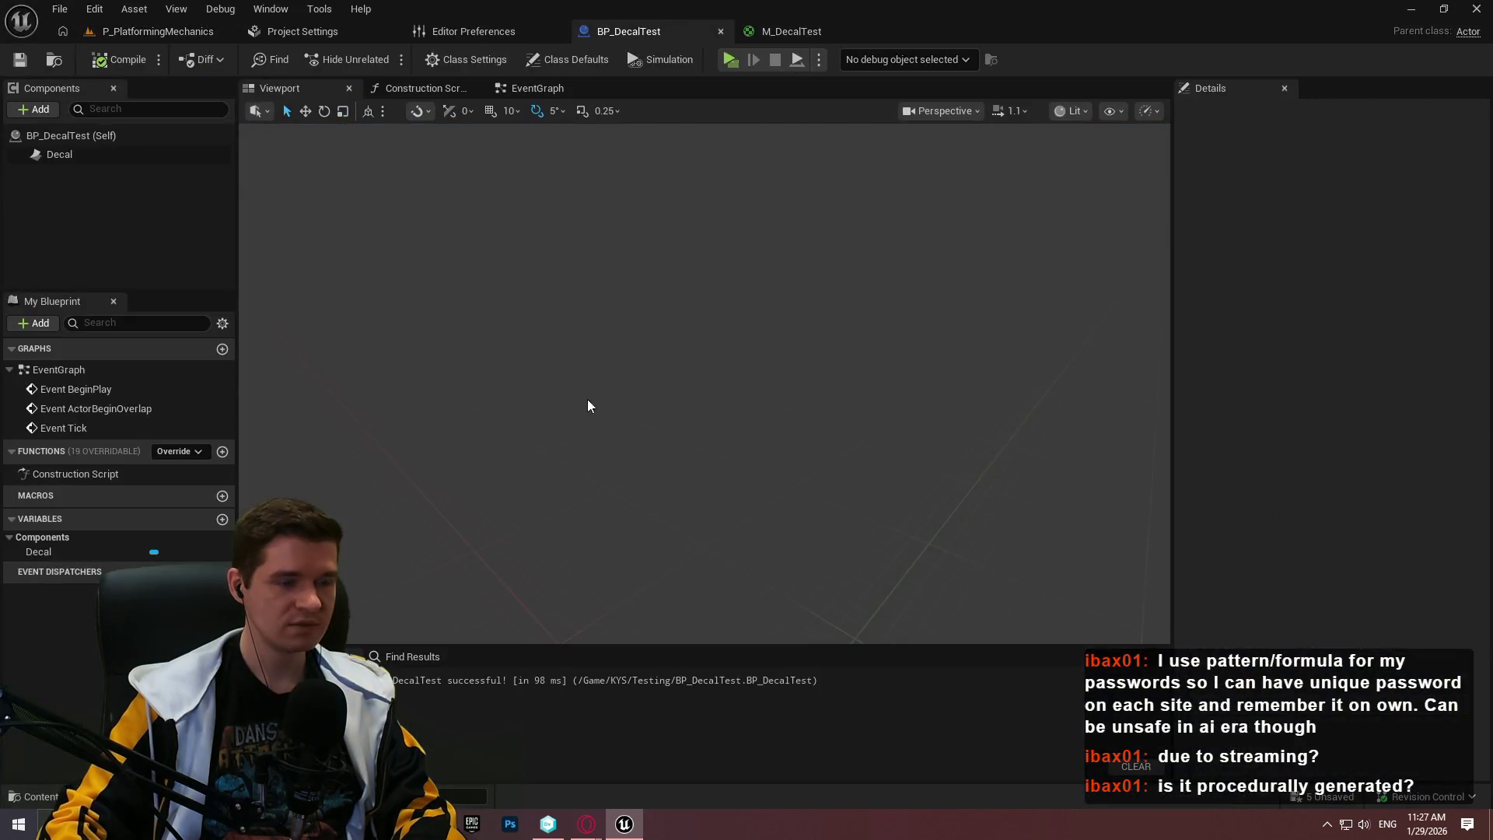
left_click(794, 31)
Add a SceneTexture node to the M_DecalTest graph by searching 'scenet'
left_click_drag(631, 493, 556, 367)
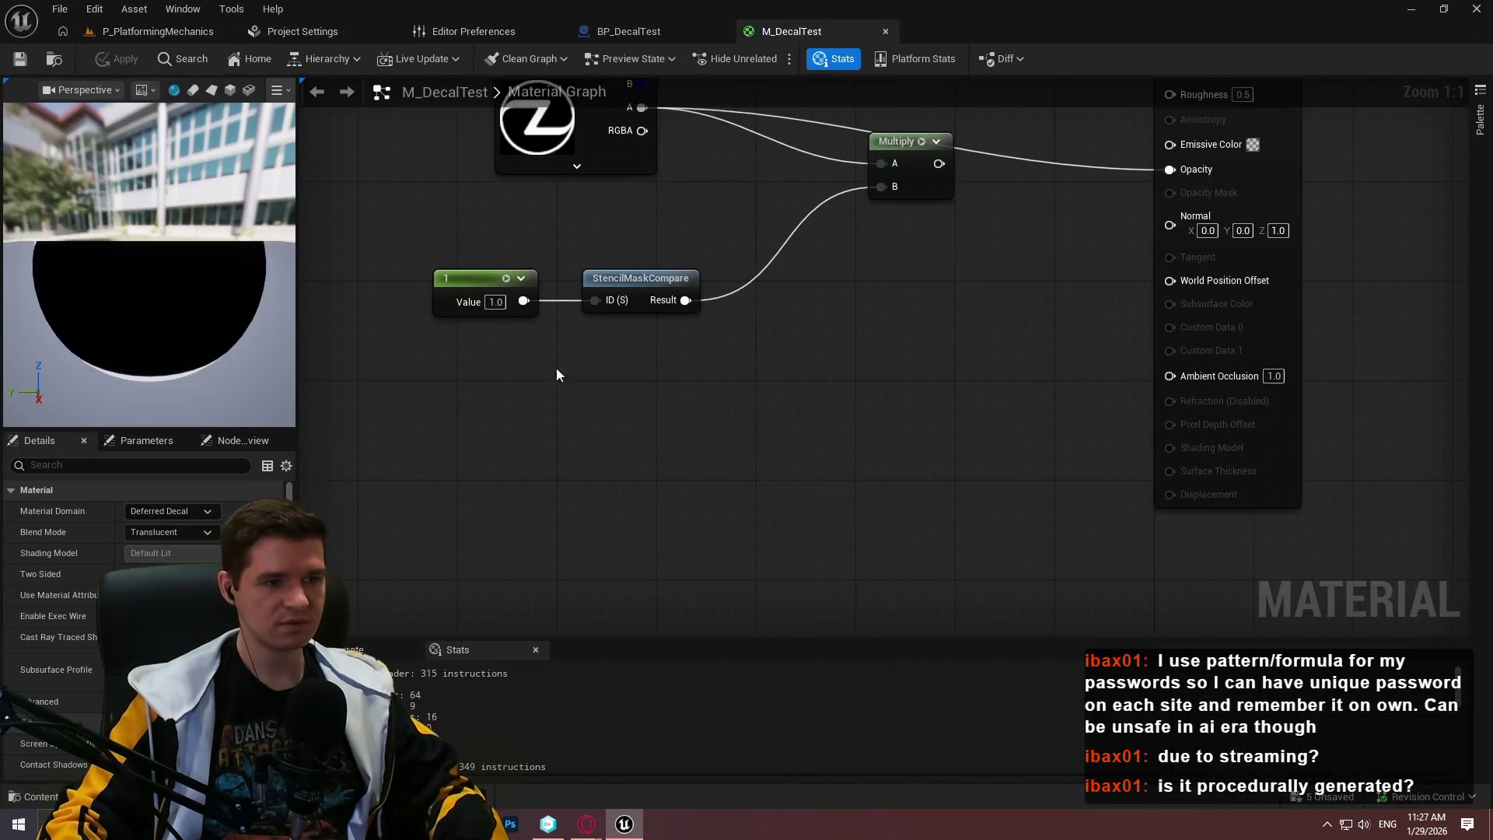
right_click(547, 380)
type("scene")
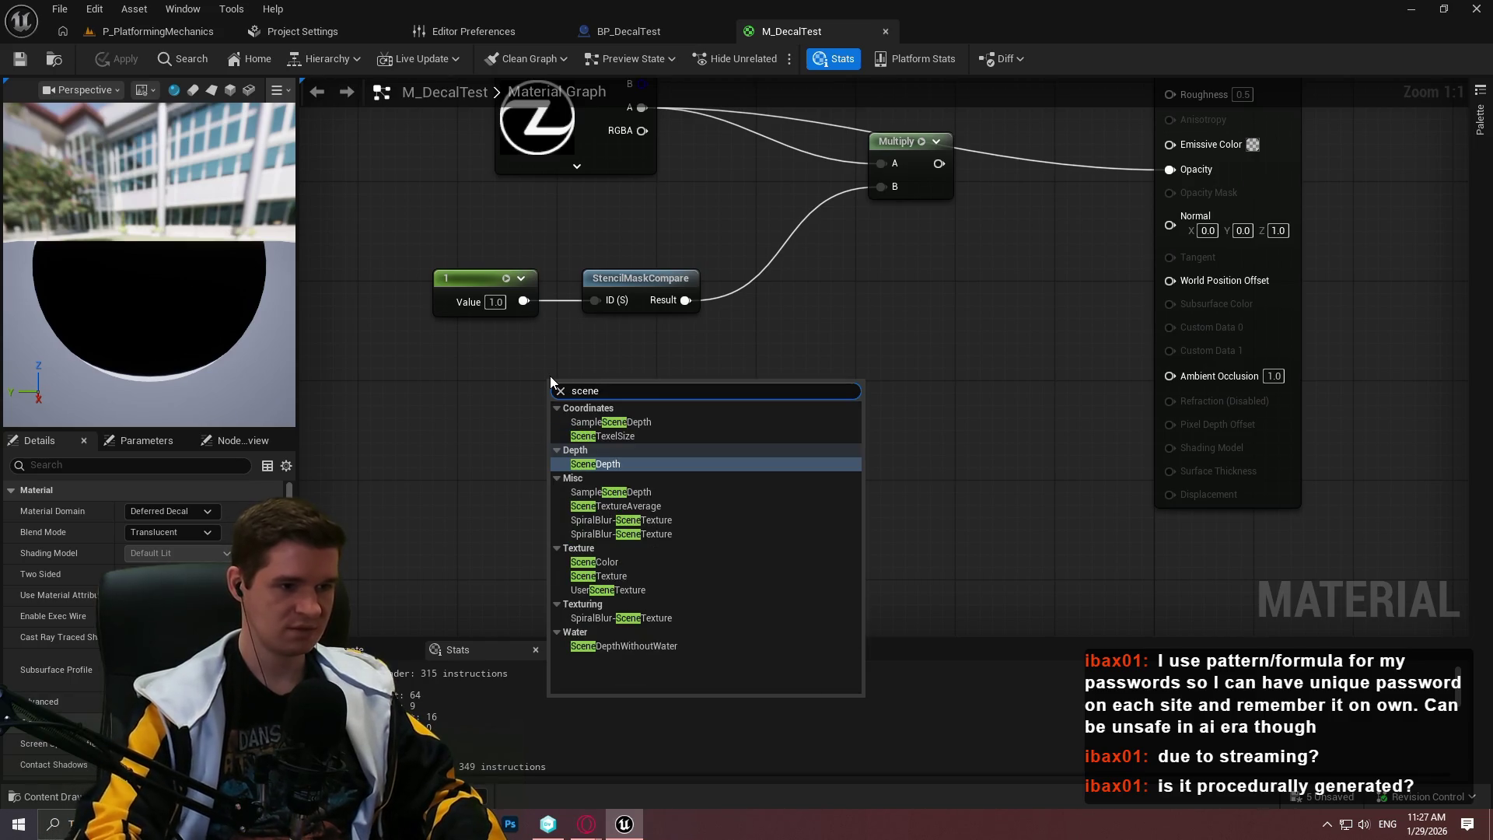
type("te")
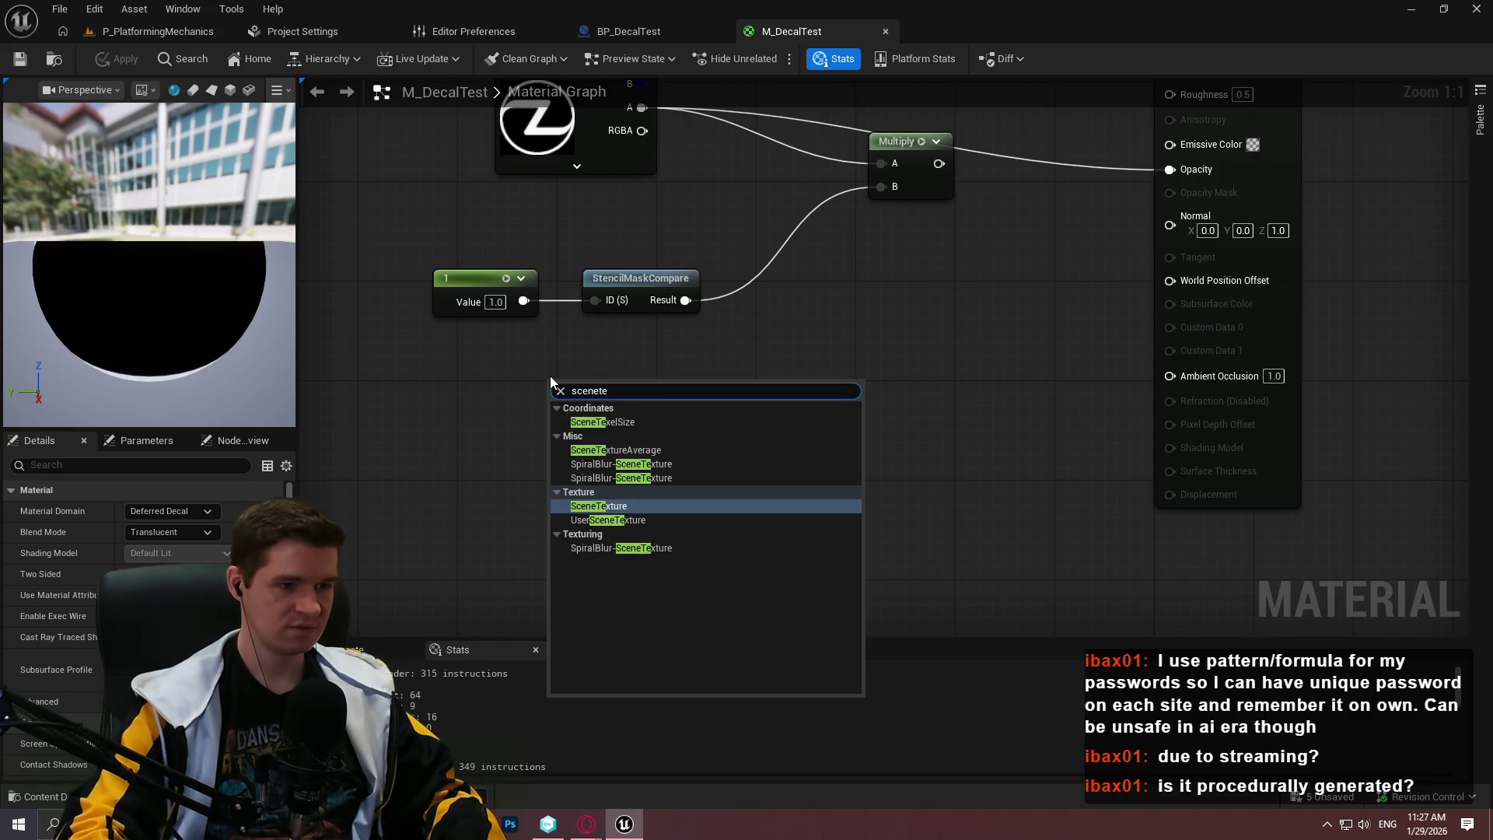
key("Return")
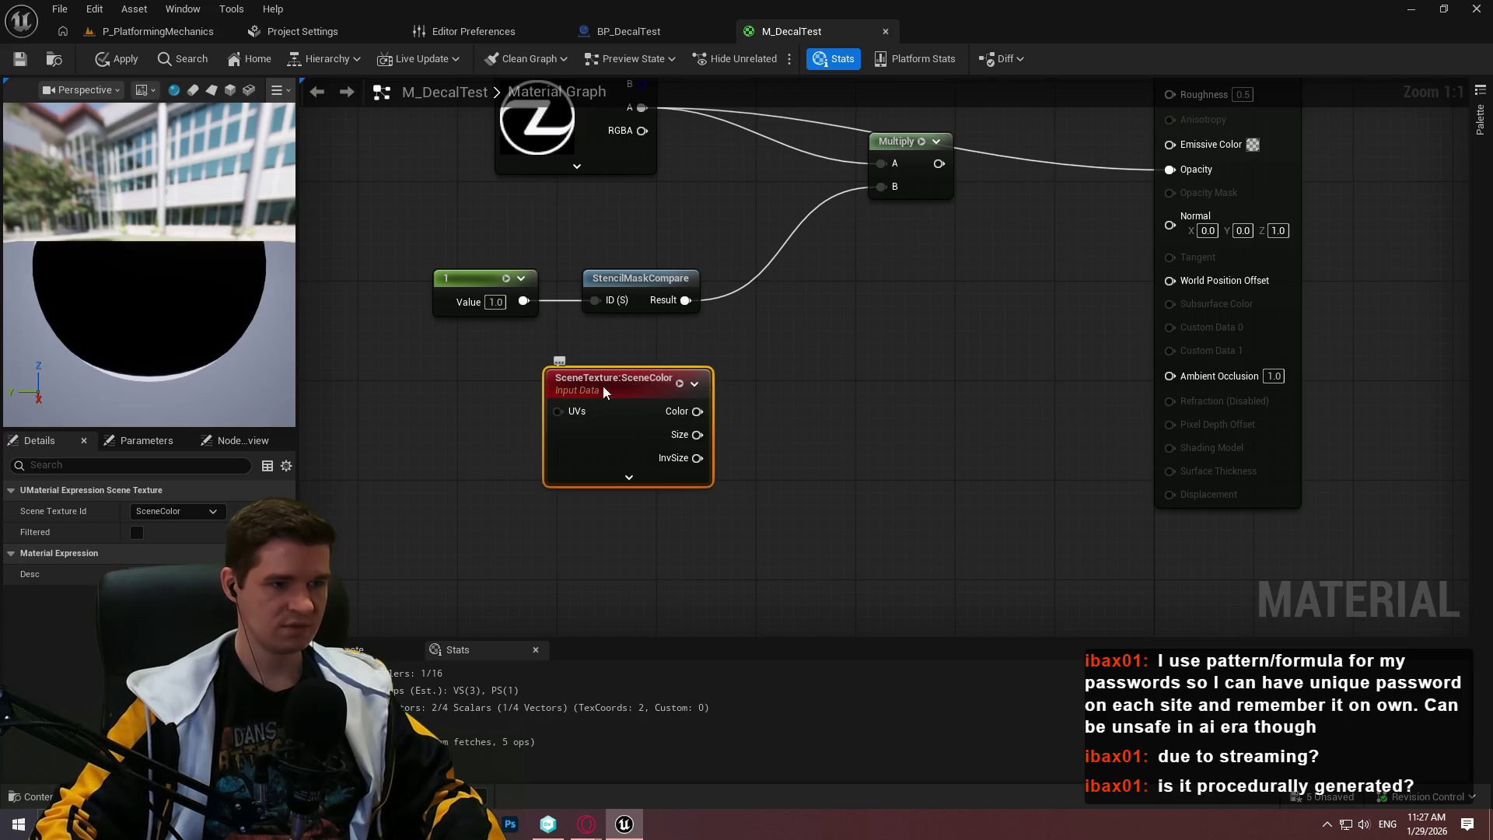
left_click(843, 316)
scroll(972, 253, "down", 1)
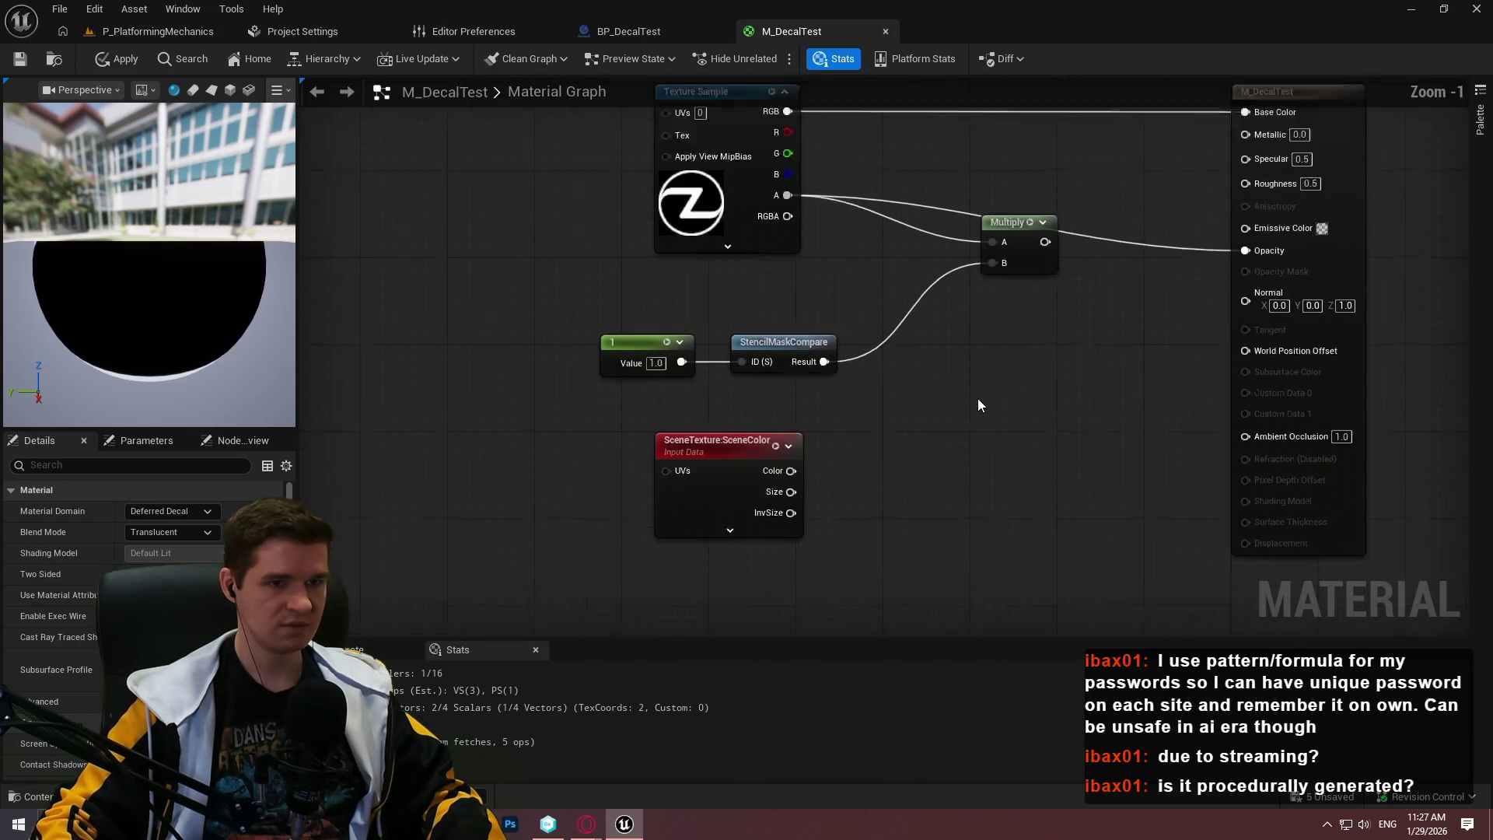
scroll(977, 404, "down", 1)
key("alt+Tab")
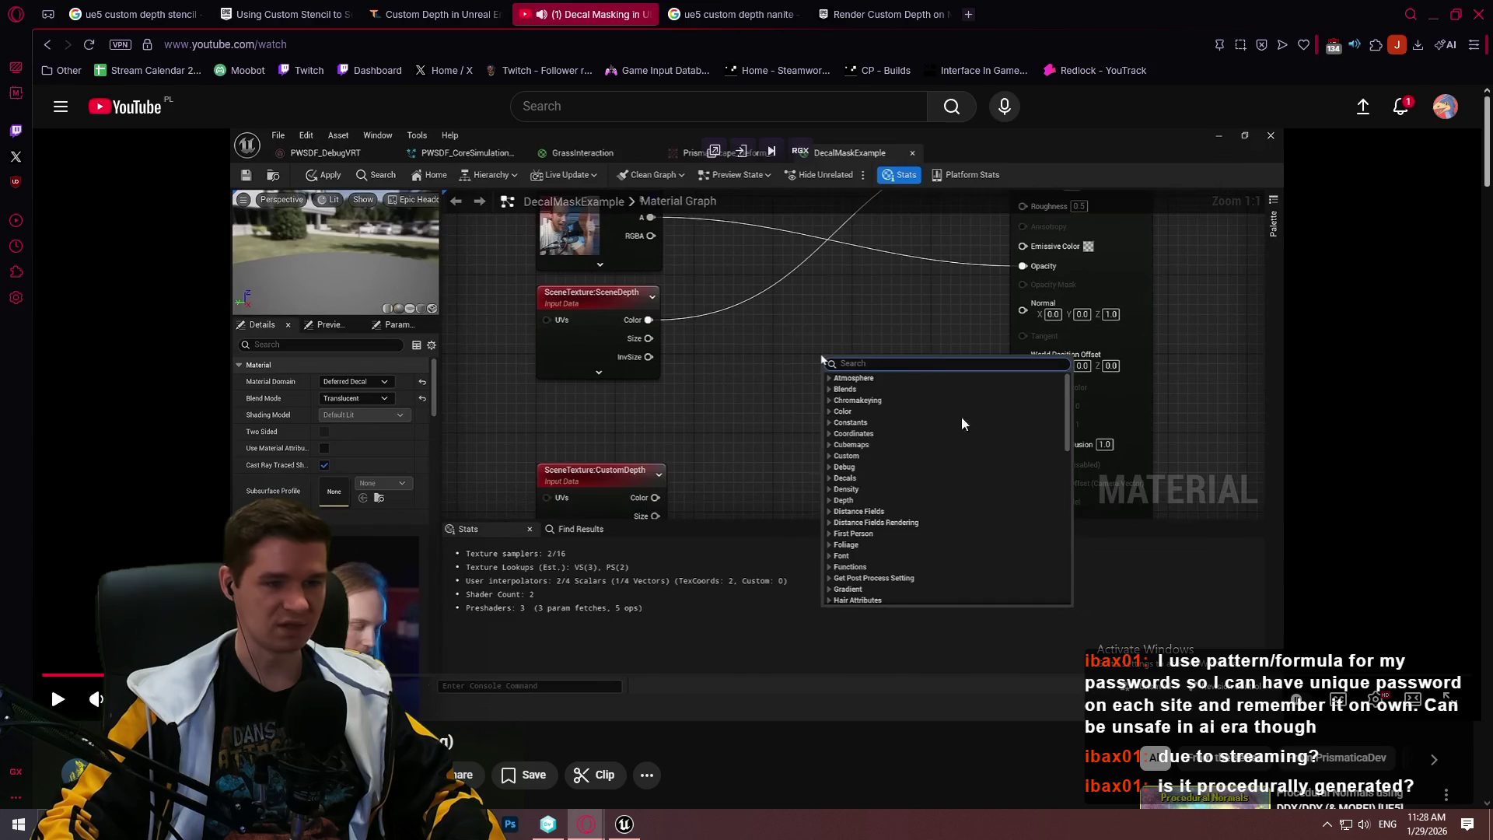
Set the SceneTexture node's Scene Texture Id to SceneDepth
key("alt+Tab")
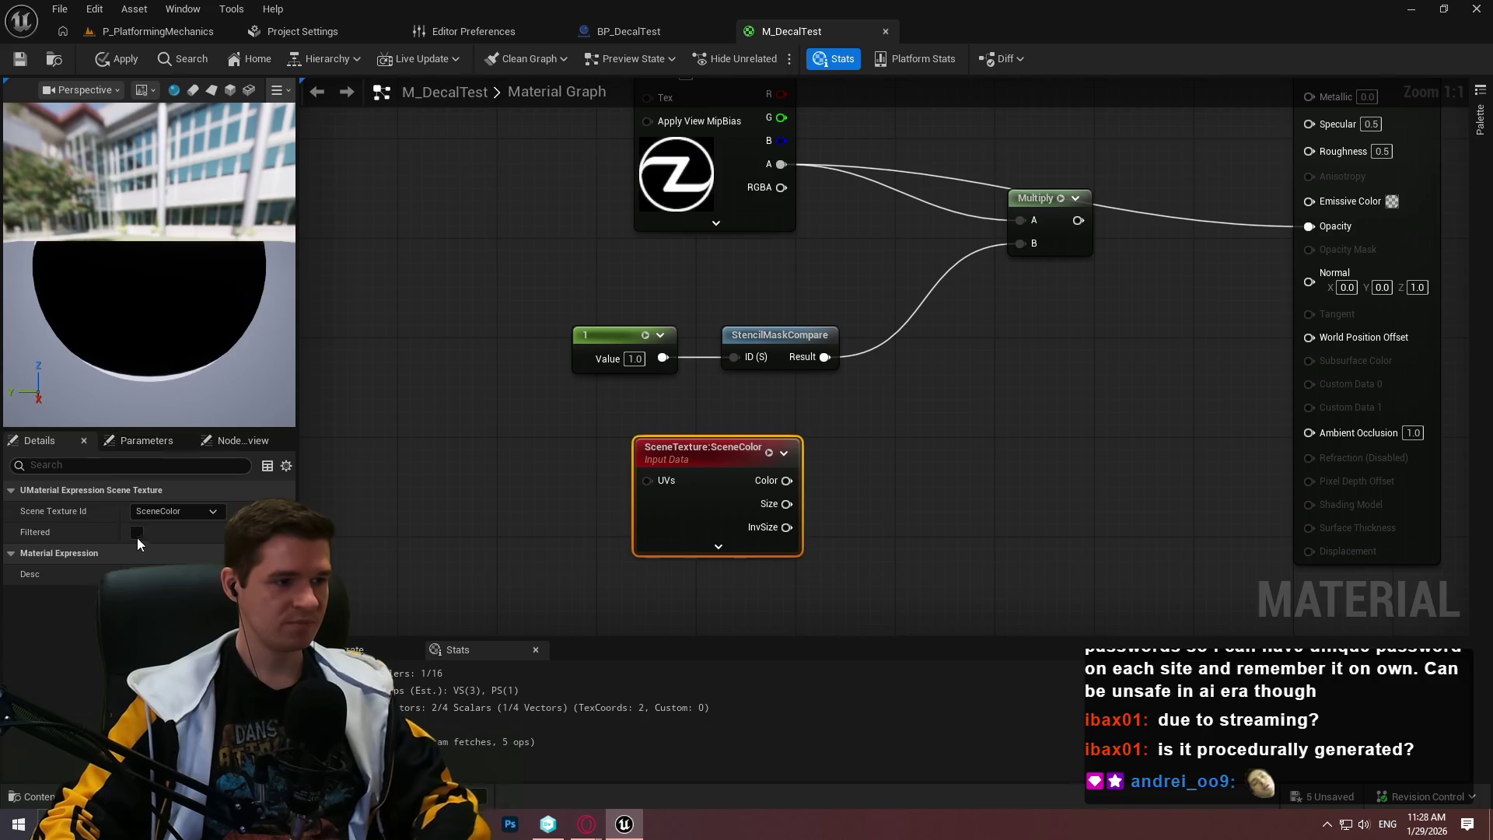
left_click(181, 511)
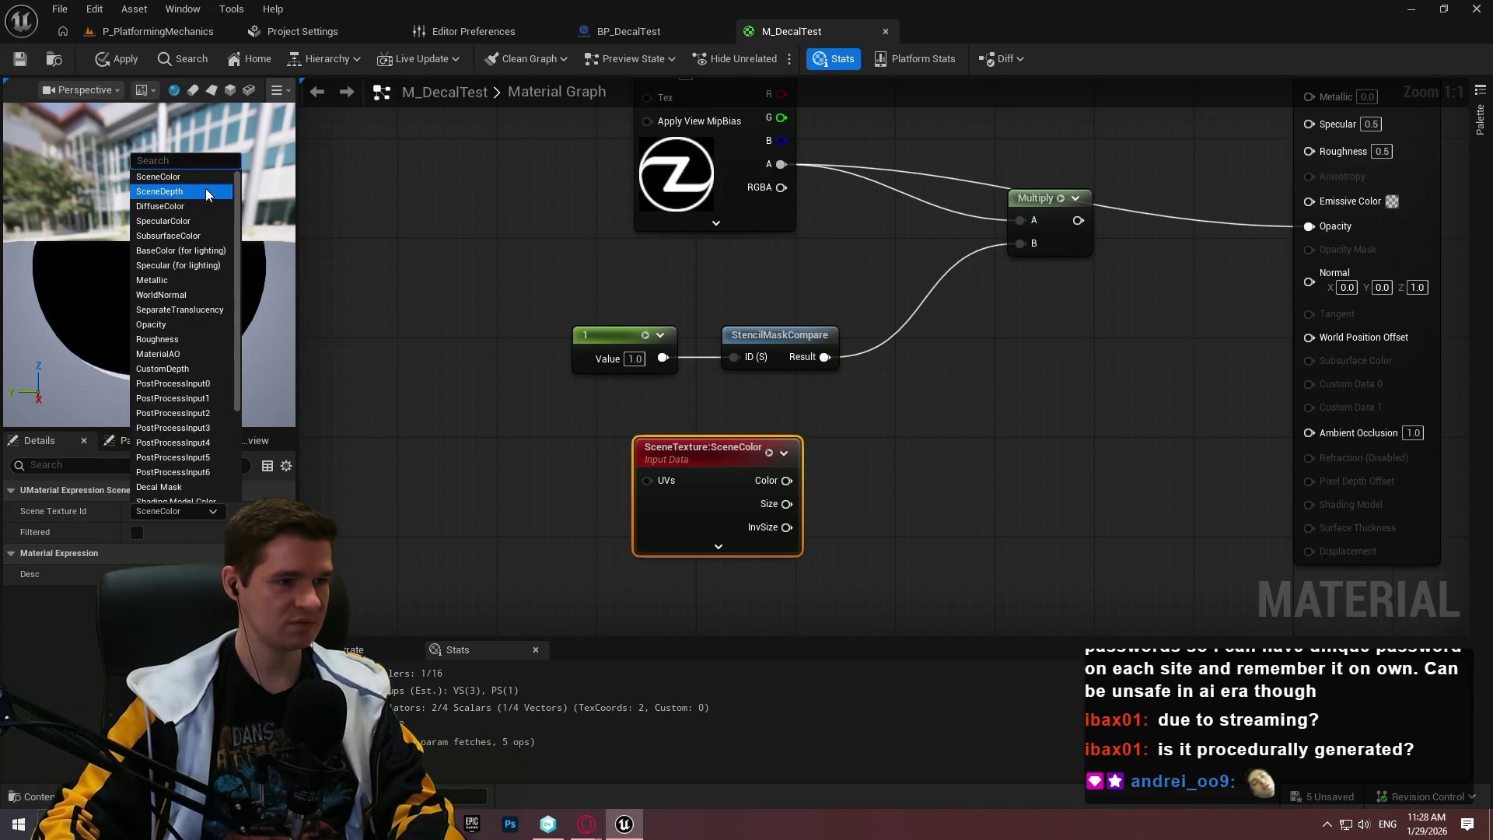
left_click(206, 191)
left_click_drag(883, 542, 833, 403)
left_click(788, 488)
Duplicate the SceneDepth node and set the copy's Scene Texture Id to CustomDepth
left_click(603, 400)
key("ctrl+d")
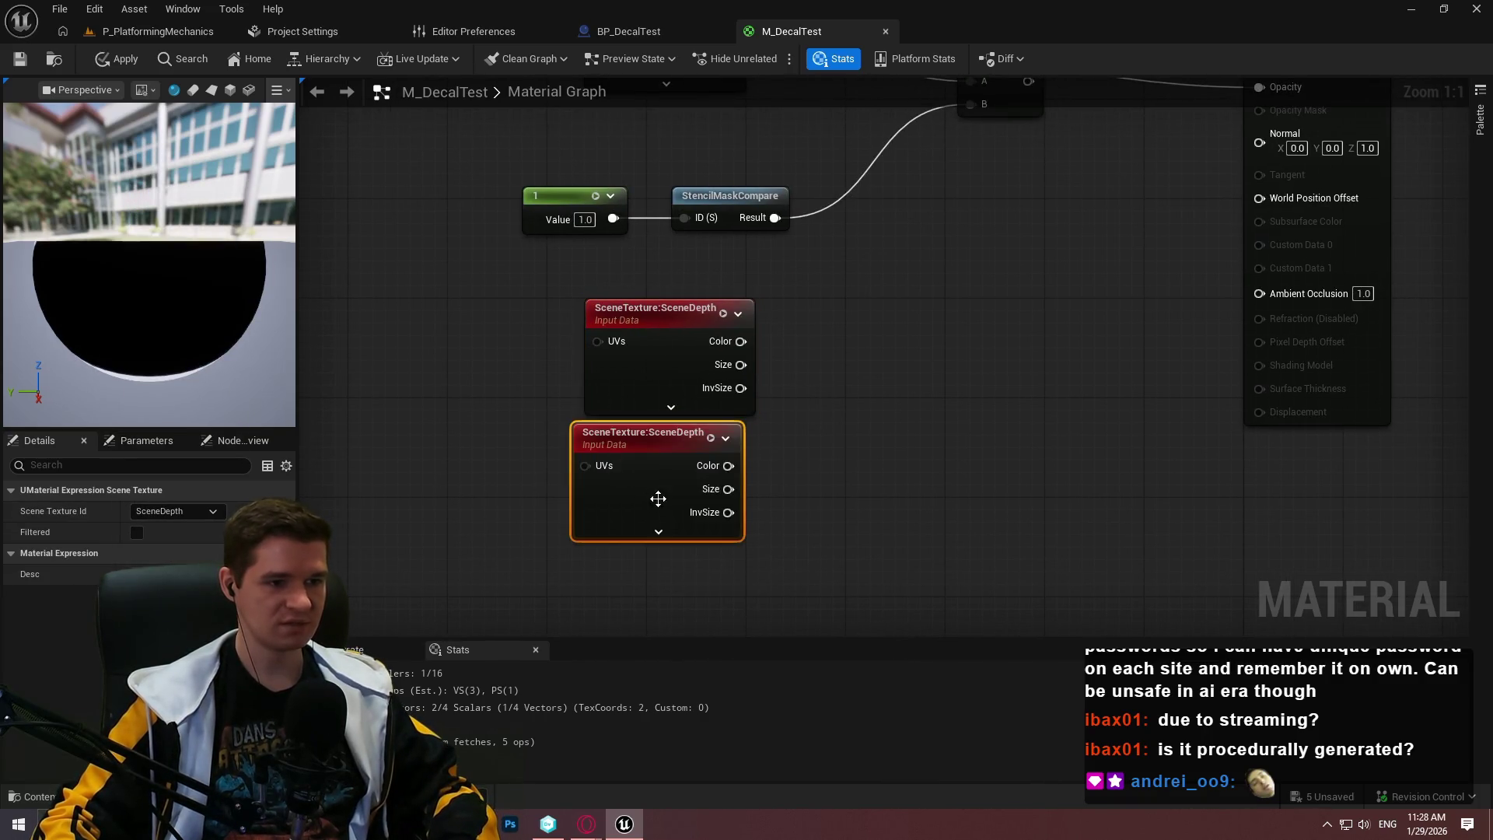
left_click(217, 512)
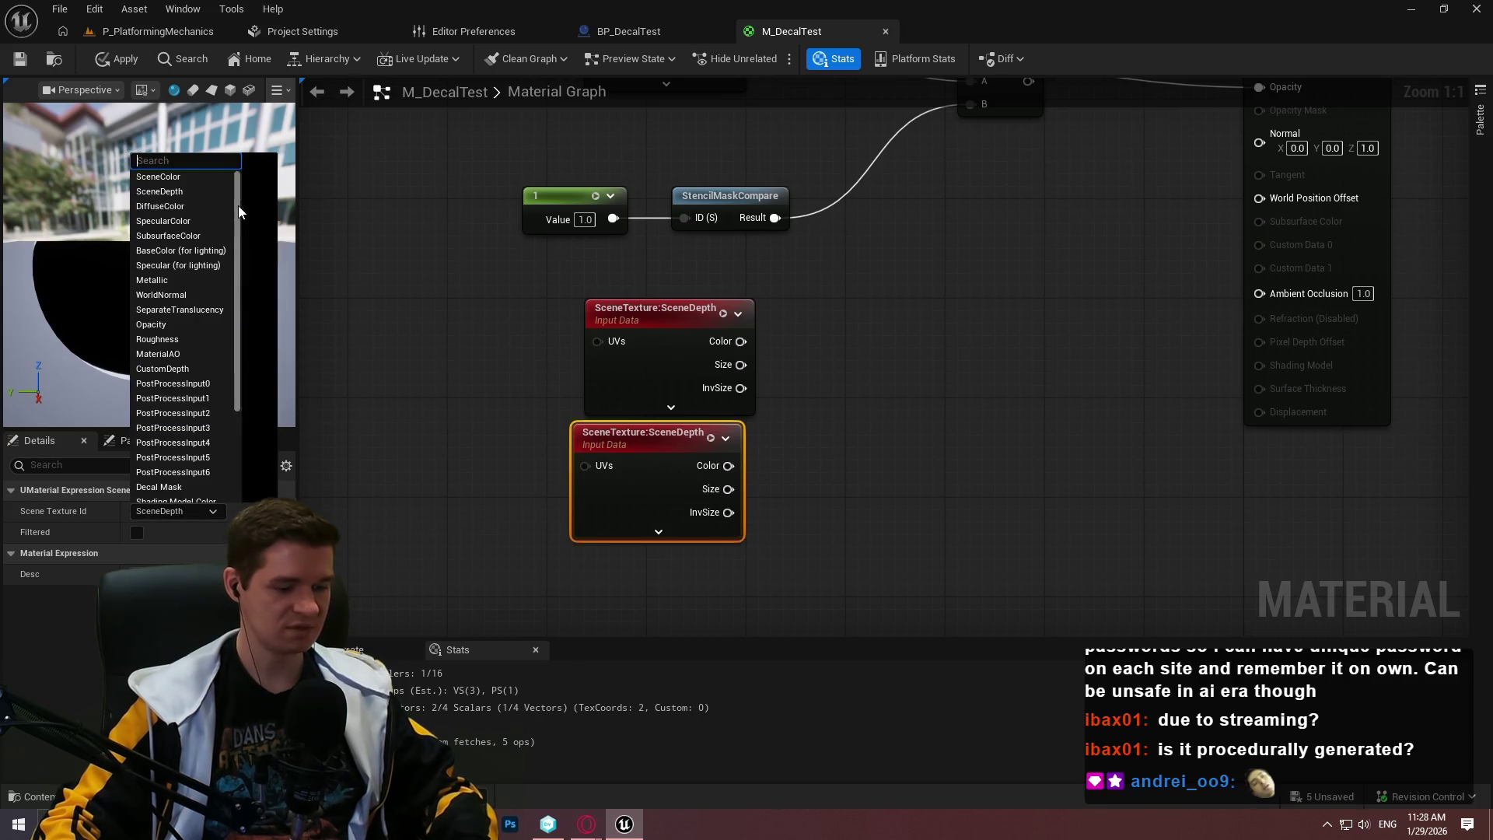
type("custom")
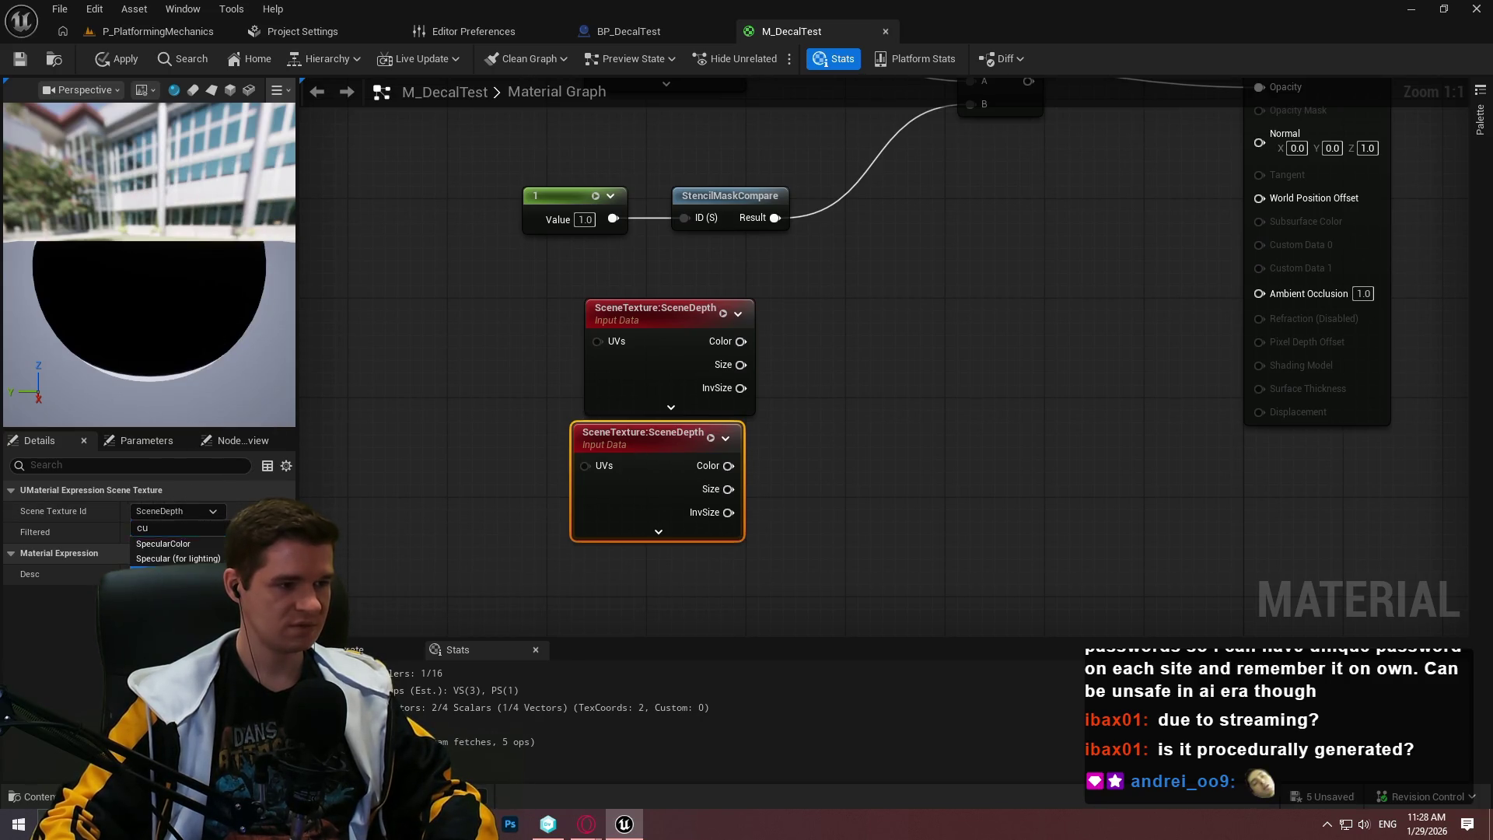
key("Return")
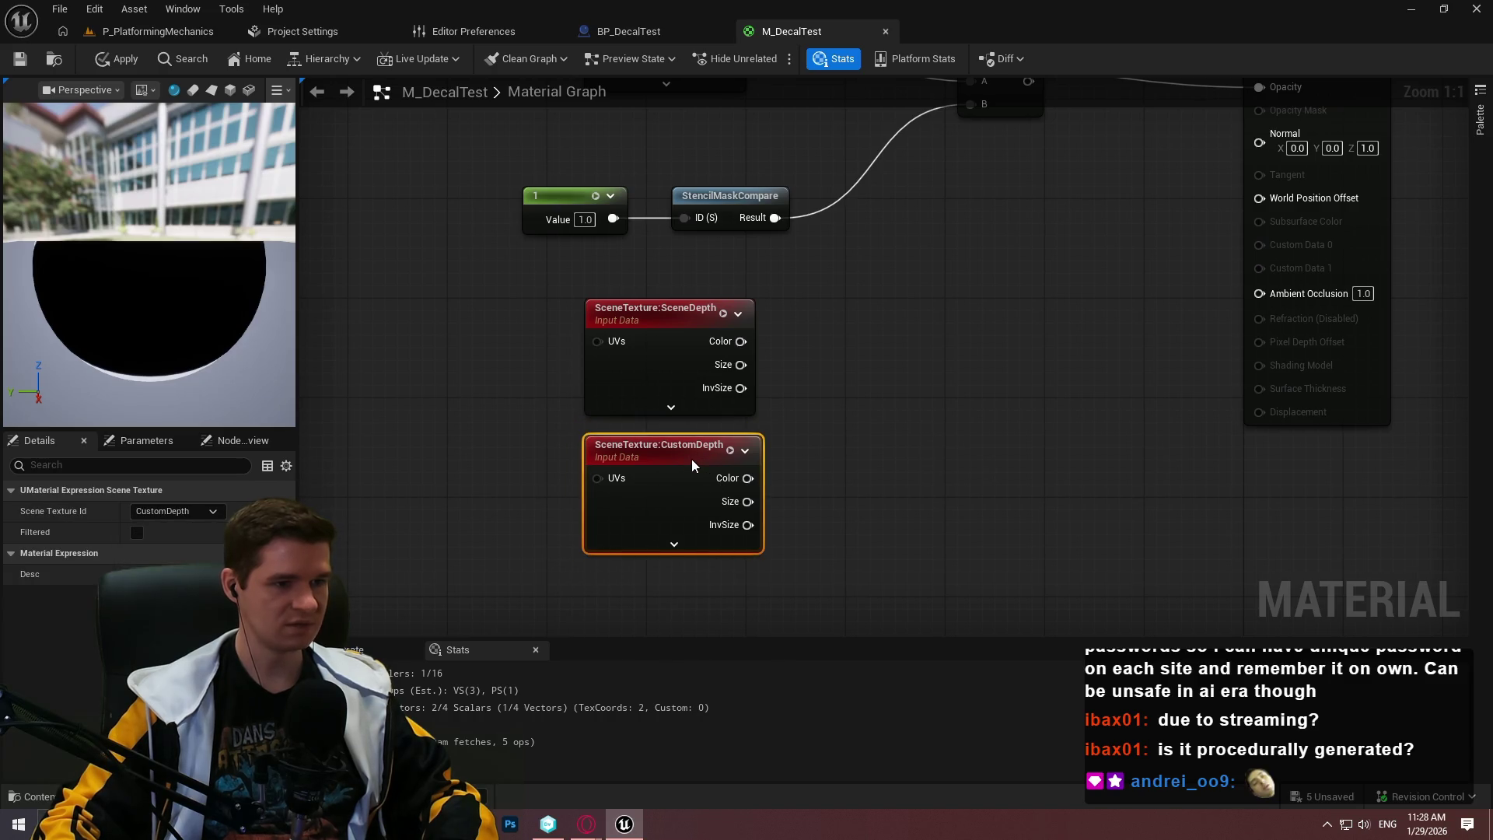
left_click(932, 87)
left_click_drag(1009, 5, 1309, 255)
left_click(757, 451)
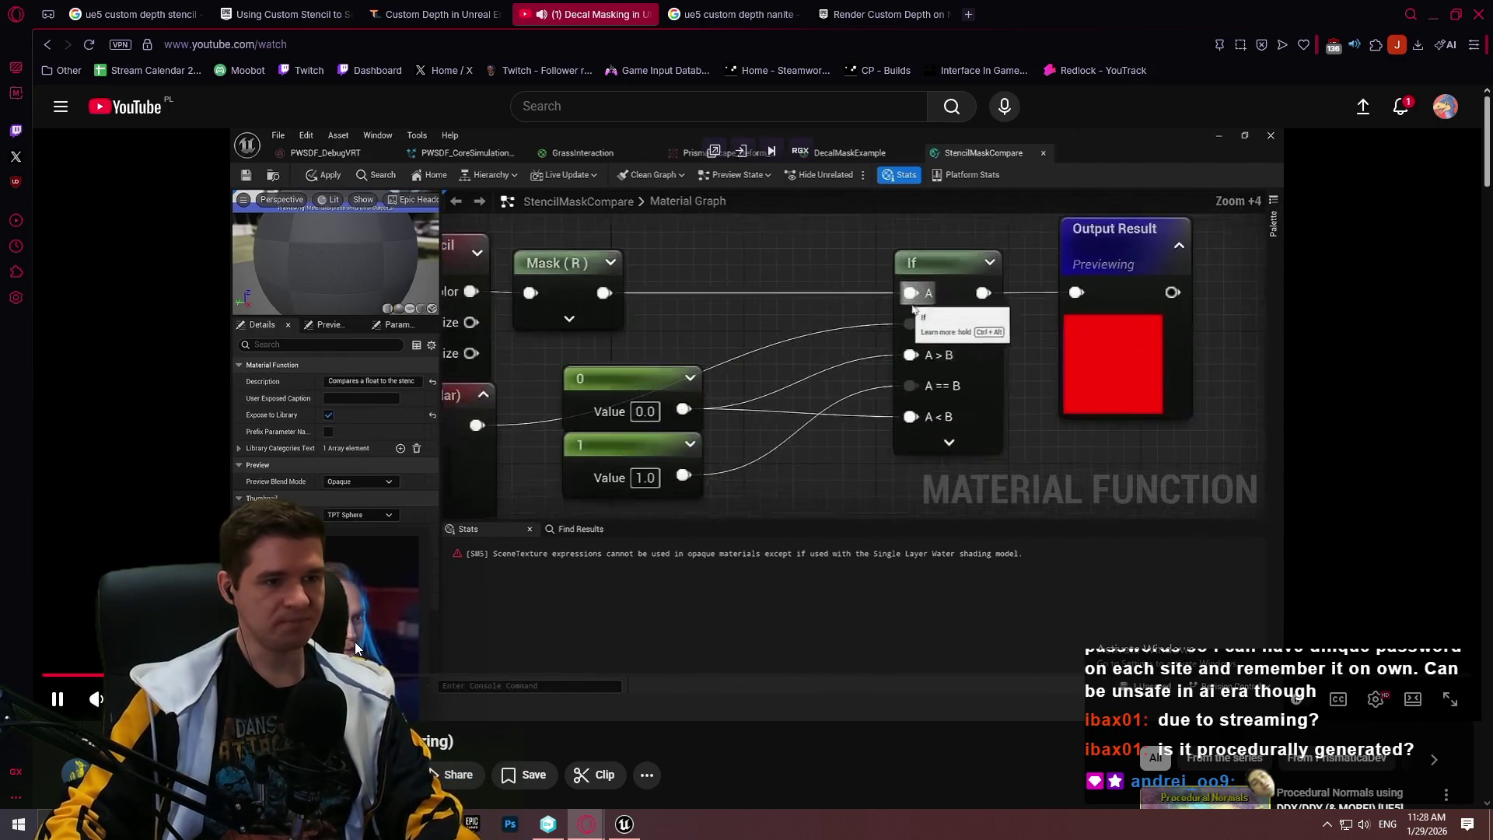
Scrub the tutorial forward to where the cubes get Render CustomDepth Pass enabled
left_click_drag(265, 675, 290, 675)
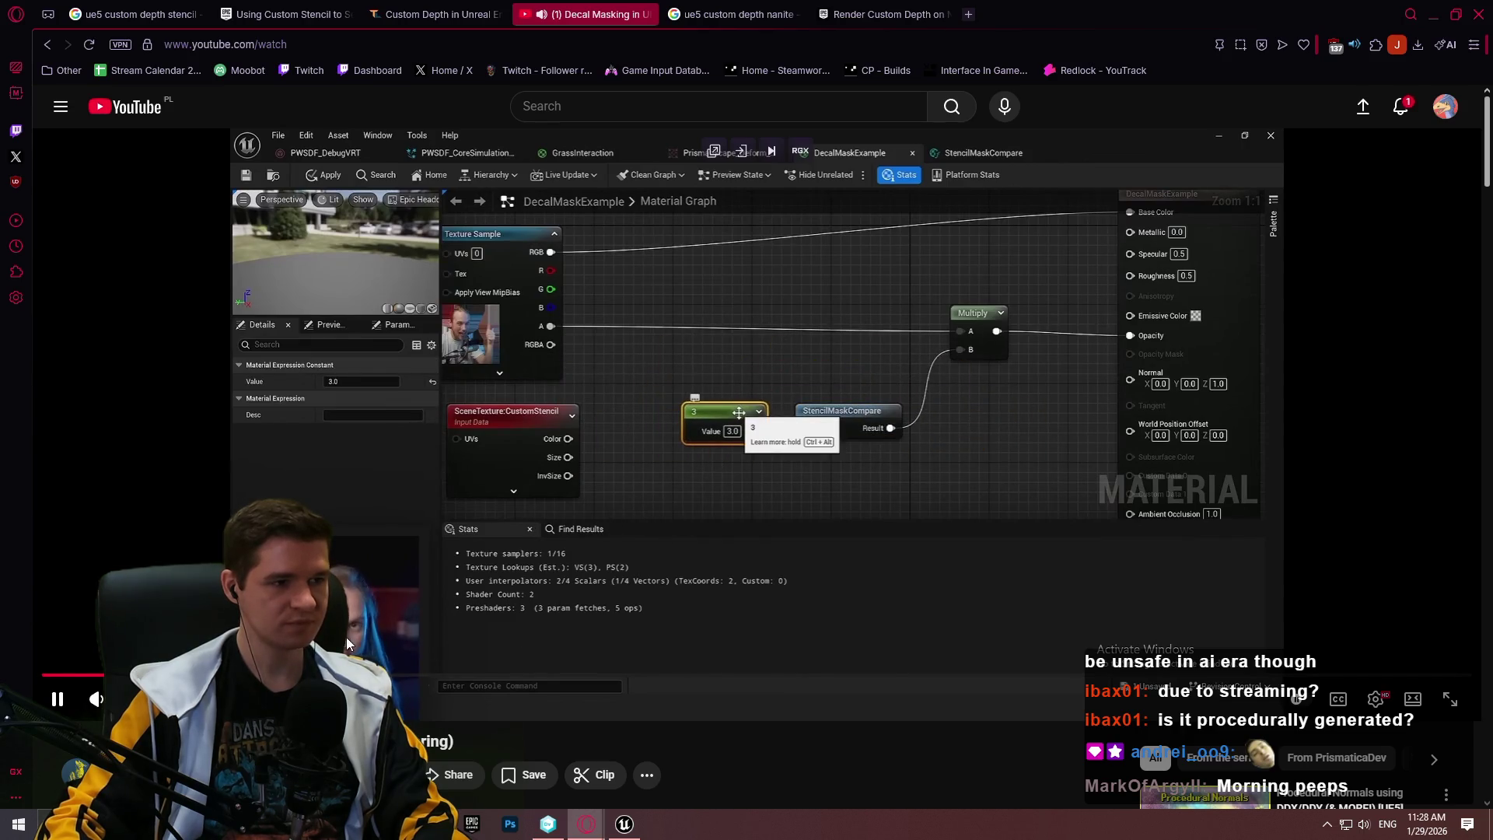
left_click_drag(315, 675, 315, 675)
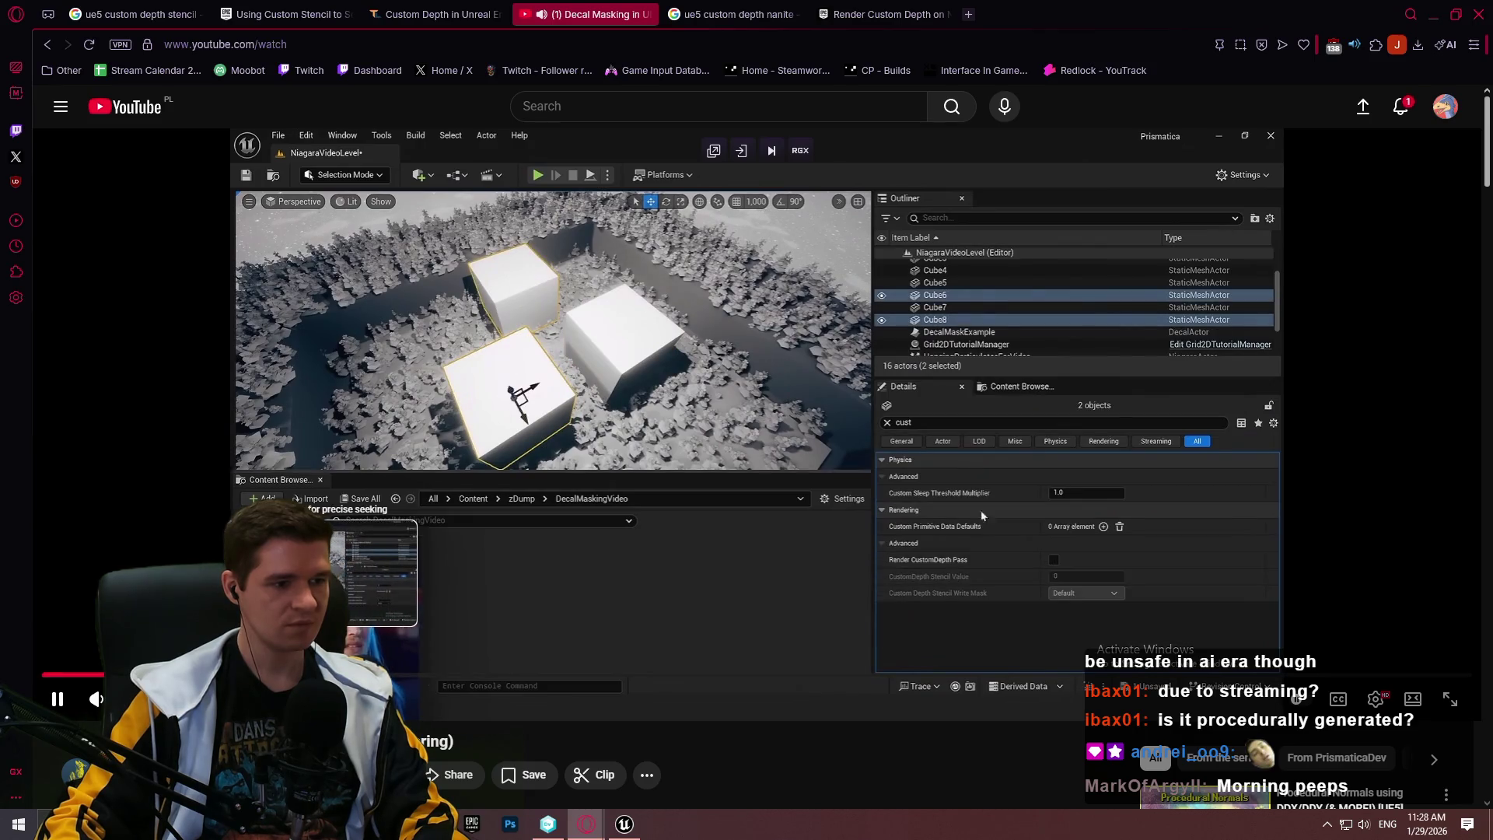
left_click(566, 422)
Reconnect the Multiply output to Opacity in M_DecalTest and save the material
key("alt+Tab")
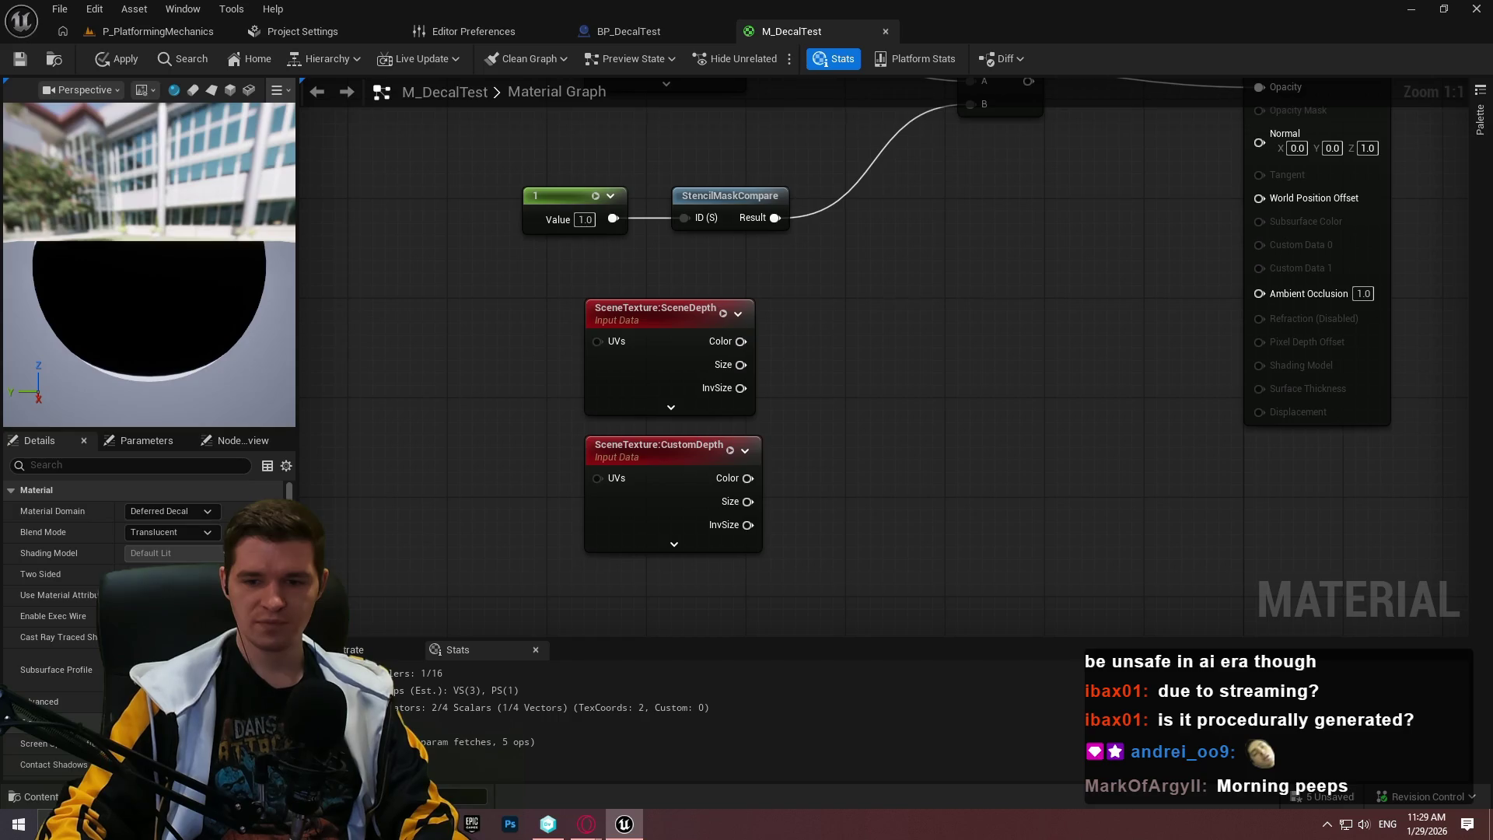
left_click_drag(865, 287, 804, 561)
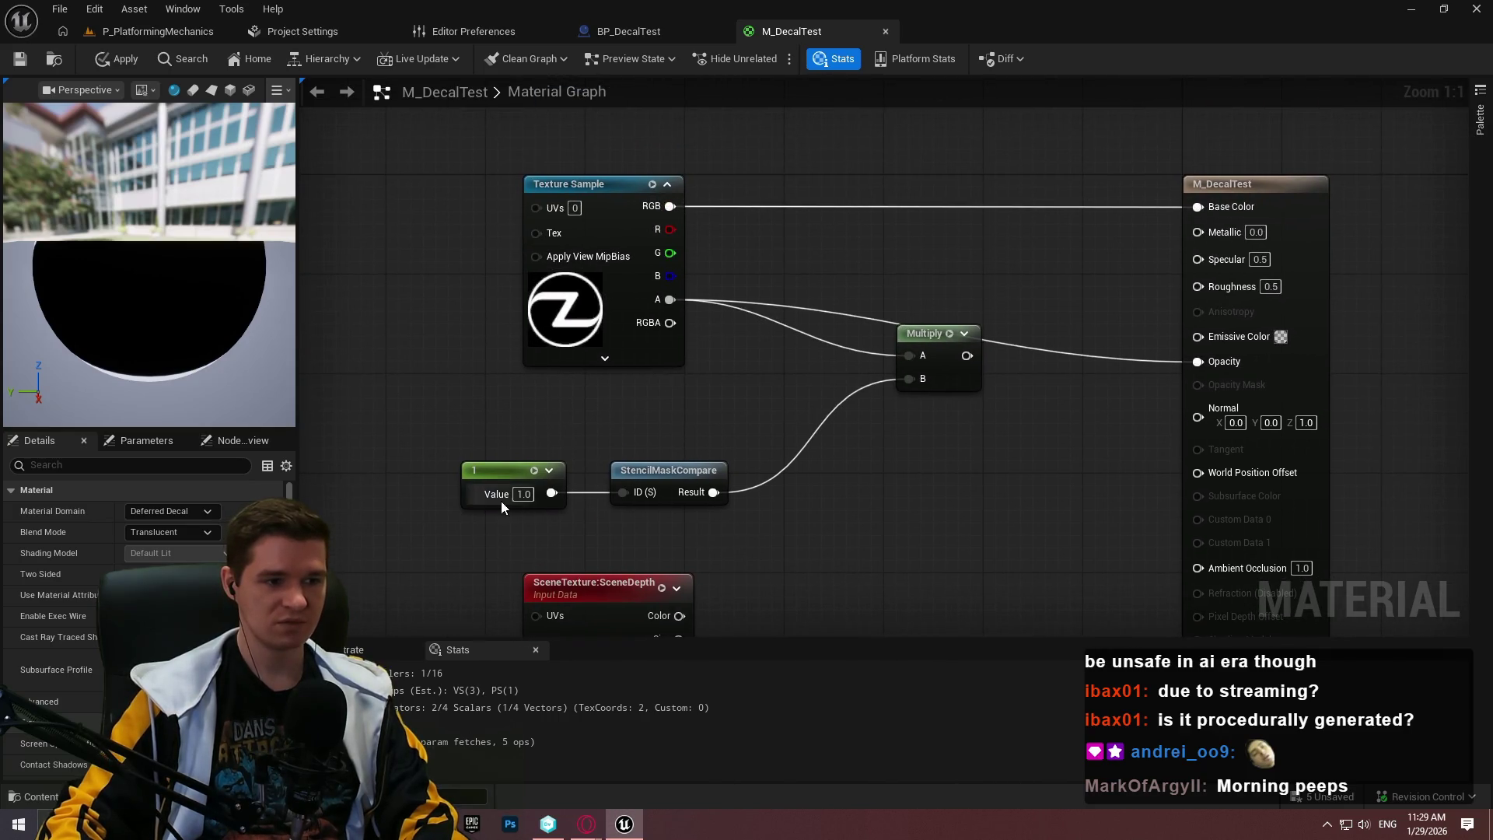
mouse_move(966, 355)
left_mouse_down()
mouse_move(1234, 347)
mouse_move(1223, 376)
left_mouse_up()
left_click(20, 61)
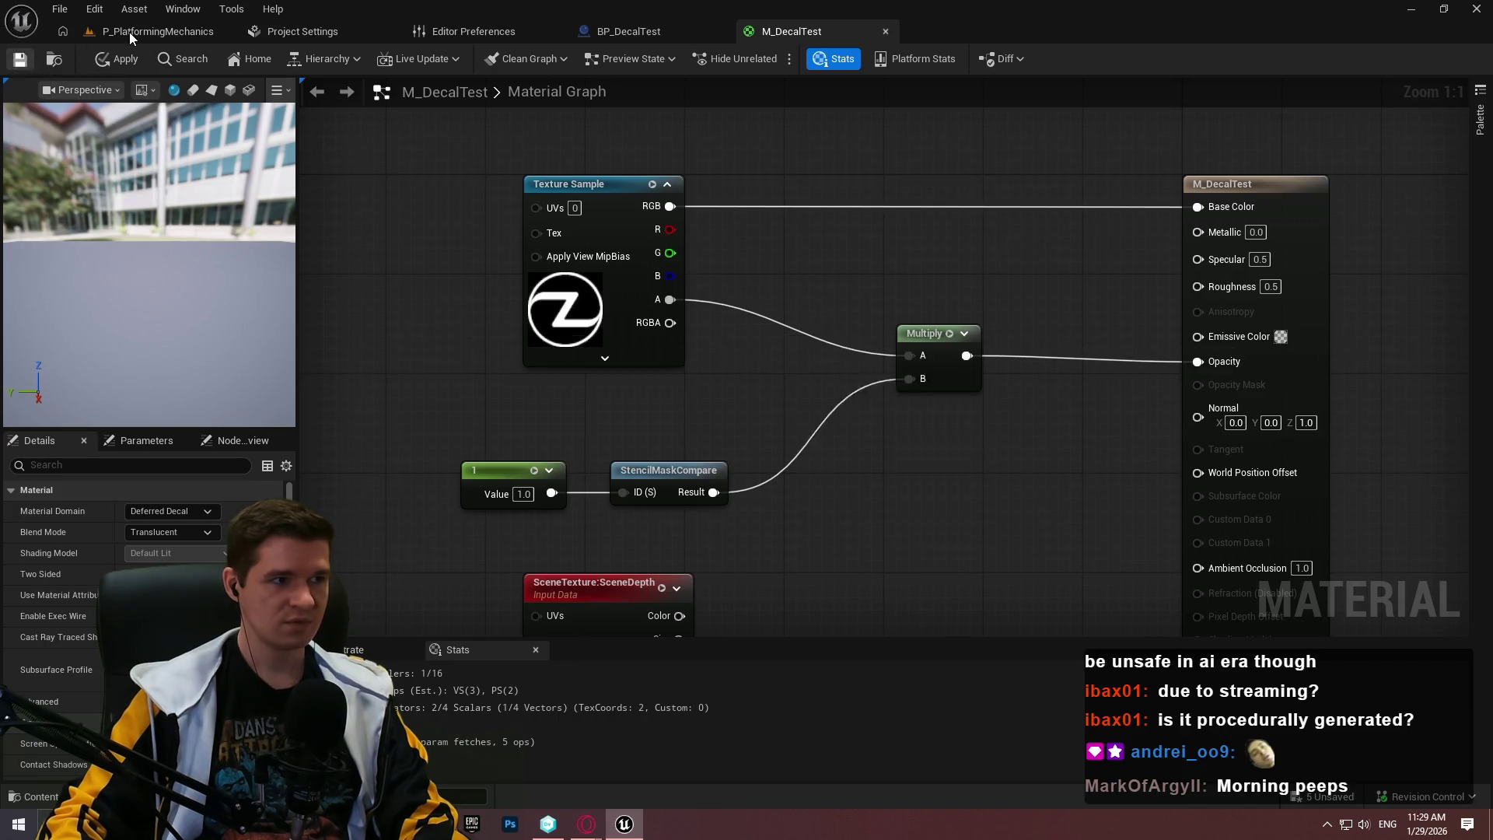
Select Cube101 on the cliff and enable Render CustomDepth Pass in its Details
left_click(129, 31)
key("f")
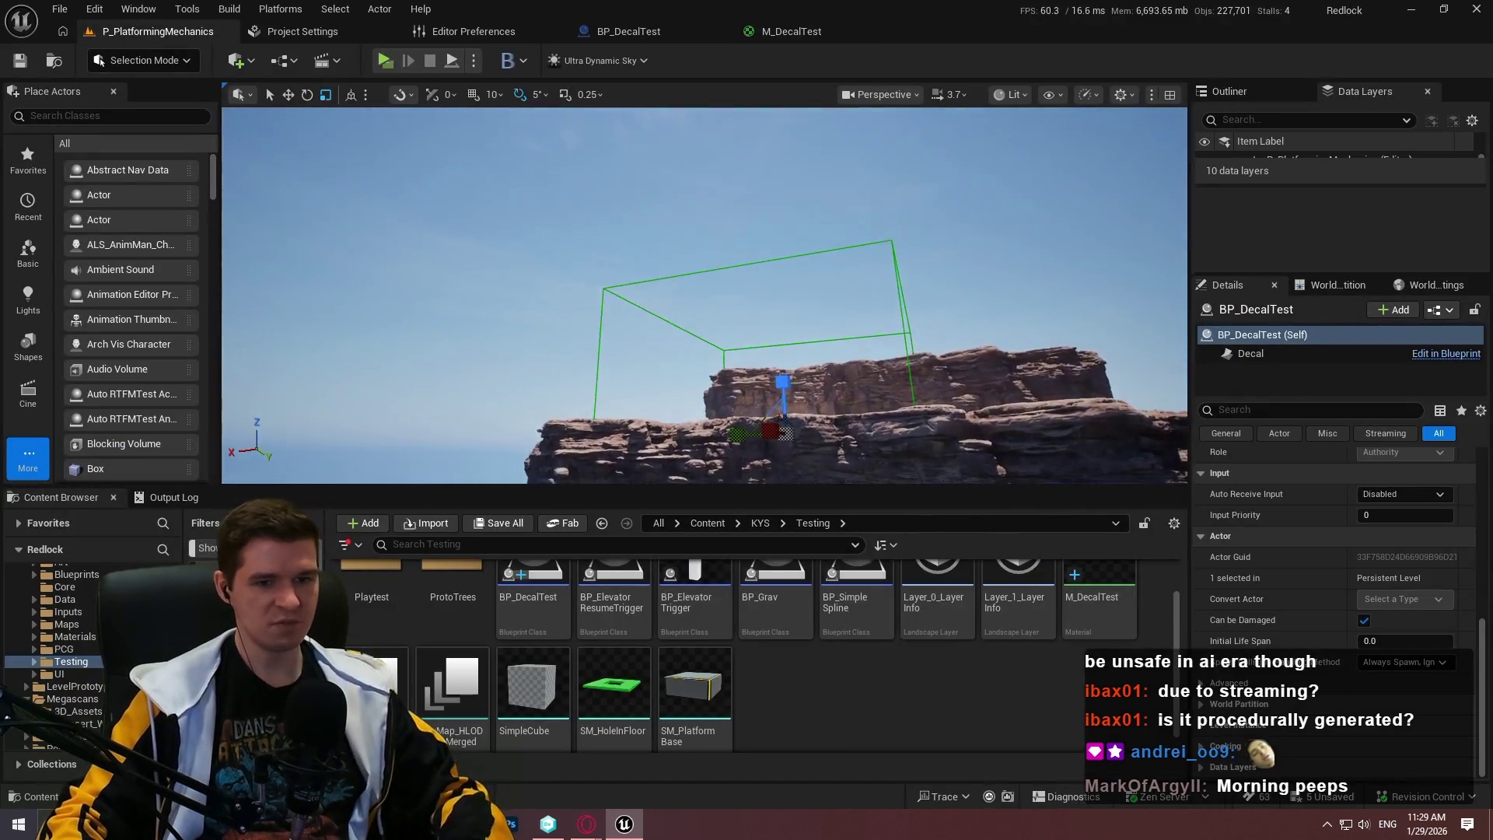
left_click(739, 436)
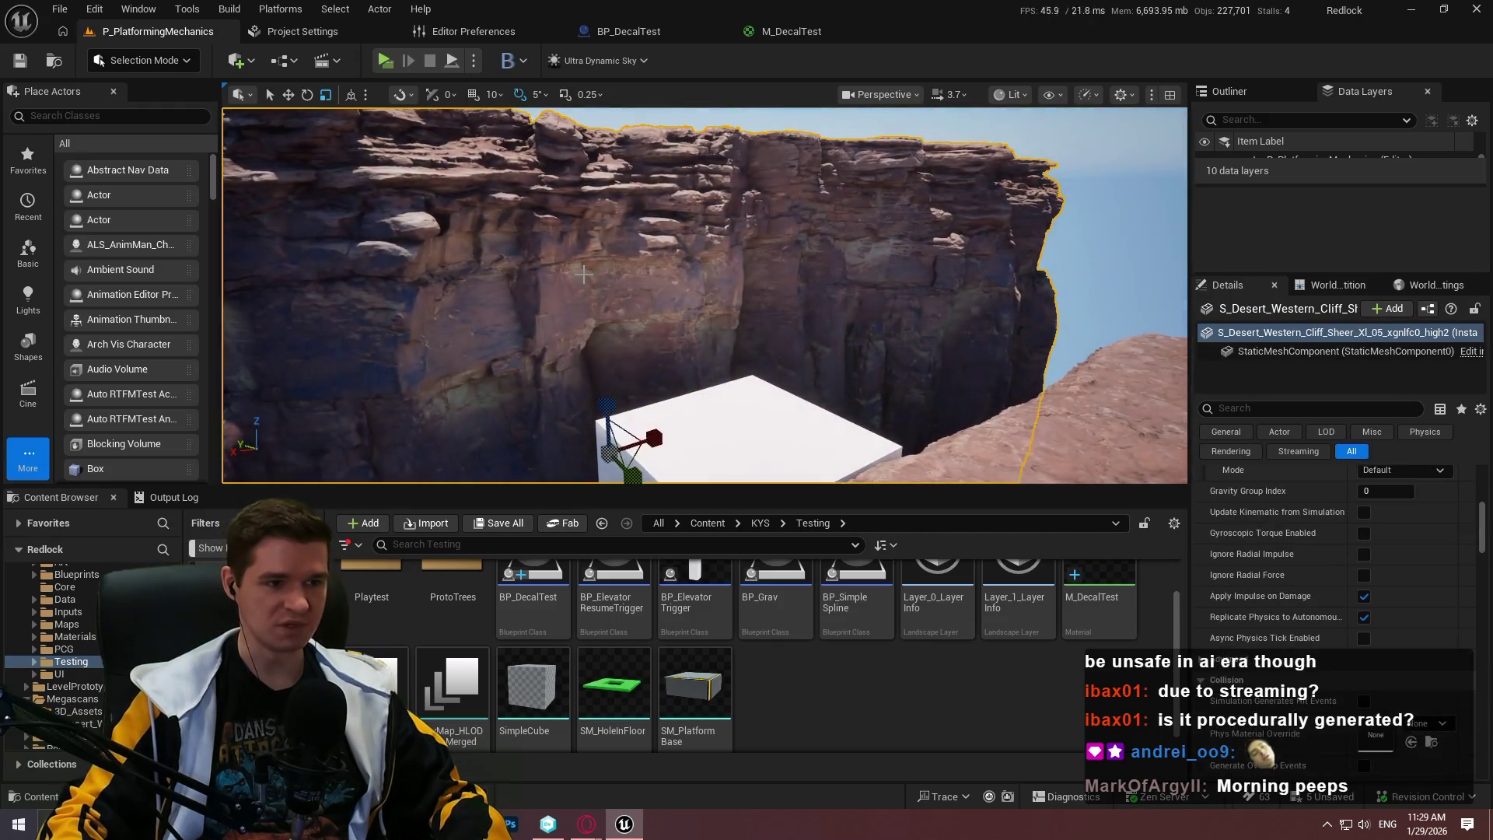
key("f")
scroll(1346, 624, "down", 5)
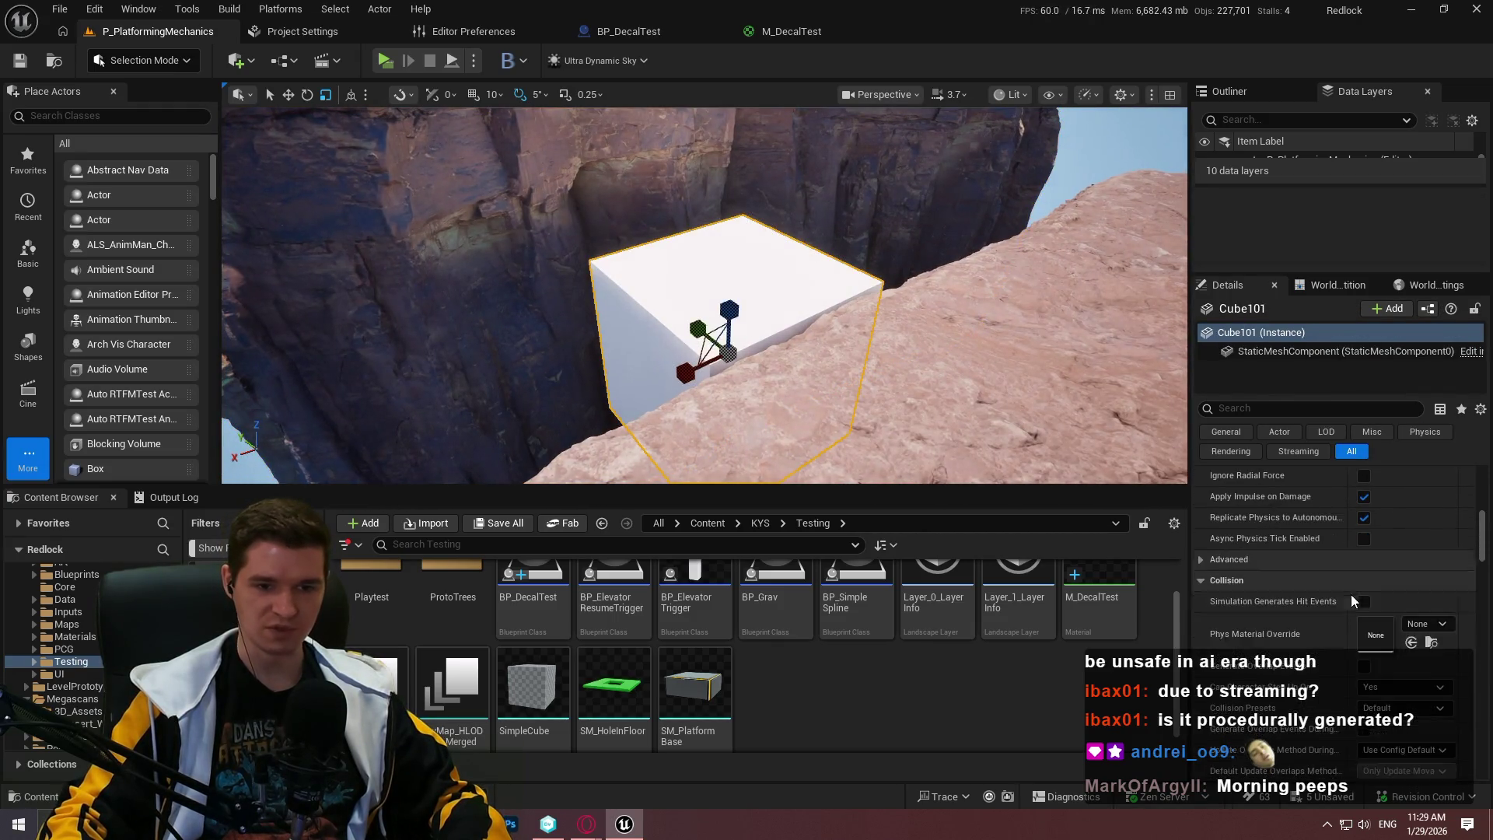
left_click_drag(1484, 537, 1489, 592)
scroll(1489, 593, "up", 10)
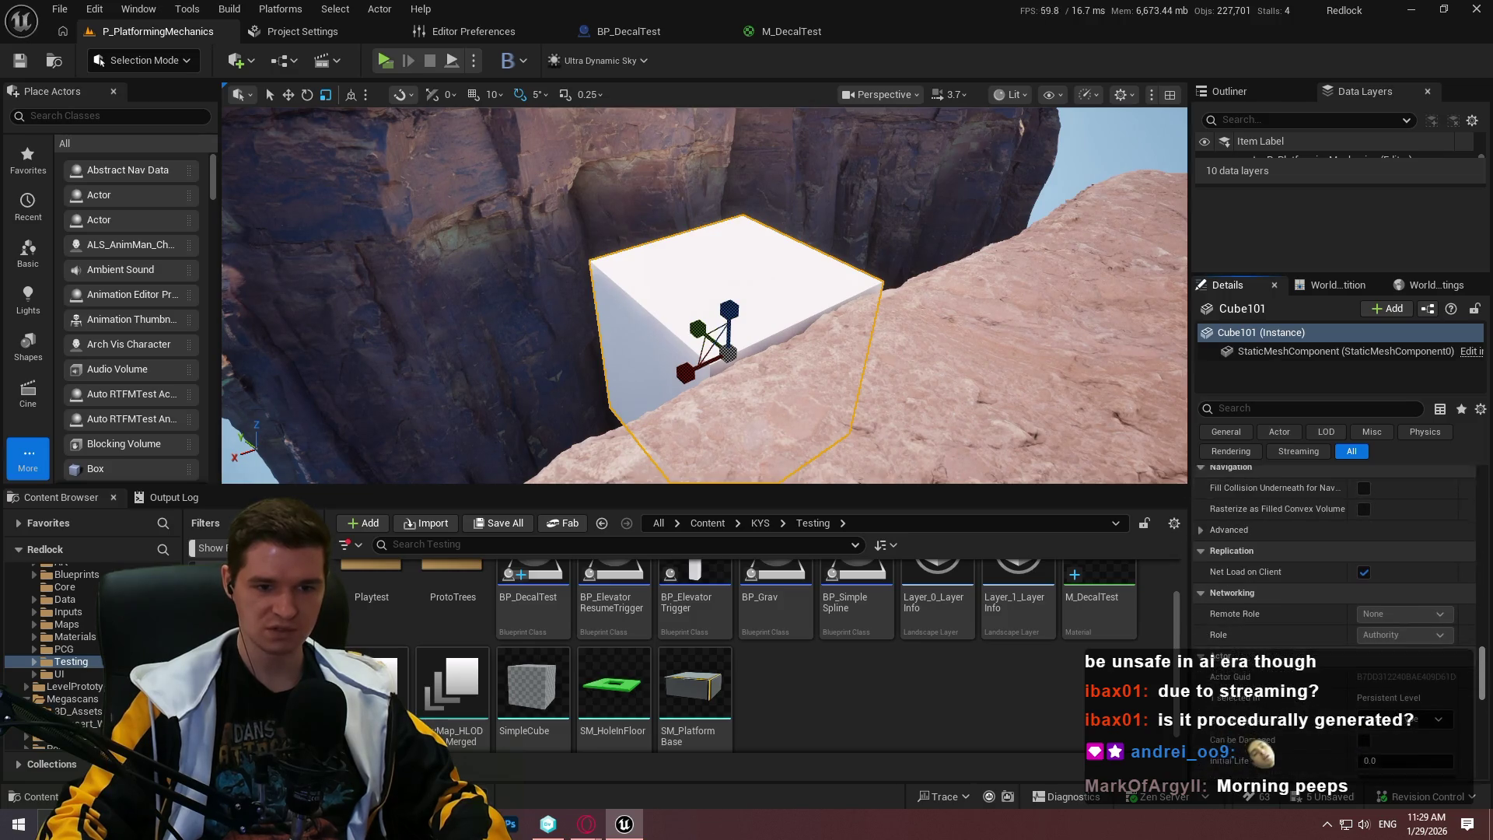
left_click(1286, 407)
type("cust")
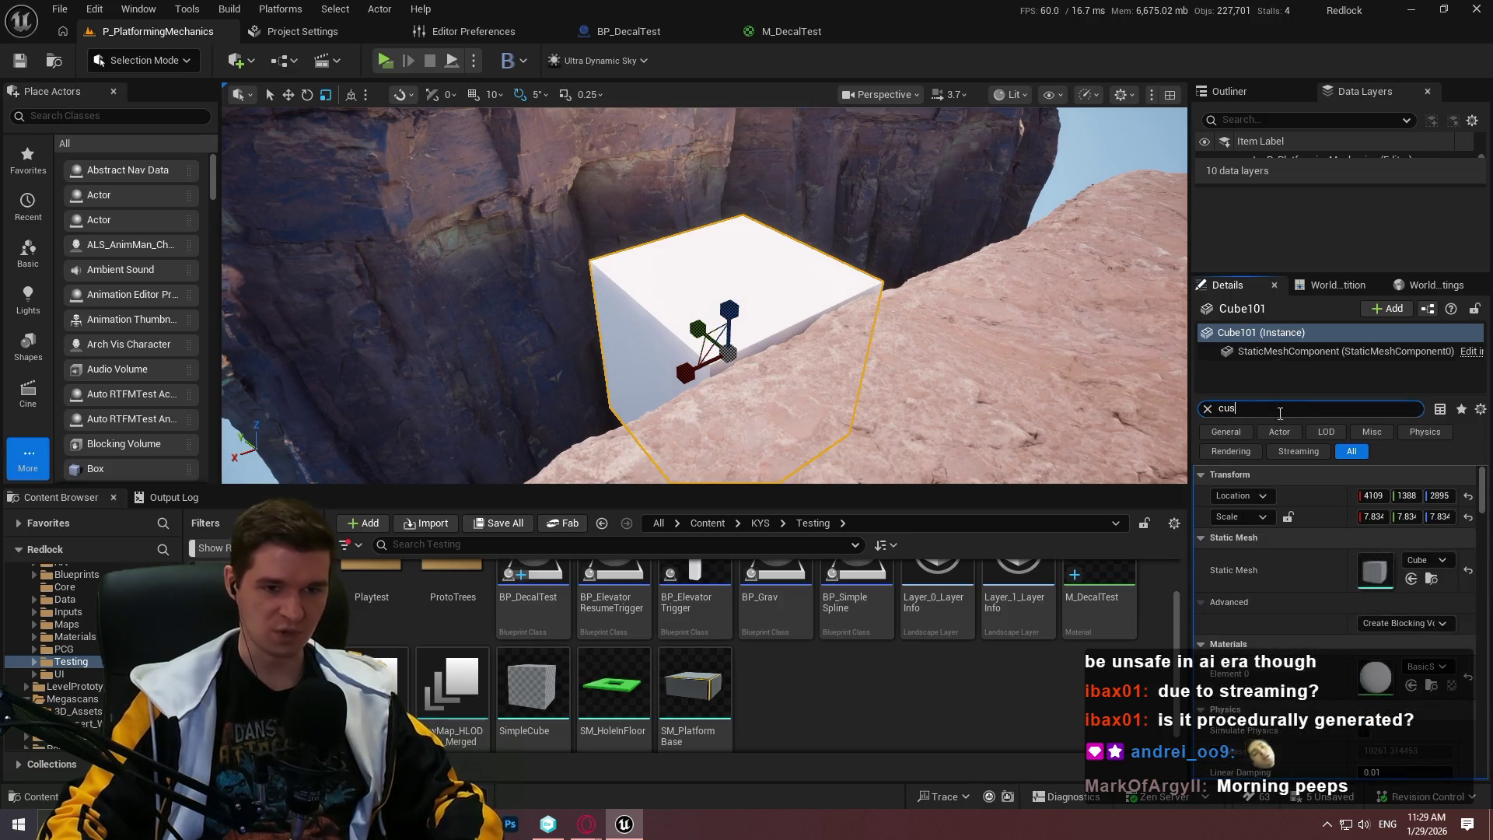
left_click(1371, 603)
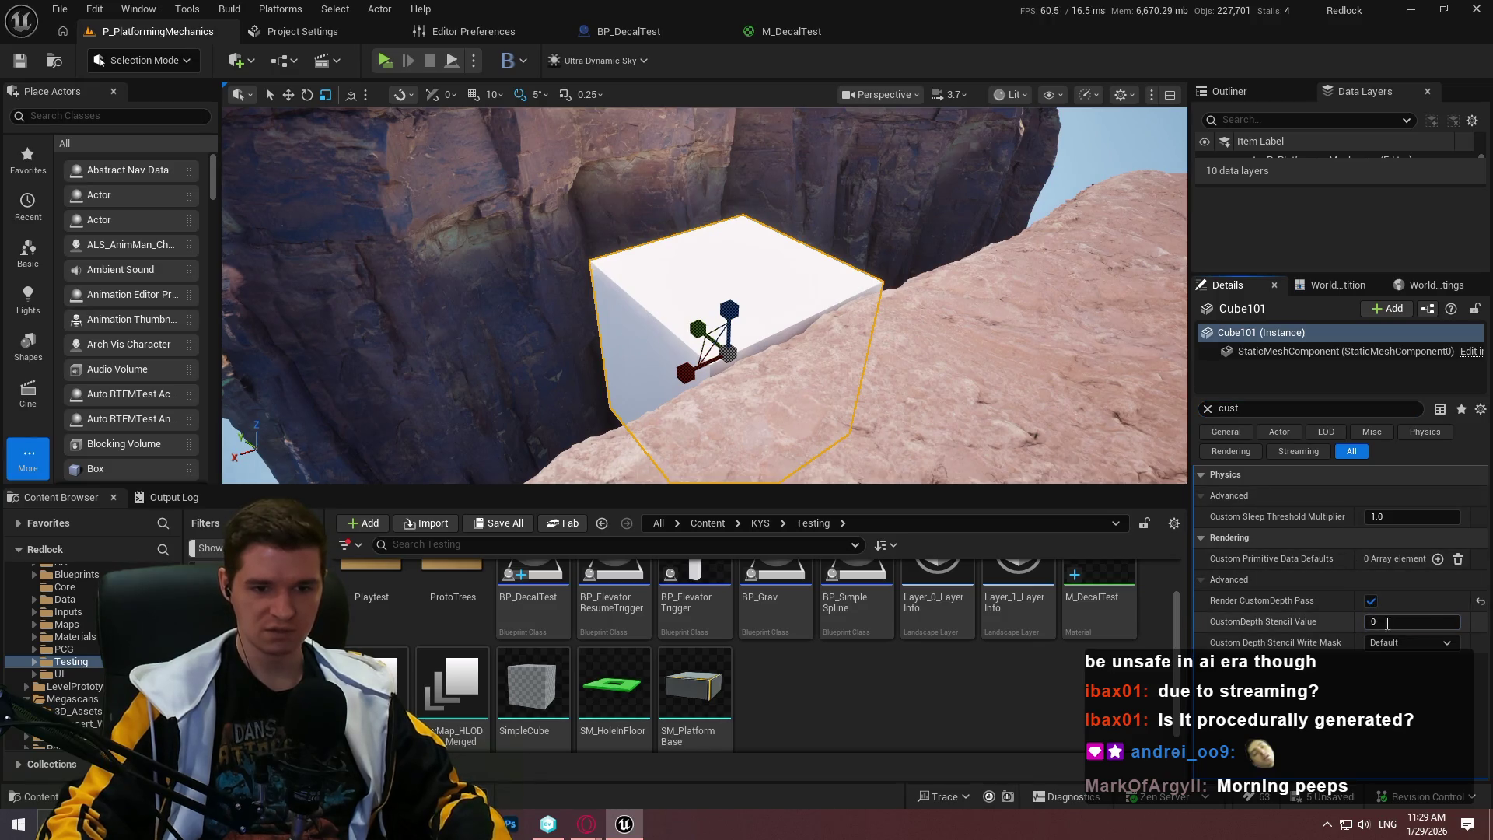
Give Cube101 a custom depth stencil value of 1 and Save All from the File menu
left_click_drag(1035, 467, 937, 464)
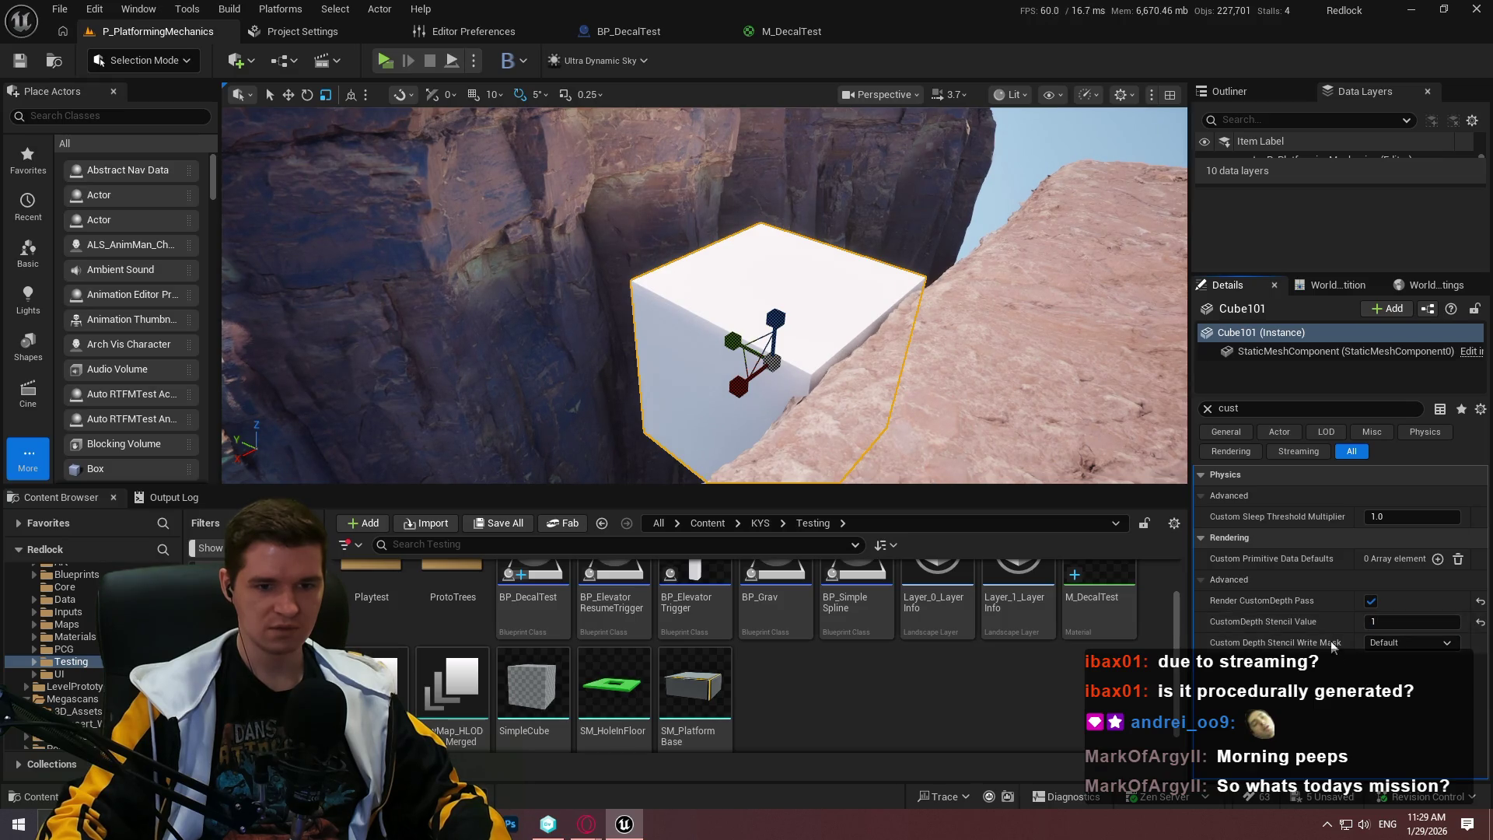
left_click(831, 351)
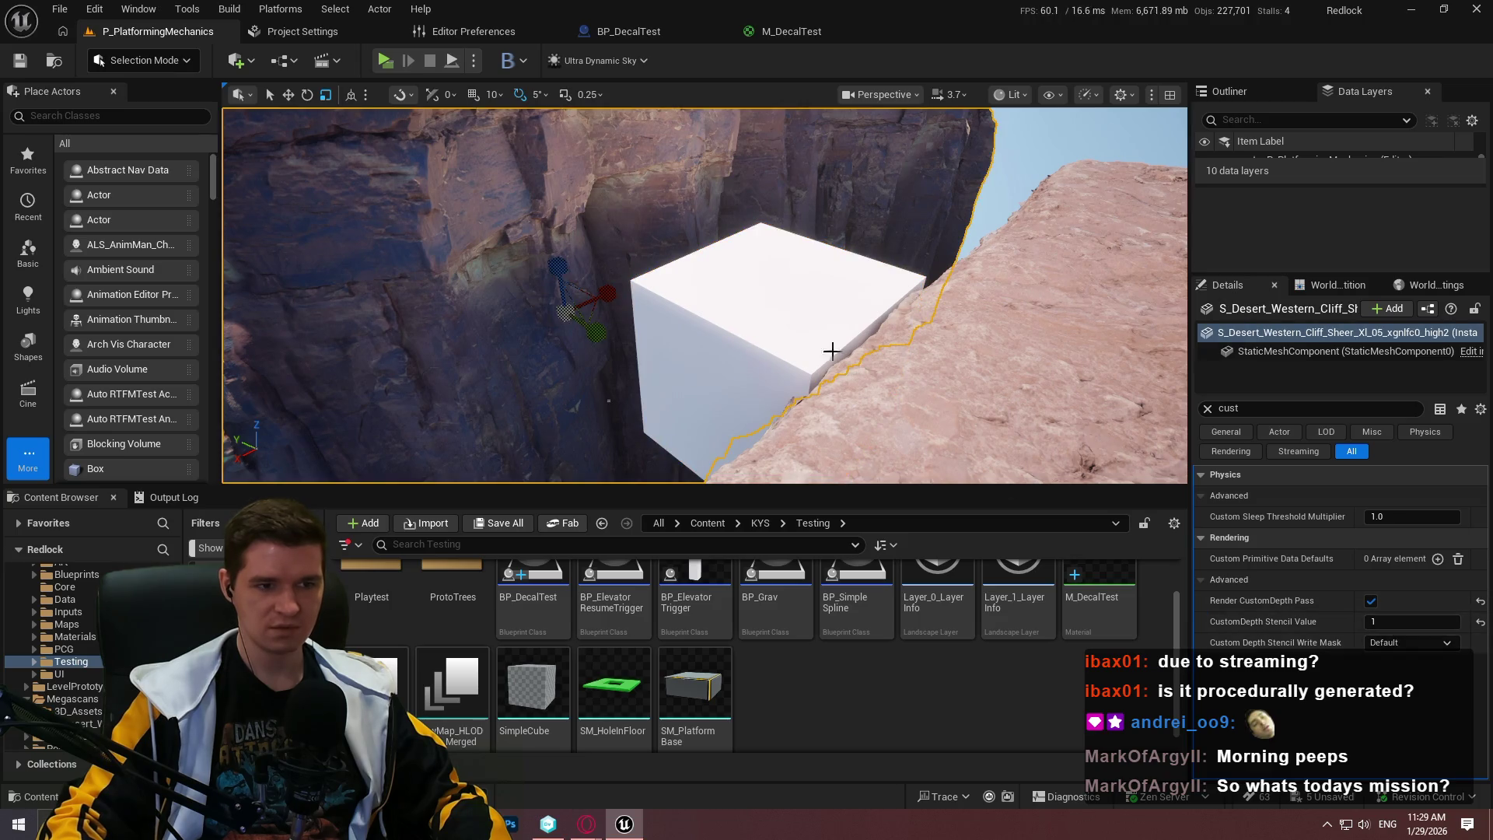
left_click(778, 326)
left_click(766, 303)
left_click(770, 319)
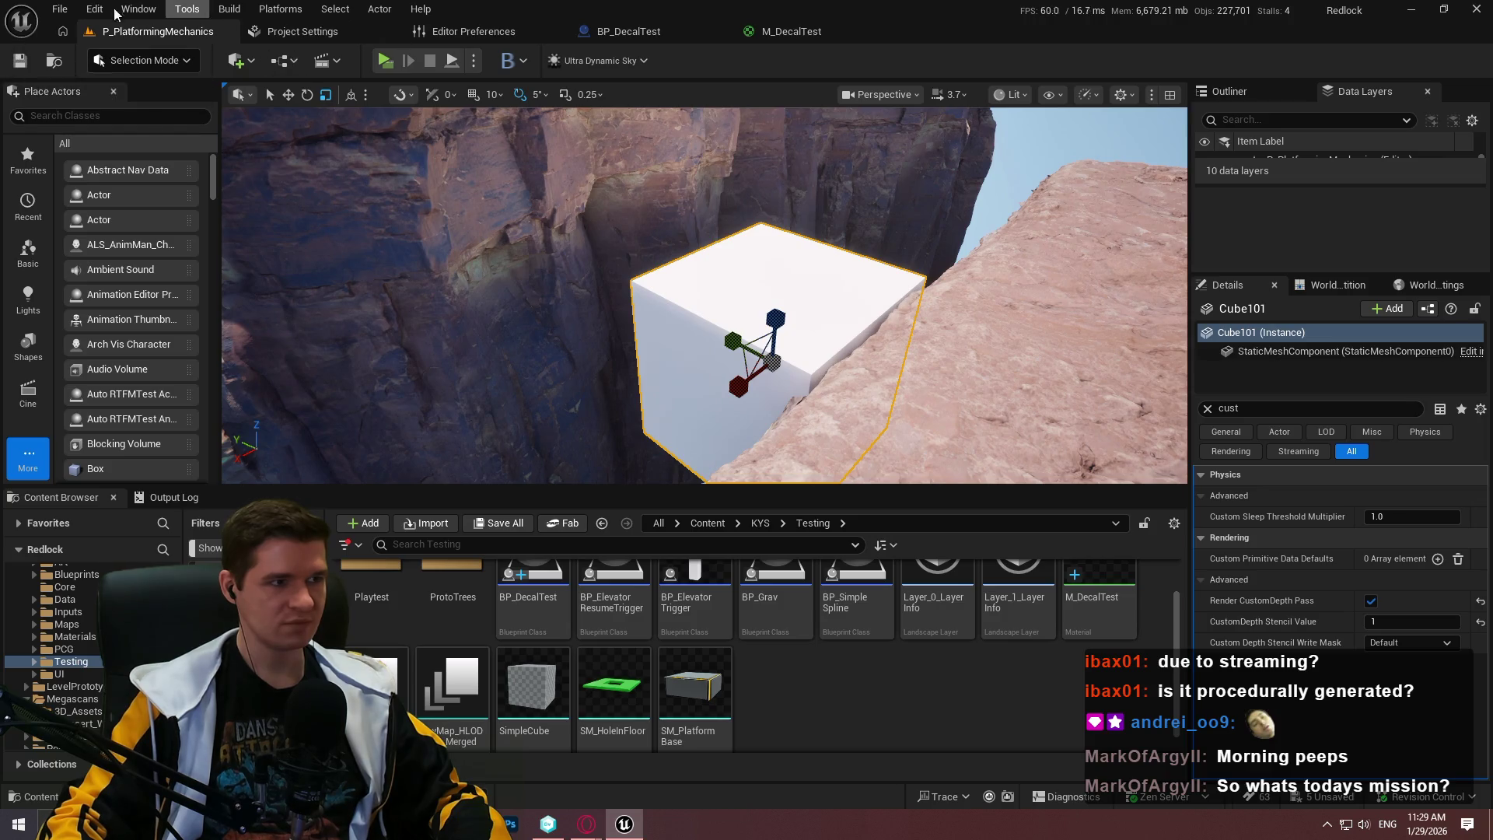
left_click(59, 8)
left_click(137, 234)
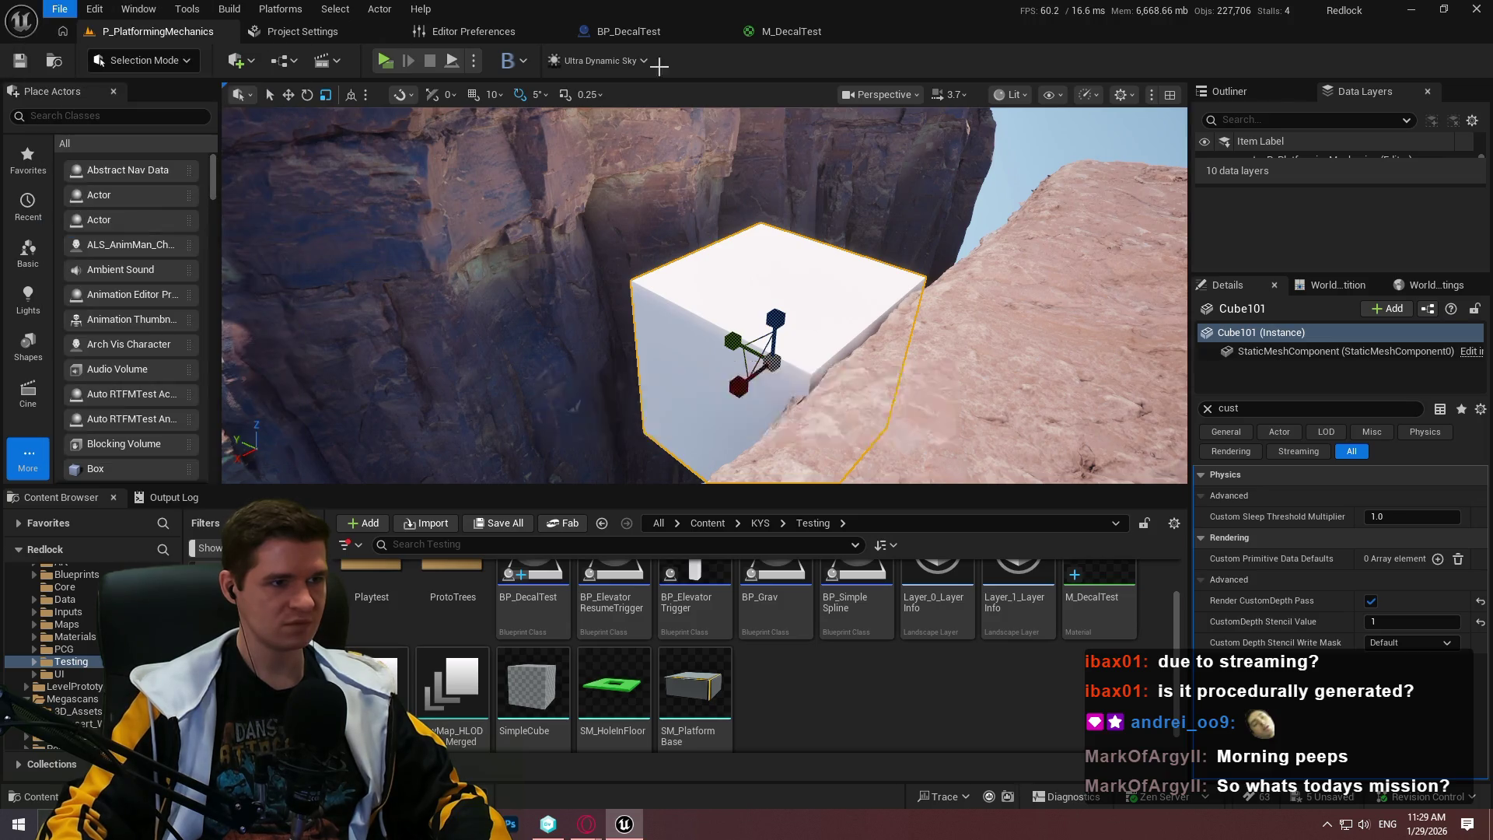
Tick Allow Custom Depth in M_DecalTest's Details, filtered by 'cust', and save the material
left_click(781, 31)
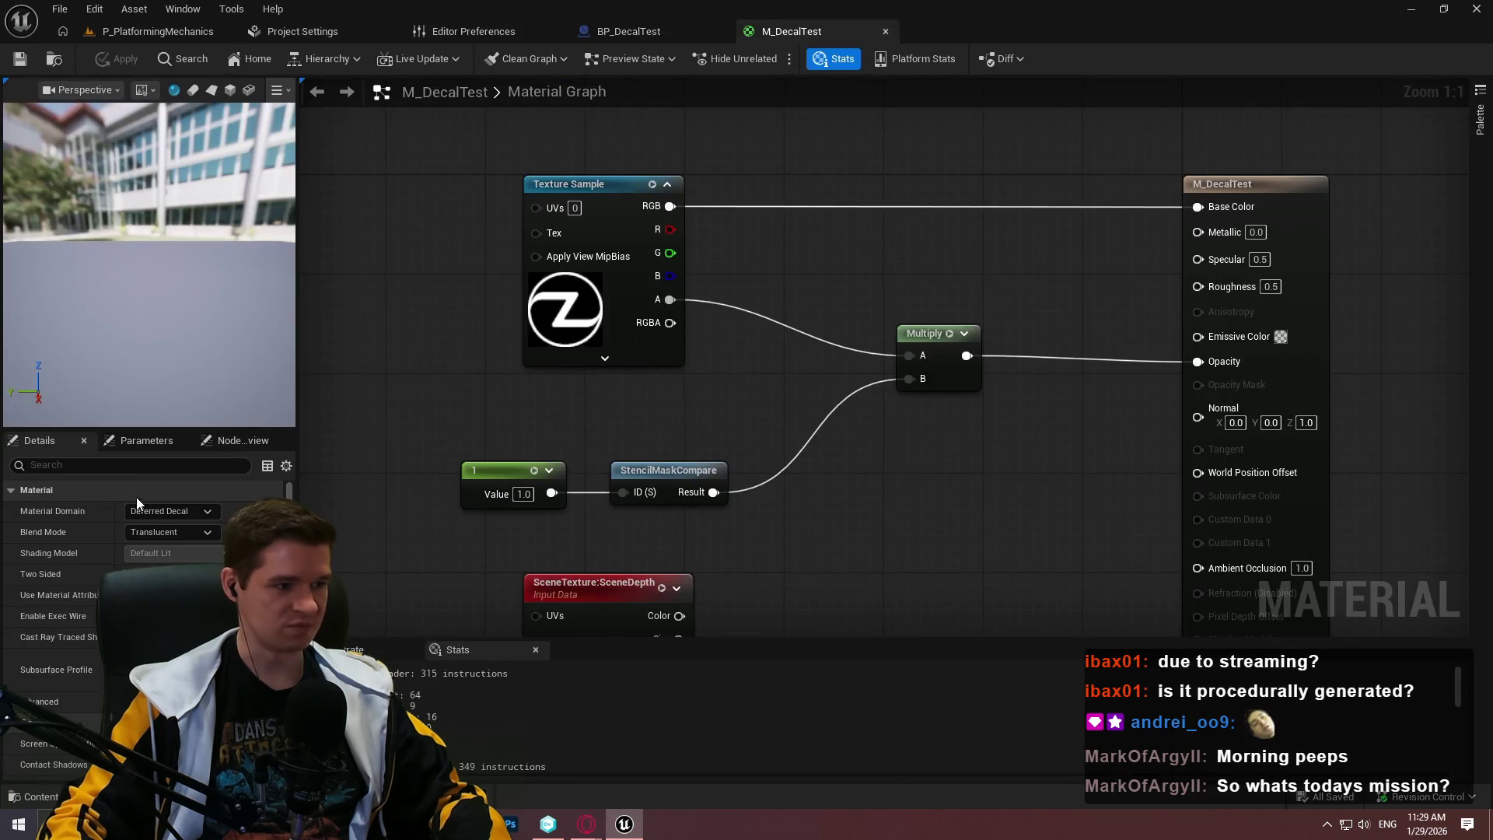
left_click(138, 464)
type("cust")
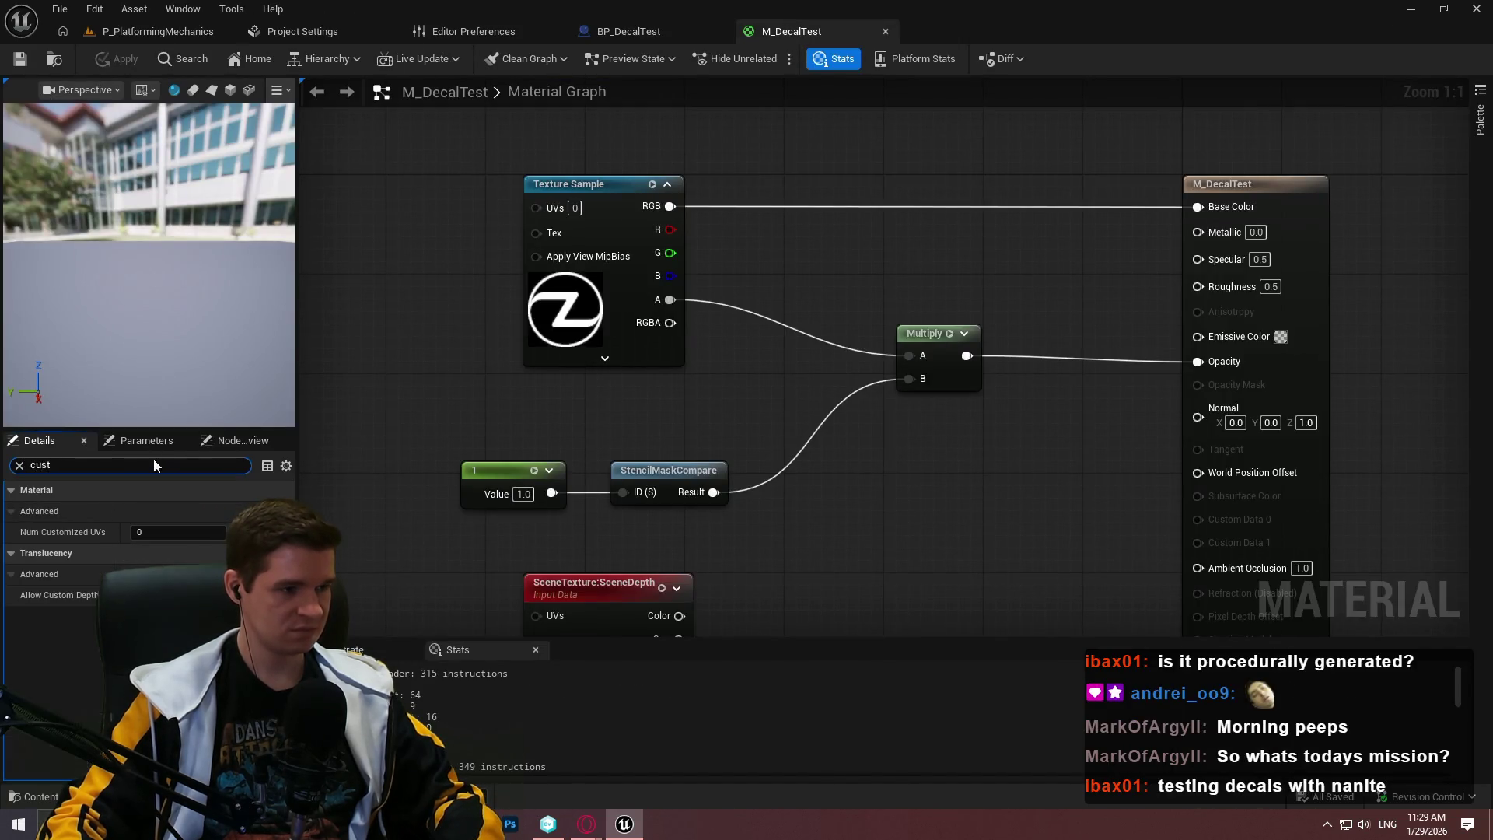
left_click(137, 595)
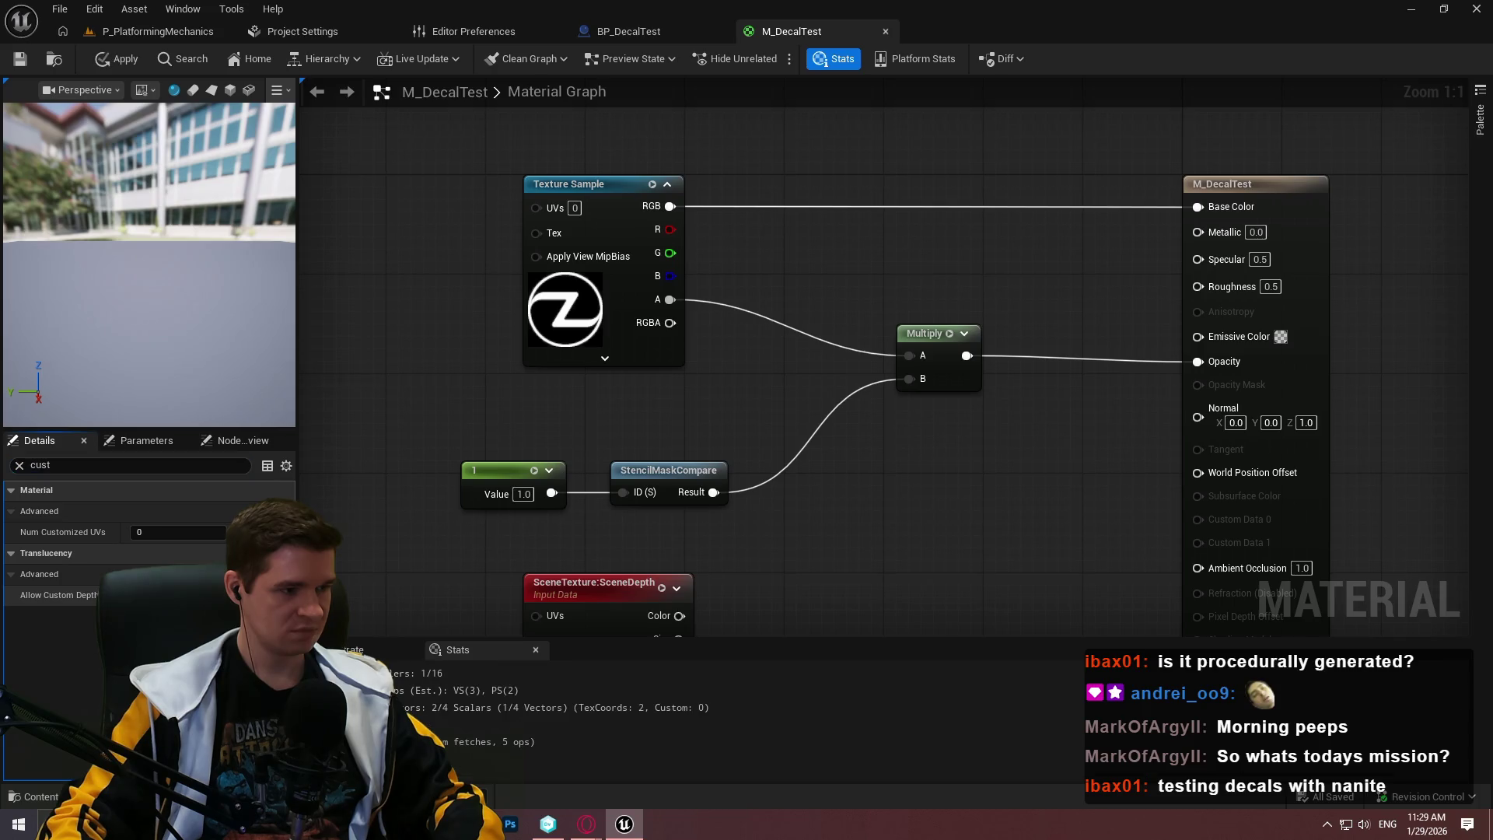
key("ctrl+s")
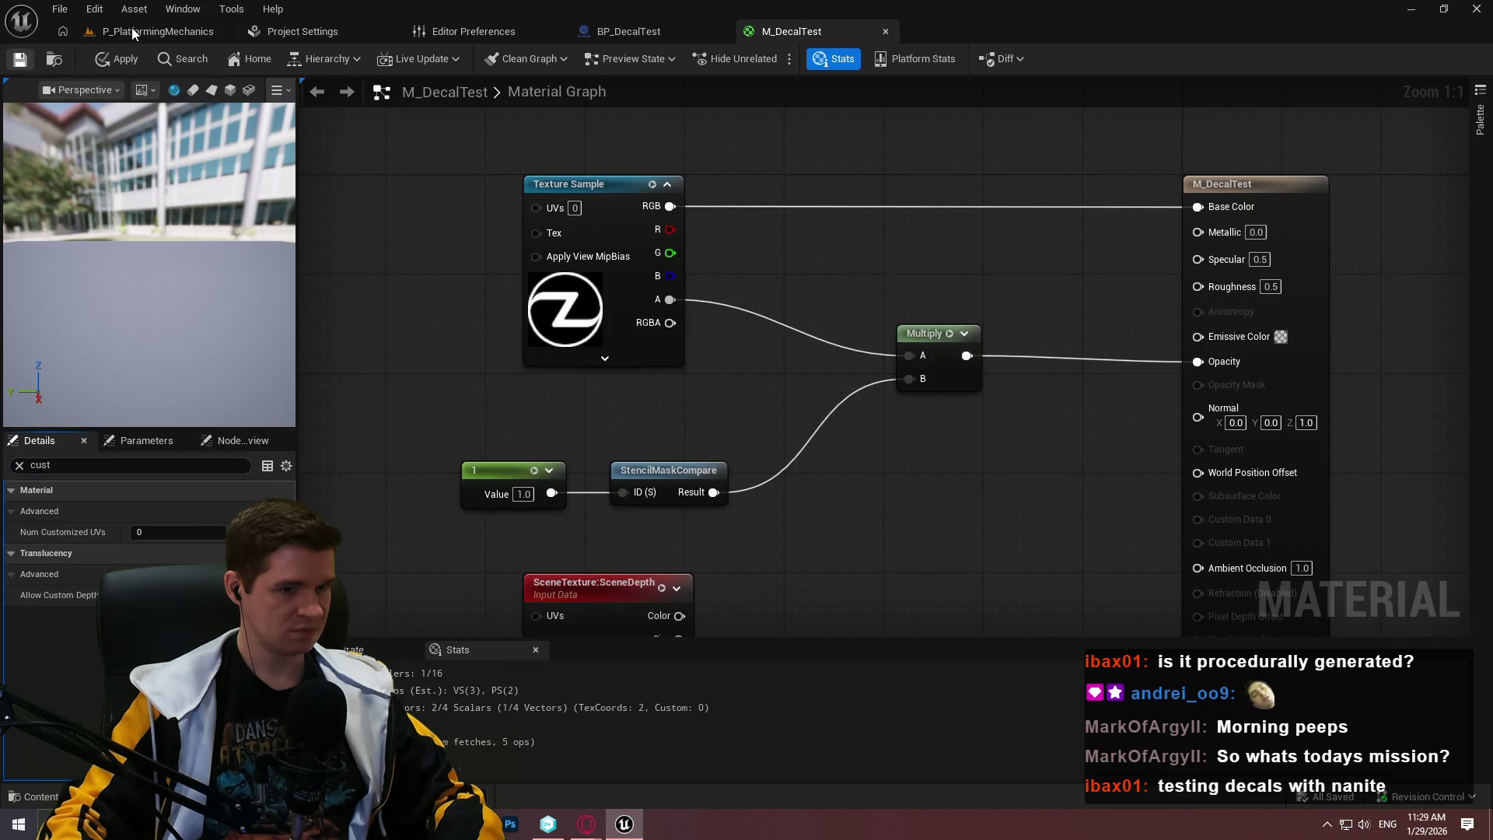
left_click(133, 29)
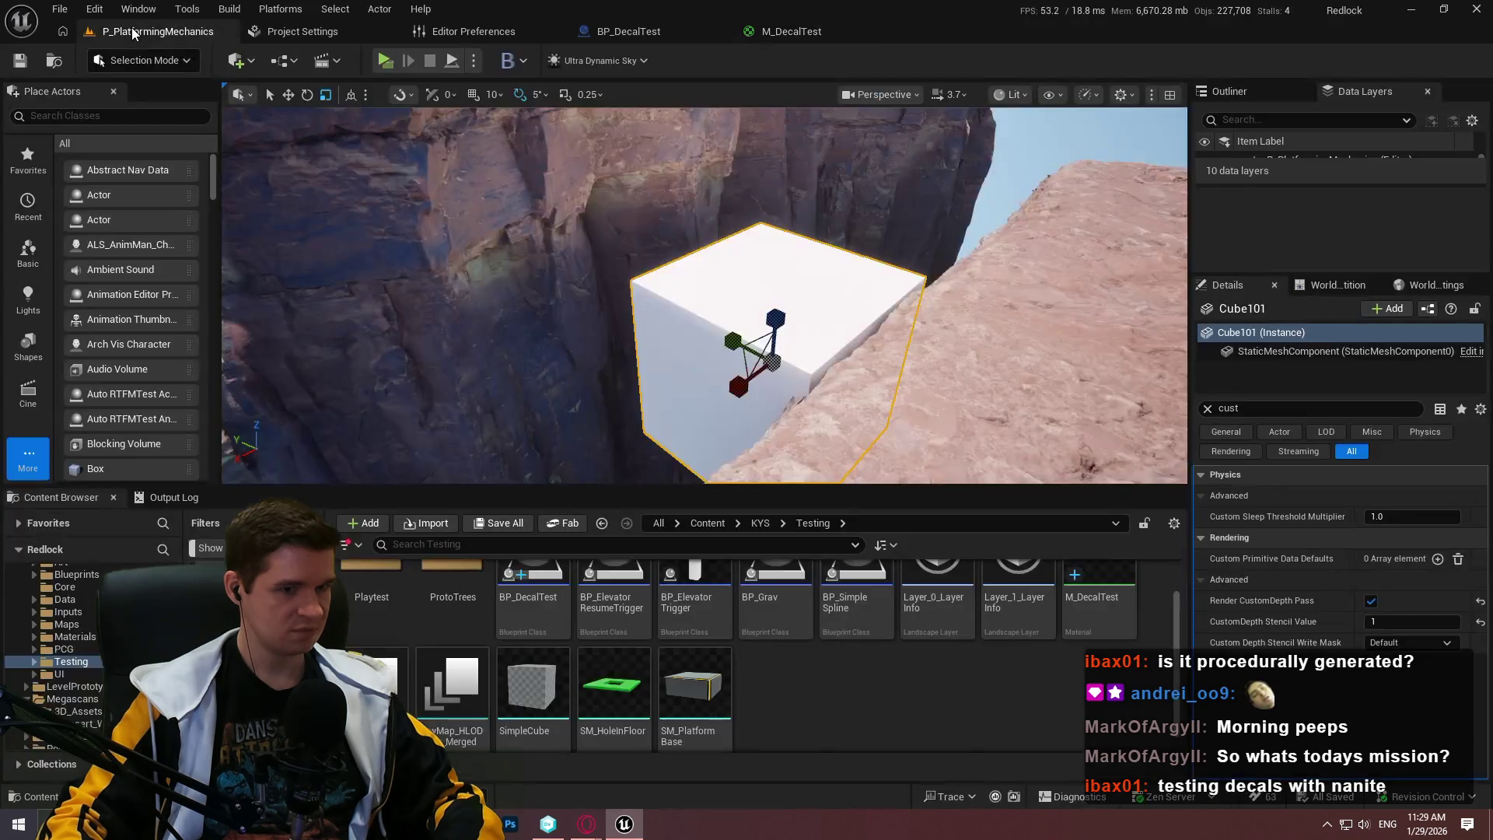
Review the CustomDepth node, then scroll to the decal masking video's comments
left_click(766, 31)
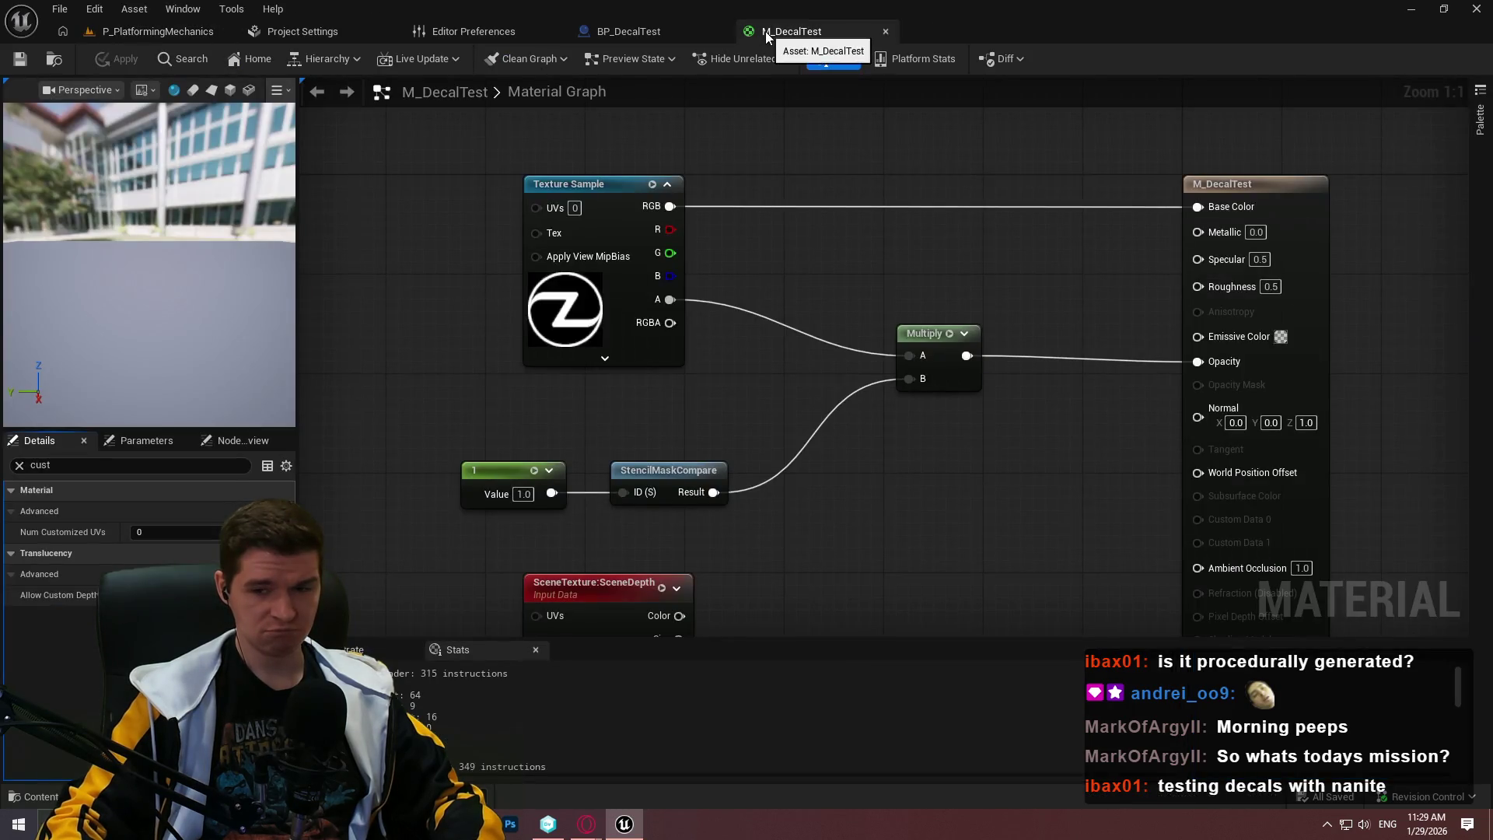
left_click_drag(774, 301, 846, 185)
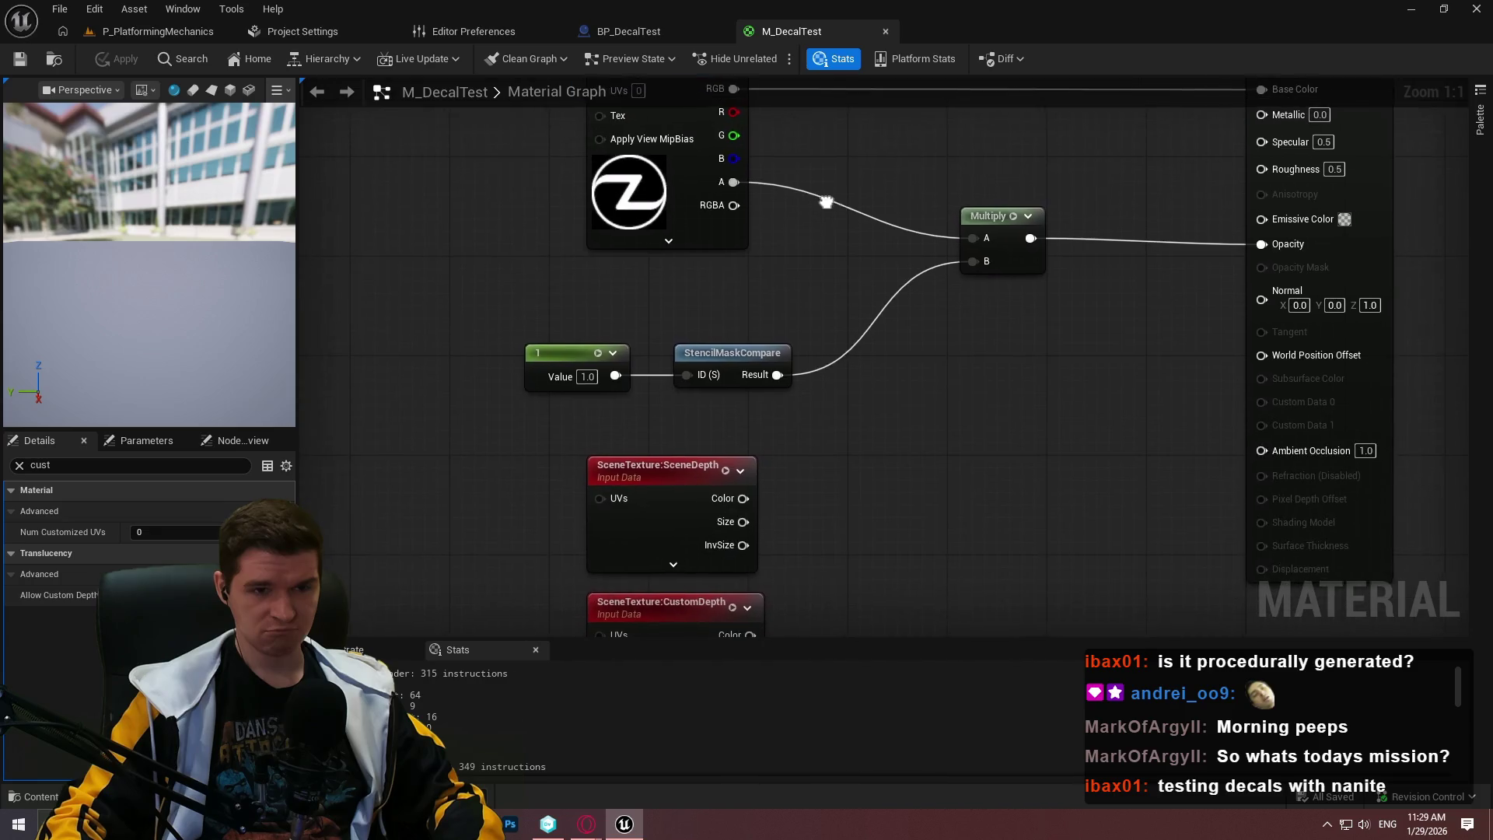
mouse_move(588, 822)
left_click(669, 747)
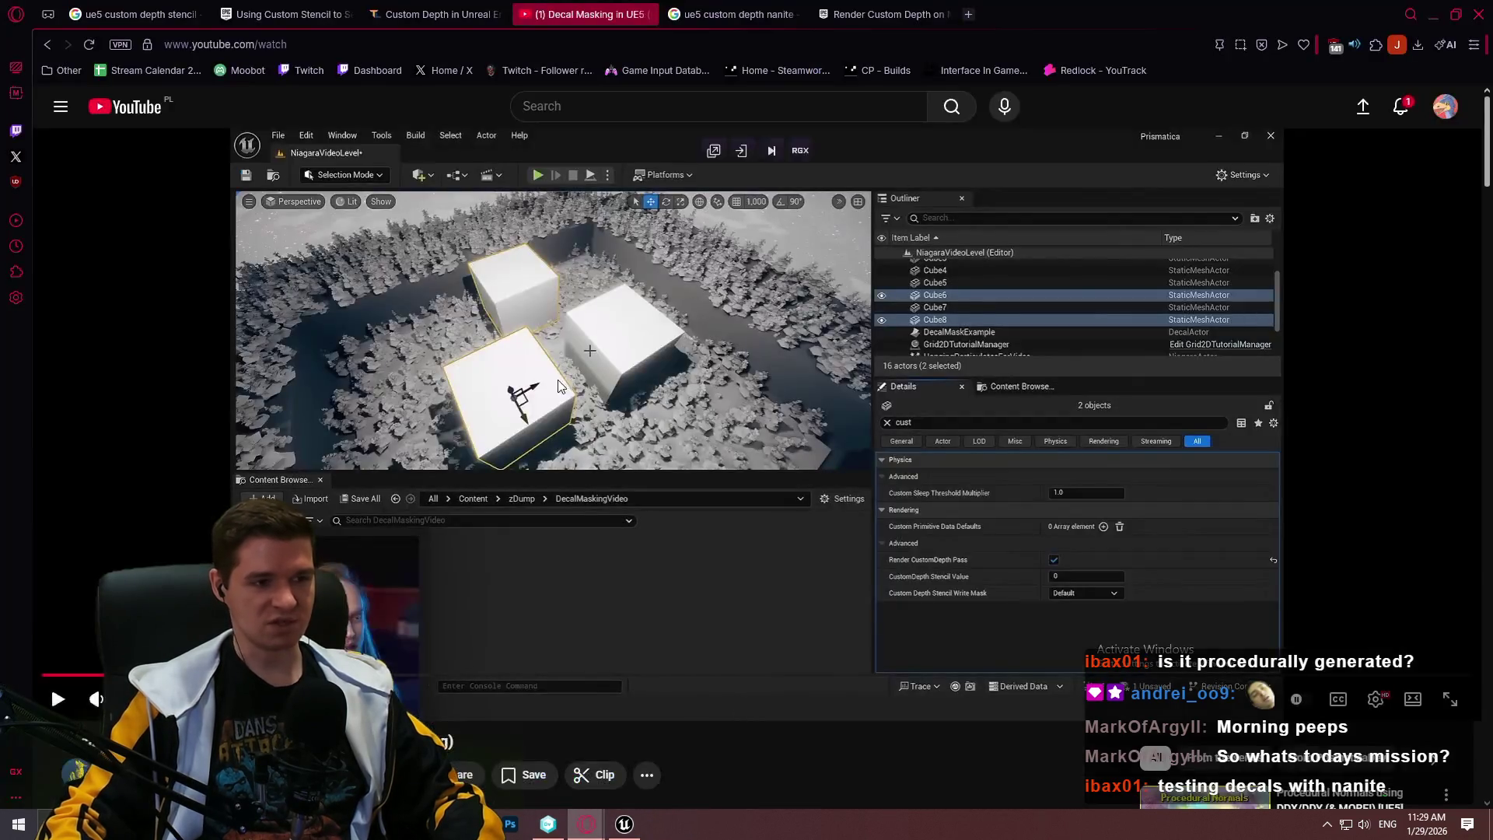
scroll(513, 374, "down", 8)
scroll(502, 374, "down", 15)
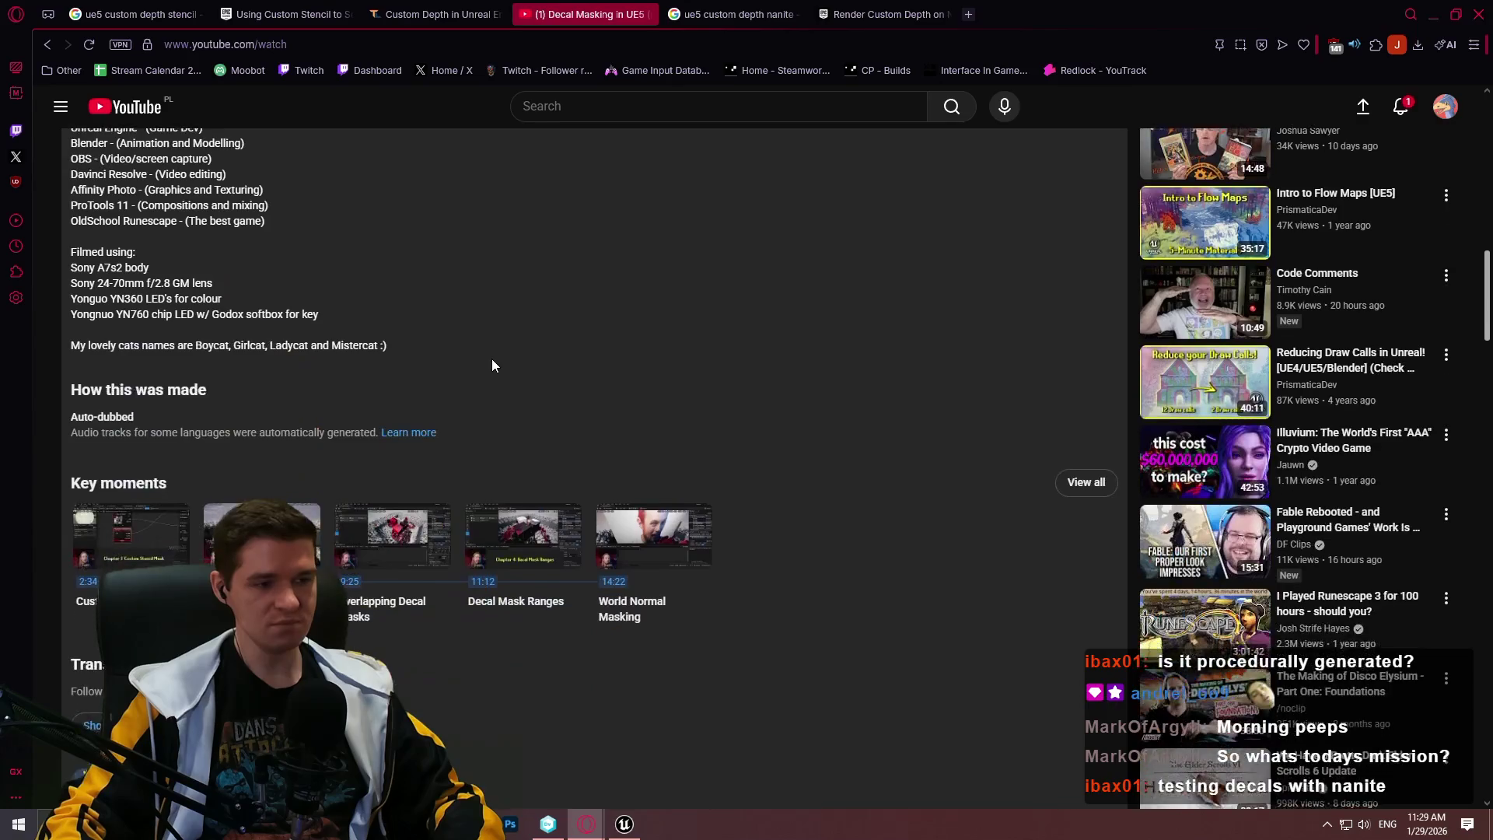
scroll(501, 361, "down", 1)
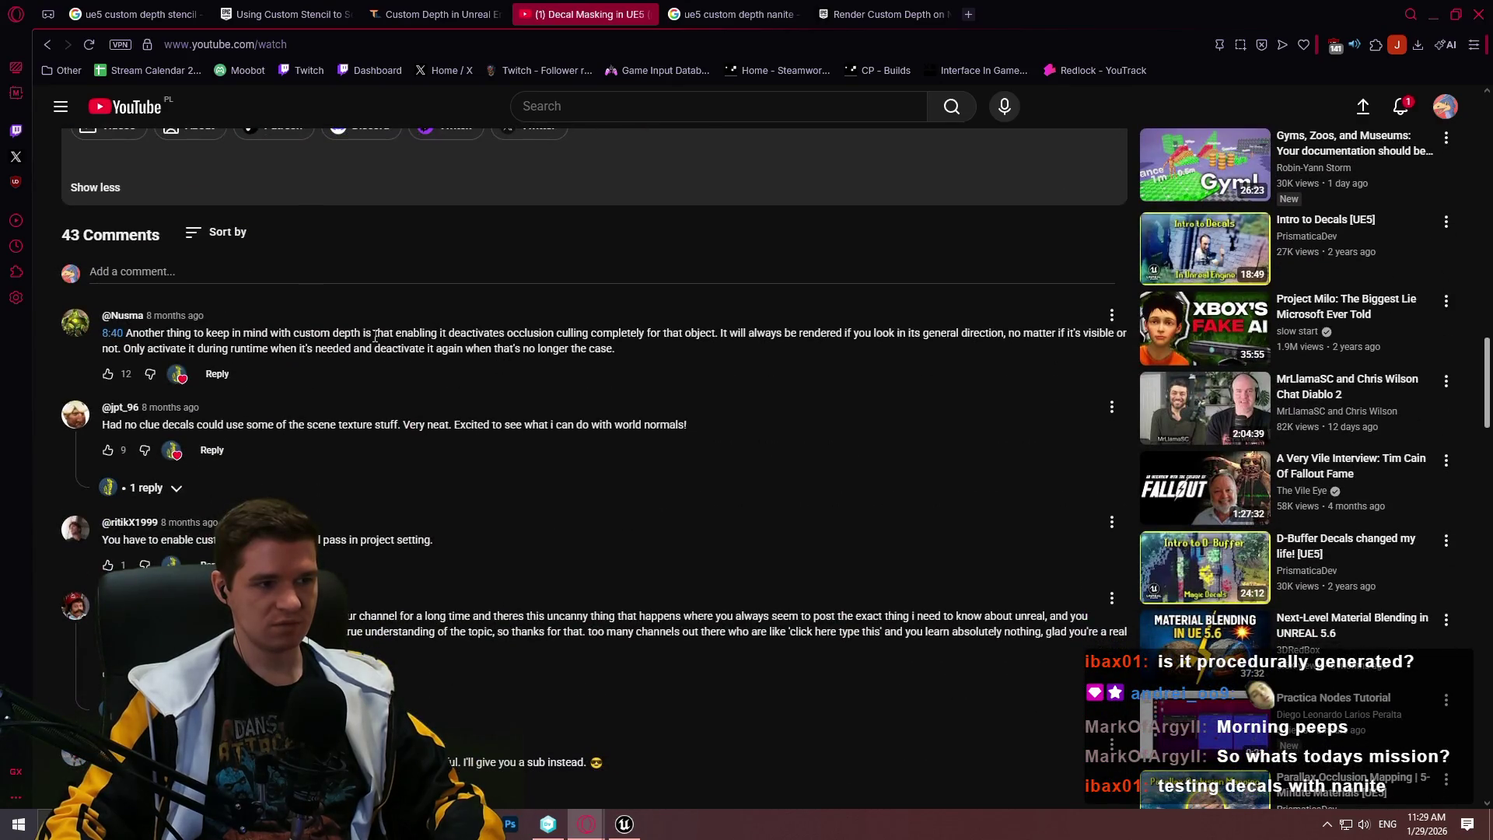